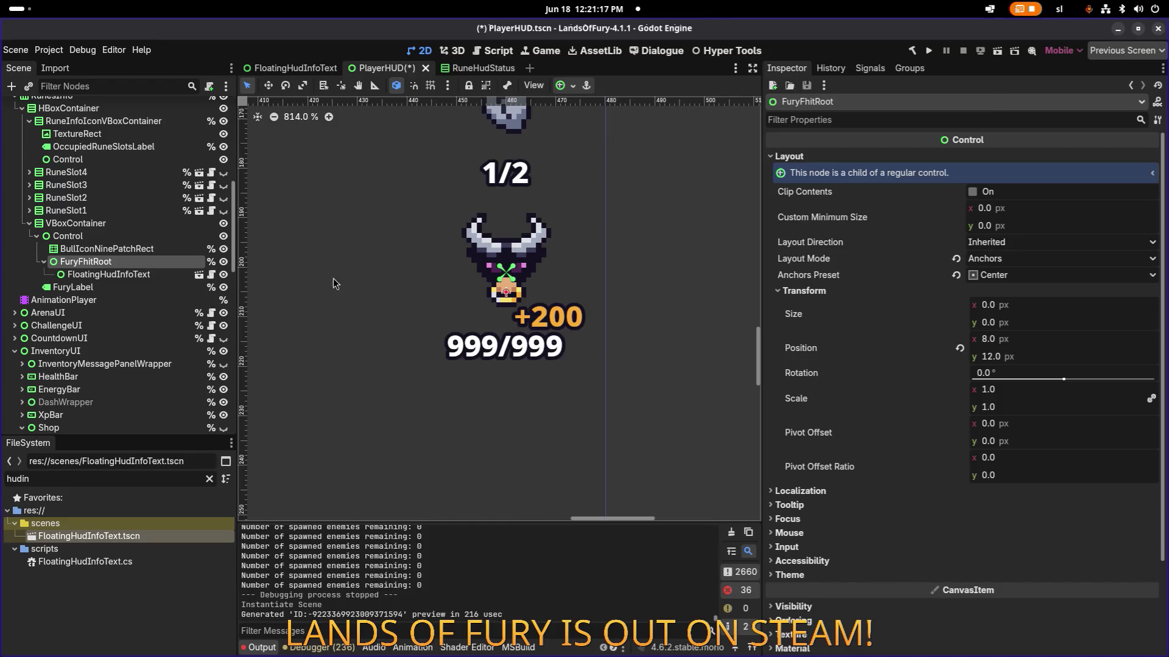
- Try a 0.5 horizontal pivot offset on FloatingHudInfoText, then reset it to 0
click(165, 275)
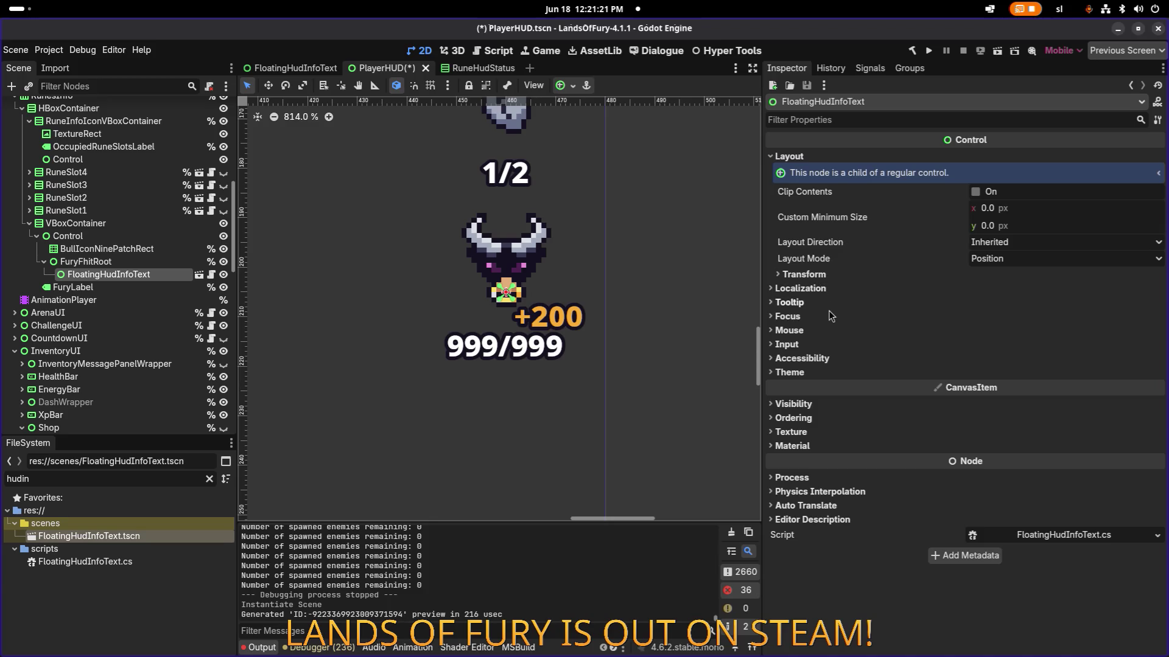
click(803, 274)
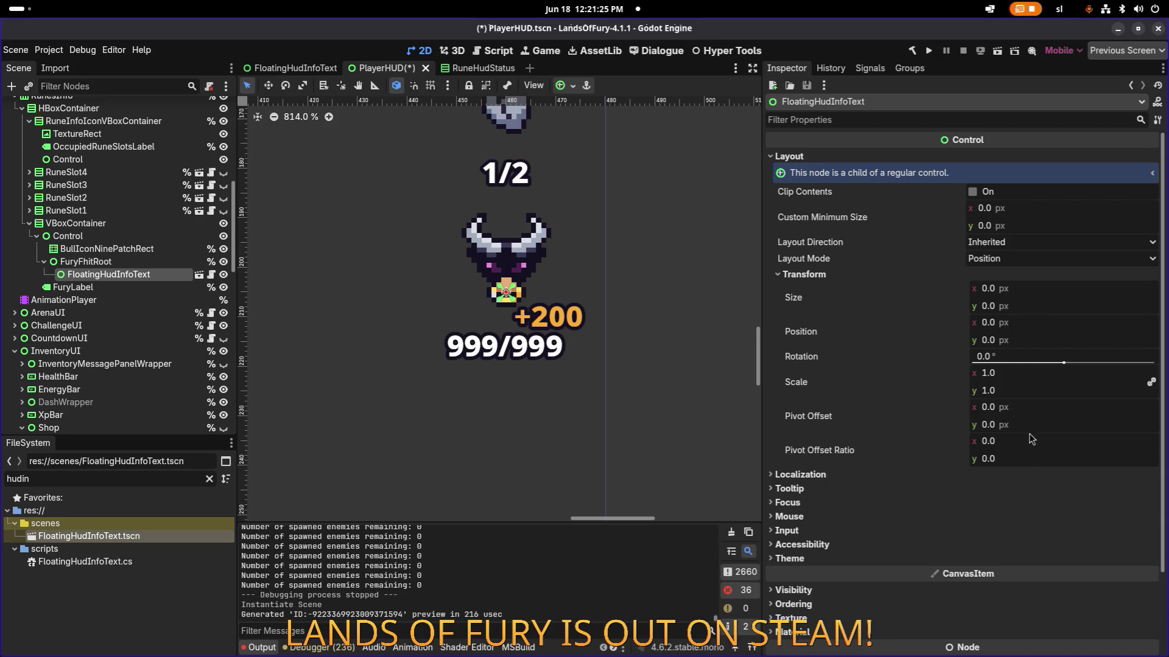
click(1029, 413)
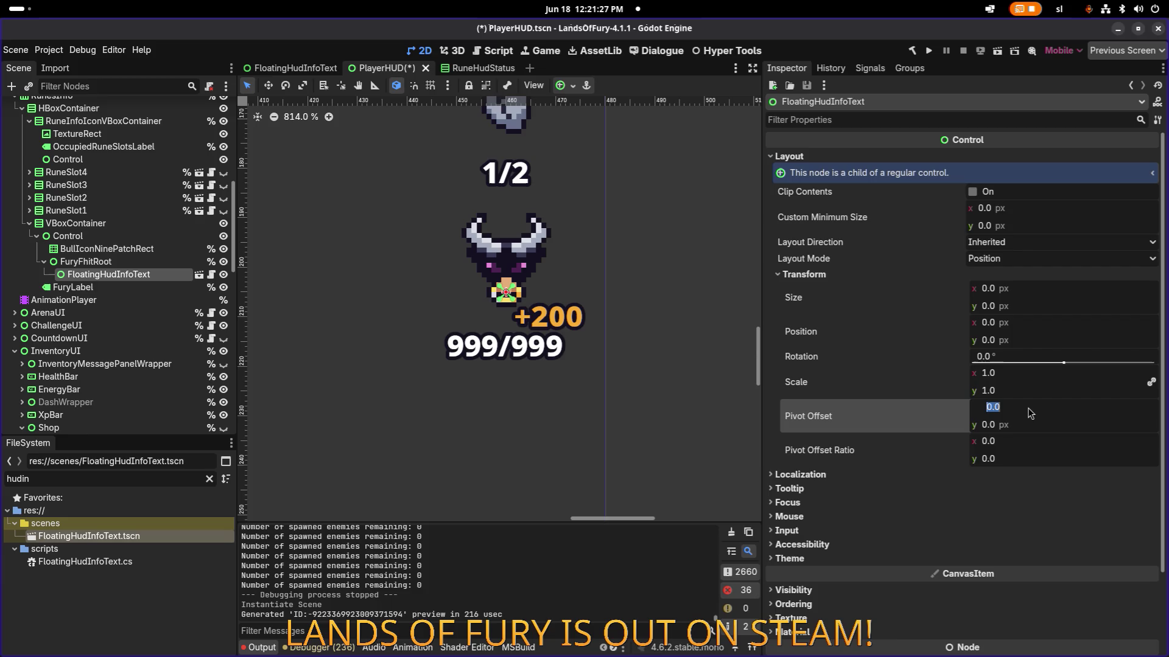
text(0.5)
key(Return)
click(1029, 413)
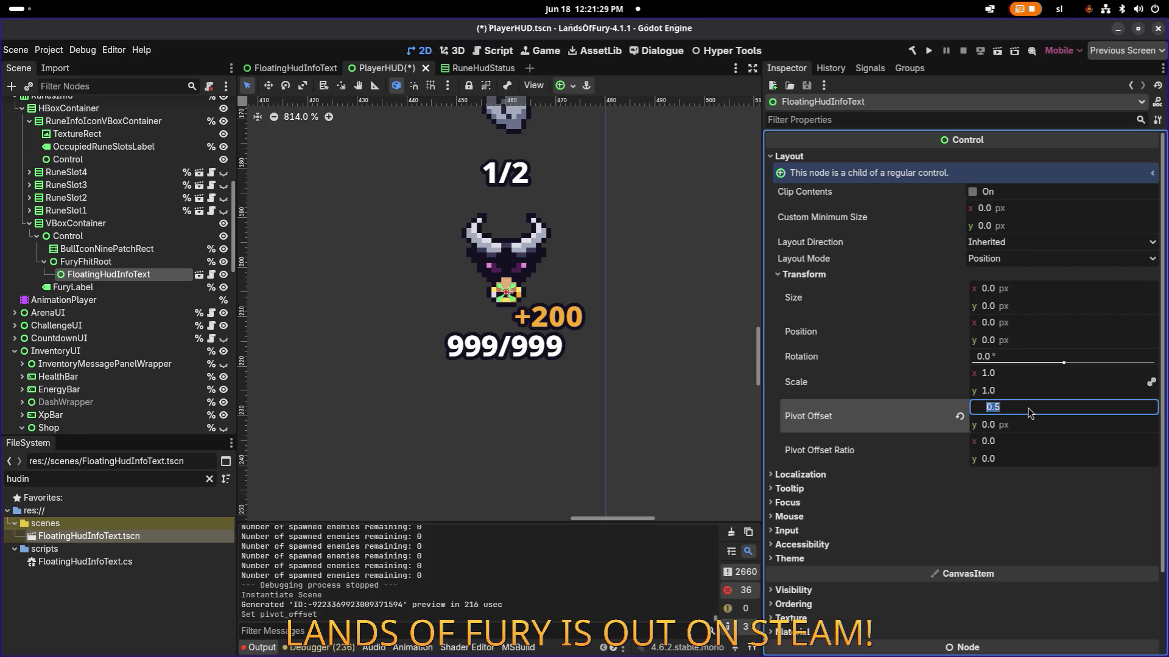
text(0)
key(Return)
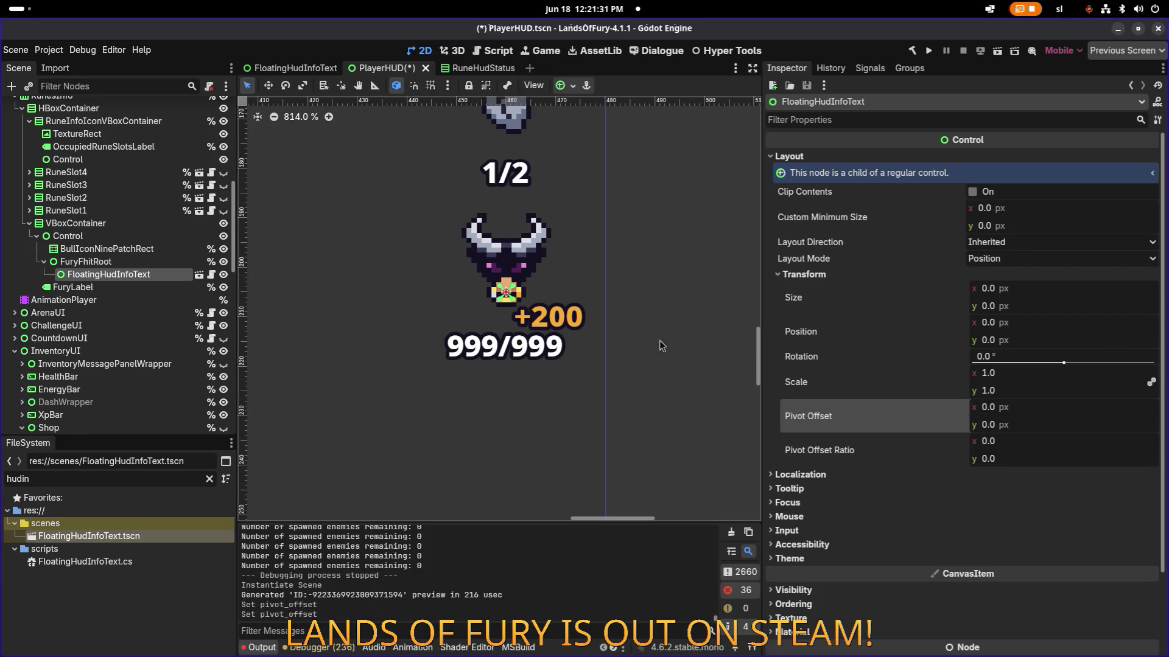
- Add a Container node under Control and inspect its layout and transform settings
click(163, 266)
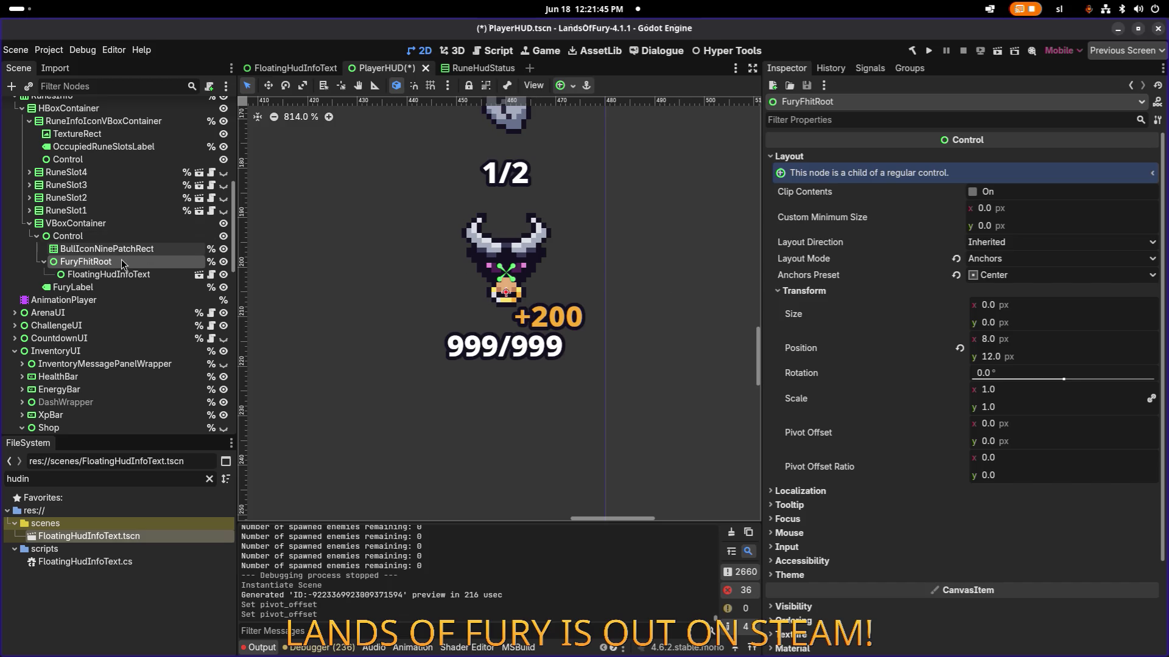
right_click(111, 236)
click(180, 248)
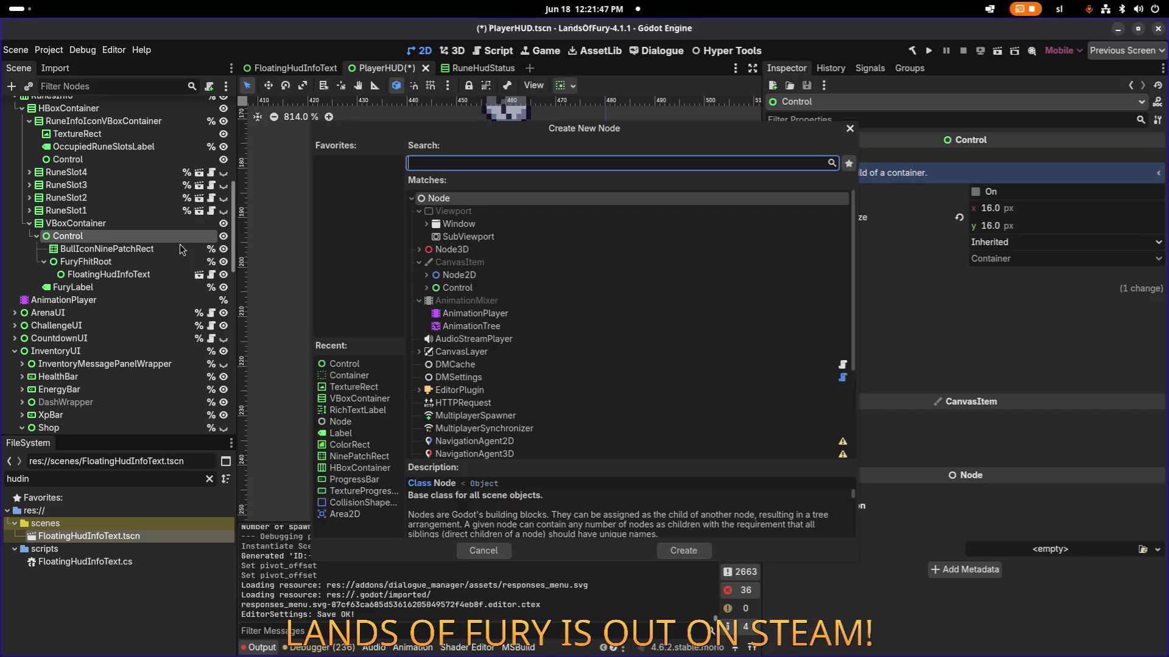
text(contain)
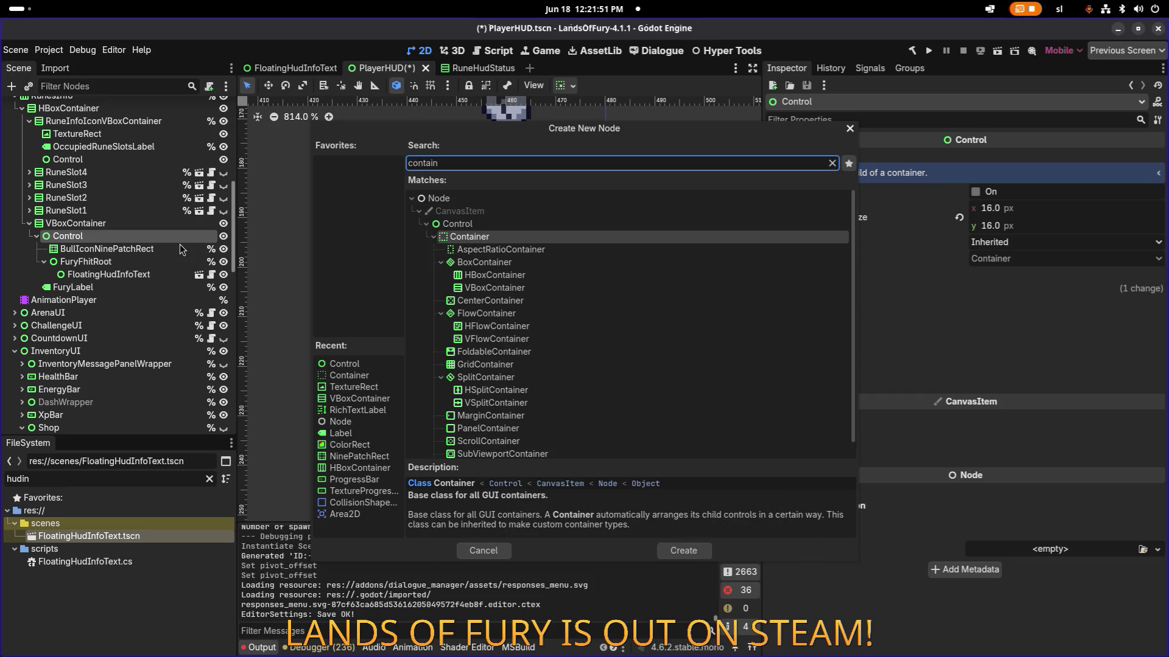
key(Return)
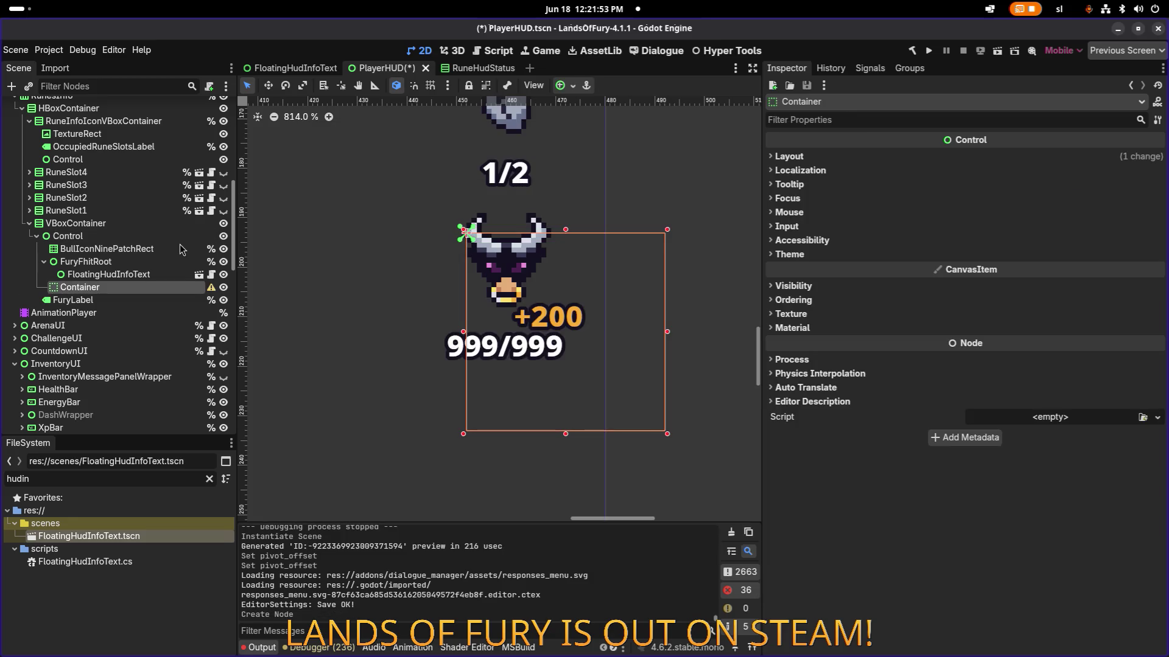
click(858, 158)
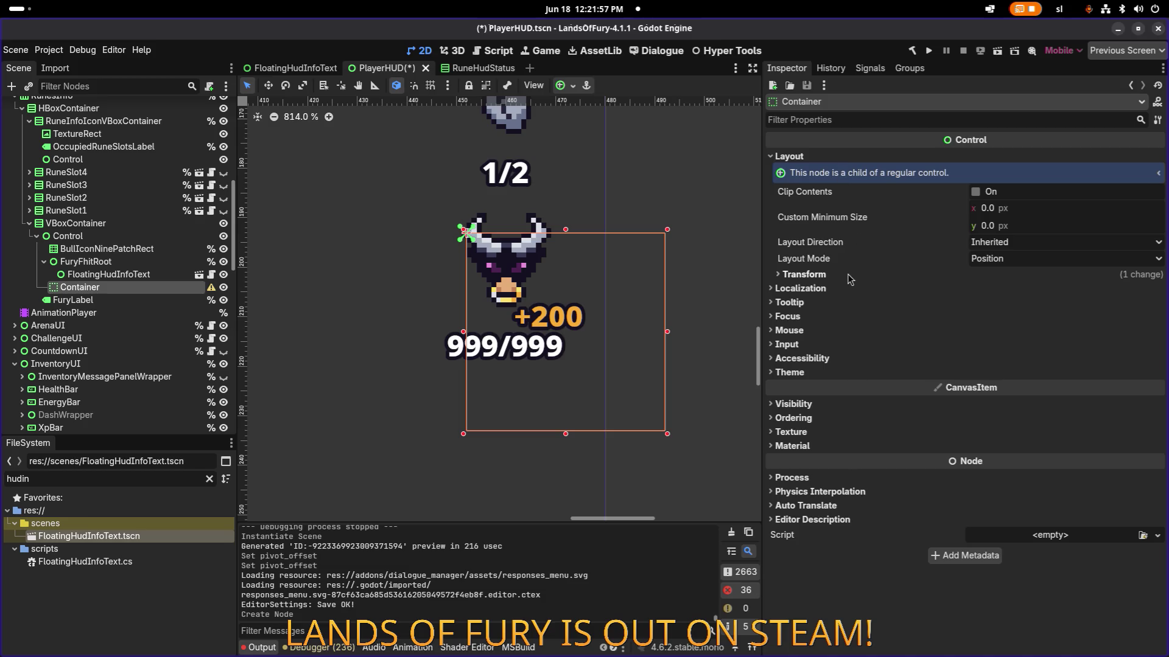
click(922, 274)
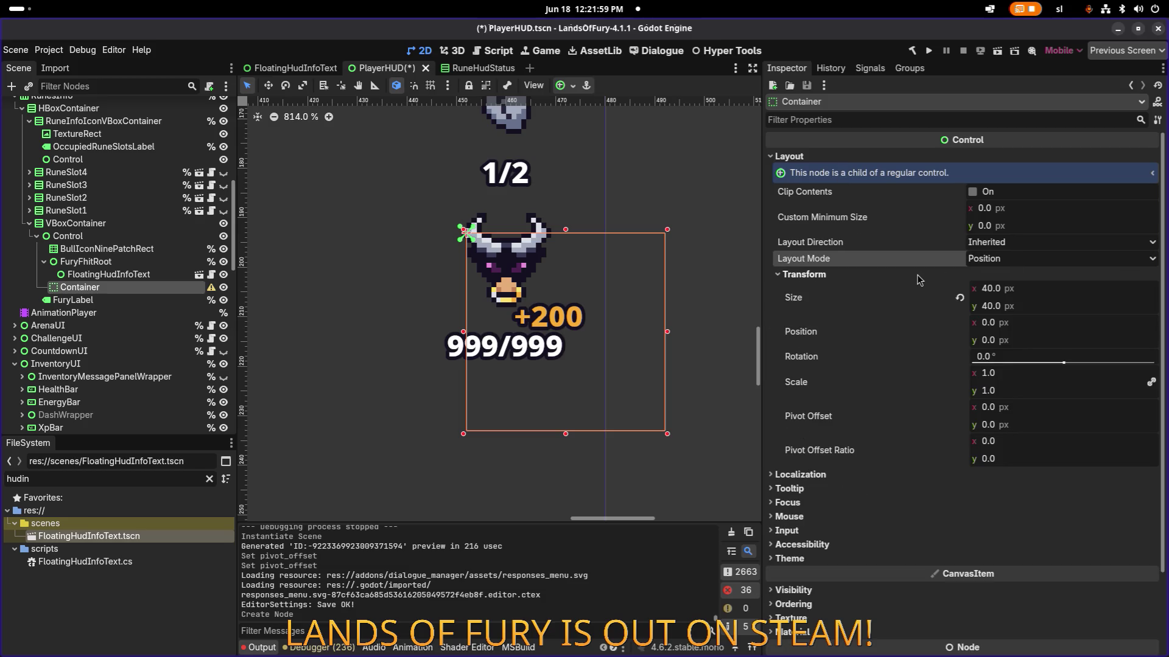
click(1009, 242)
click(1008, 242)
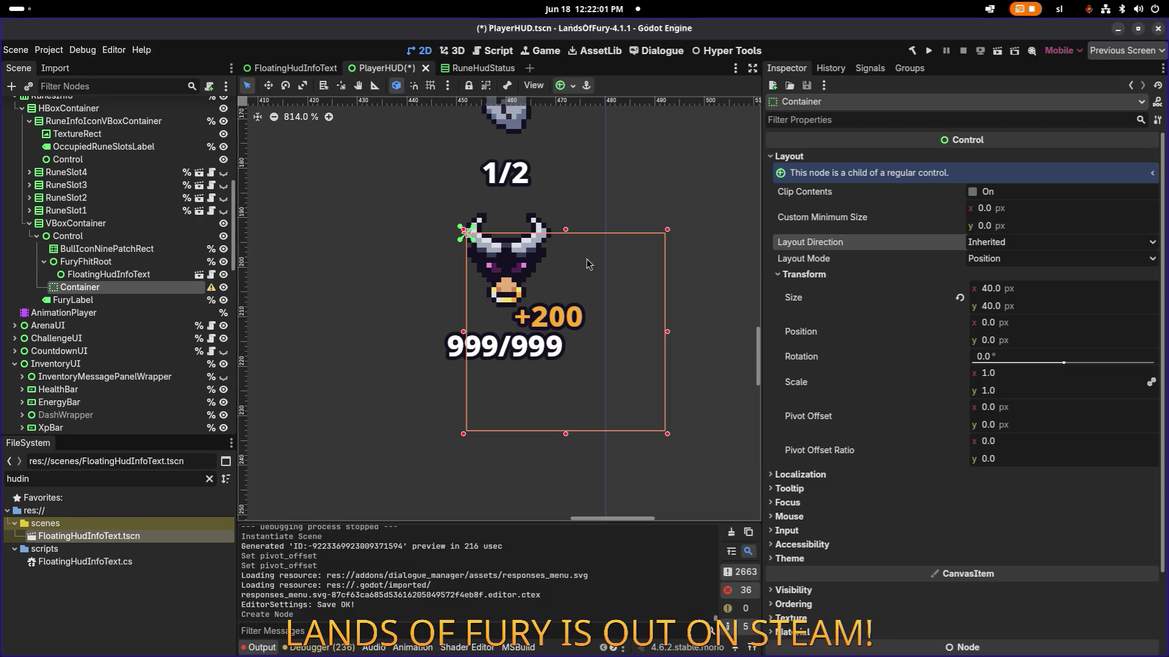
- Delete the trial Container node
click(76, 299)
click(91, 287)
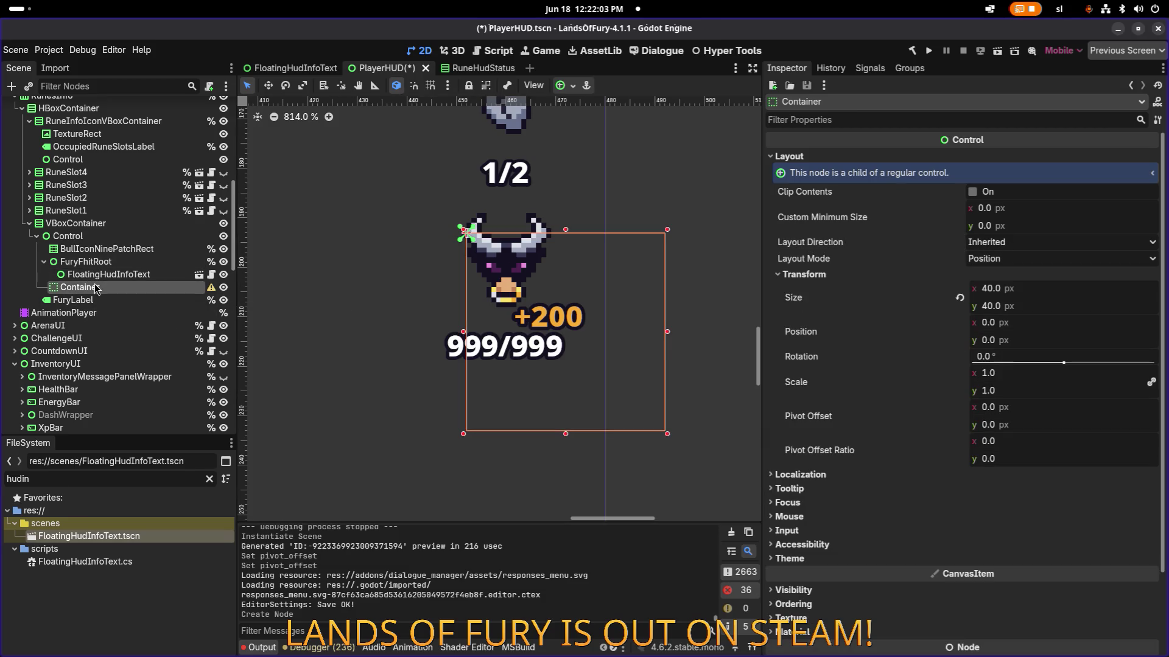
key(Delete)
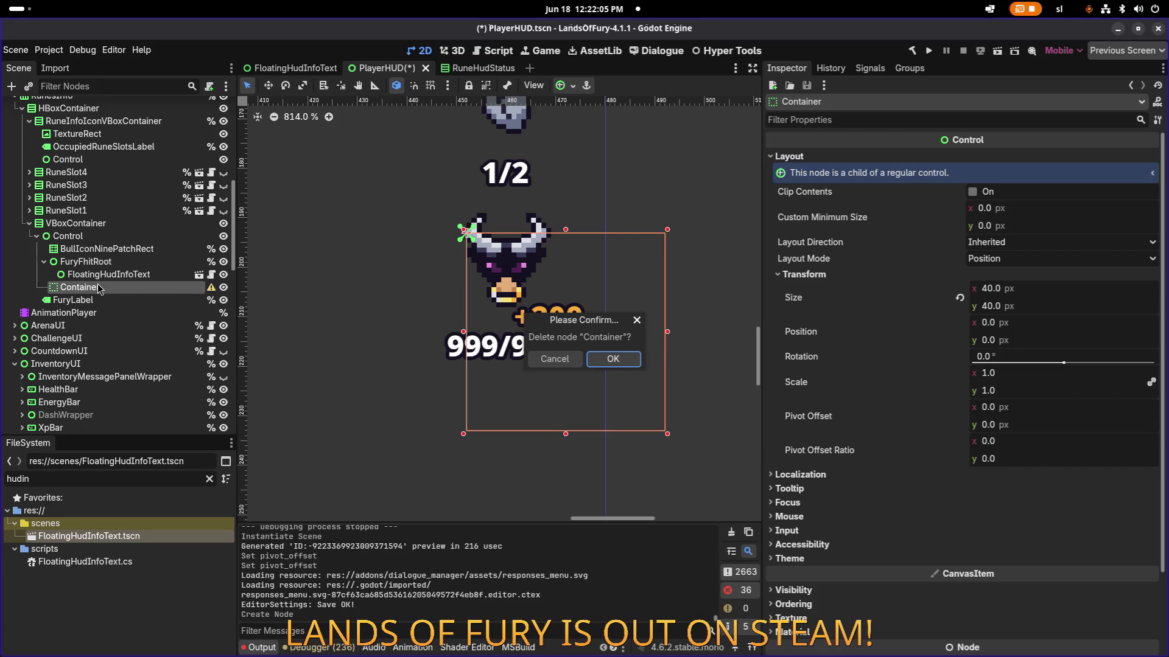
click(613, 360)
- Try the Full Rect anchor preset on FuryFhitRoot, then undo it
click(85, 262)
scroll(296, 260, down, 1)
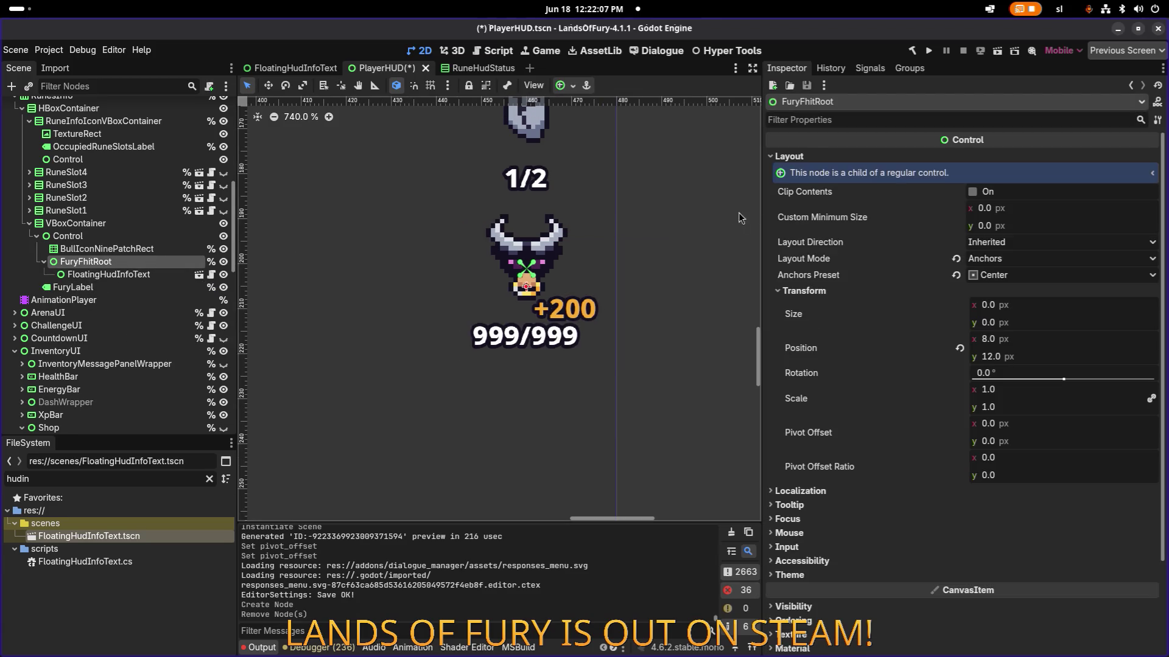
click(789, 85)
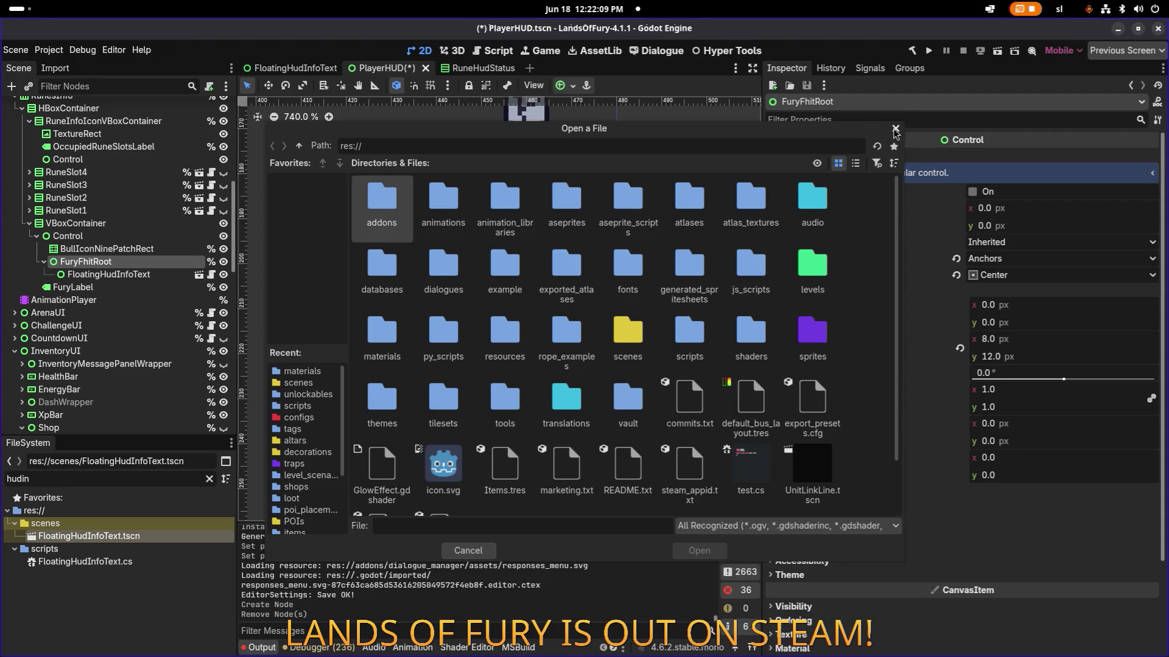
click(895, 128)
click(563, 85)
click(633, 190)
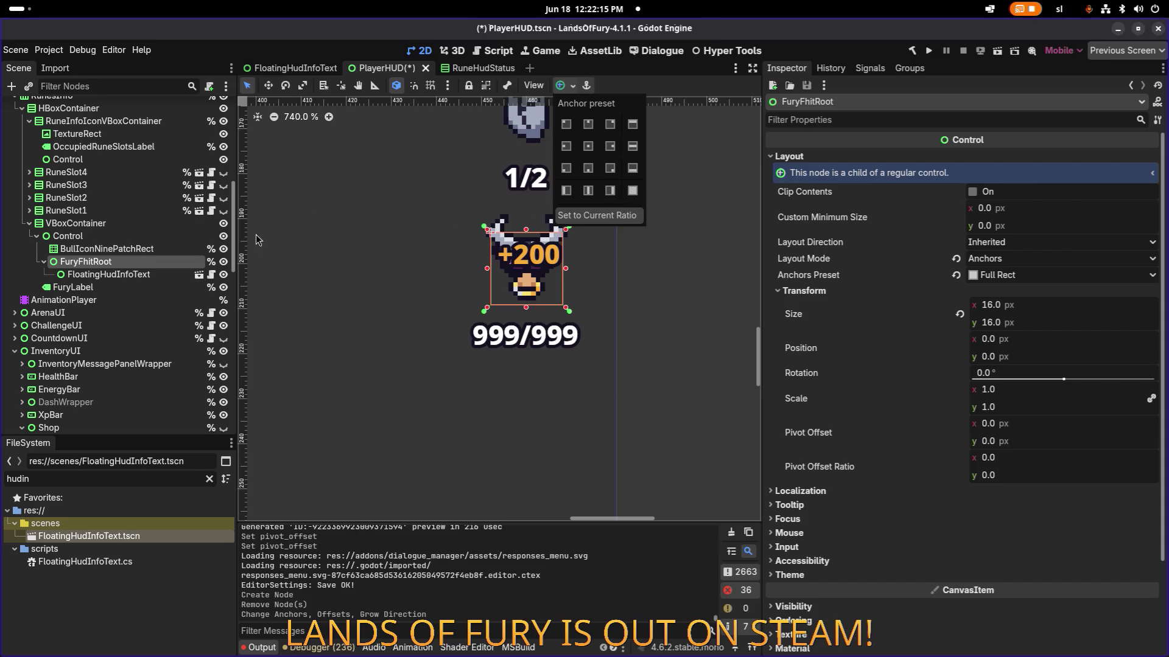
click(152, 252)
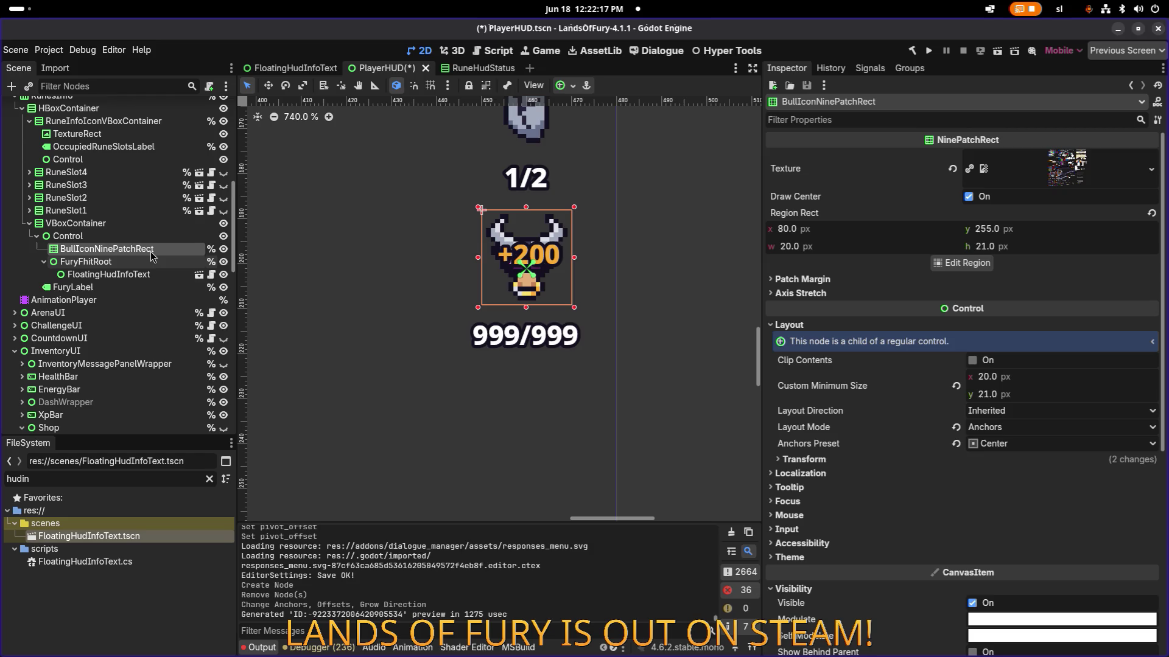
key(ctrl+z)
key(ctrl+z)
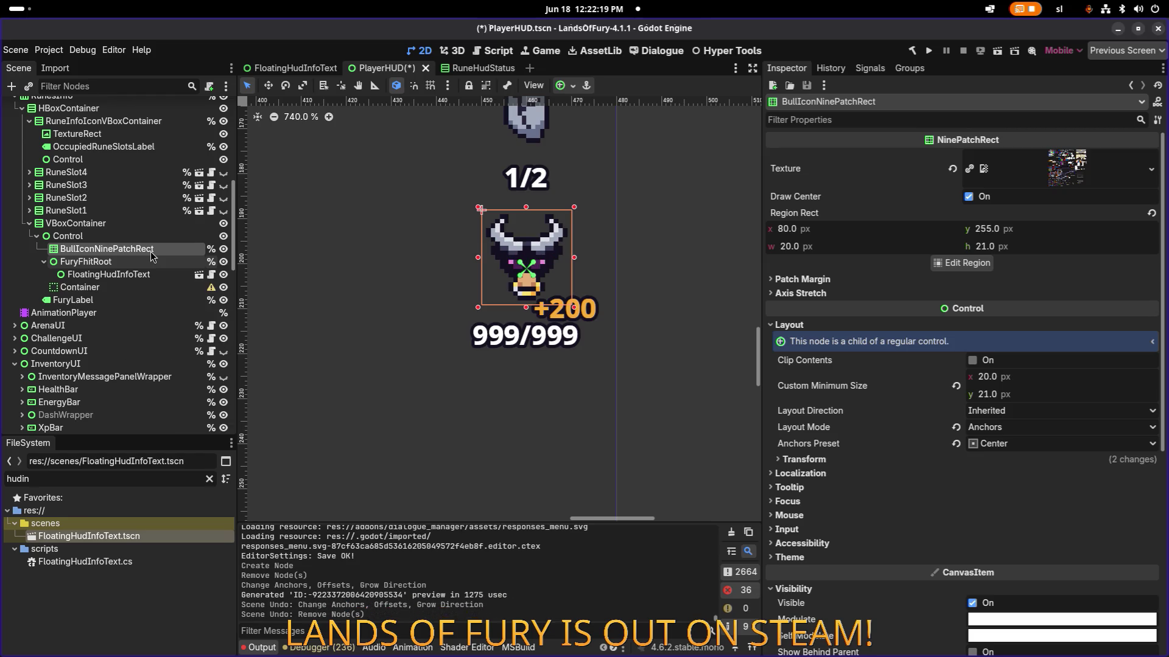
key(ctrl+shift+z)
- Set FuryFhitRoot's minimum width to 64
click(141, 263)
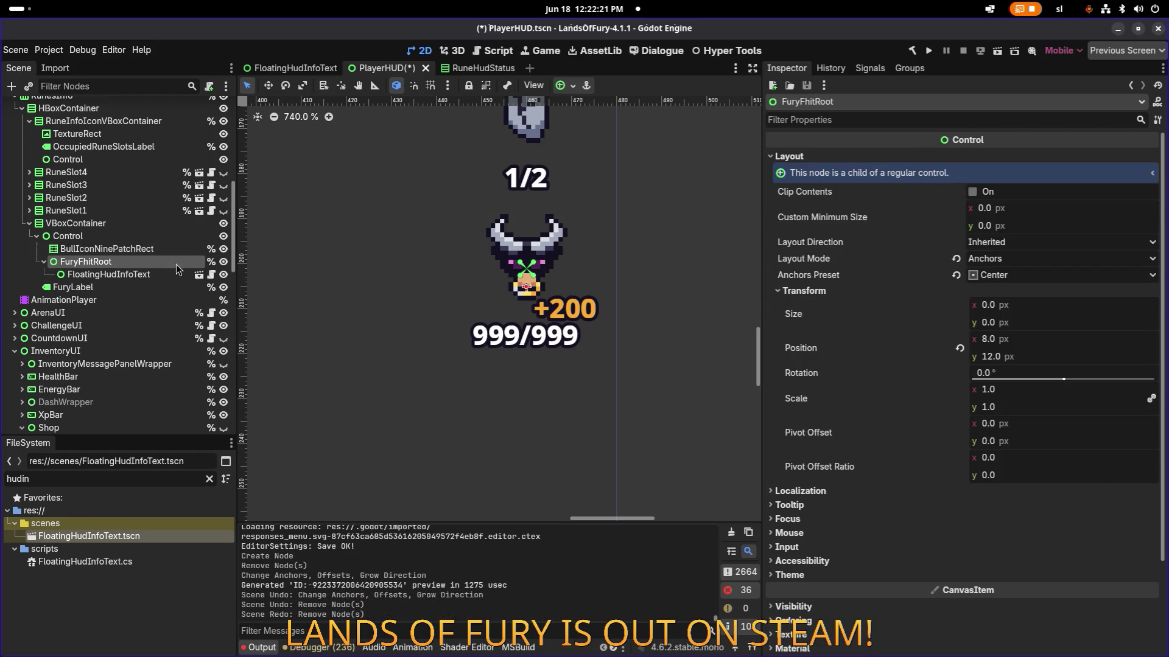
click(1032, 212)
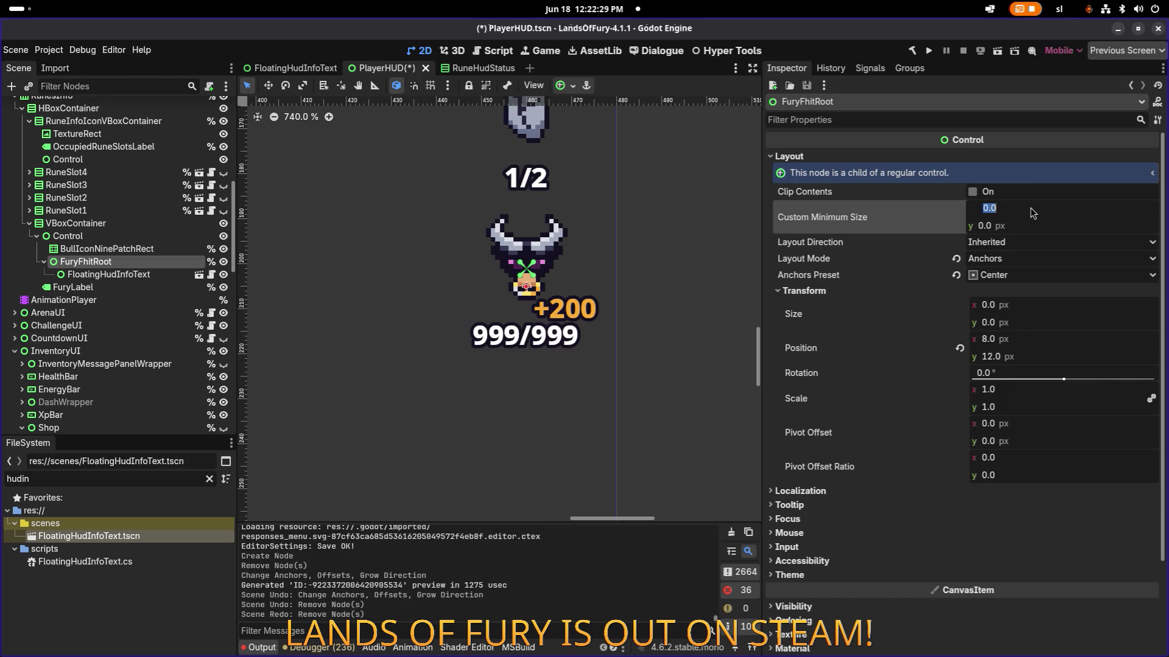
text(64)
key(Return)
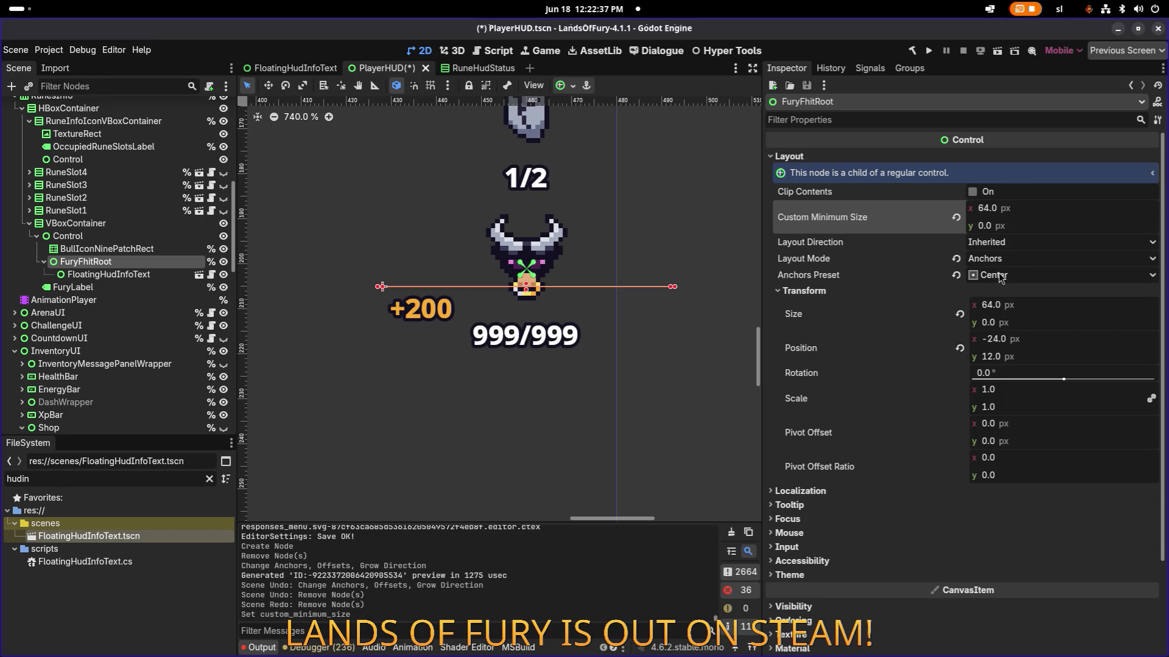
- Anchor FloatingHudInfoText with the Center Top preset
click(510, 281)
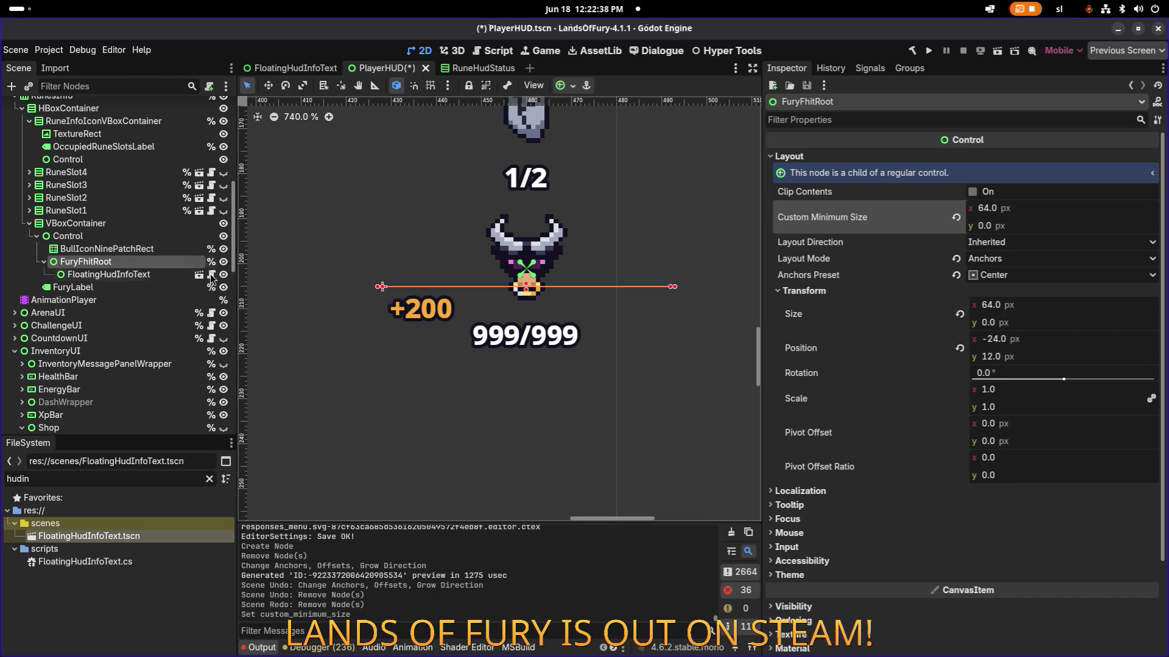
click(572, 90)
click(593, 129)
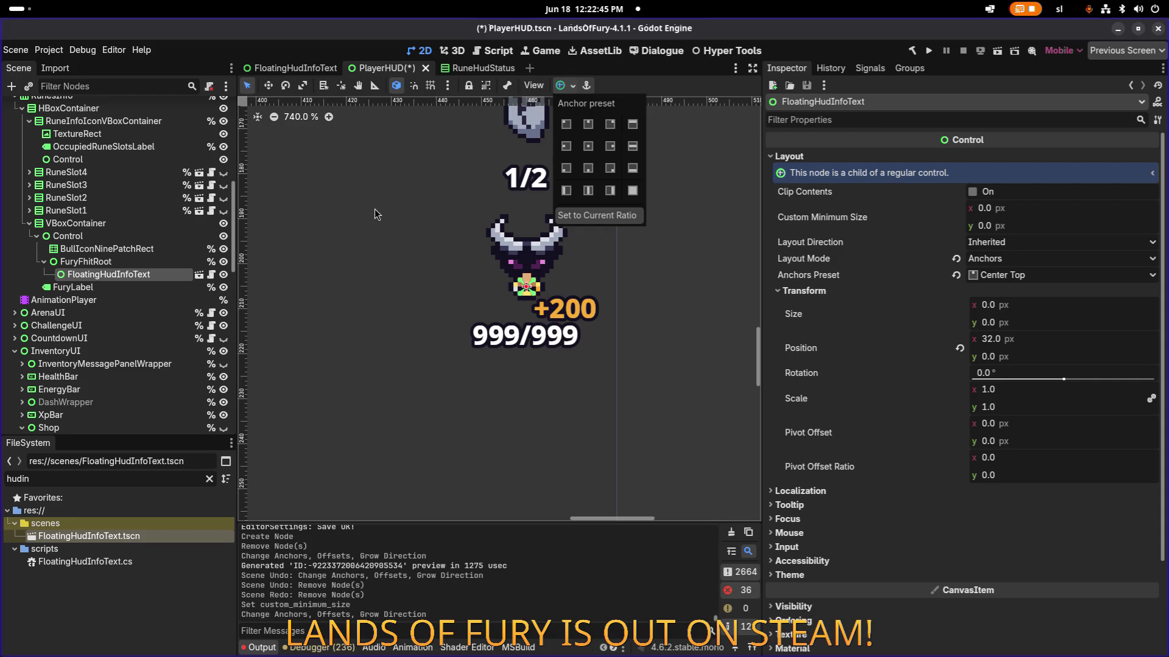
click(162, 251)
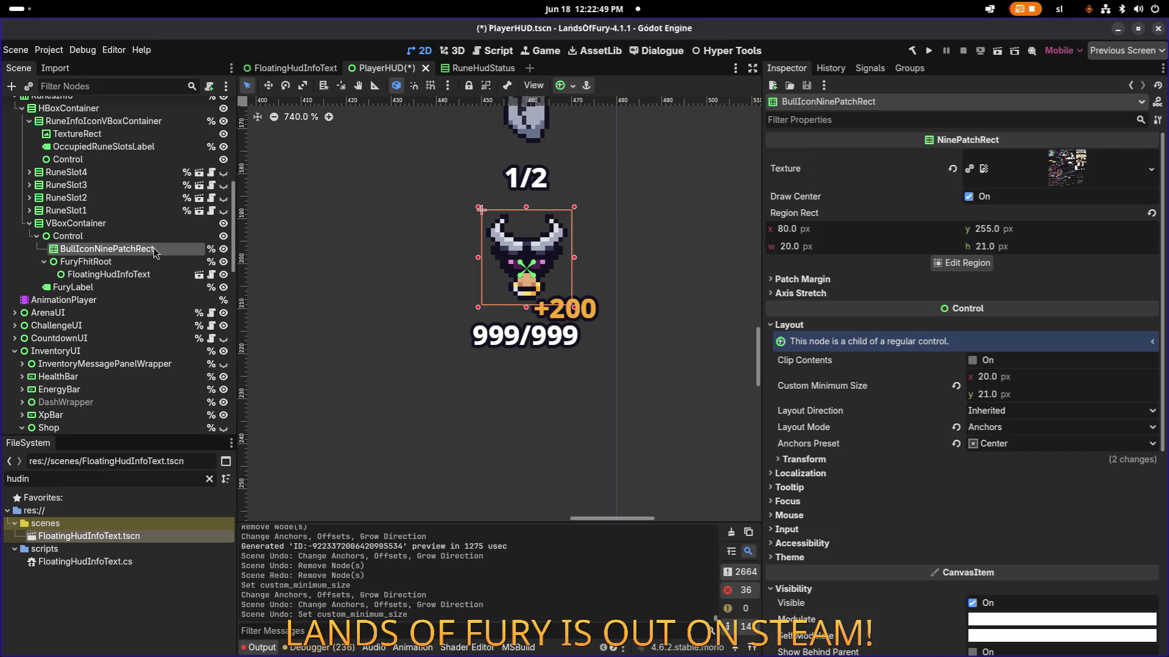
click(143, 260)
- Add an HBoxContainer as a child of the Control node
click(151, 249)
click(150, 237)
right_click(151, 237)
click(216, 244)
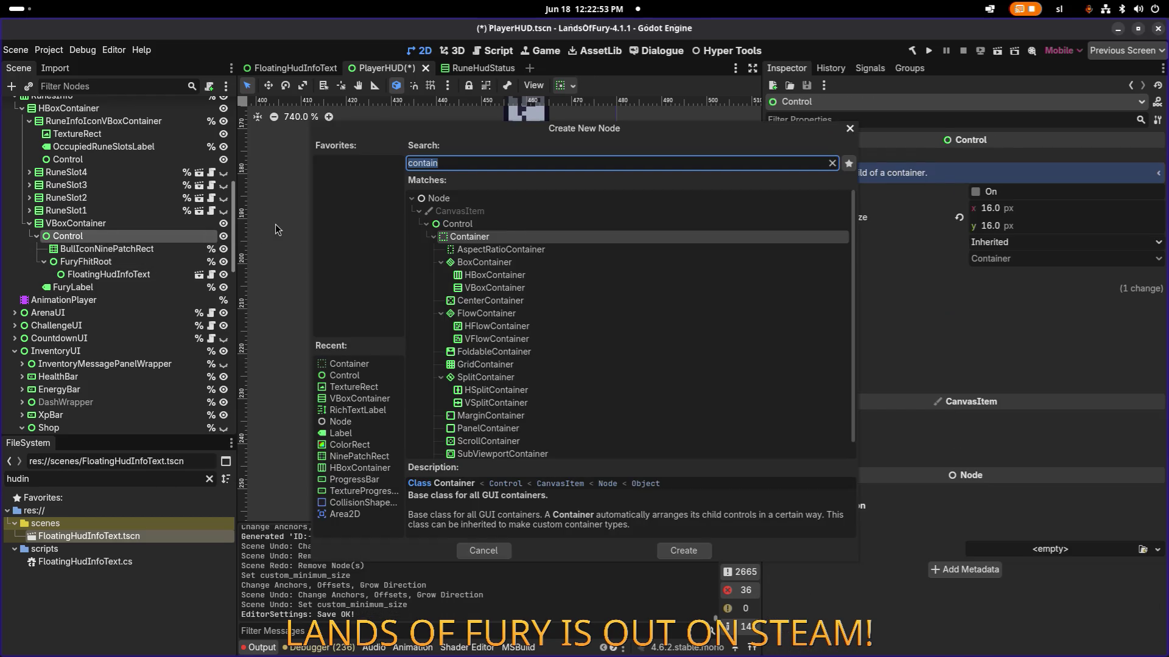
text(hbox)
key(Return)
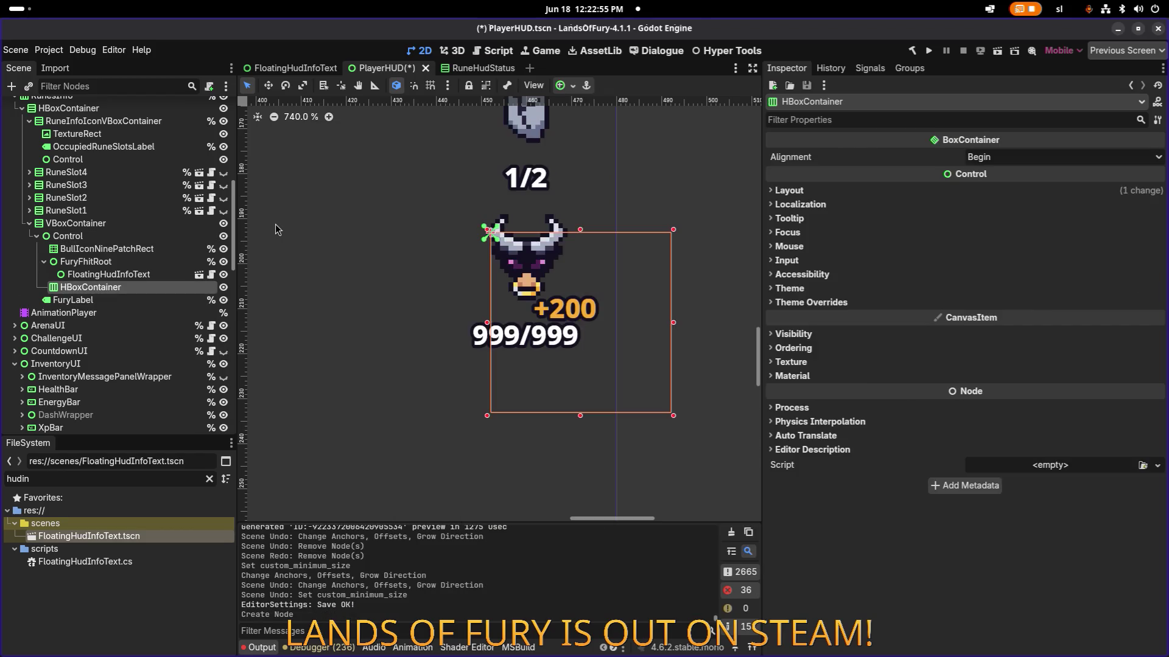
- Nest FloatingHudInfoText inside the HBoxContainer and check its layout properties
drag(126, 274, 134, 294)
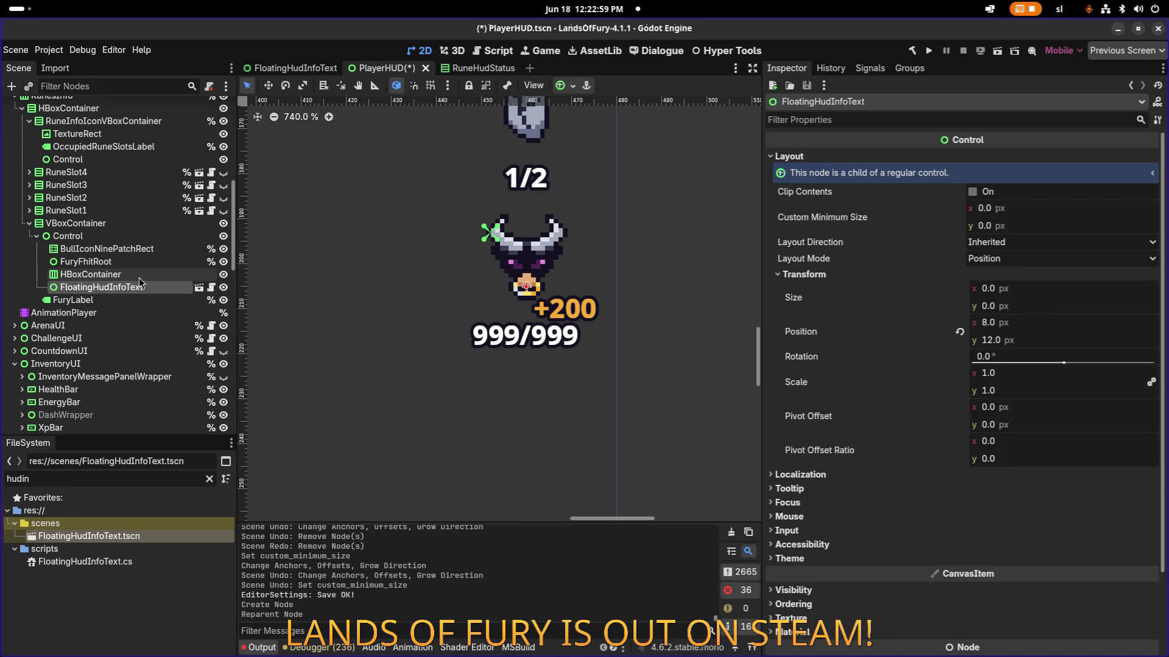
click(138, 275)
drag(128, 287, 133, 278)
click(129, 275)
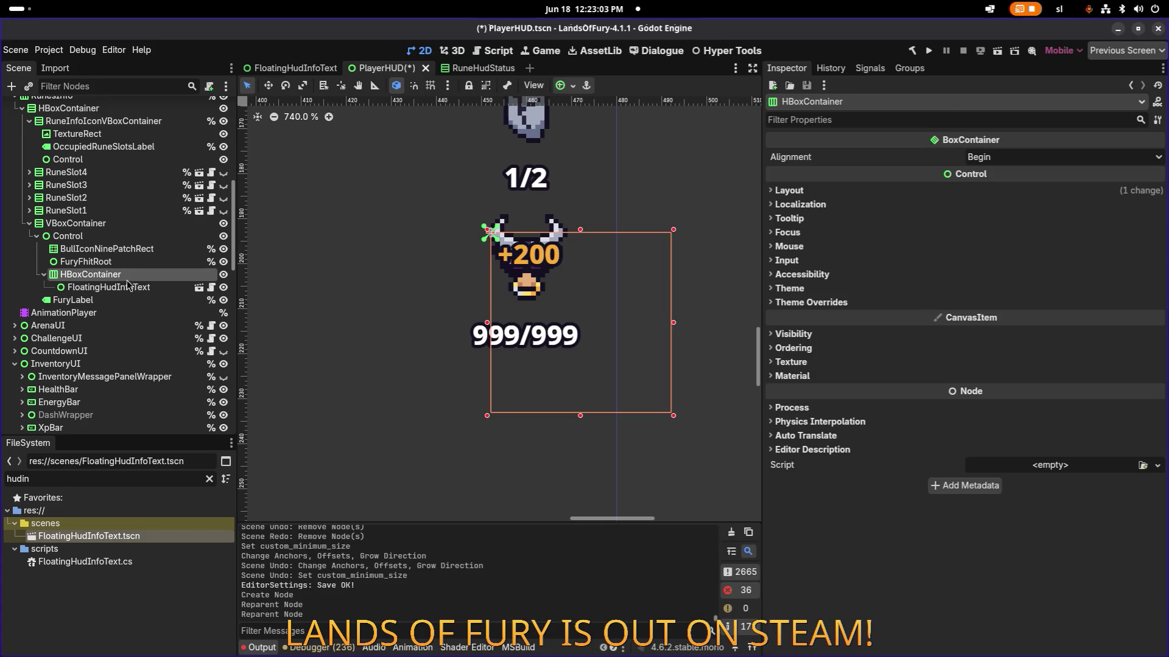
click(126, 287)
click(126, 277)
click(123, 286)
click(124, 275)
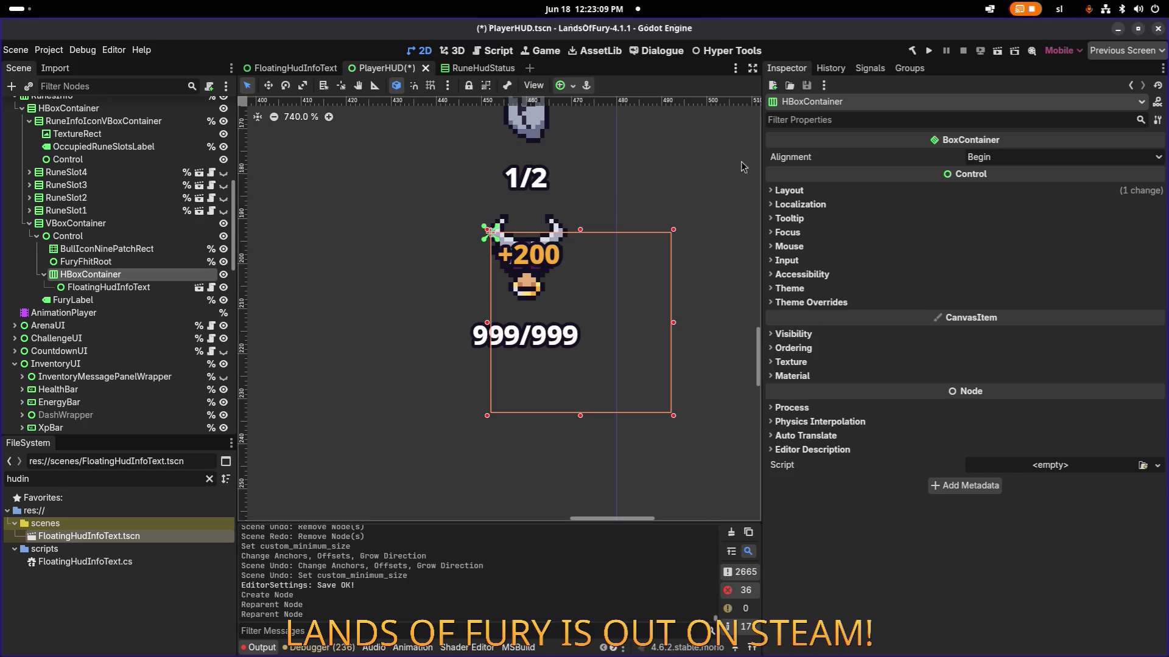
- Anchor the HBoxContainer to the Center preset after trying Full Rect
click(561, 85)
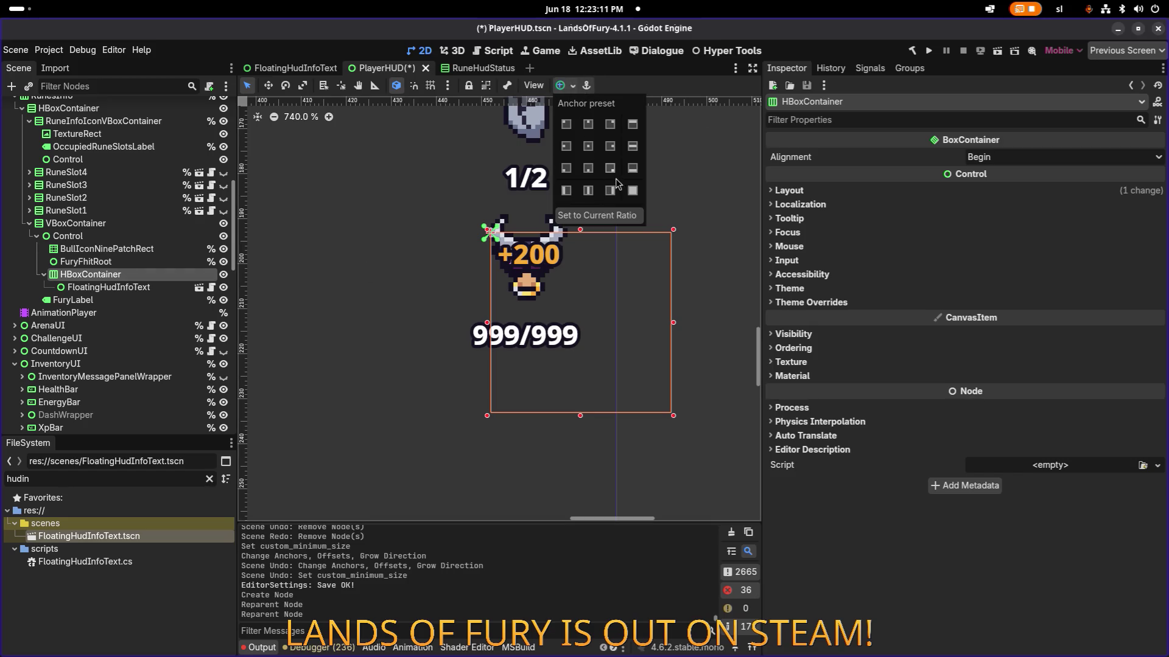
click(633, 190)
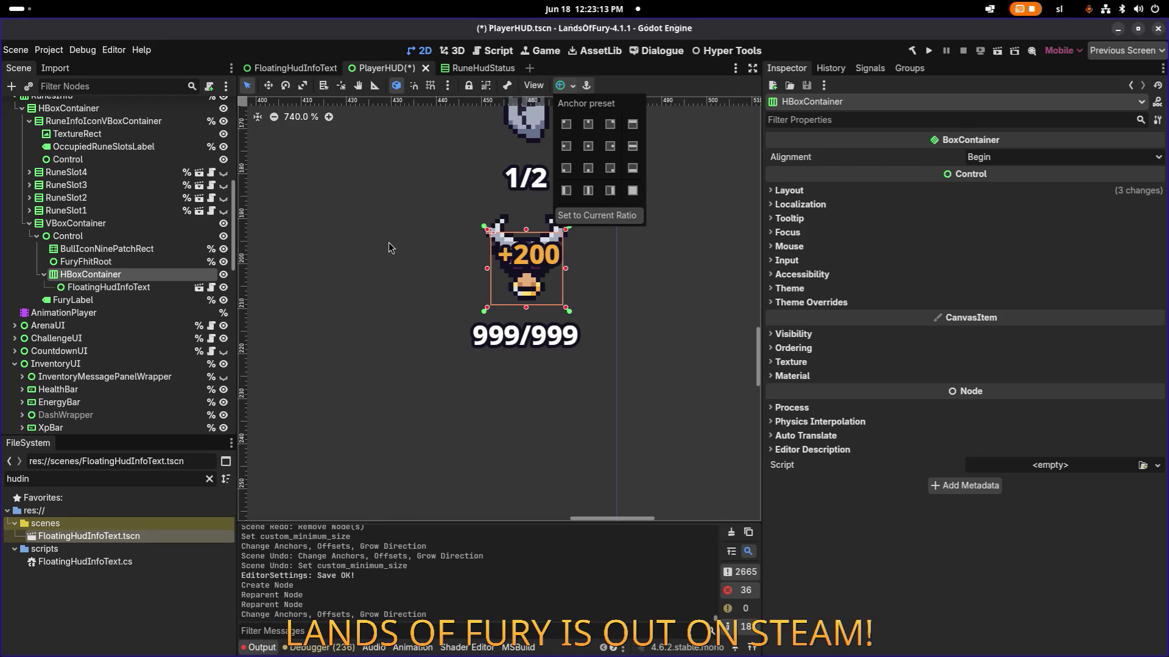
click(132, 286)
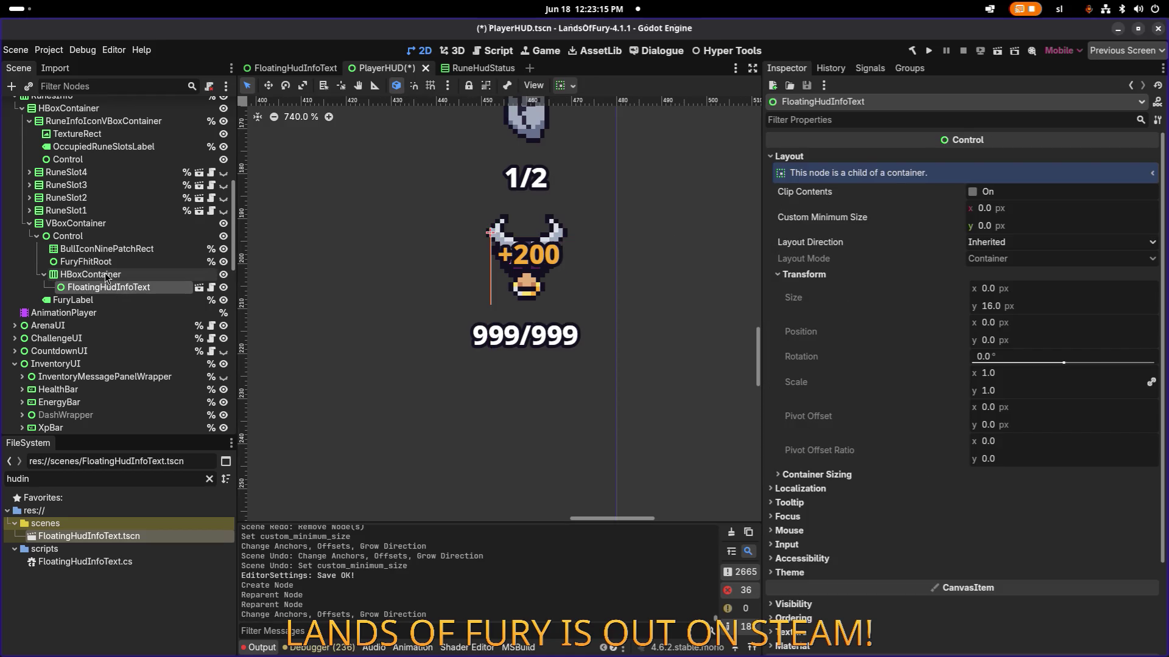
click(107, 276)
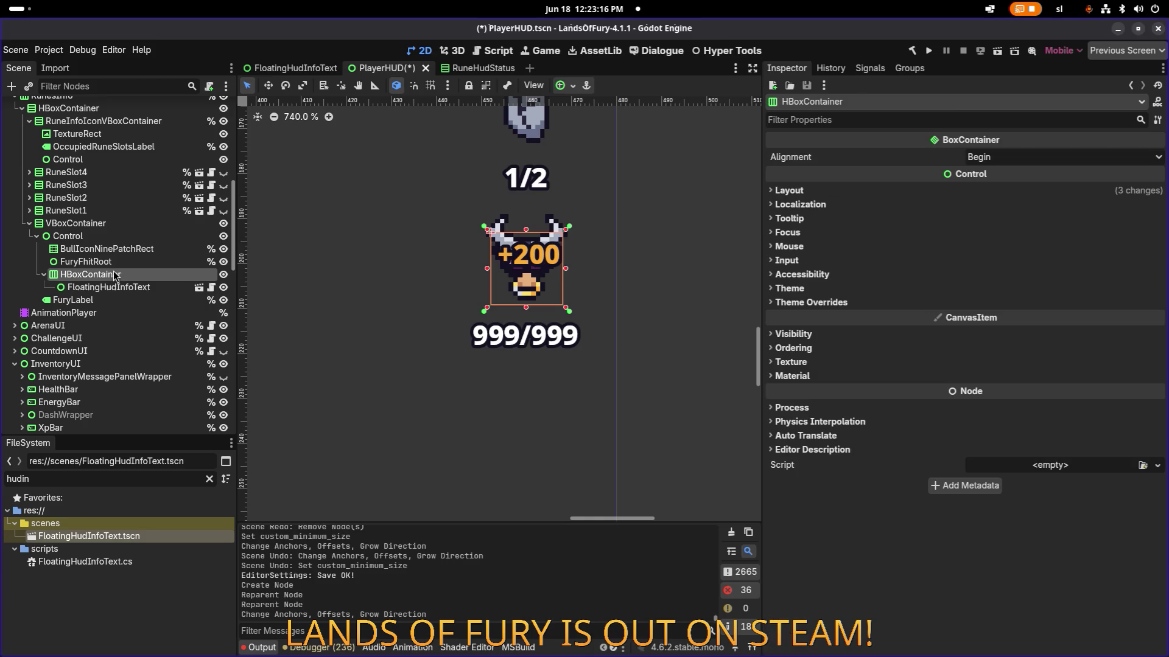
click(560, 85)
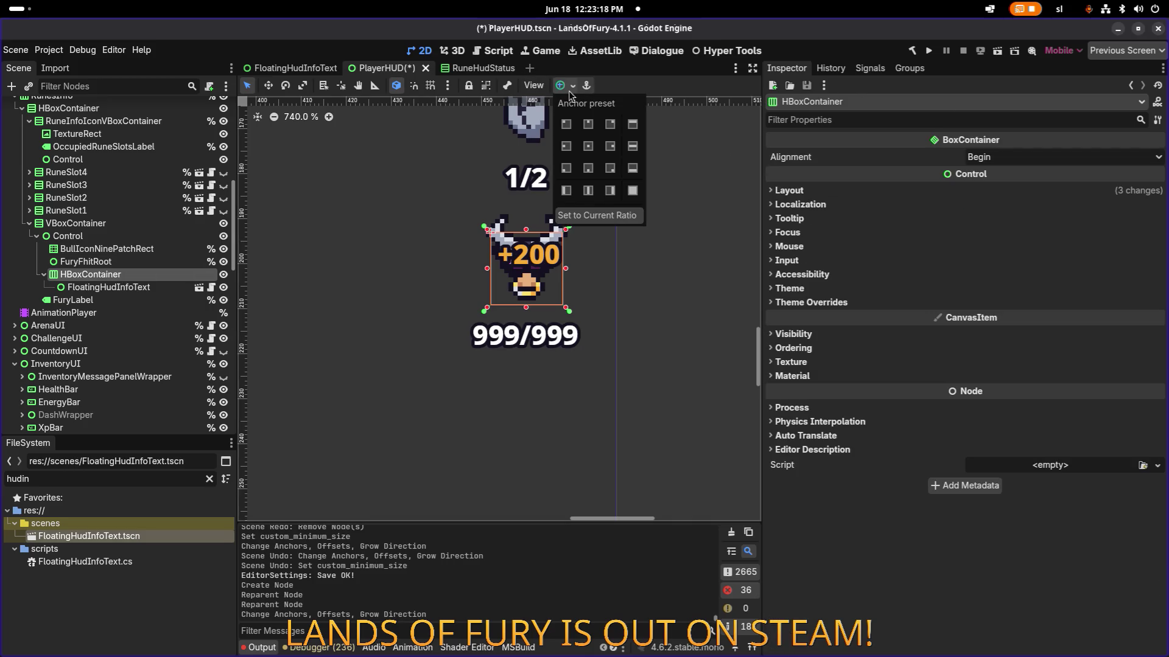
click(588, 146)
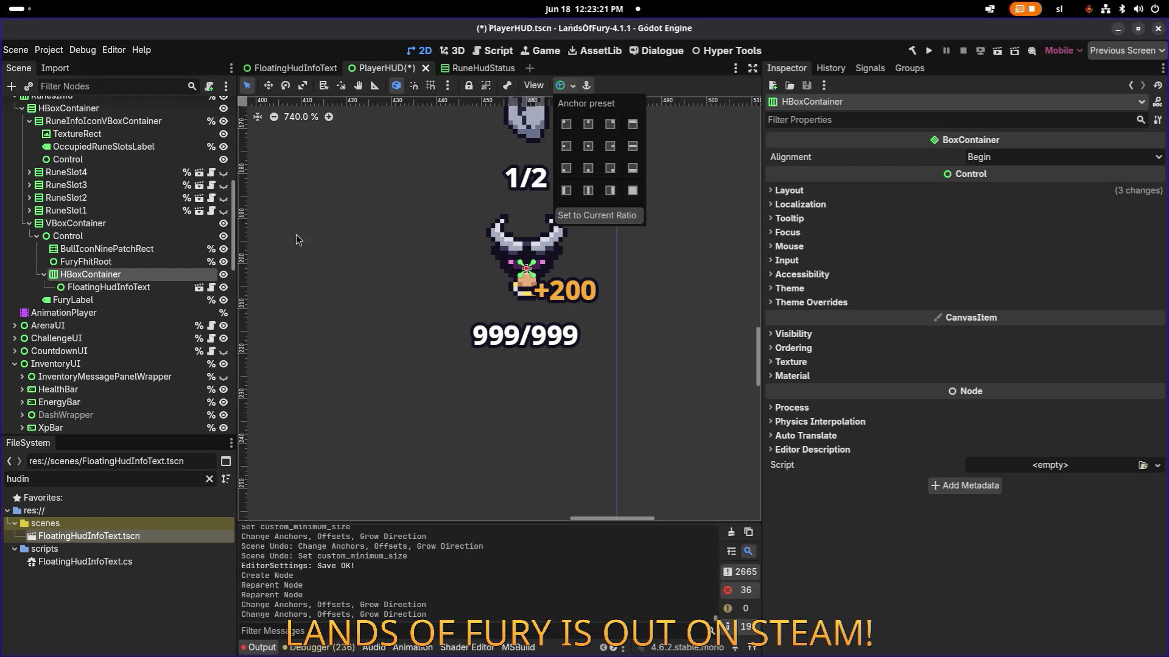
- Move FloatingHudInfoText back under FuryFhitRoot and delete the HBoxContainer
click(134, 286)
click(126, 276)
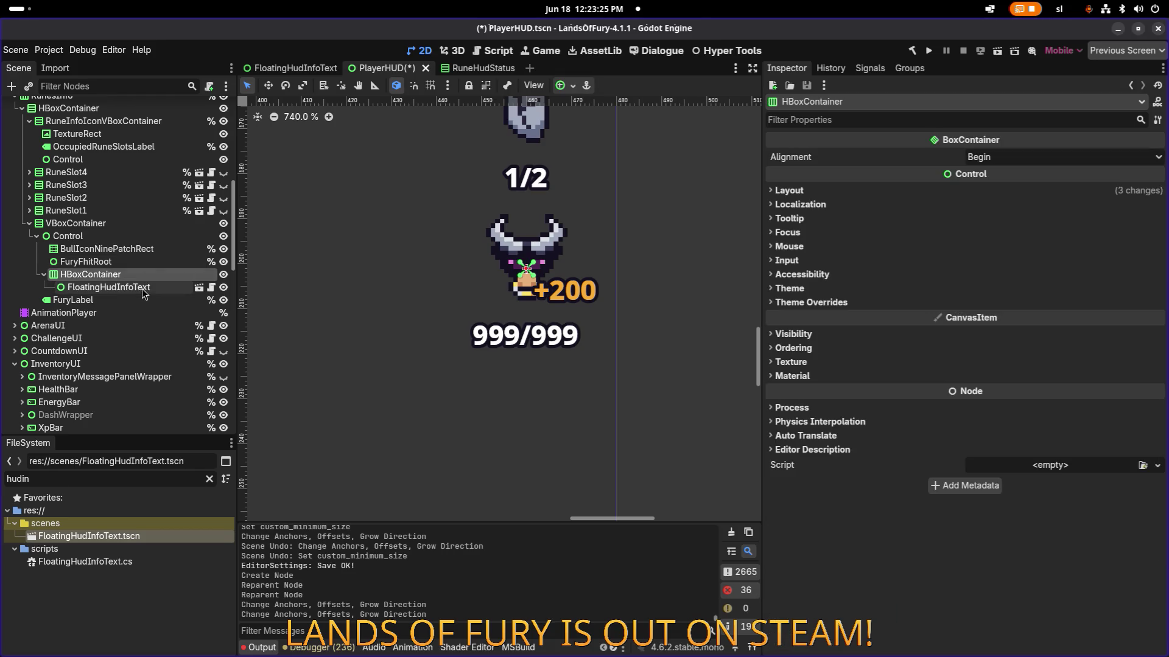
drag(141, 287, 138, 261)
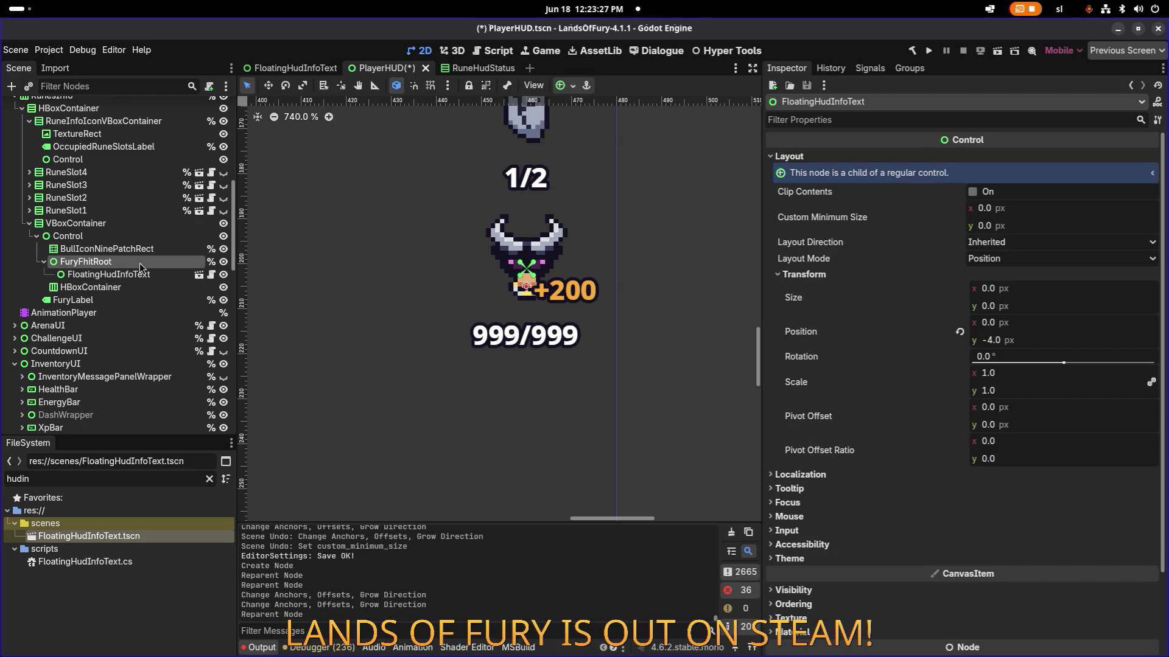
click(132, 288)
key(Delete)
- Confirm the HBoxContainer removal and switch FloatingHudInfoText's Layout Mode to Anchors
key(Return)
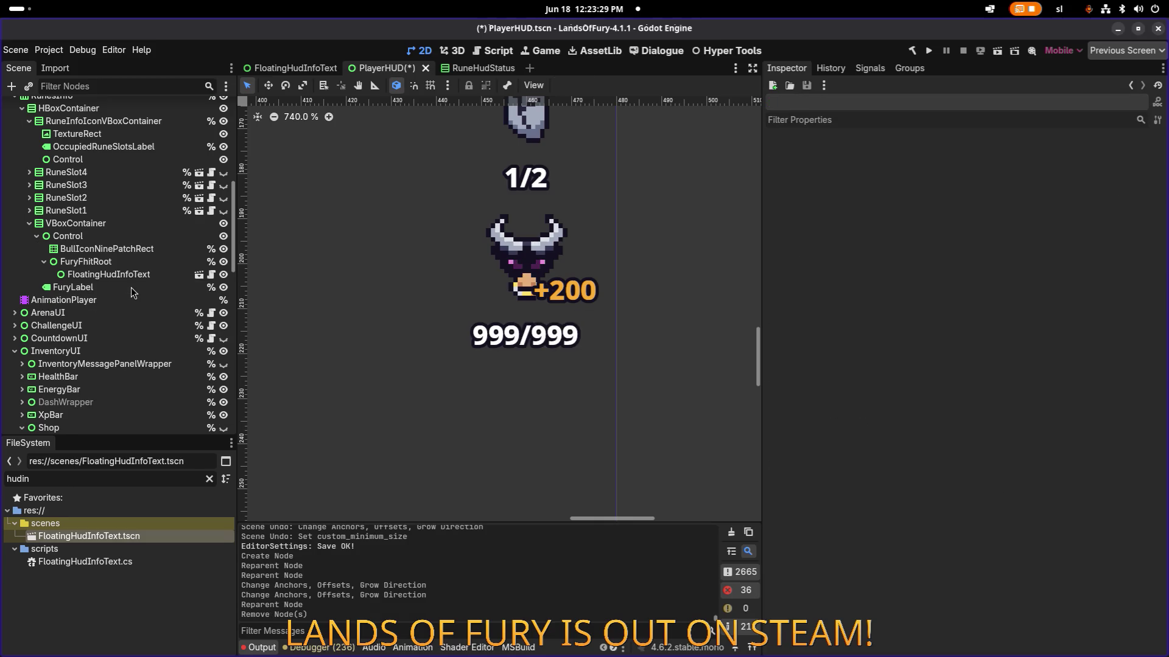
click(139, 275)
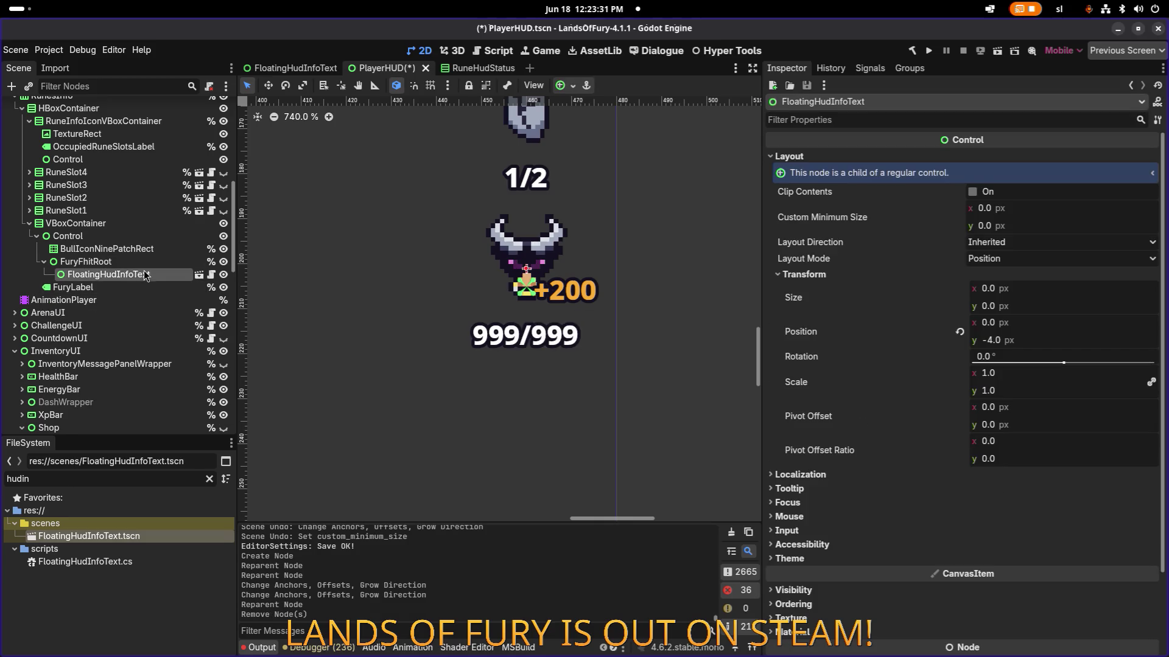
click(1025, 259)
click(1026, 262)
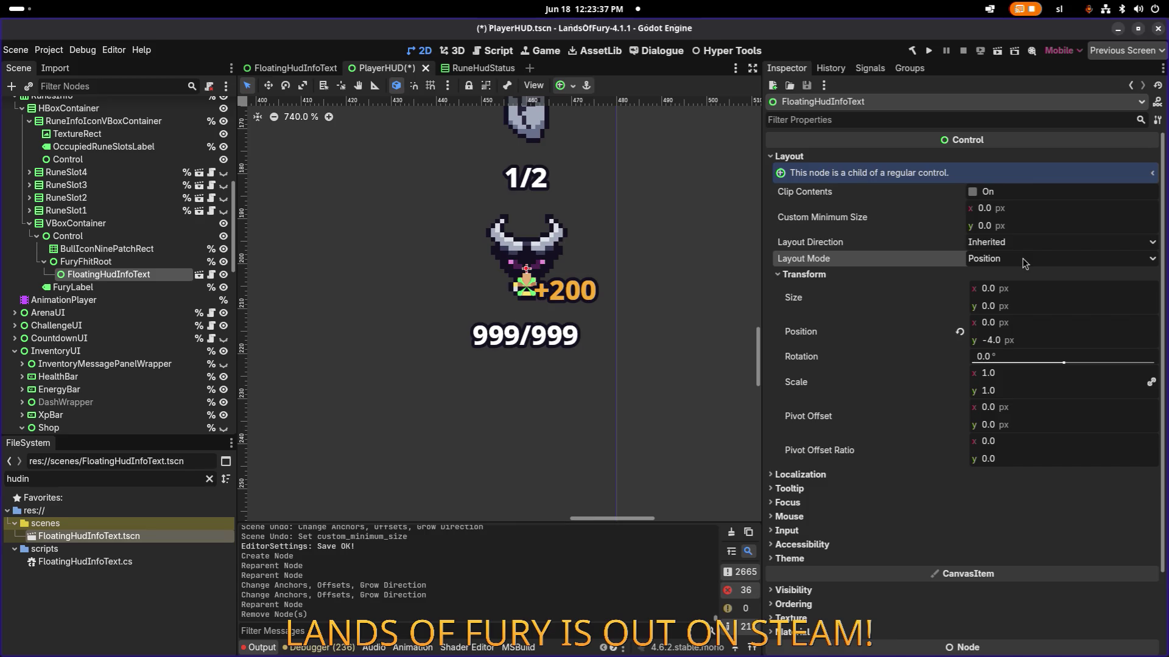
click(1025, 260)
click(1017, 283)
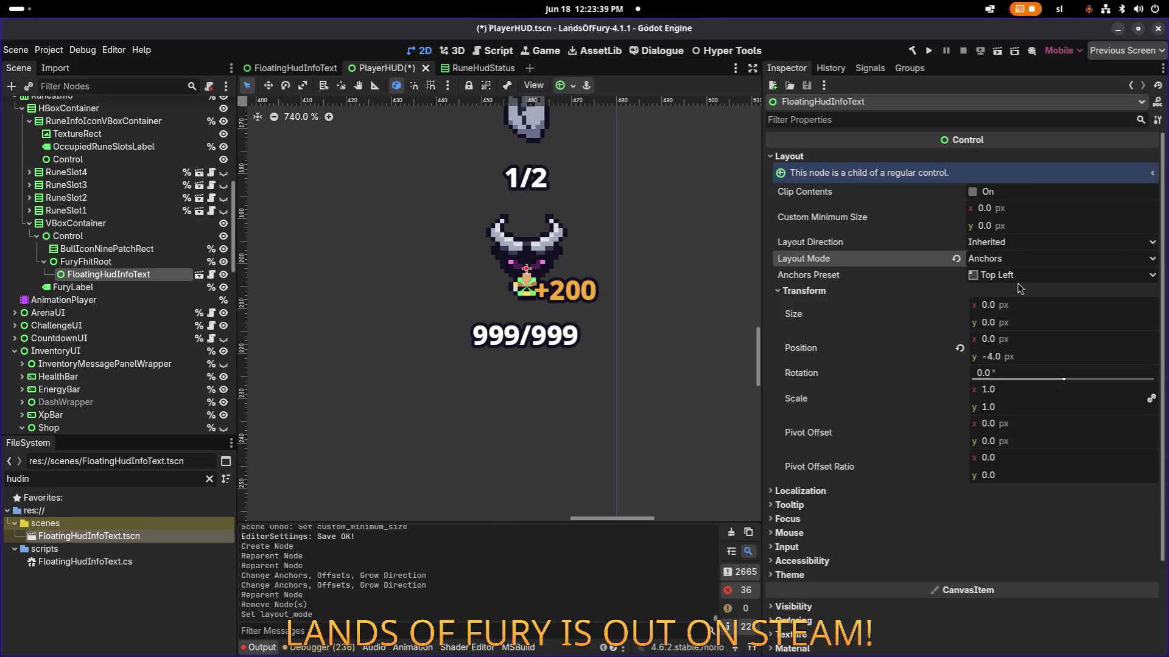
- Try the Top Wide anchor preset on the text, then return it to Center Top
click(1015, 276)
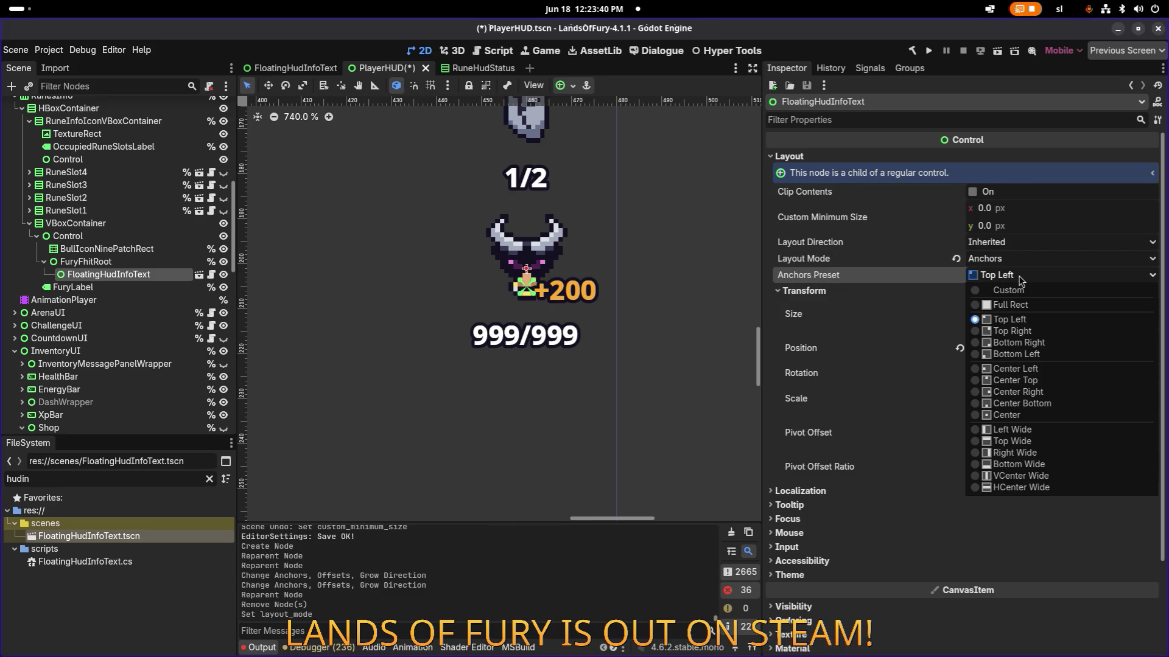
click(1026, 381)
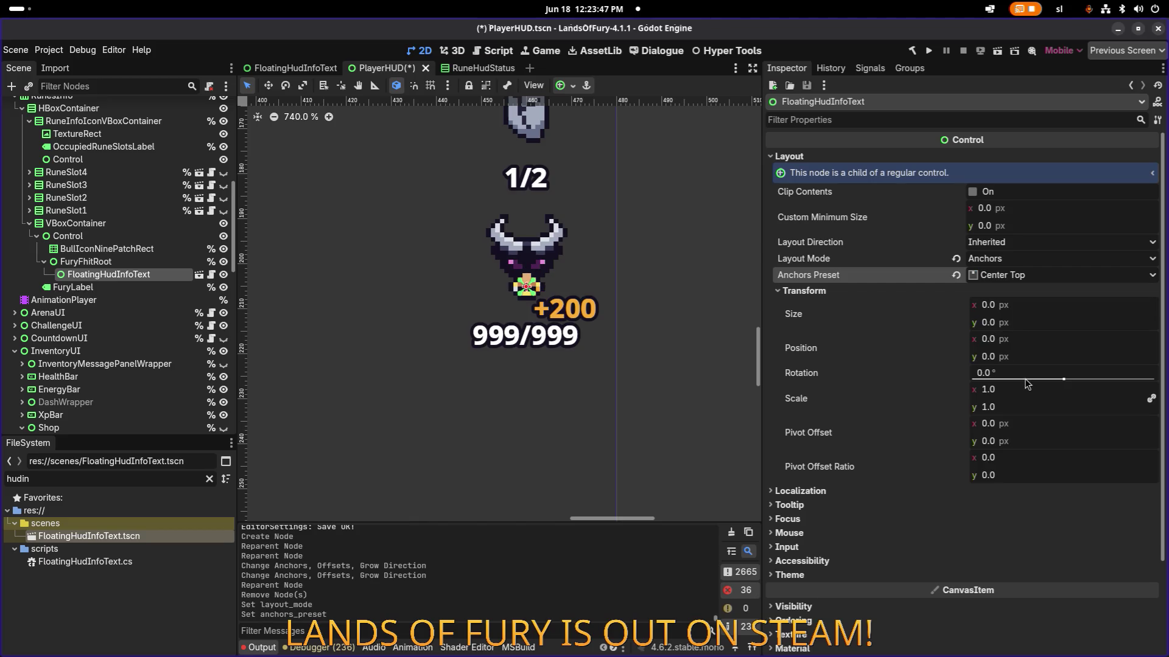
click(1038, 277)
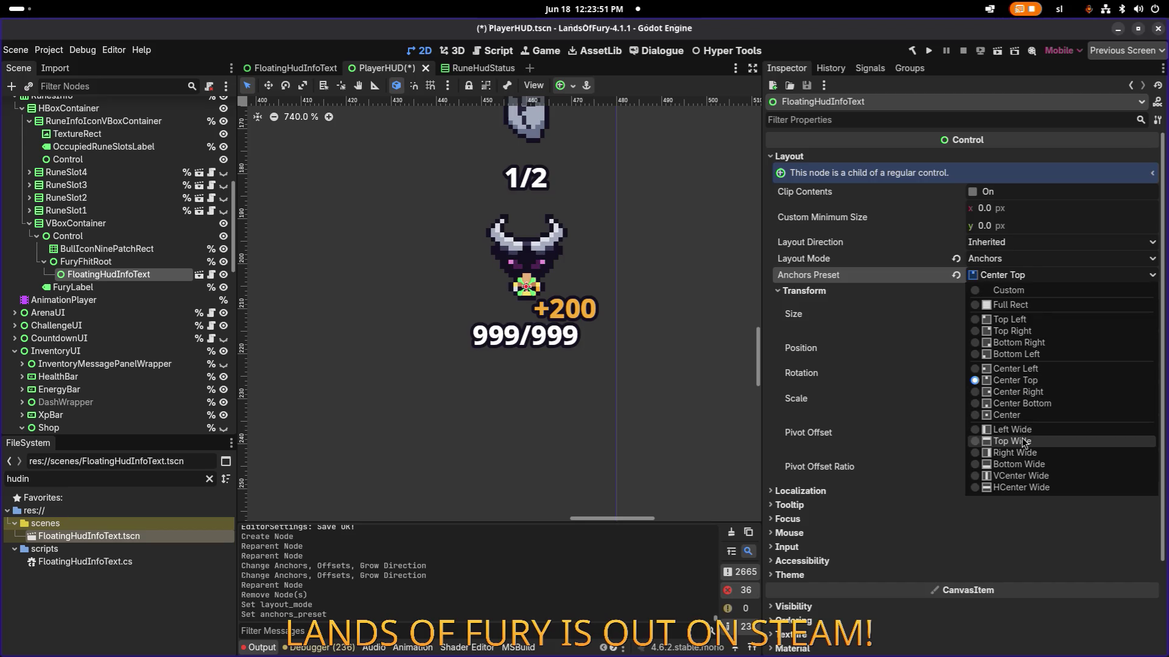
click(1023, 442)
click(1041, 277)
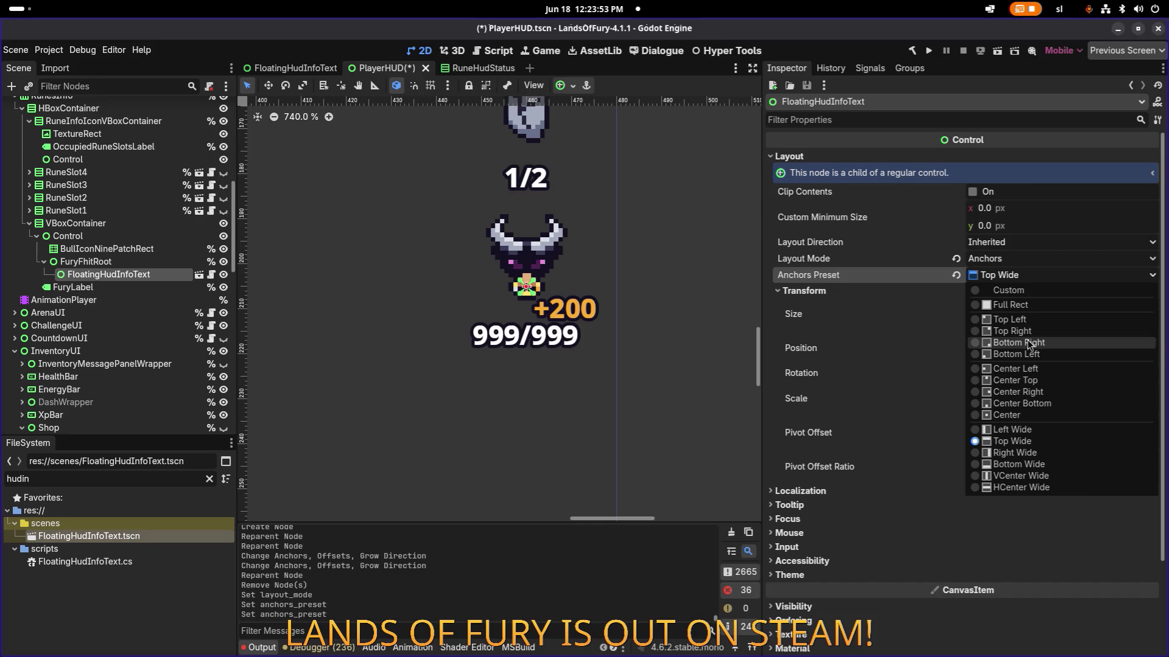
click(1035, 381)
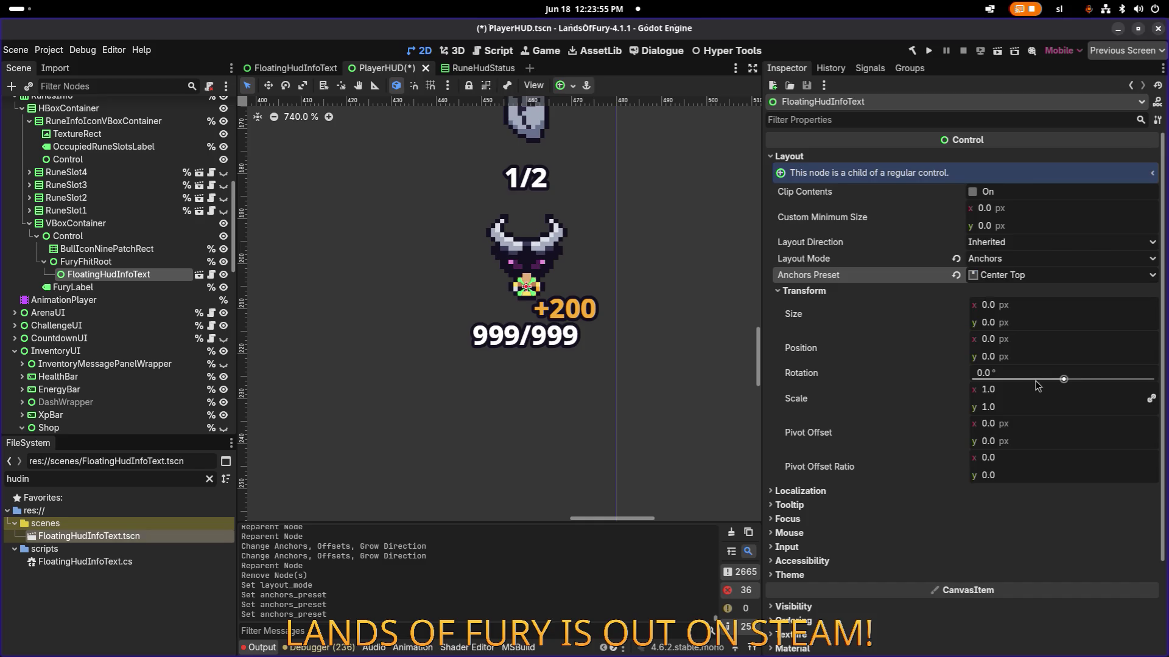
- Try a pivot offset x of 0.29, then undo the pivot and anchor changes
click(993, 425)
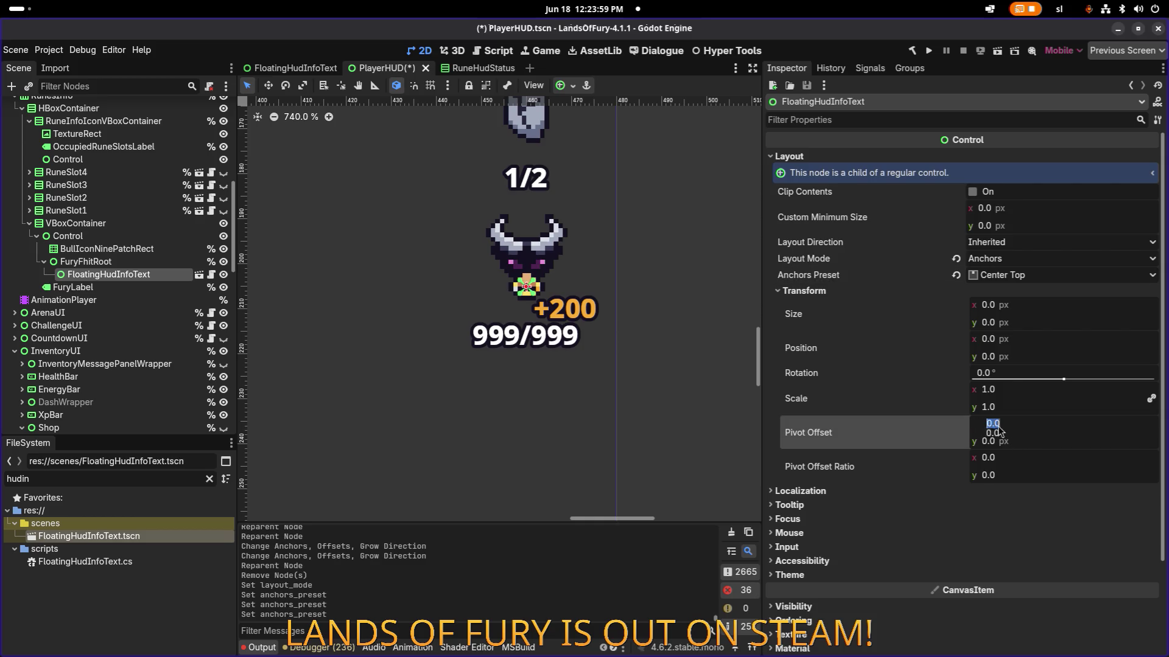
text(0.29)
key(Return)
mouse_move(993, 423)
mouse_down()
mouse_move(1047, 424)
mouse_move(915, 428)
mouse_up()
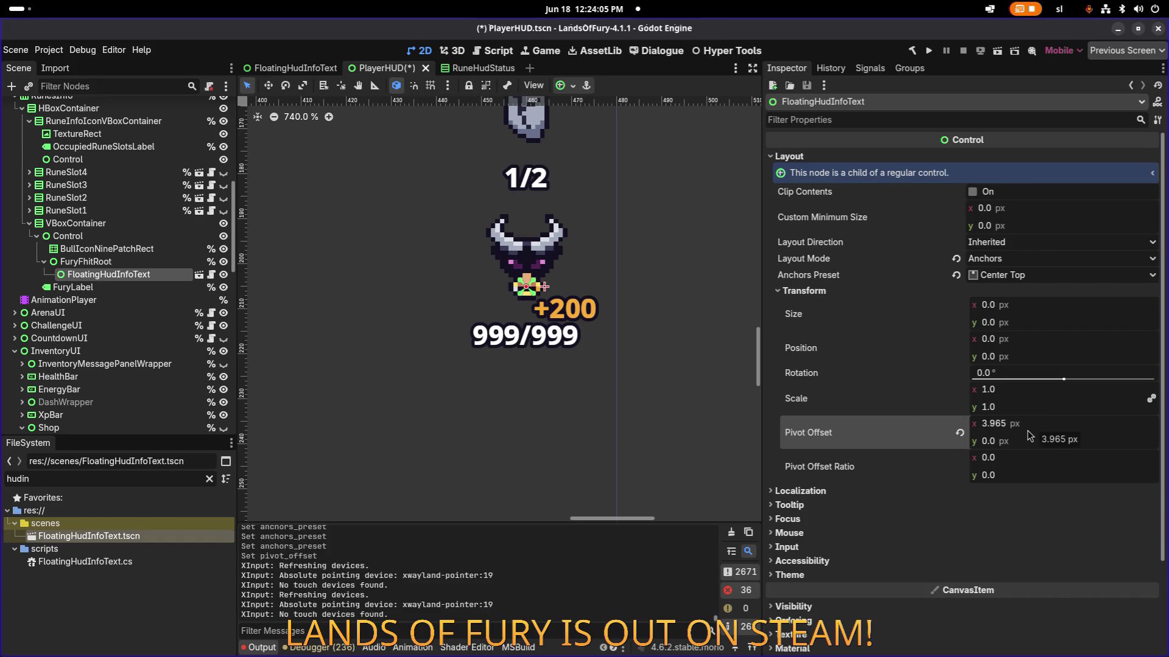
key(ctrl+z)
key(ctrl+z)
key(ctrl+z)
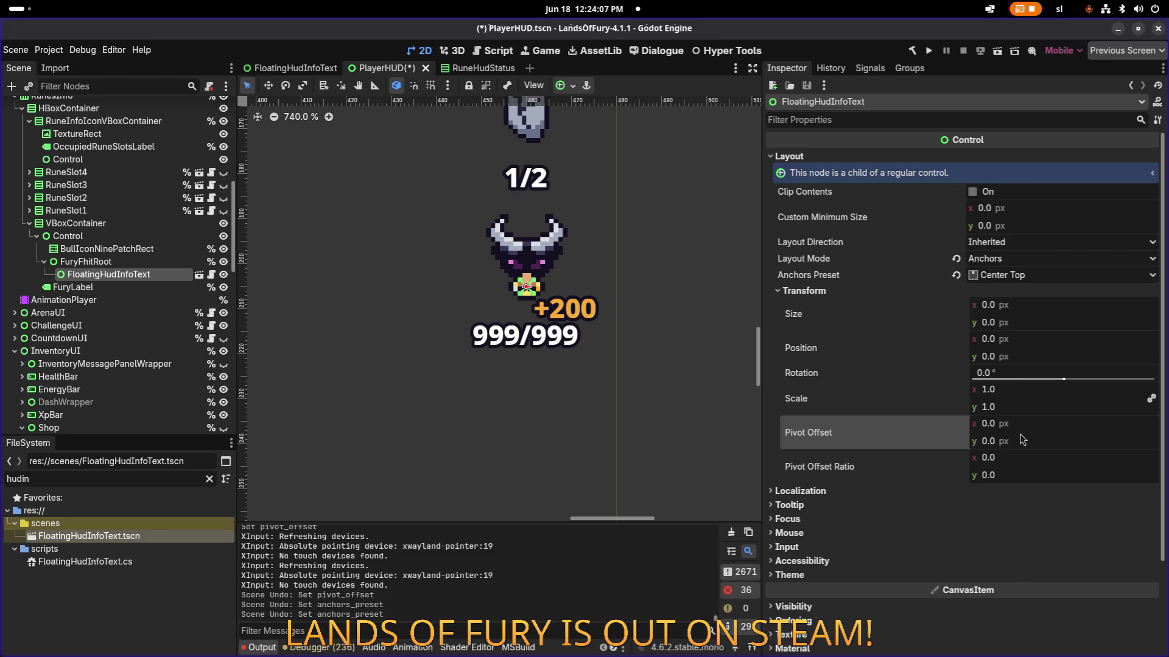
key(ctrl+z)
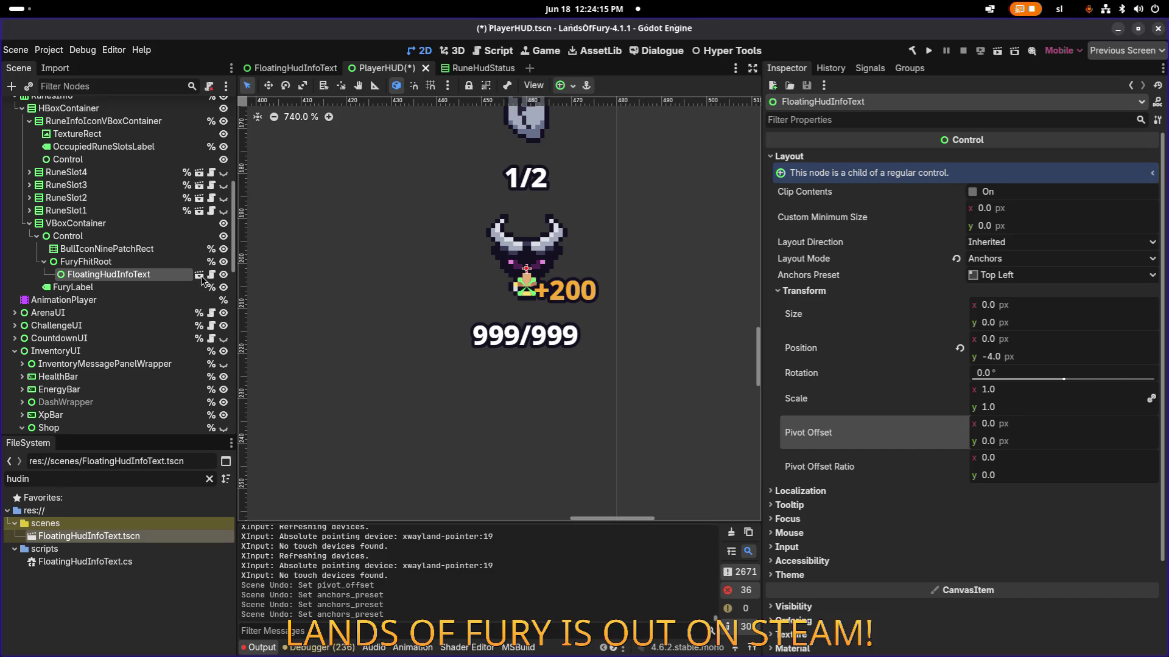
- Delete the FloatingHudInfoText node from FuryFhitRoot
click(146, 275)
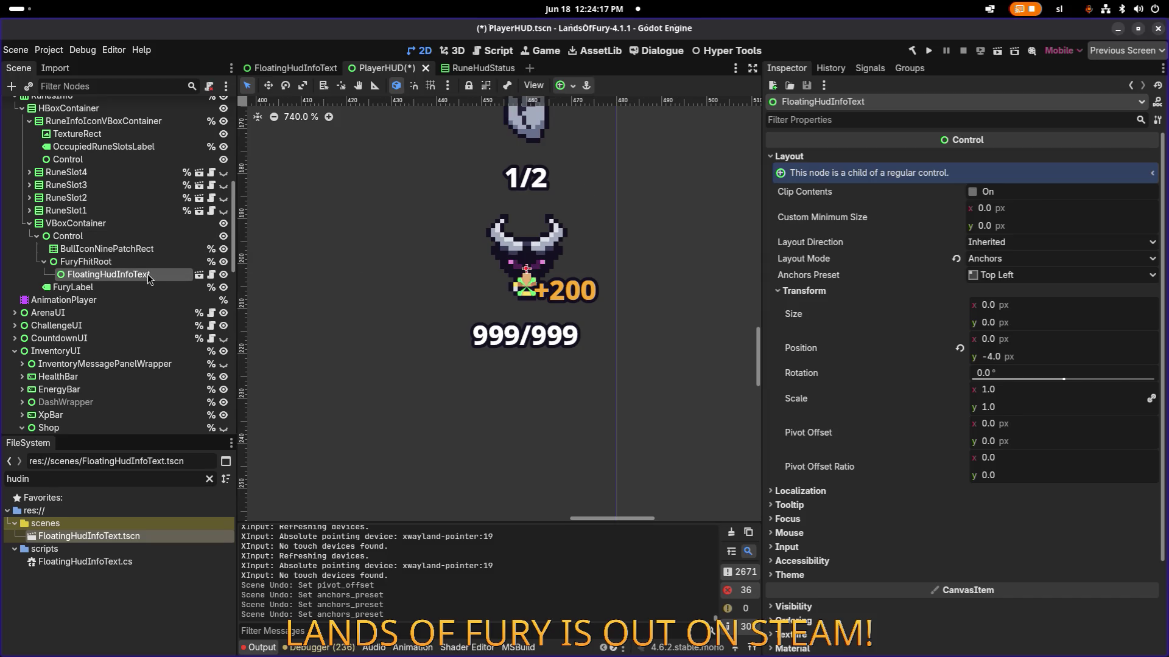
key(Delete)
key(Return)
- Instance FloatingHudInfoText.tscn from the FileSystem dock as a child of FuryFhitRoot
click(137, 249)
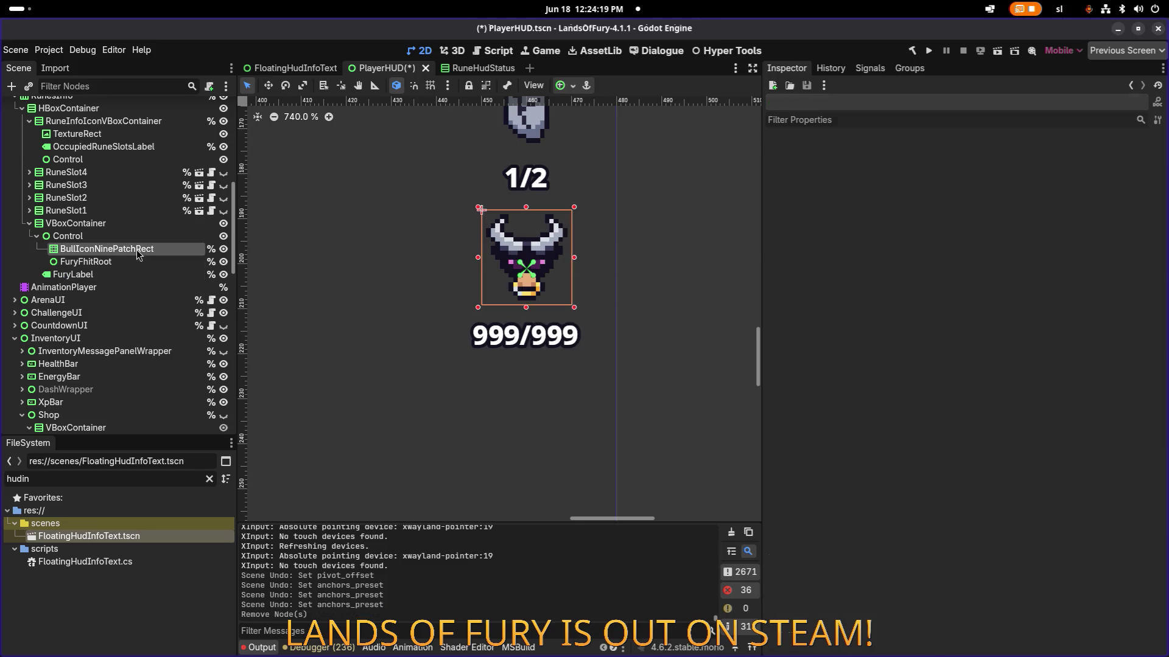
click(133, 261)
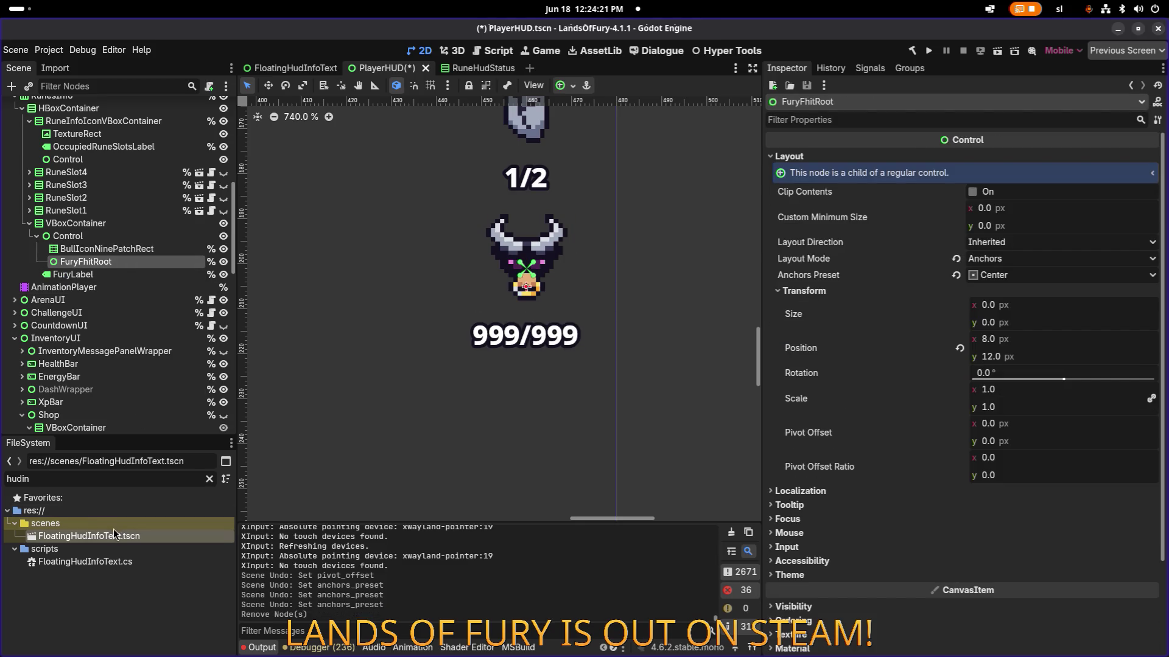
mouse_move(114, 533)
mouse_down()
mouse_move(195, 269)
mouse_move(159, 261)
mouse_up()
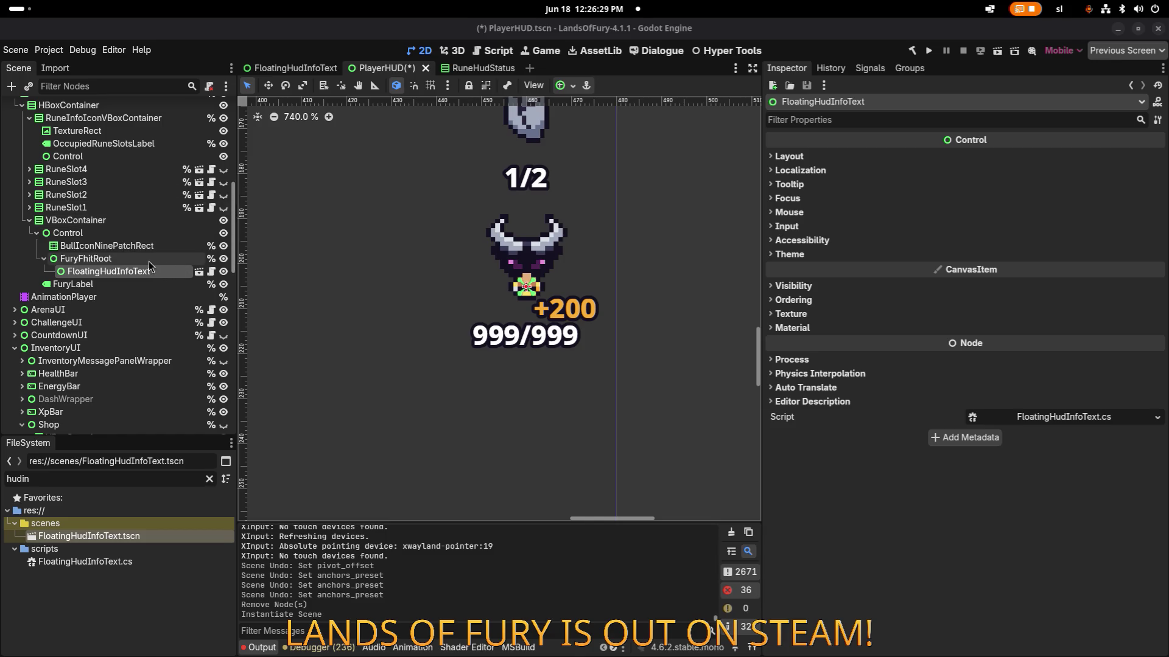
click(119, 259)
click(146, 272)
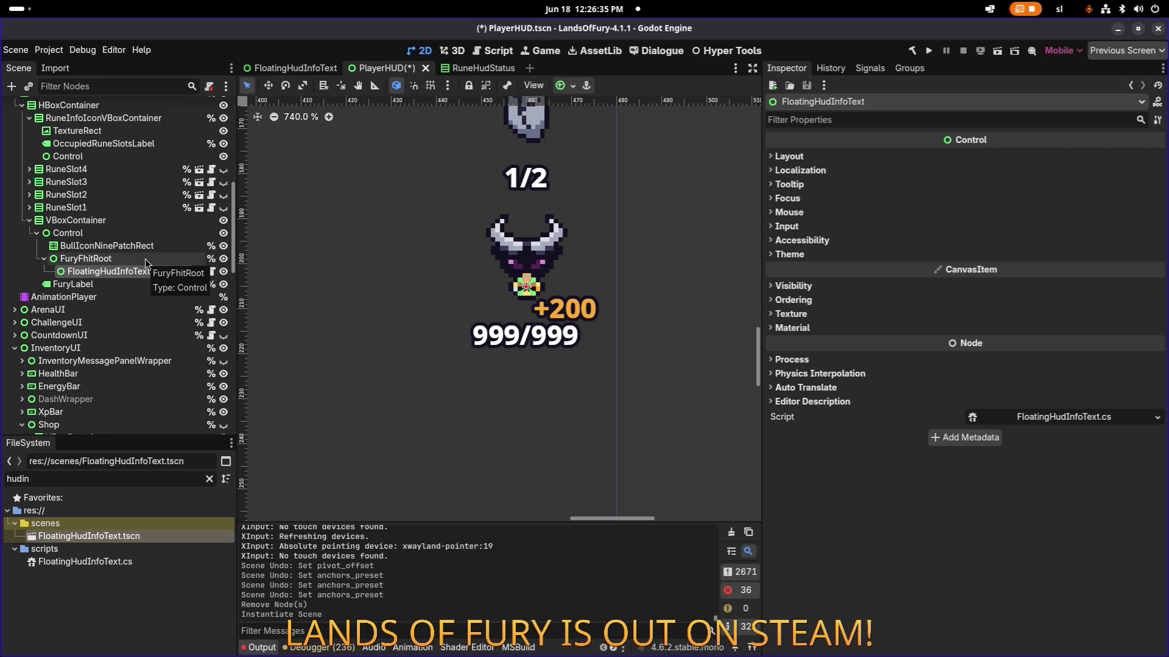
click(813, 156)
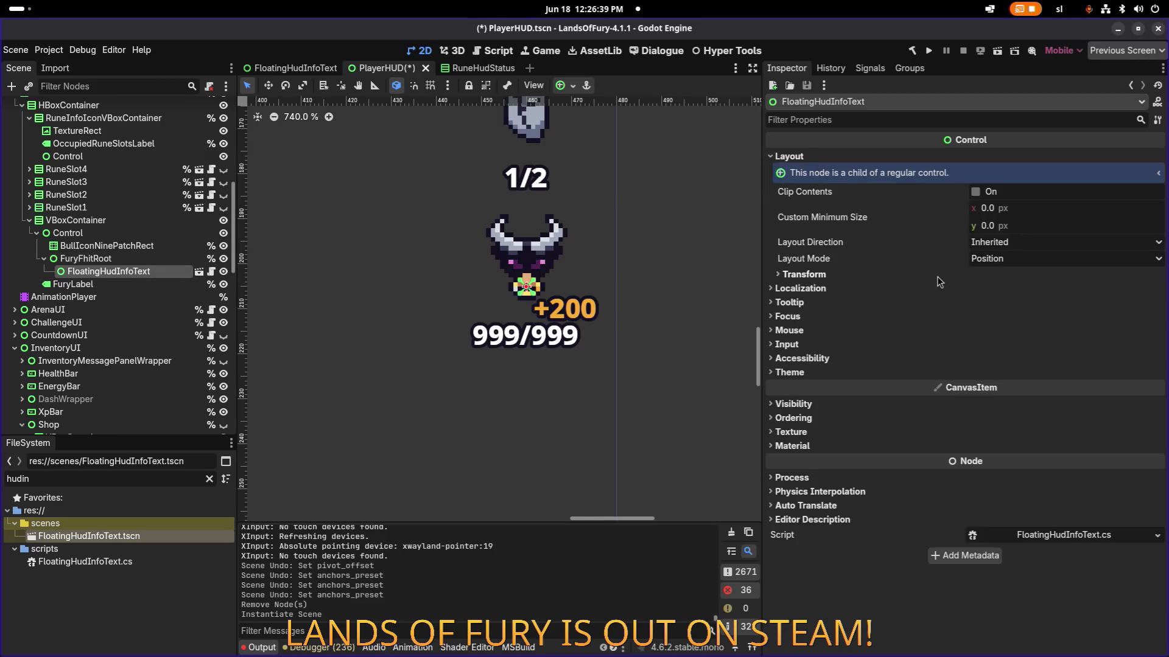
click(1011, 243)
click(1011, 256)
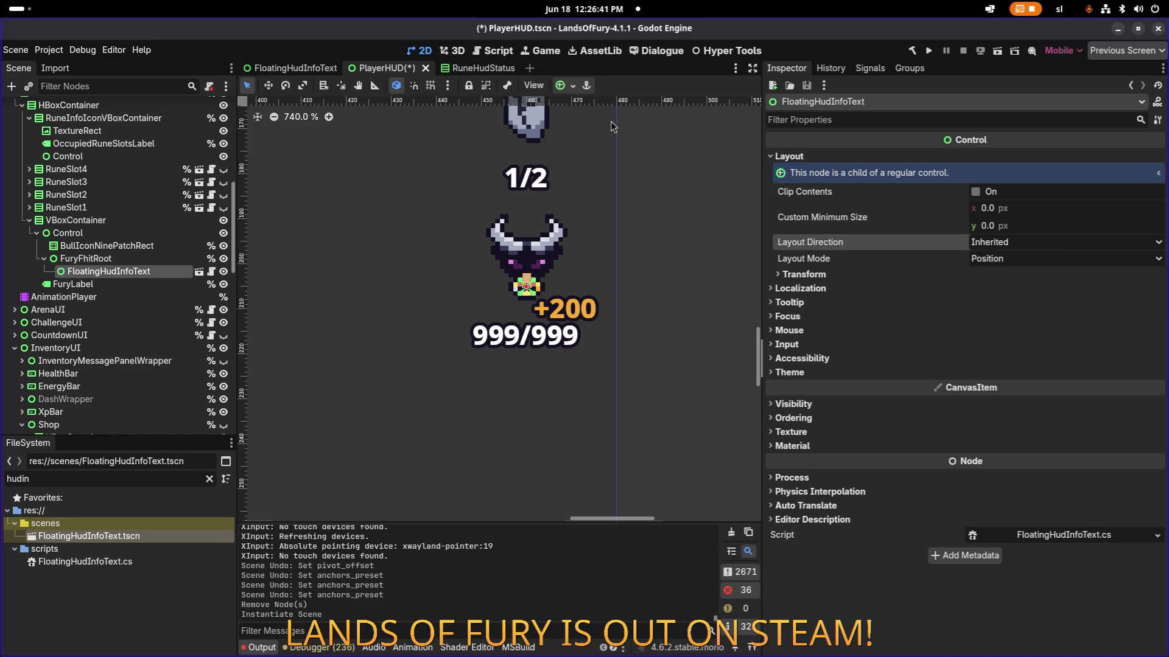
click(559, 85)
click(560, 86)
click(560, 86)
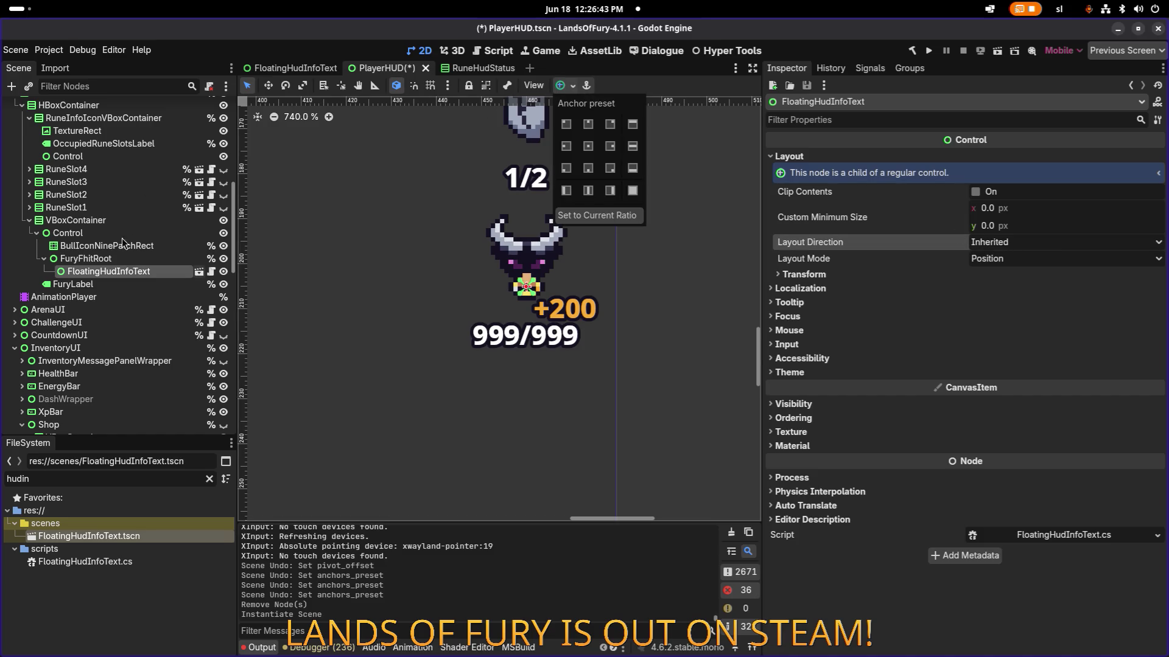
click(110, 260)
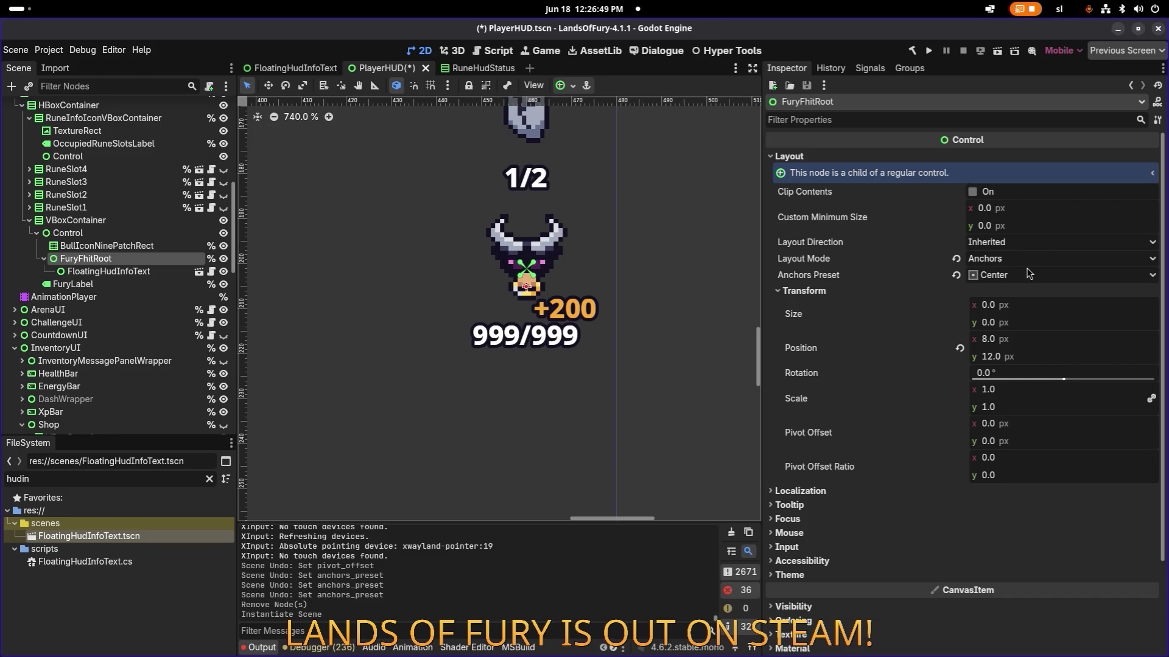
click(1026, 213)
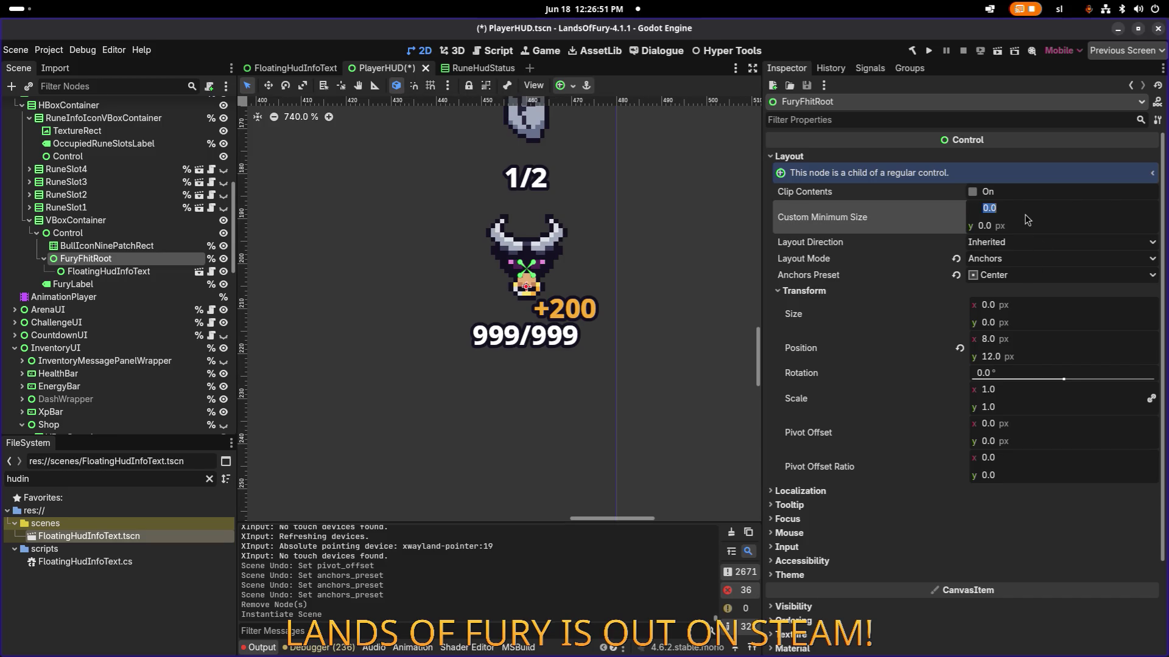
text(24)
key(Return)
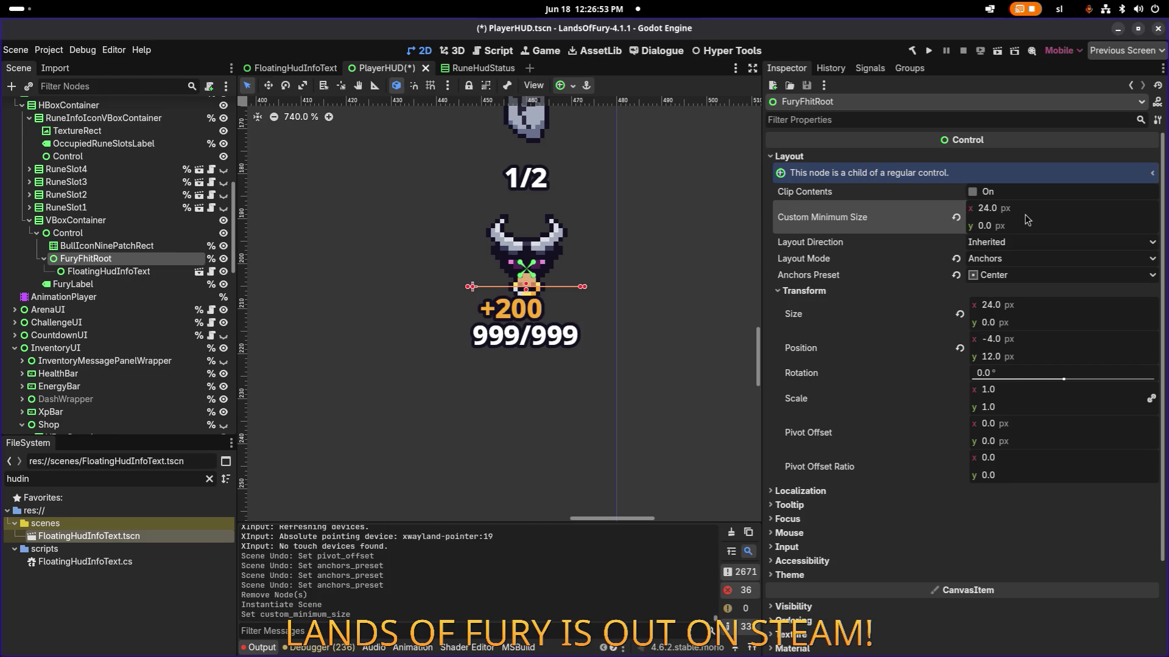
click(171, 275)
click(564, 85)
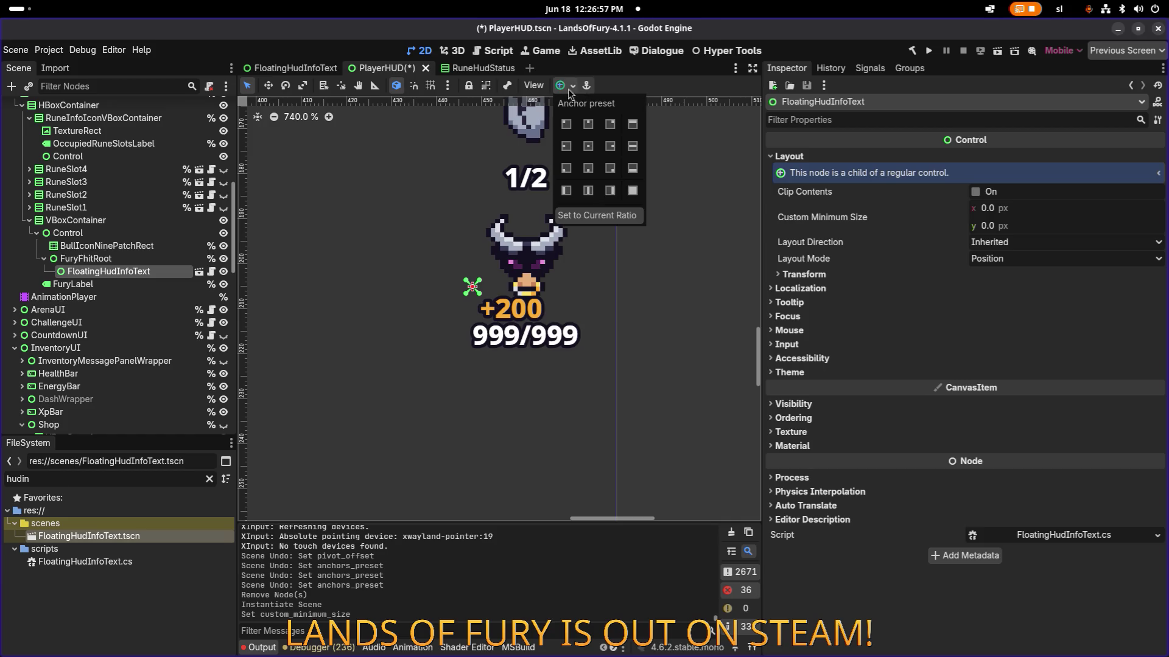
click(596, 128)
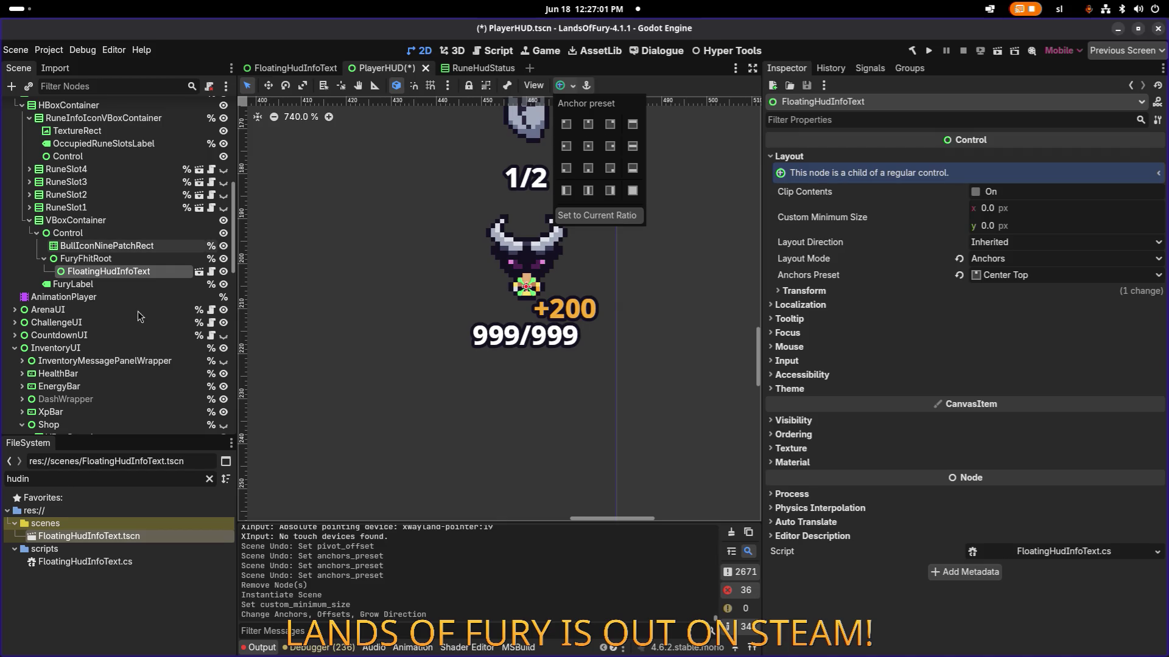
click(120, 258)
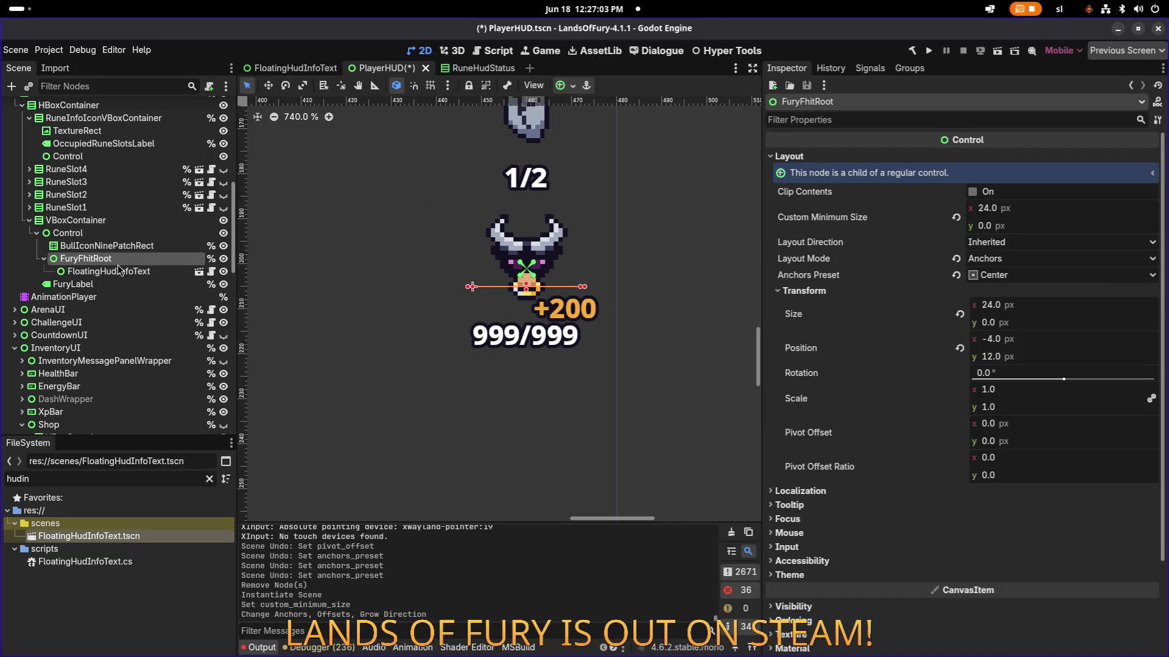
click(118, 272)
click(119, 260)
click(115, 271)
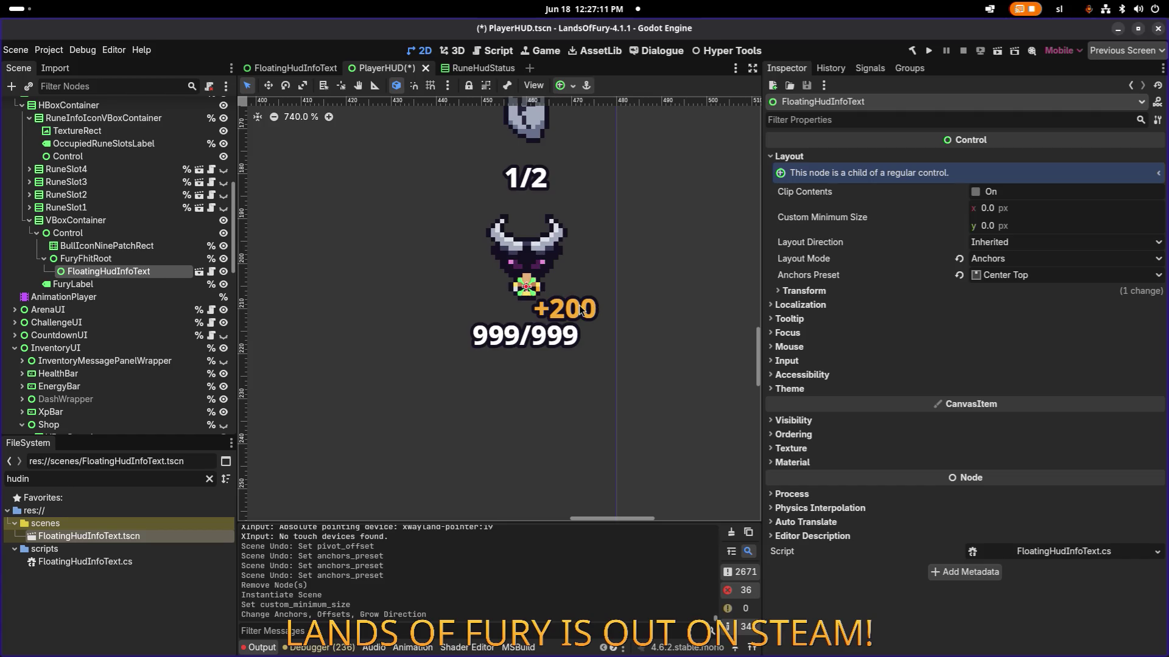
- Try a width of 0 on FloatingHudInfoText and confirm its horizontal position of 12
click(131, 271)
click(803, 291)
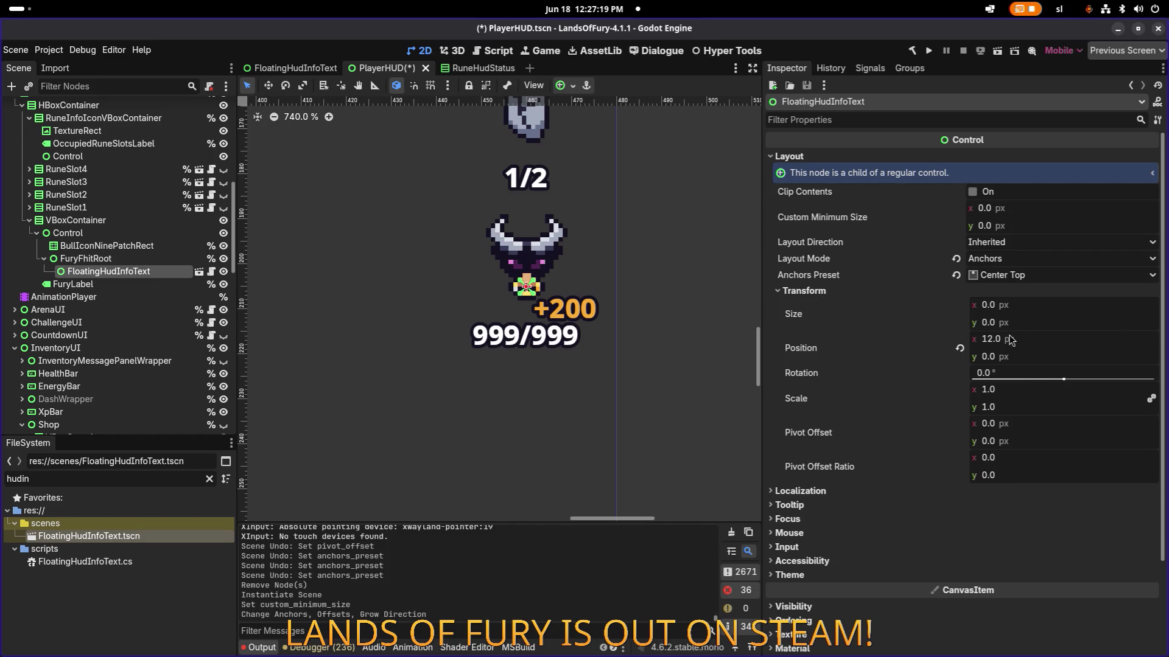
click(1026, 309)
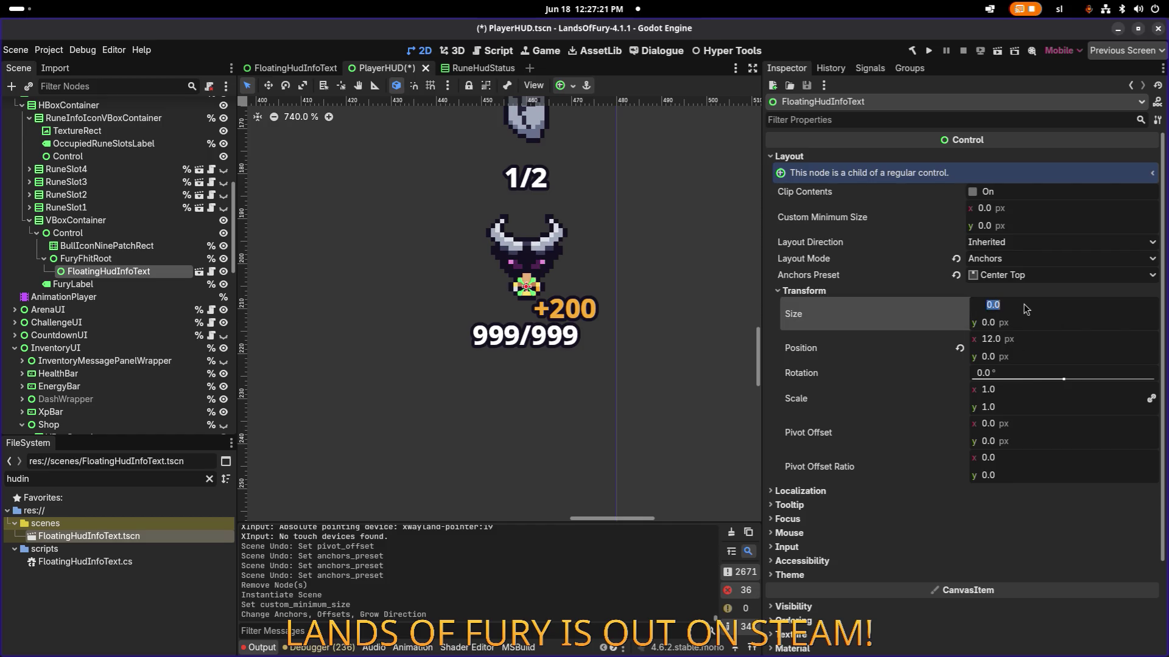
text(0)
key(Return)
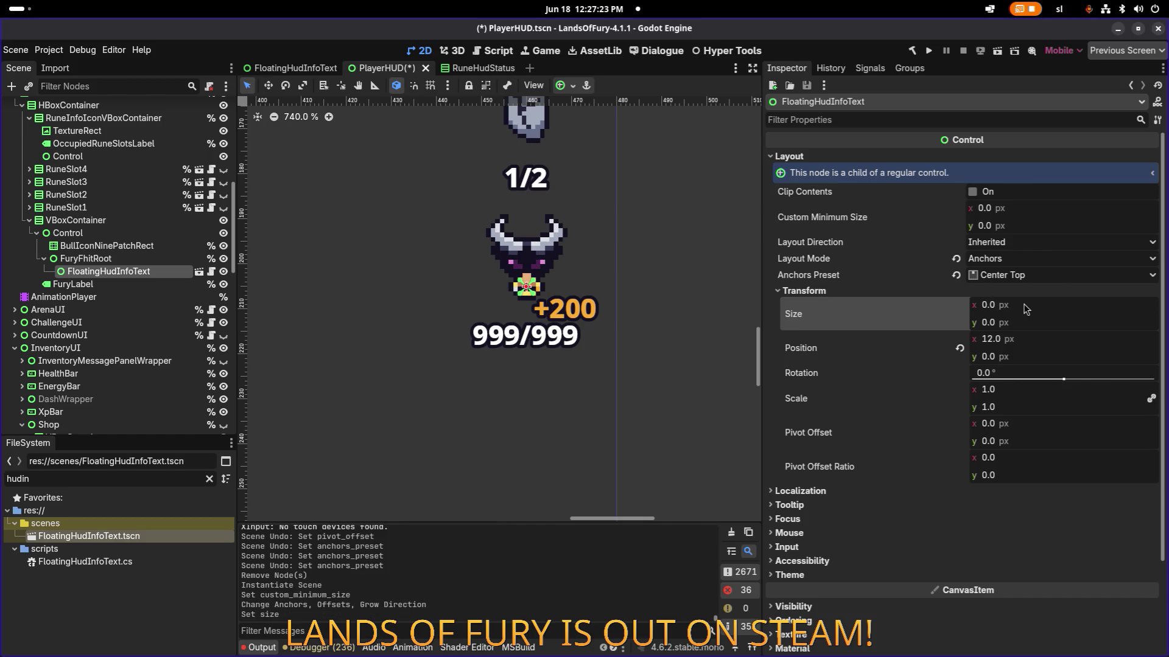
click(1026, 309)
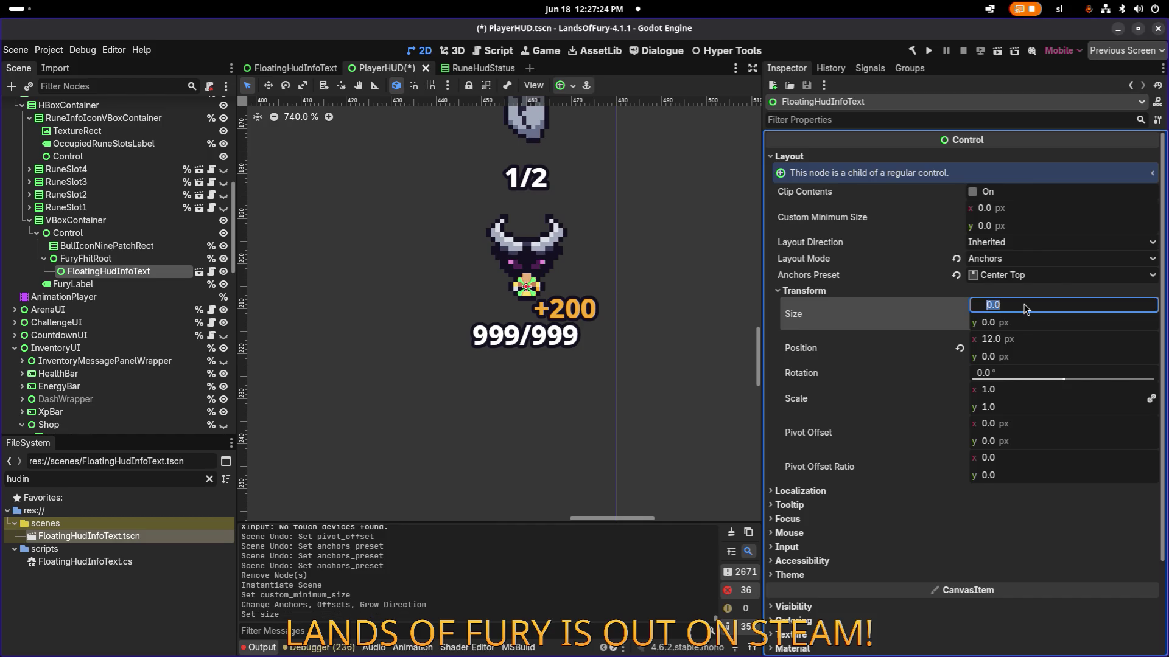
click(1028, 341)
click(1059, 345)
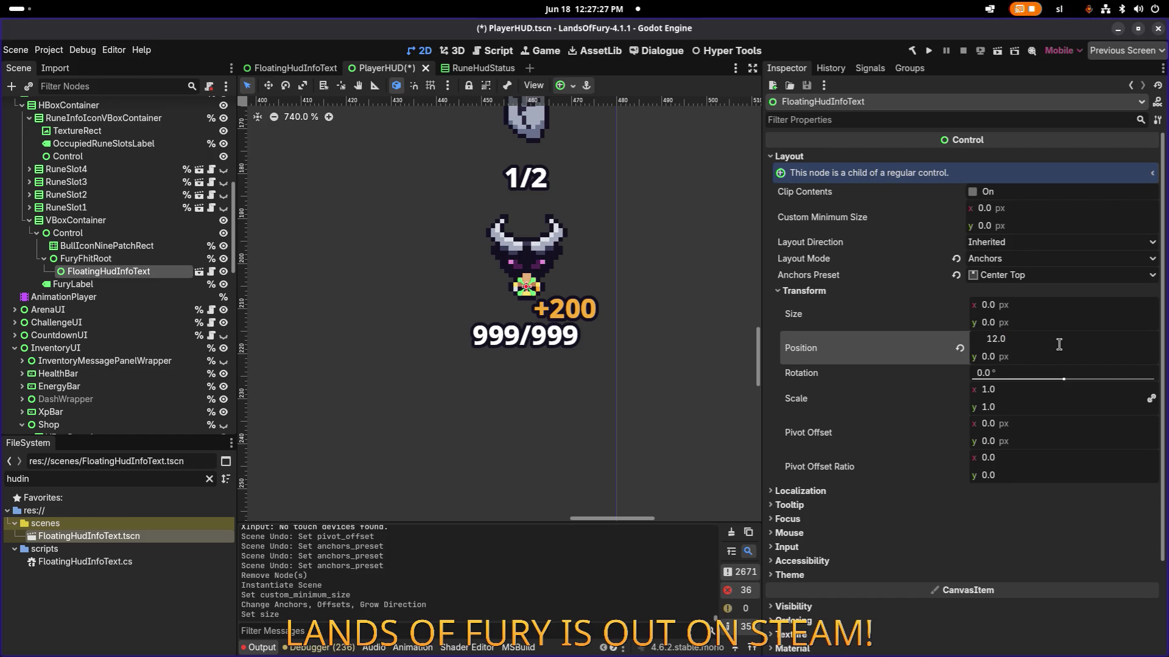
key(Return)
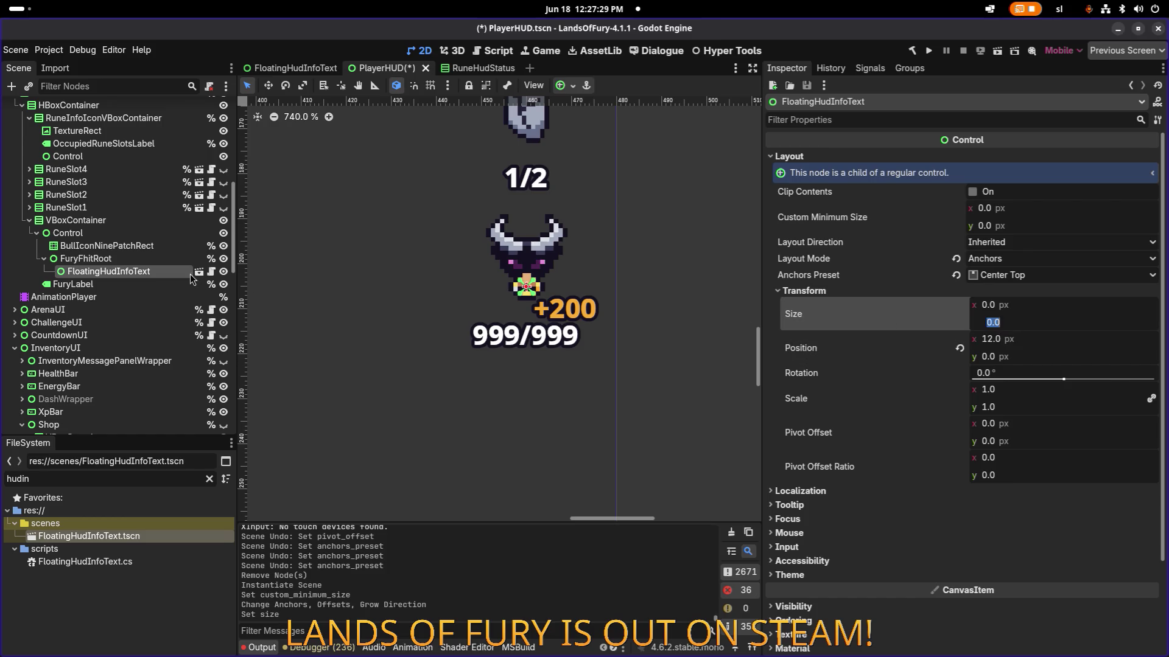
- Set the FloatingHudInfoText instance's Size x to 12 px
click(125, 246)
key(Down)
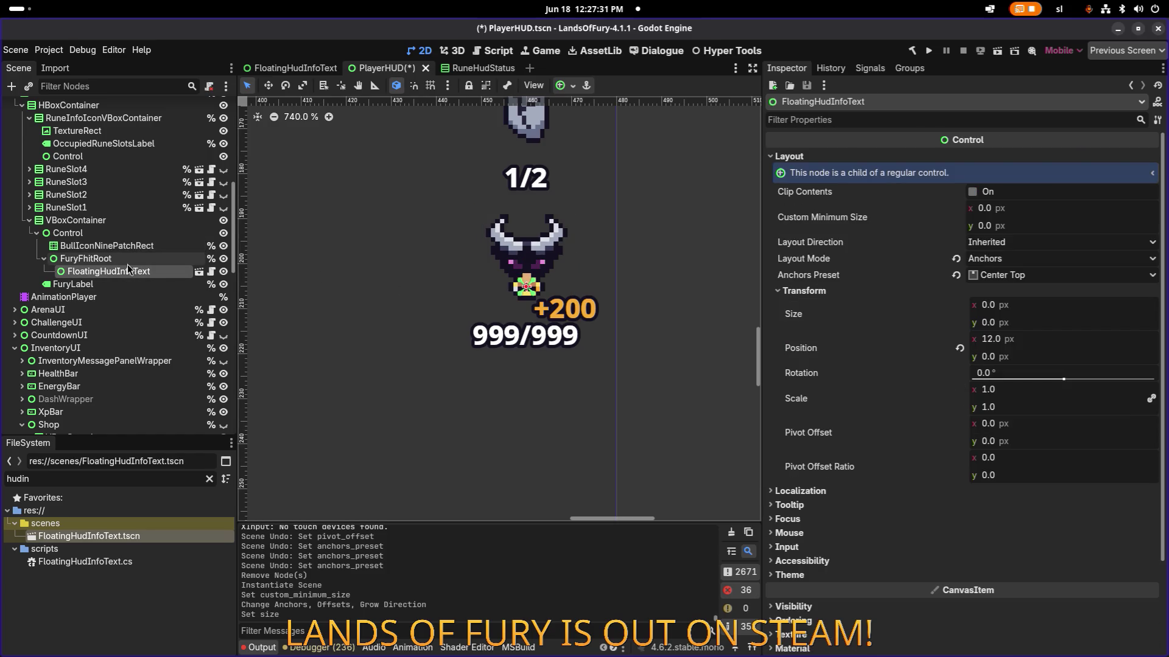
click(127, 274)
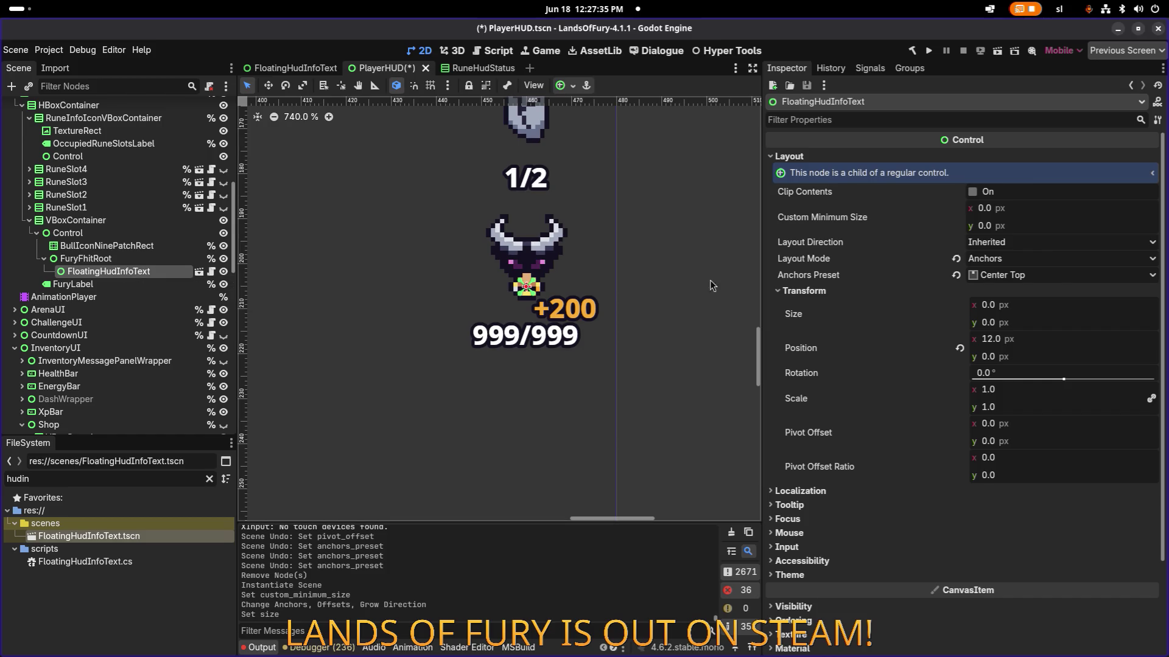
click(1004, 309)
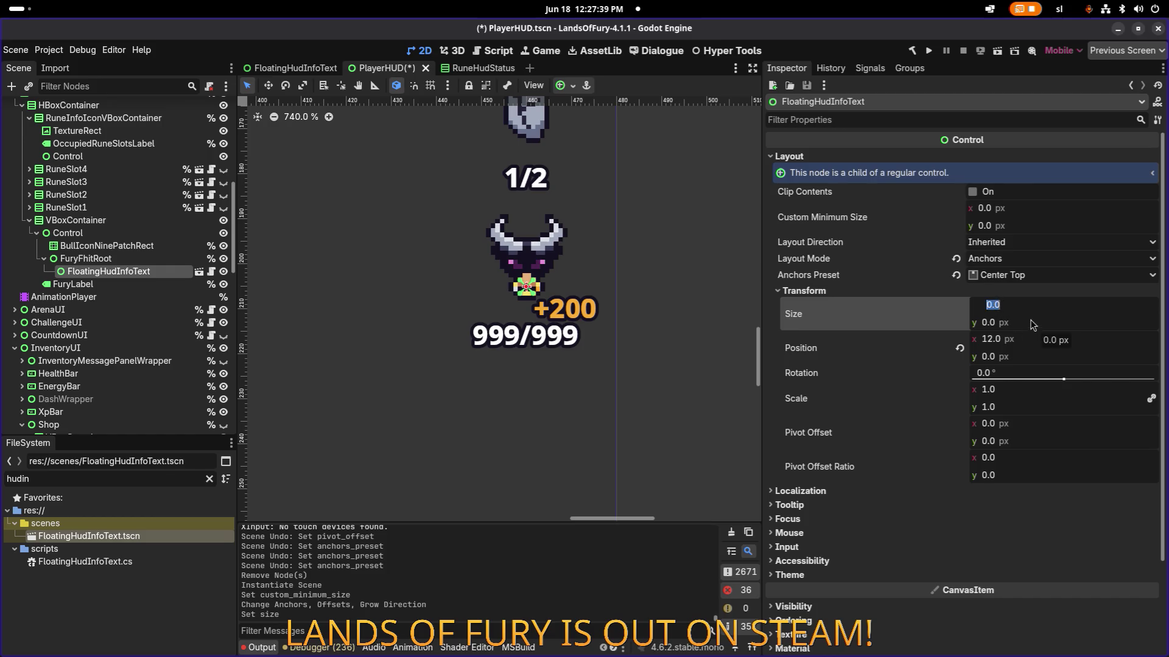
text(12)
key(Return)
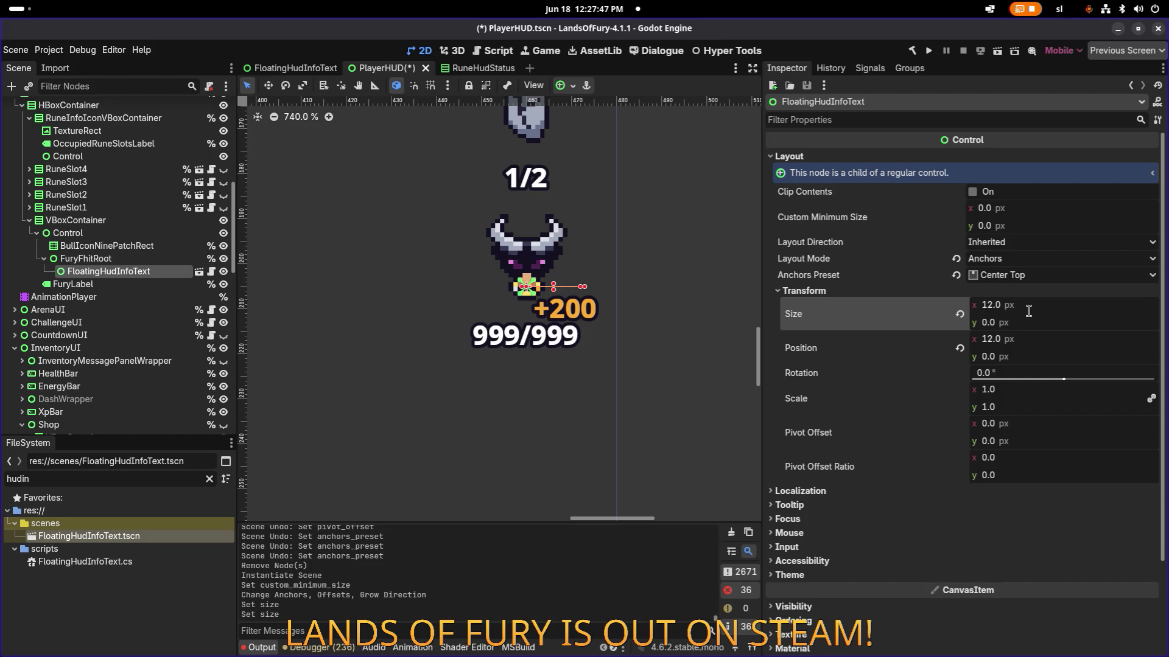
- Try the Full Rect anchor preset on the fury text and compare with FuryFhitRoot
click(567, 90)
click(632, 191)
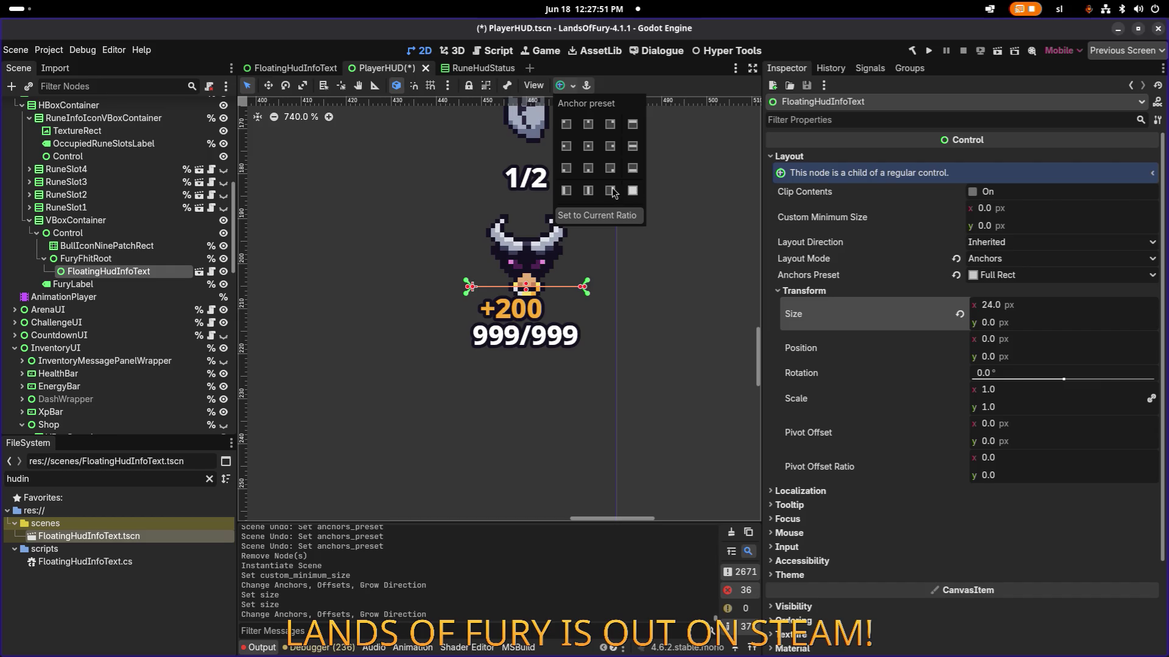
click(146, 263)
click(145, 278)
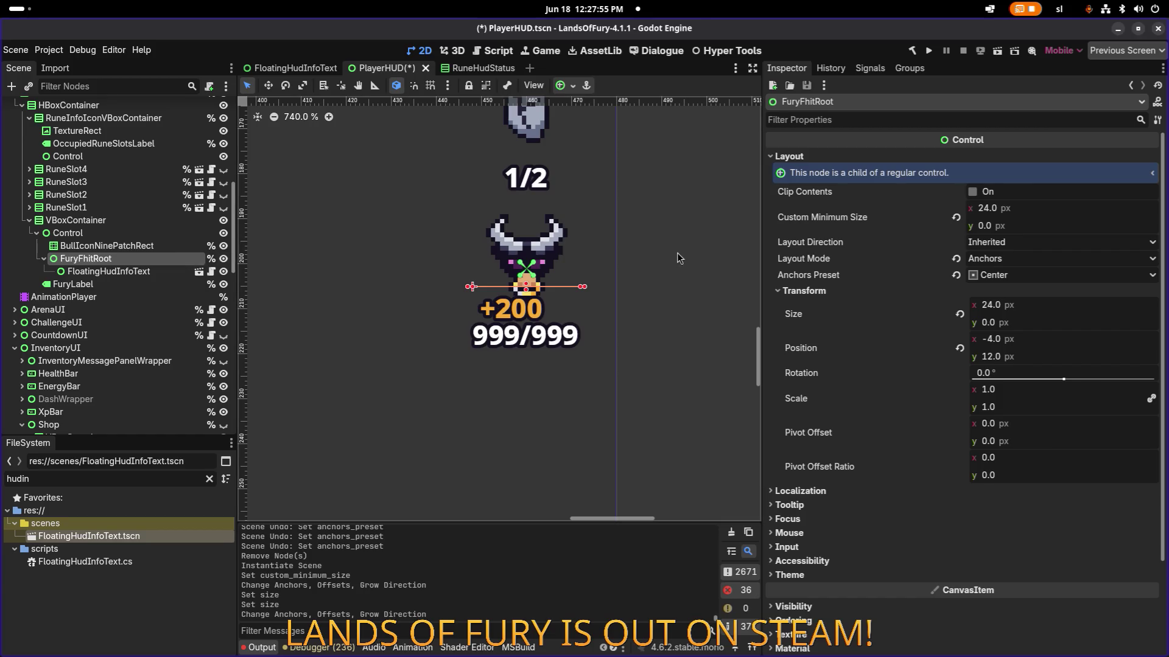
click(182, 272)
- Set the fury text's Anchors Preset back to Center Top
click(1007, 277)
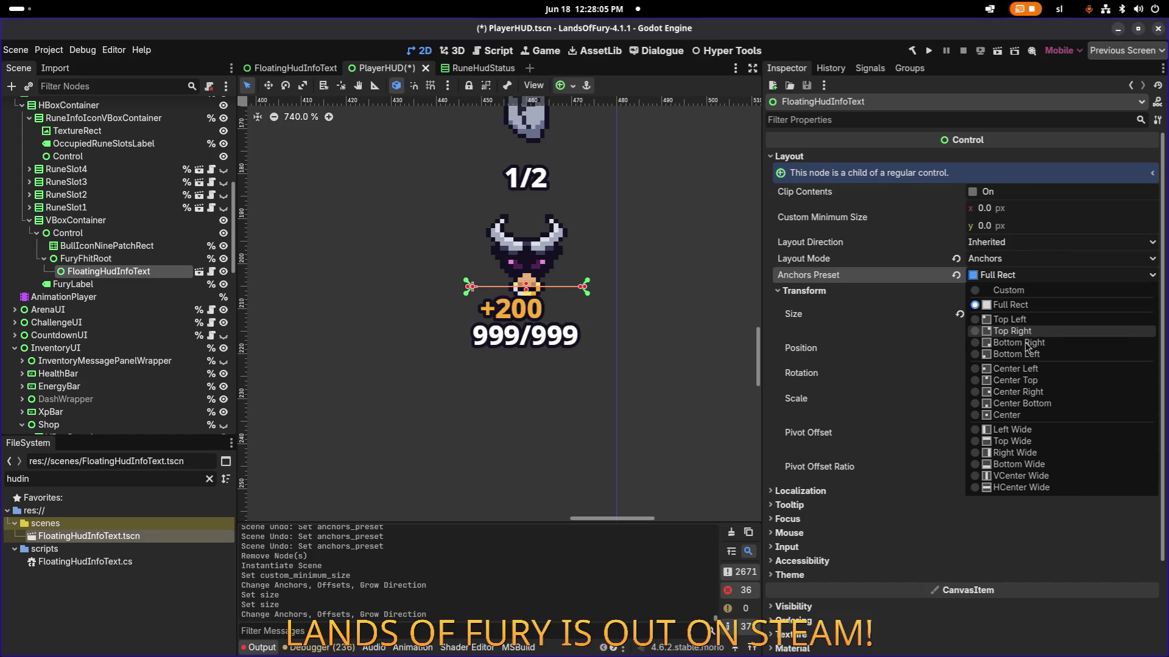
click(1024, 381)
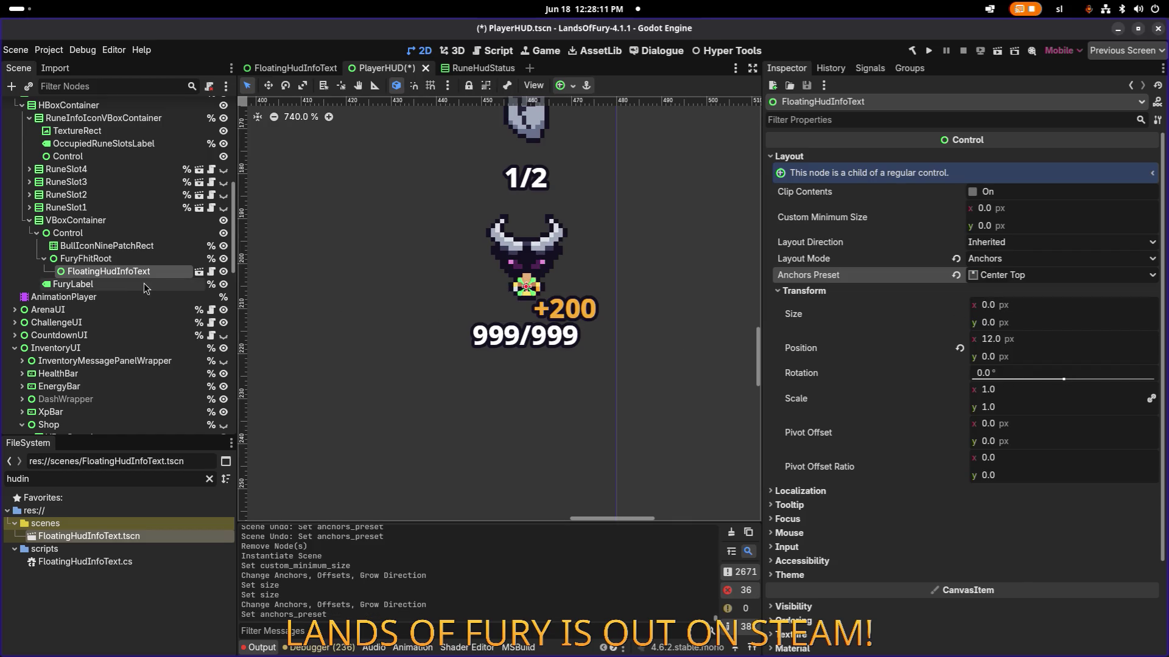
click(140, 255)
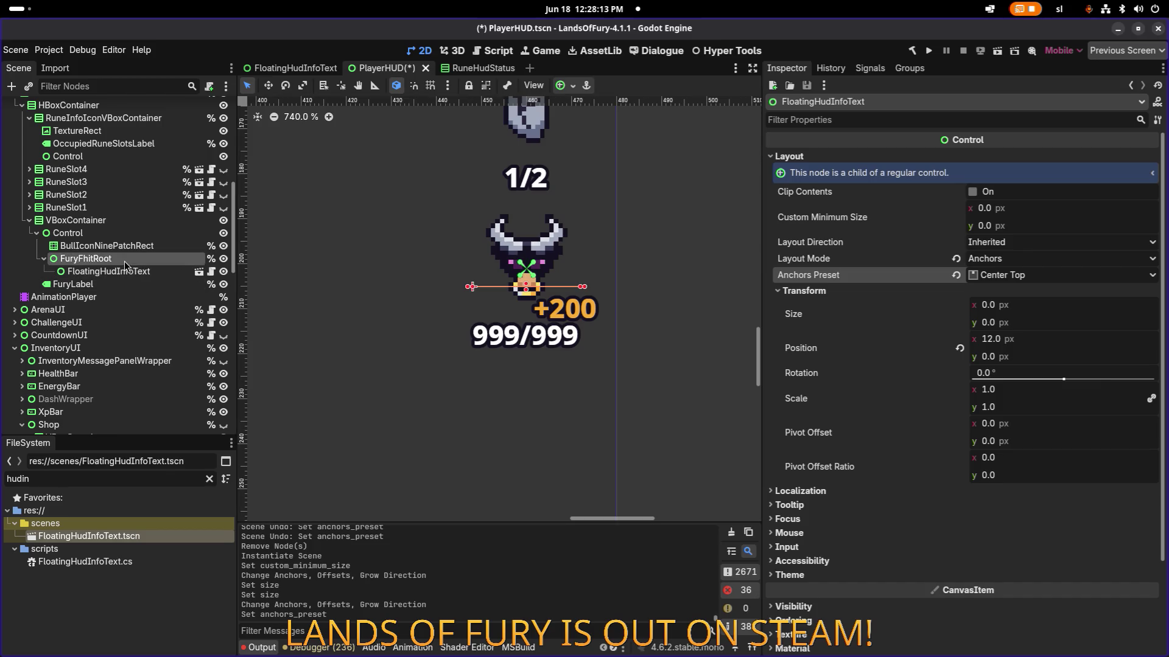
click(136, 272)
- Open FloatingHudInfoText.tscn for editing from the instance's scene icon
click(125, 265)
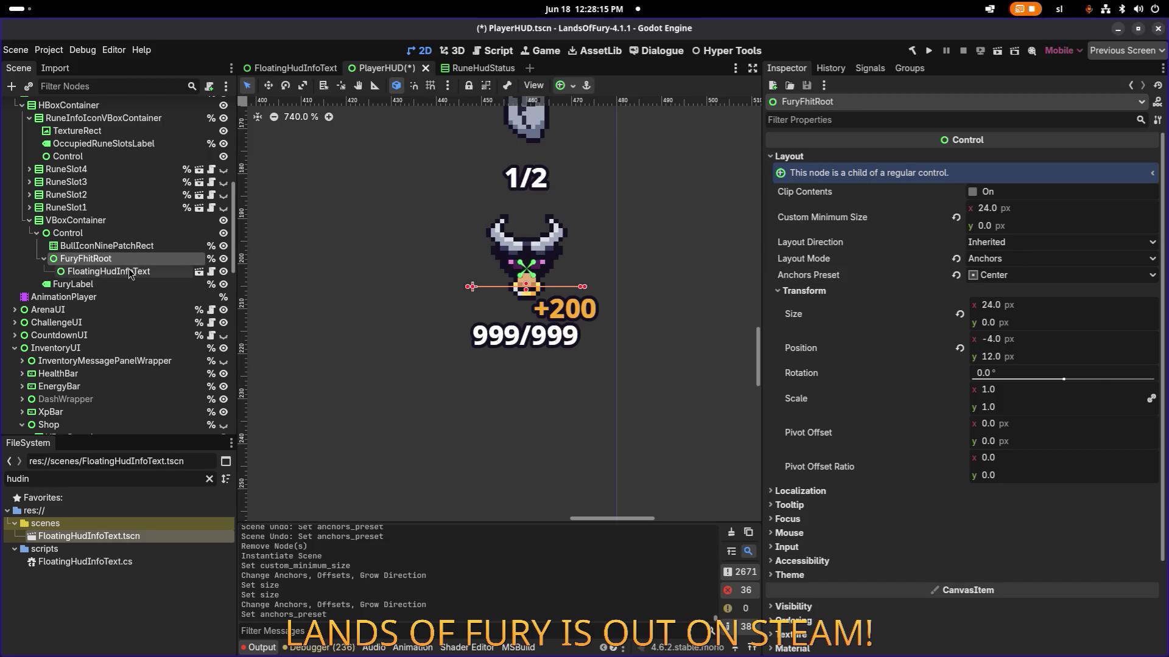
click(136, 273)
click(139, 273)
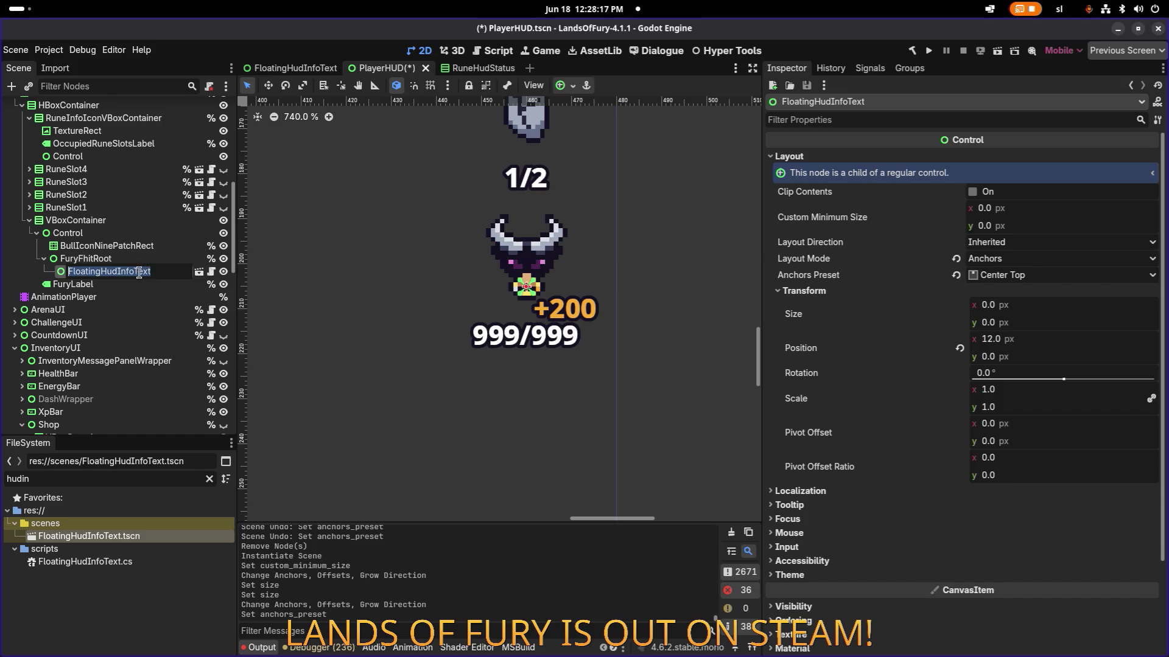
click(199, 271)
click(96, 119)
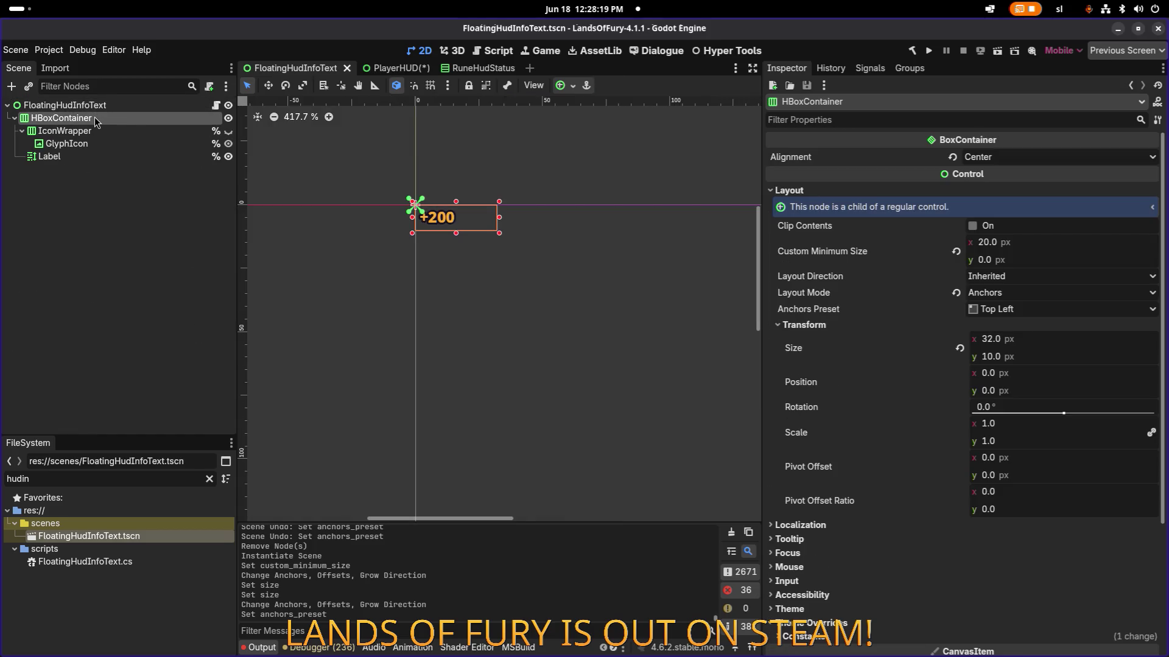
- Change the scene's HBoxContainer Anchors Preset from Top Left to Center Top
click(96, 107)
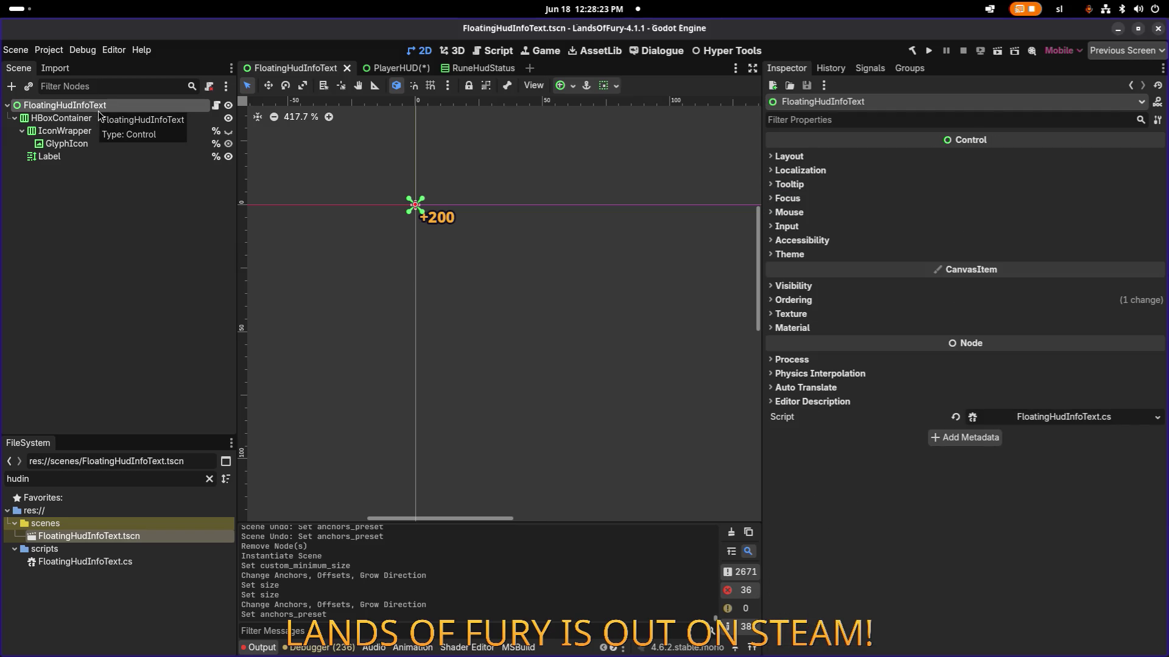
click(102, 120)
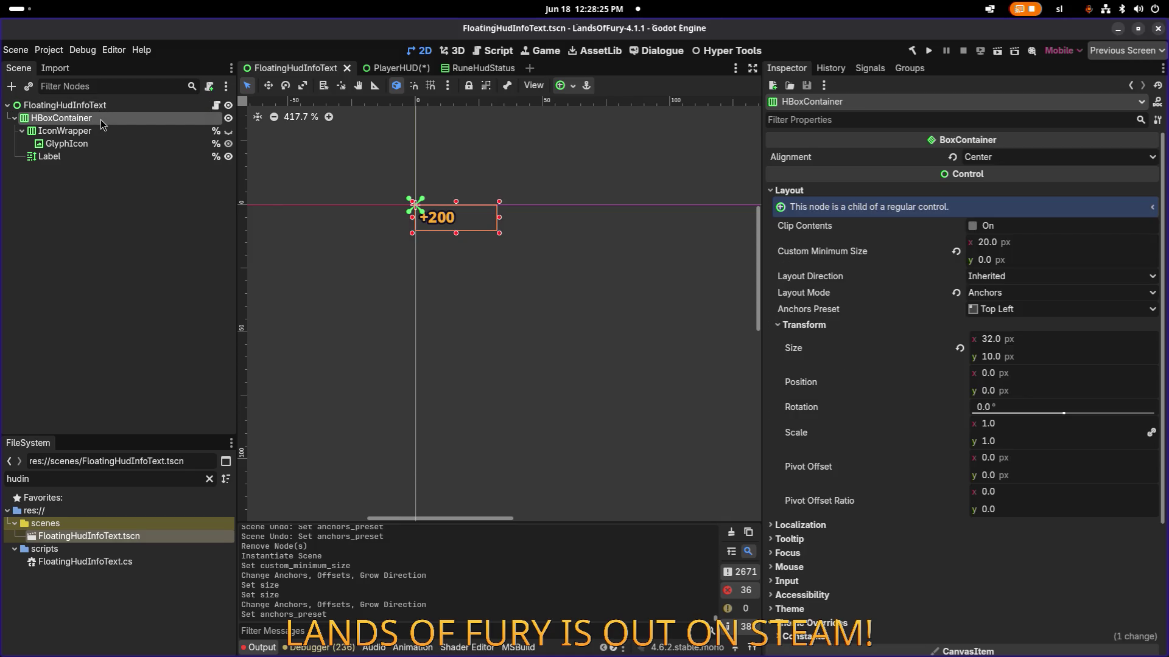
click(100, 106)
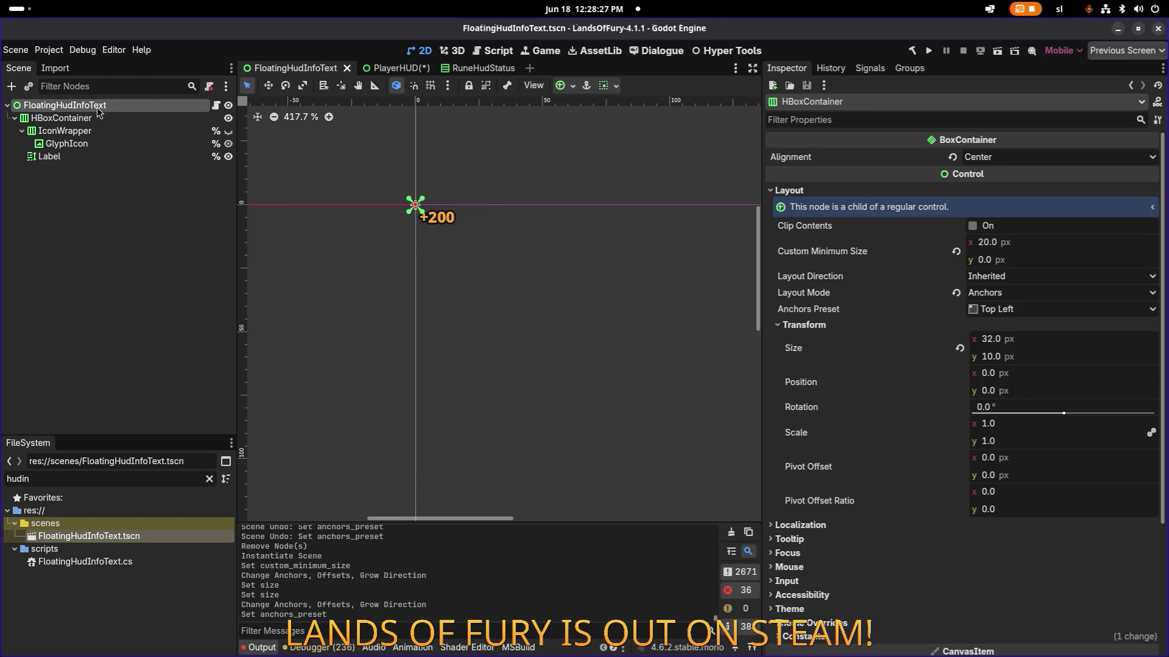
click(834, 154)
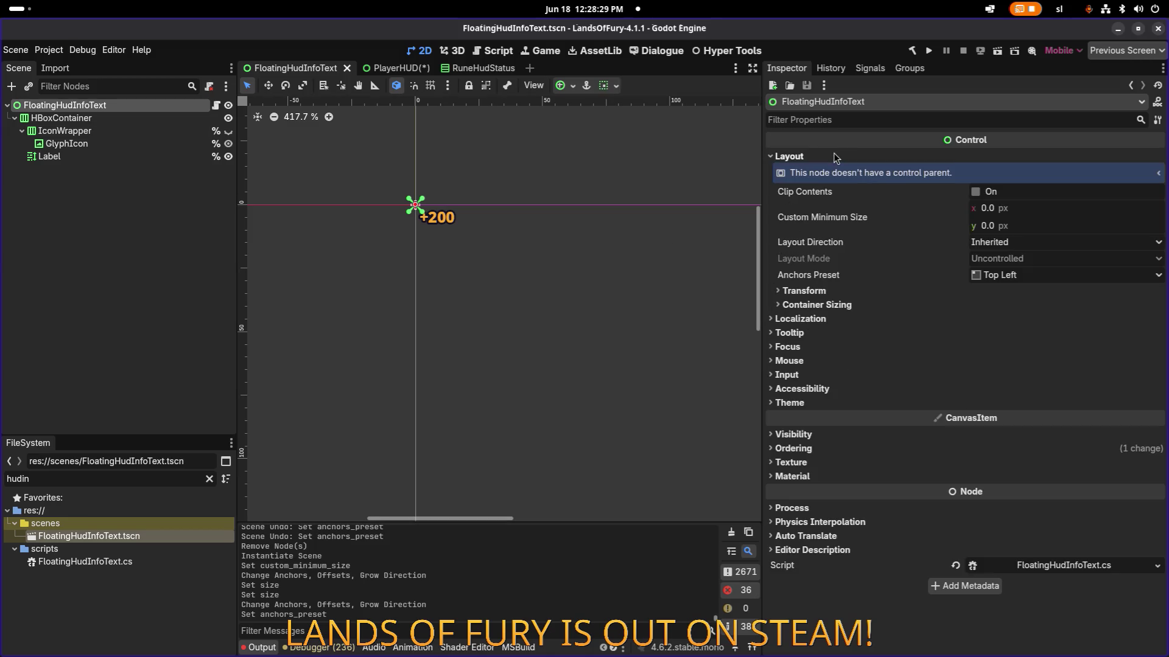
click(92, 118)
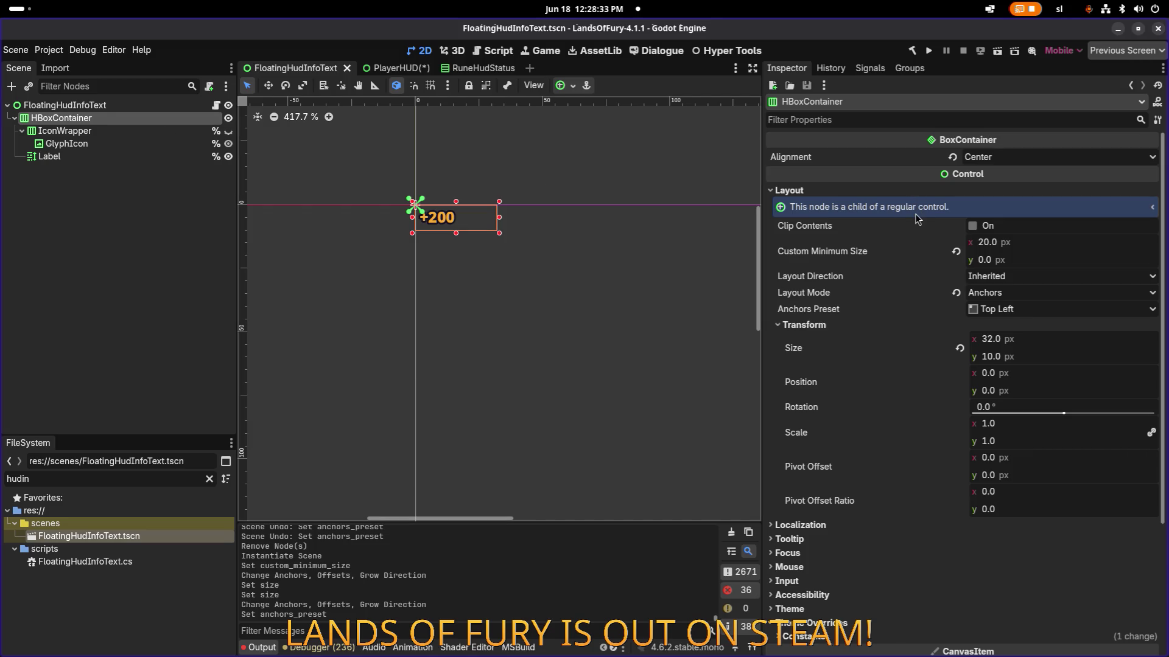
click(1029, 310)
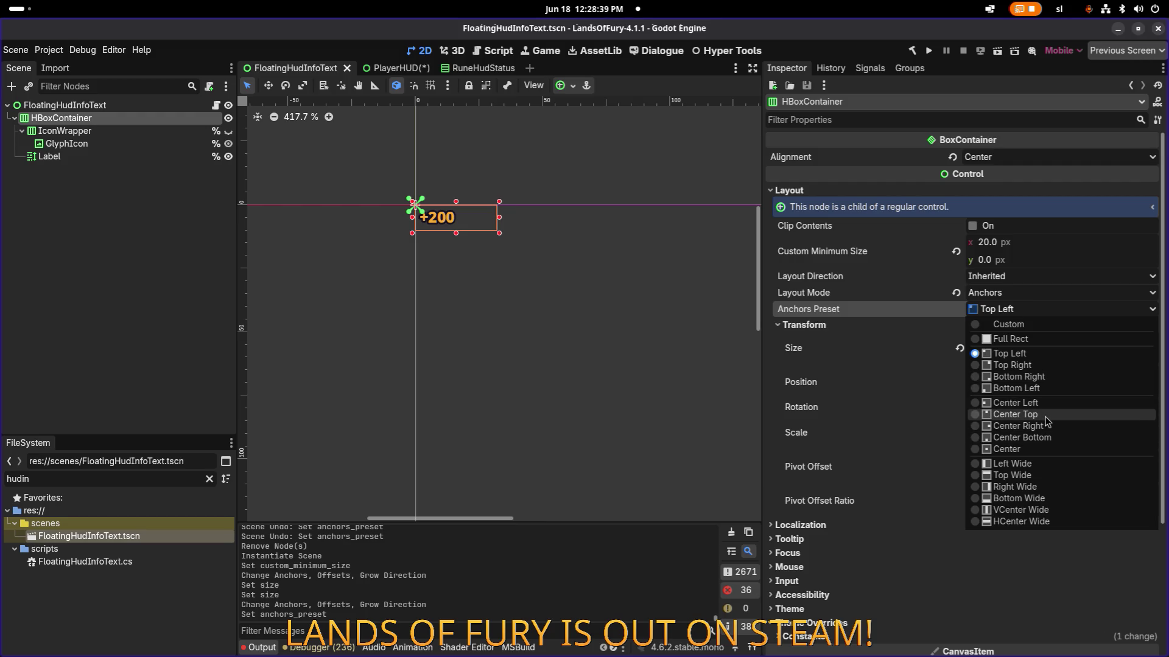
click(1044, 417)
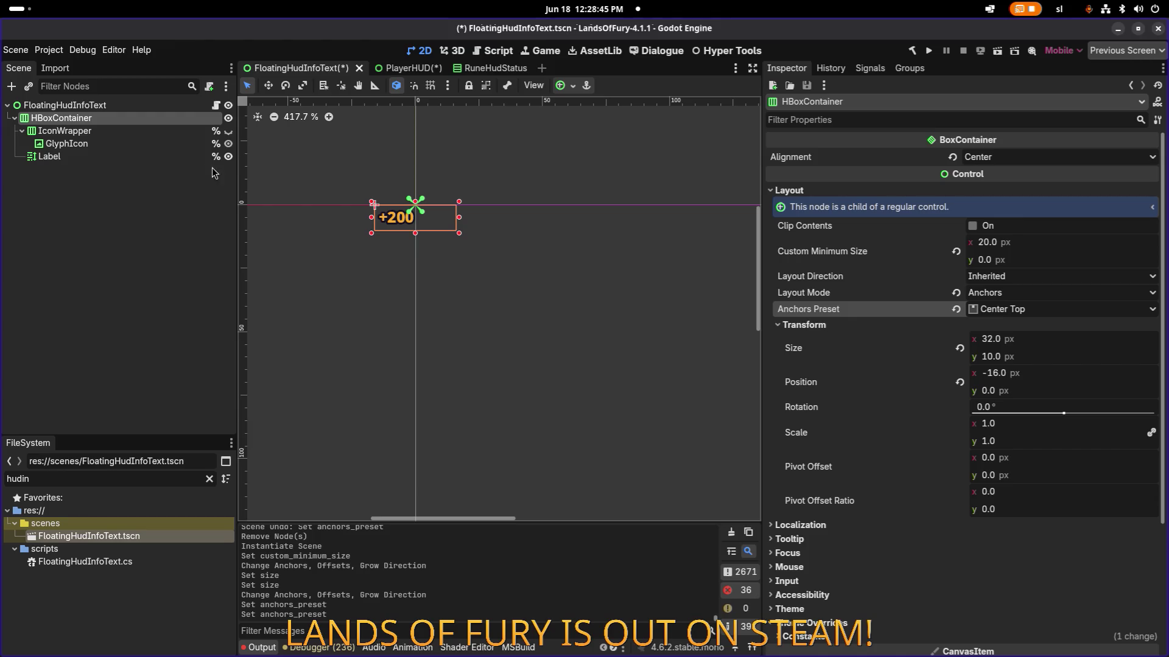
click(112, 158)
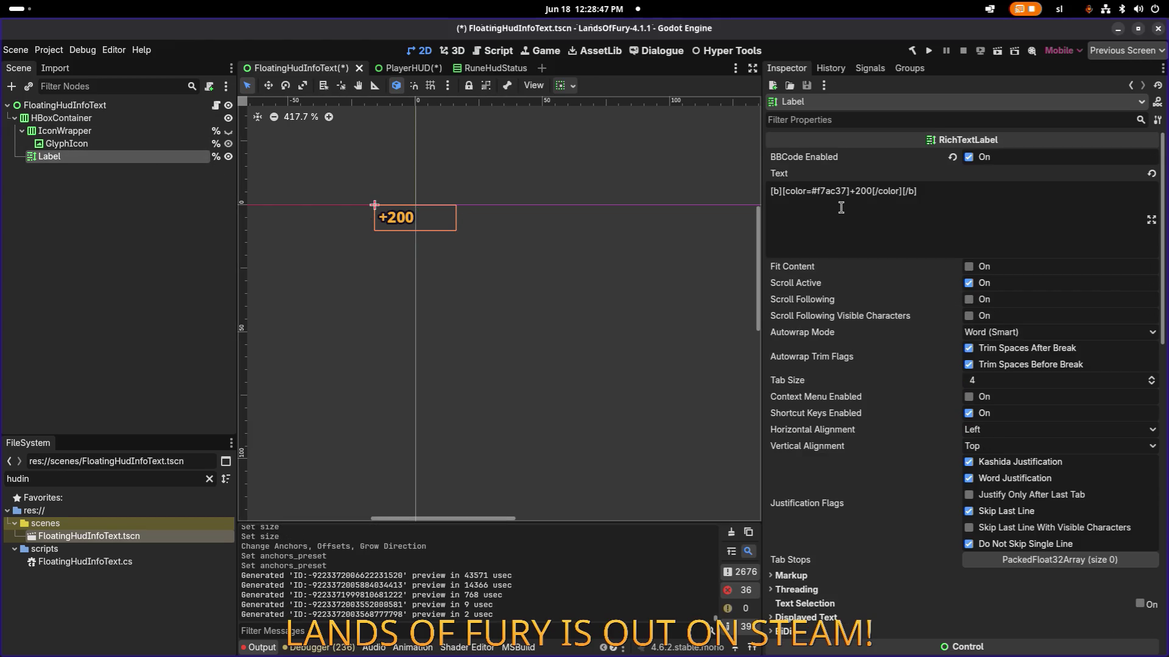
- Set the +200 Label's Horizontal Alignment to Center, then close the scene tab
scroll(986, 206, down, 3)
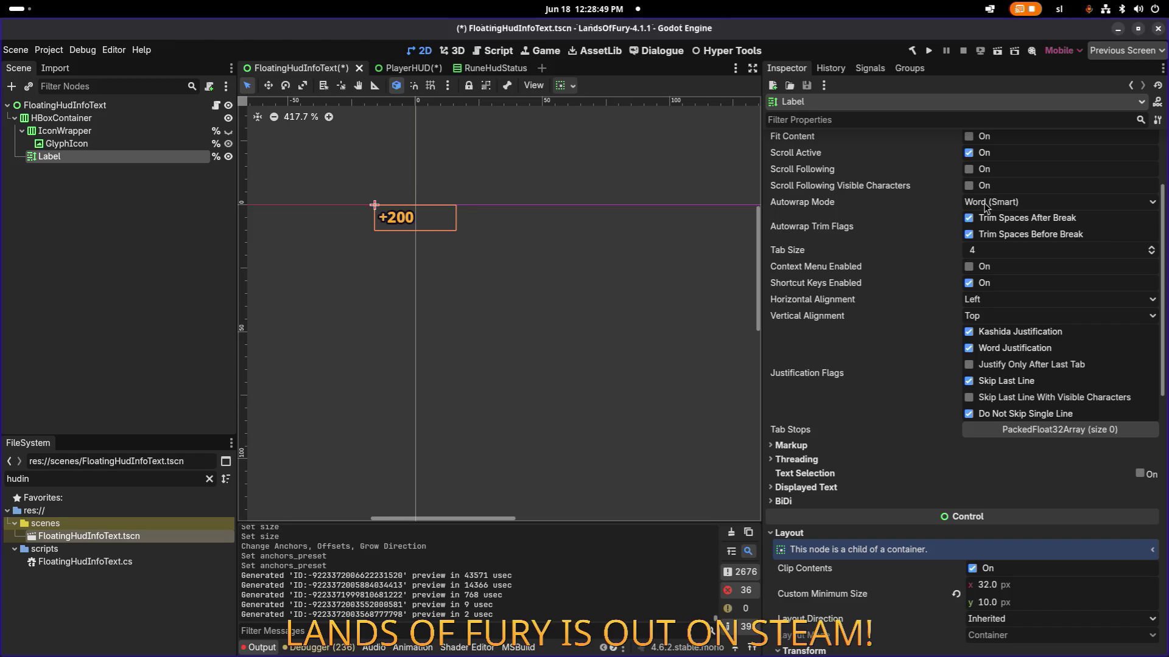
click(992, 301)
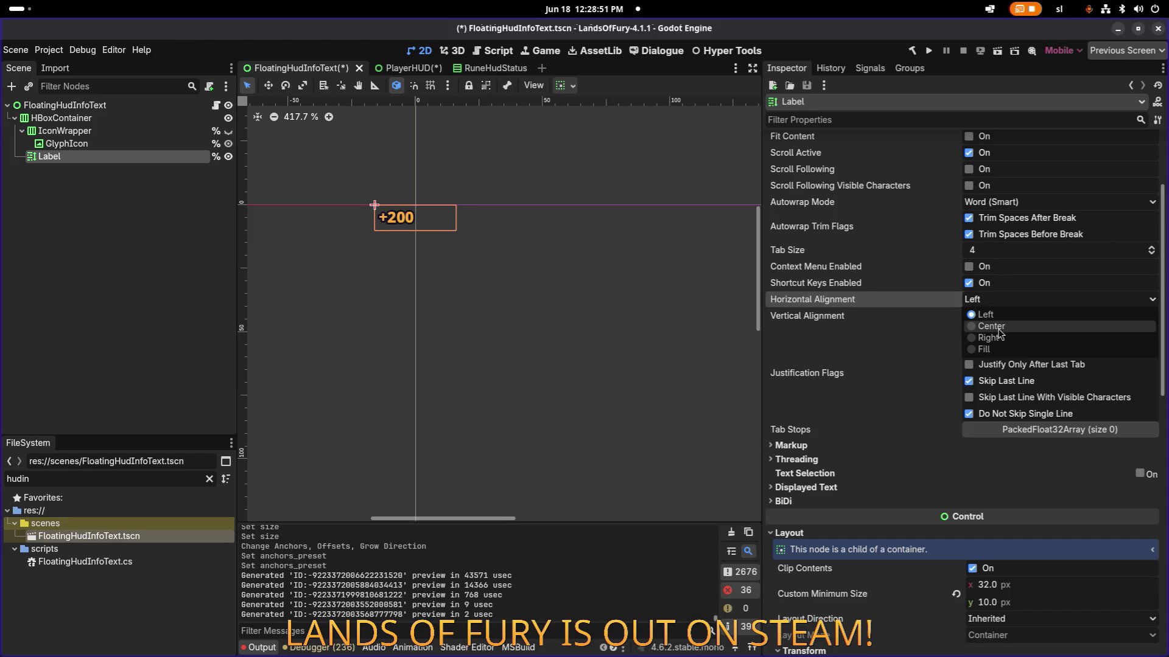
click(991, 326)
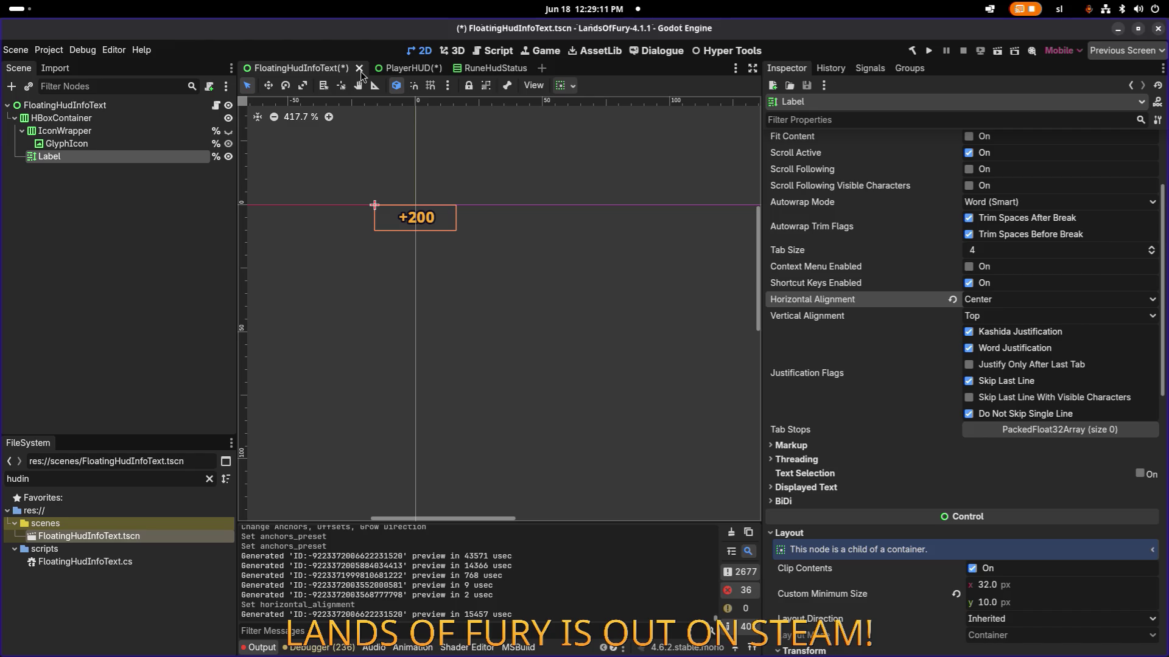
click(359, 68)
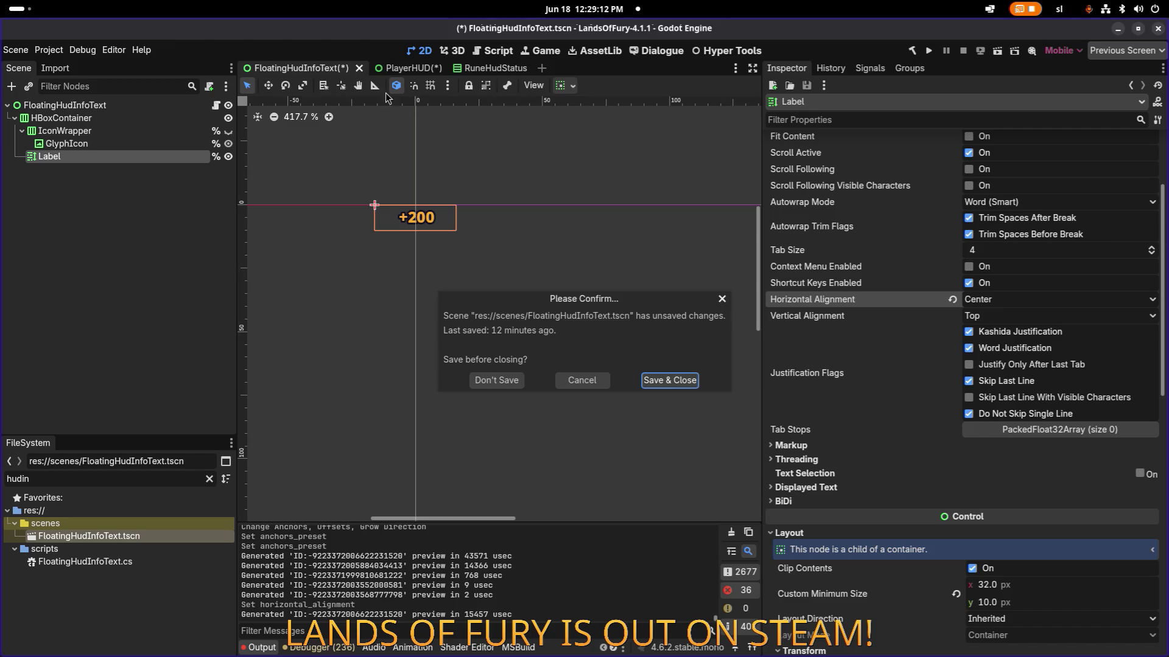
- Choose Don't Save for FloatingHudInfoText, then inspect FuryFhitRoot and its text instance in PlayerHUD
click(496, 380)
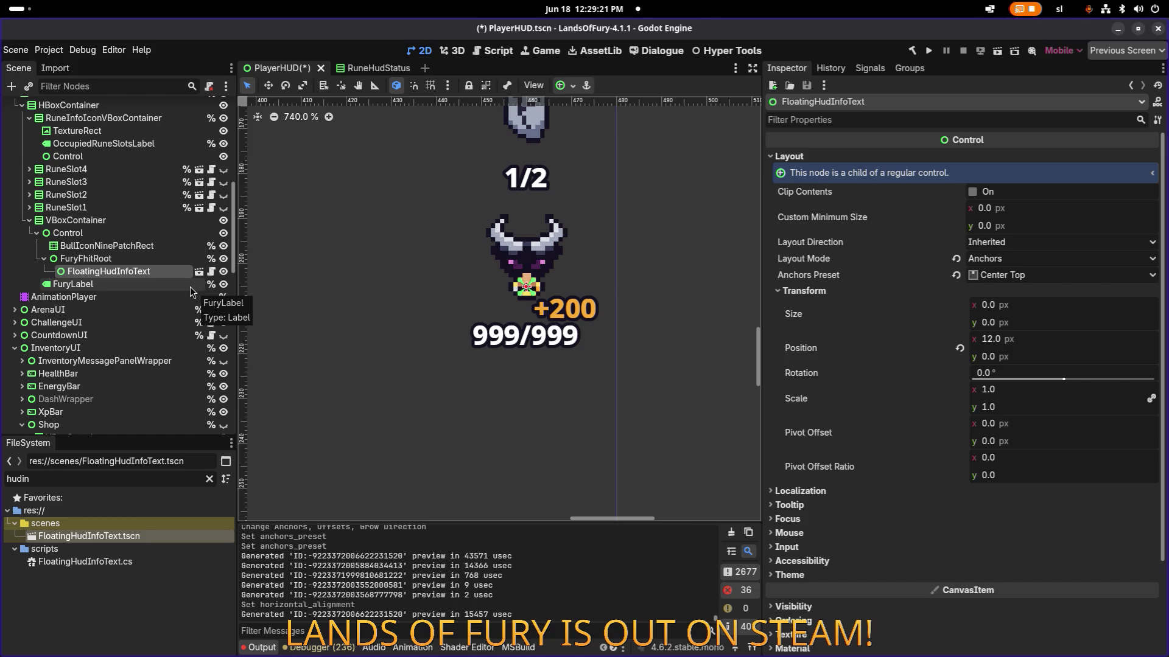
click(167, 259)
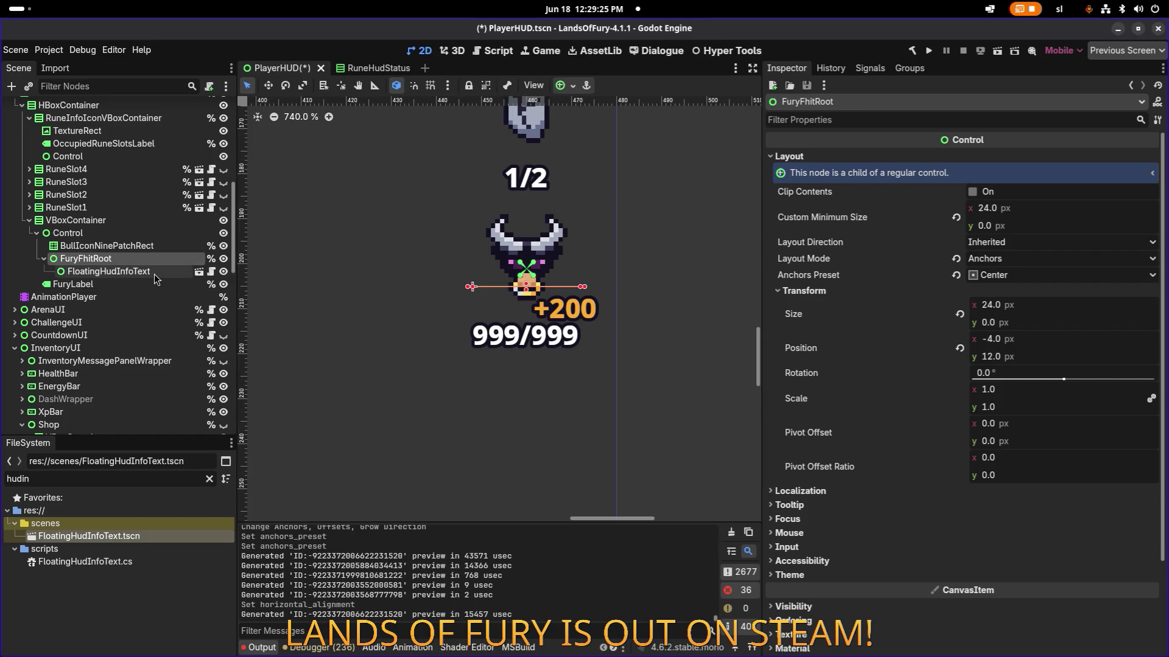
click(155, 274)
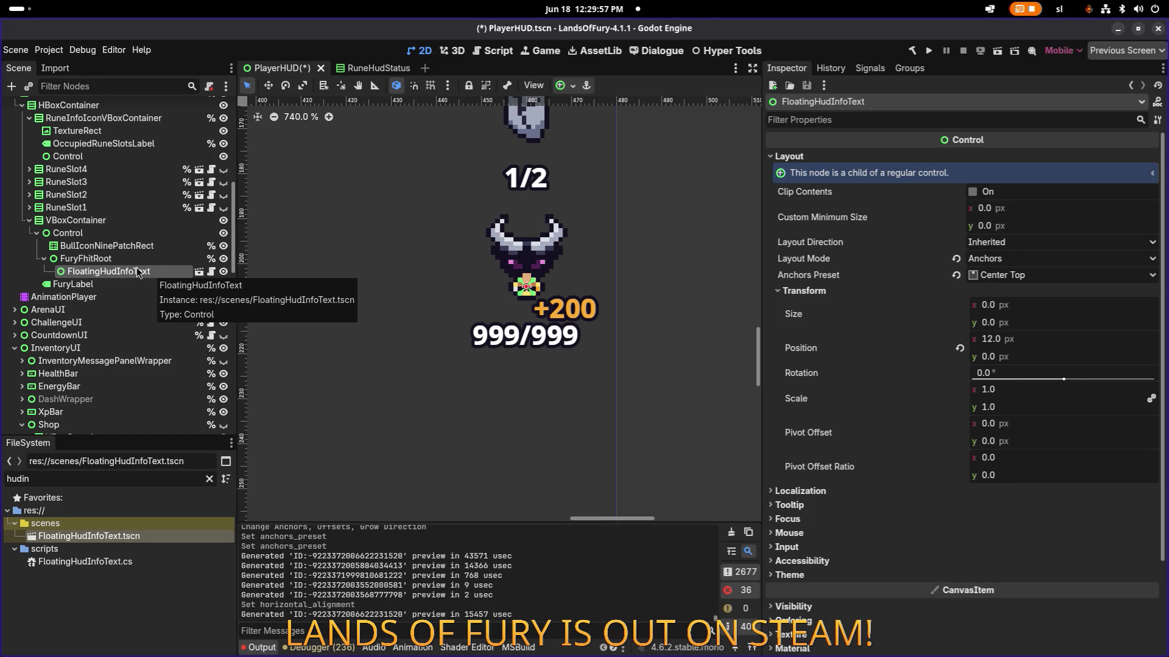
click(136, 258)
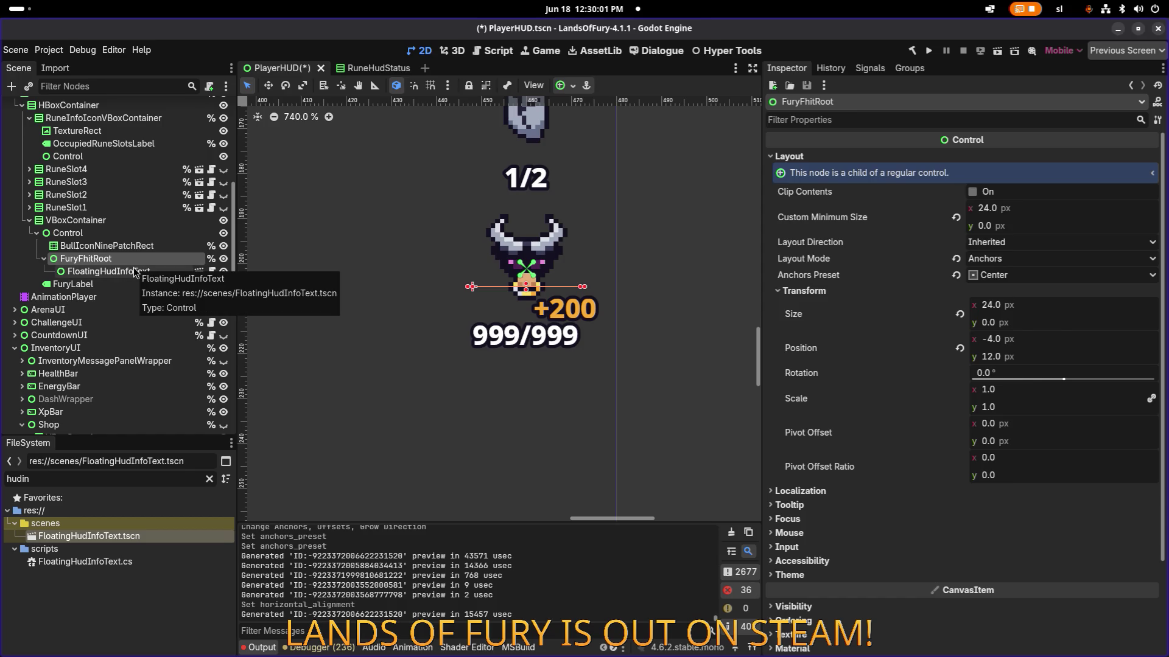
scroll(507, 294, up, 5)
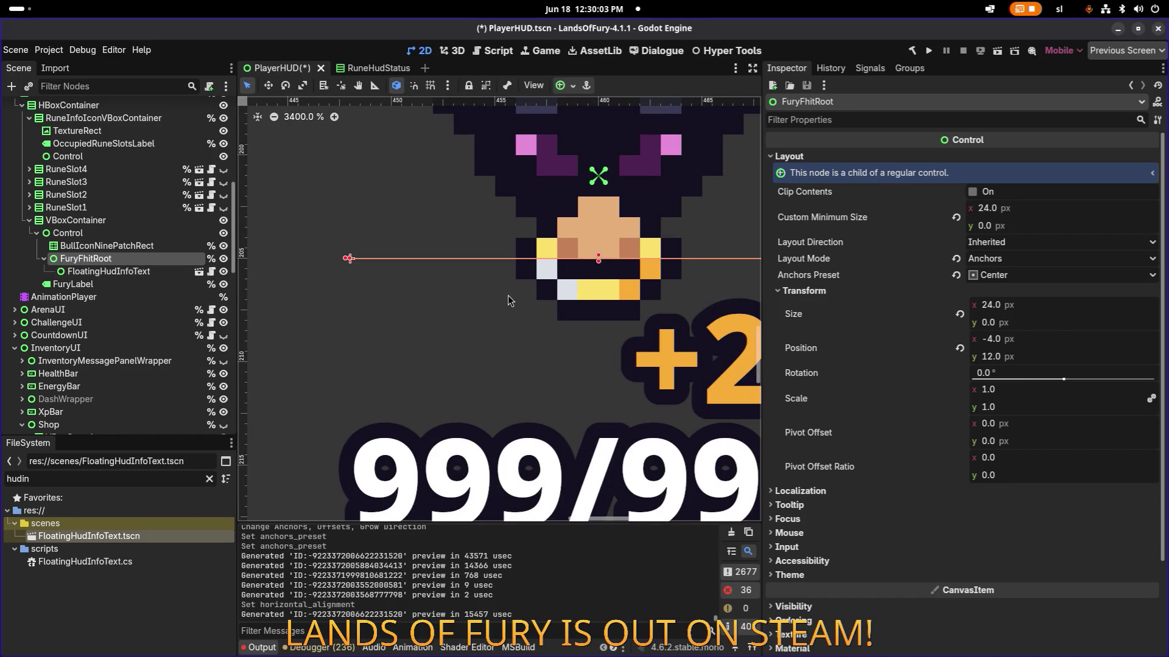
scroll(508, 296, down, 3)
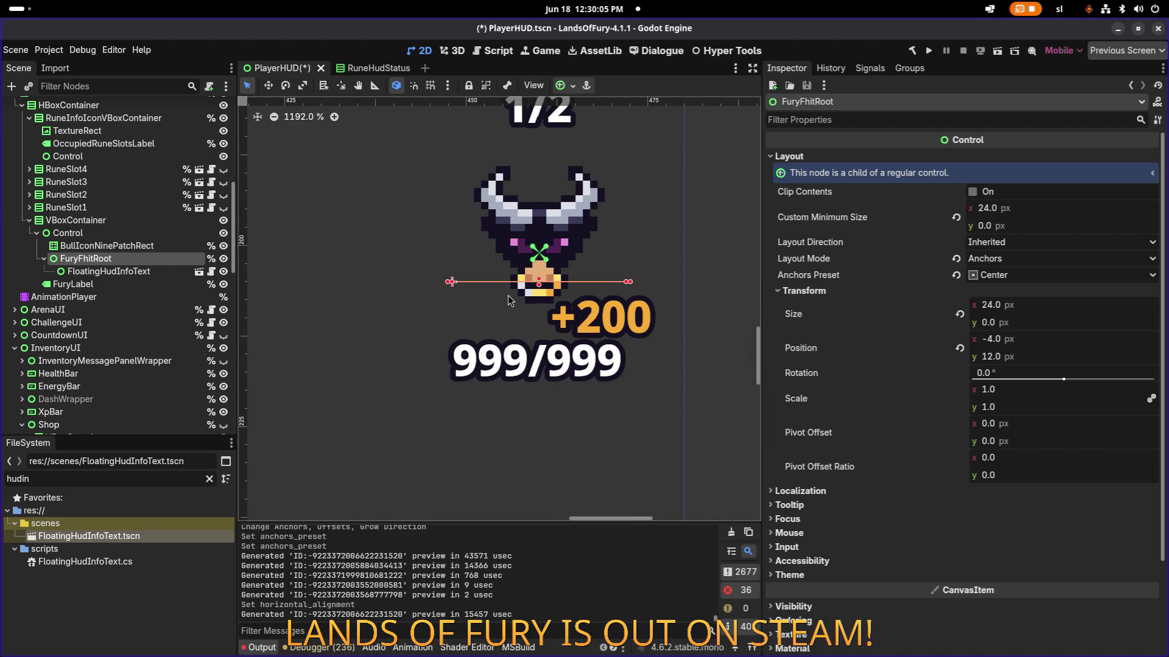
scroll(507, 295, up, 3)
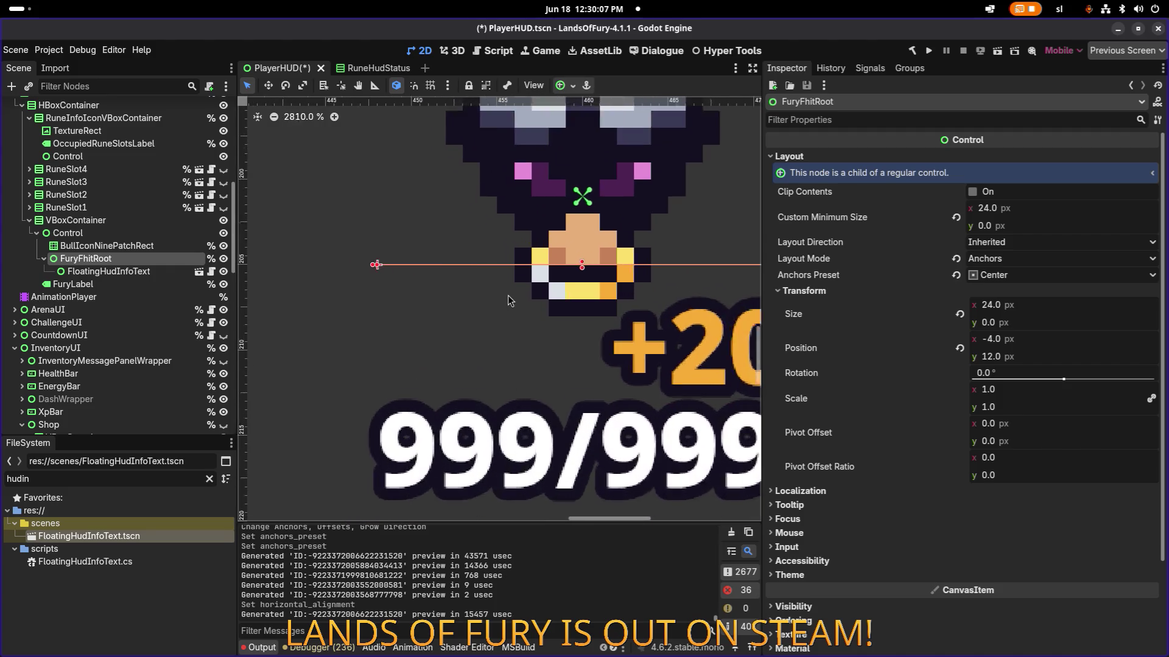
scroll(542, 296, right, 3)
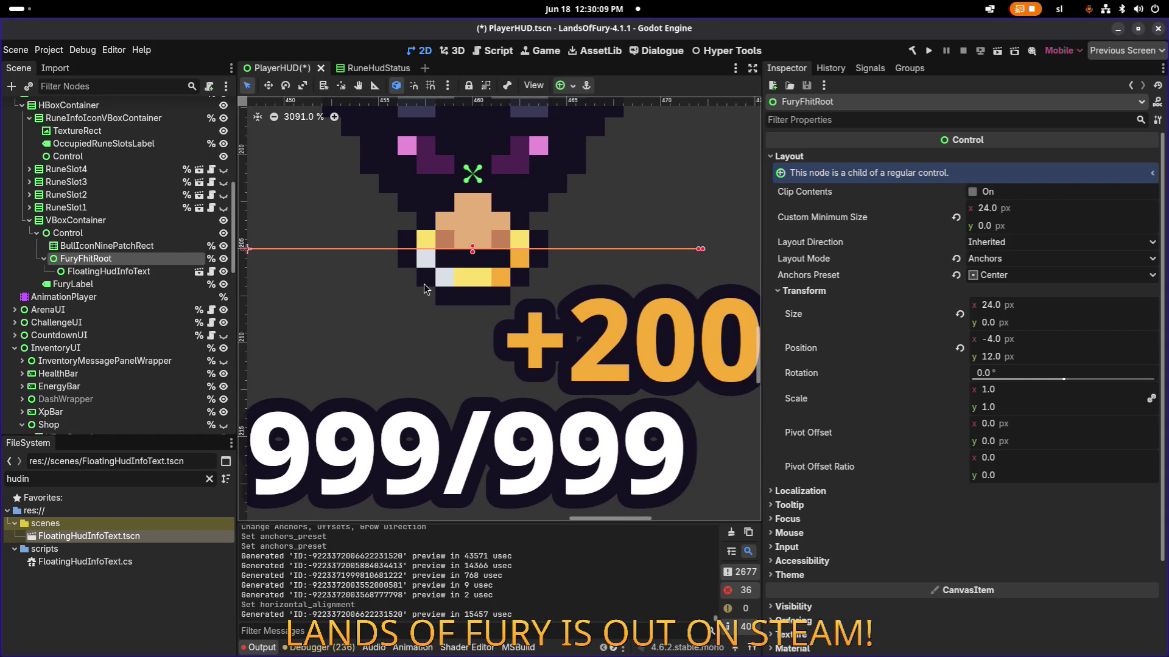
scroll(424, 288, up, 1)
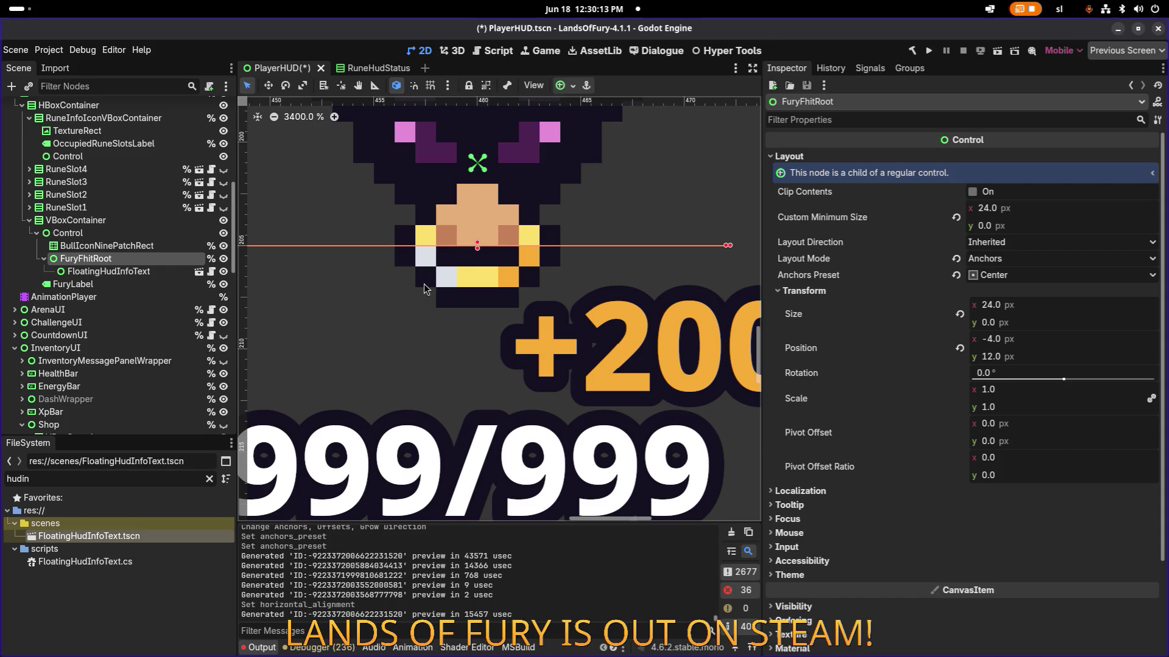
scroll(425, 289, down, 4)
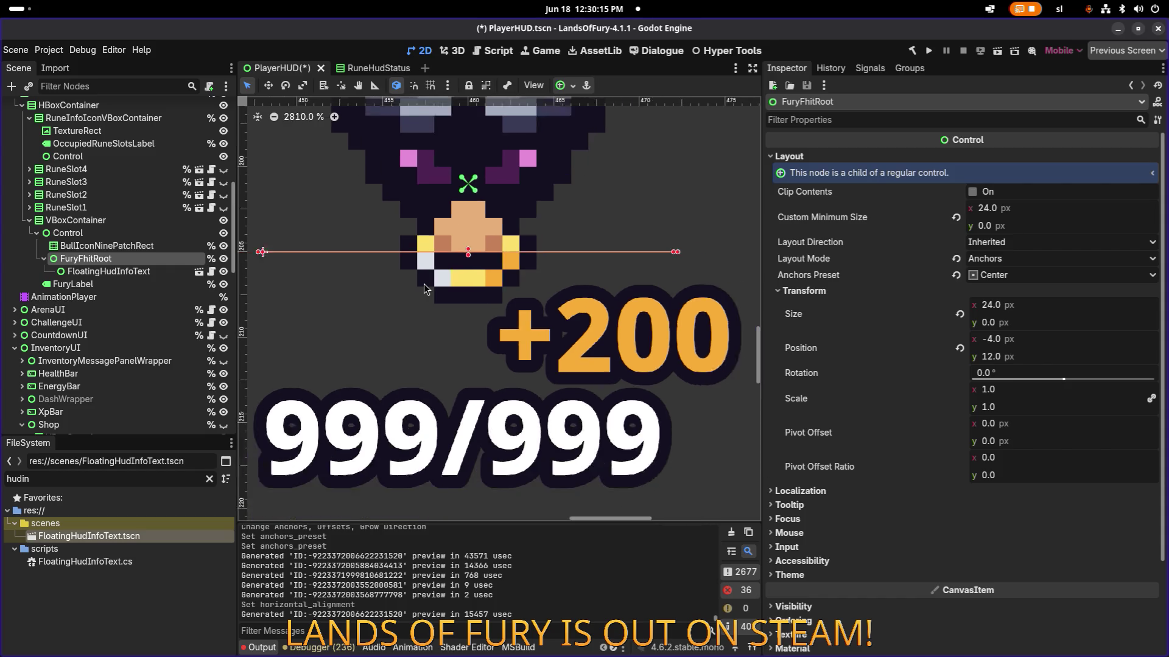
scroll(424, 288, down, 3)
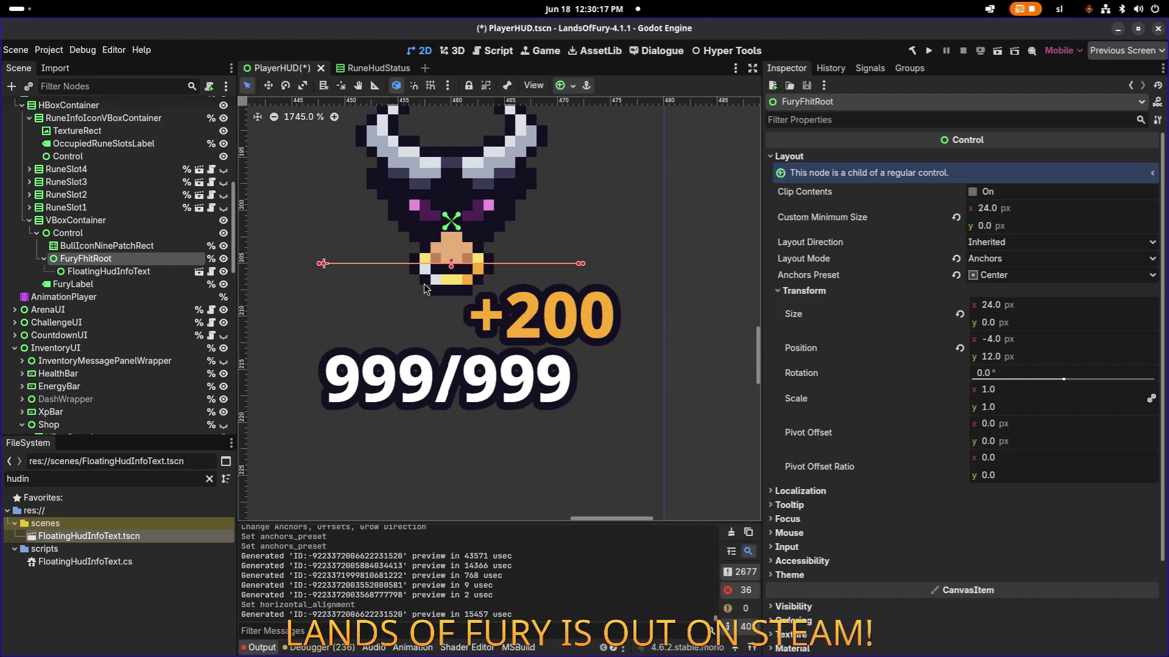
click(133, 273)
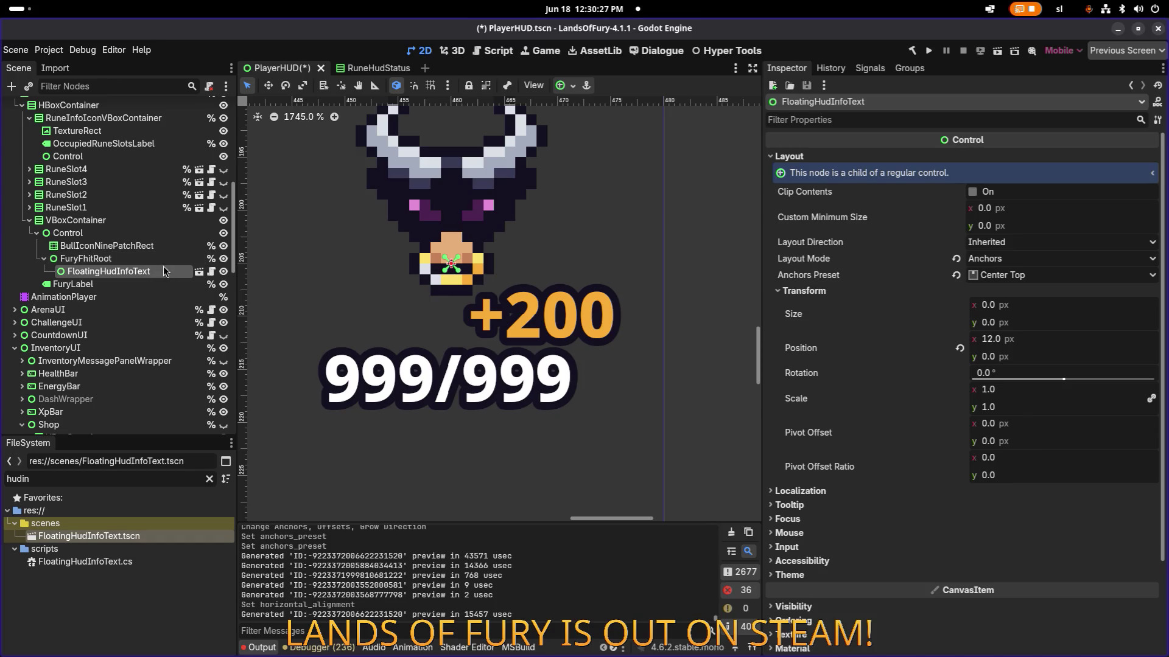
- Locate the FloatingHudInfoText instance's scene file in the FileSystem dock
click(165, 259)
right_click(156, 272)
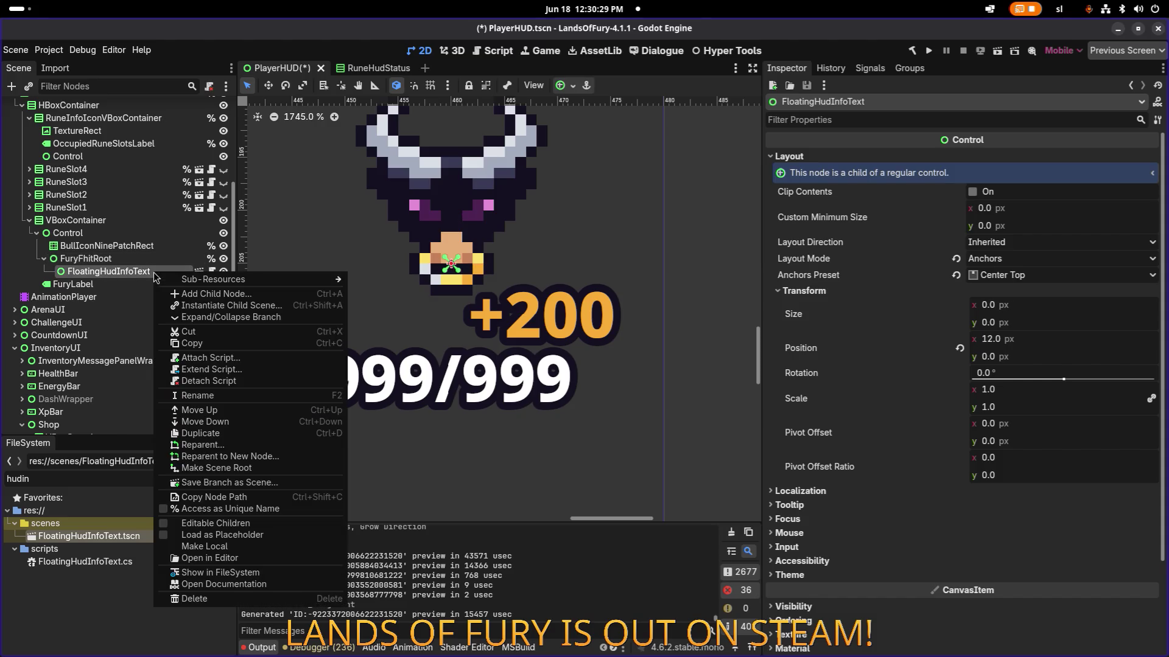
click(276, 574)
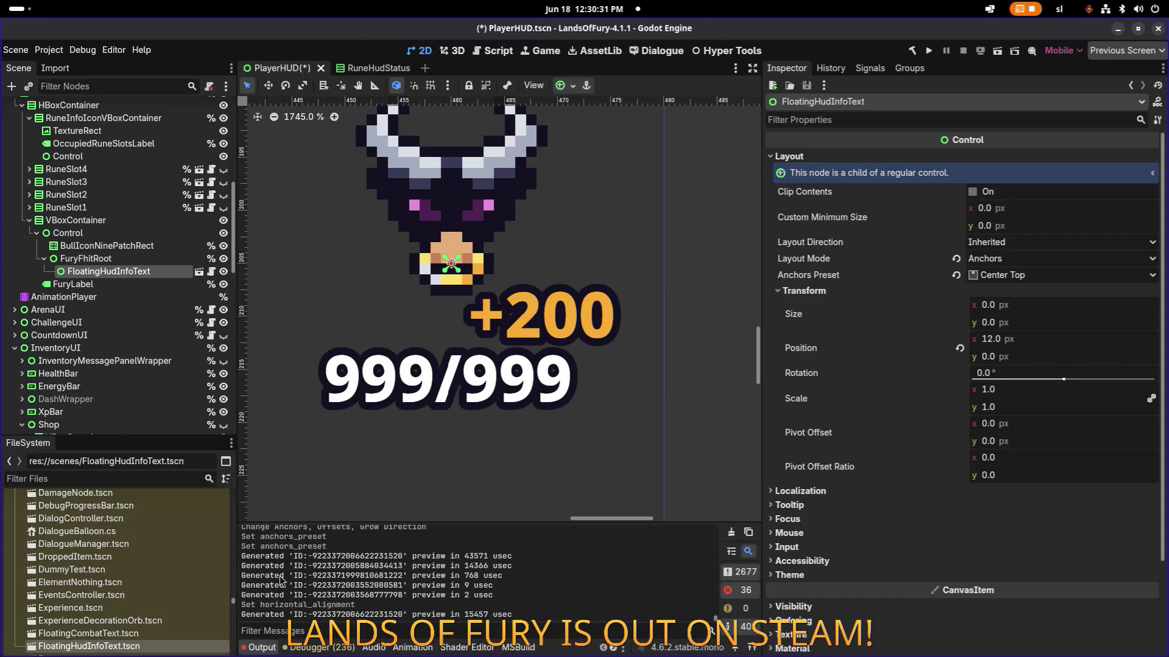
scroll(142, 569, down, 2)
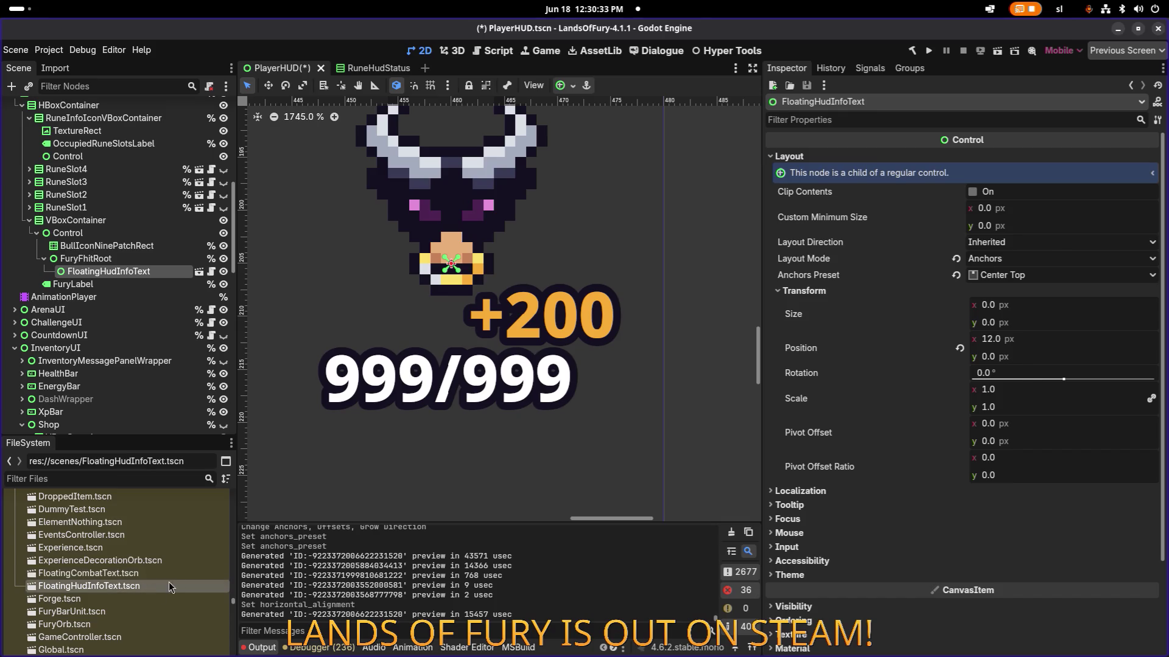
mouse_move(195, 577)
- Duplicate it as FloatingHudInfoTextCenterAligned.tscn and open the new scene
key(ctrl+d)
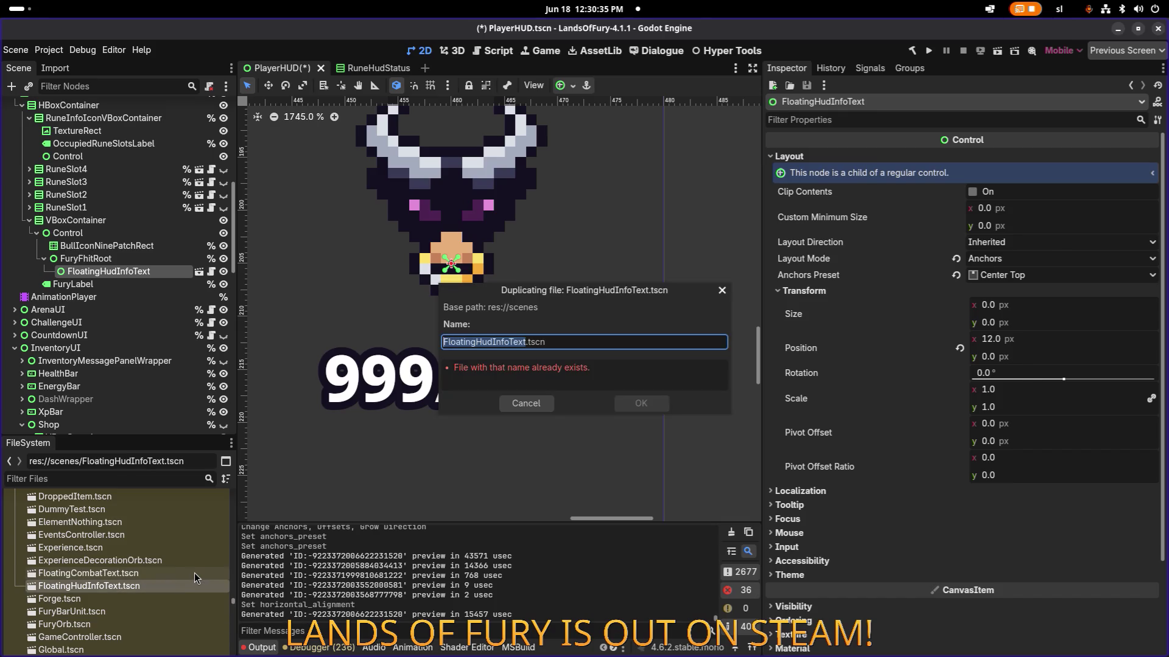
key(Right)
text(CenterAligner)
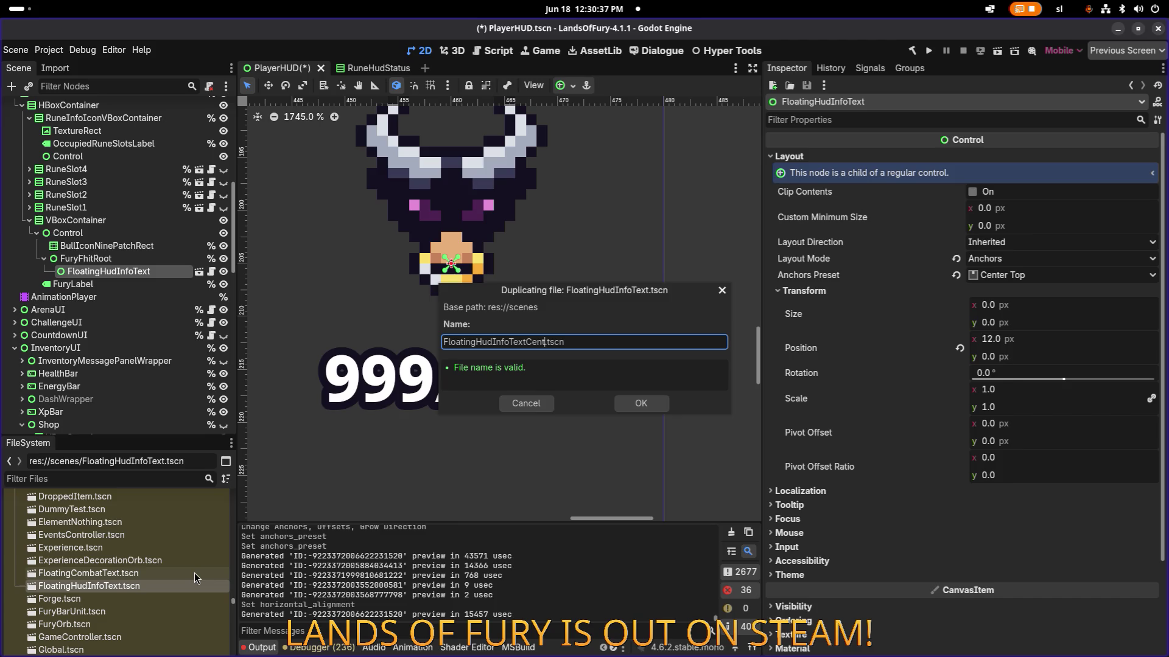
key(BackSpace)
text(d)
key(Return)
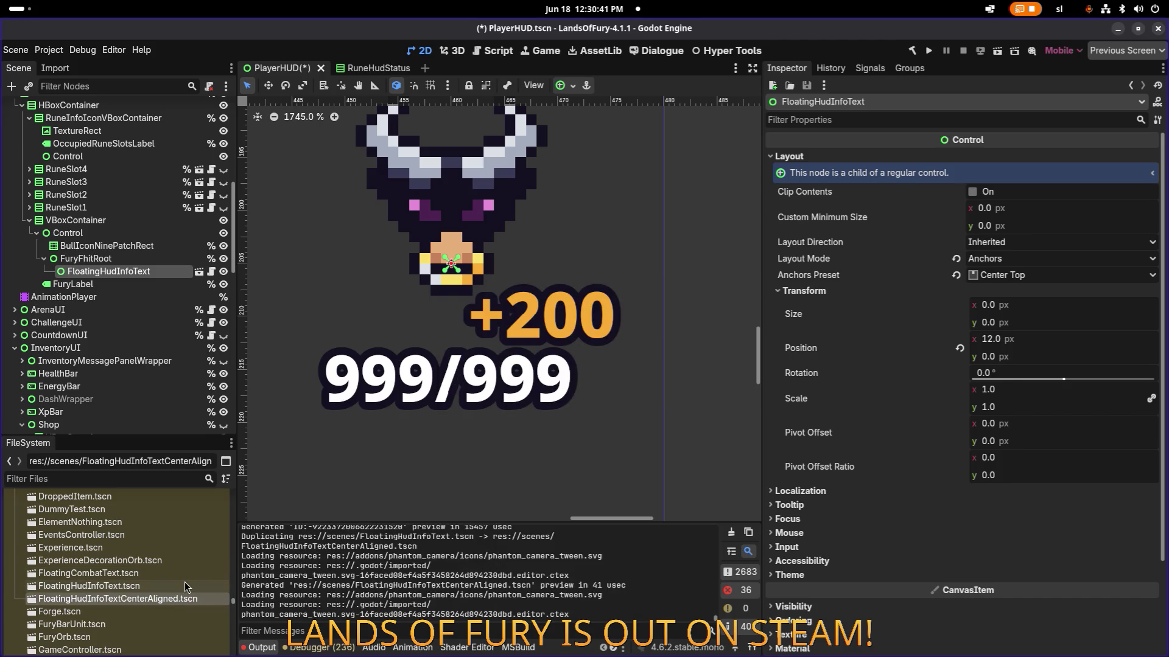
double_click(178, 599)
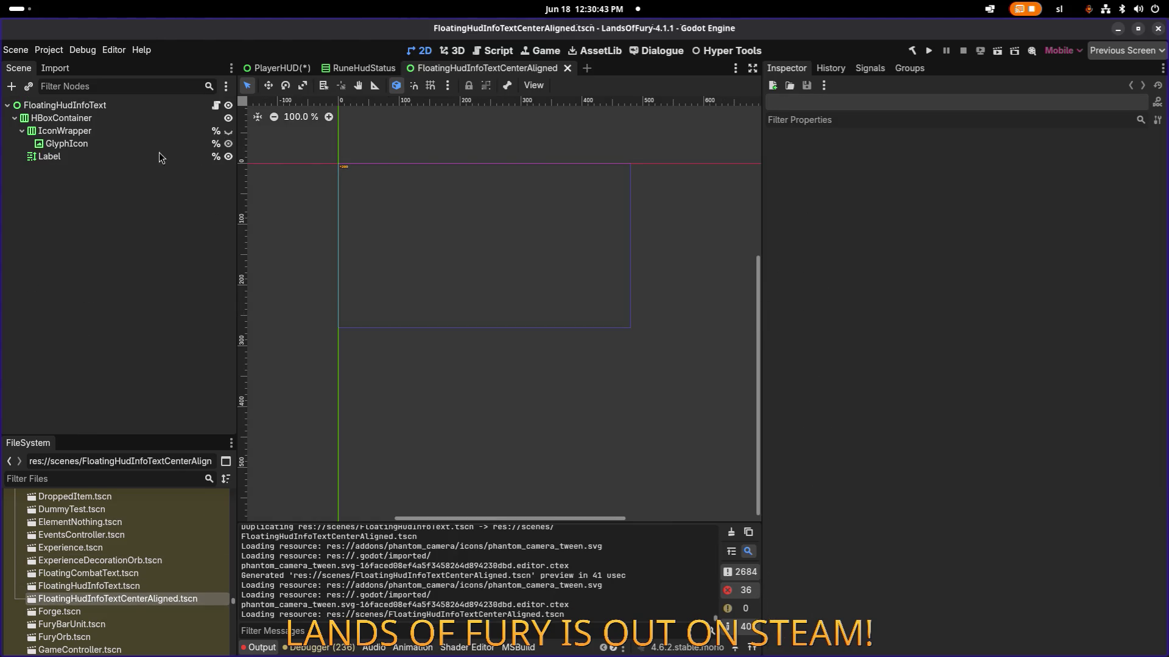
- Try making the root node's sub-resources unique, dismissing the no-resources warning
click(168, 110)
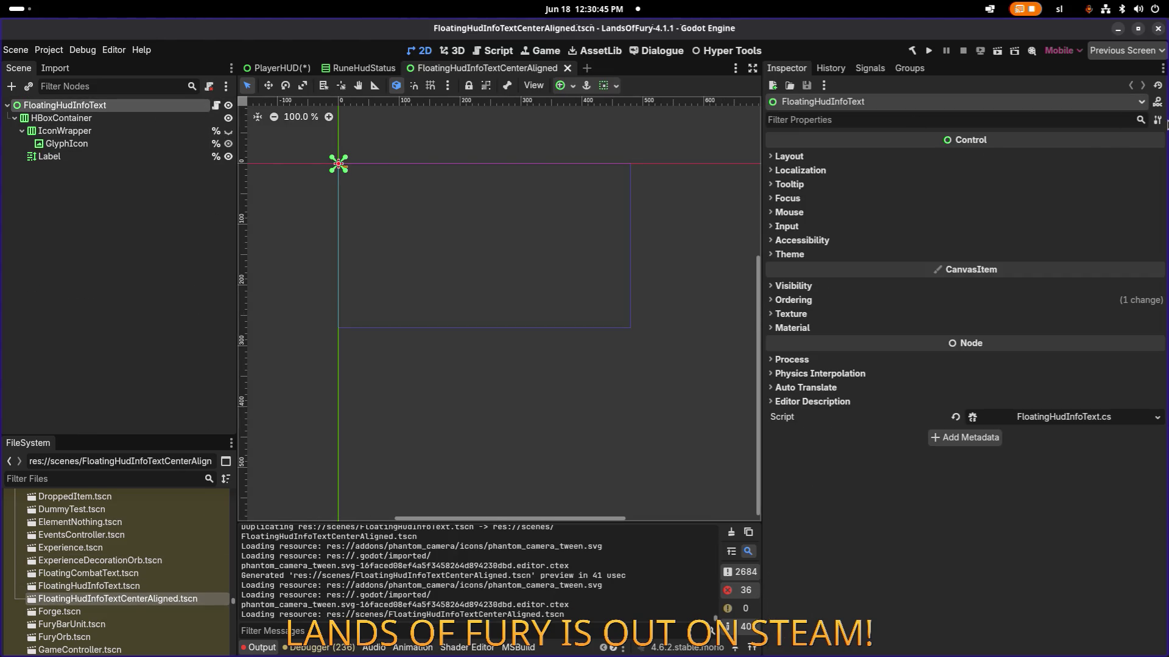
click(1156, 120)
click(1126, 247)
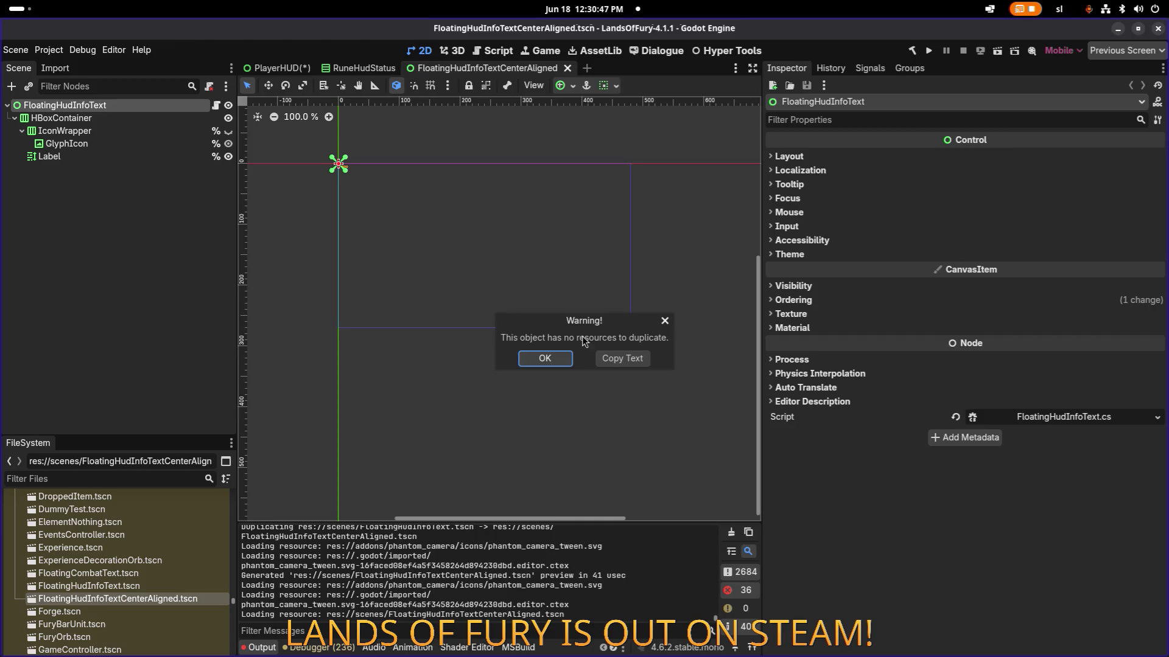
click(545, 357)
- Anchor the HBoxContainer with the Center Top layout preset
click(119, 132)
click(118, 144)
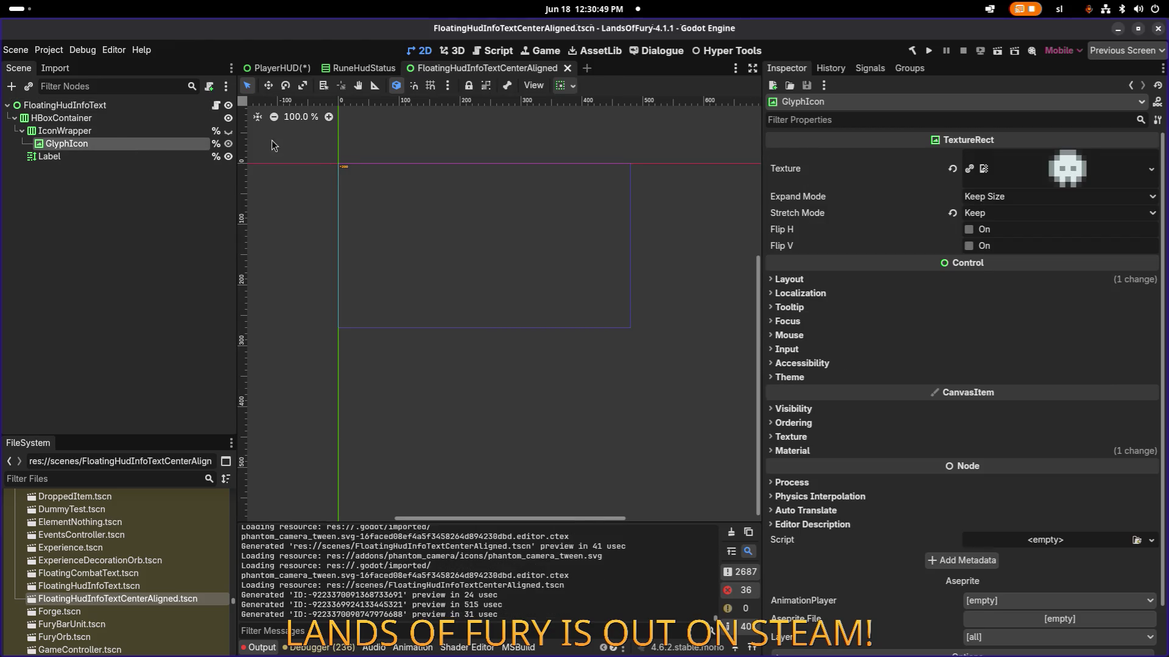
scroll(354, 163, up, 9)
click(70, 157)
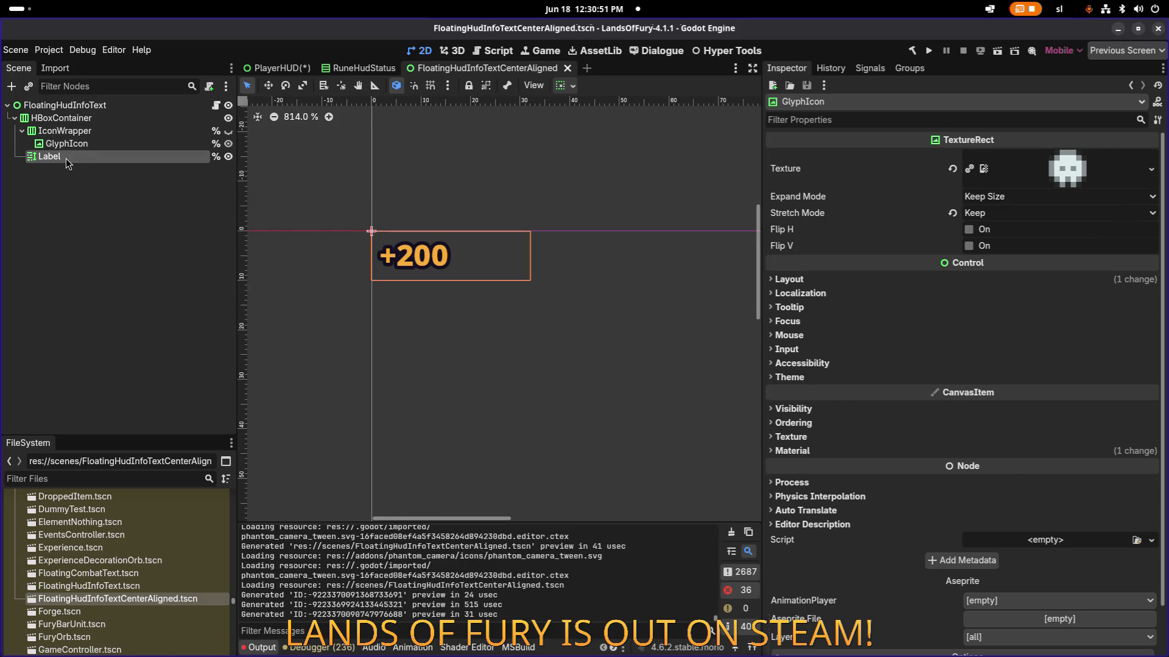
click(97, 106)
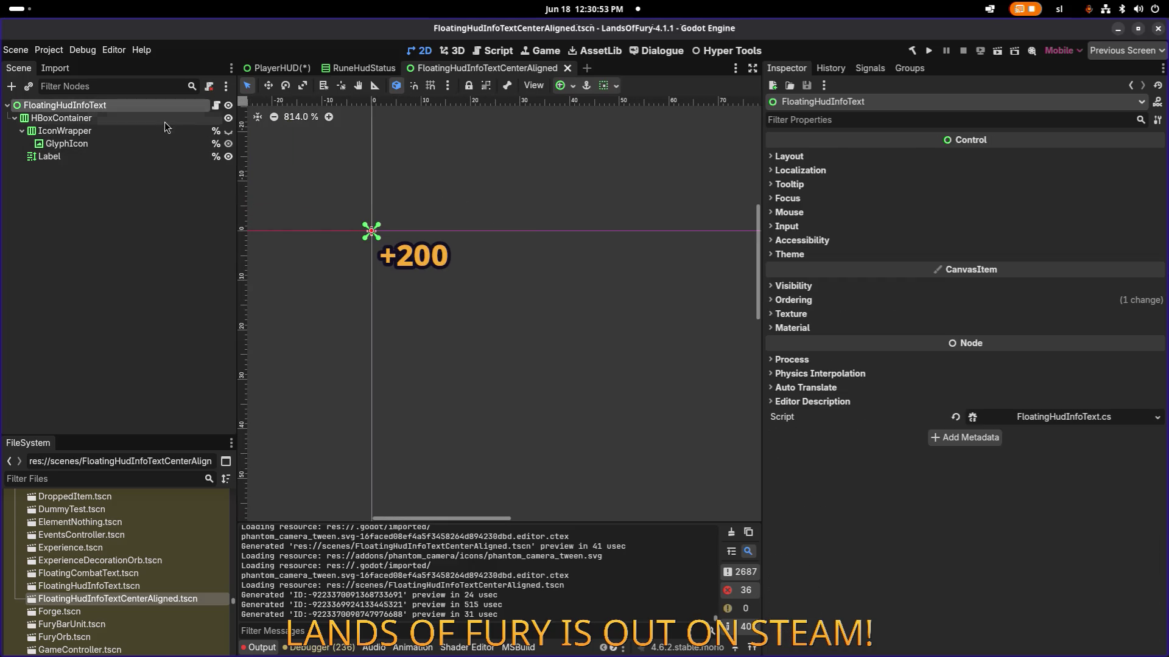
click(113, 120)
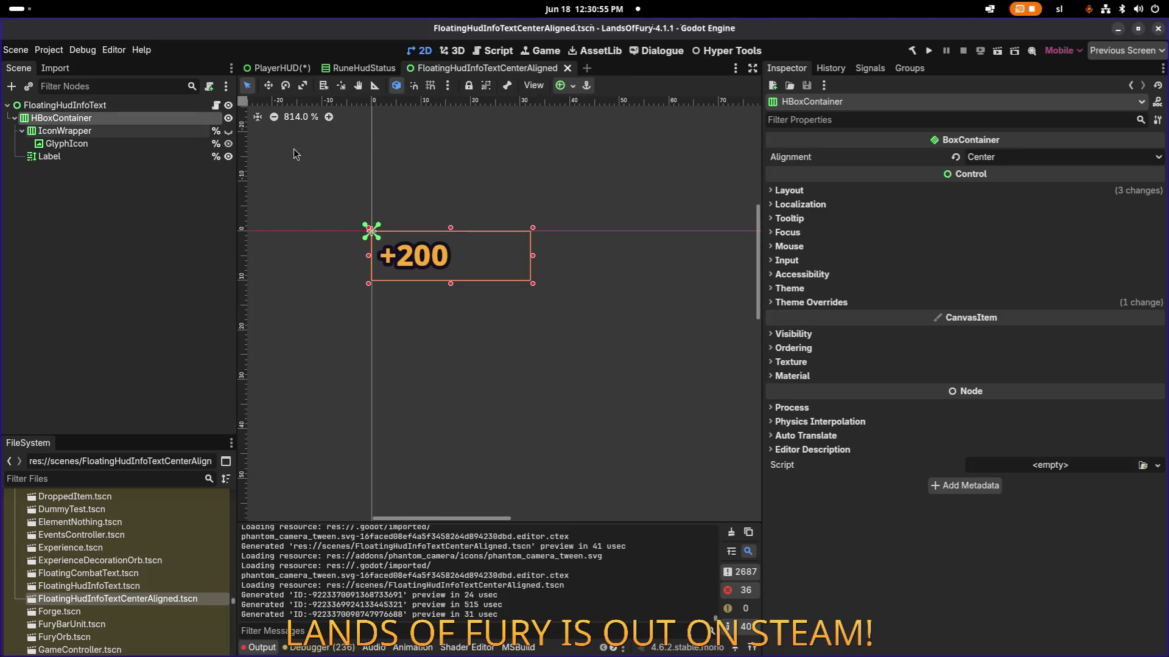
click(557, 86)
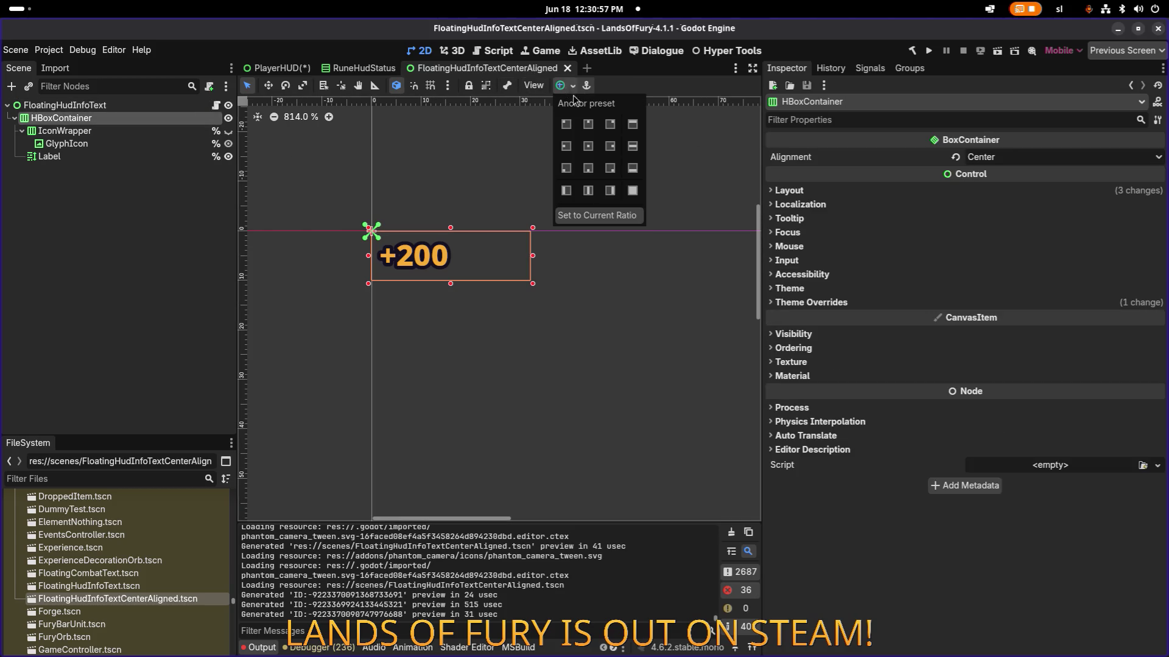
click(588, 124)
- Set the +200 Label's horizontal alignment to Center and save the scene
click(130, 145)
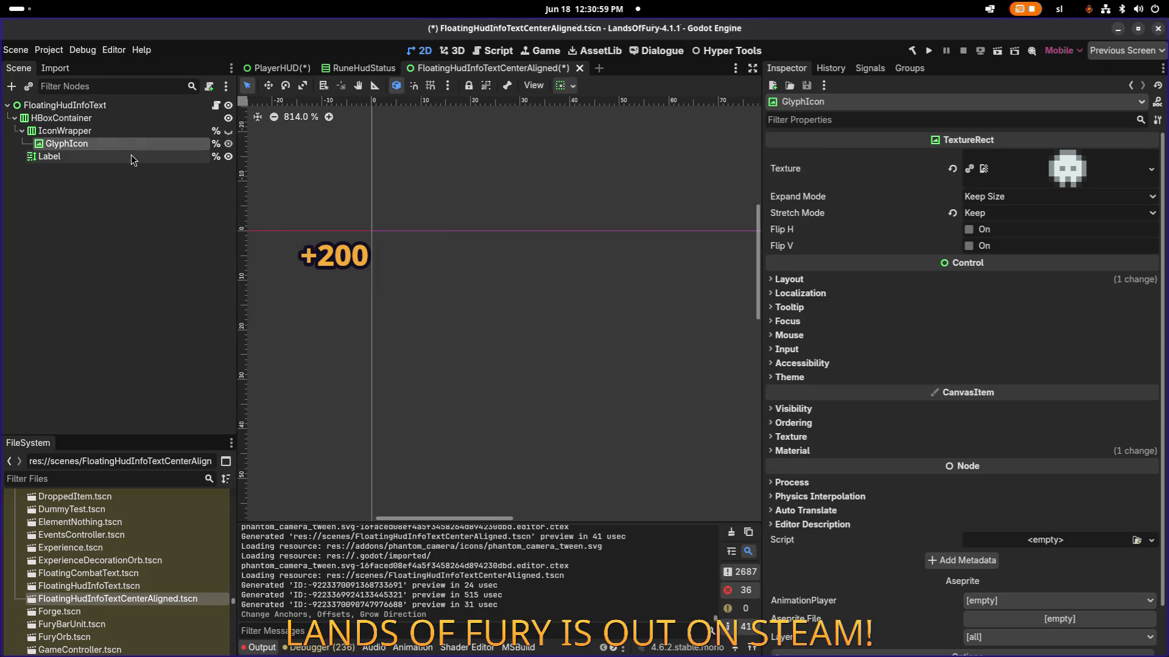
click(130, 155)
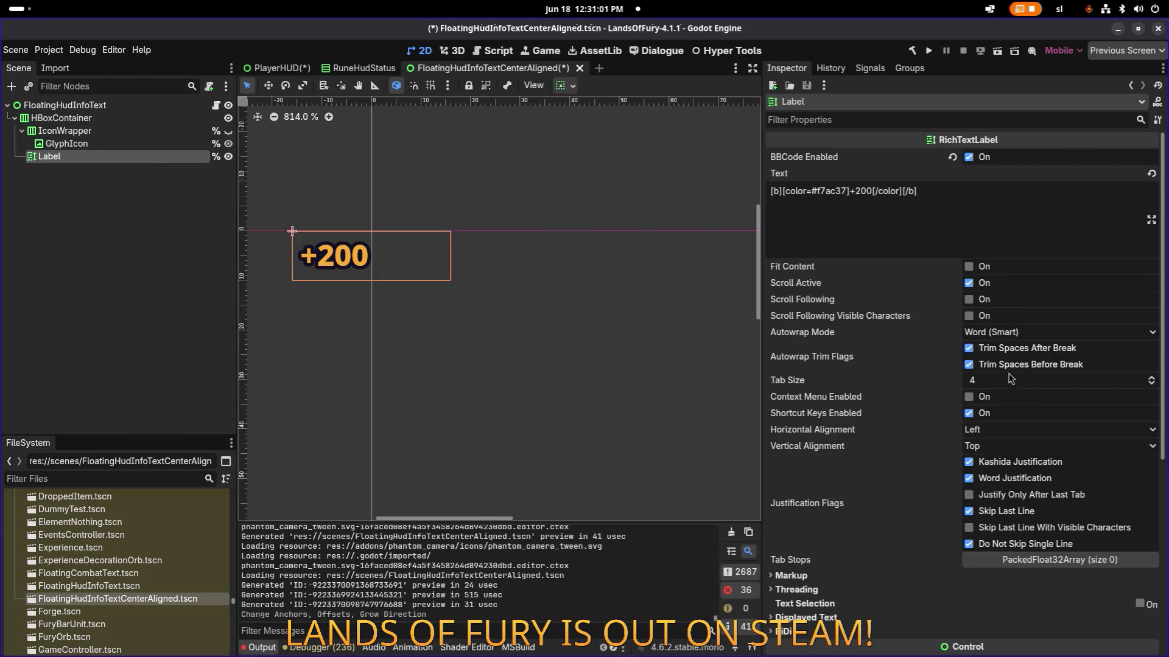
click(992, 432)
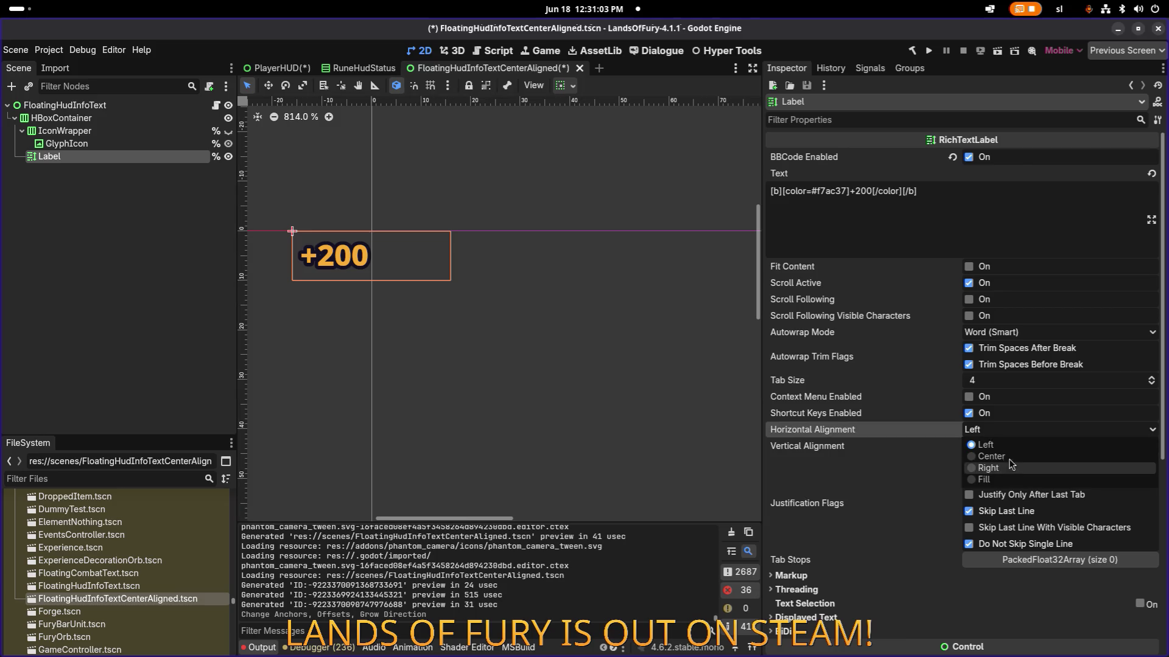
click(991, 457)
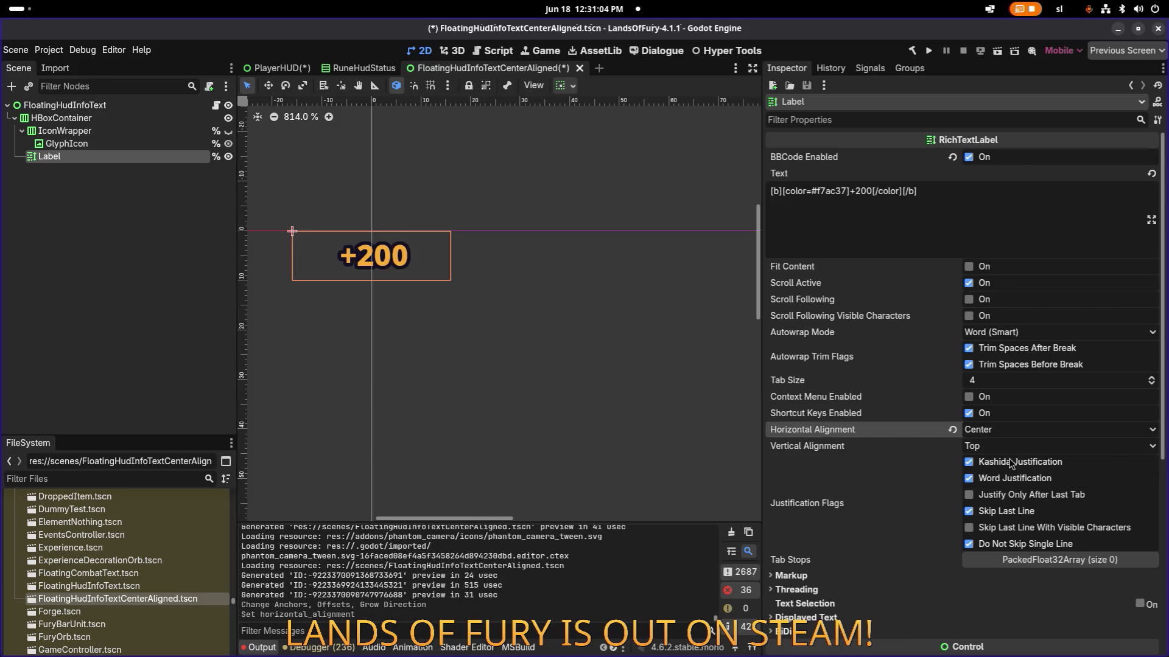
click(127, 288)
key(ctrl+s)
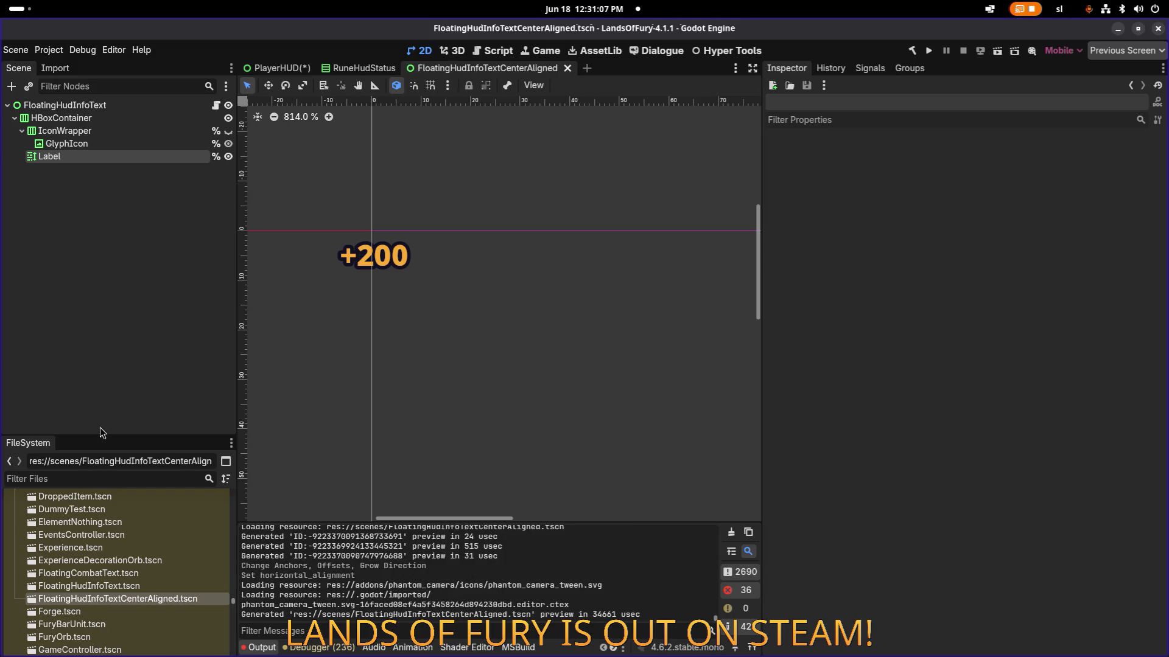
- In GameController.cs, add a duplicate export field named floatingHudInfoTextCenterAlignedScene
key(alt+Tab)
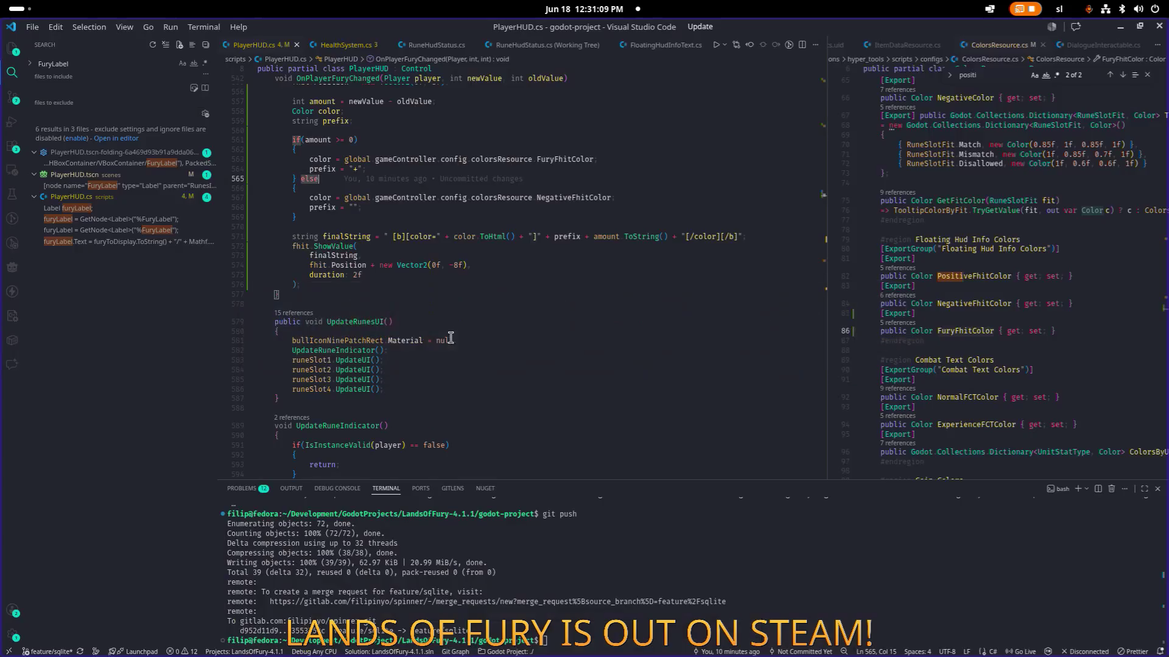
key(ctrl+p)
text(g)
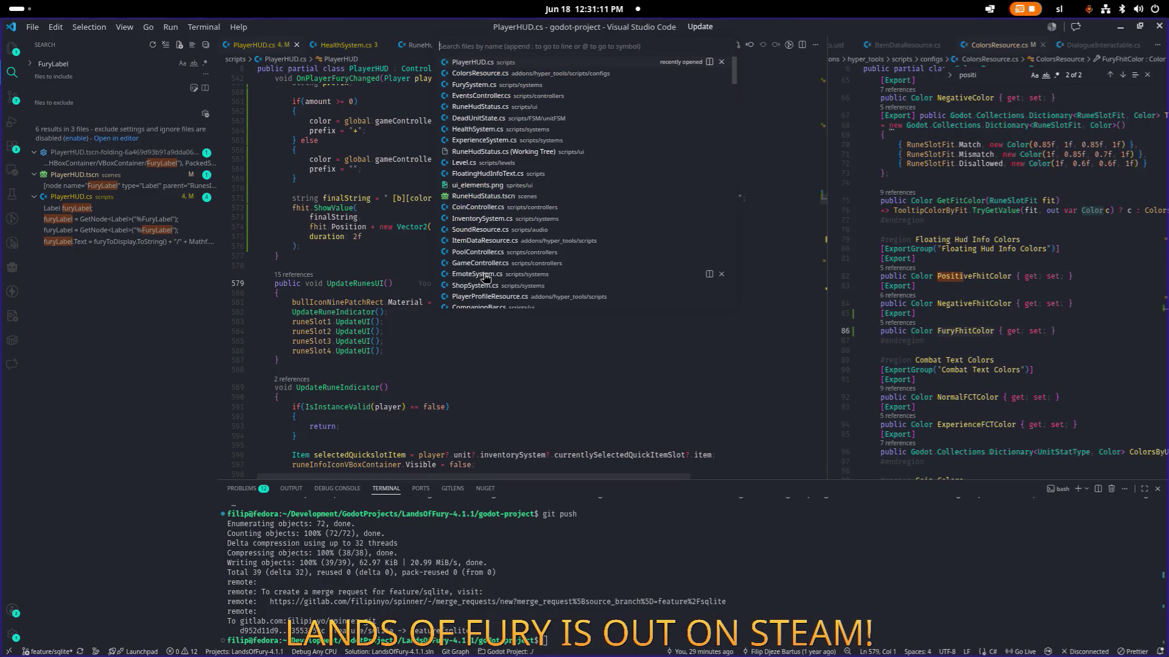
text(amecon)
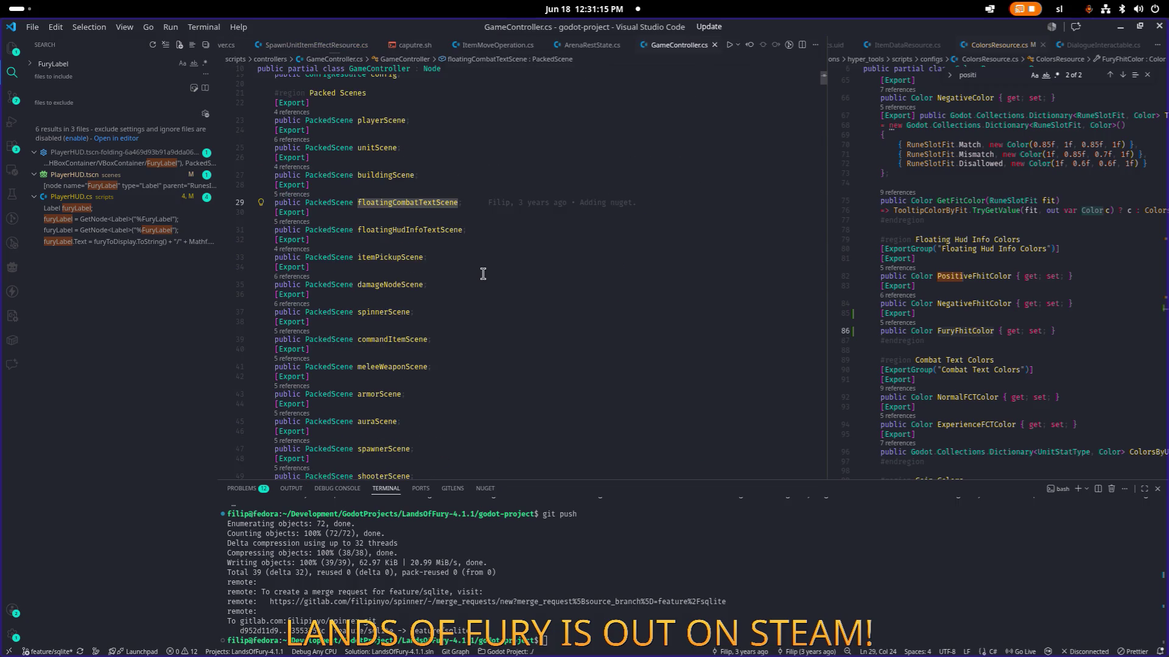
key(Down)
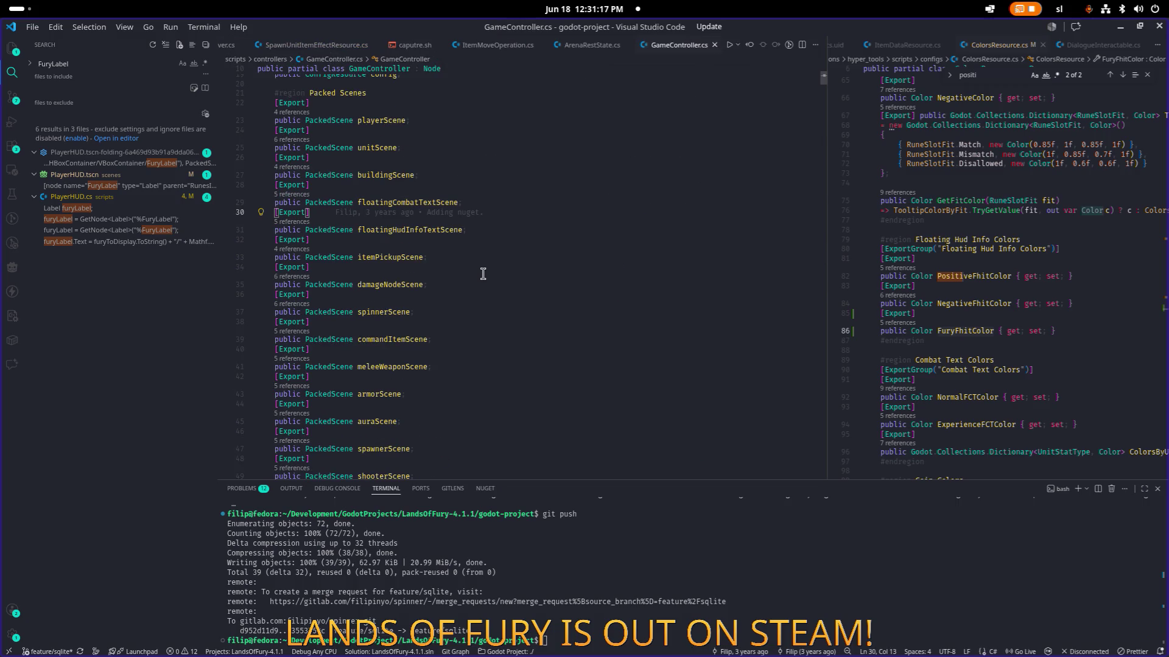
key(Up)
key(Down)
key(Down)
key(Down)
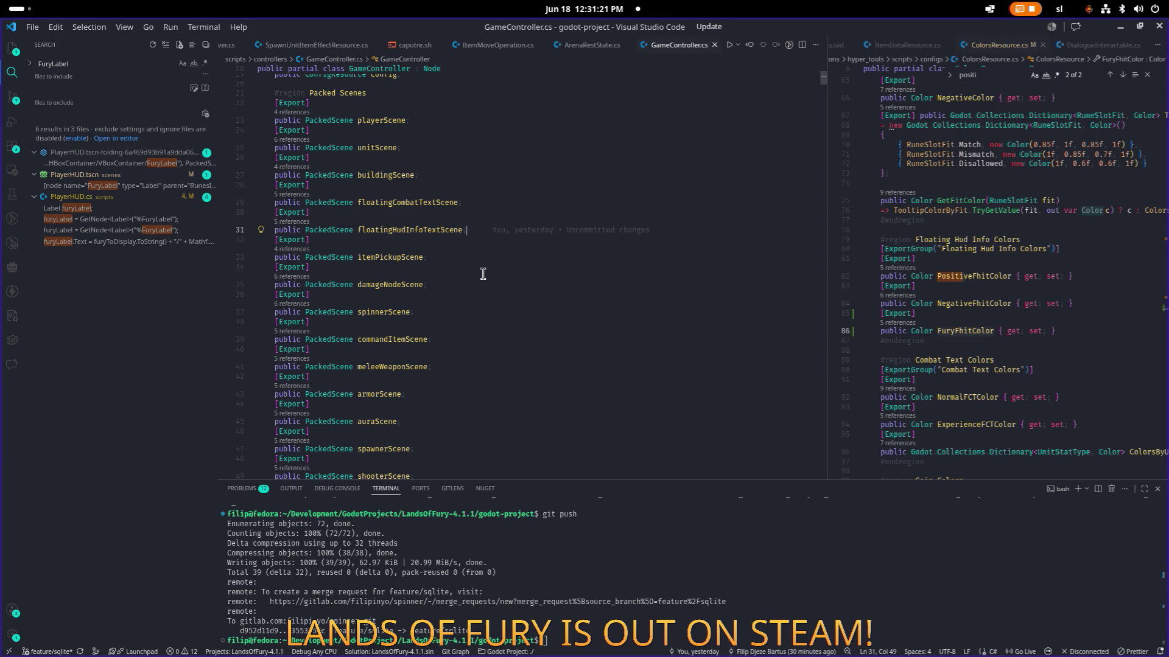
key(ctrl+v)
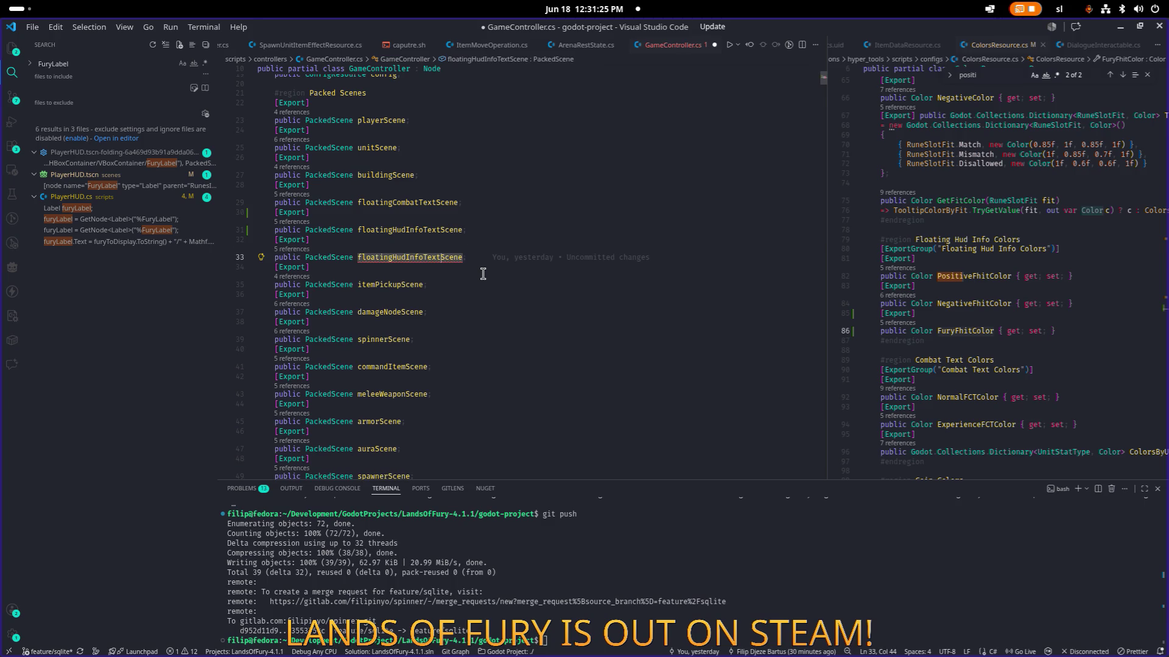
text(CenterAligned)
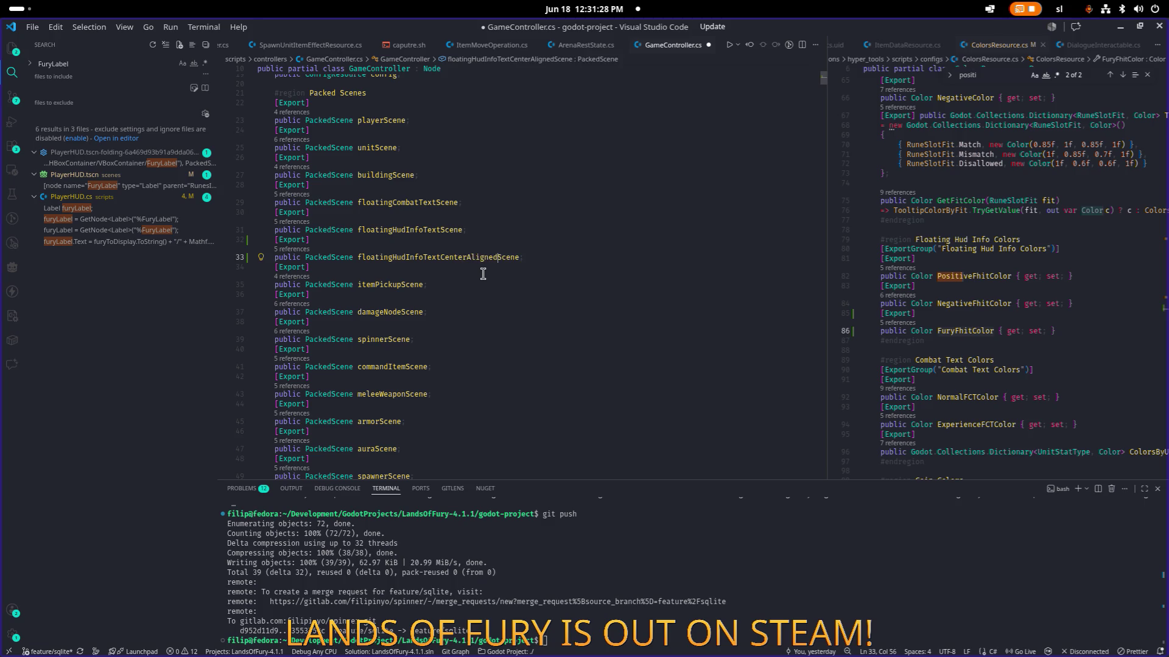
- Check the scene's name in Godot, then list all references to floatingHudInfoTextScene
key(alt+Tab)
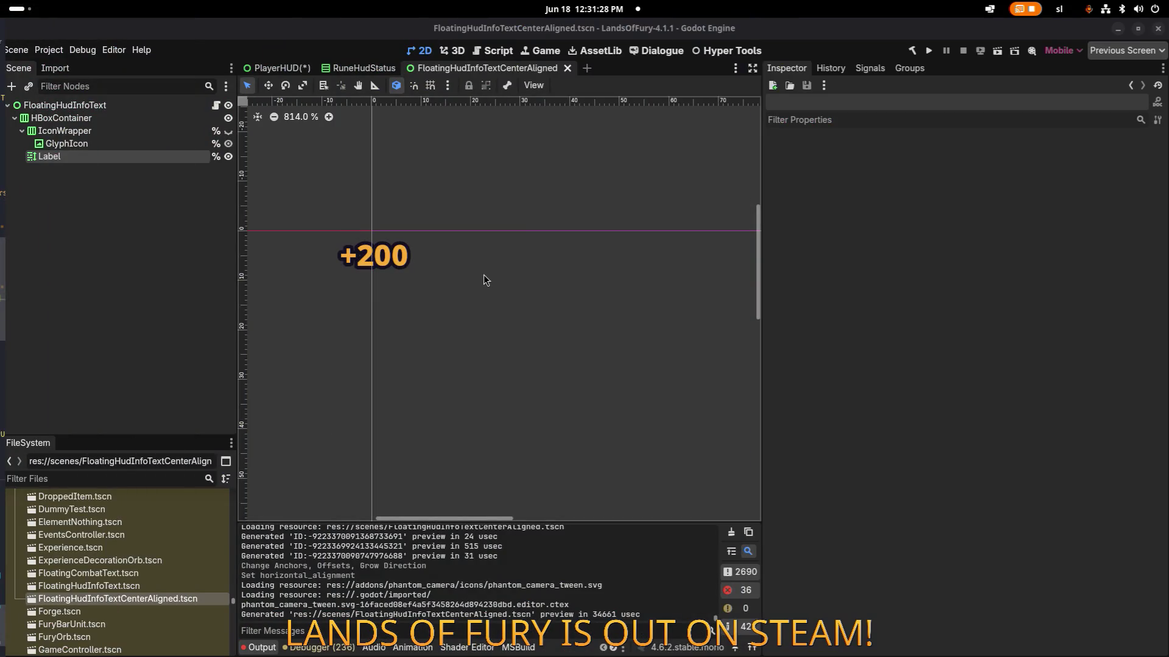
key(alt+Tab)
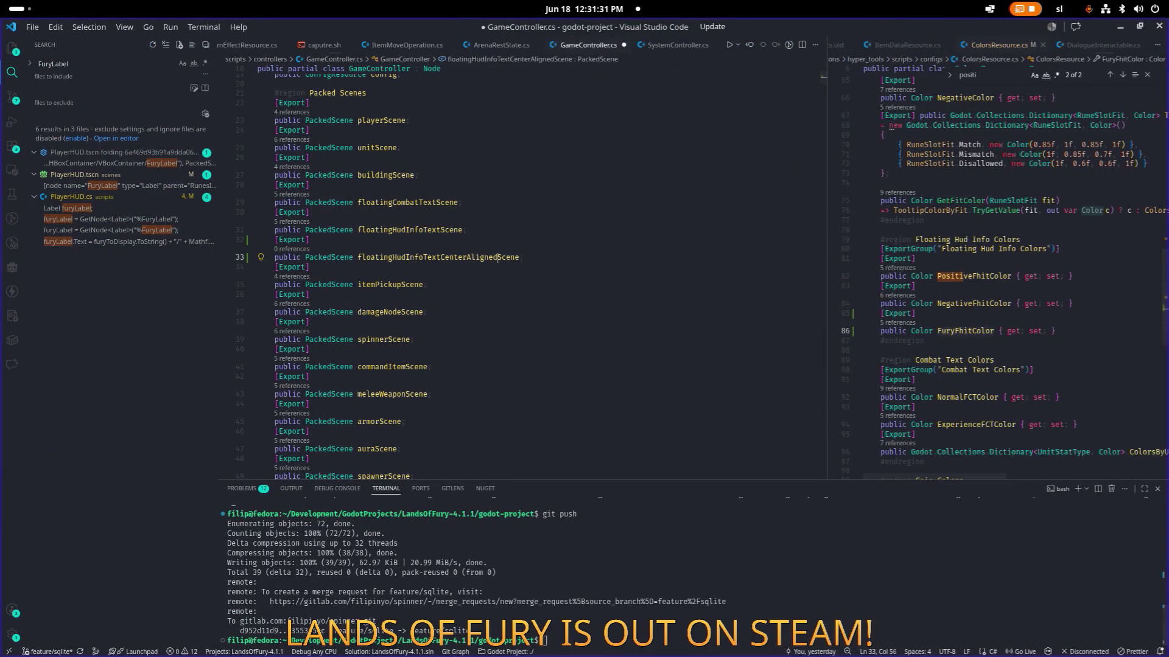
double_click(440, 256)
key(ctrl+c)
key(Up)
key(Up)
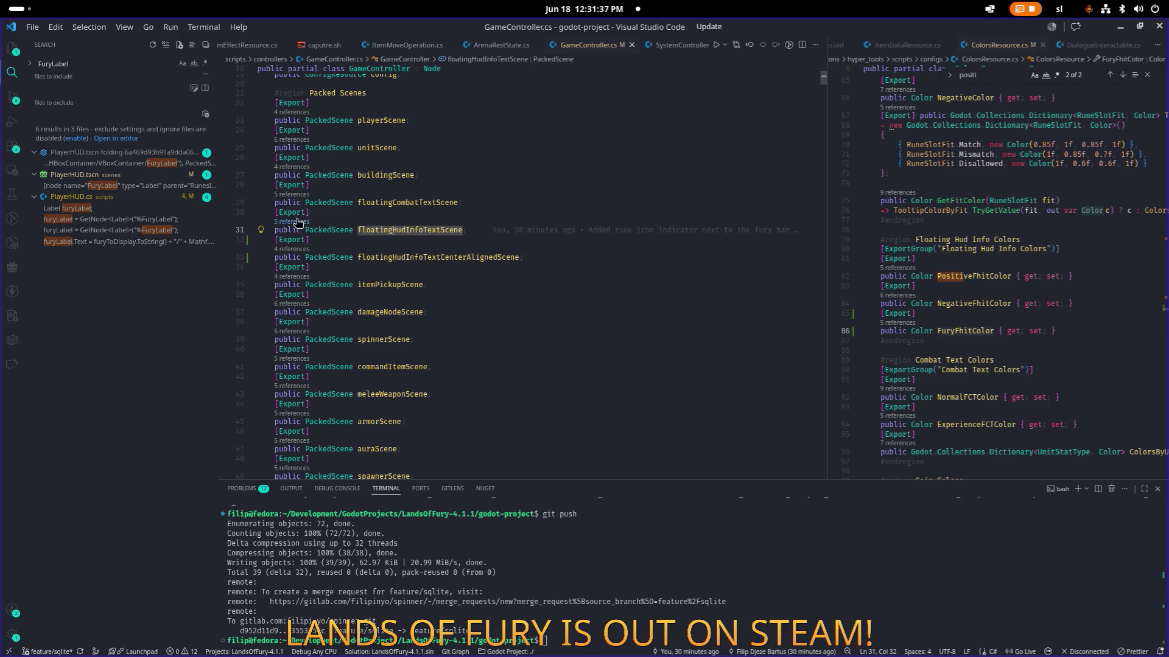
key(shift+F12)
- Open Level.cs at the fhit pool code and paste the centre-aligned scene name below it
click(639, 262)
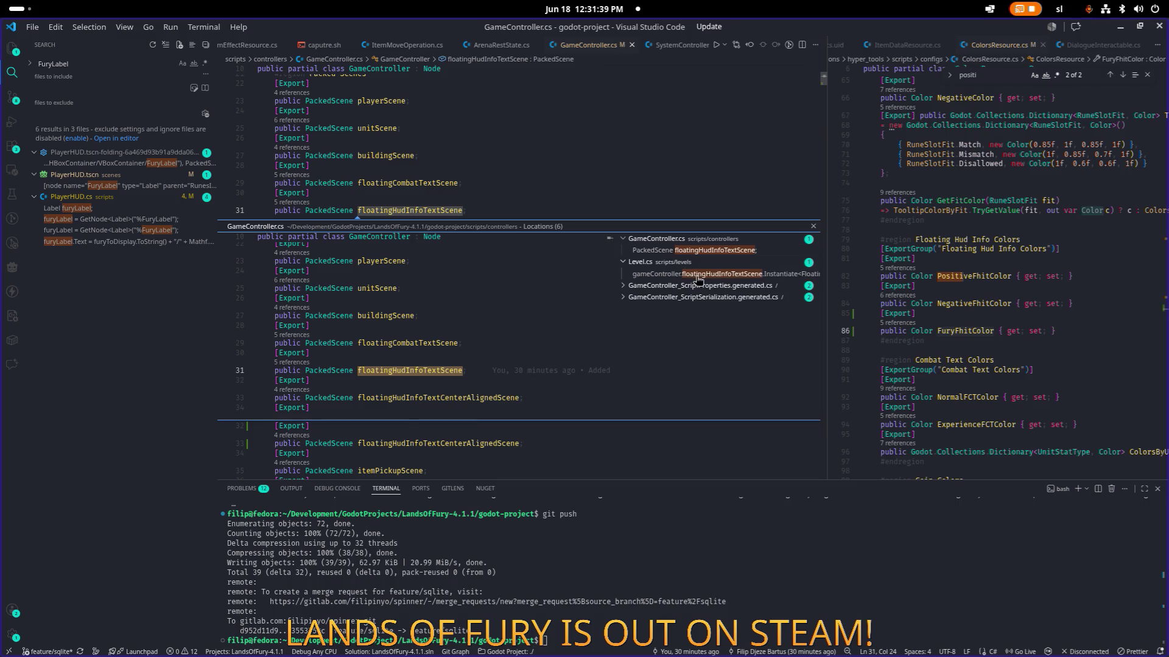
click(676, 273)
double_click(434, 359)
click(639, 266)
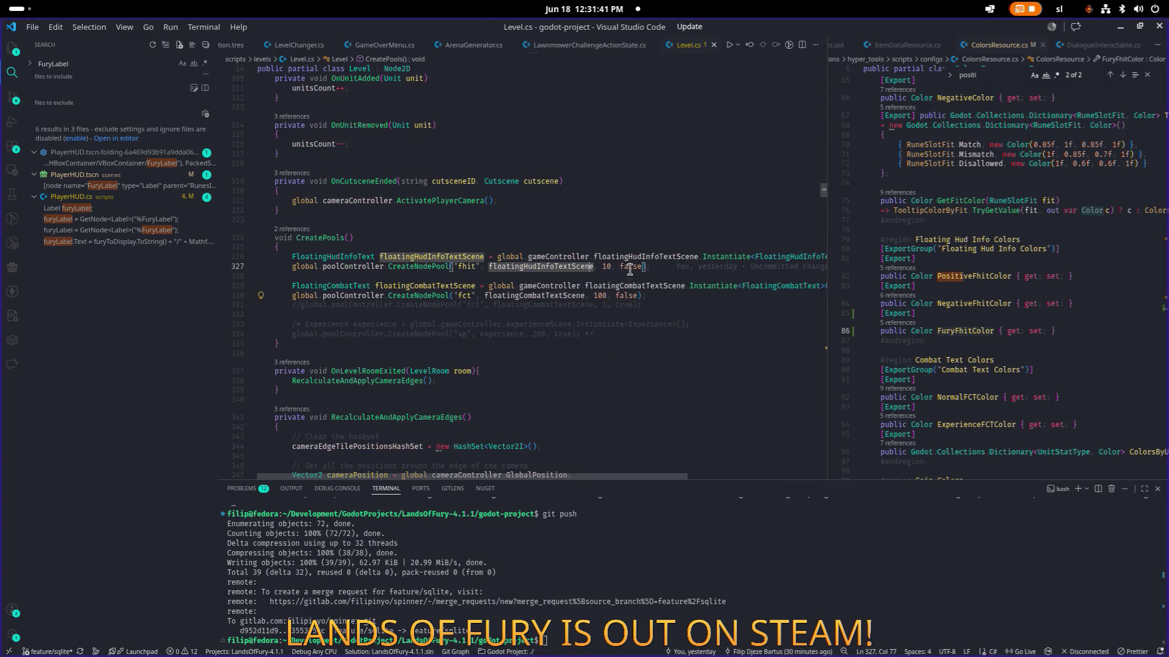
key(Return)
key(Return)
key(ctrl+v)
- Copy the two fhit instance and pool lines into a second pool below
key(Up)
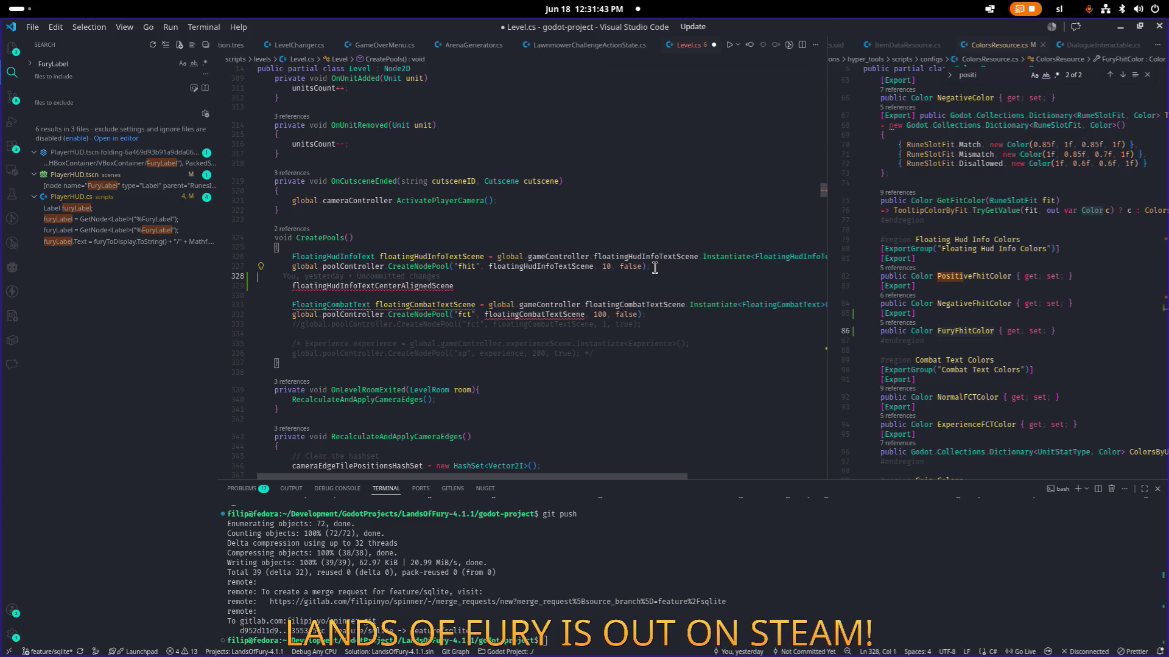
key(shift+Up)
key(shift+Up)
key(ctrl+c)
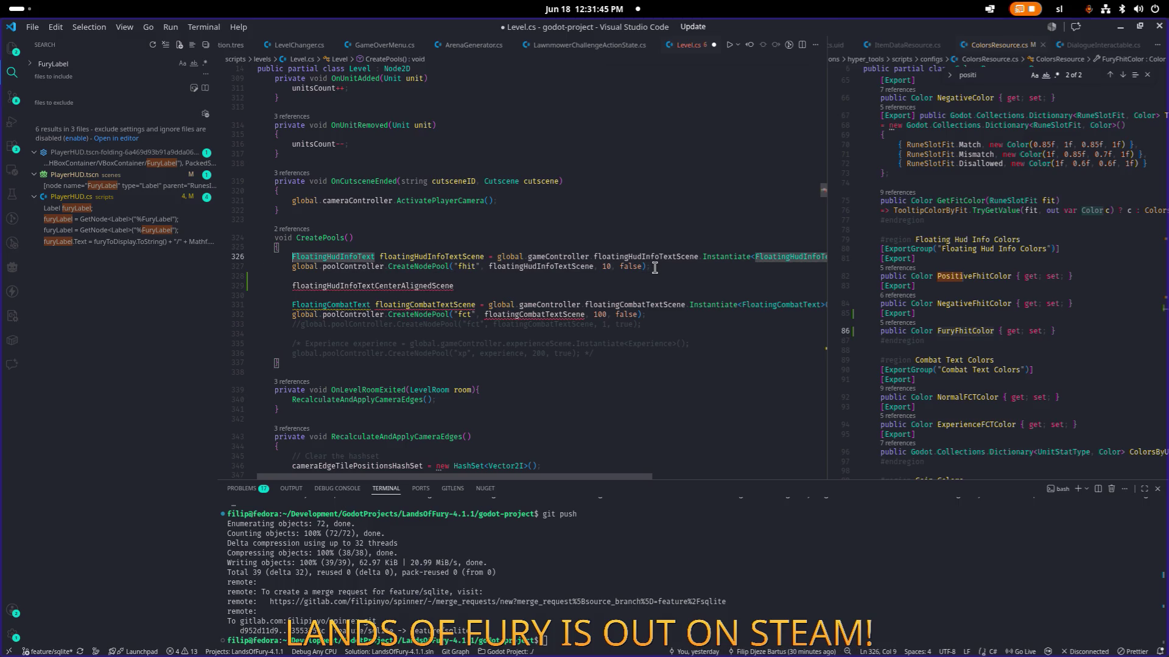
key(Down)
key(Return)
key(ctrl+v)
- Delete the stray scene-name line and the extra blank line
key(Down)
key(Down)
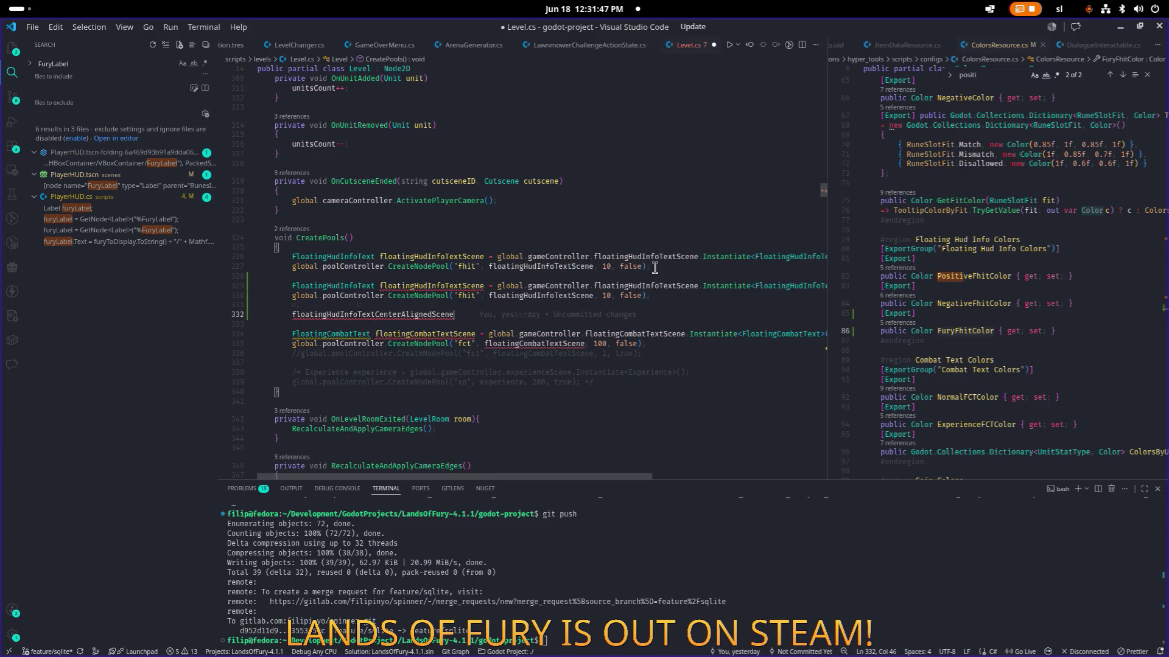
key(shift+Home)
key(BackSpace)
key(BackSpace)
key(BackSpace)
key(BackSpace)
key(Up)
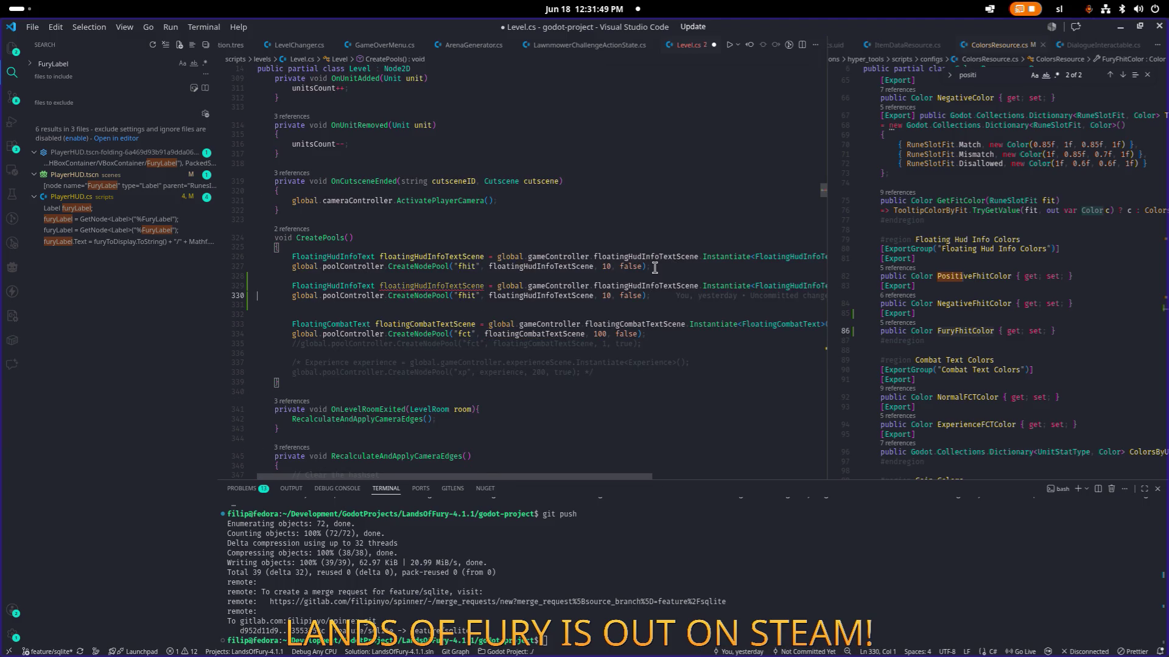
key(BackSpace)
key(Up)
key(Home)
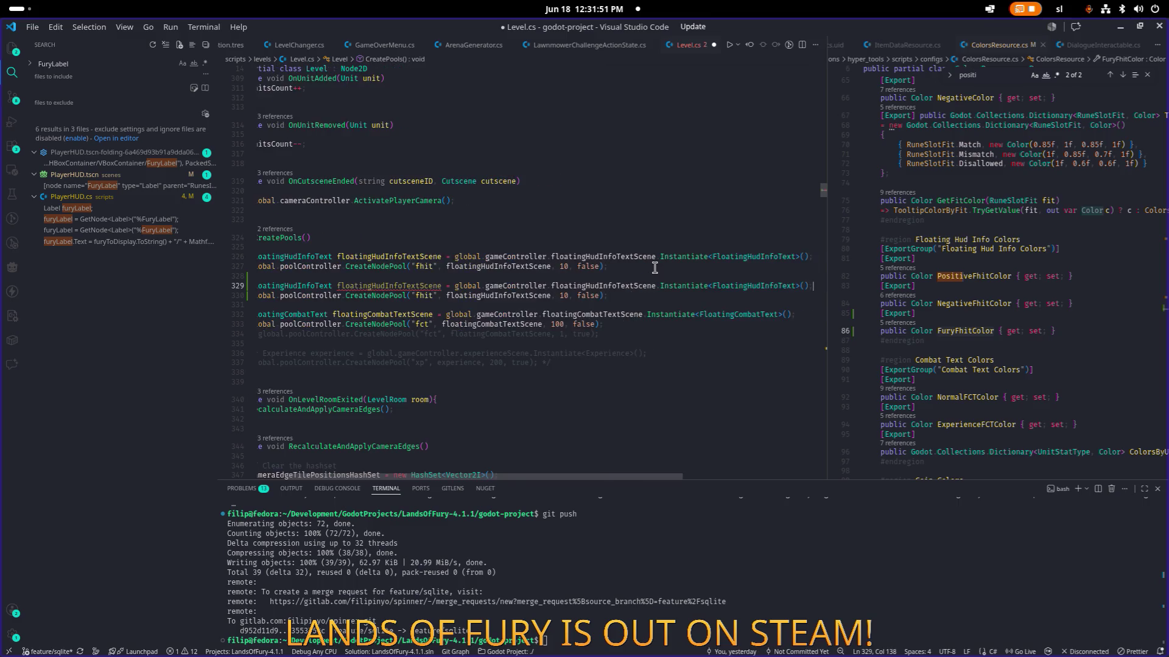
- Make the copied pool use floatingHudInfoTextCenterAlignedScene, name it fhitCenterAligned, and save
key(Down)
key(ctrl+Right)
key(ctrl+Right)
key(ctrl+Right)
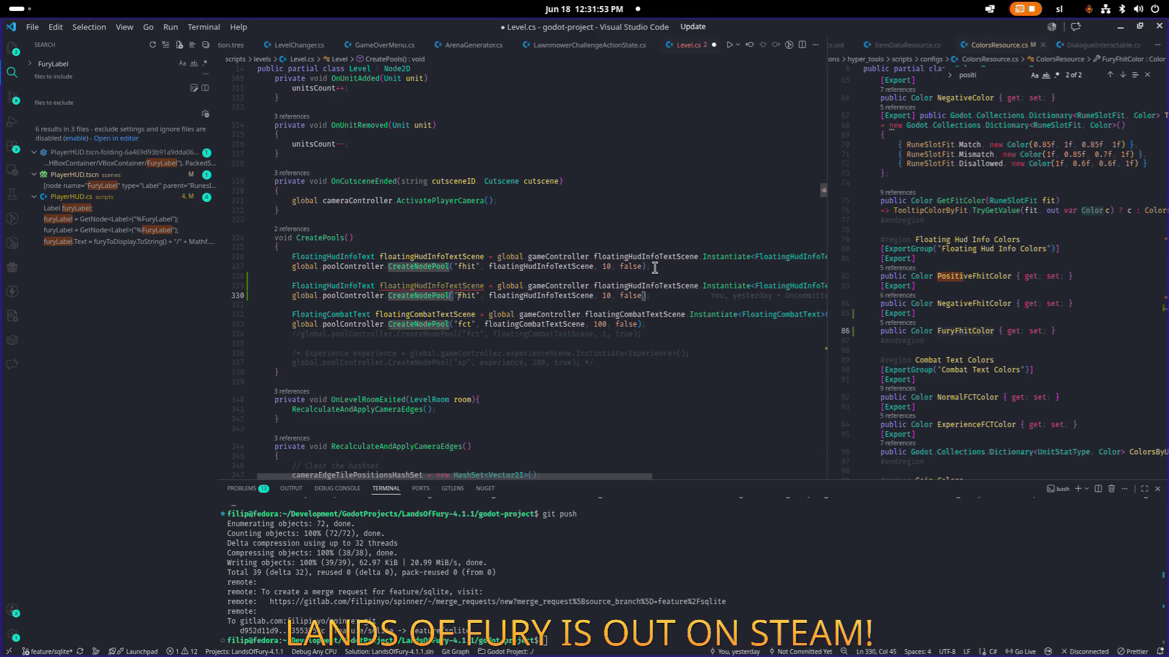
key(ctrl+shift+Right)
key(ctrl+v)
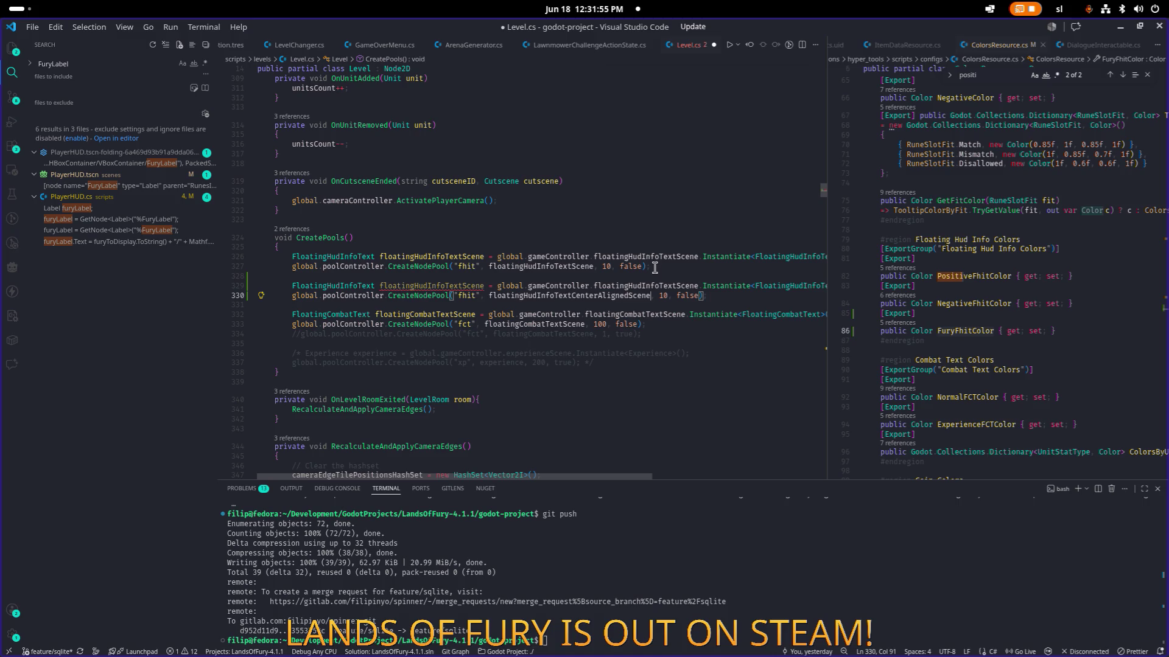
key(ctrl+Left)
key(ctrl+Left)
text(CenterAl)
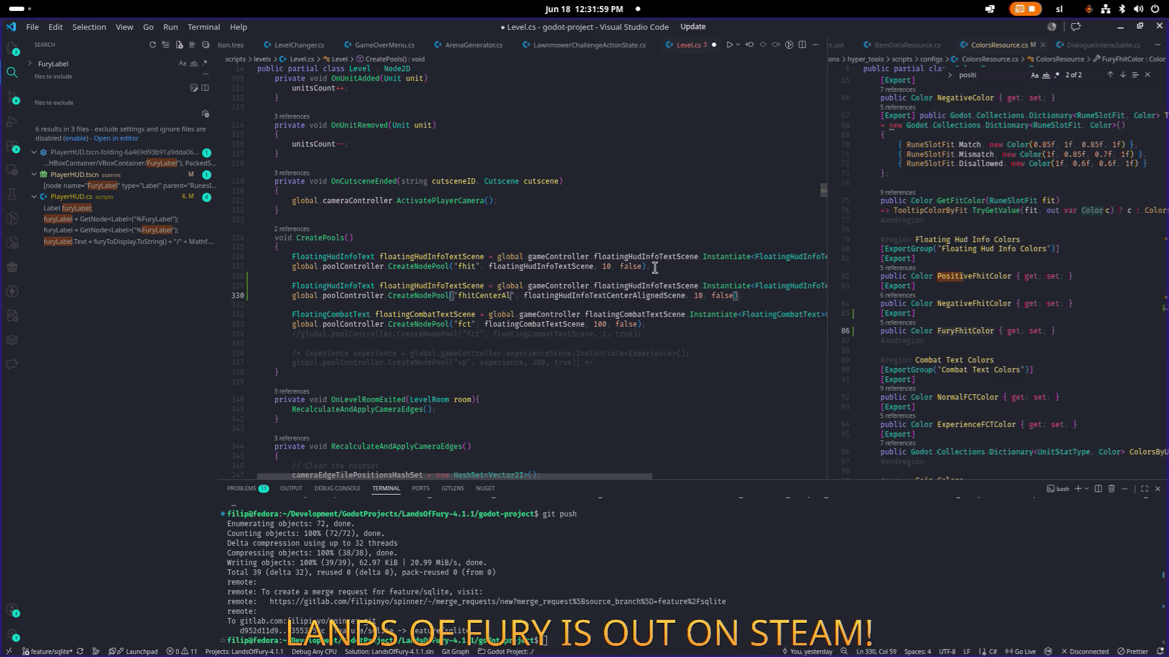
text(igned)
key(ctrl+s)
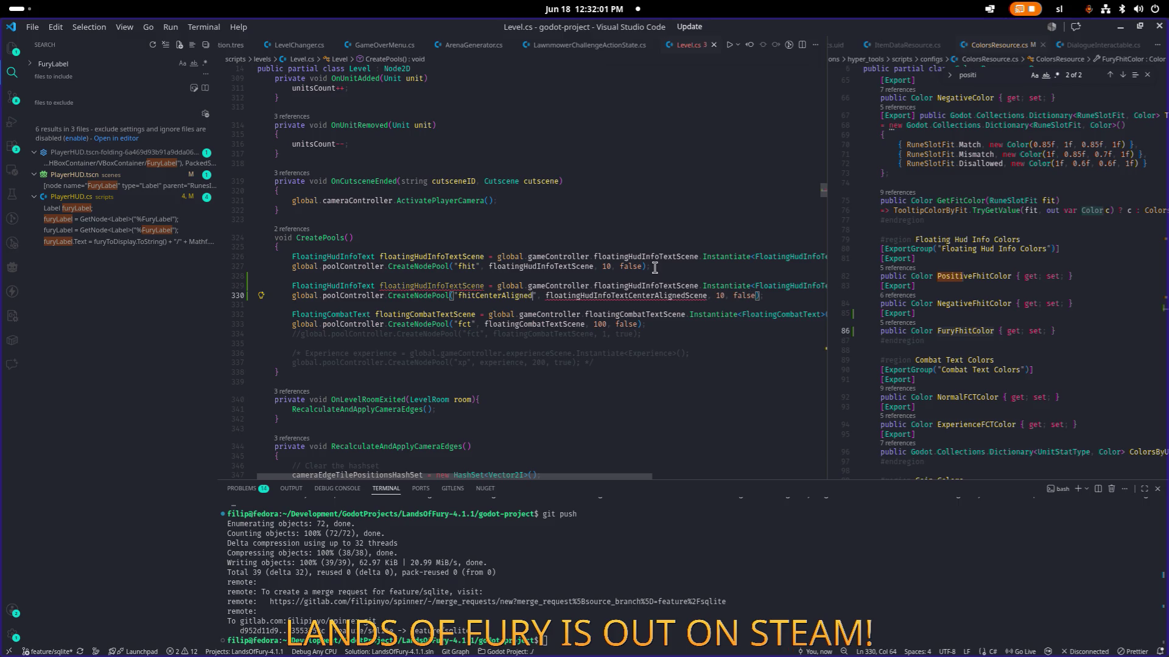
- Glance at the colors resource file, then check the undefined-name error on the scene argument
scroll(1011, 241, down, 1)
click(1012, 240)
scroll(1028, 256, up, 15)
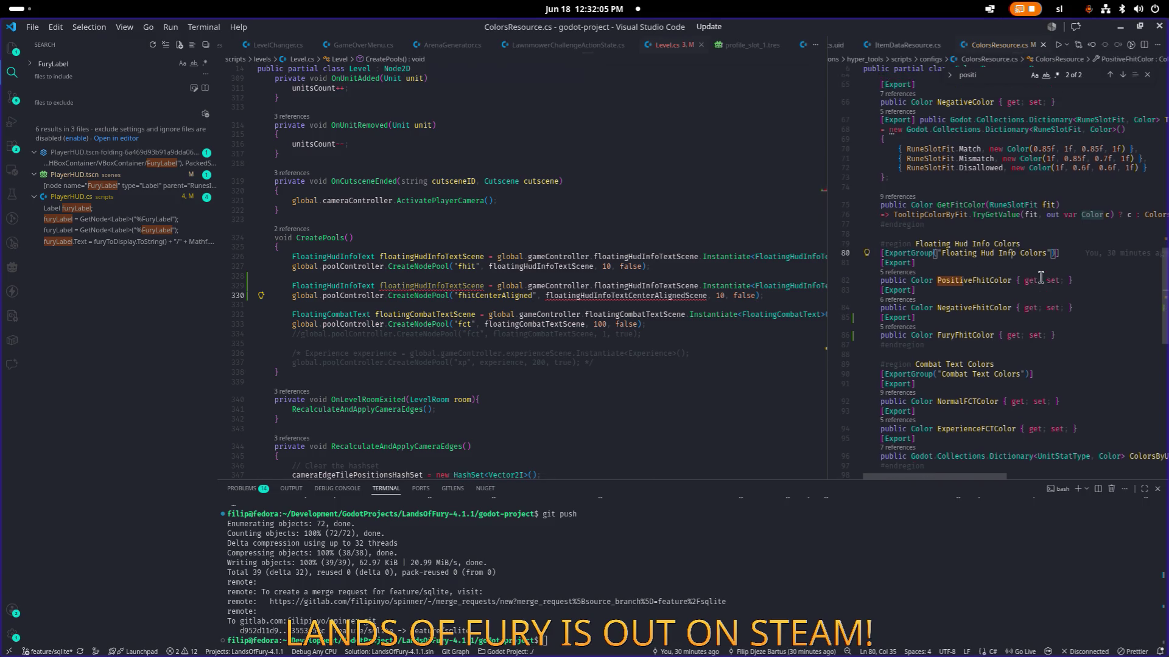
click(1020, 261)
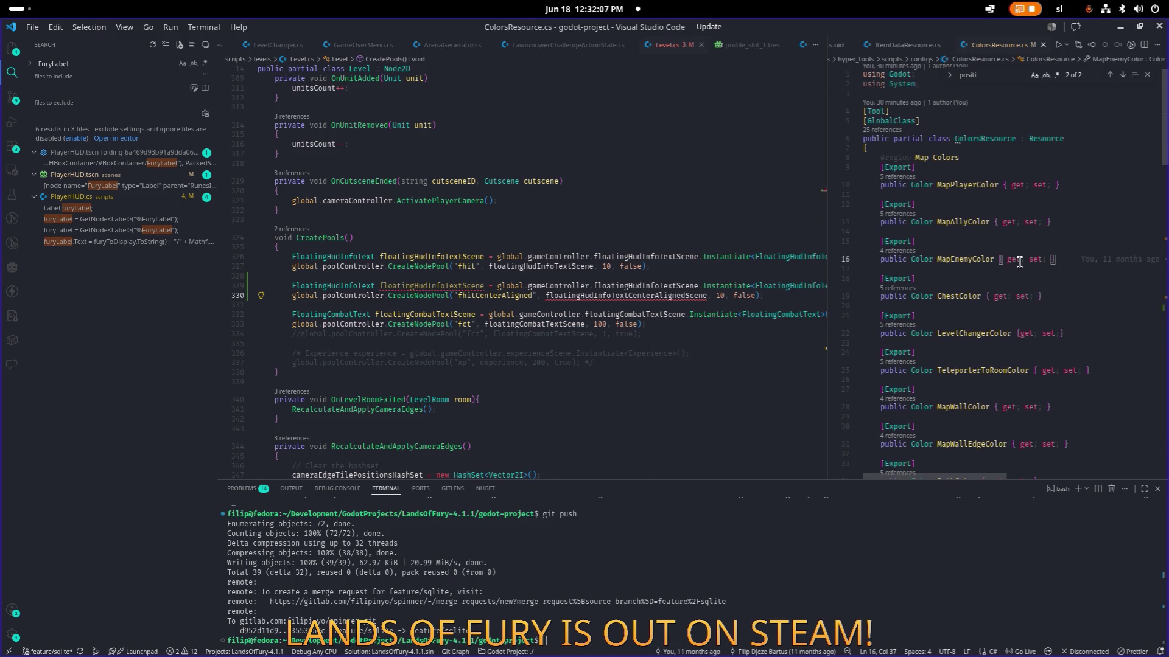
click(469, 286)
double_click(622, 296)
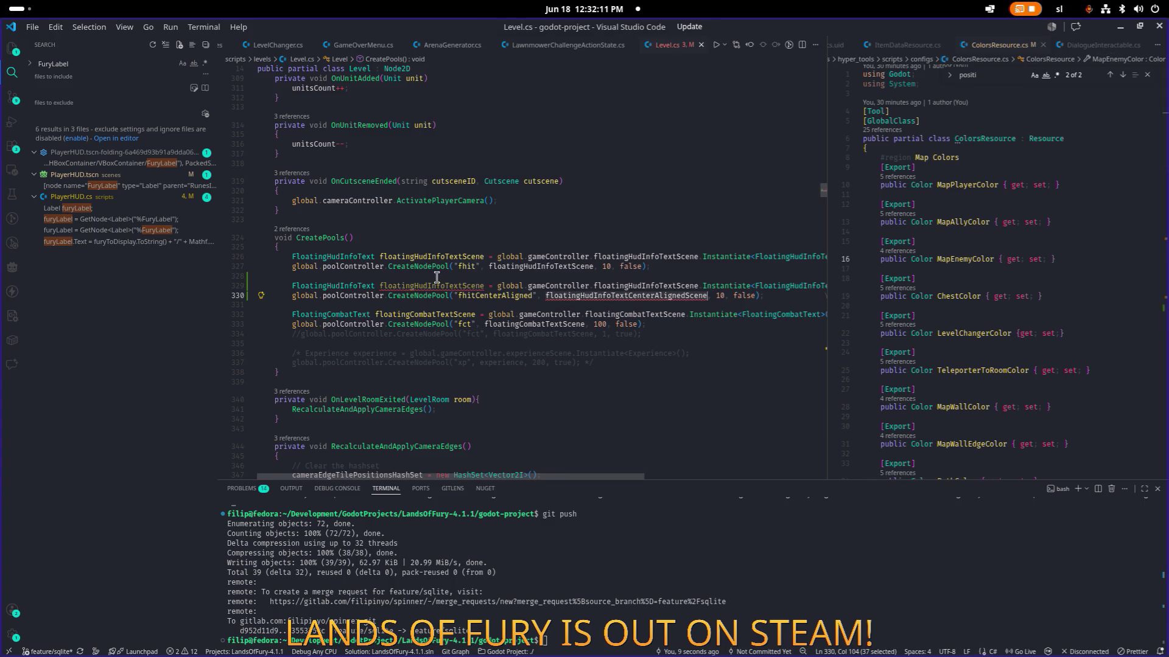
click(619, 314)
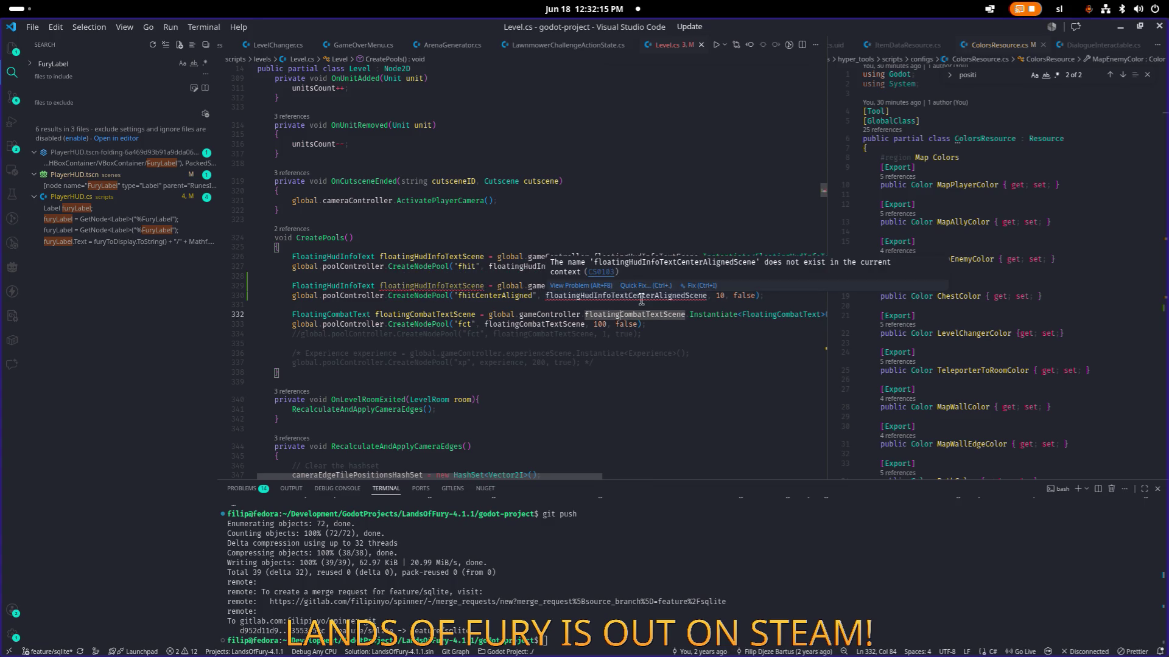
- Append CenterAligned to the copied instance variable's name and save Level.cs
click(442, 268)
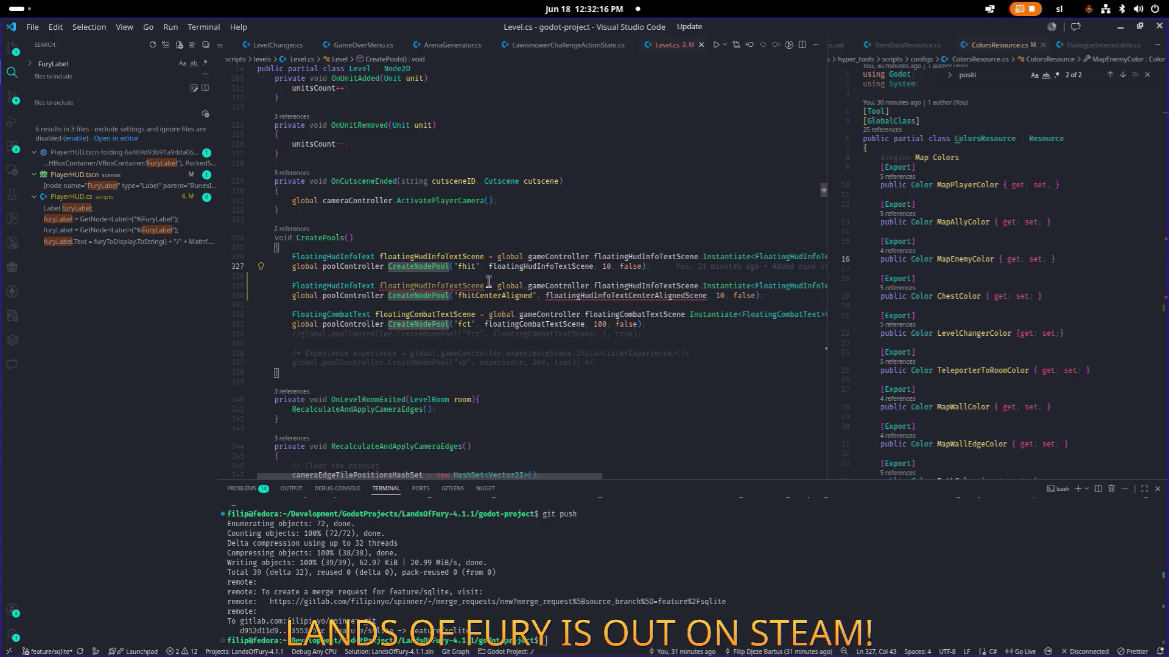
click(446, 277)
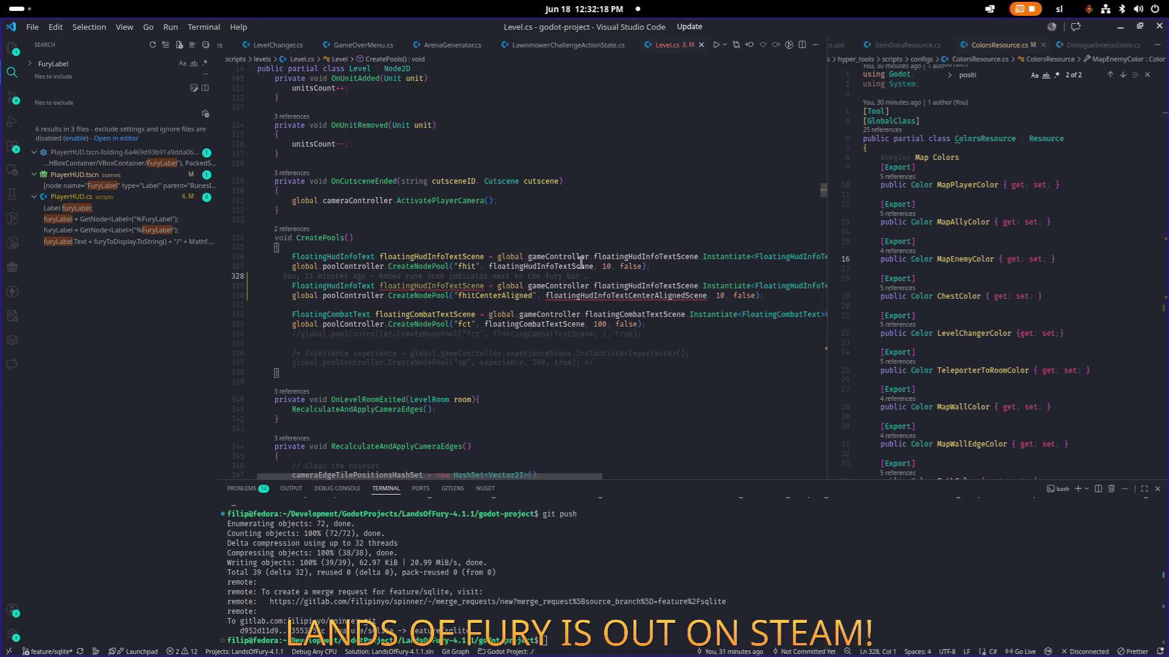
click(462, 285)
text(CenterA)
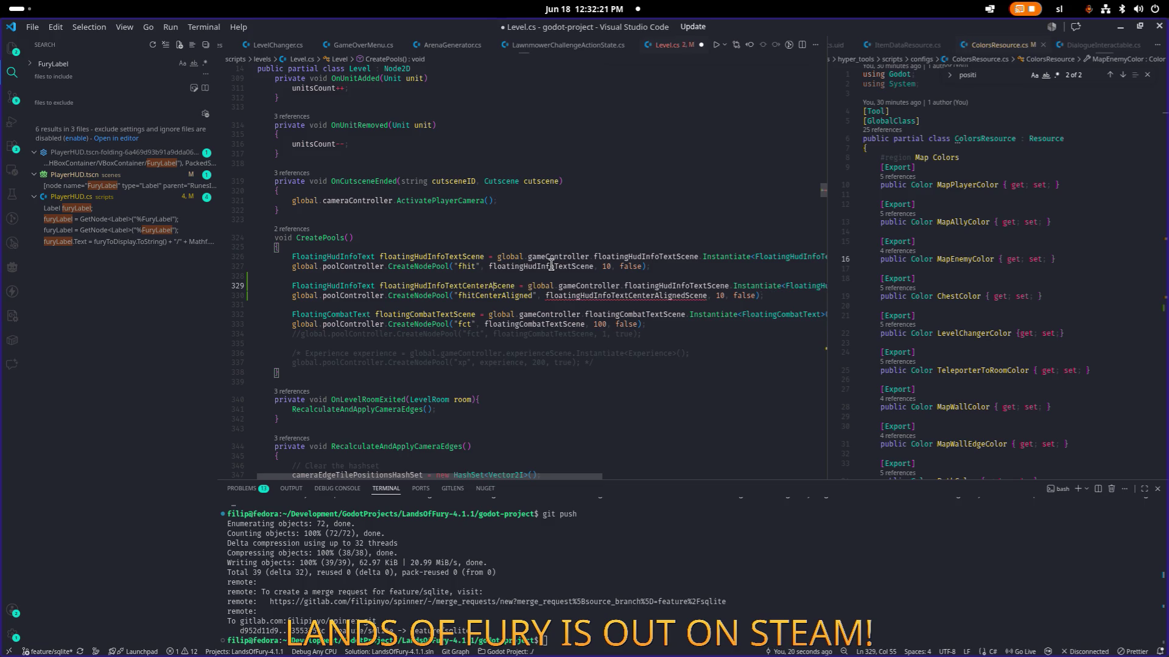
text(ligned)
key(ctrl+s)
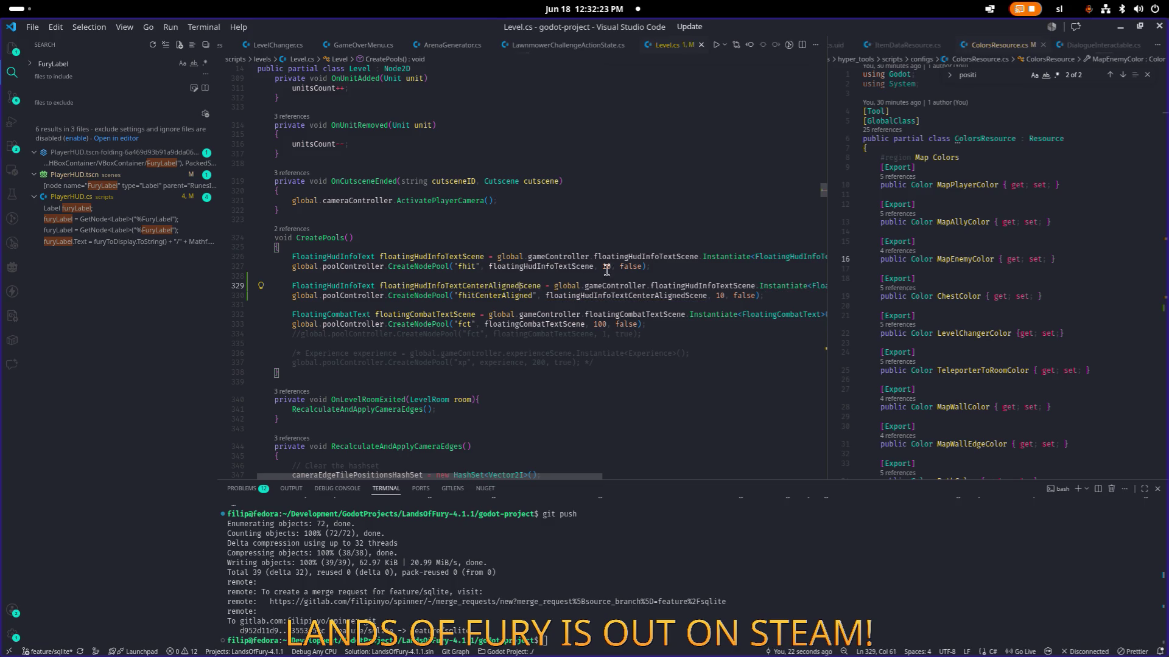
click(639, 304)
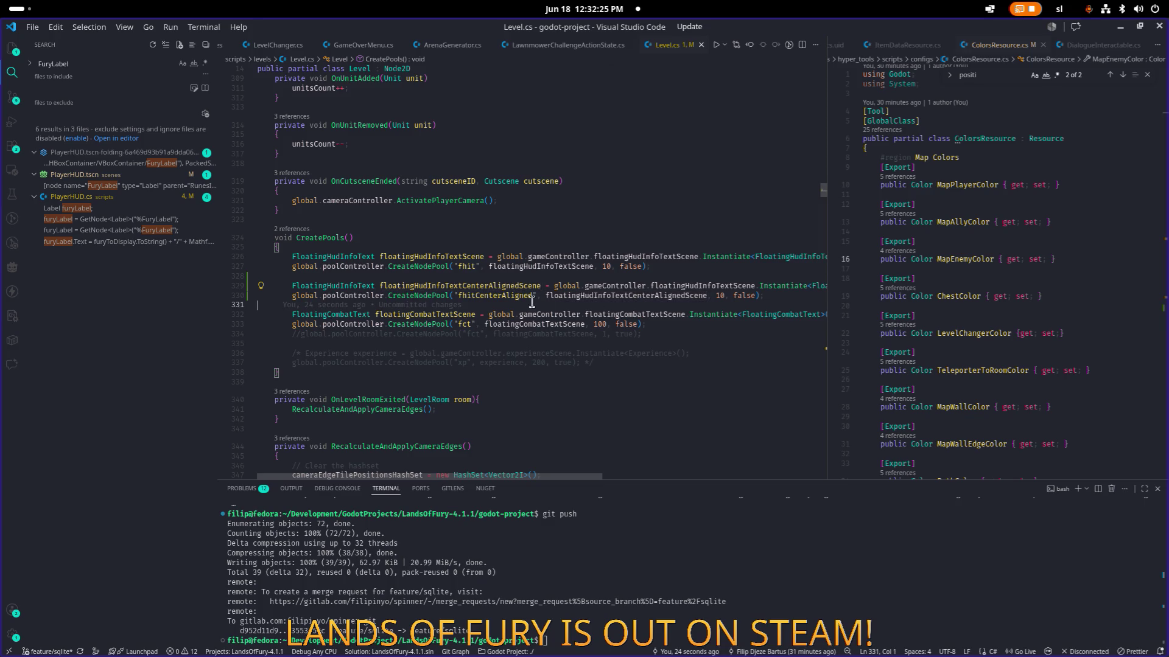
click(531, 298)
- In PoolController.cs, declare StringName fhitCenterAlignedSN = "fhitCenterAligned" below fhitSN and save
click(989, 252)
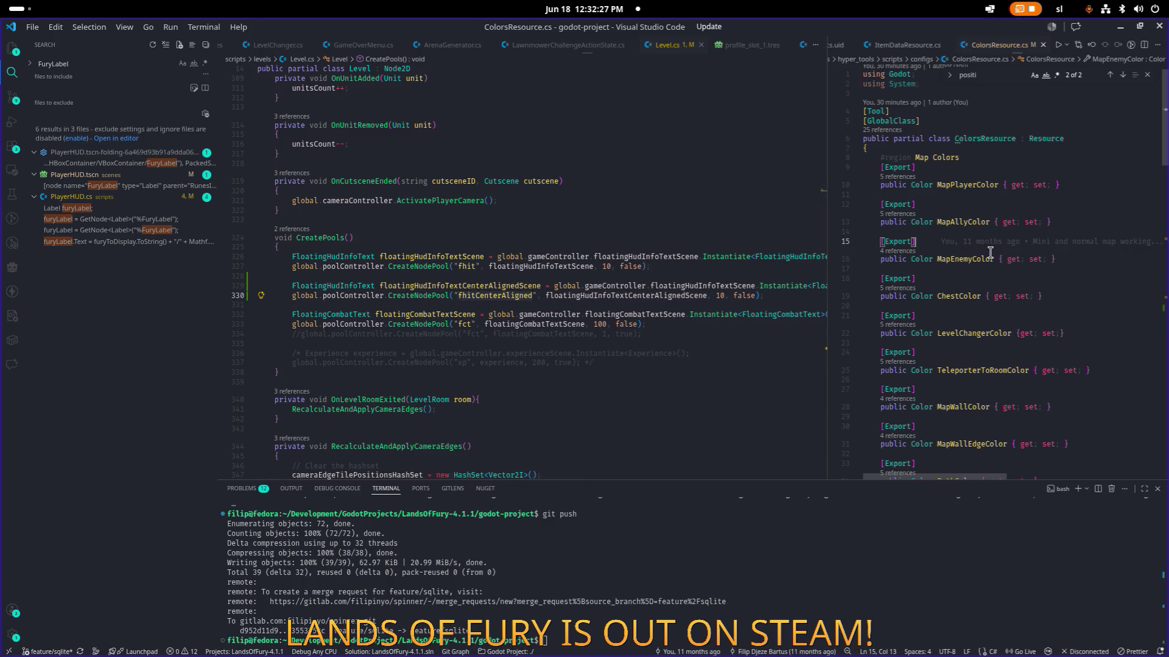
key(ctrl+p)
text(pool)
key(Return)
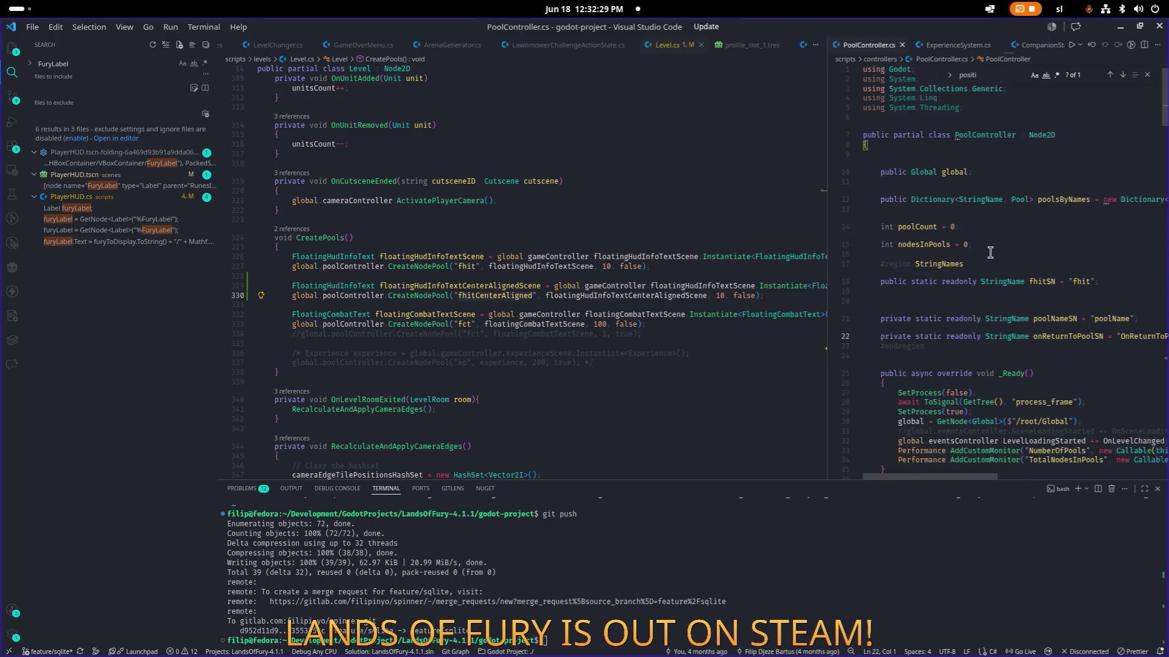
click(1088, 274)
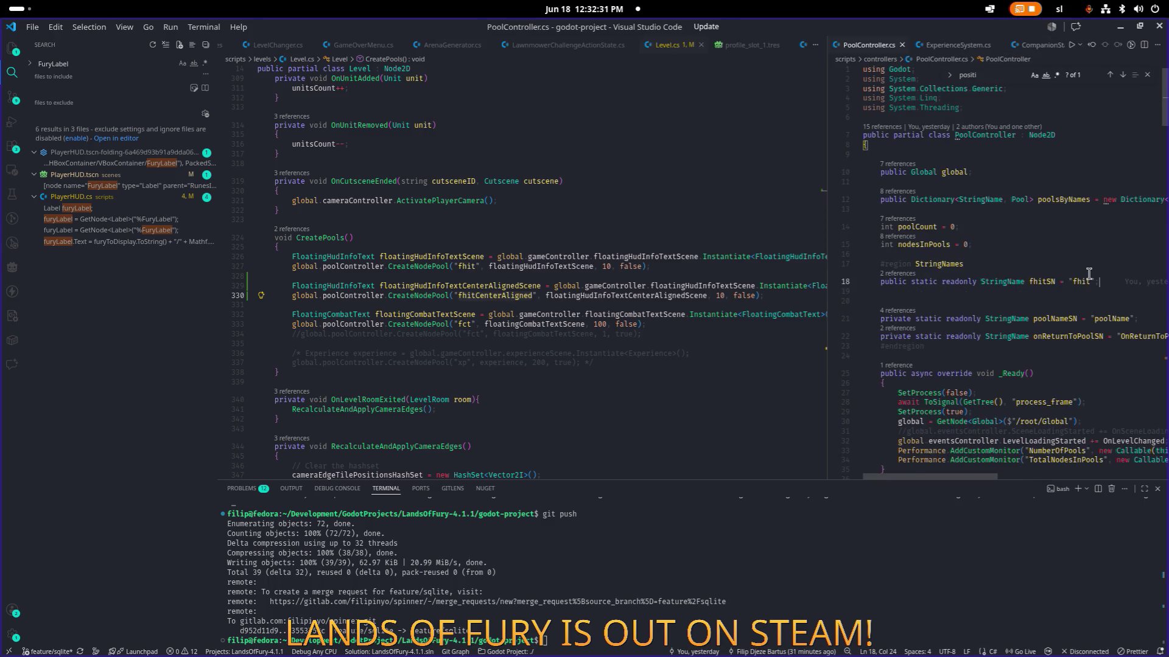
key(Return)
text(public st)
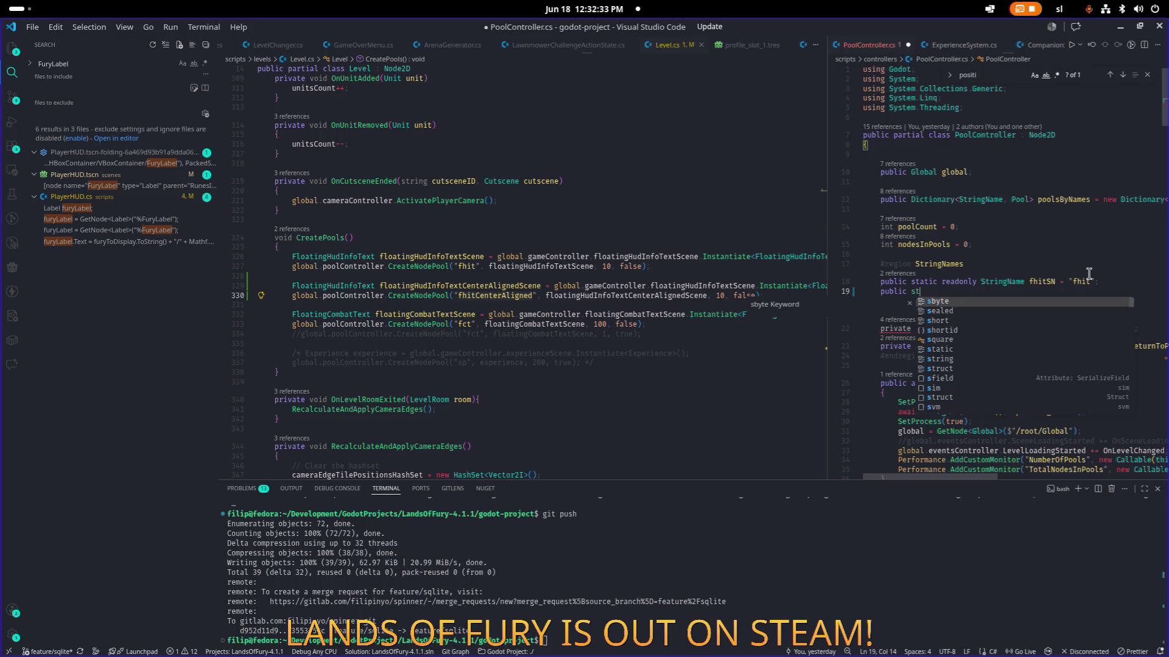
text(atic reado)
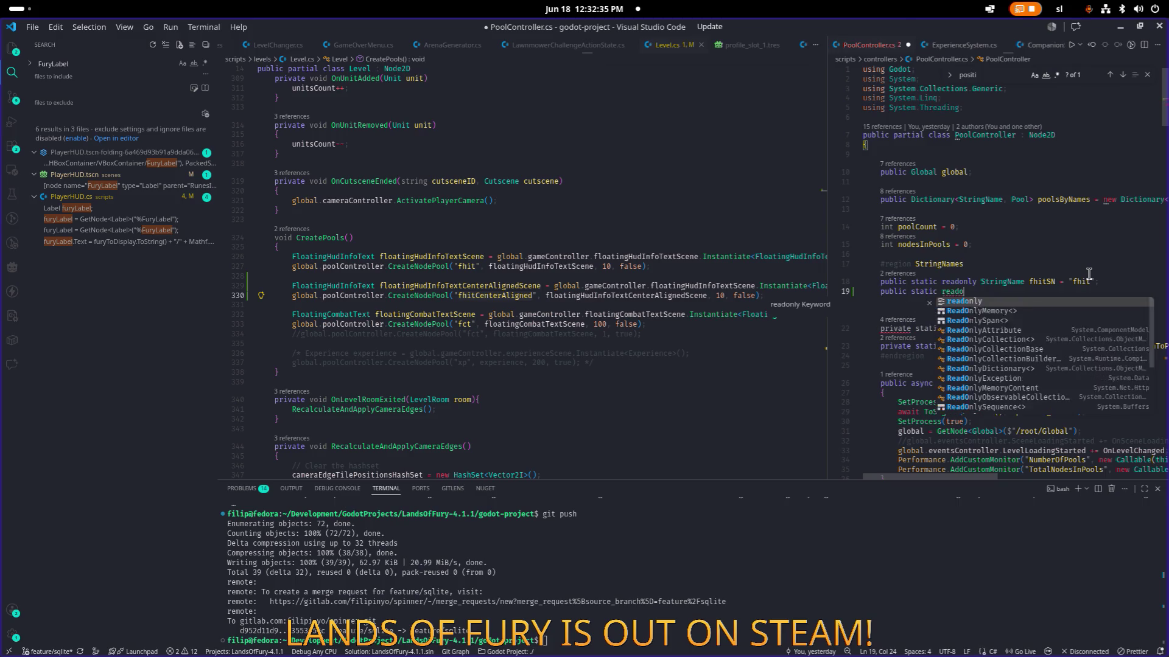
text(nly StringNa)
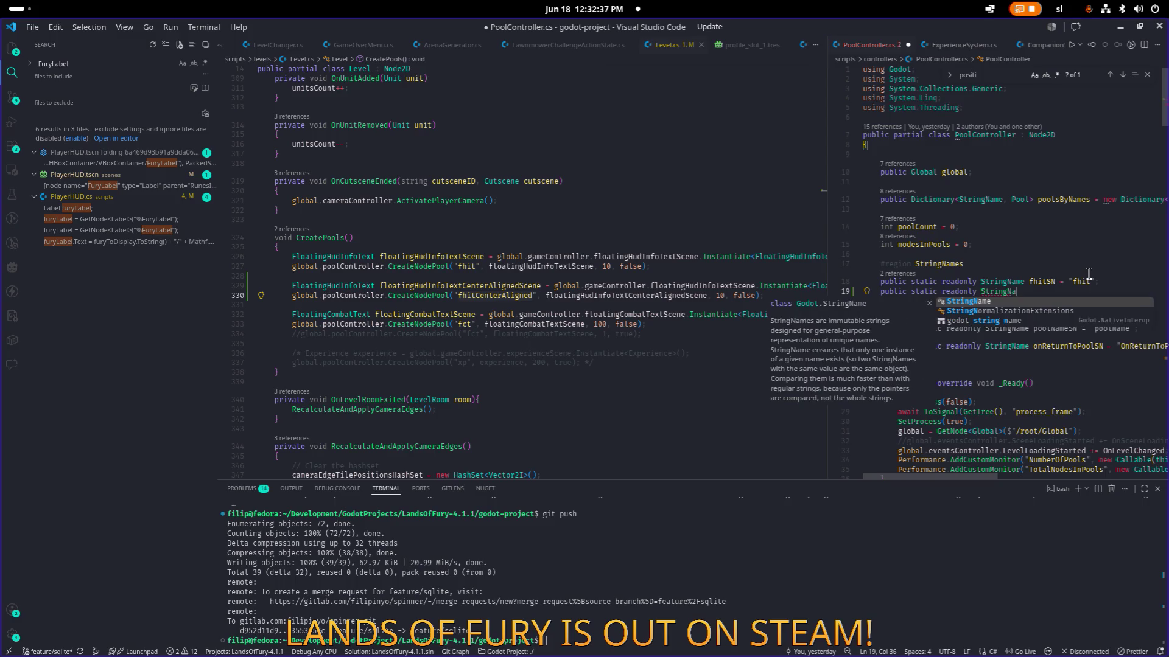
text(me fhitCenterAligned = )
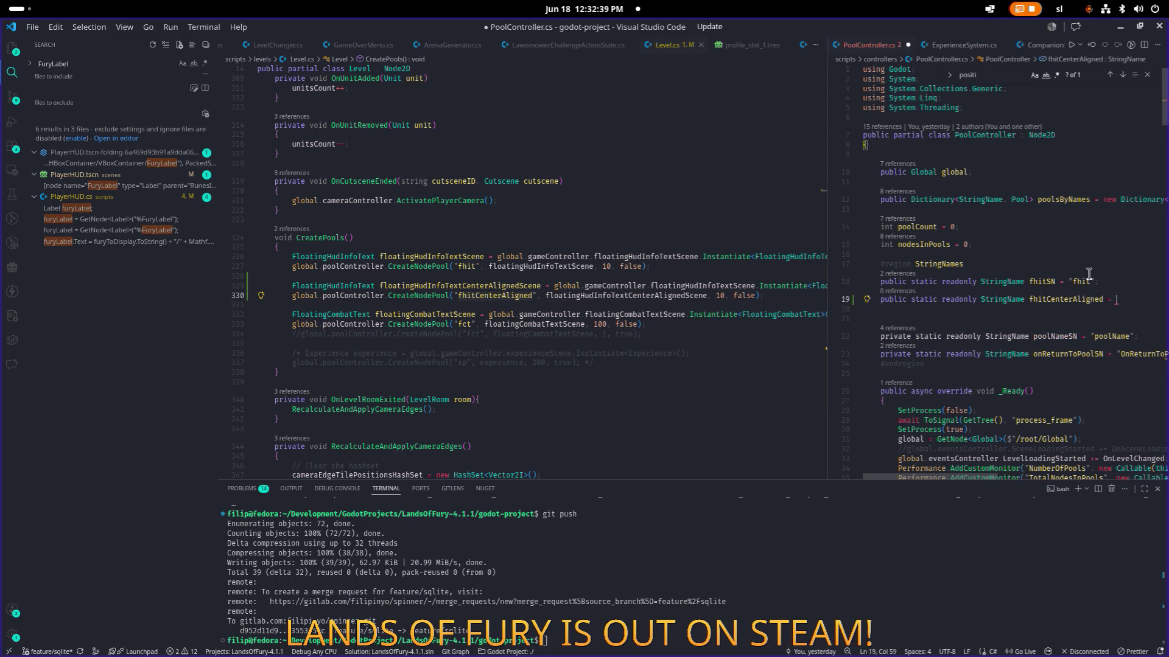
text("fhitCenterAligned")
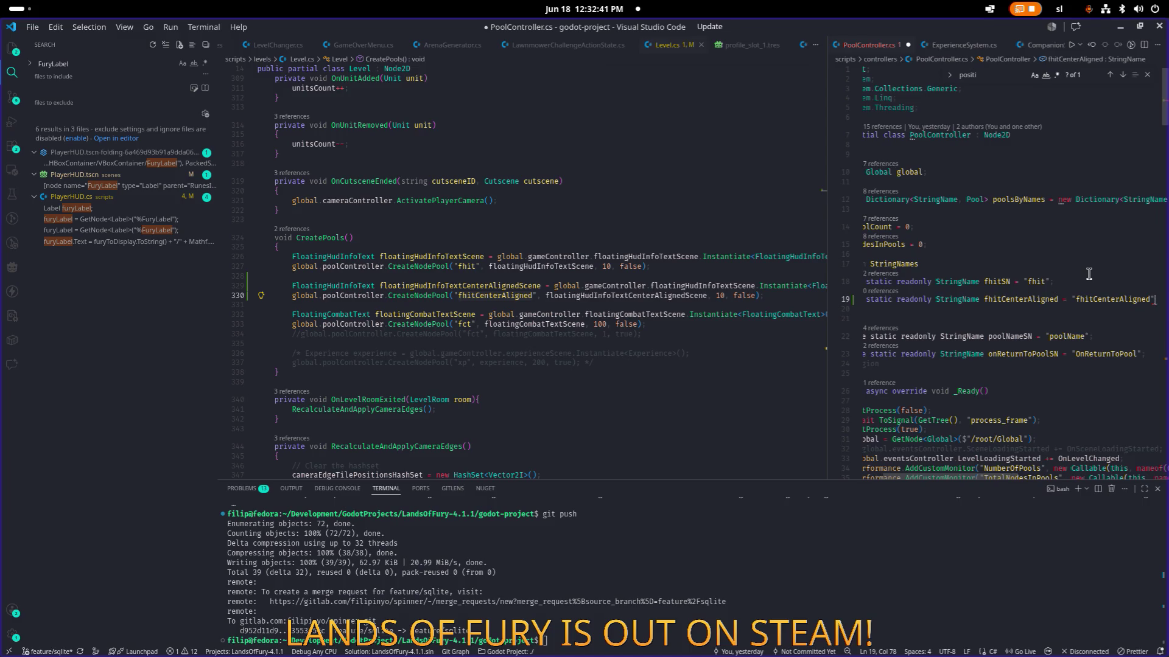
text(;)
key(Left)
key(Left)
key(Left)
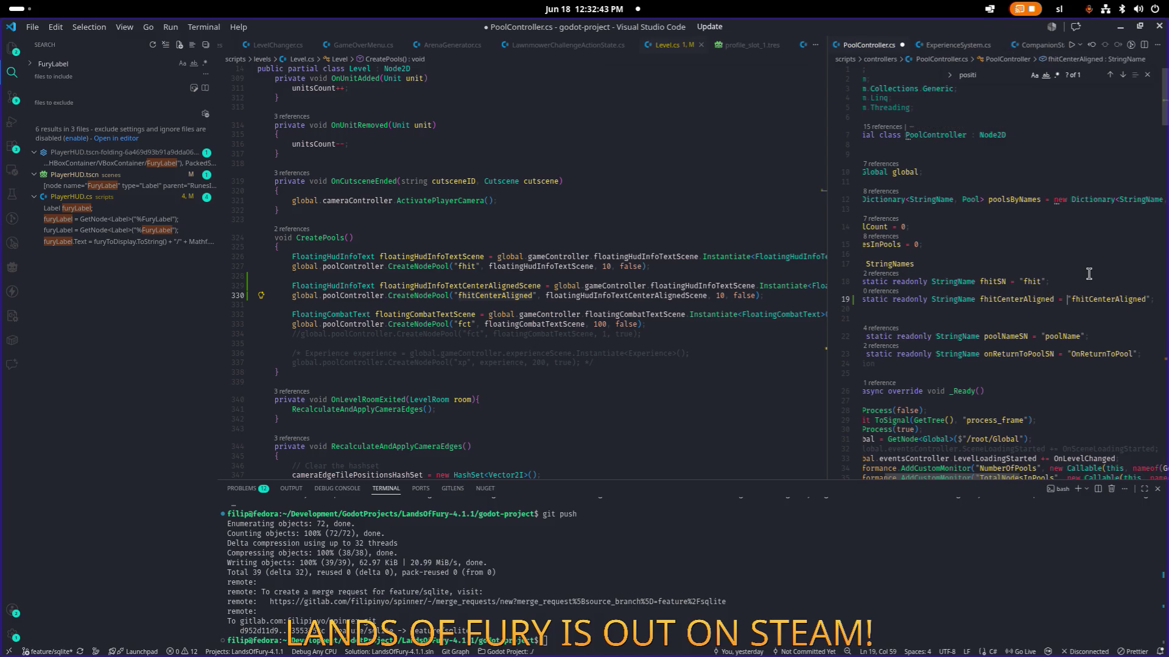
text(SN)
key(ctrl+s)
key(ctrl+shift+Left)
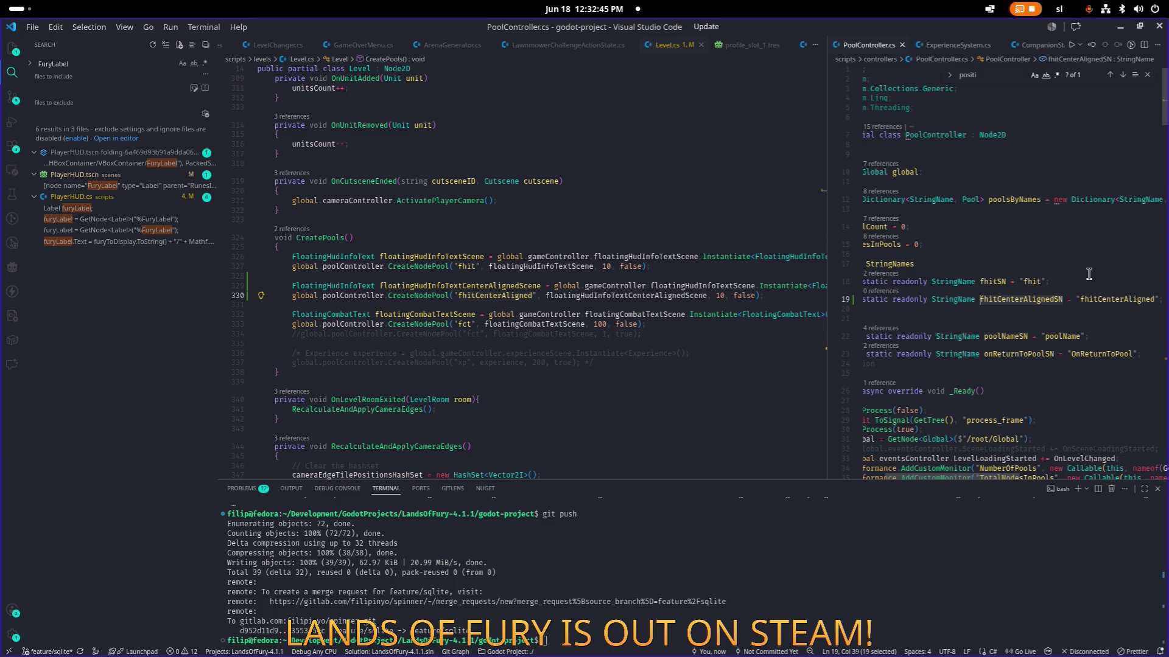
- Review the gameController and floatingCombatTextScene references in Level.cs's pool setup
click(648, 324)
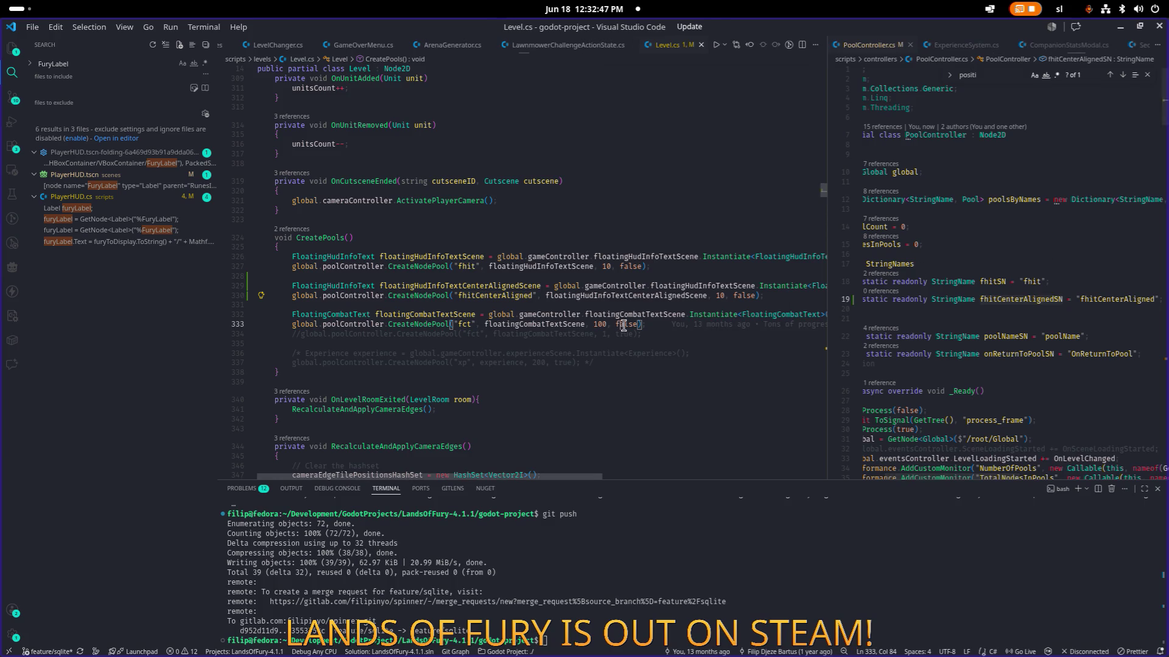
click(538, 314)
click(474, 324)
click(507, 323)
- Open PlayerHUD.cs and search it for 'fury'
key(ctrl+p)
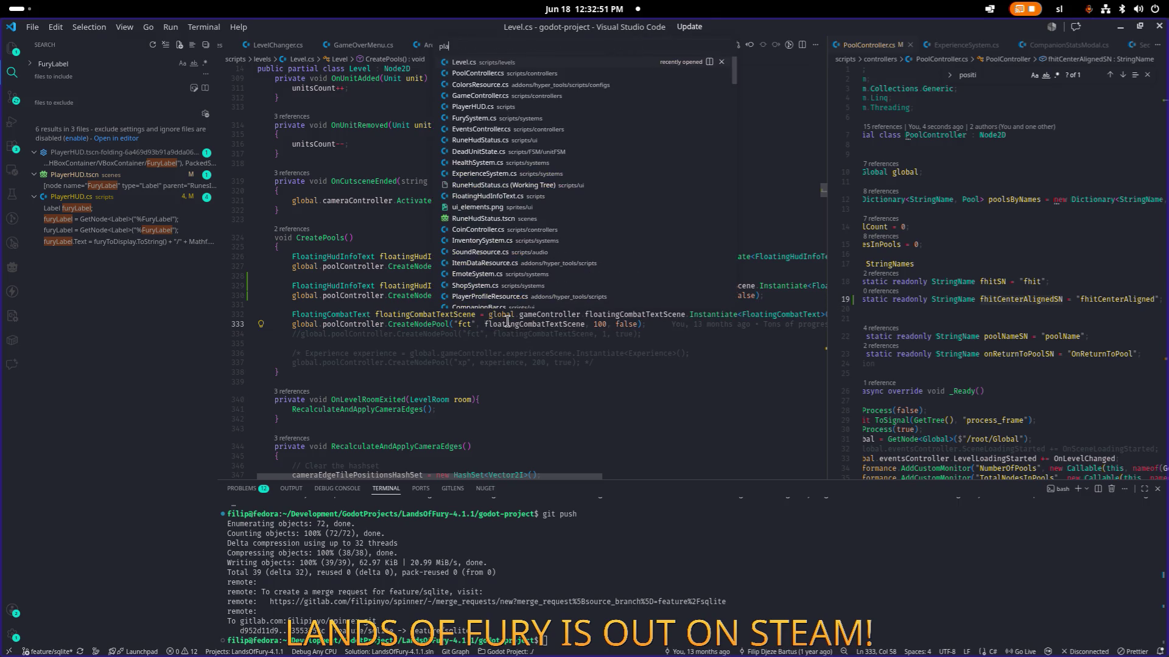
text(playerhud)
key(Return)
key(ctrl+f)
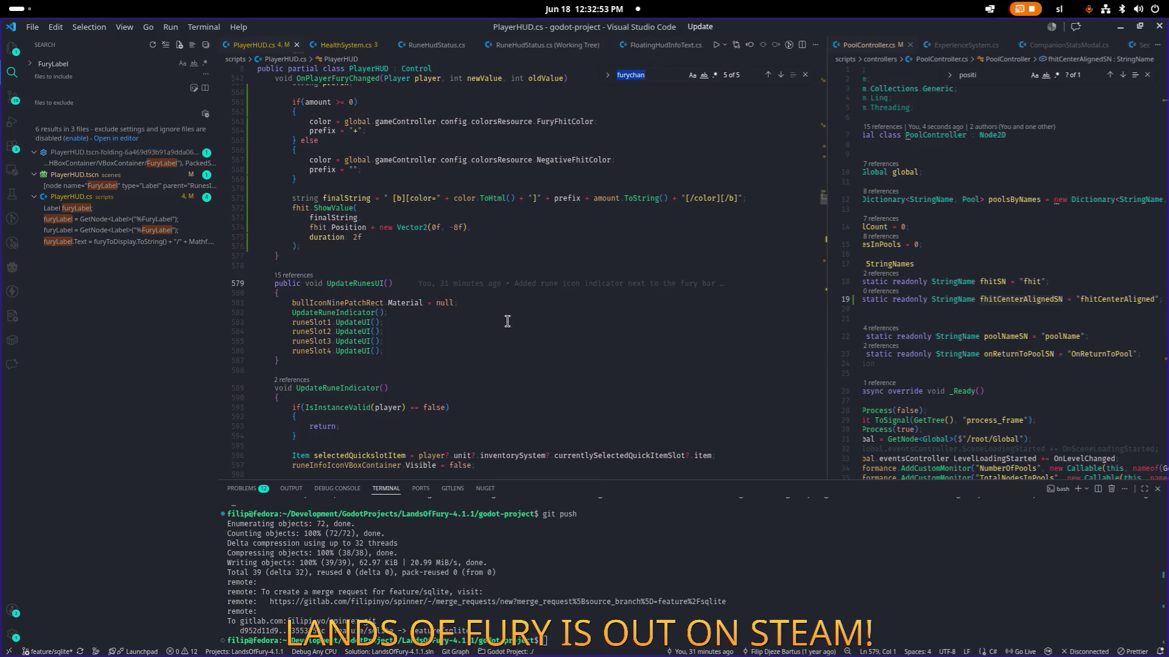
text(fury)
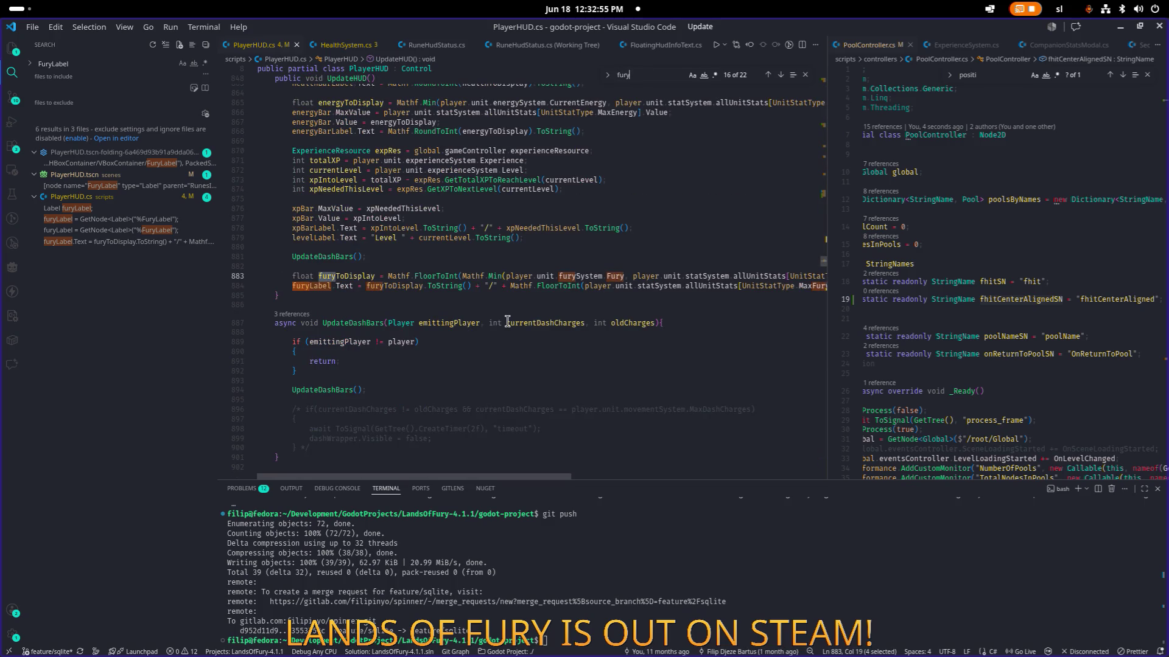
scroll(462, 307, up, 1)
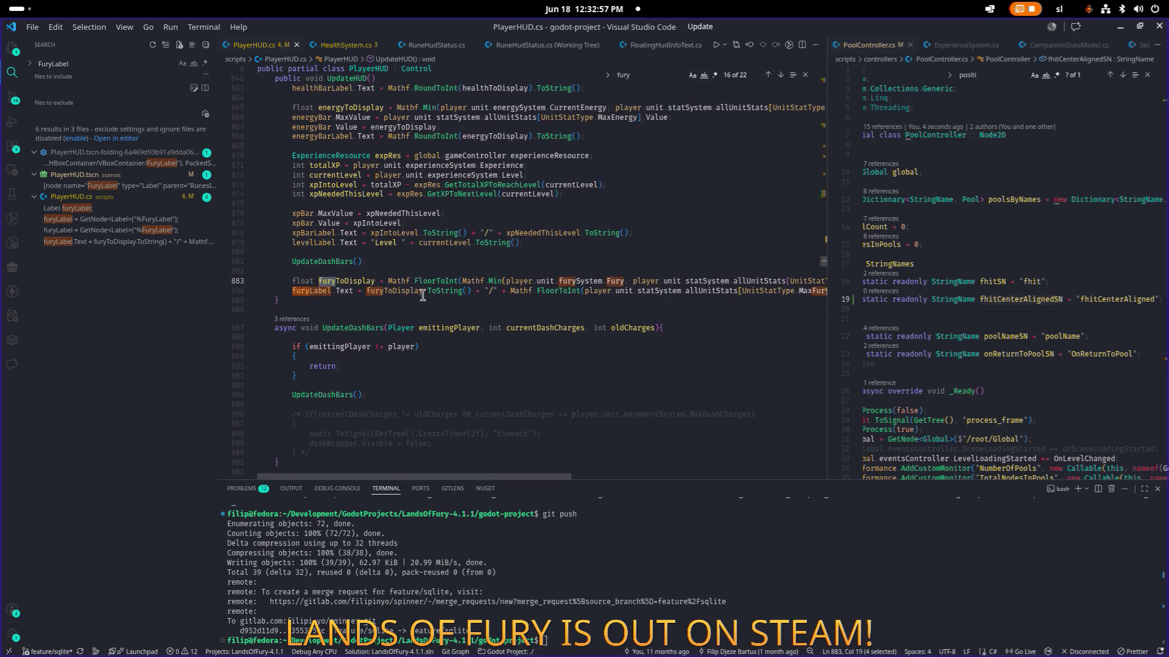
key(Return)
key(Return)
key(Return)
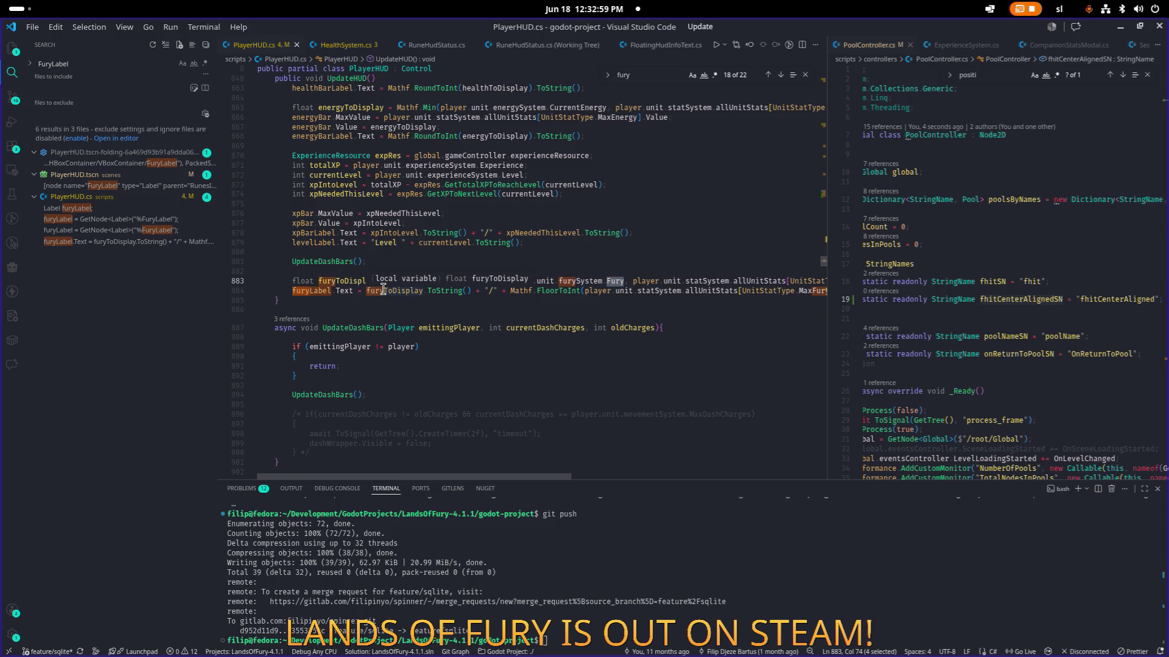
- Step through the fury matches to reach the OnPlayerFuryChanged handler
key(Return)
key(Return)
key(Return)
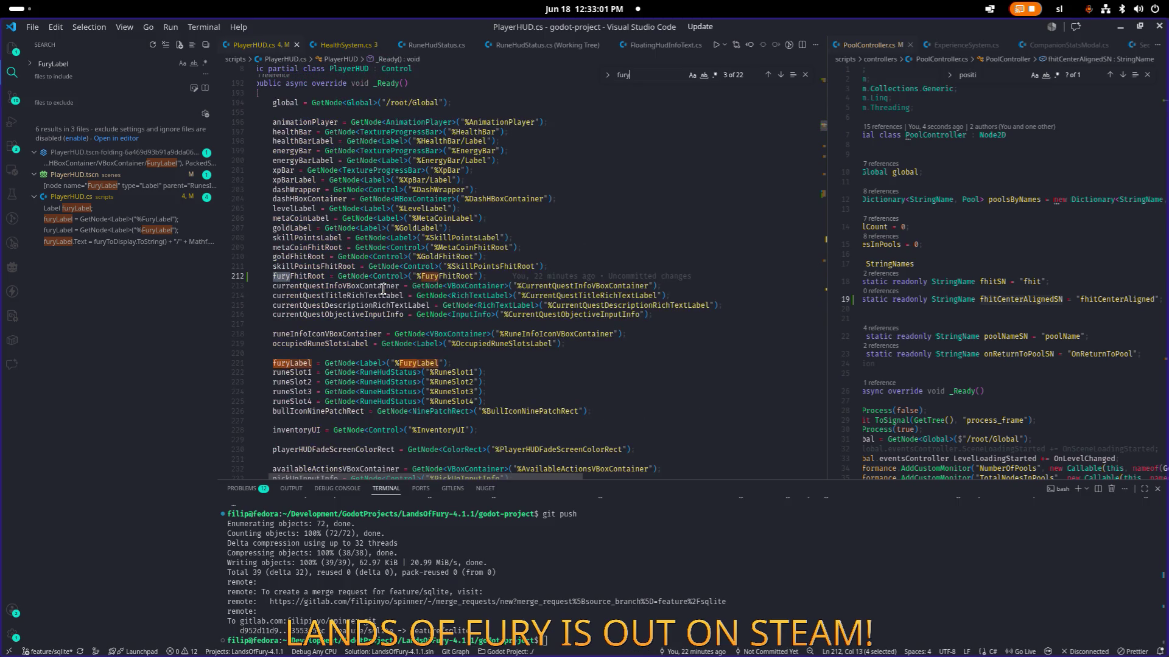
key(Return)
key(Return)
key(Return)
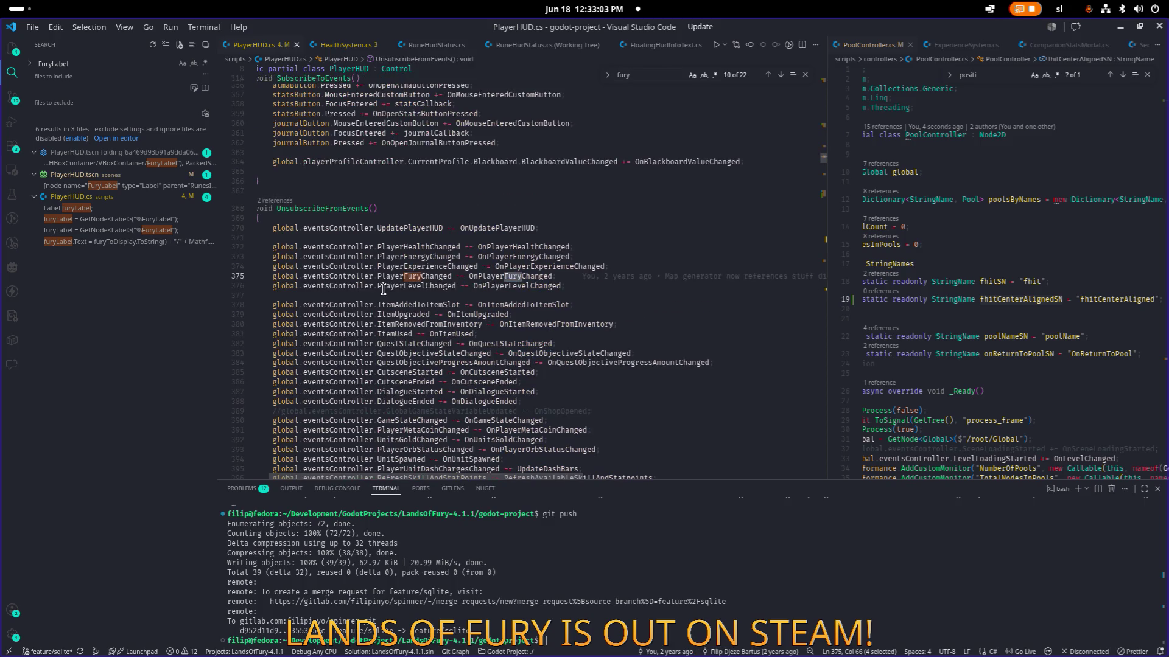
scroll(382, 288, down, 2)
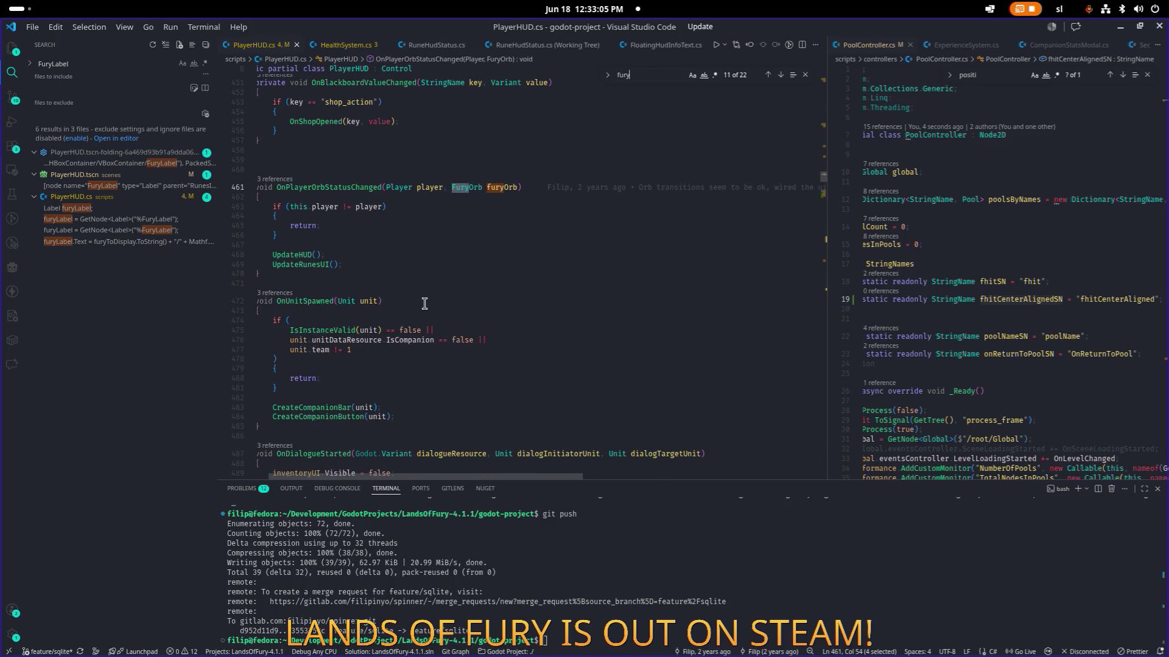
scroll(424, 304, down, 3)
key(Return)
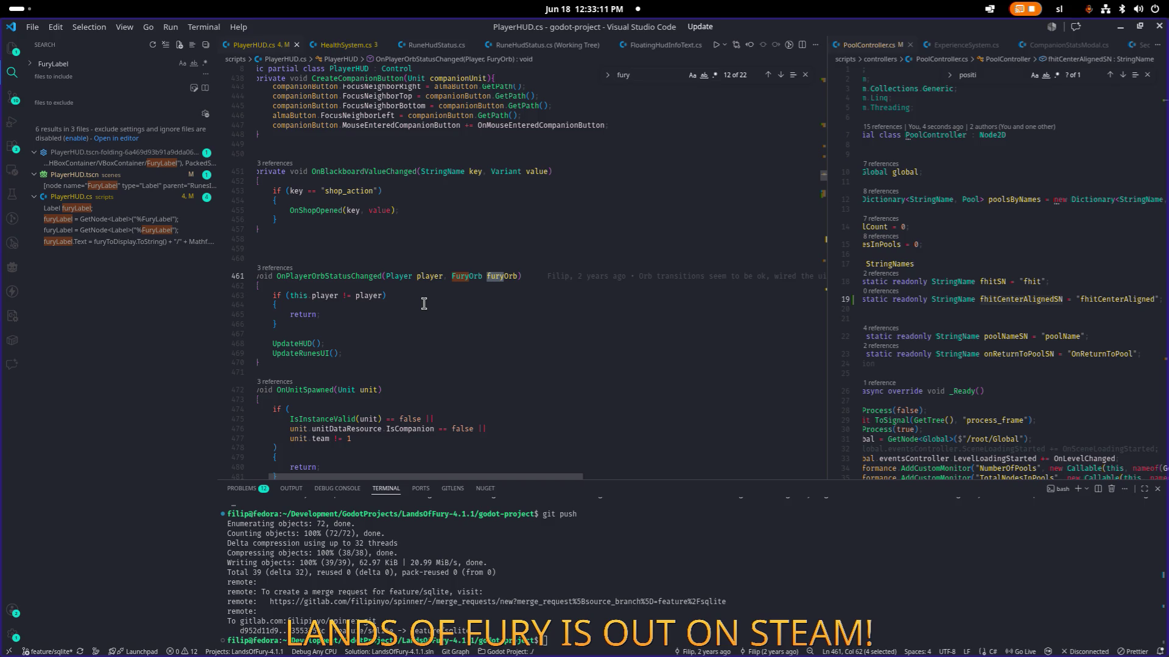
key(Return)
key(Return)
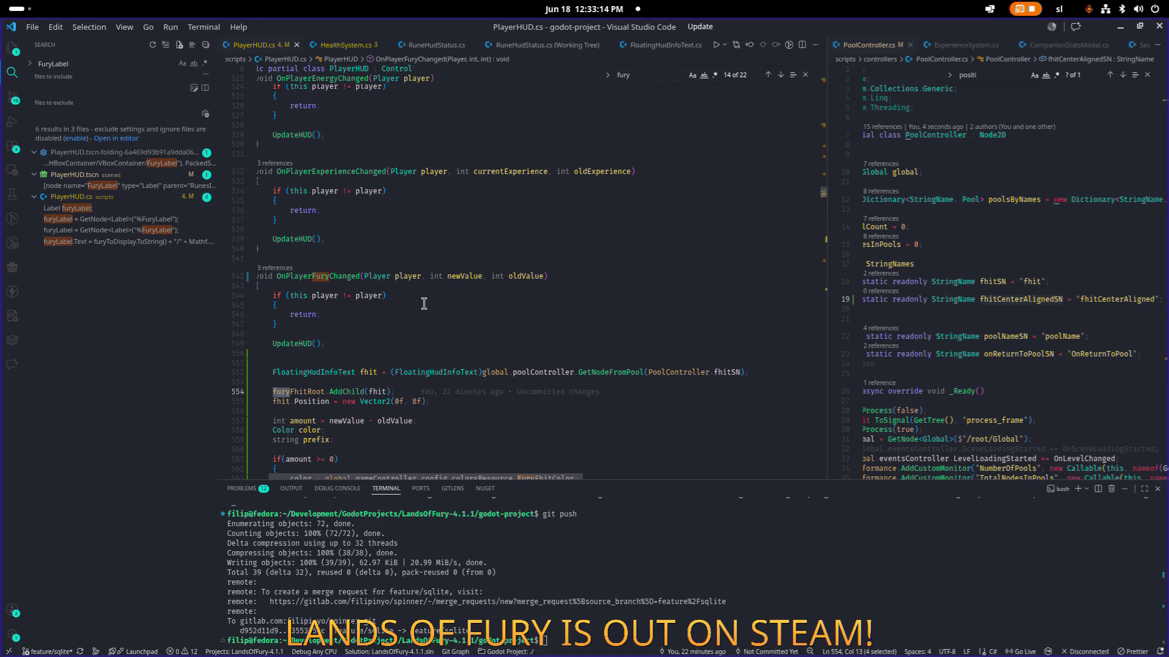
- Replace fhitSN with fhitCenterAlignedSN in the handler's pool lookup
scroll(424, 304, down, 5)
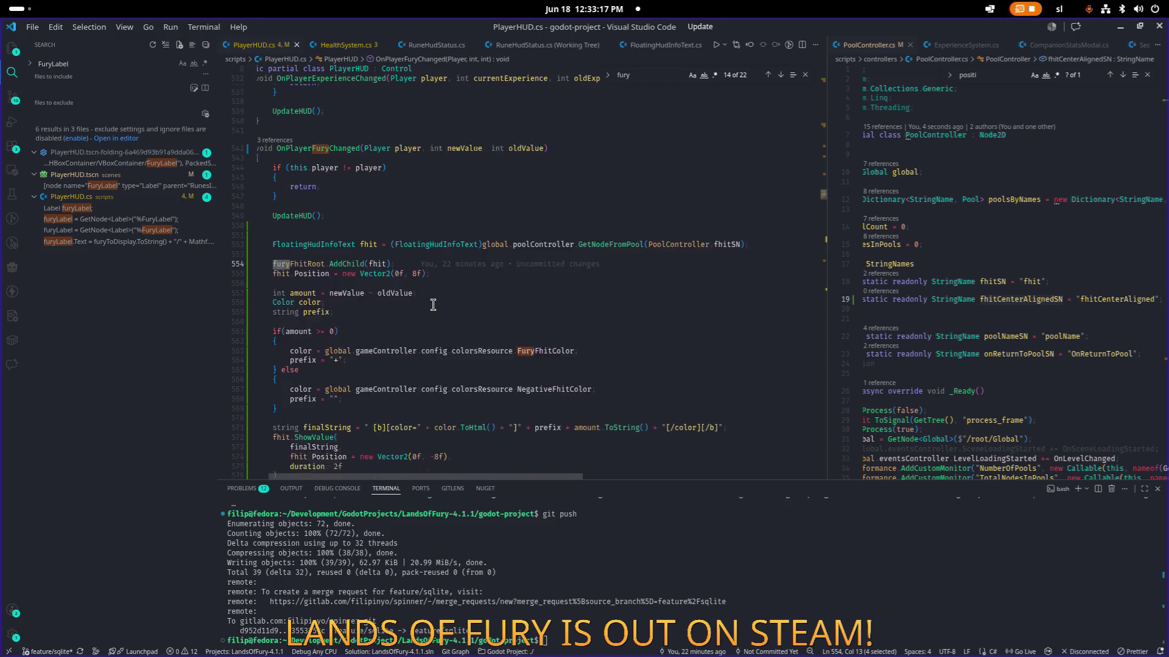
scroll(448, 301, down, 1)
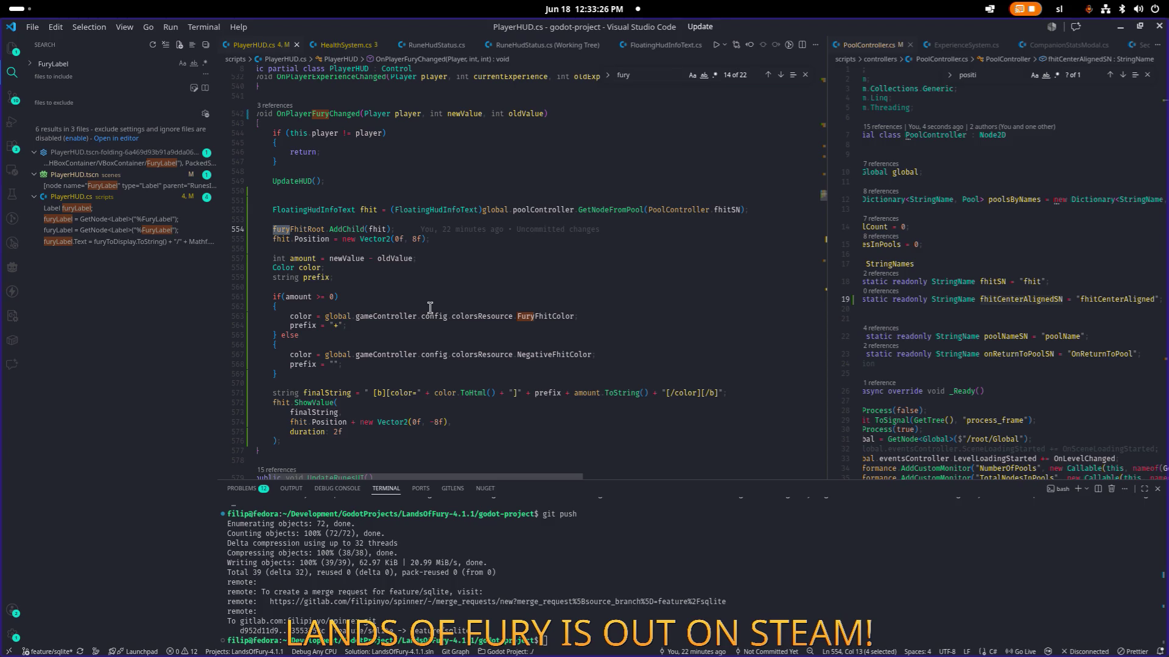
scroll(403, 305, down, 2)
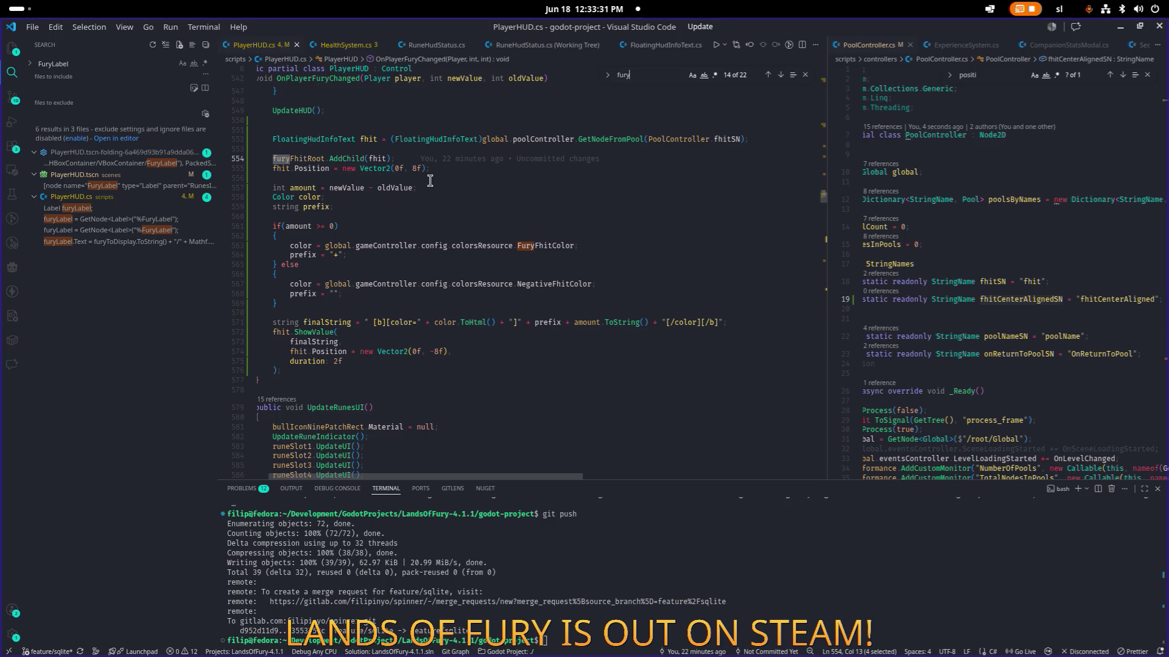
click(572, 226)
scroll(579, 219, up, 2)
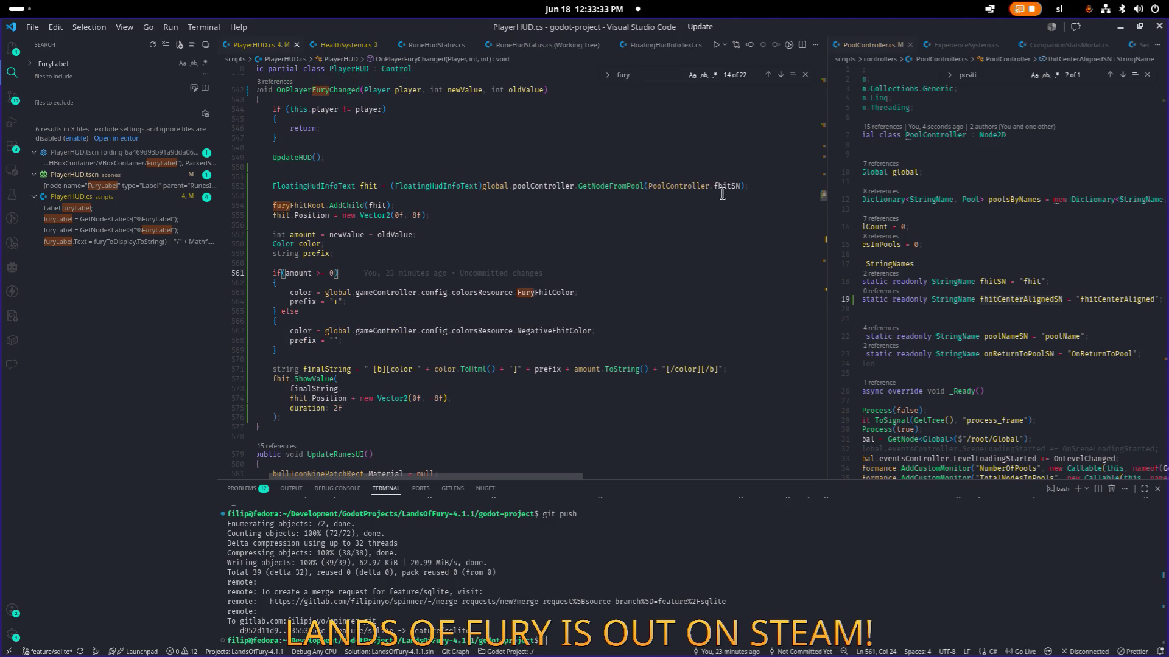
double_click(723, 189)
text(fhitCenterAlignedSN)
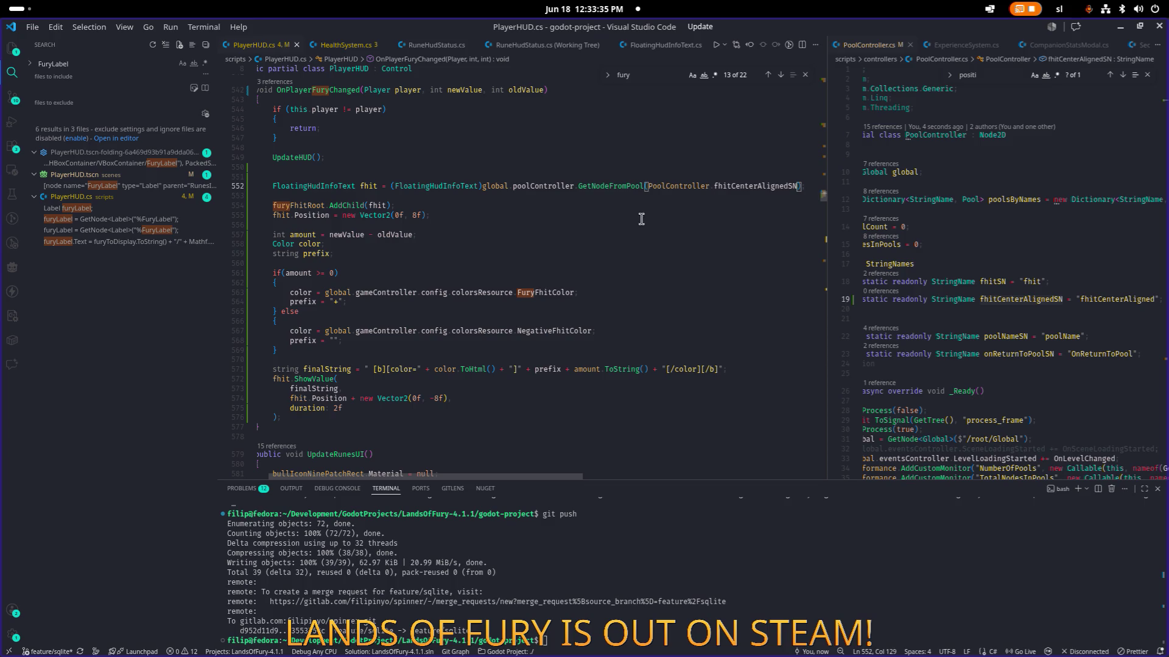
- Review the amount and negative-colour lines, then jump to ShowValue's definition
click(608, 234)
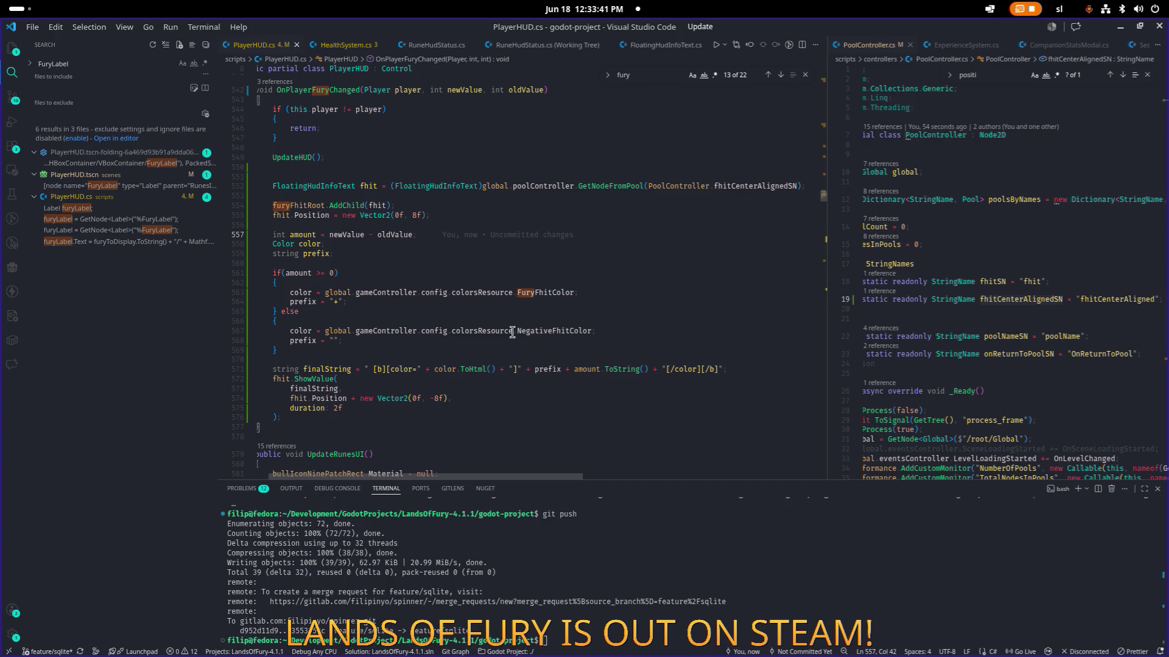
click(392, 356)
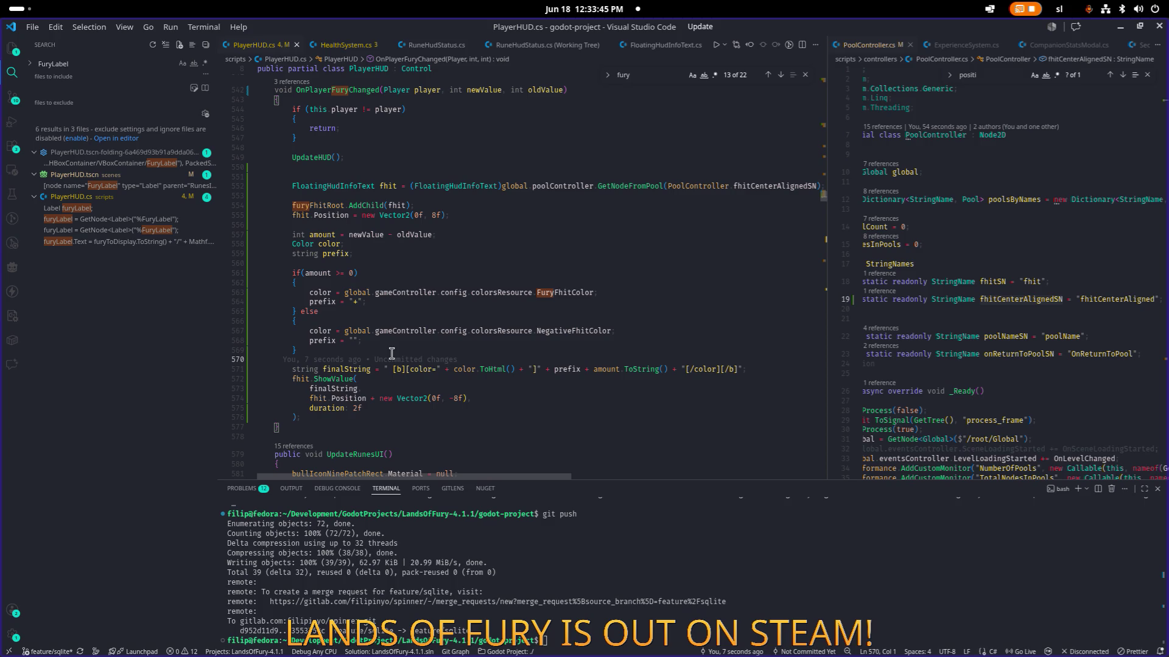
click(391, 352)
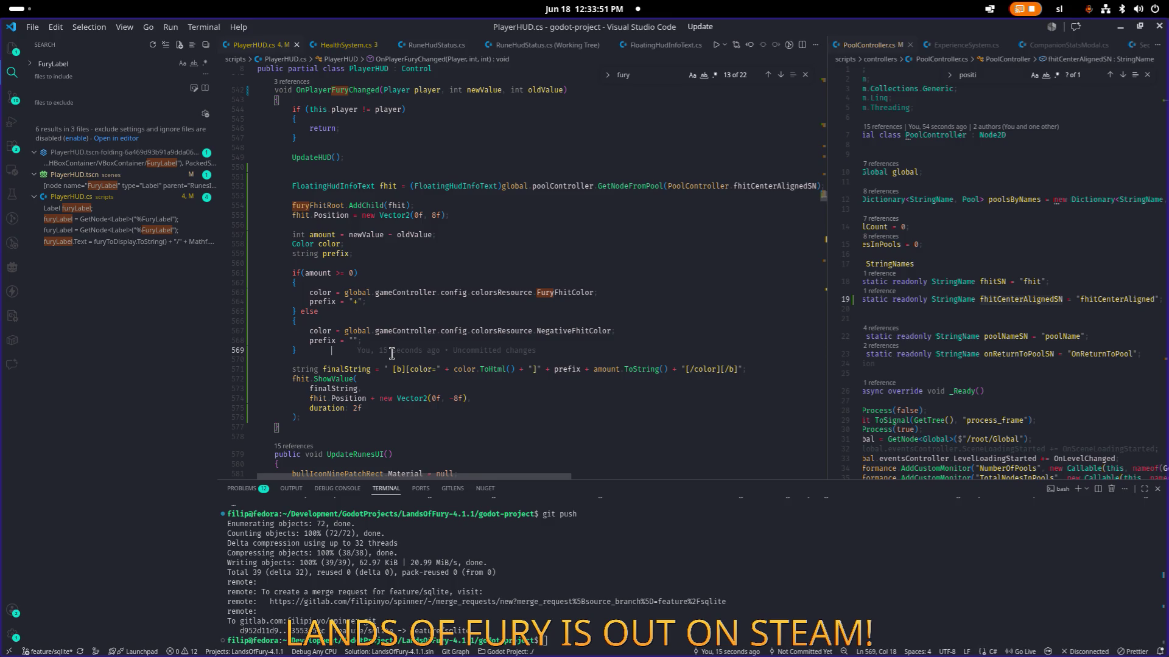
key(Down)
key(Down)
key(Down)
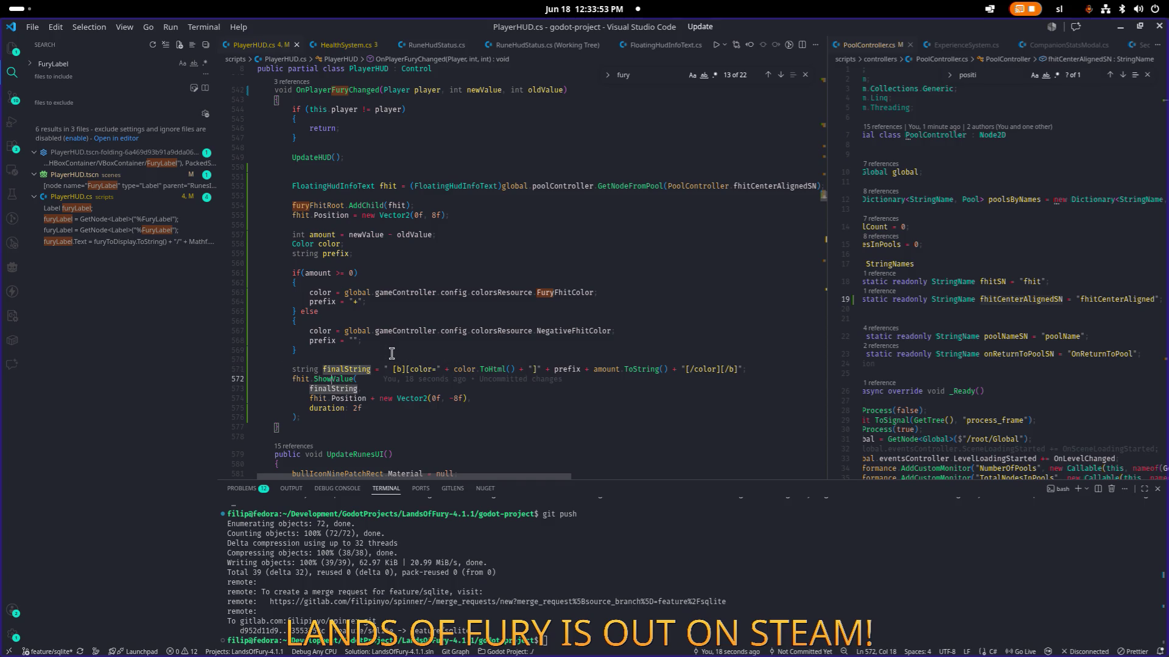
key(F12)
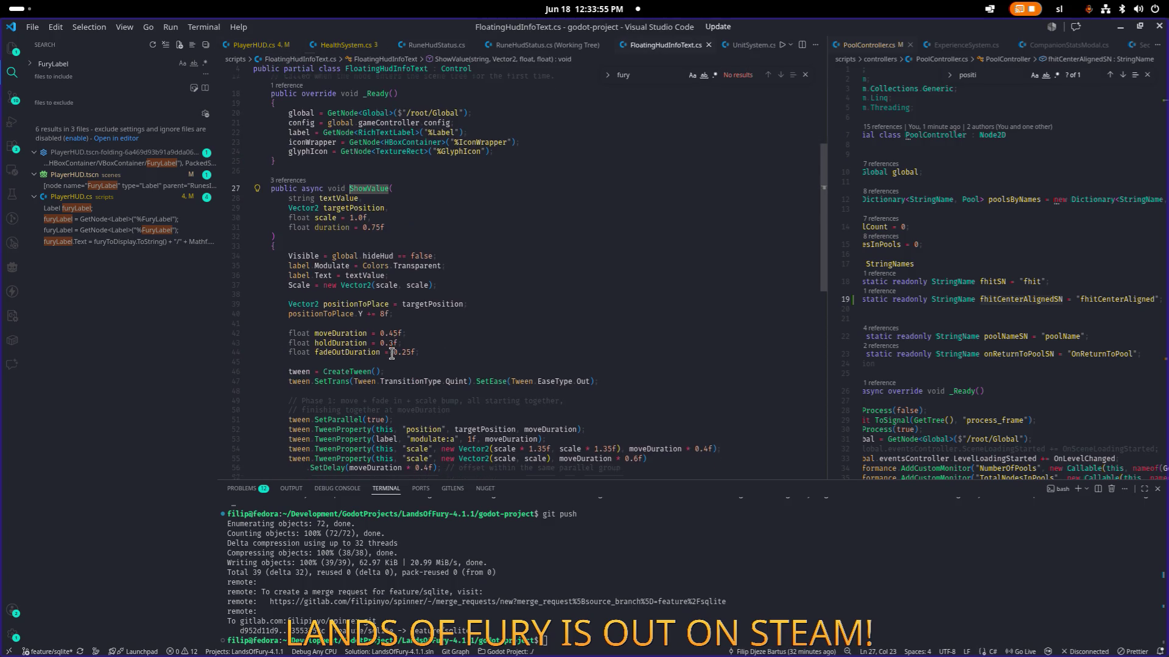
- Open FloatingCombatText.cs in the editor split beside FloatingHudInfoText.cs
scroll(392, 353, down, 3)
click(1008, 250)
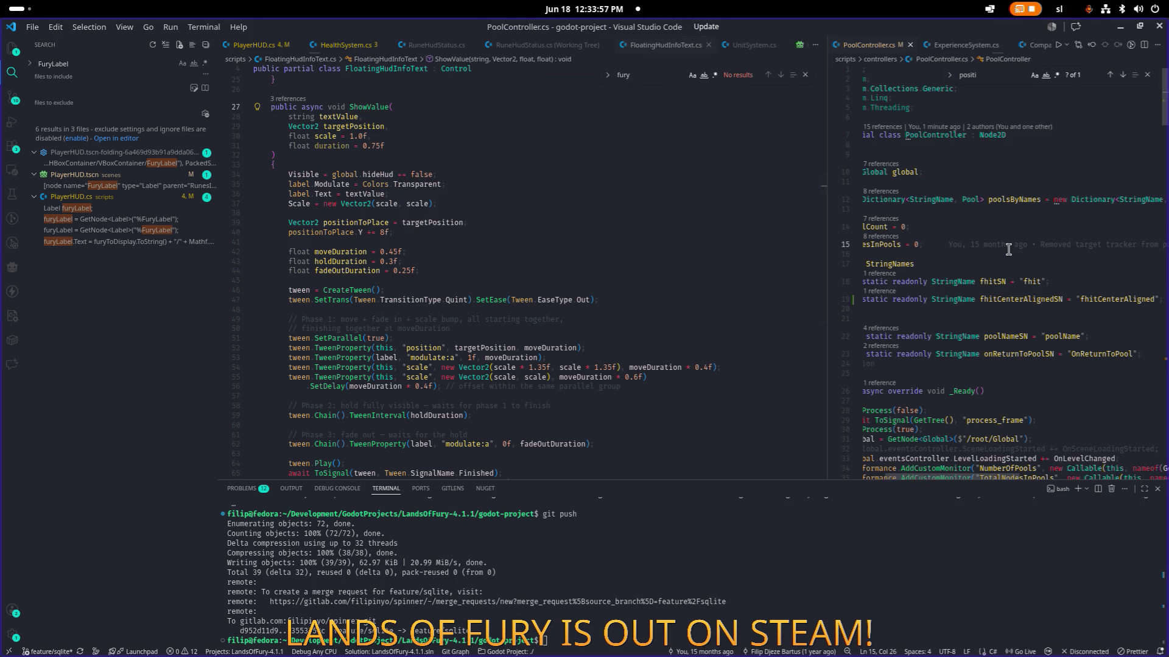
key(ctrl+p)
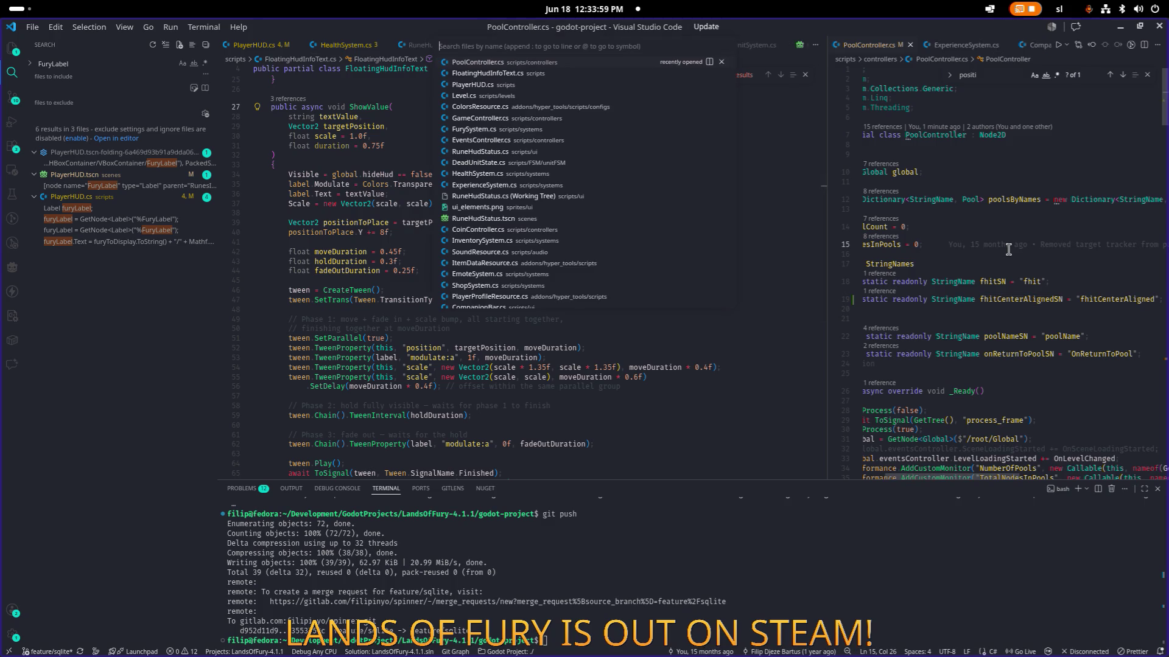
text(float)
key(Down)
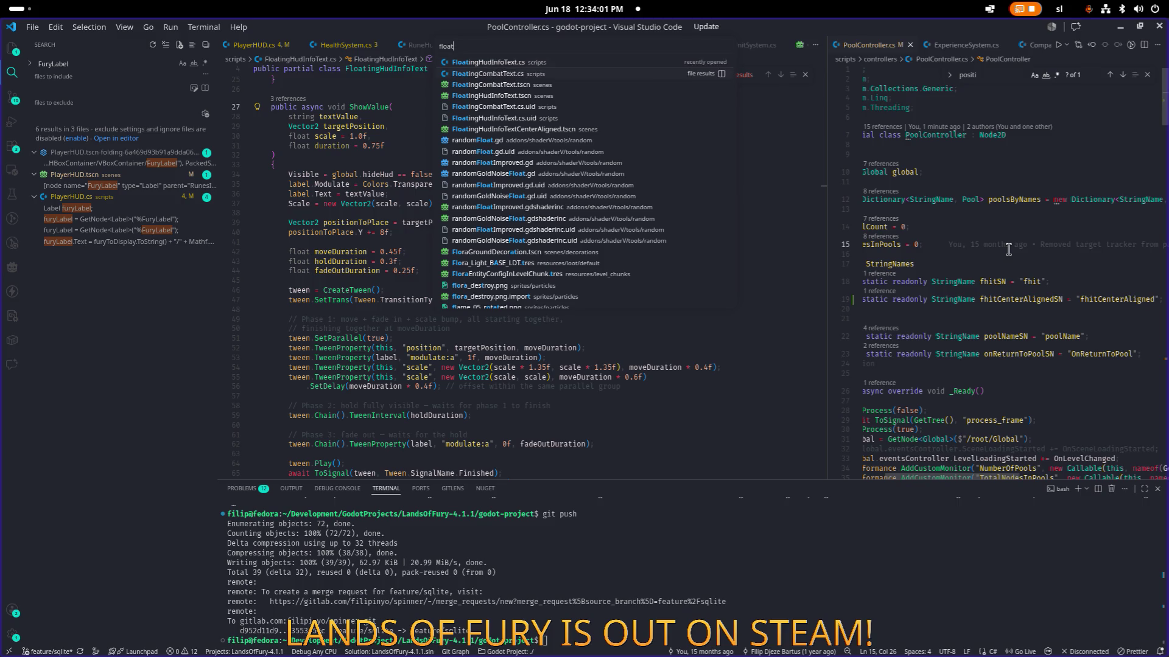
key(Return)
- Search FloatingCombatText.cs for 'offset' and inspect the positionToPlace assignment on lines 73-78
key(ctrl+f)
text(offs)
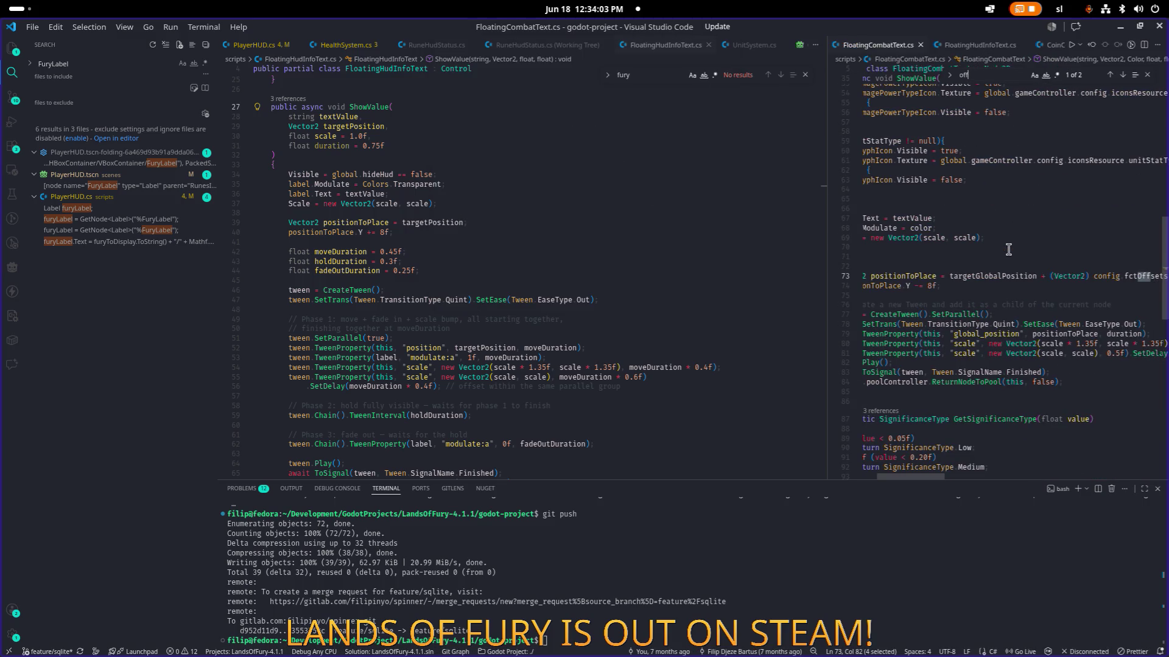
text(set)
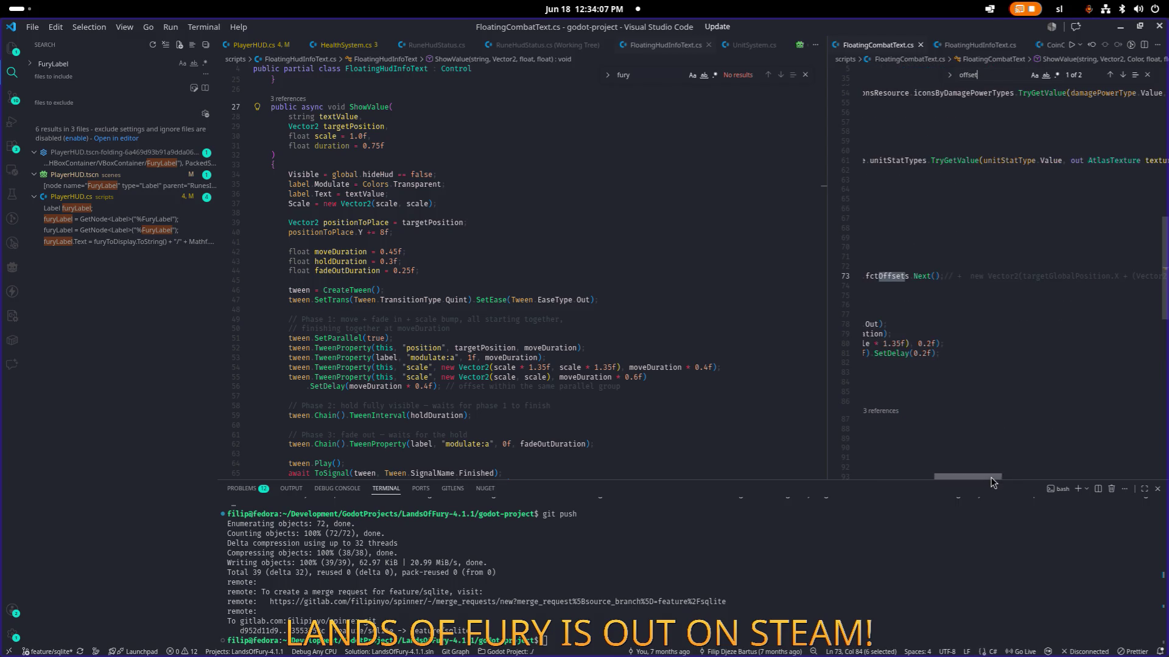
drag(991, 477, 888, 457)
click(964, 275)
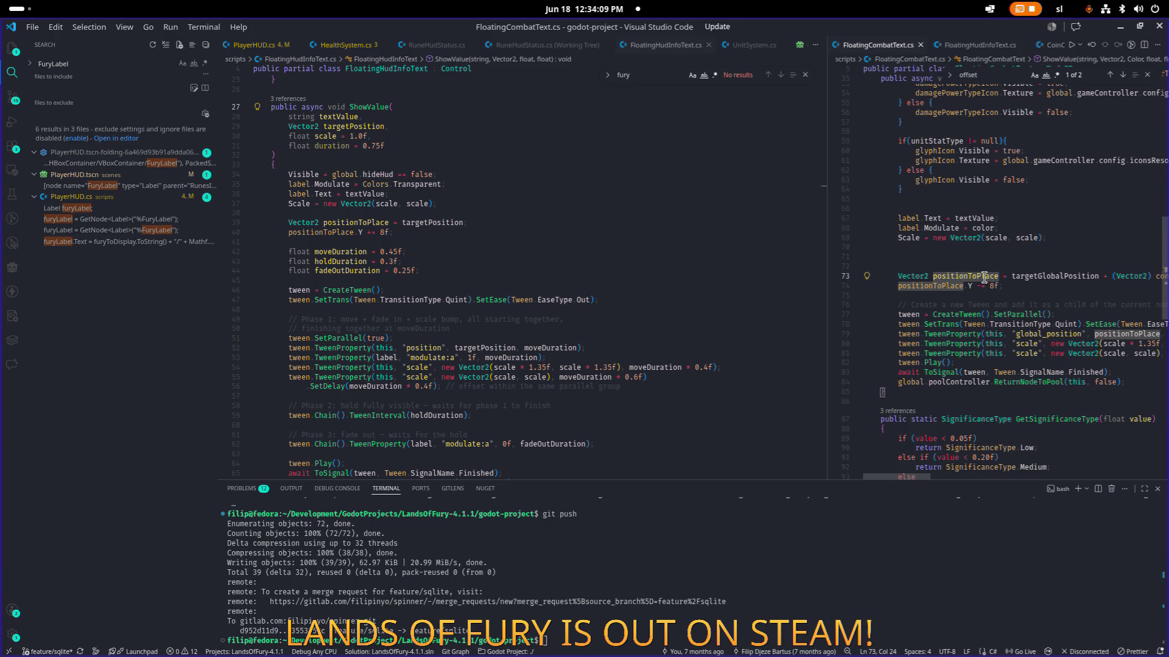
double_click(984, 278)
click(968, 286)
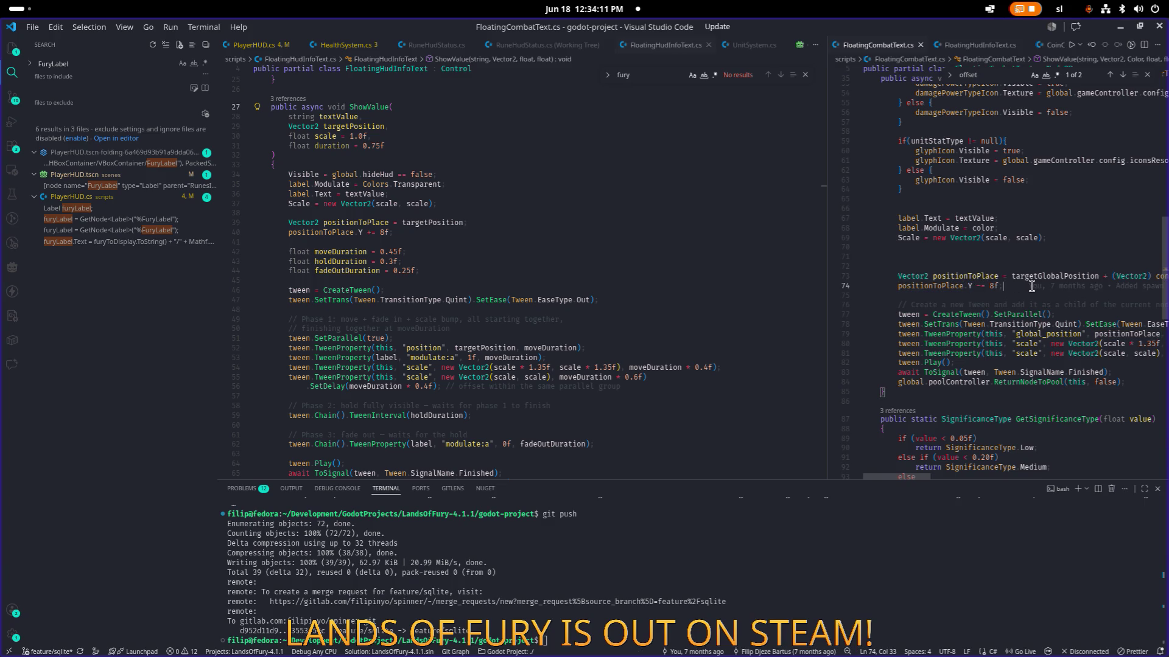
click(1019, 324)
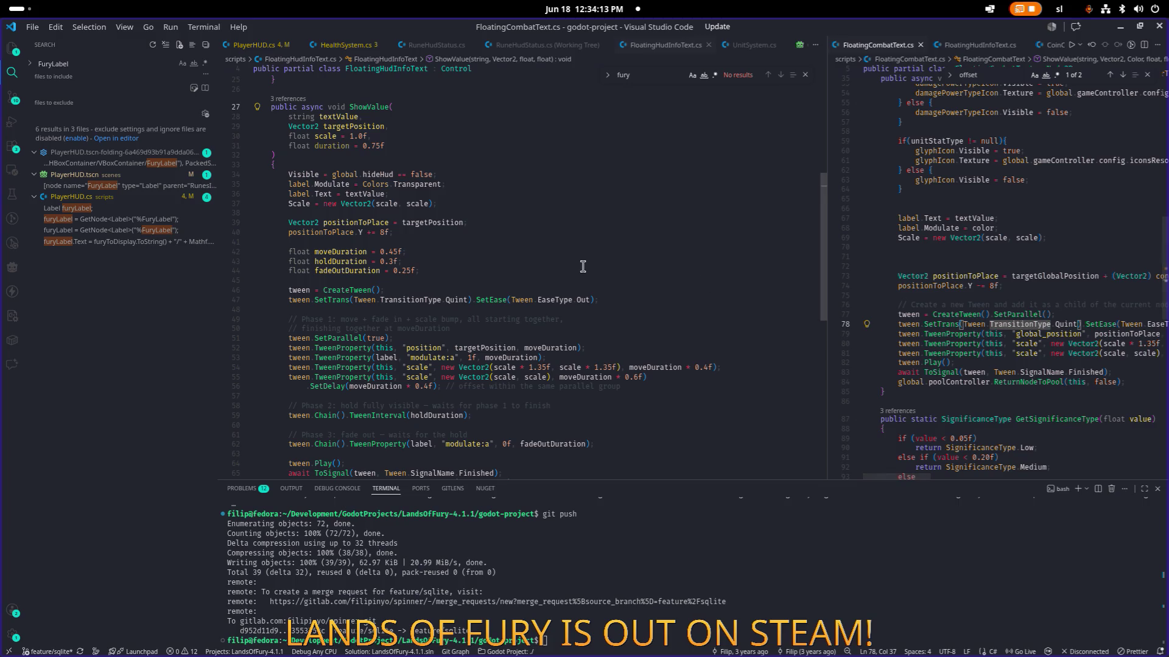
- Compare targetPosition on line 39 with the fctOffsets offset on line 73
click(378, 222)
double_click(440, 223)
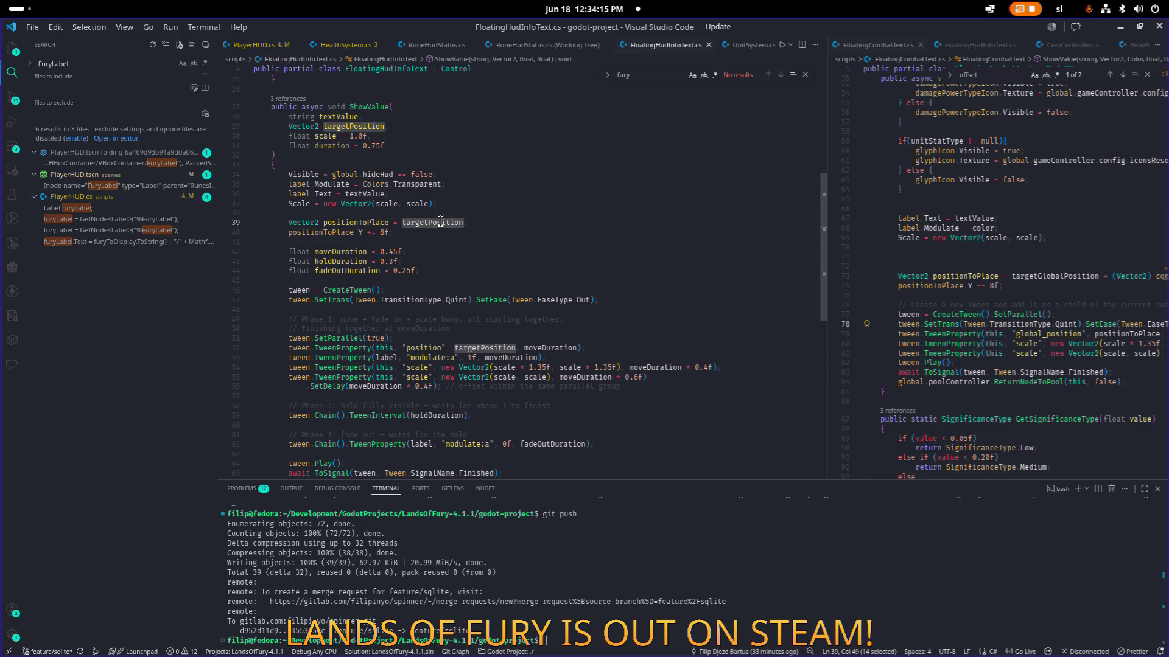
click(1059, 277)
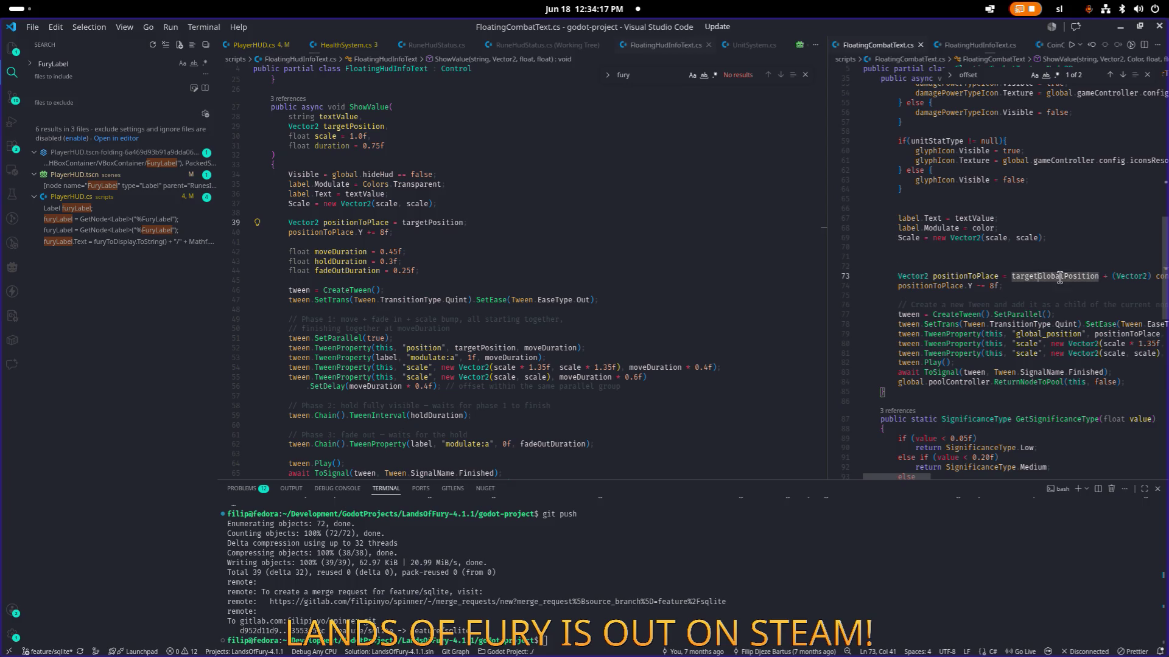
key(Home)
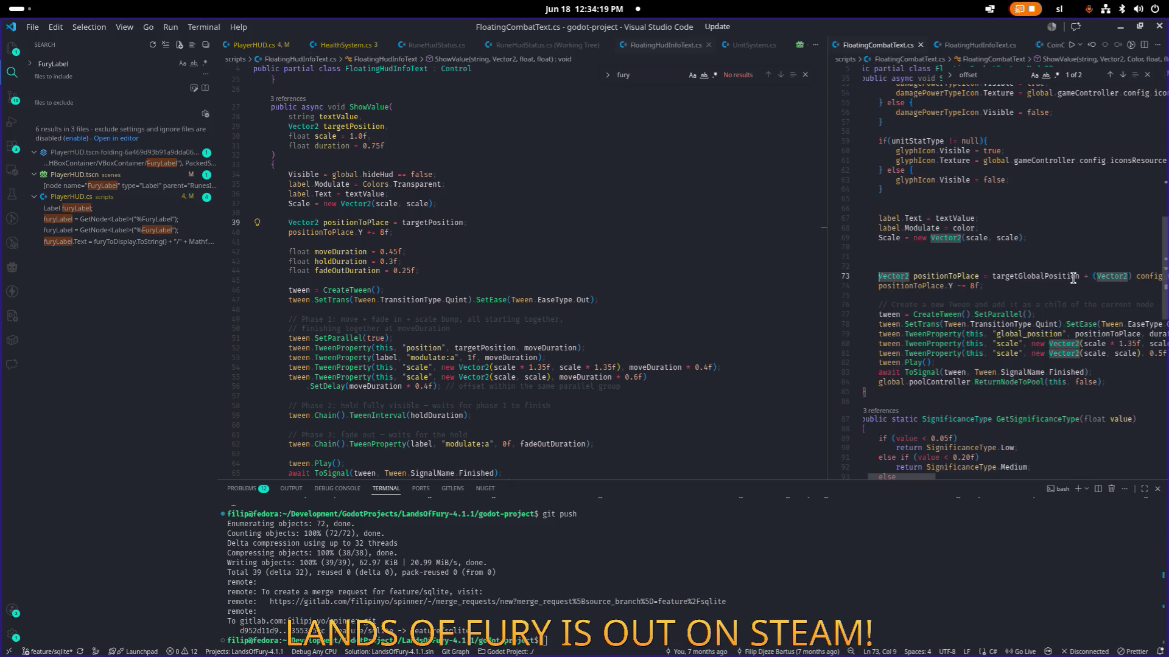
key(ctrl+Right)
key(ctrl+Right)
key(ctrl+Right)
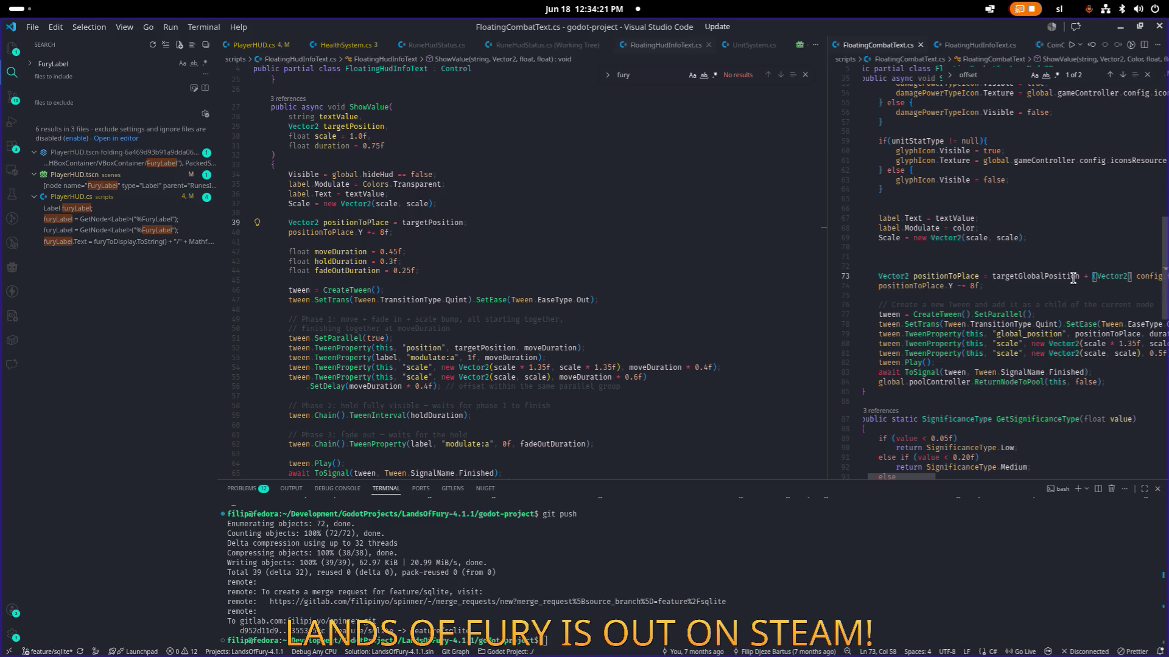
click(454, 146)
- Try adding a 'bool random' parameter after duration, then undo it and save
text(,)
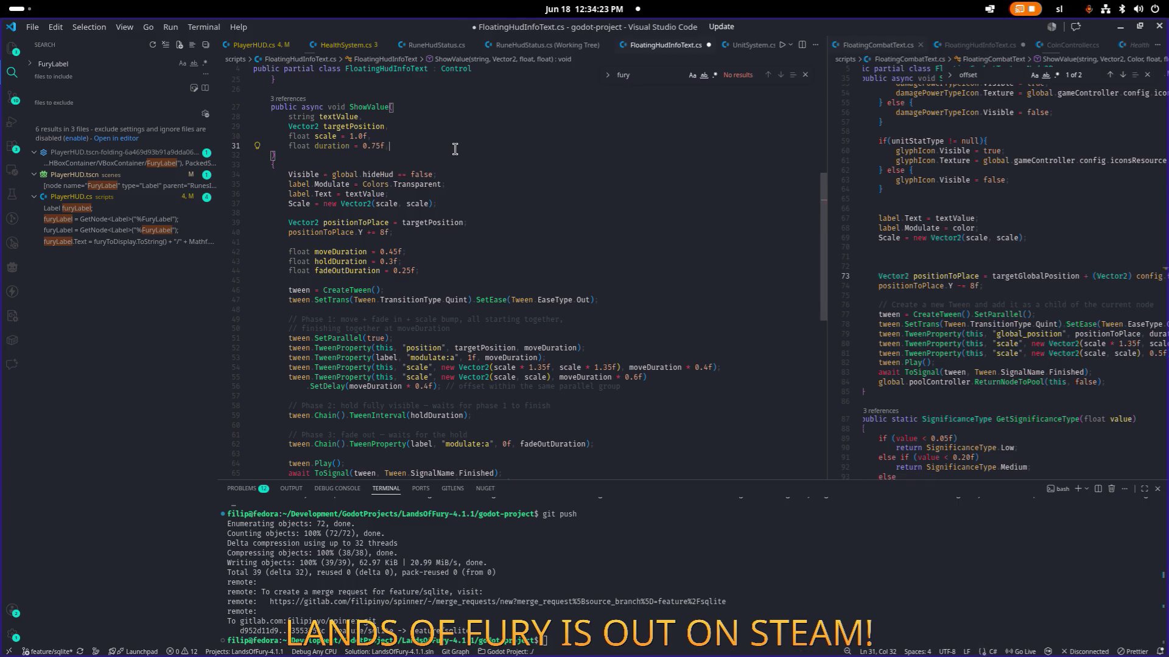
key(Return)
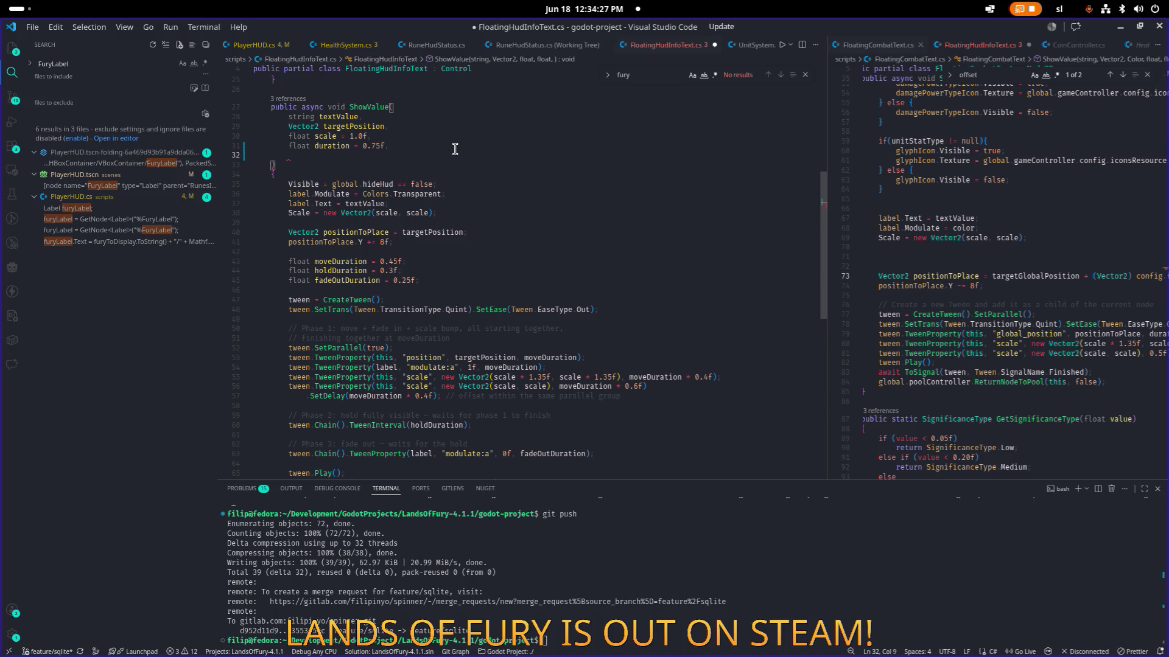
text(bool random)
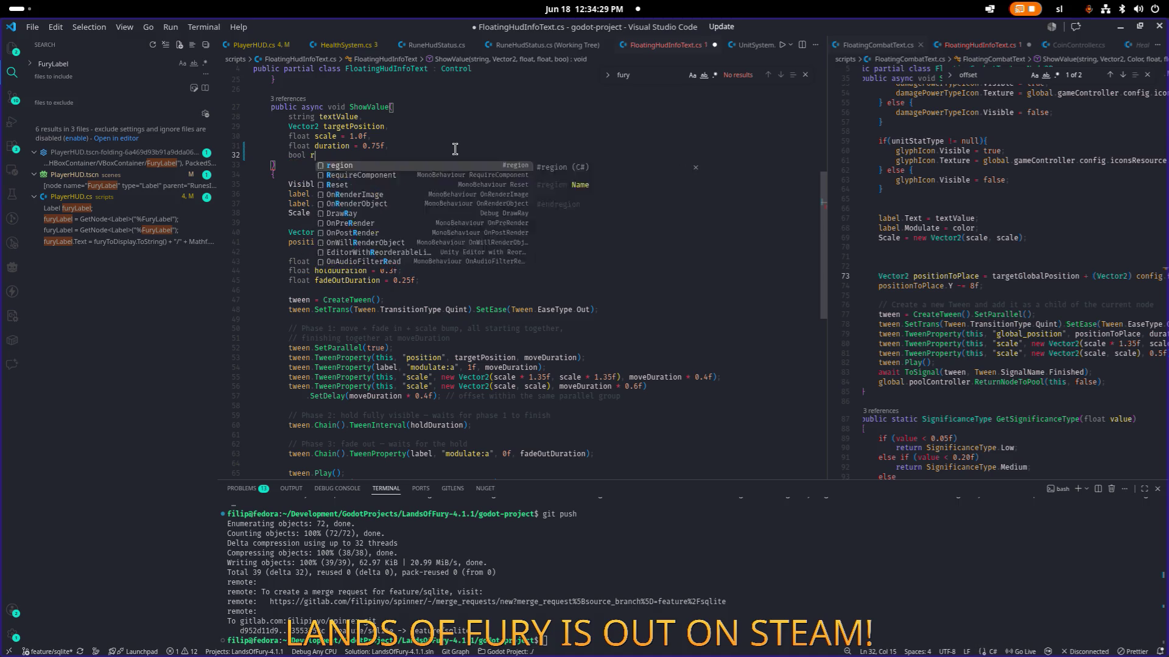
key(ctrl+z)
key(ctrl+z)
key(ctrl+z)
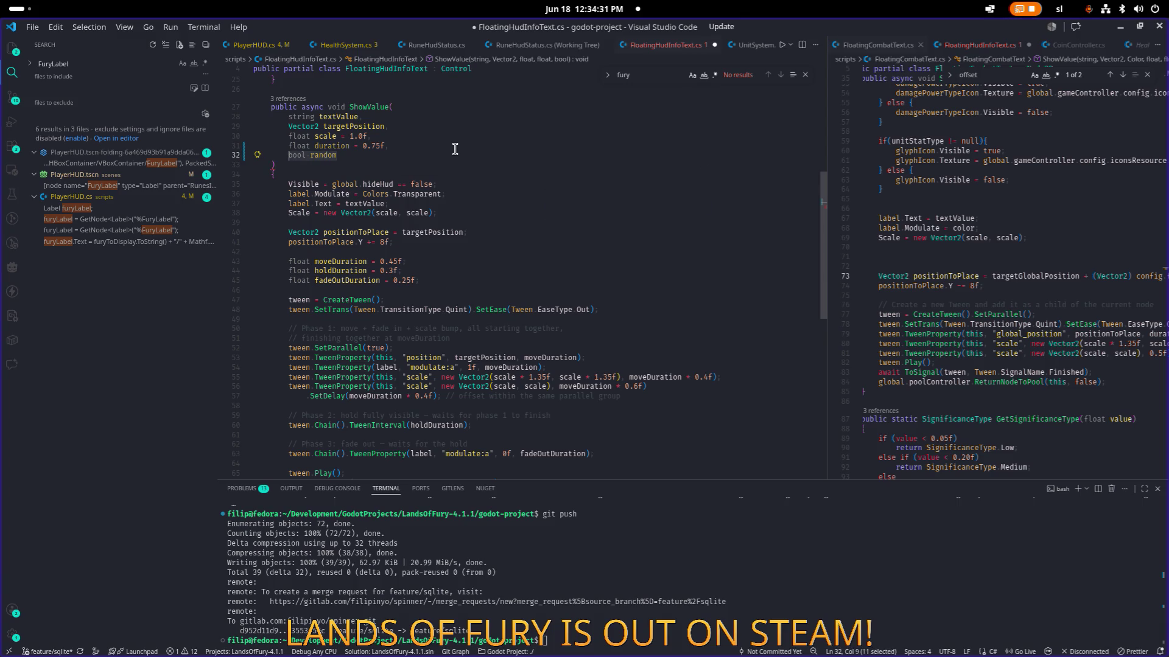
key(ctrl+s)
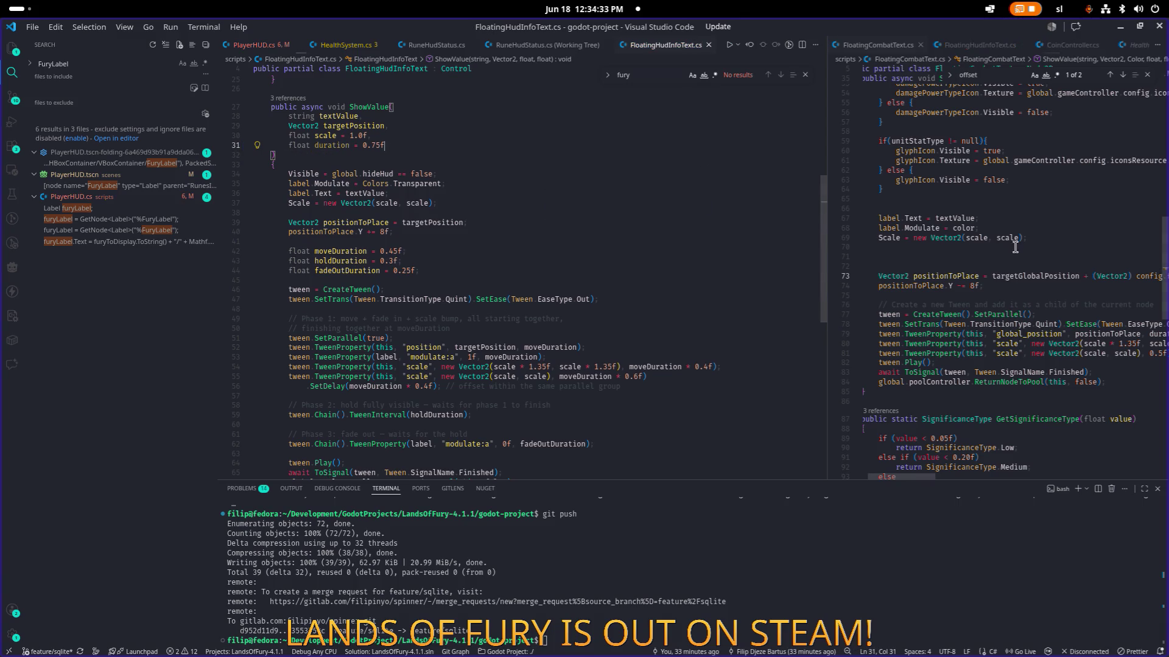
- Select the '(Vector2) config.fctOffsets.Next()' expression on line 73, then switch back to the other file
click(983, 276)
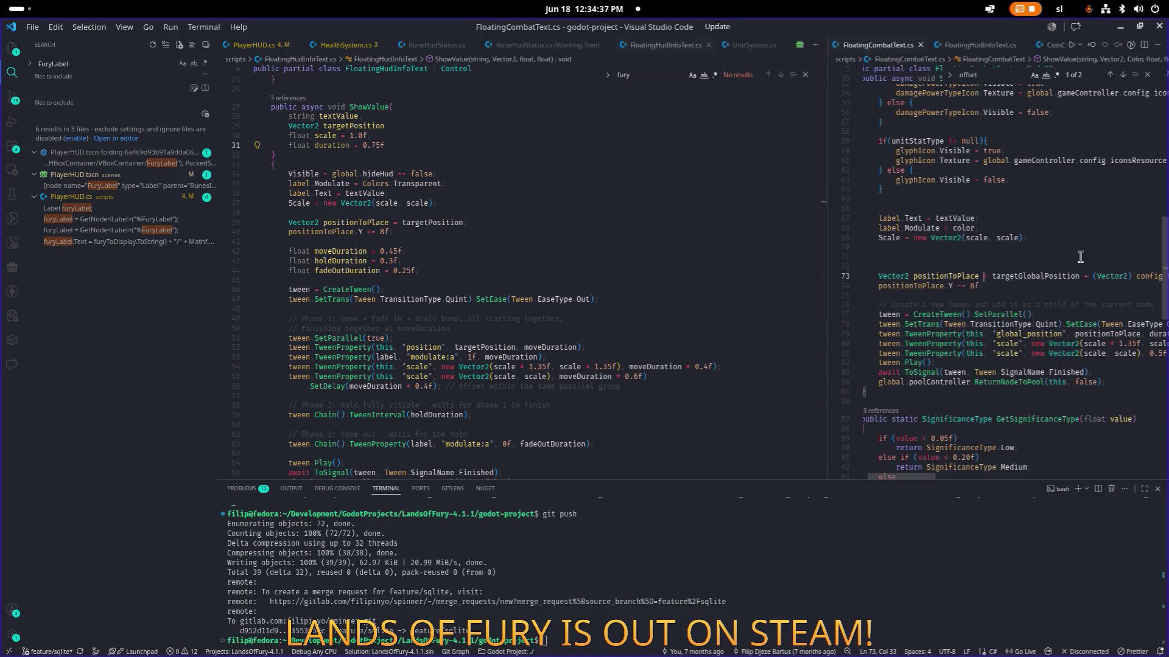
key(ctrl+Right)
key(ctrl+Right)
key(ctrl+Right)
key(shift+End)
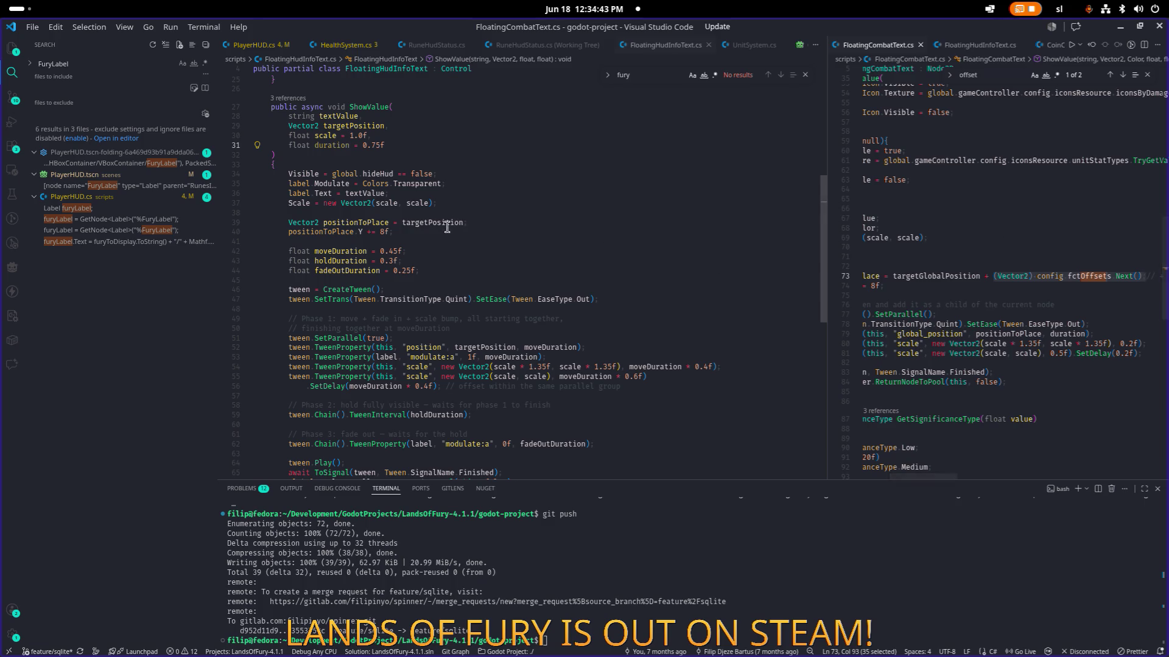
key(ctrl+1)
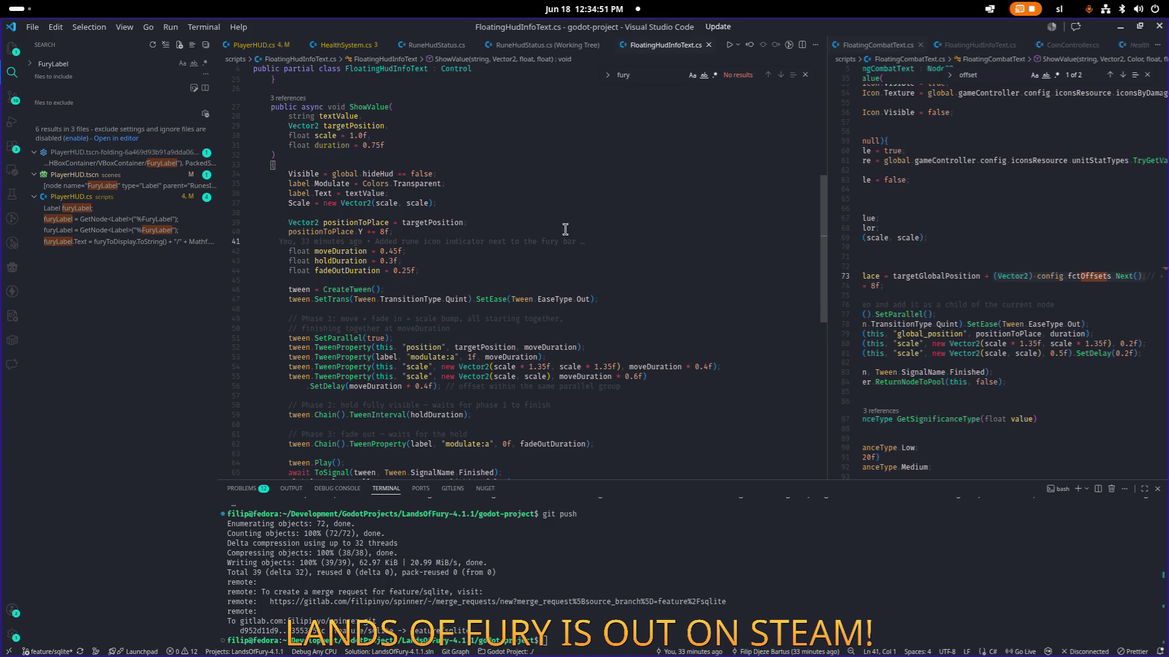
mouse_move(553, 237)
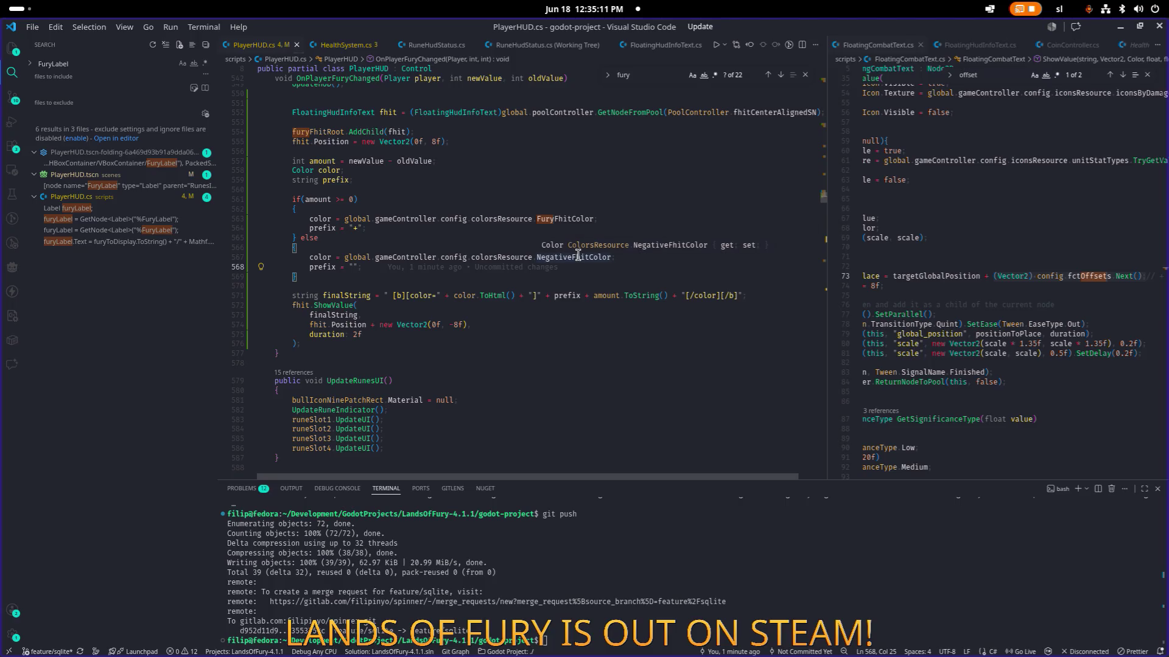
- Paste the fctOffsets expression and move it up under the fhit declaration
key(Down)
key(Down)
key(Return)
text((Vector2) config.fctOffsets.Next();)
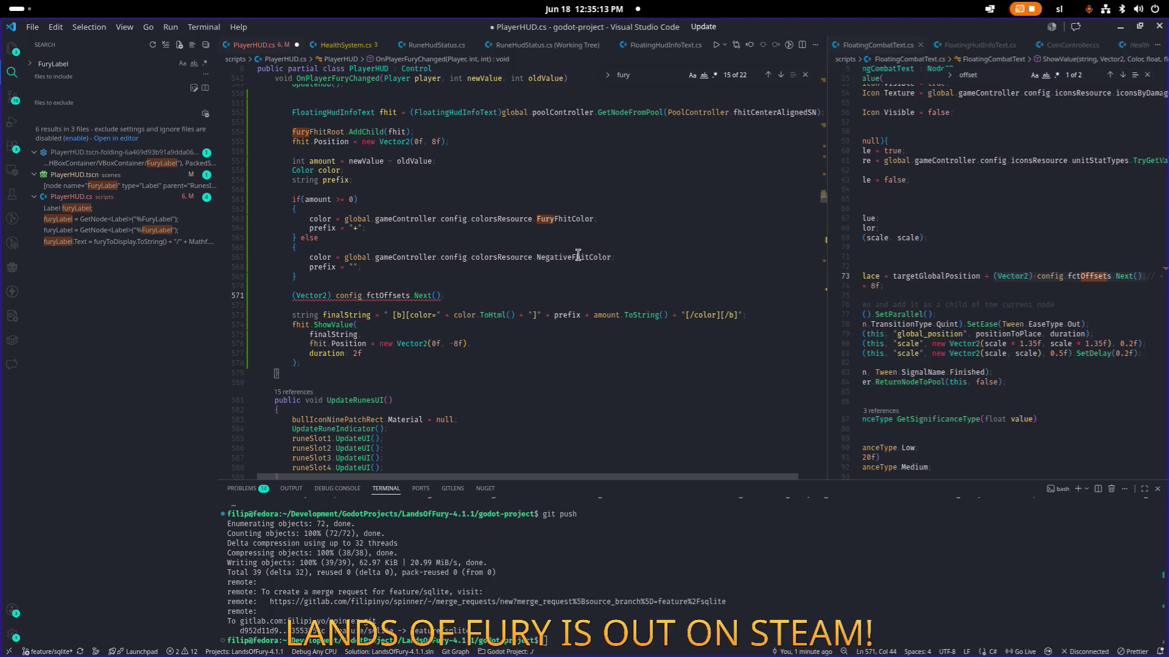
key(Home)
key(alt+Up)
key(alt+Up)
key(alt+Up)
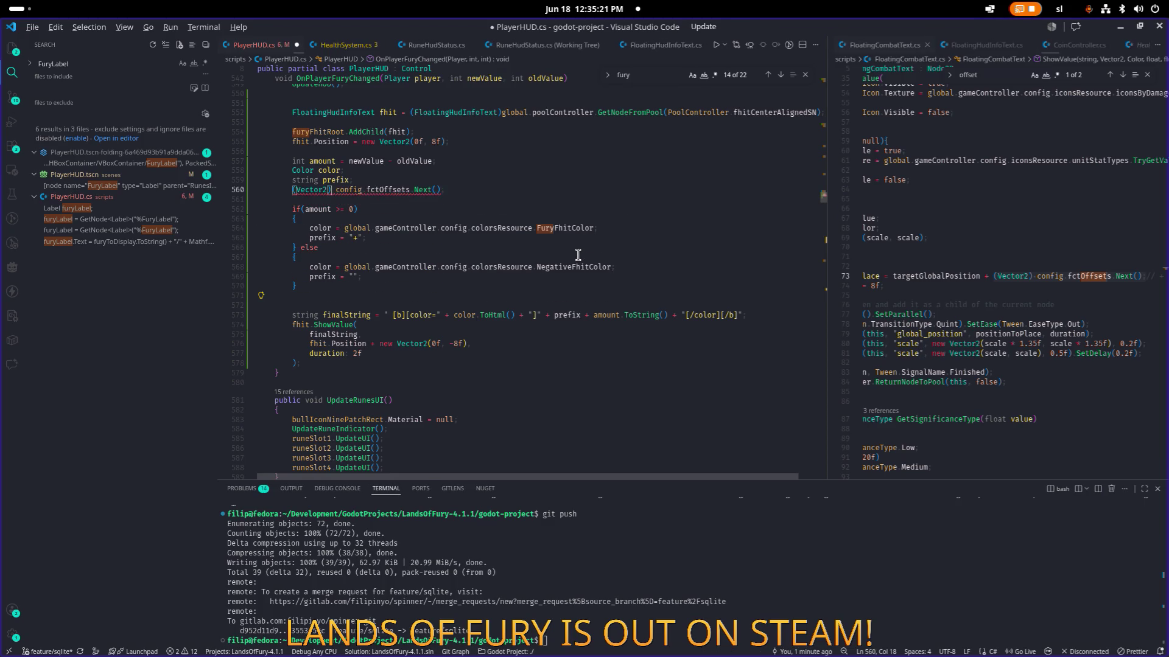
key(alt+Up)
key(alt+Up)
key(alt+Up)
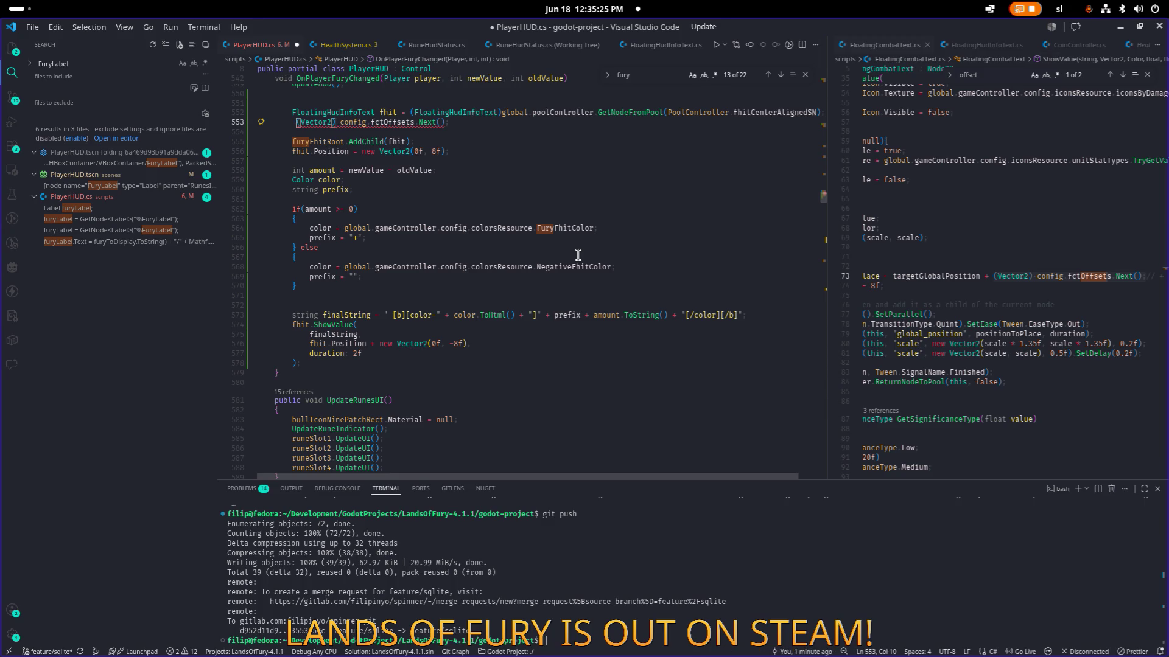
- Declare 'Vector2 offset = (Vector2) global.gameController.config.fctOffsets.Next()' and save PlayerHUD.cs
key(Left)
text(Vect)
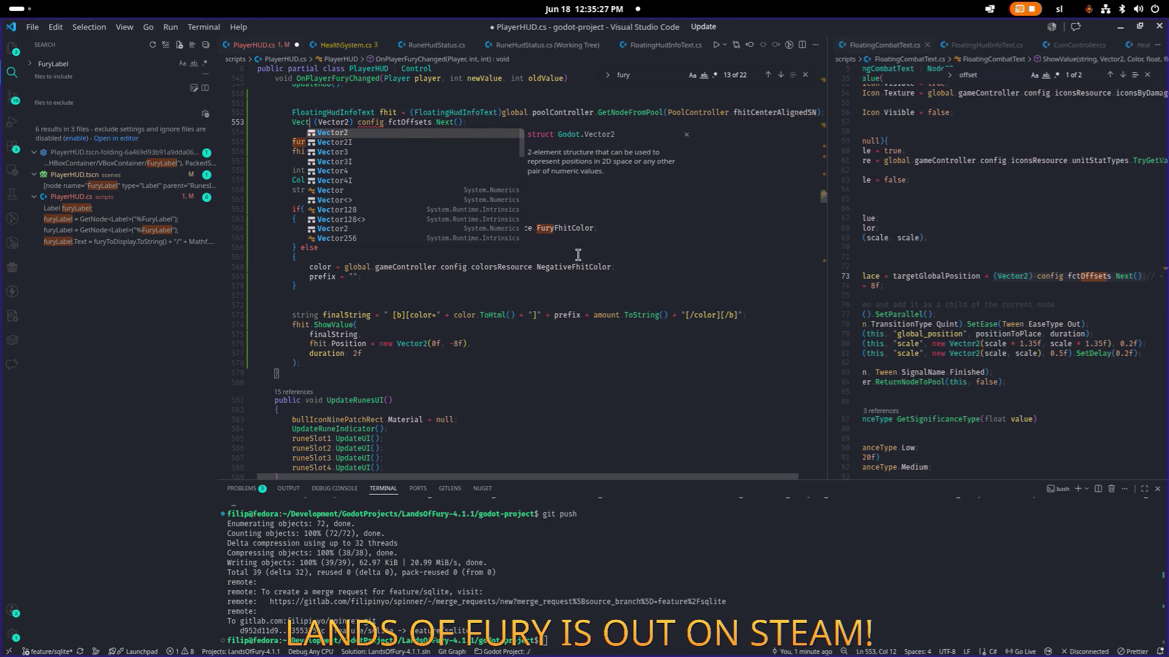
key(Tab)
text(O)
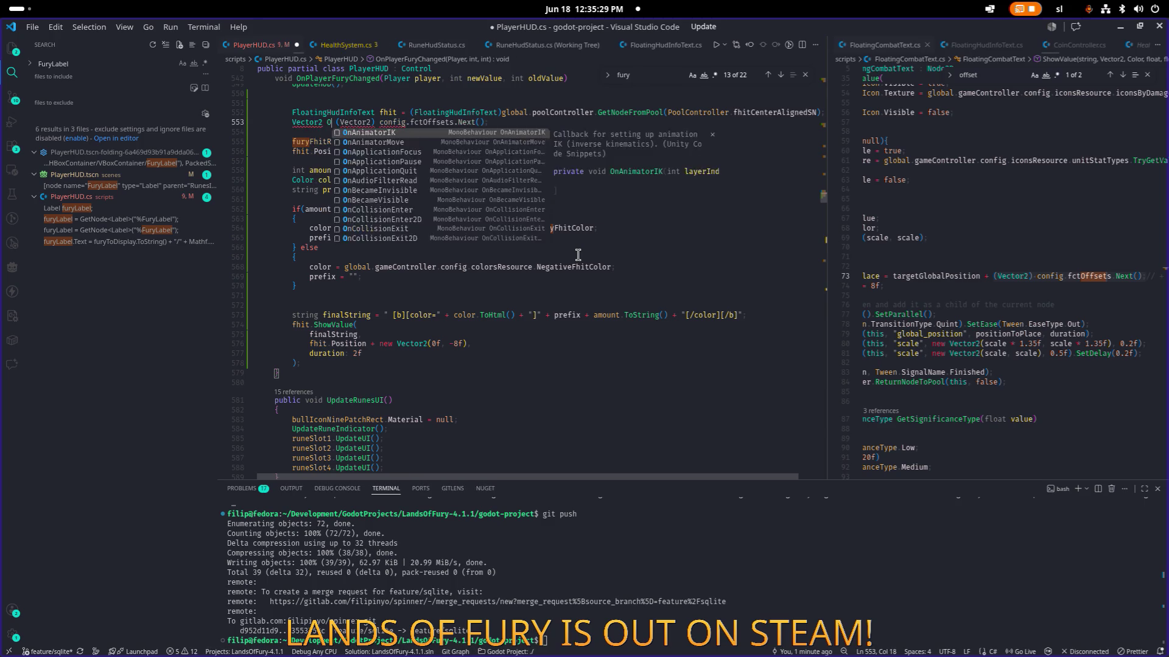
key(BackSpace)
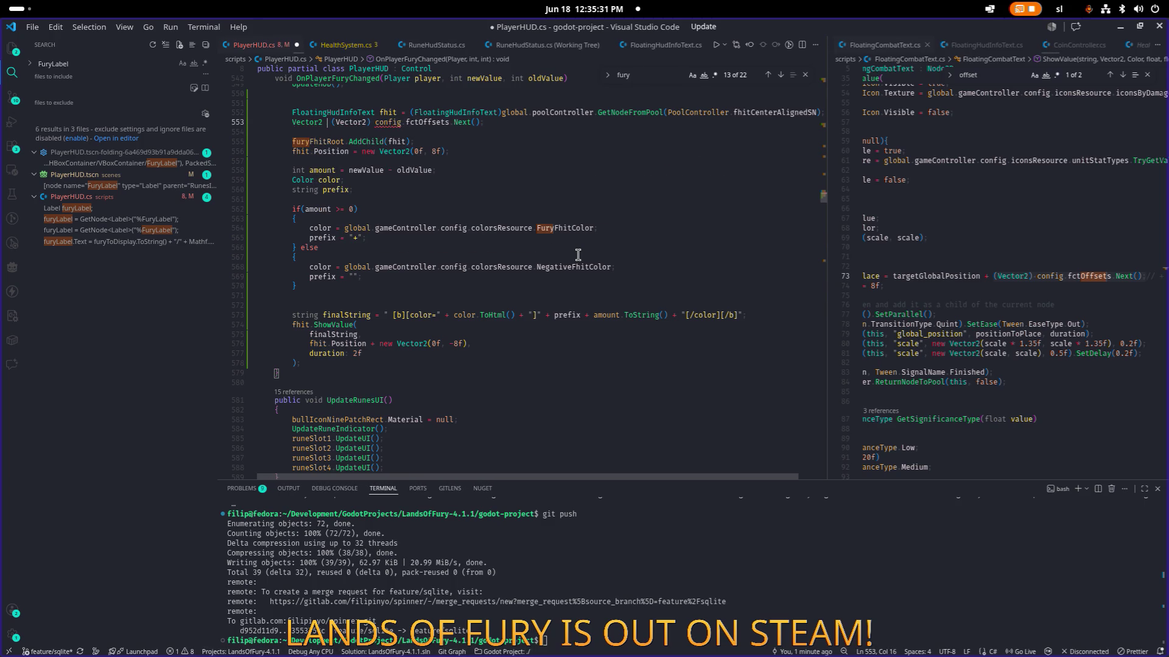
text(offset =)
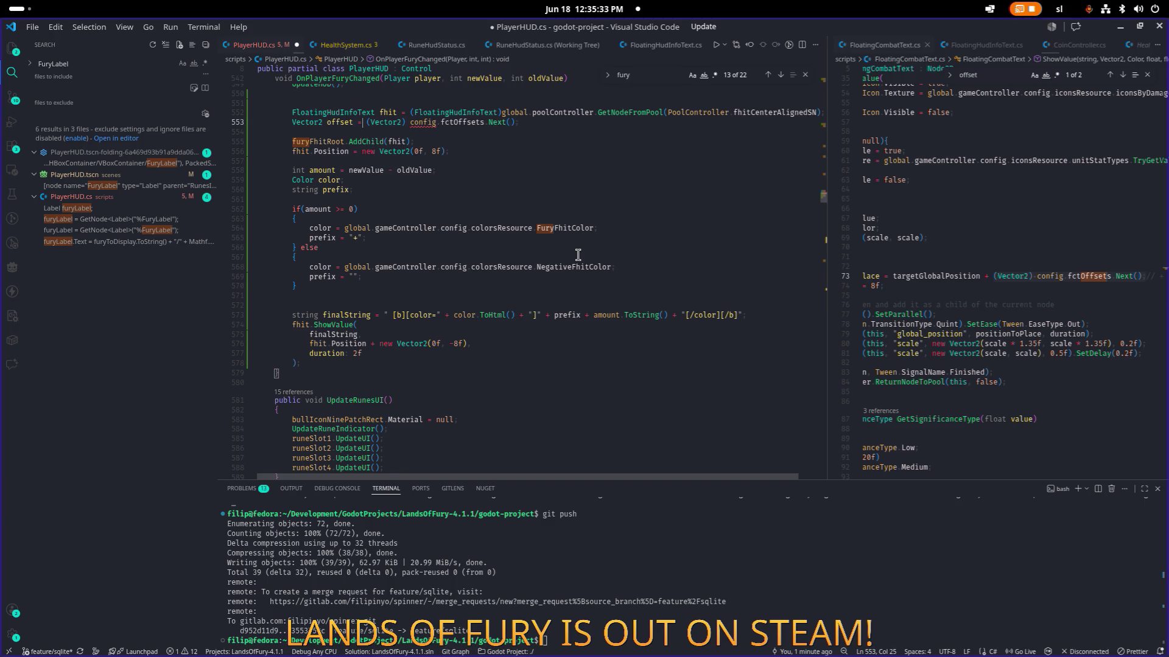
key(ctrl+Right)
key(ctrl+Right)
text(glo)
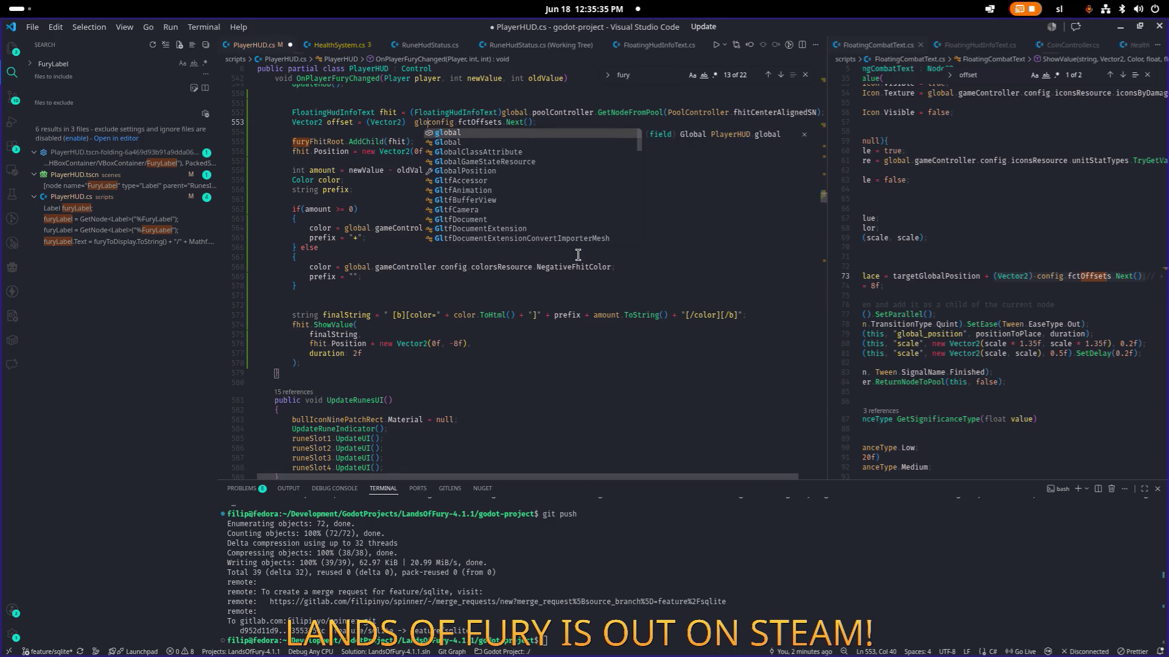
text(bal.gameController.)
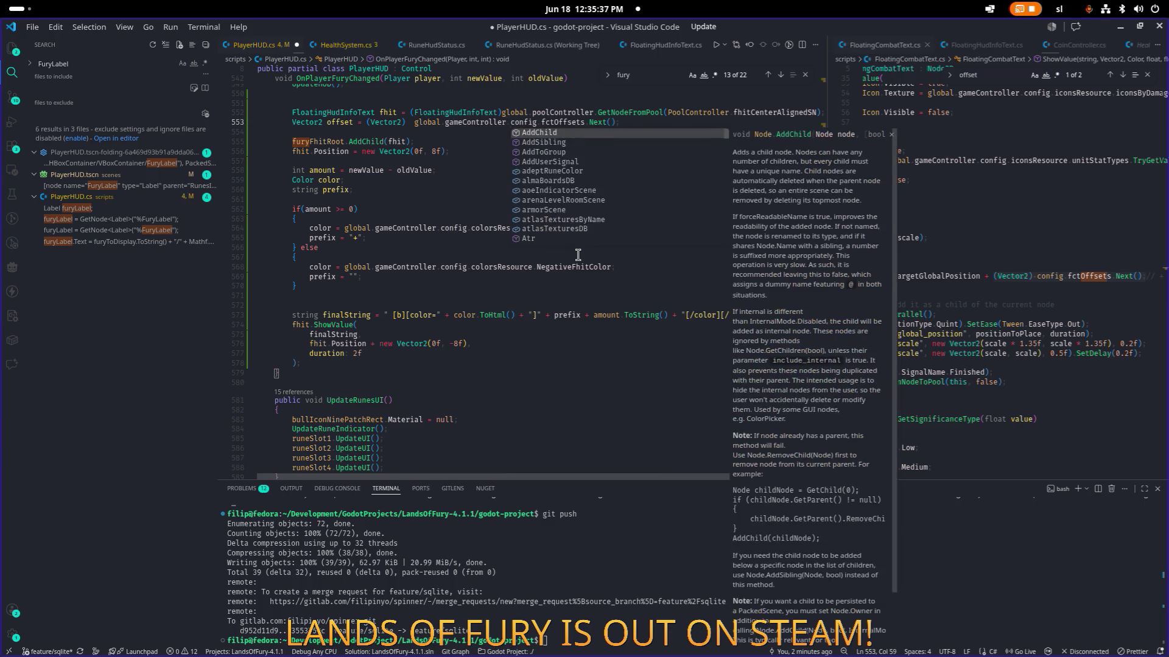
key(ctrl+Left)
key(ctrl+Left)
key(BackSpace)
key(ctrl+s)
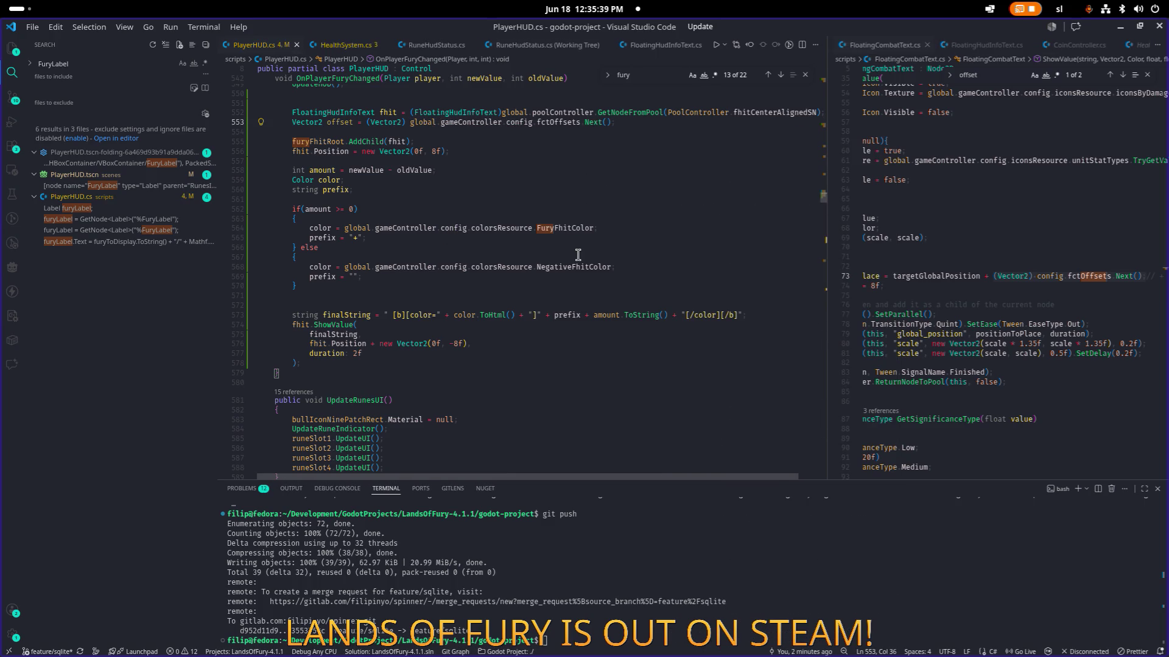
- Add offset to fhit.Position on line 556, giving new Vector2(0f, 8f) + offset
key(ctrl+Left)
key(ctrl+Left)
key(ctrl+Left)
key(ctrl+d)
key(Down)
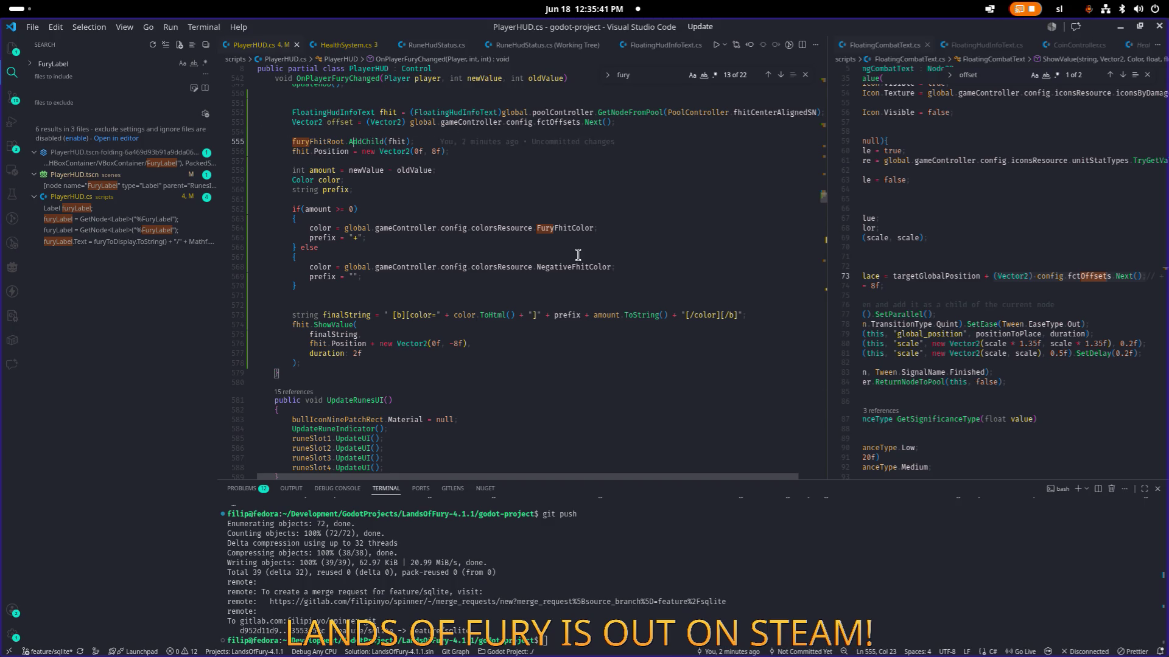
key(Down)
key(Down)
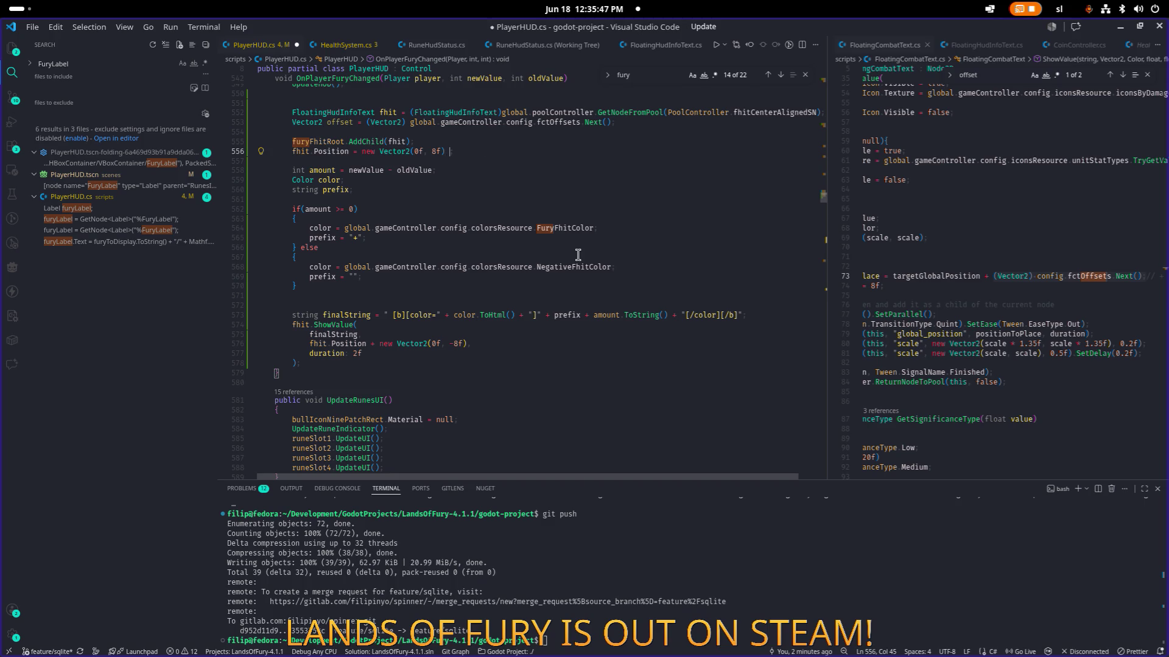
text(+ offset.ne)
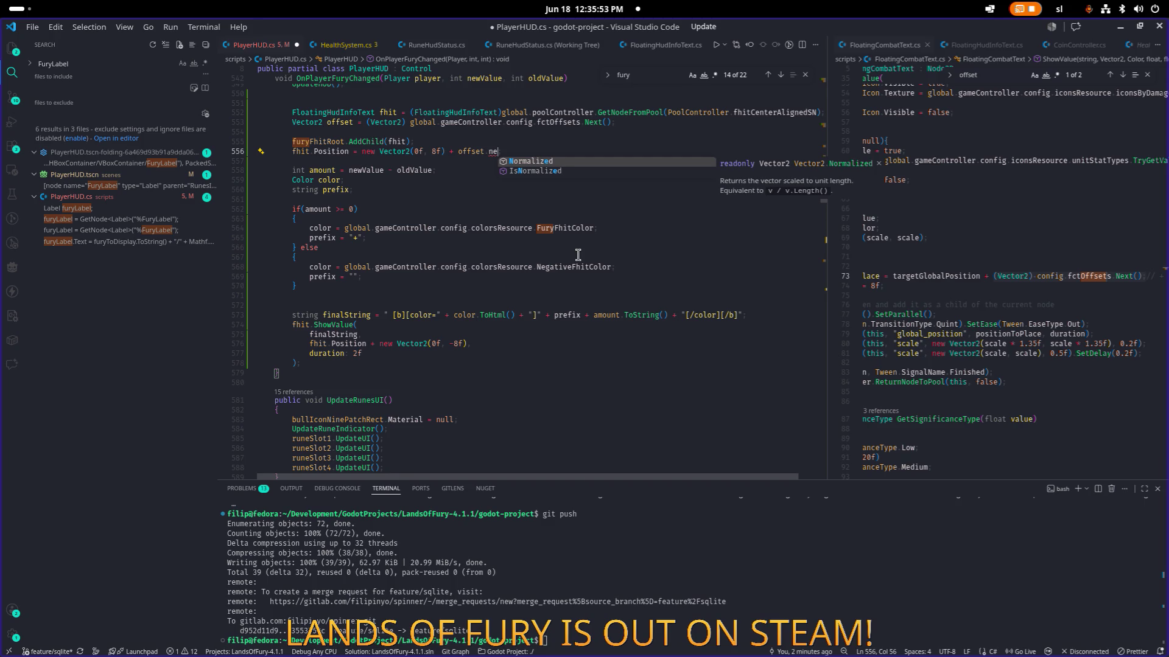
key(BackSpace)
key(BackSpace)
key(BackSpace)
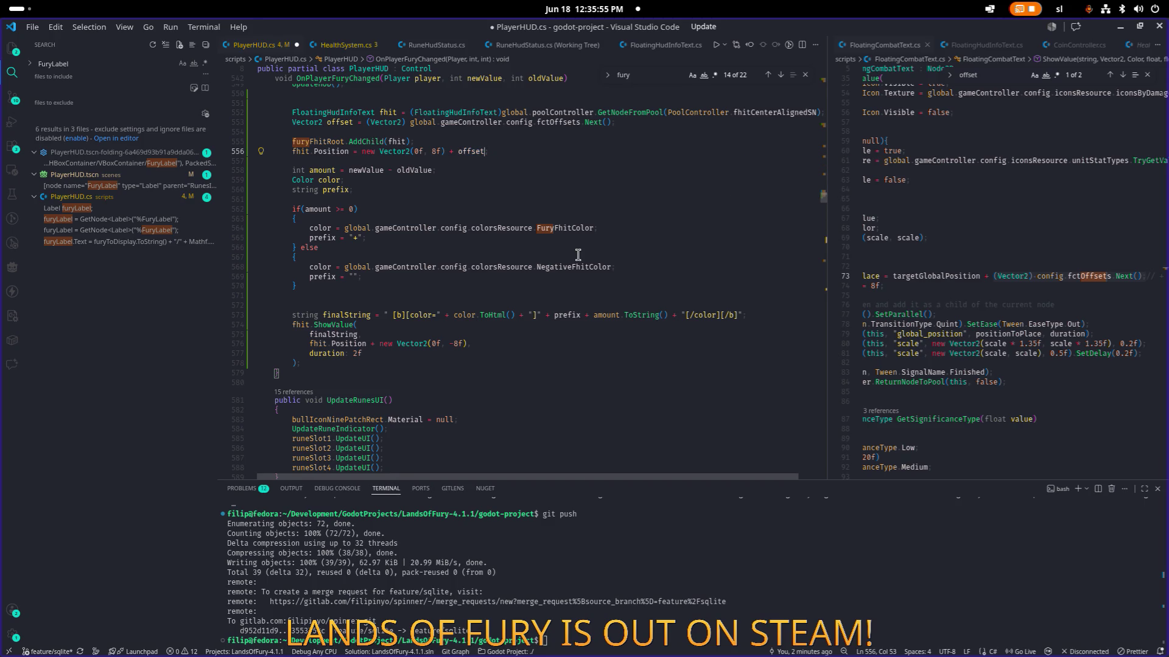
key(ctrl+Left)
key(ctrl+Left)
key(shift+End)
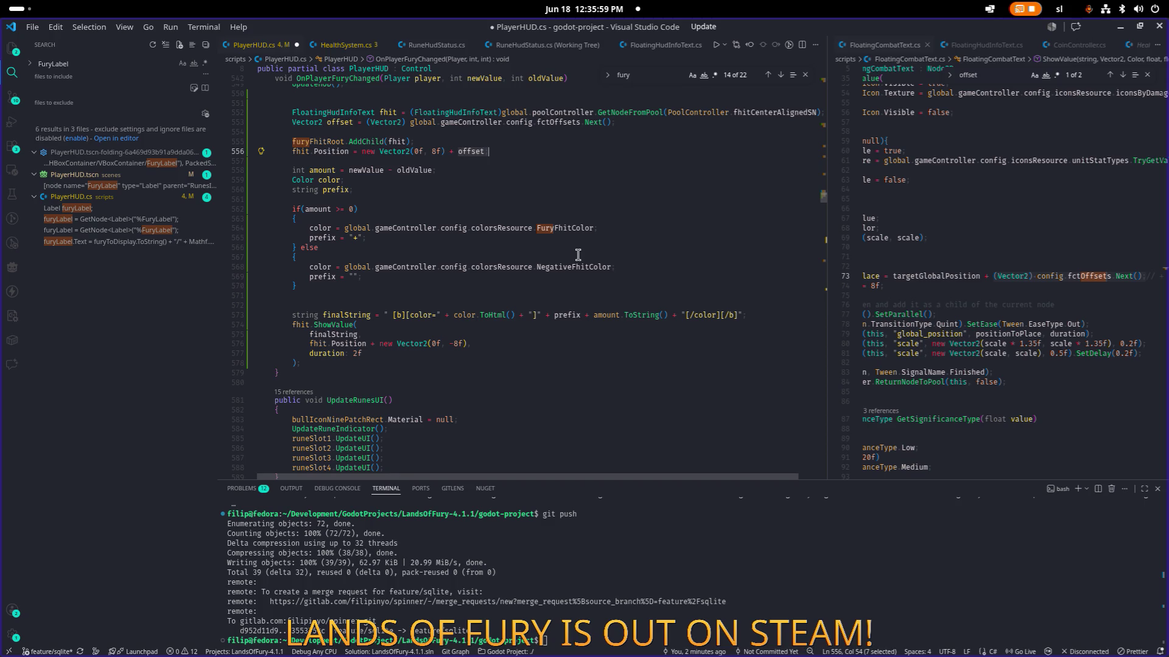
key(Left)
key(shift+End)
key(Delete)
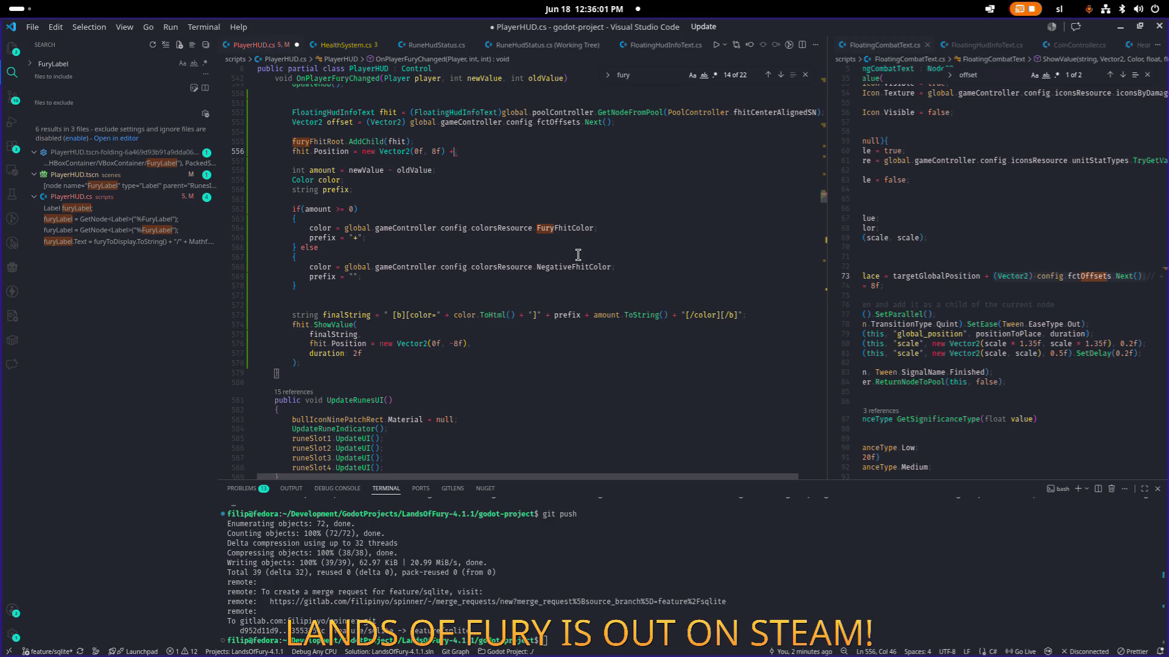
key(BackSpace)
key(BackSpace)
text(;)
key(ctrl+Left)
key(ctrl+Left)
key(ctrl+Left)
key(shift+alt+Down)
key(ctrl+z)
key(ctrl+z)
key(ctrl+z)
- Run Lands of Fury from Godot and start from the main menu into The Glade
click(645, 226)
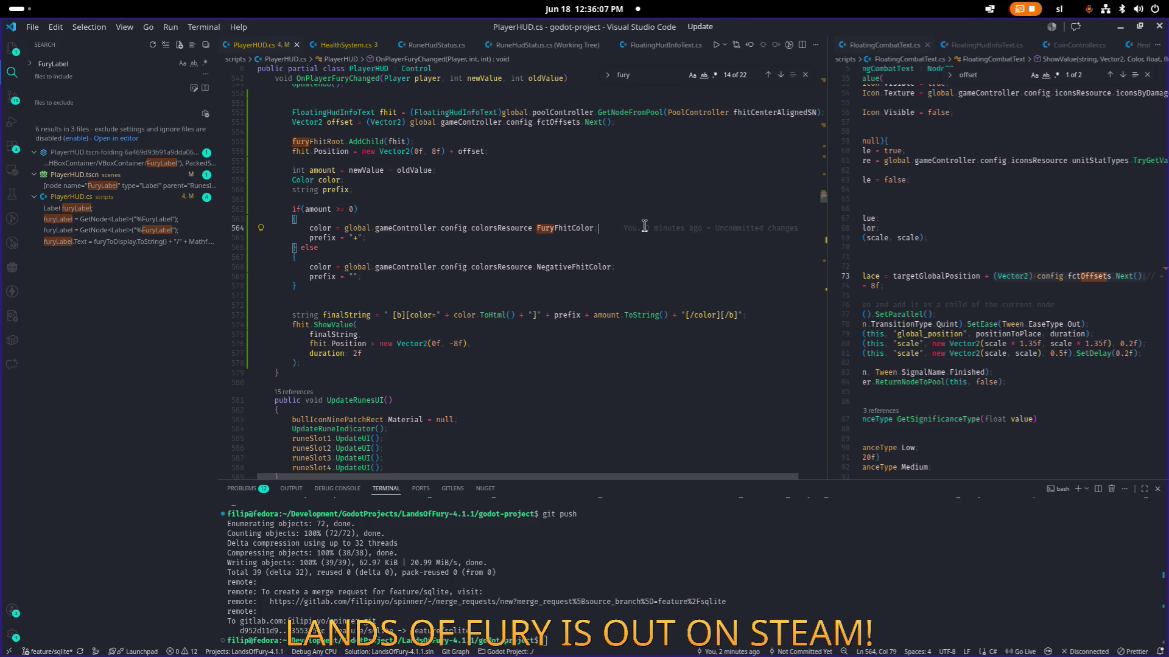
click(1120, 27)
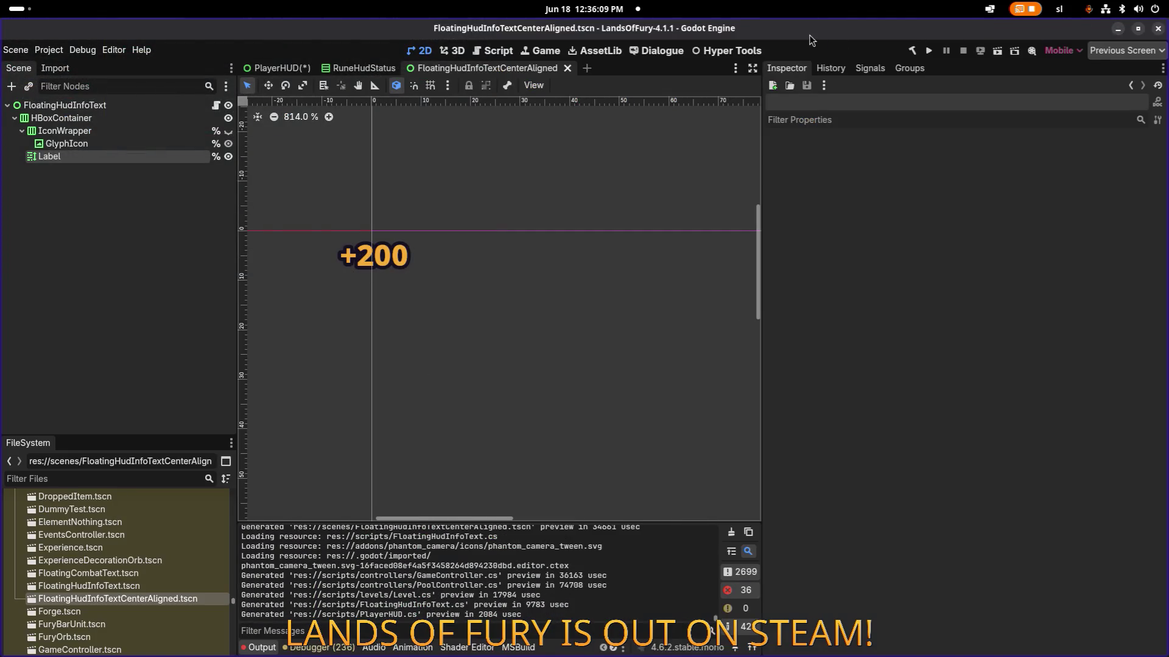
click(928, 51)
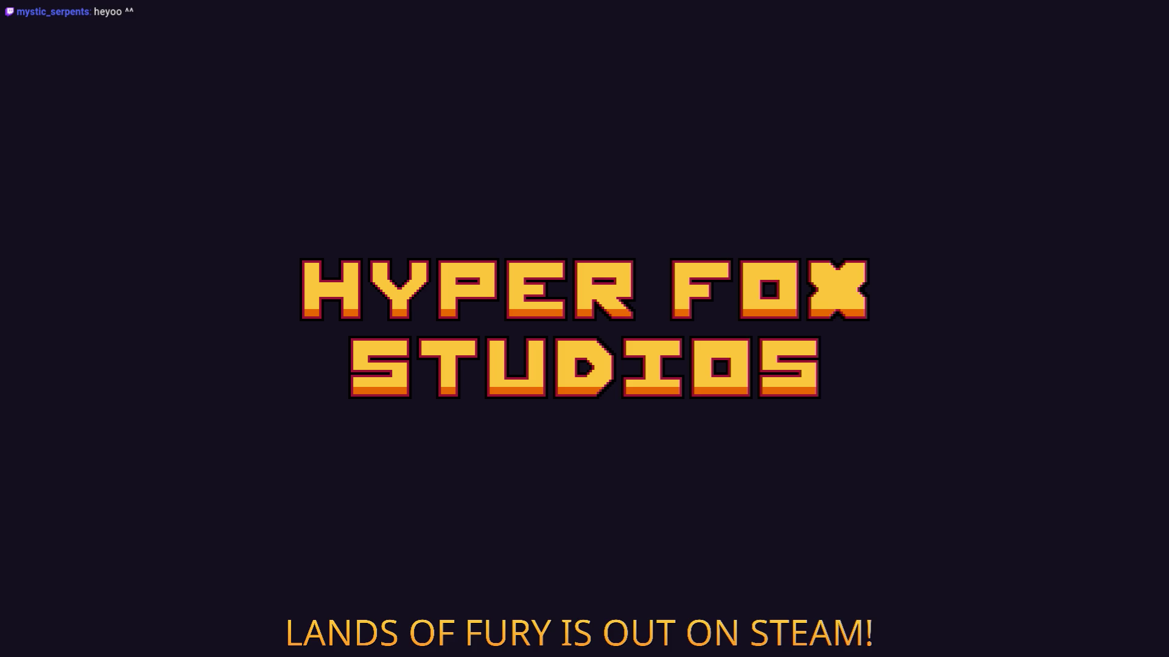
key(Return)
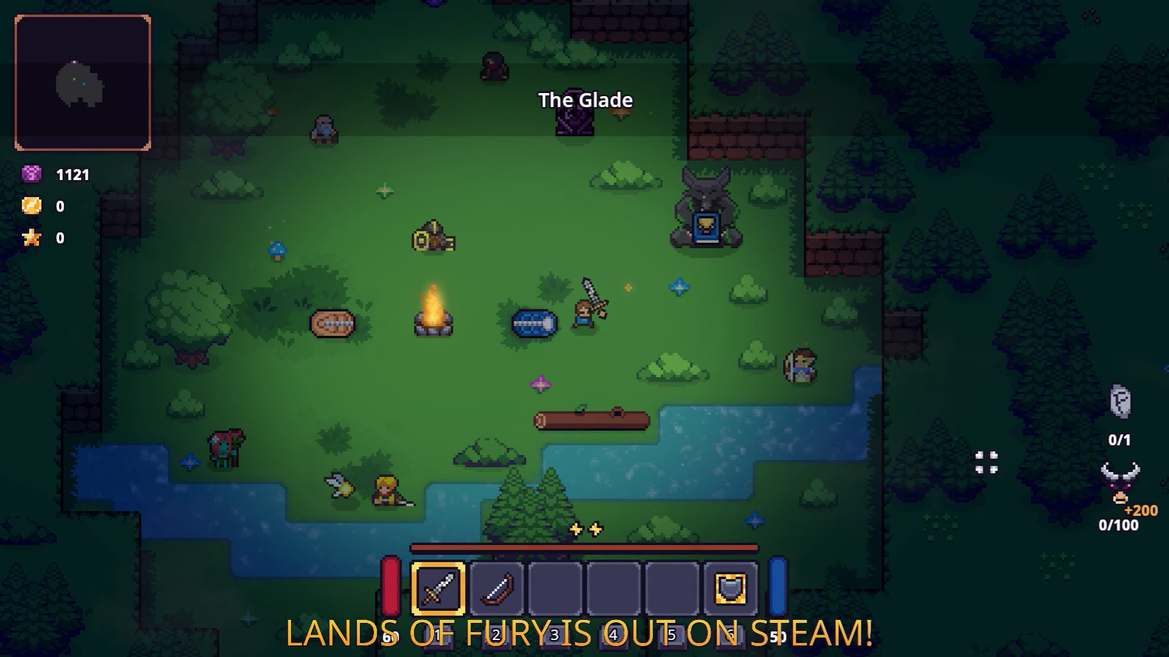
- Delete the FloatingHudInfoText node from the PlayerHUD scene and save it
key(a)
key(alt+Tab)
key(alt+Tab)
key(alt+Tab)
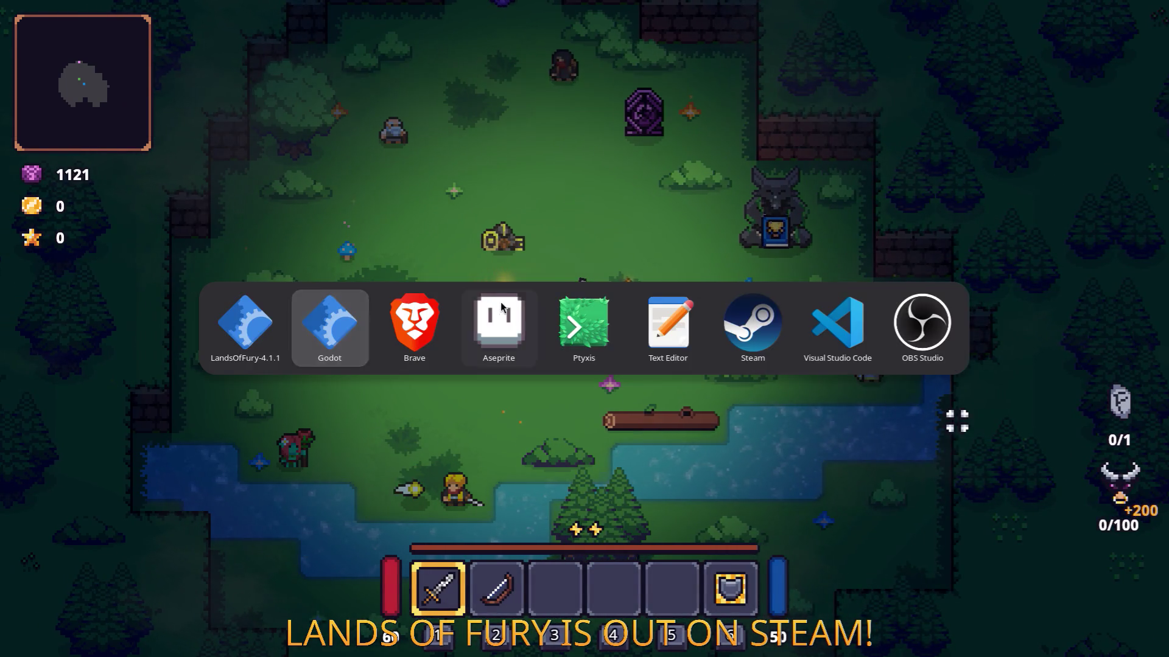
key(alt+Tab)
key(alt+Tab)
key(alt+Tab)
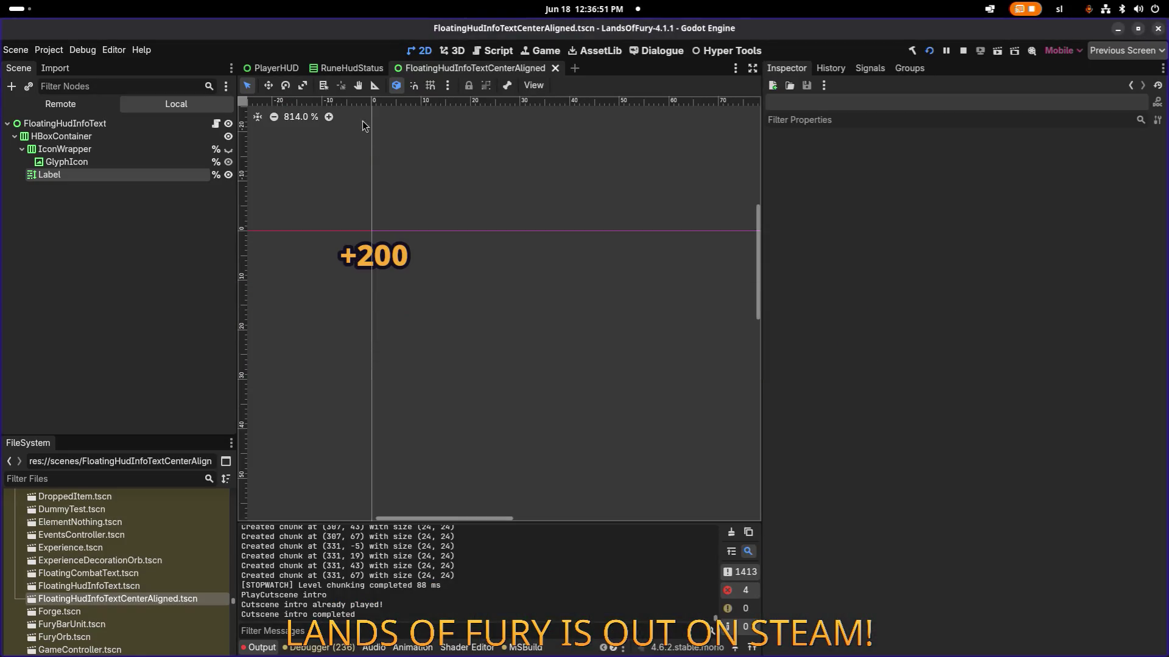
click(357, 69)
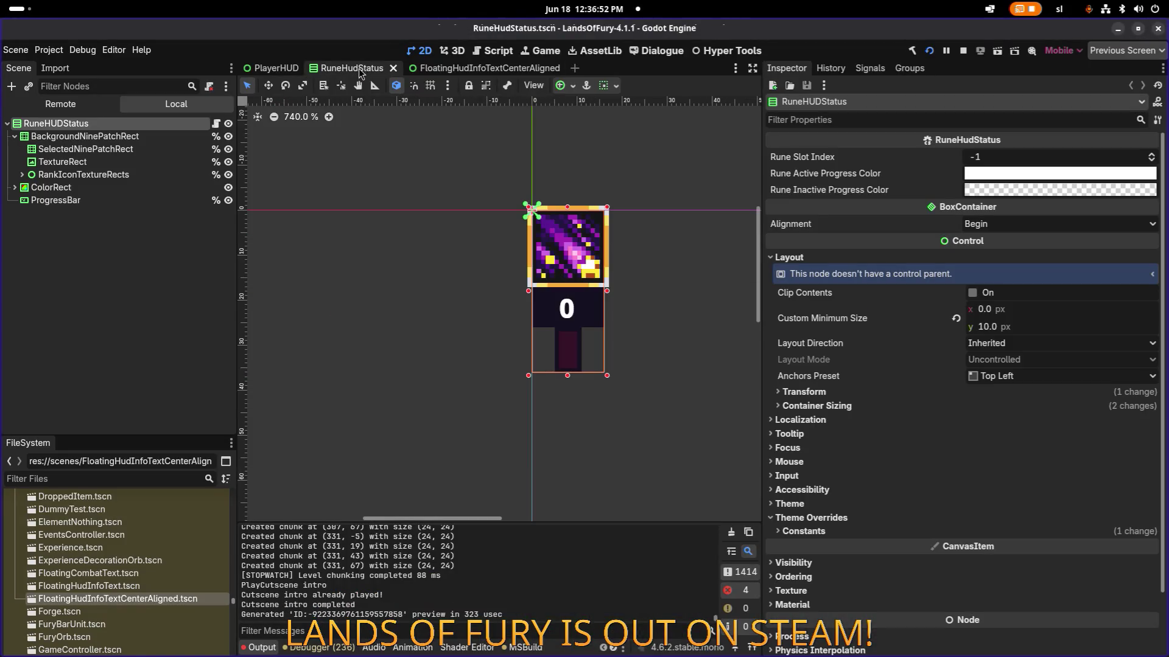
click(271, 69)
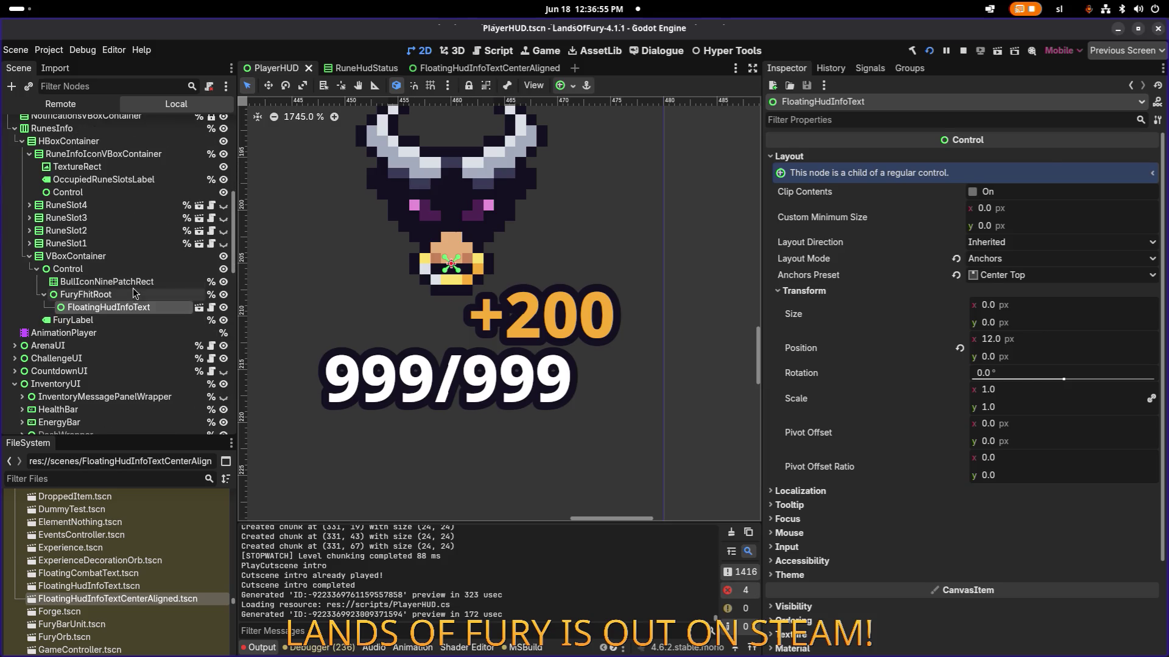
click(161, 307)
key(Delete)
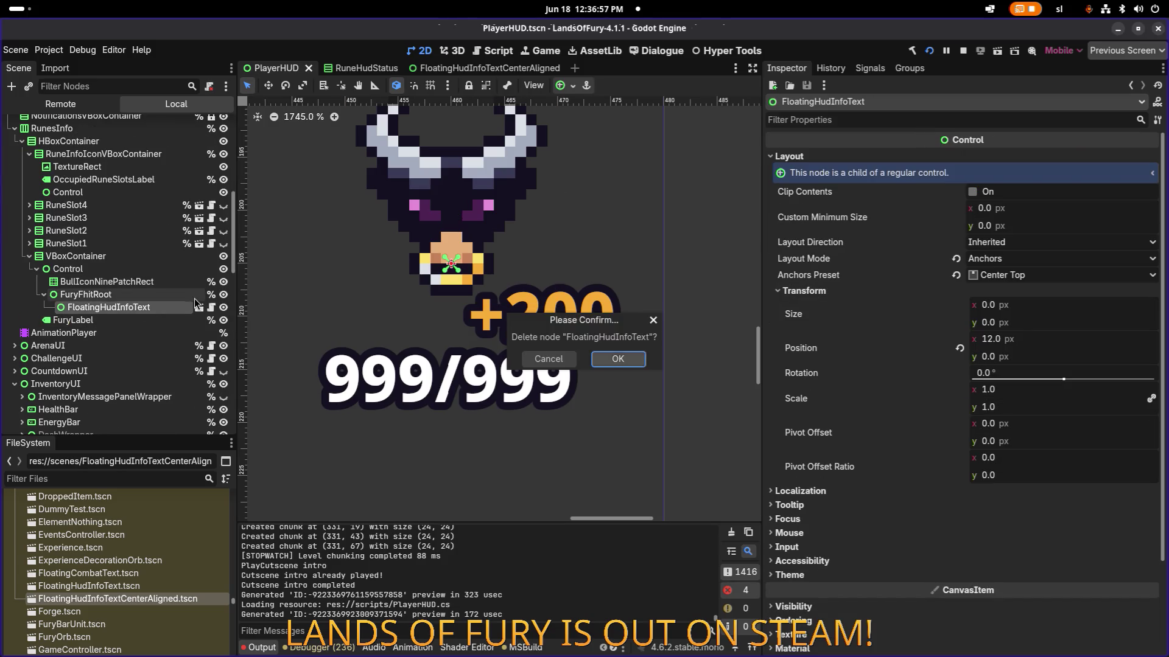
key(Return)
key(ctrl+s)
- Return to the running game and travel through the purple light pillar
key(alt+Tab)
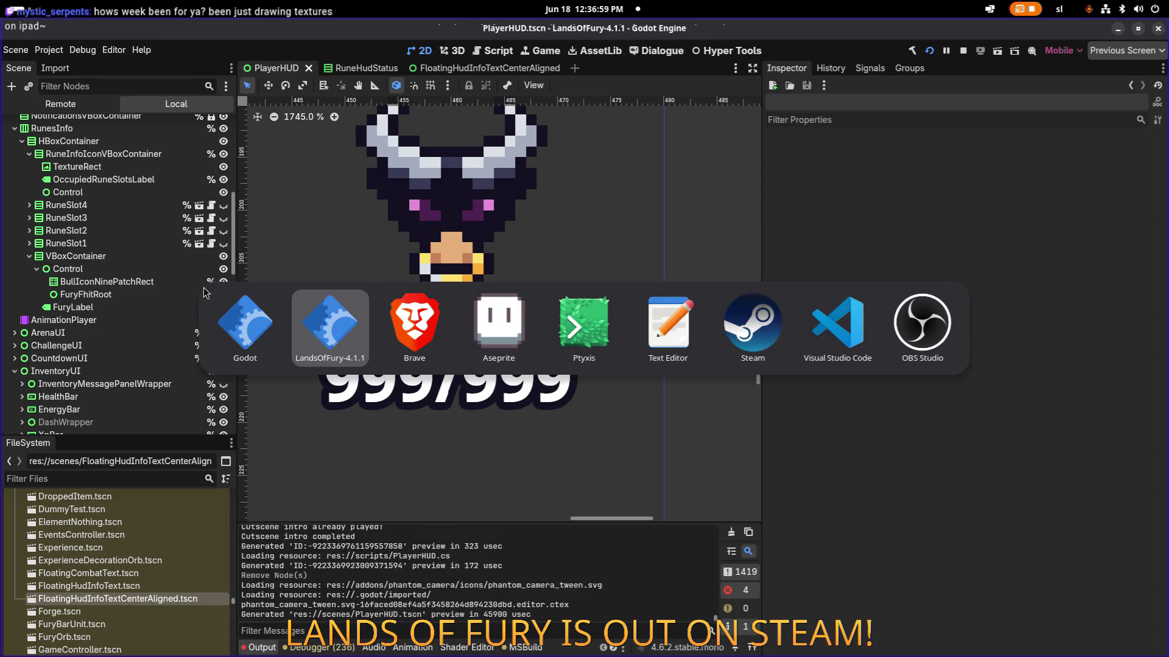
key(Tab)
key(Tab)
key(shift+Tab)
key(shift+Tab)
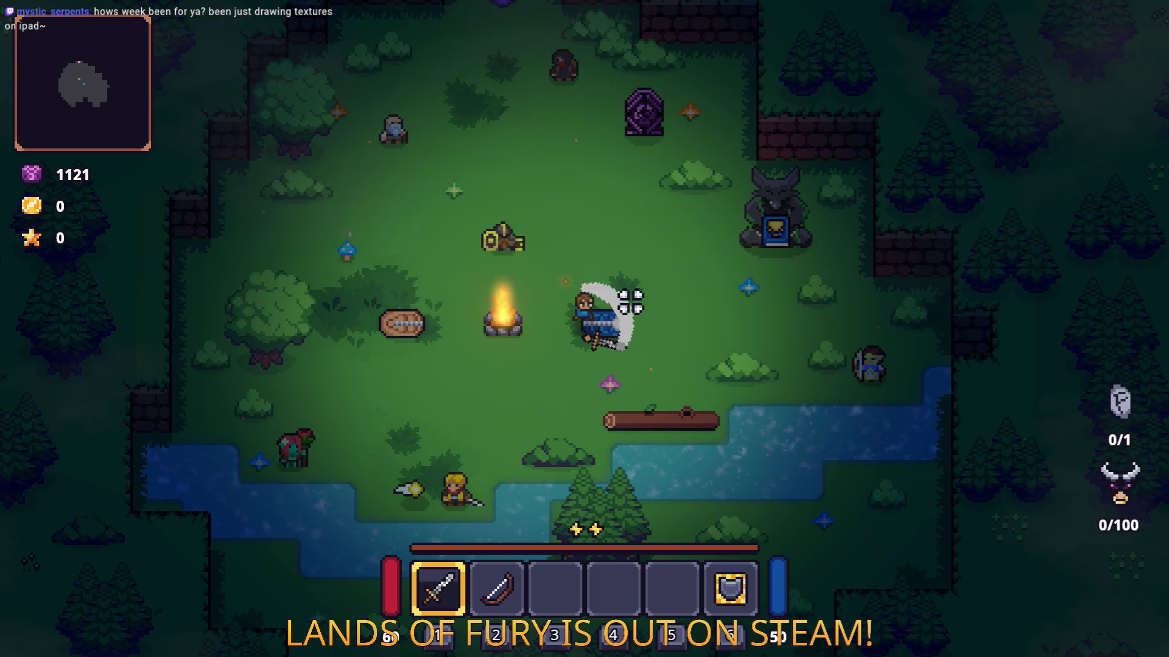
key(w)
key(e)
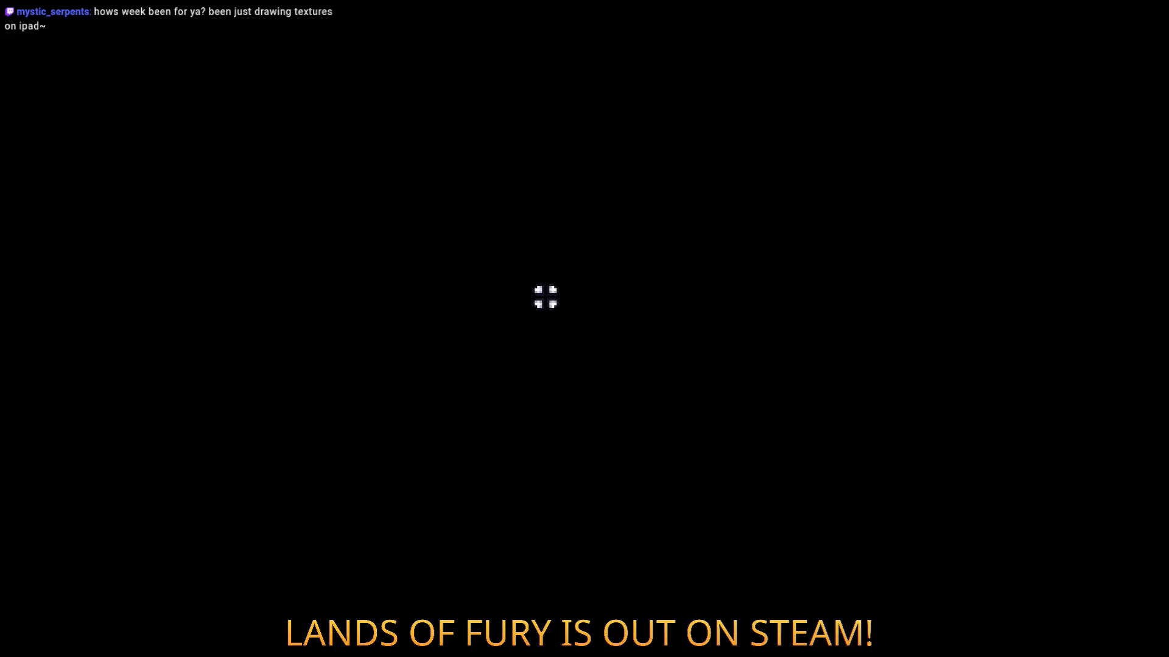
- Walk up the forest path and attack the nearby enemies to earn fury
key(w)
key(w)
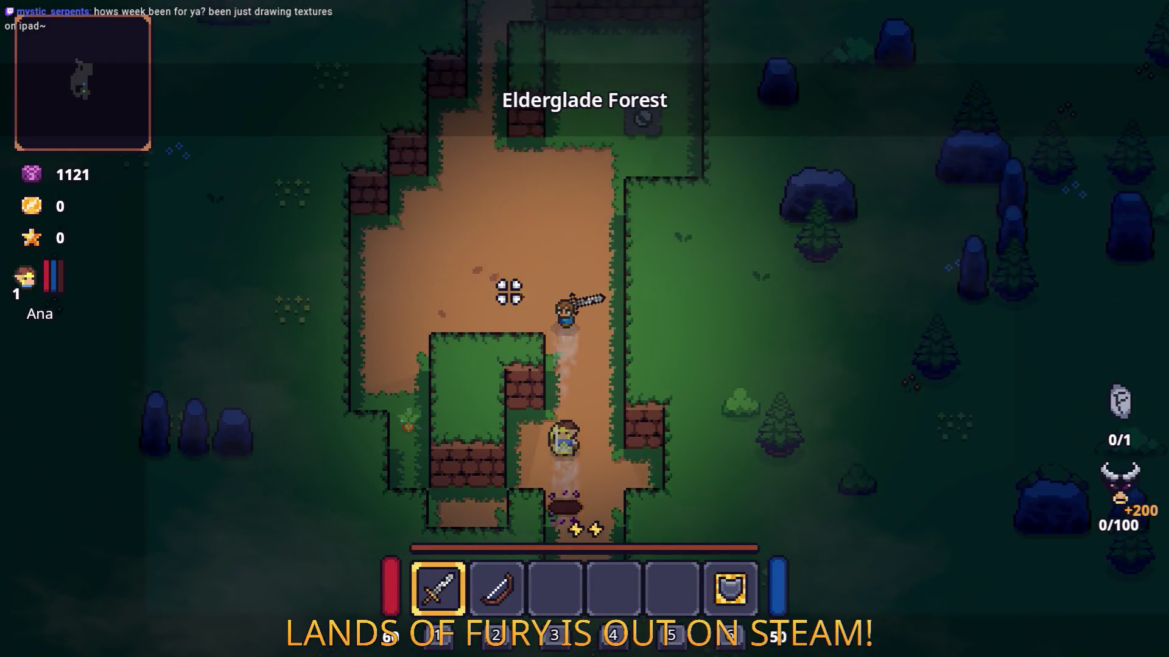
key(w)
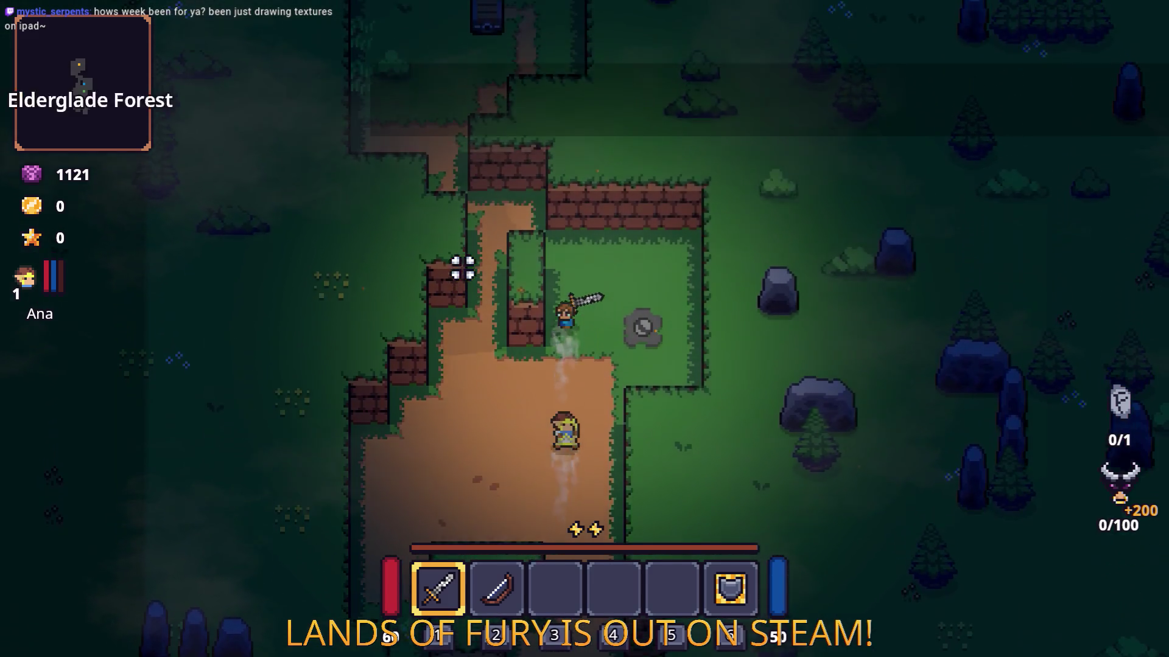
key(w)
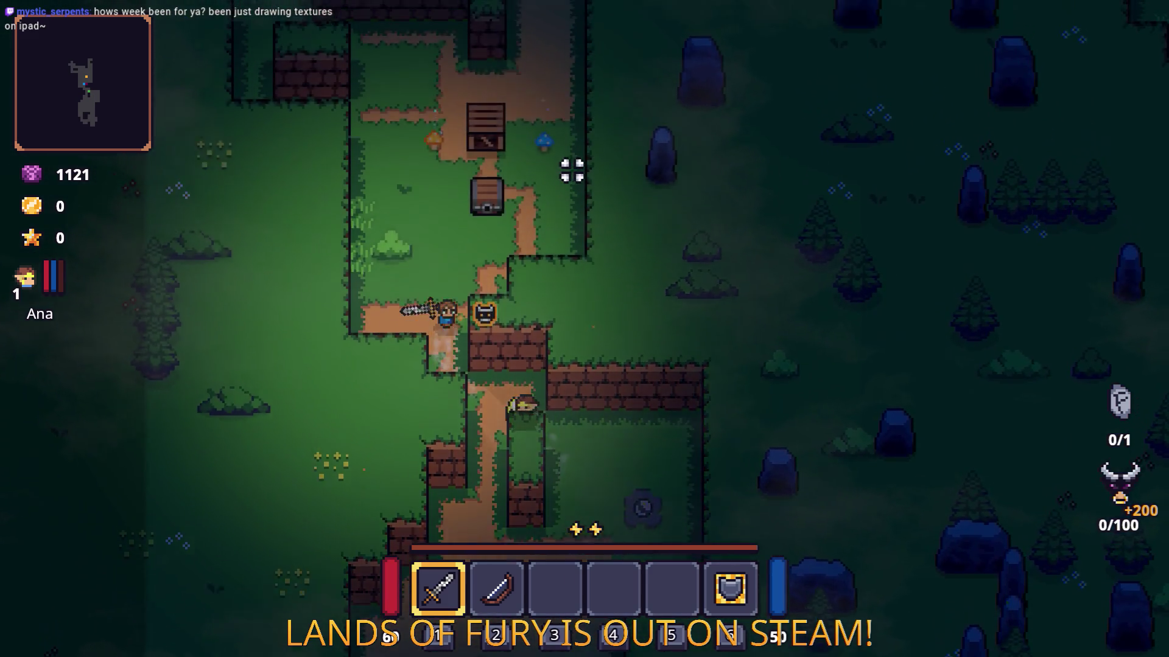
key(a)
key(w)
key(a)
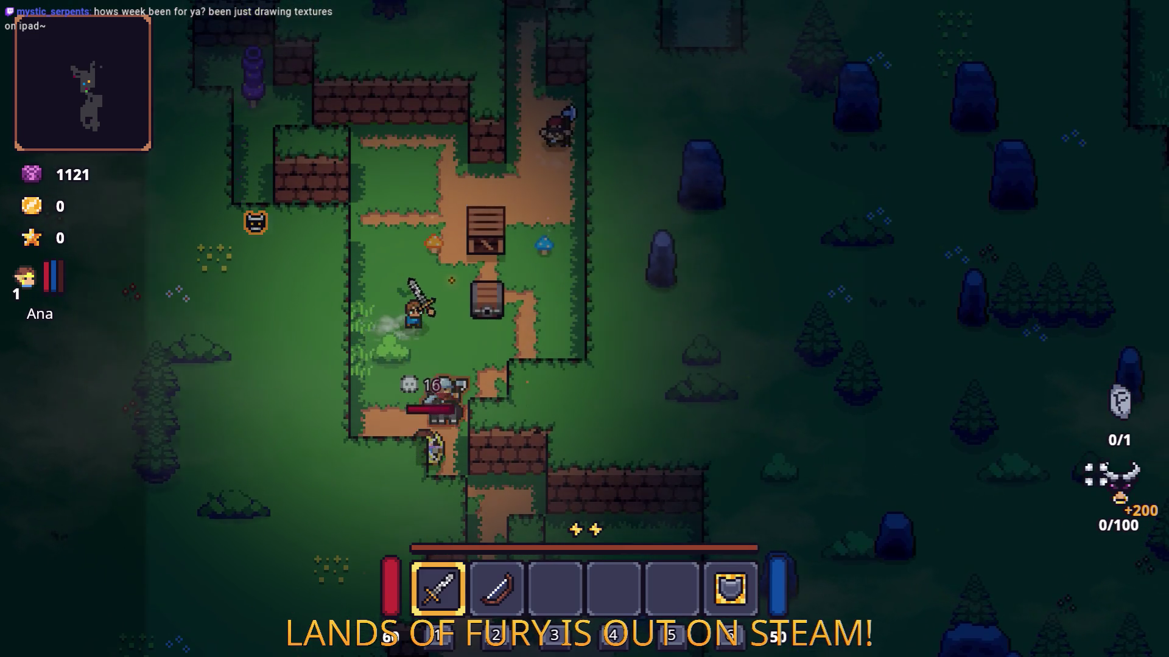
key(w)
key(a)
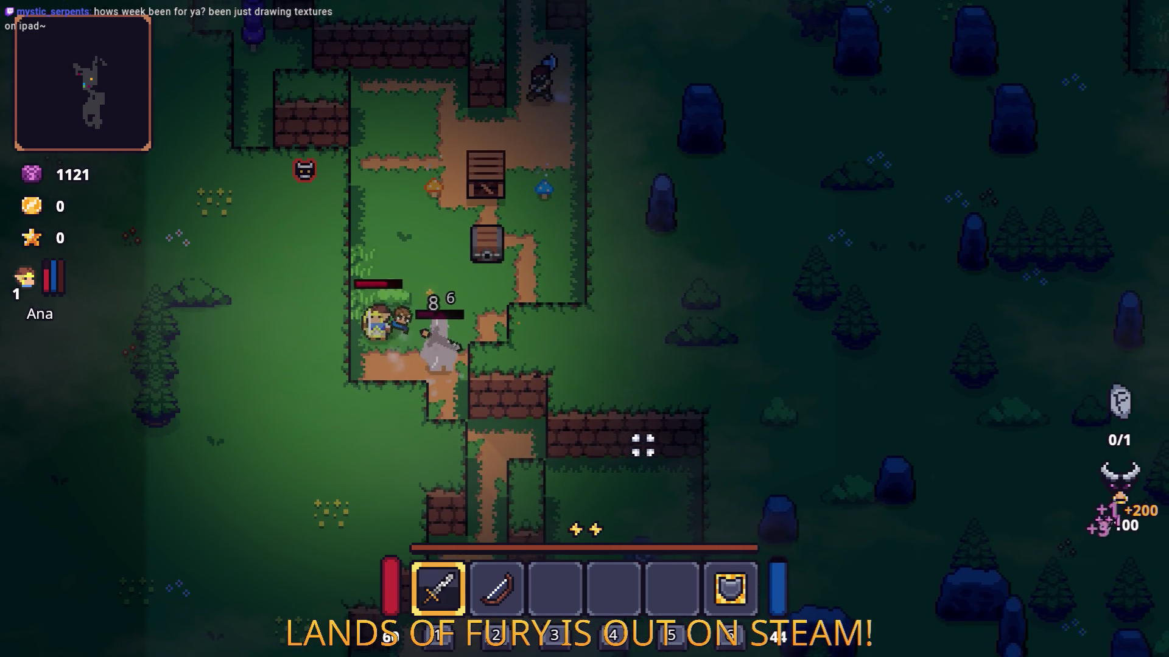
key(w)
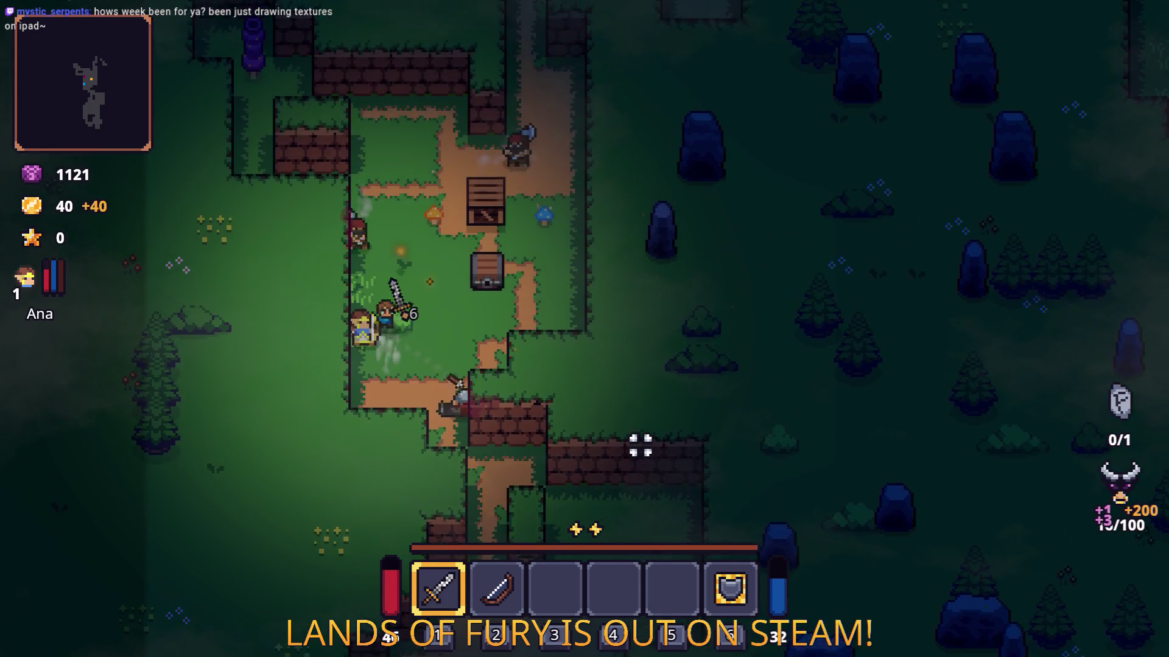
key(d)
click(617, 269)
key(w)
click(490, 339)
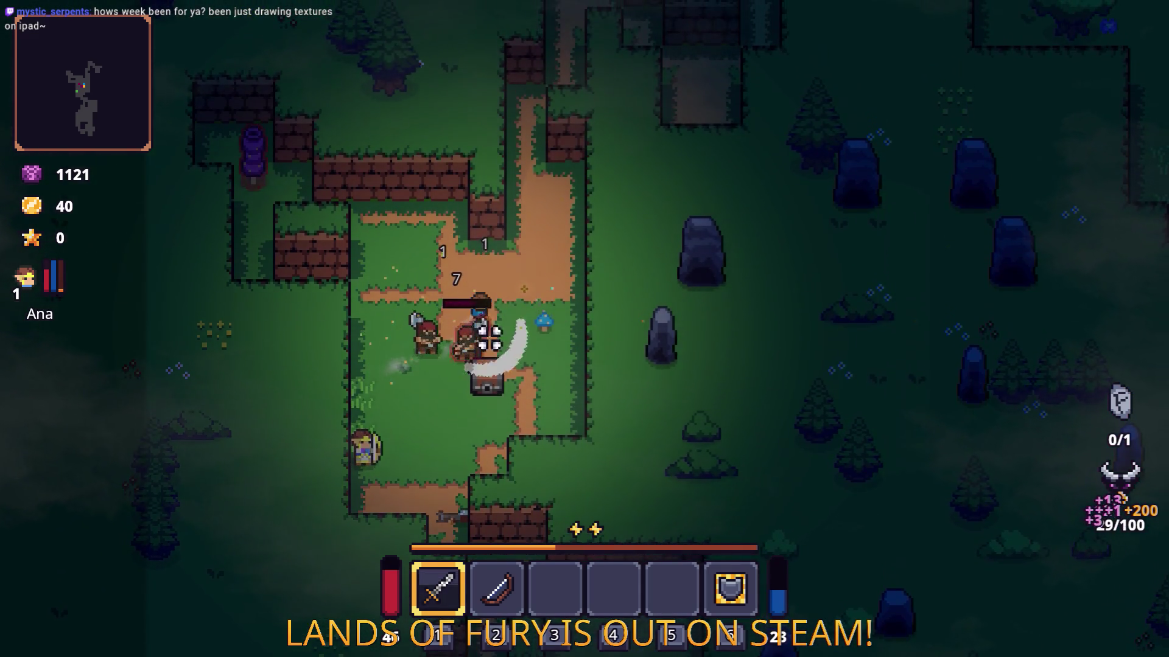
click(300, 412)
click(287, 412)
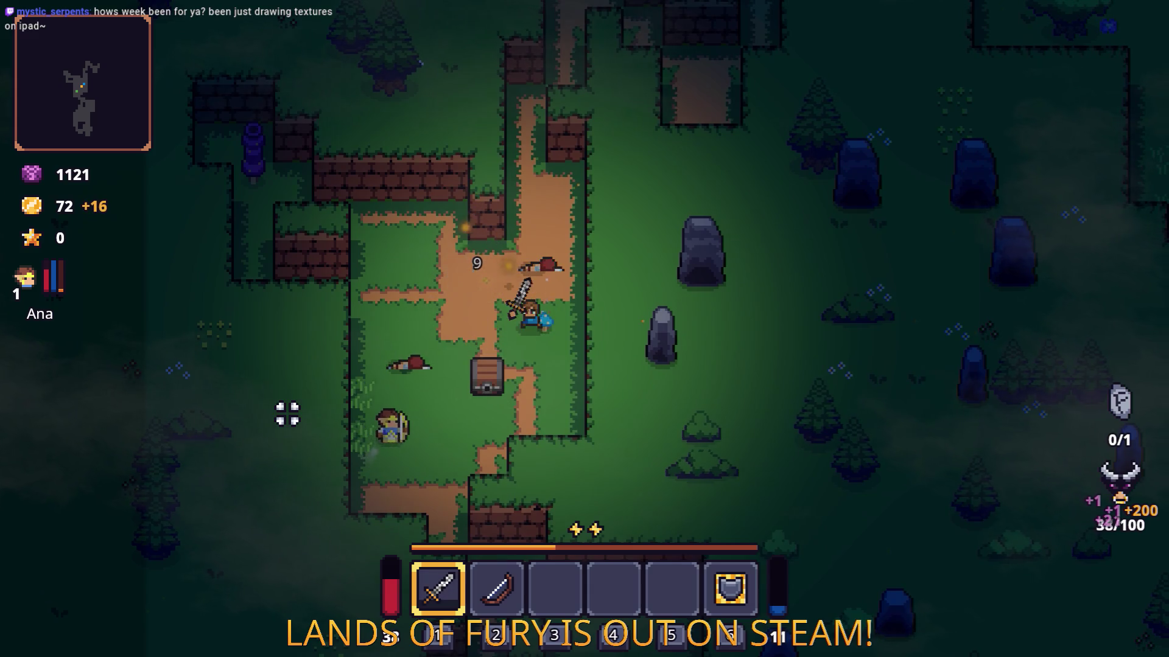
key(w)
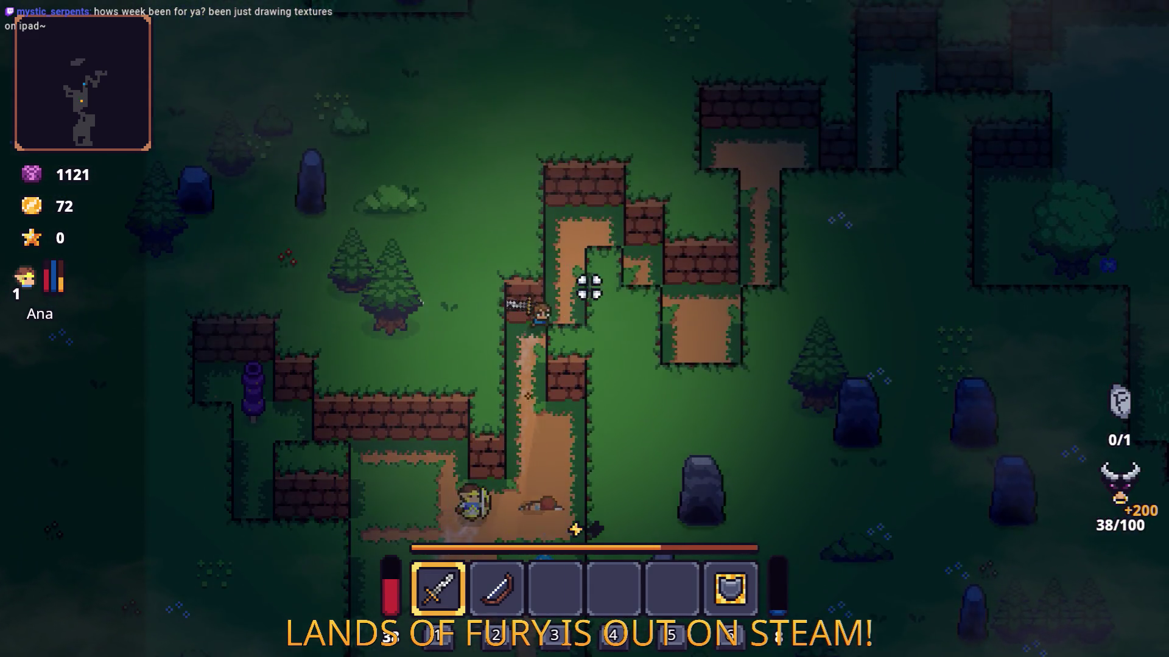
click(703, 302)
key(d)
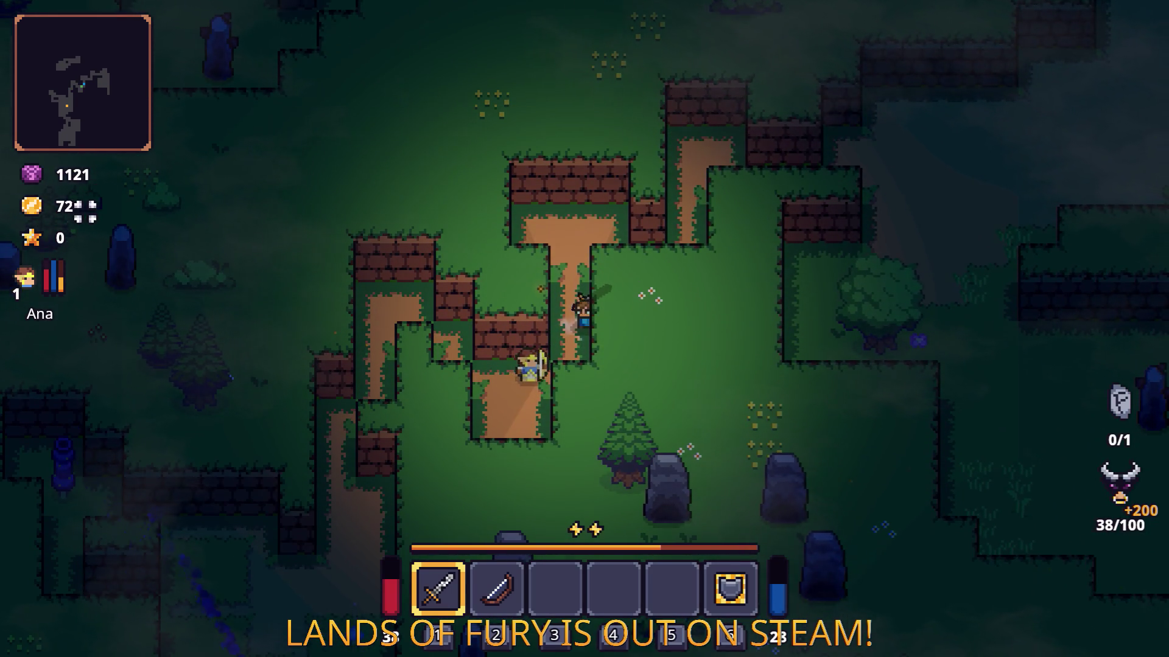
- Keep fighting enemies through the clearing to watch the +200 fury text, then pause
key(w)
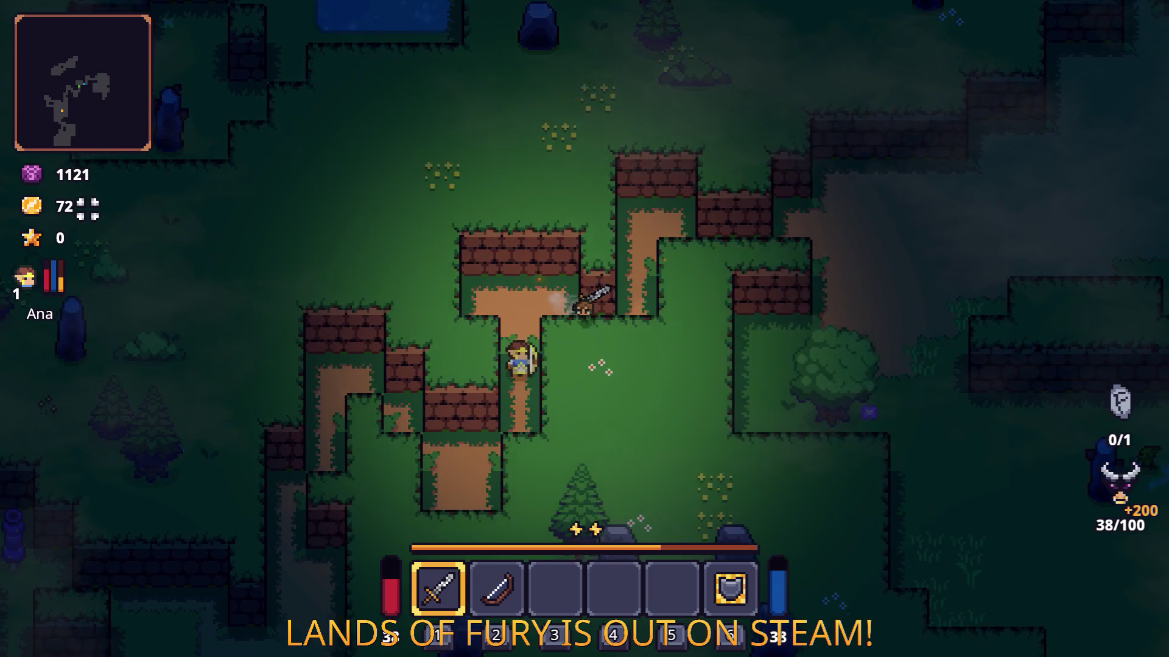
key(2)
key(d)
key(1)
key(s)
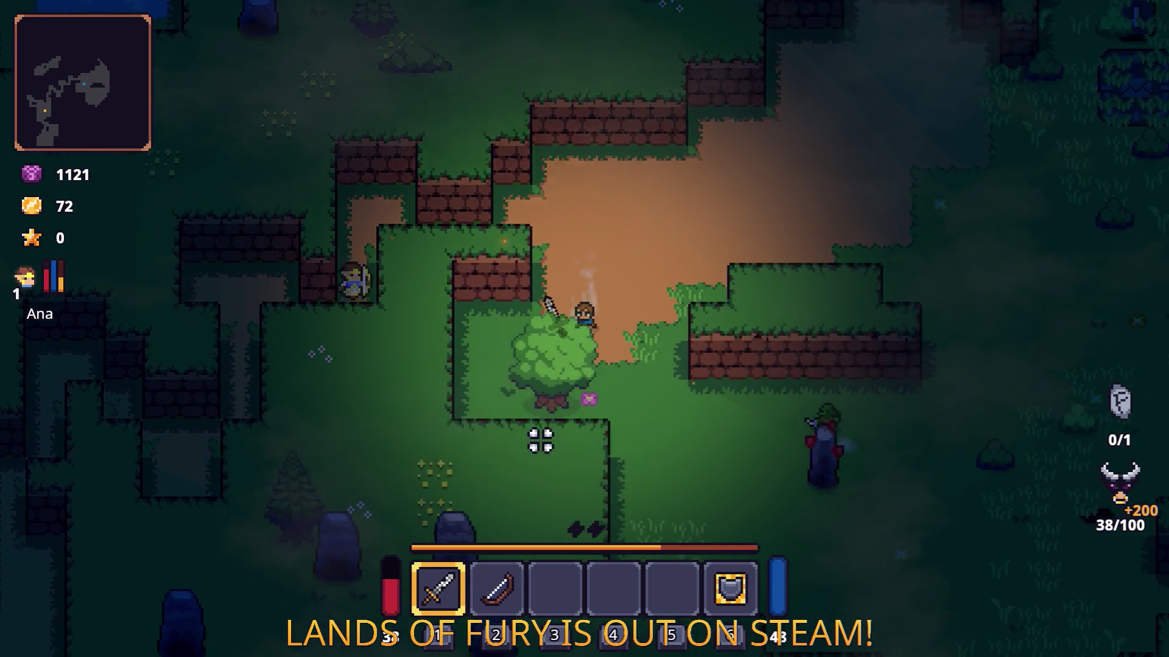
click(476, 452)
key(s)
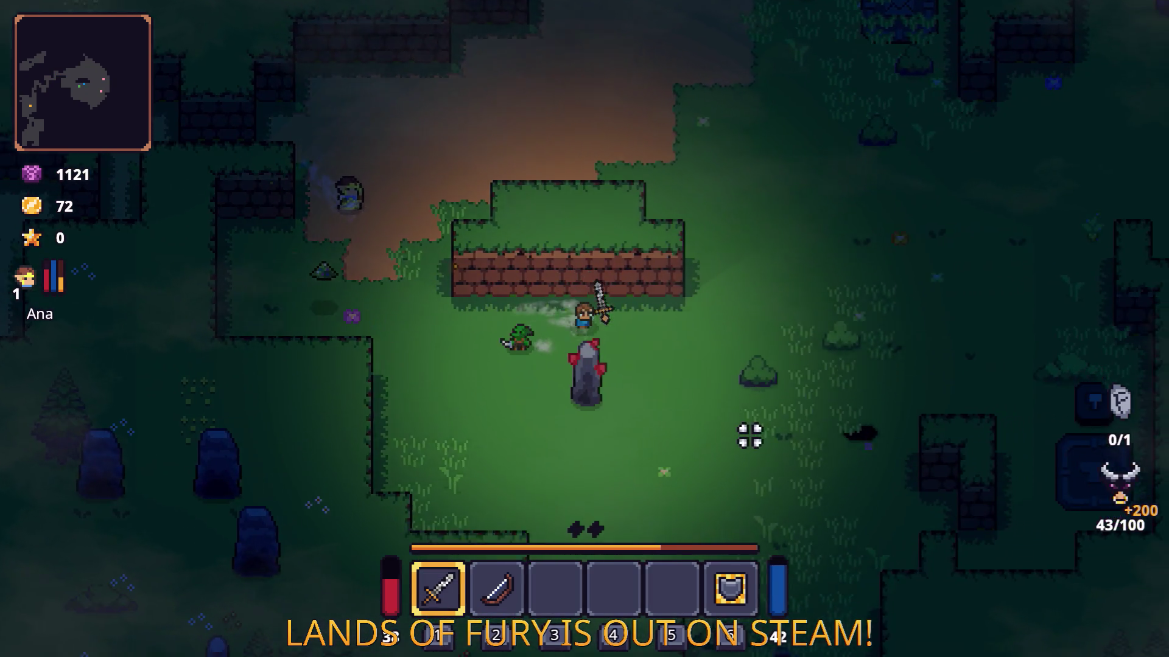
key(d)
click(756, 438)
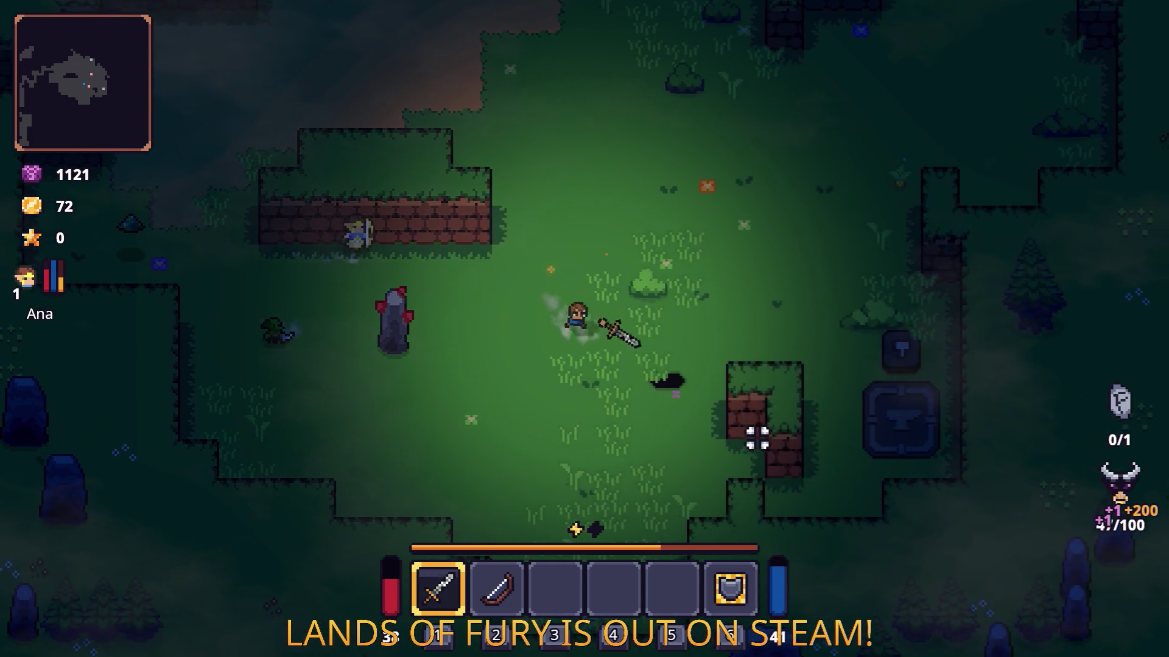
key(d)
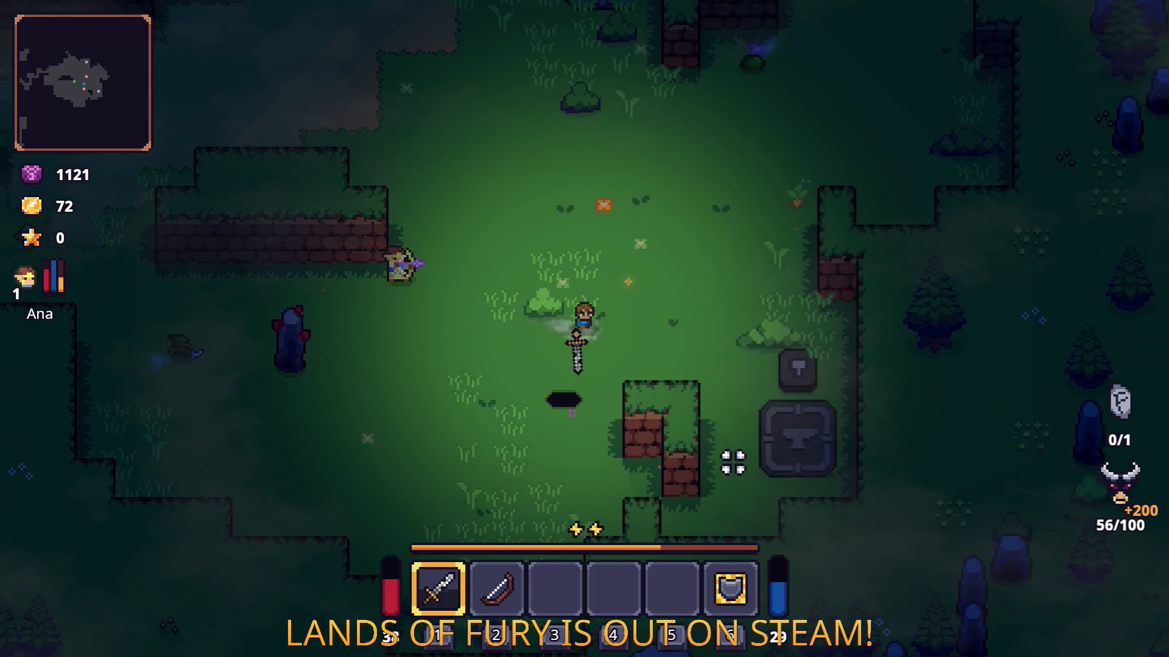
click(499, 316)
key(w)
key(a)
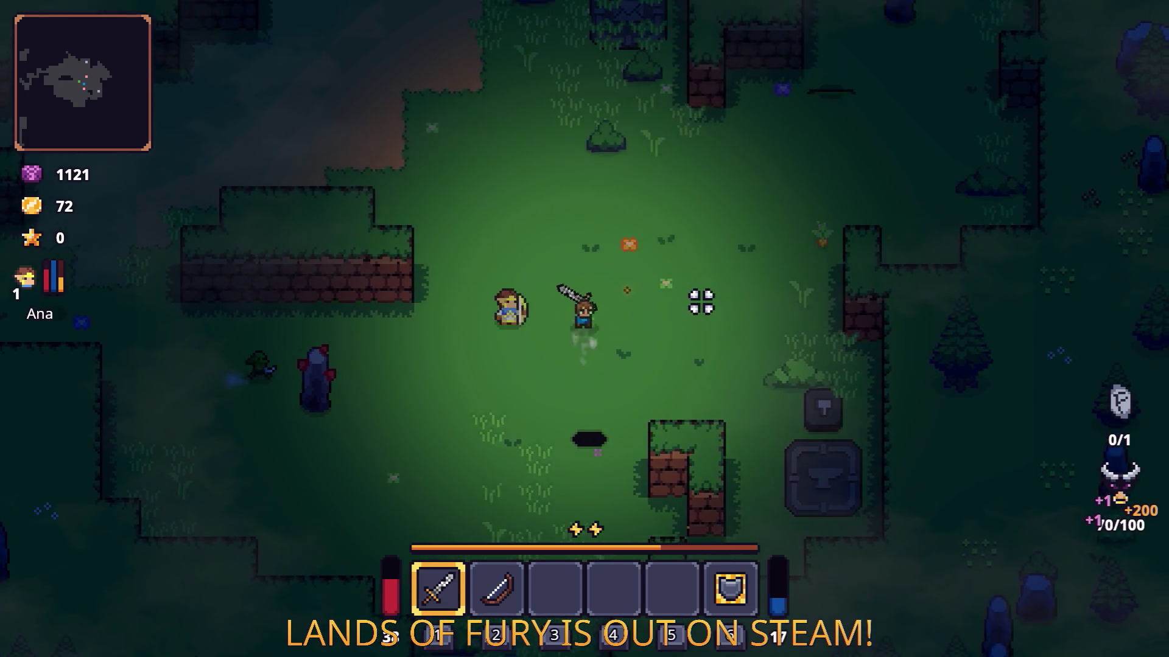
key(w)
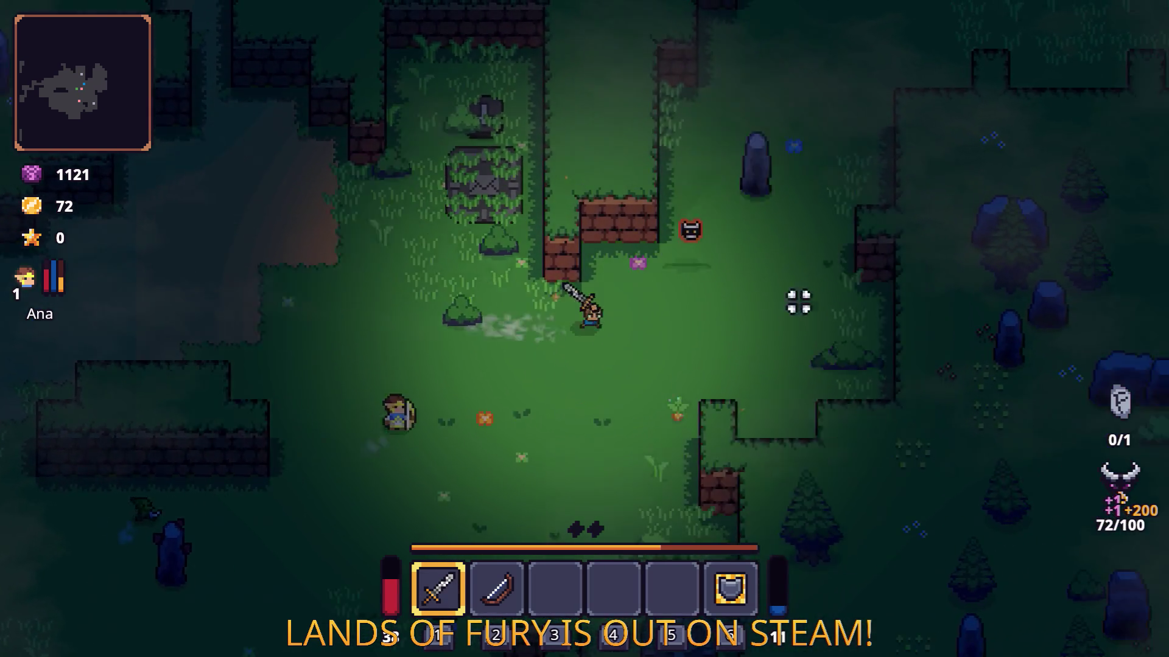
key(w)
key(d)
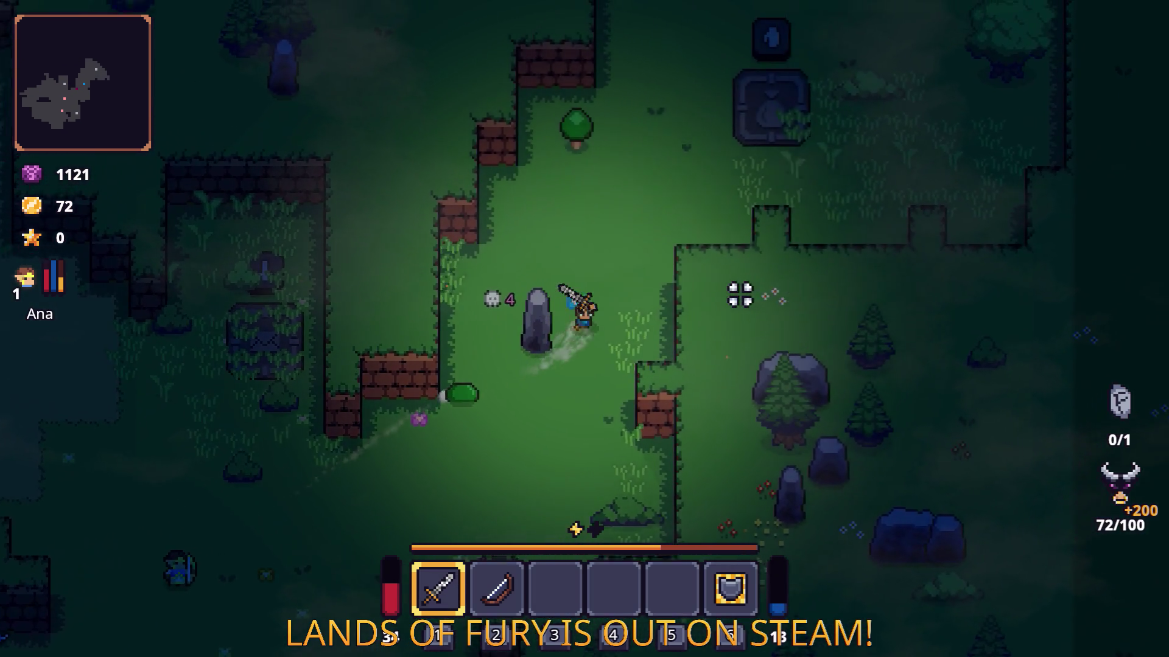
click(390, 438)
click(404, 428)
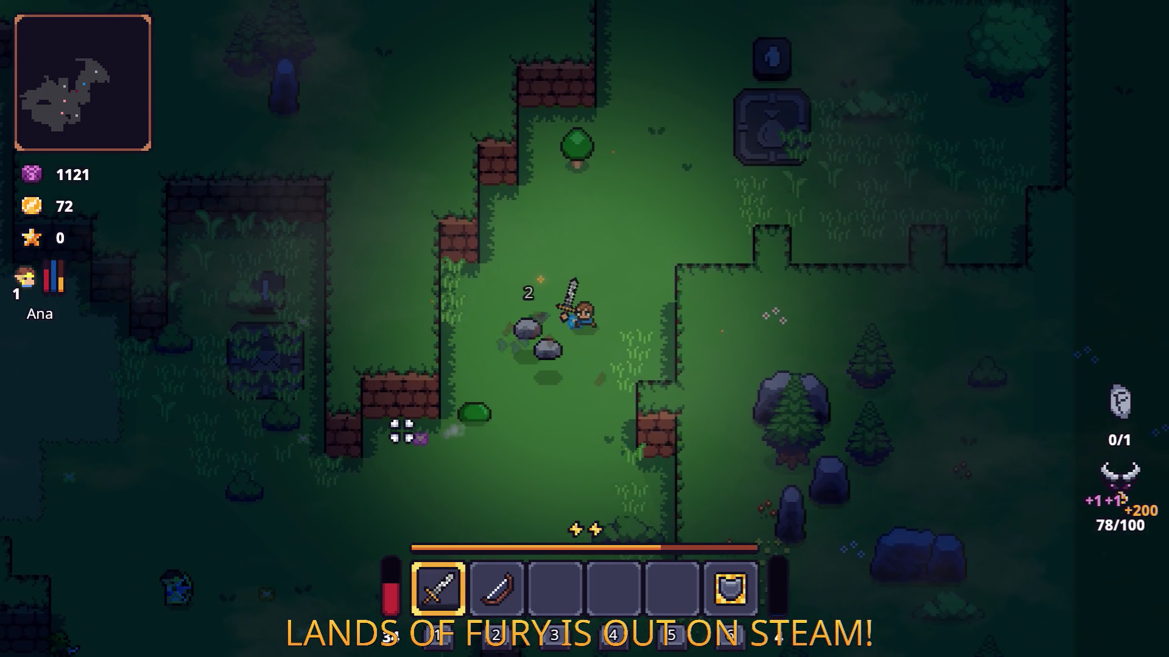
key(w)
key(d)
key(space)
key(w)
key(d)
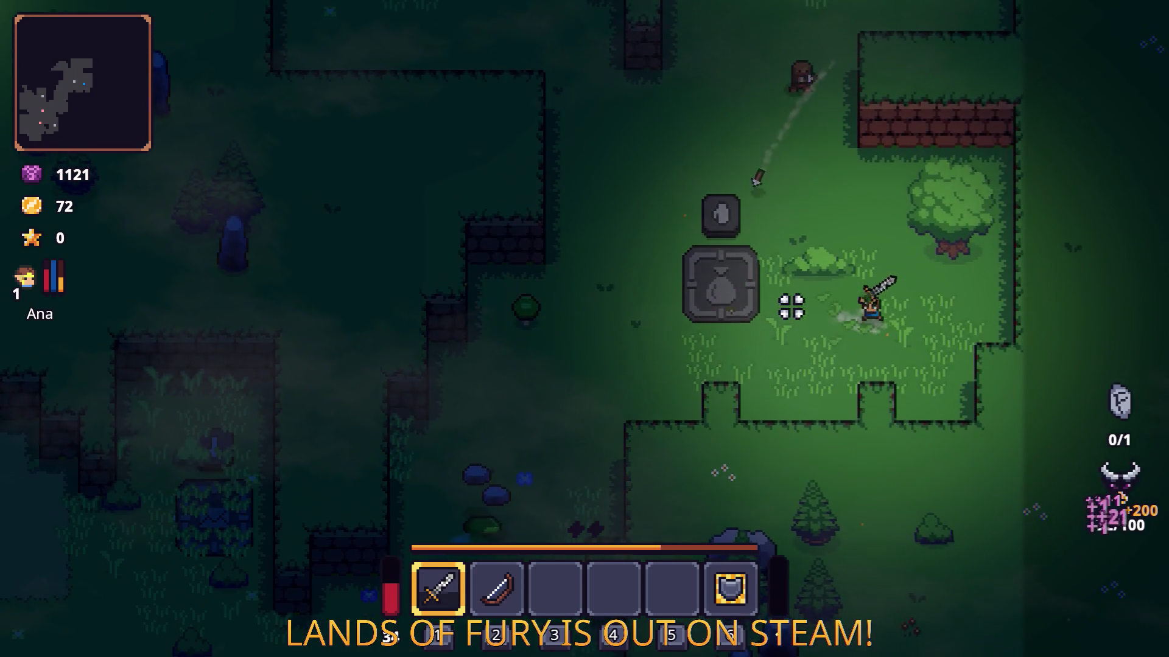
key(w)
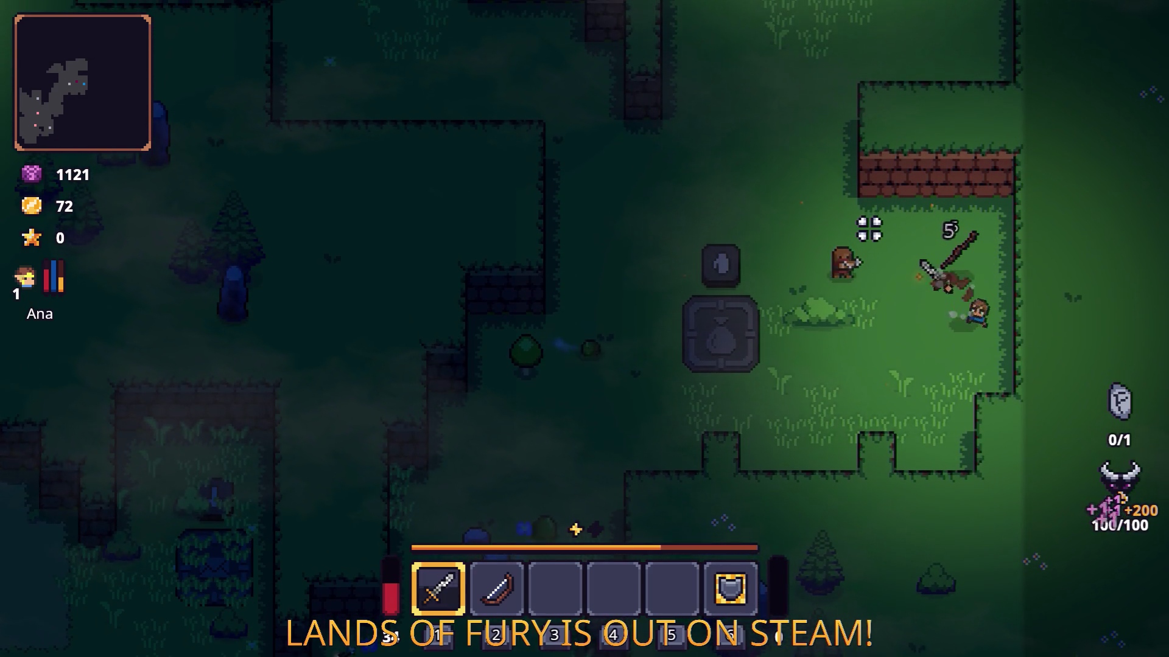
key(a)
key(space)
click(782, 214)
key(d)
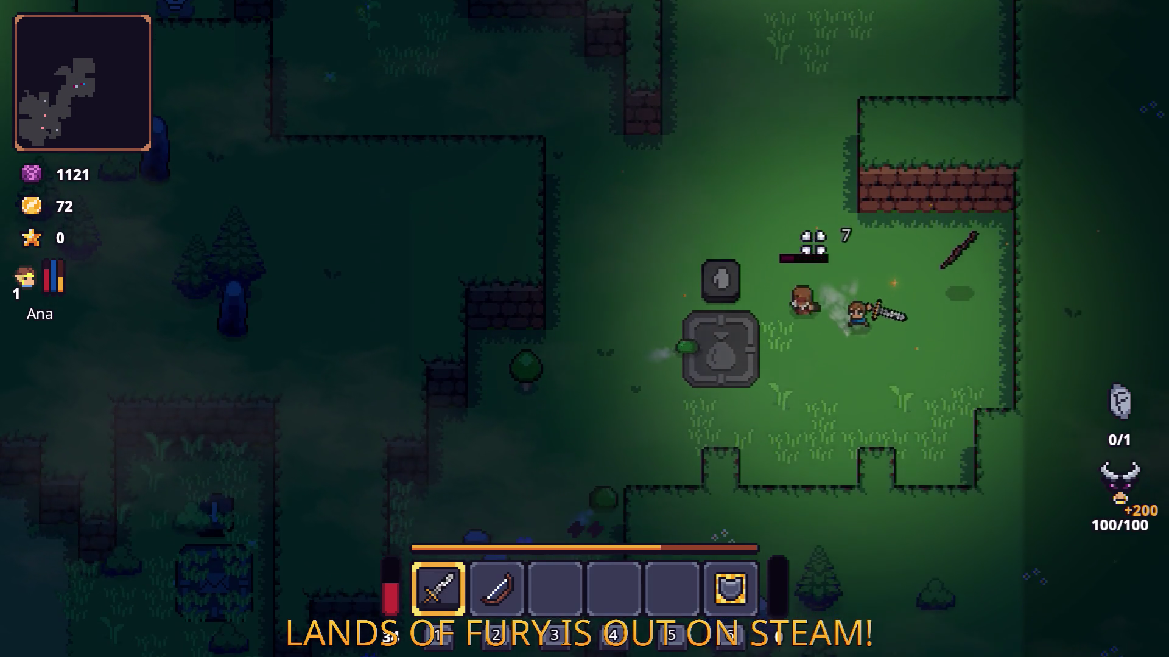
key(a)
click(687, 260)
key(s)
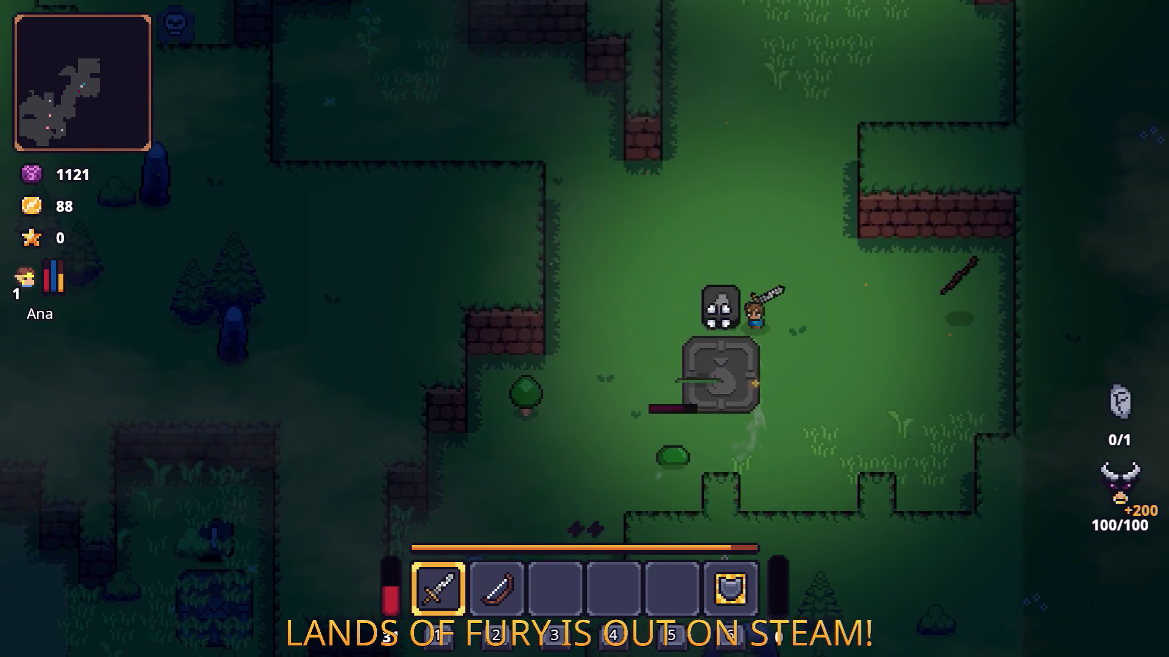
key(Escape)
click(577, 575)
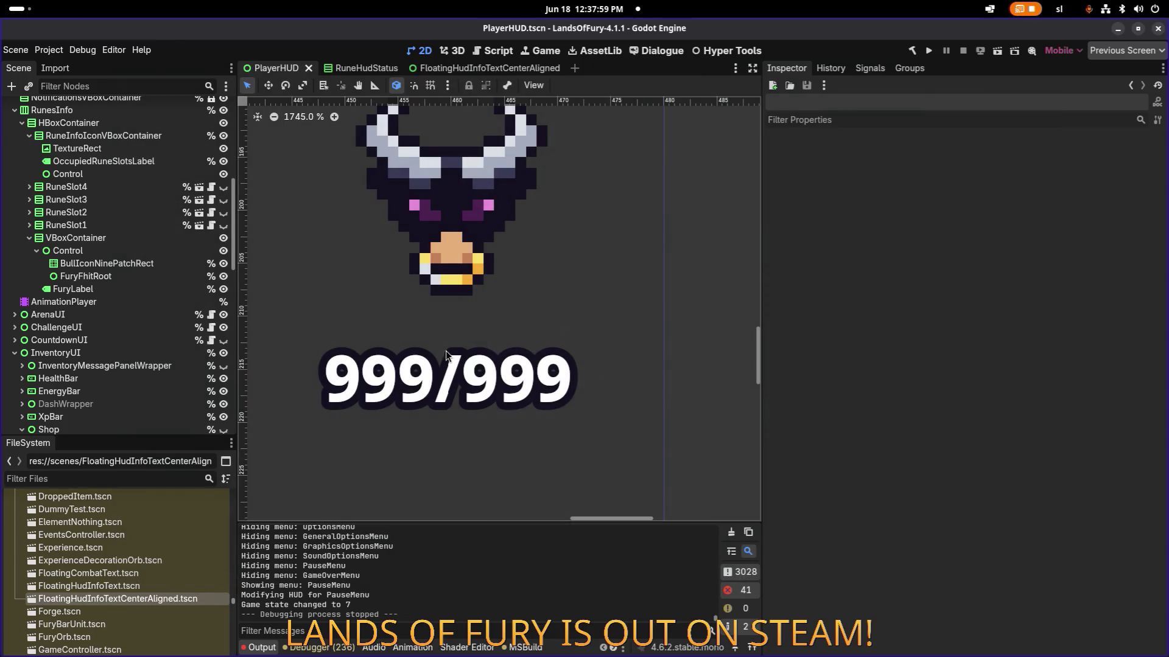
click(151, 277)
click(137, 257)
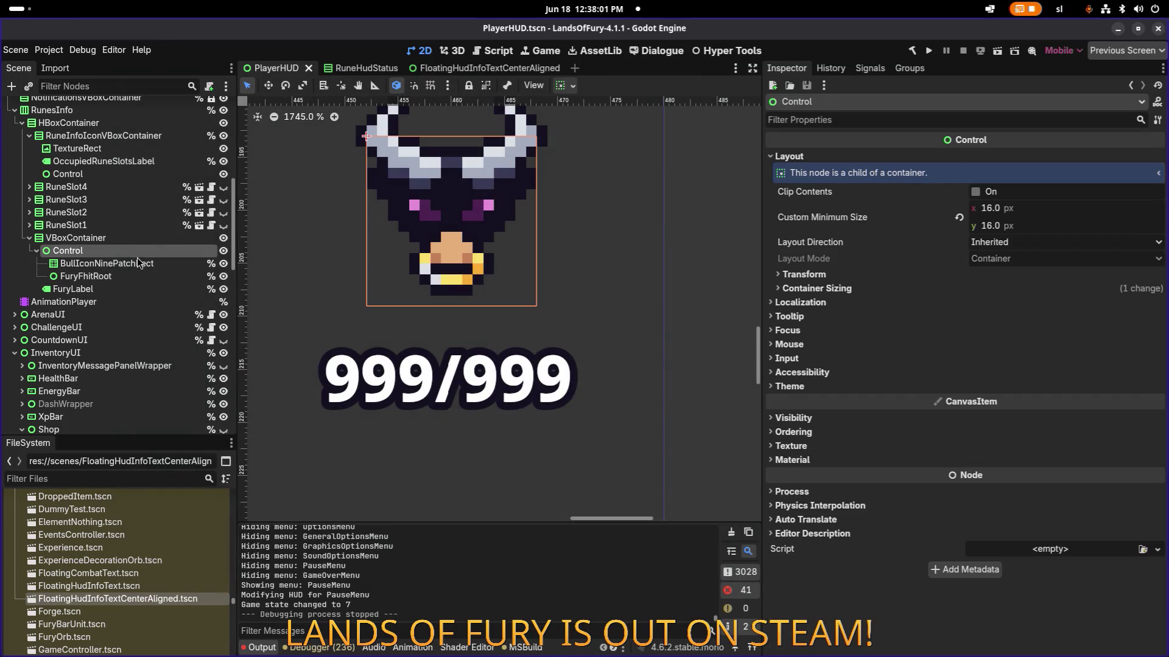
click(134, 276)
click(135, 277)
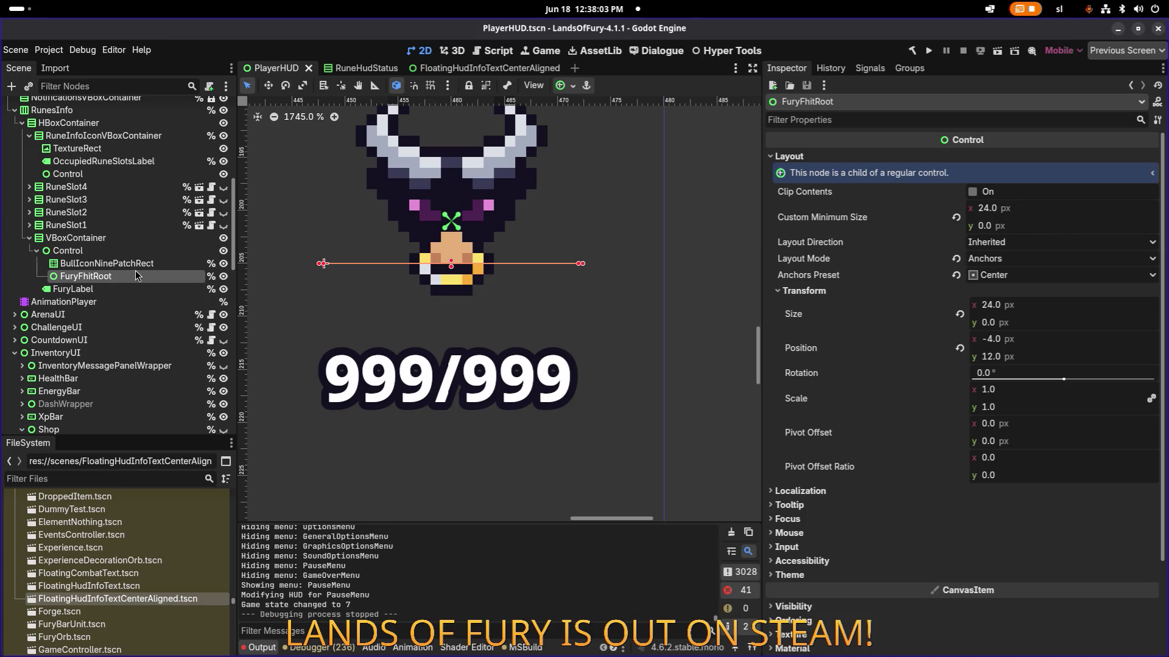
scroll(556, 273, down, 3)
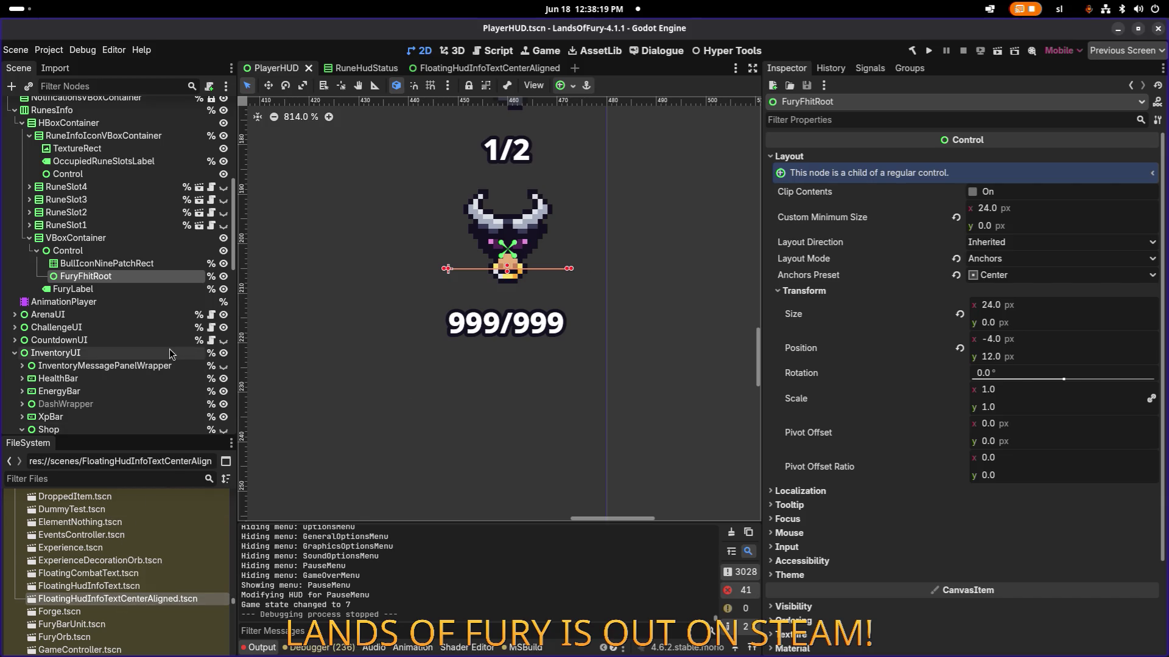
click(151, 347)
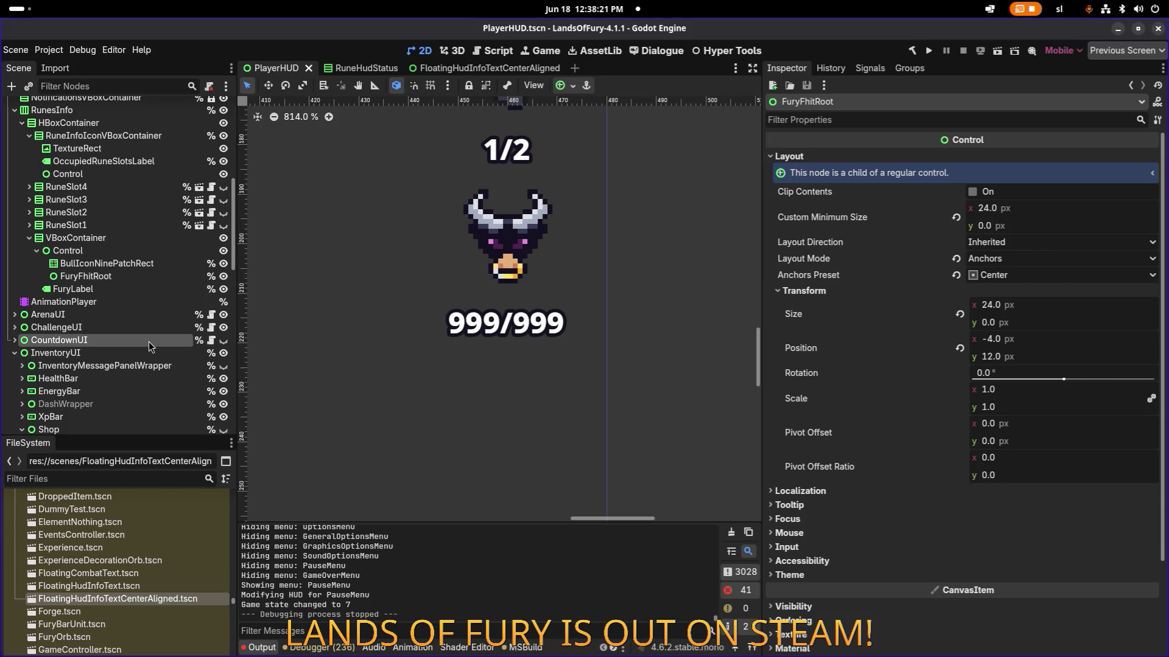
- Quick-open GameController.tscn and select its root node to show its properties
key(ctrl+shift+a)
text(gamecont)
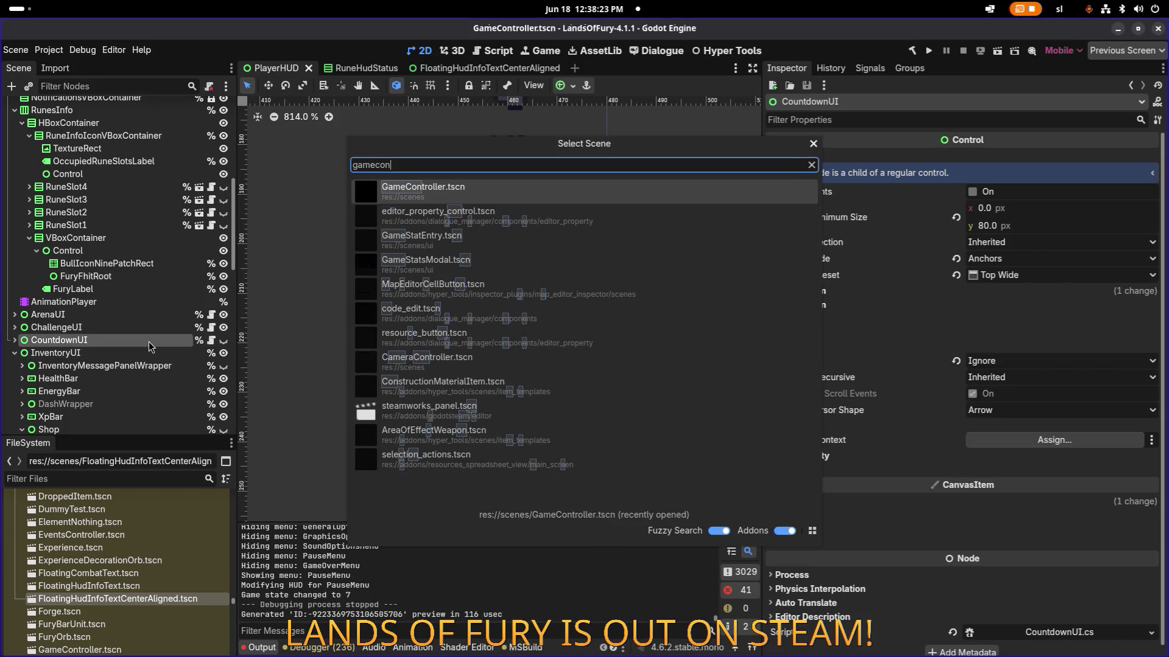
key(Return)
click(104, 118)
click(207, 108)
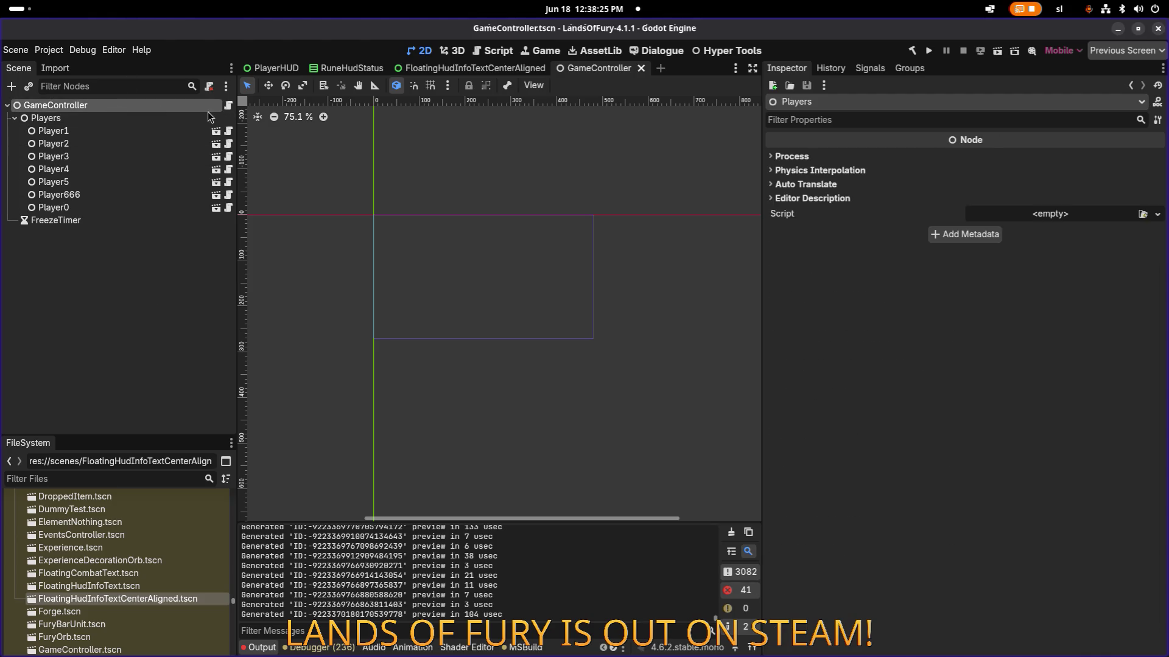
- Load FloatingHudInfoTextCenterAligned.tscn into the Floating Hud Info Text Center Aligned Scene property and save
click(906, 121)
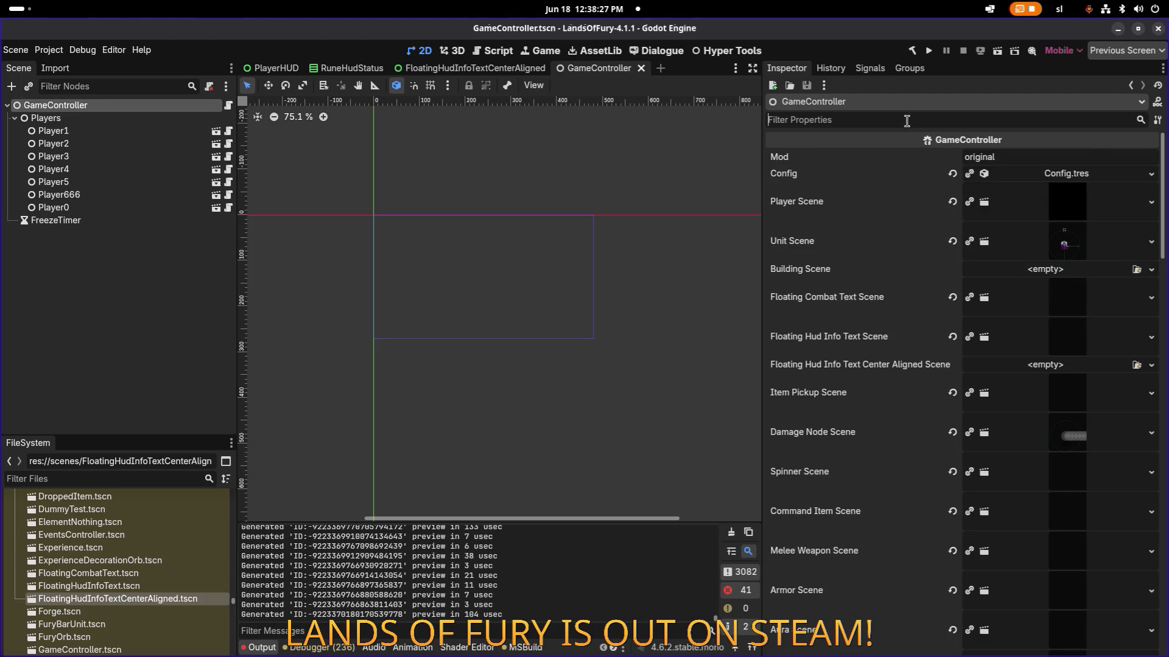
text(floatin)
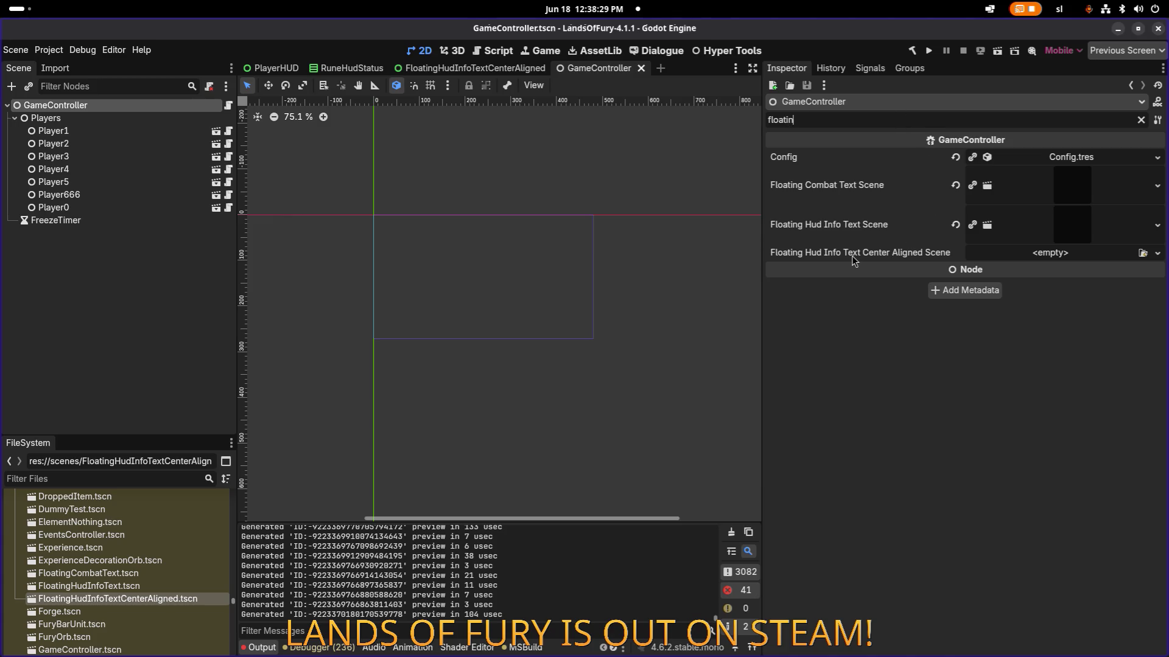
click(1142, 253)
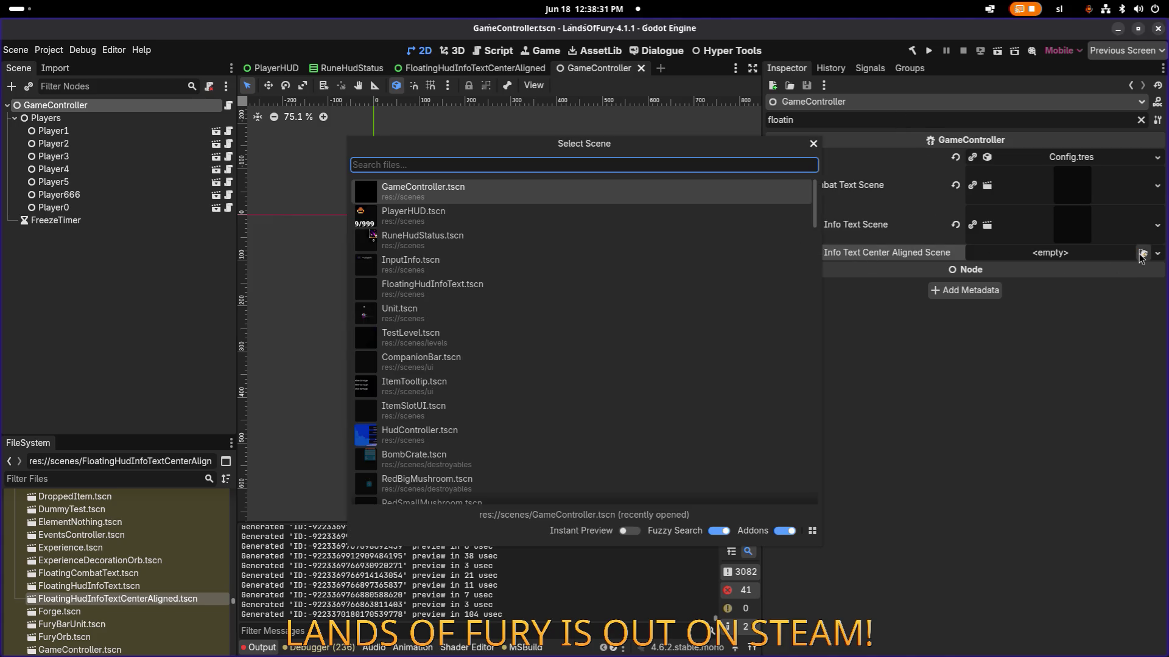
text(hudin)
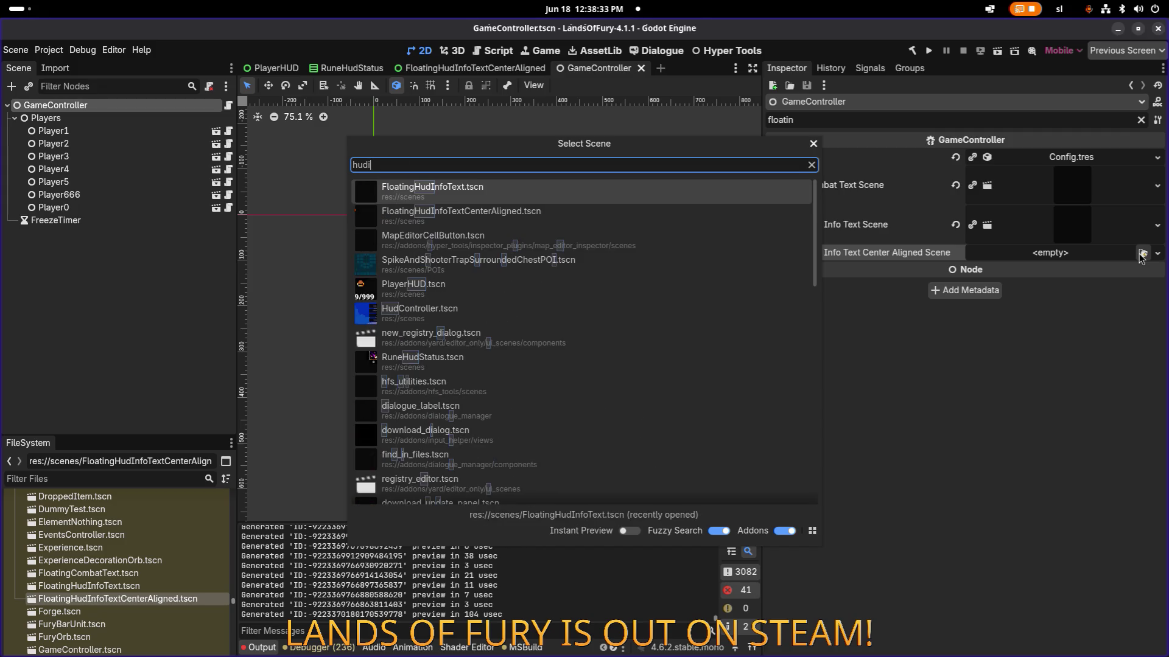
key(Down)
key(Return)
key(ctrl+s)
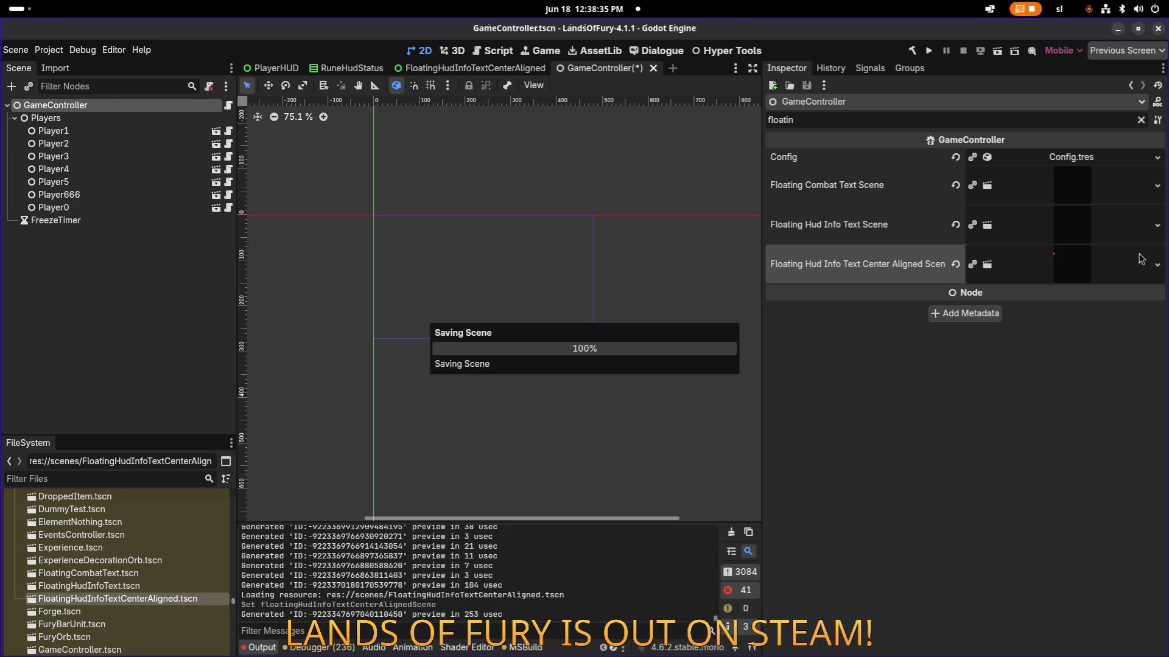
key(alt+Tab)
key(alt+Tab)
key(alt+Tab)
key(alt+Tab)
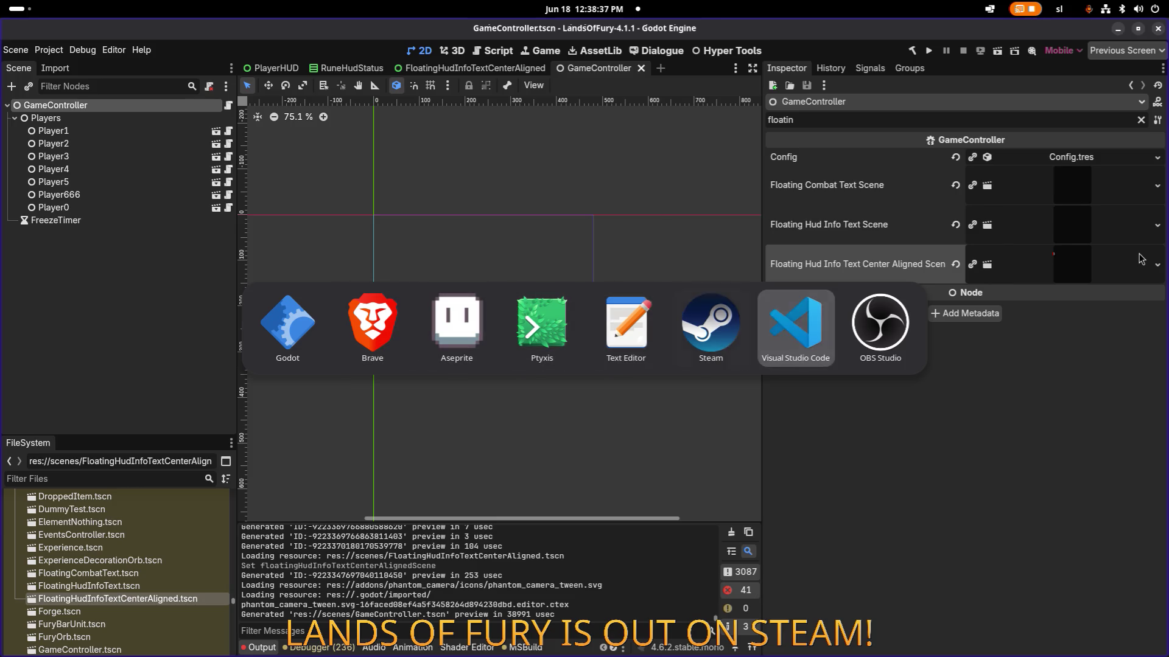
scroll(660, 224, up, 4)
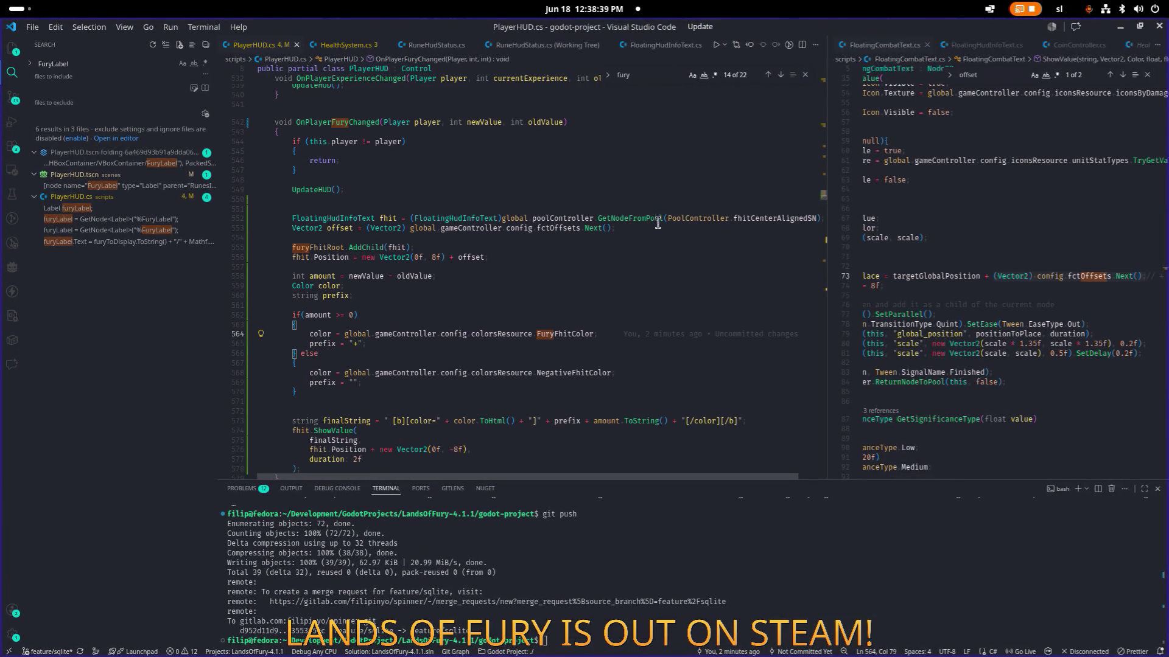
- Check the fhitCenterAlignedSN pool reference in line 552's GetNodeFromPool call in PlayerHUD.cs
click(621, 218)
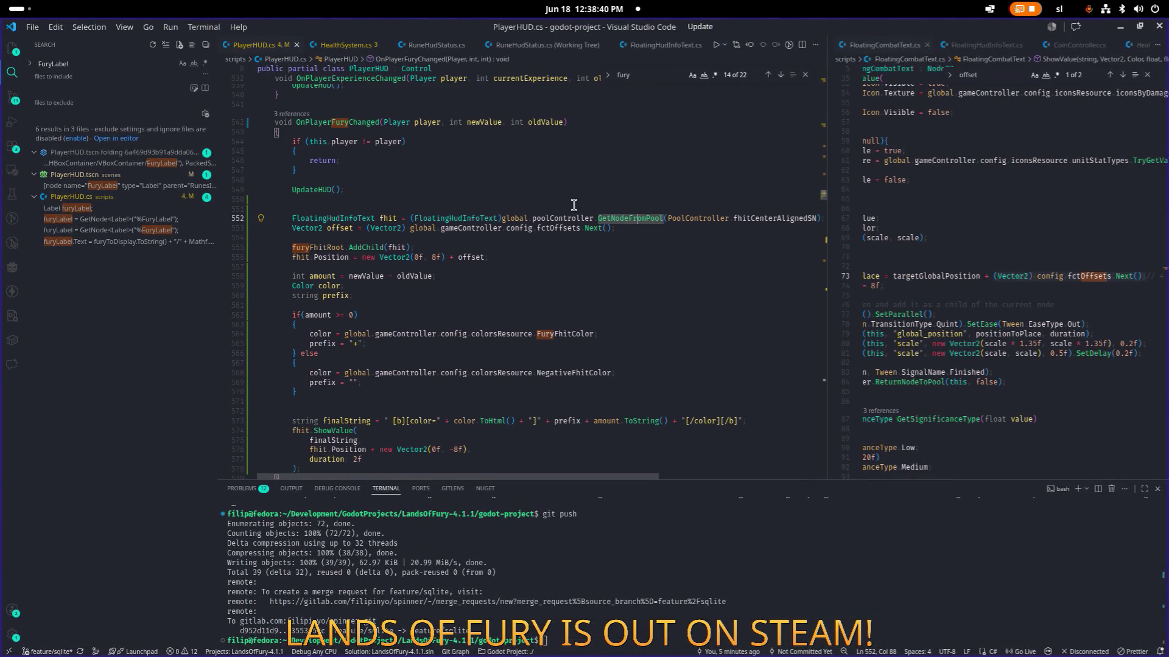
double_click(777, 218)
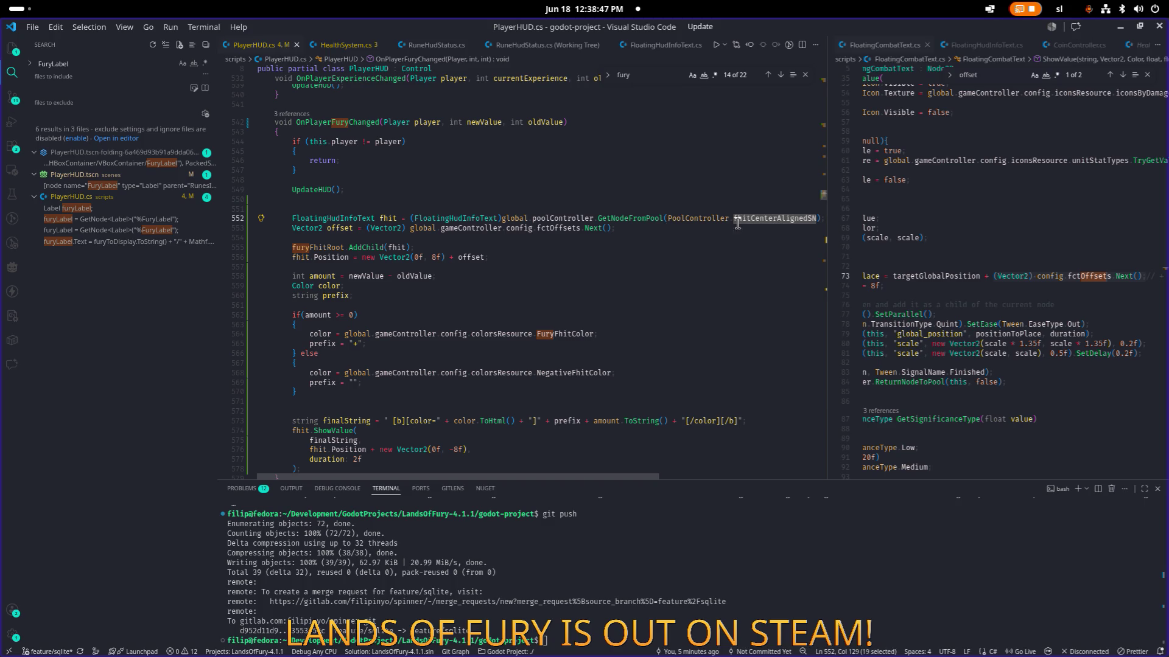
click(656, 295)
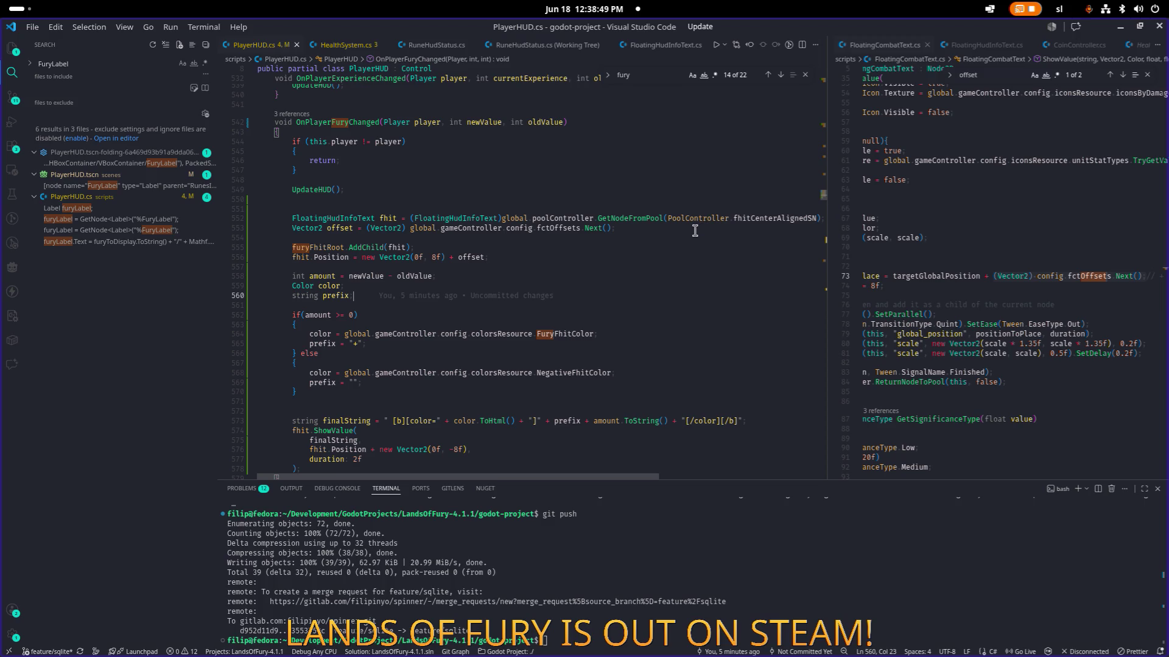
- Open FloatingHudInfoTextCenterAligned from GameController's Center Aligned Scene property and save it
key(alt+Tab)
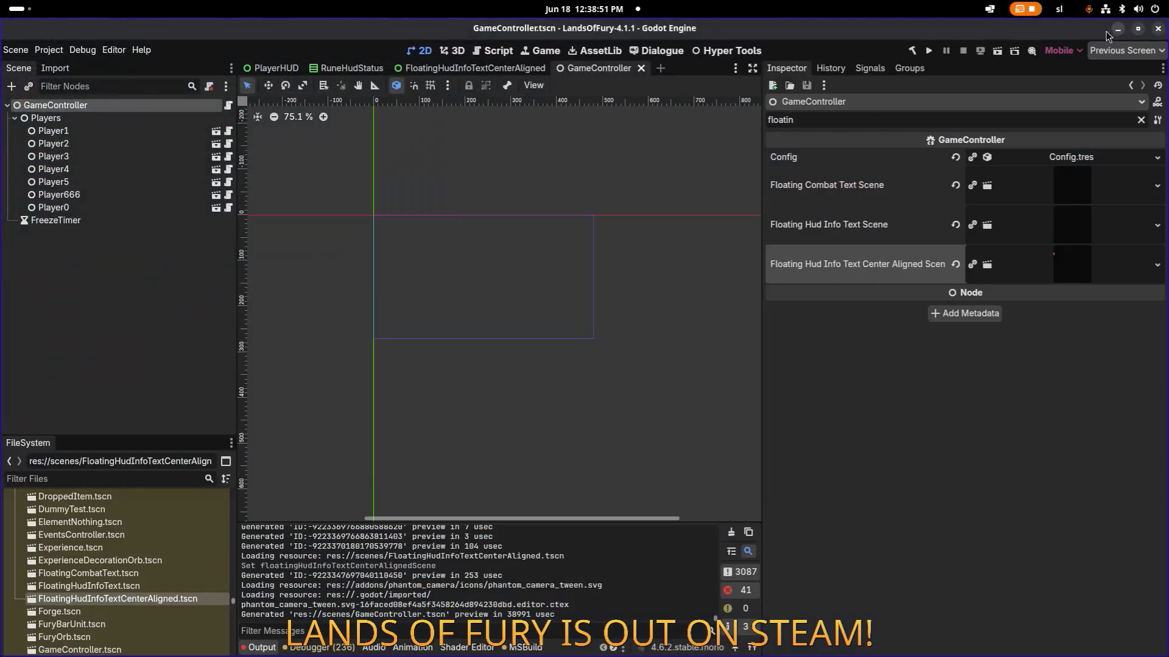
click(1089, 265)
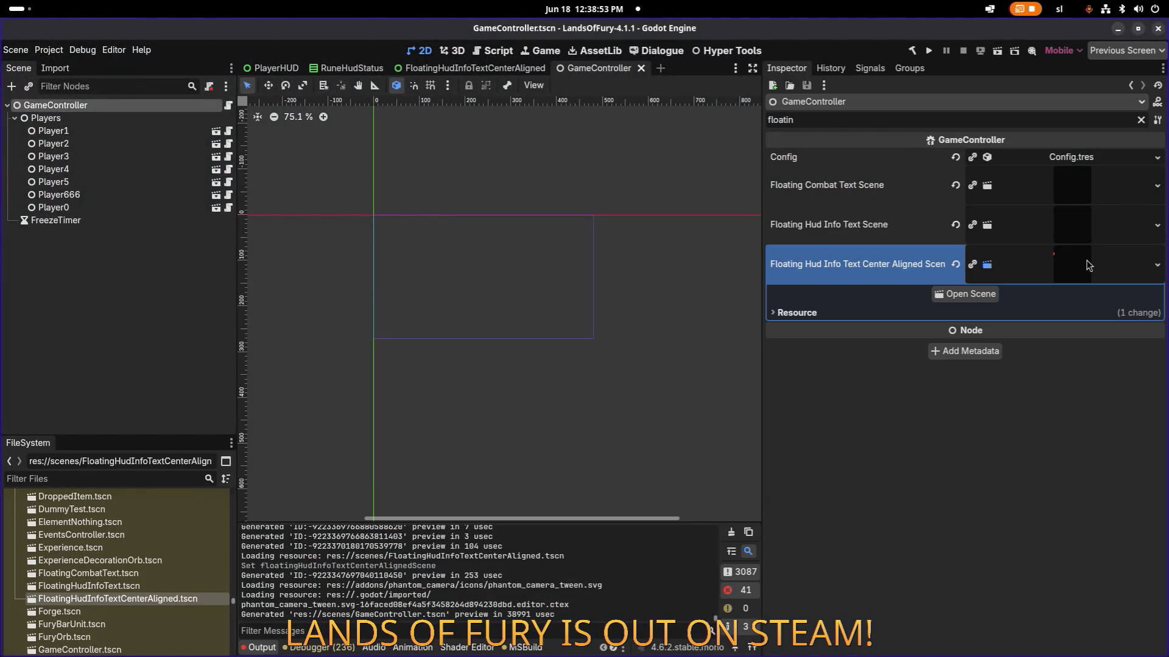
click(979, 295)
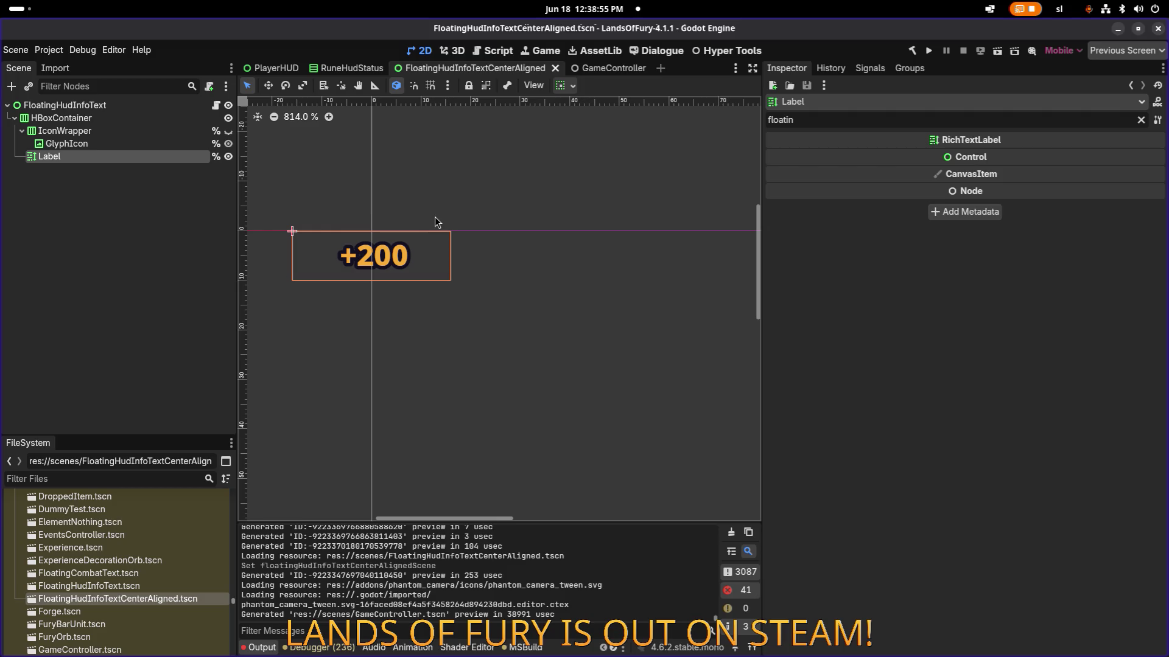
key(ctrl+s)
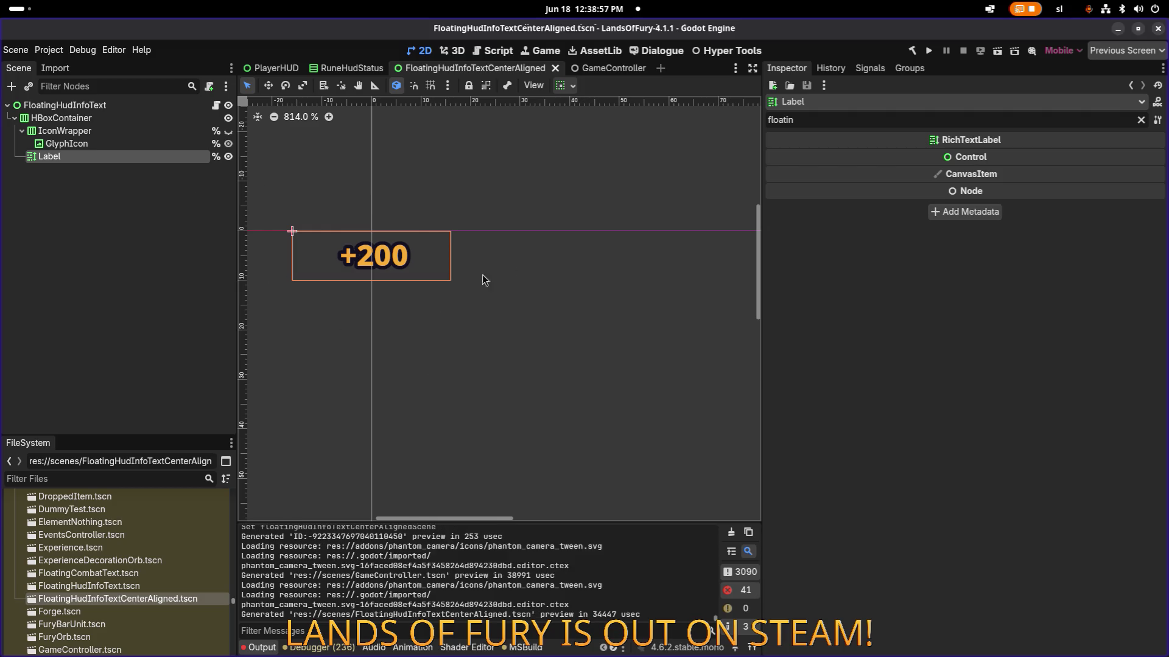
key(alt+Tab)
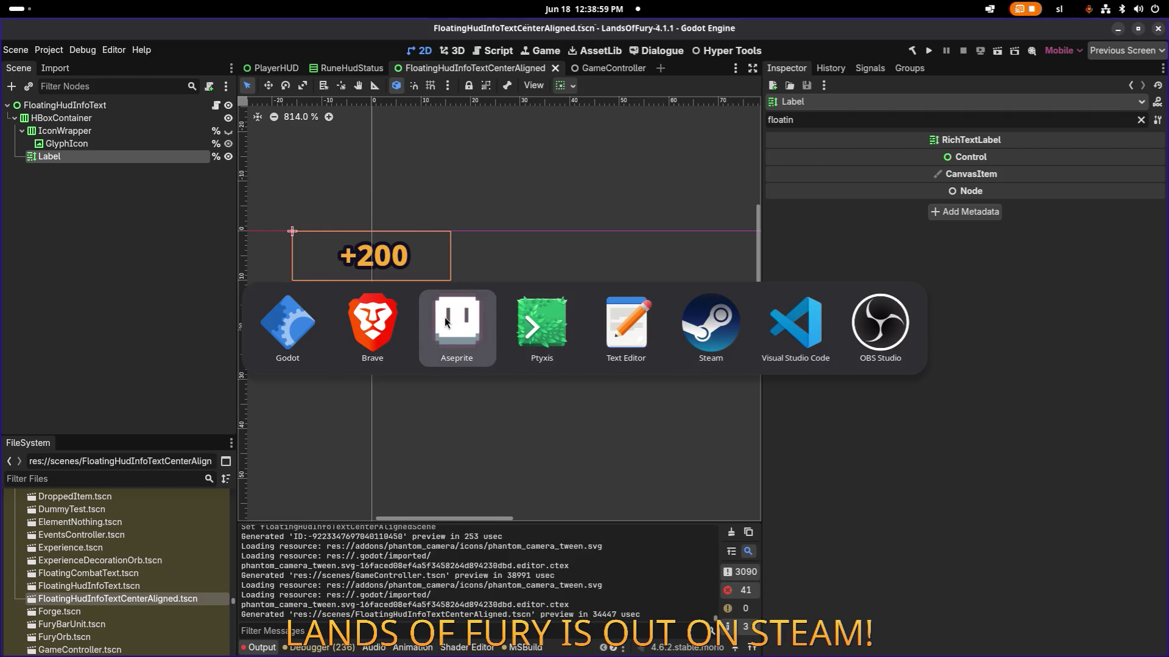
key(Escape)
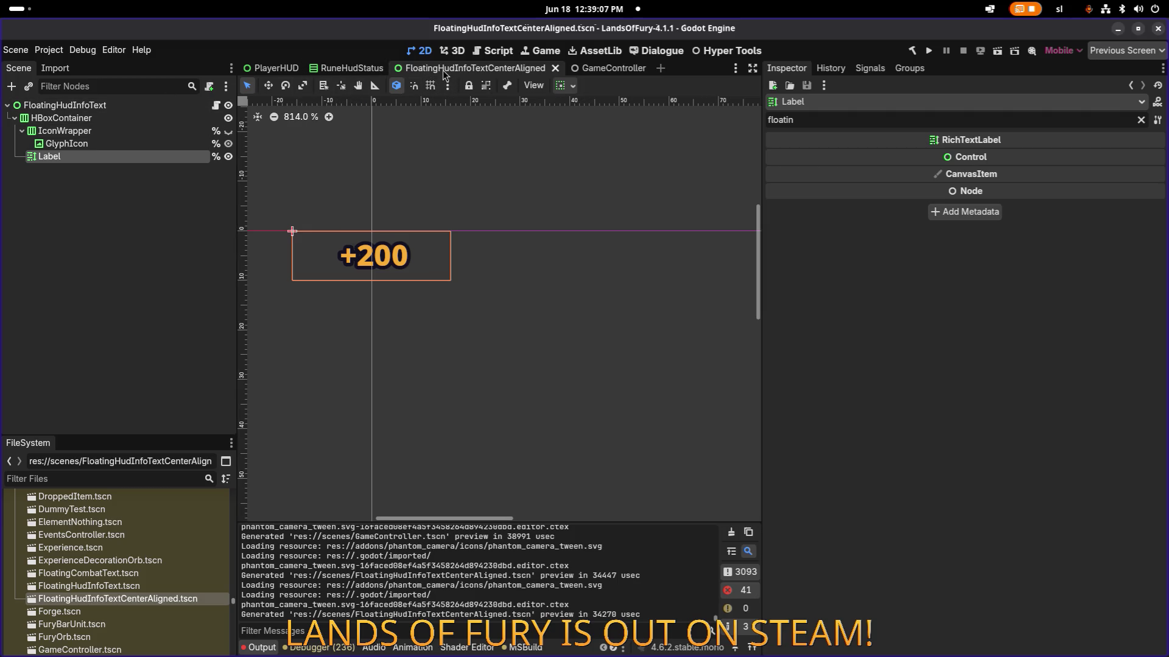
key(F2)
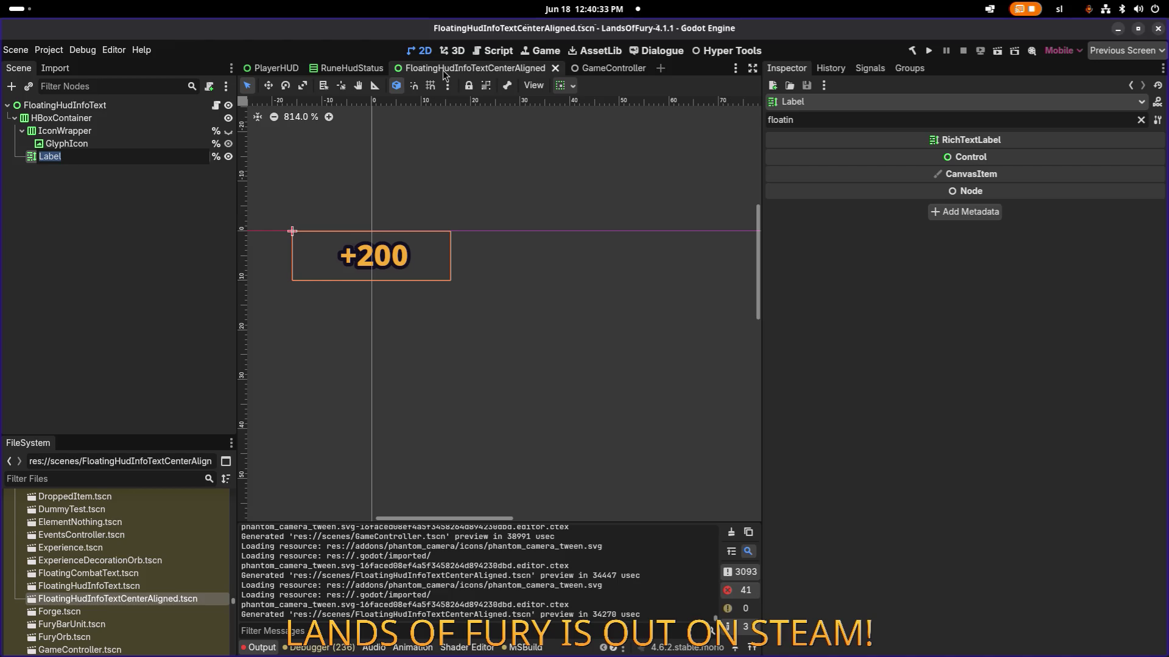
- Inspect the Label and GlyphIcon nodes of the new scene
click(129, 153)
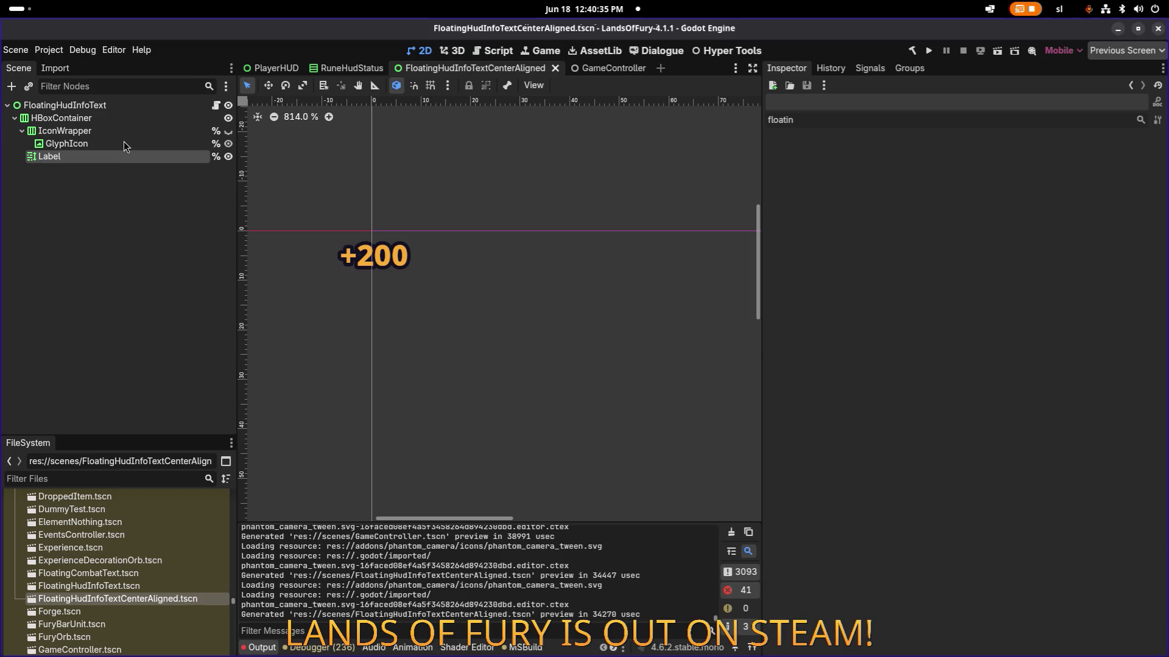
click(123, 140)
click(116, 156)
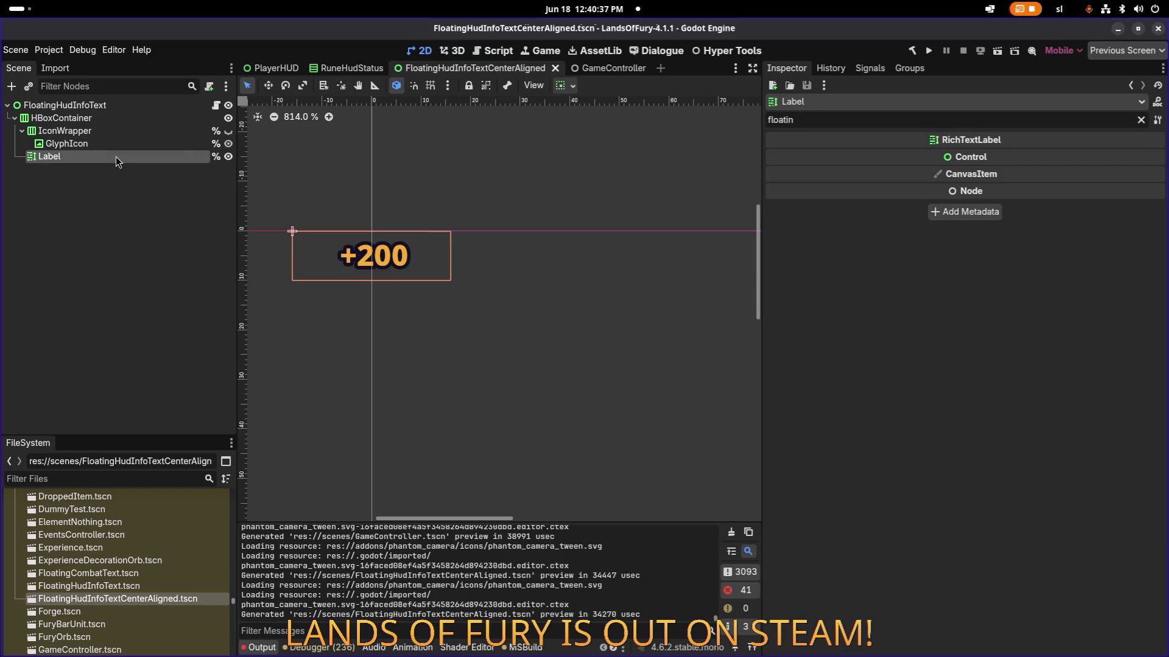
click(118, 145)
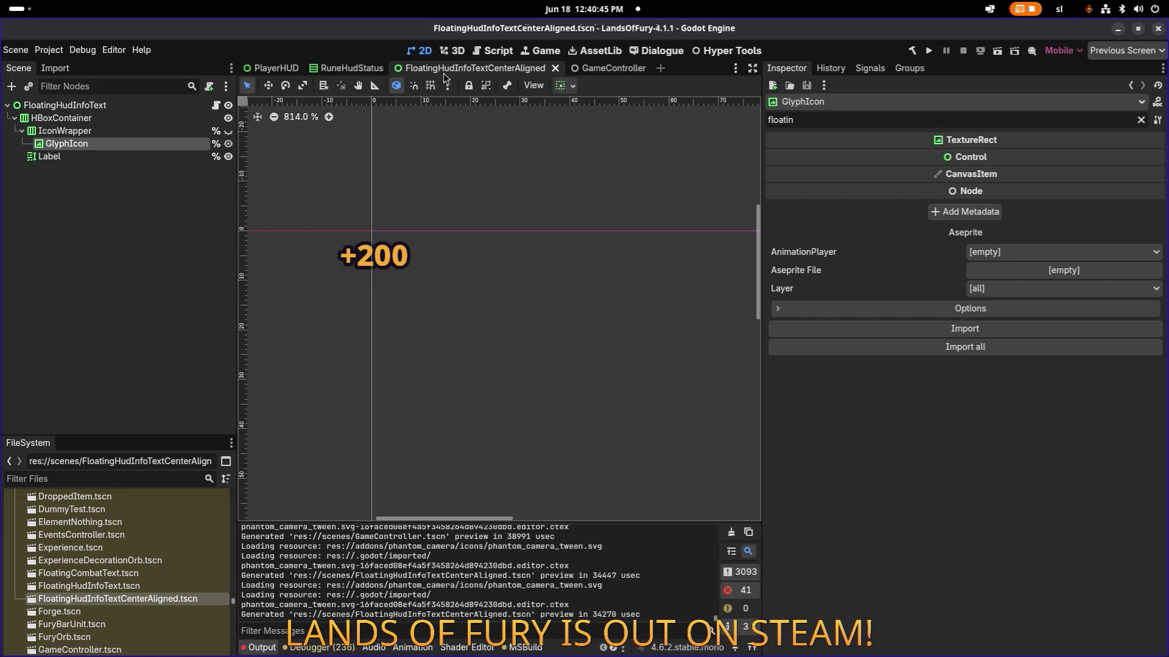
- Rename the root node to FloatingHudInfoTextCenterAligned, copied from the .tscn file name, and save
click(147, 600)
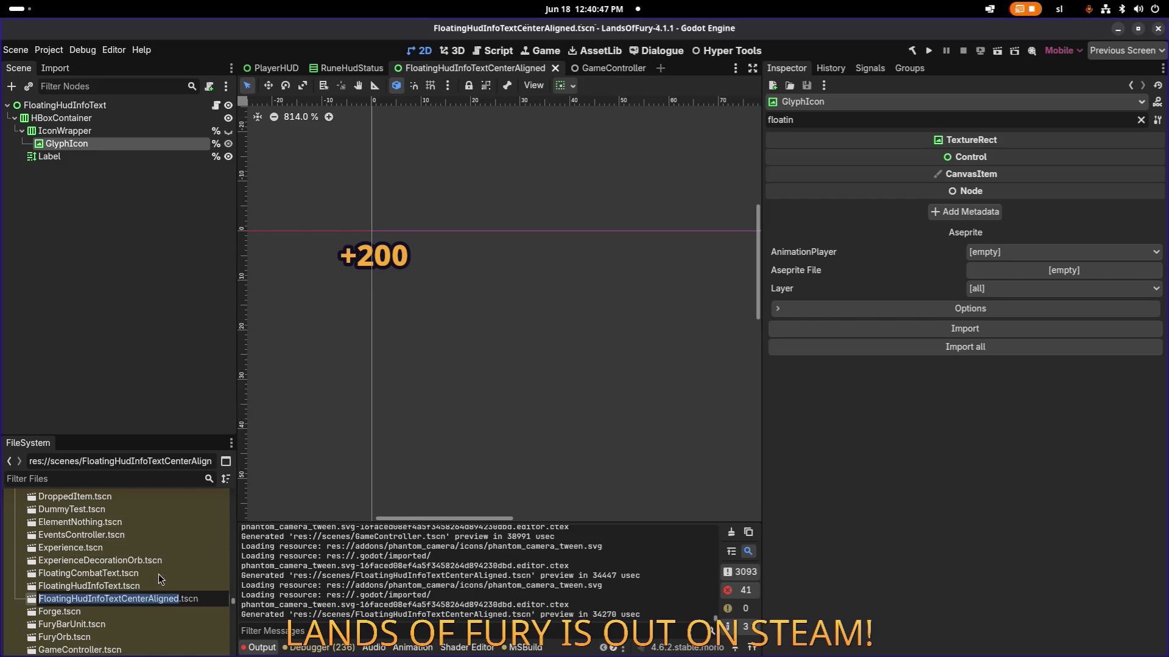
key(ctrl+c)
click(144, 111)
key(F2)
key(ctrl+v)
key(Return)
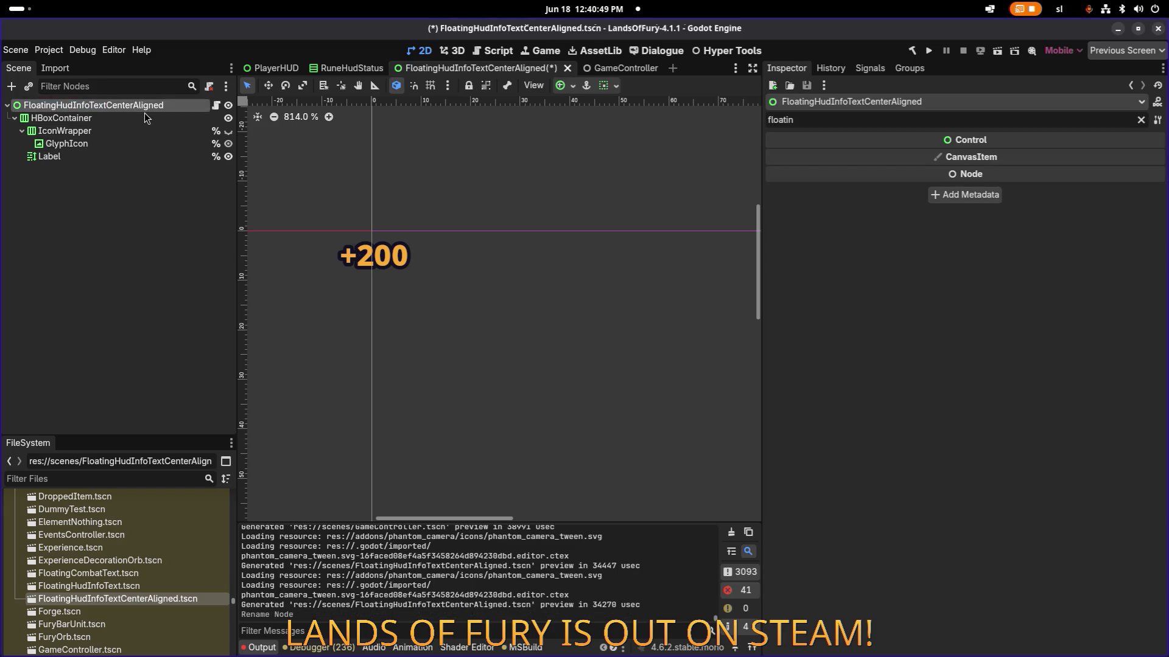
key(ctrl+s)
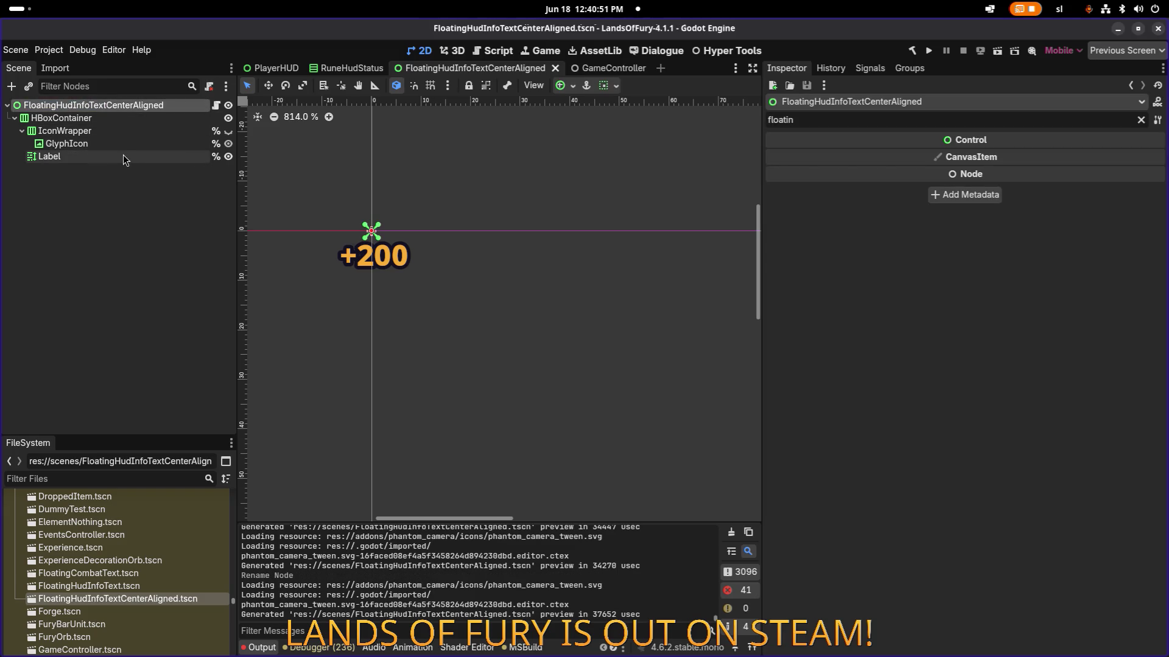
- Open the original FloatingHudInfoText scene, then return and select the GlyphIcon and Label nodes
double_click(123, 587)
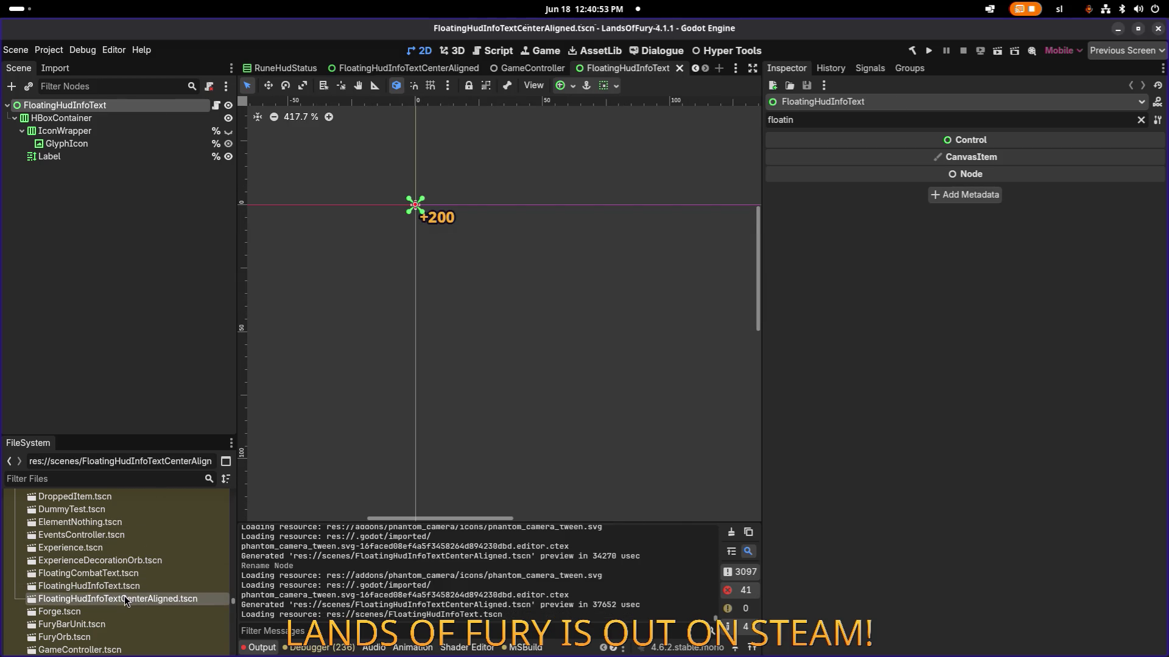
double_click(124, 597)
click(128, 144)
click(119, 157)
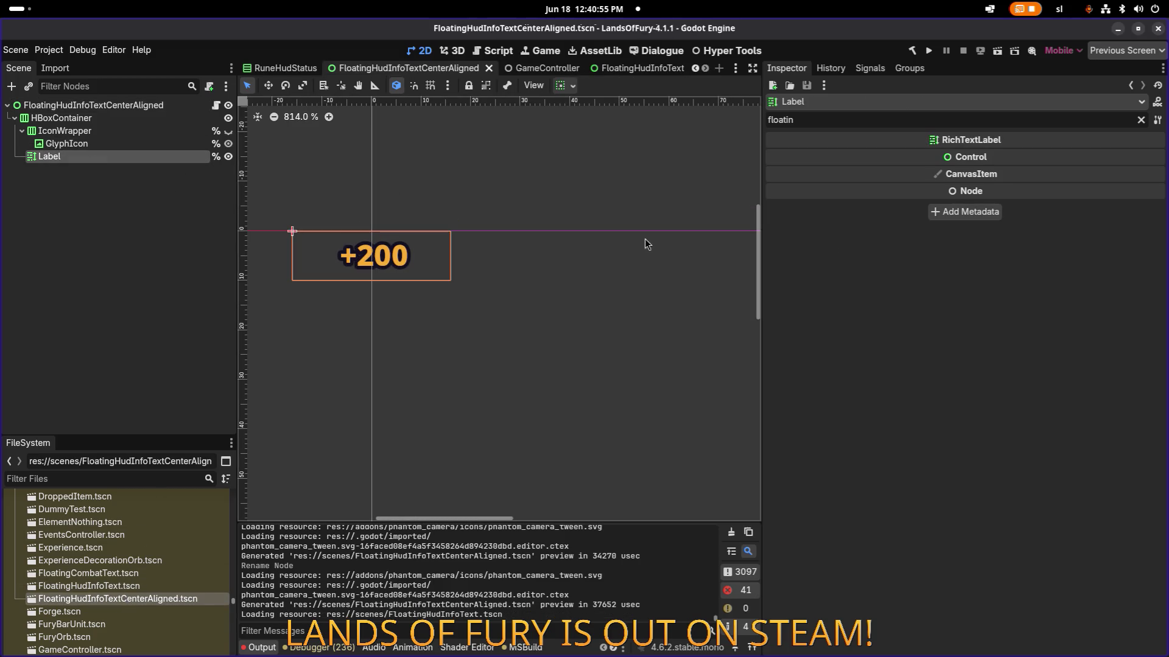
- Enable the Label's Normal and Bold Font Size theme overrides in the Inspector
click(1140, 120)
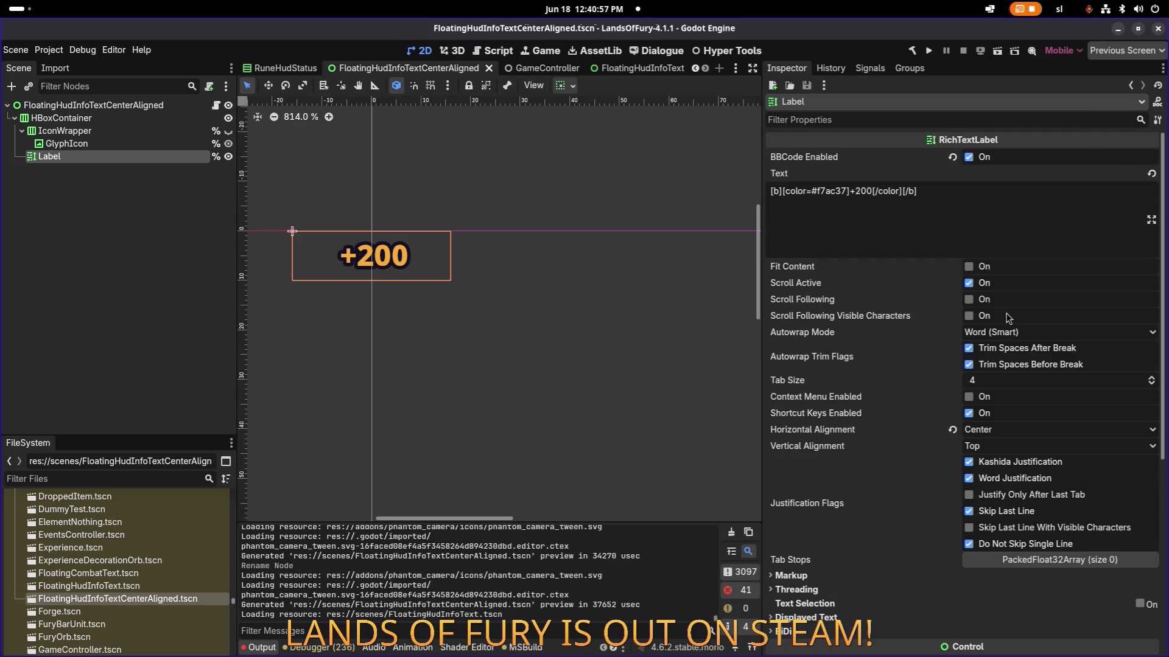
scroll(1003, 321, down, 5)
click(906, 461)
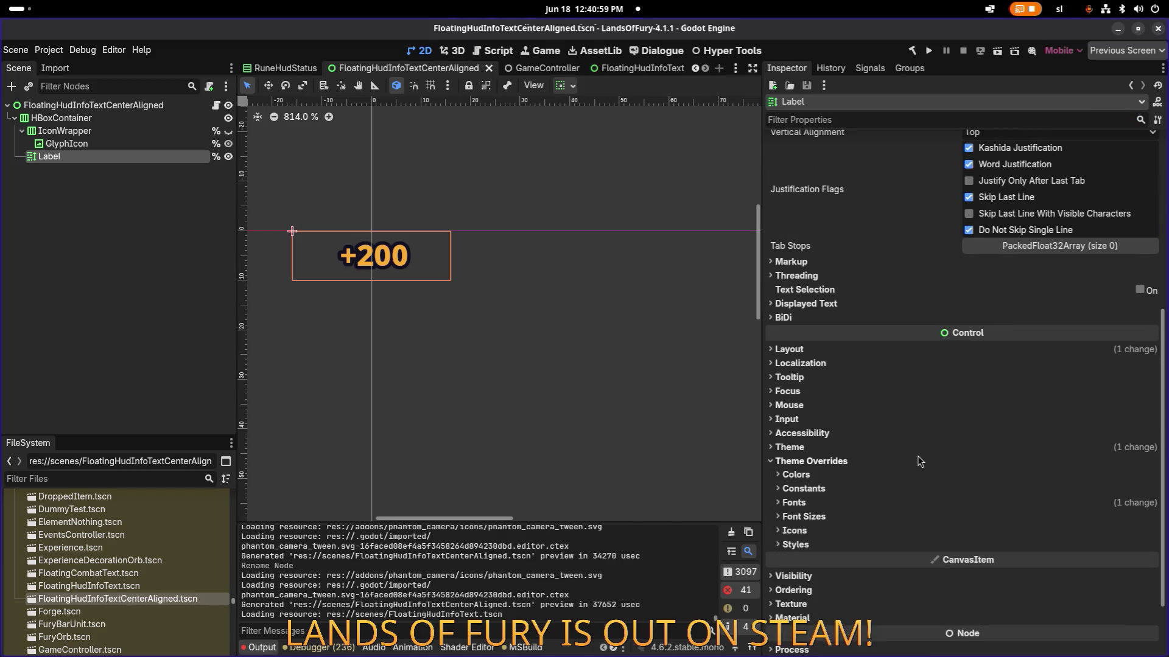
click(913, 504)
scroll(922, 507, down, 3)
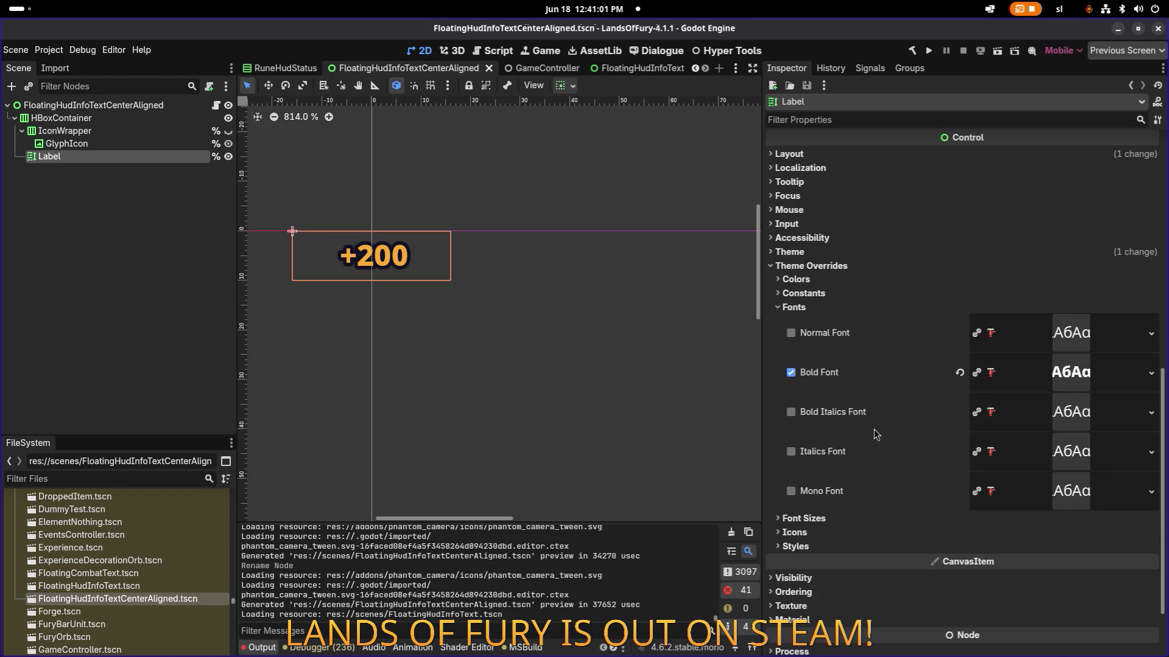
click(833, 517)
scroll(852, 380, down, 3)
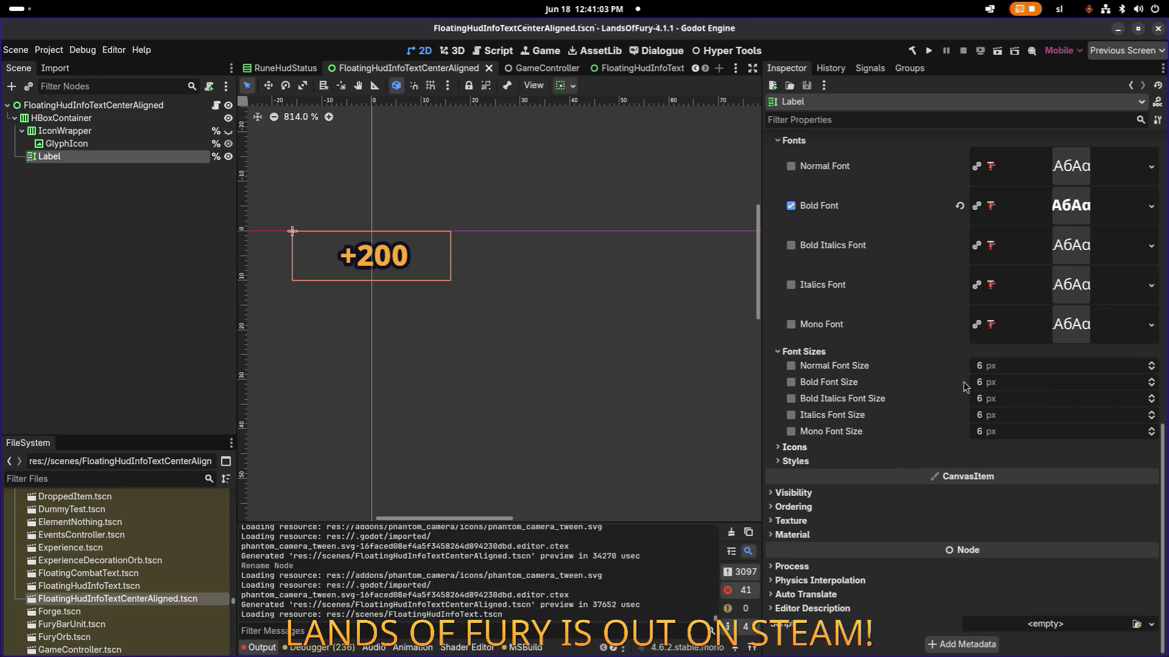
click(791, 365)
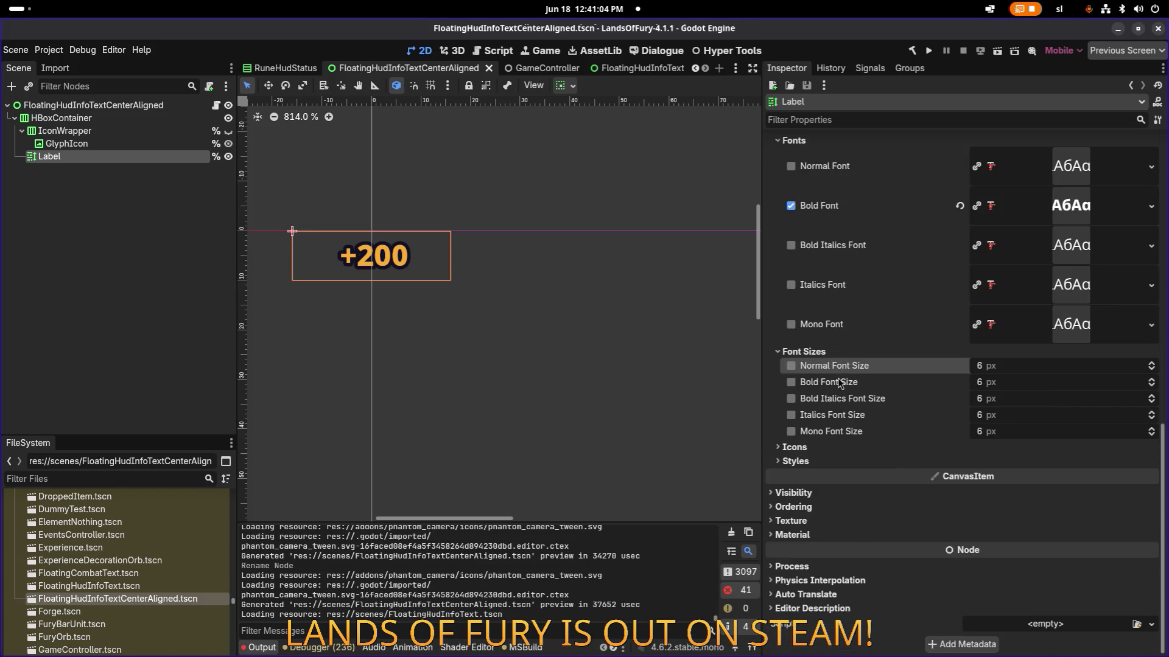
click(791, 381)
- Set both the normal and bold font sizes to 4 px
click(1018, 367)
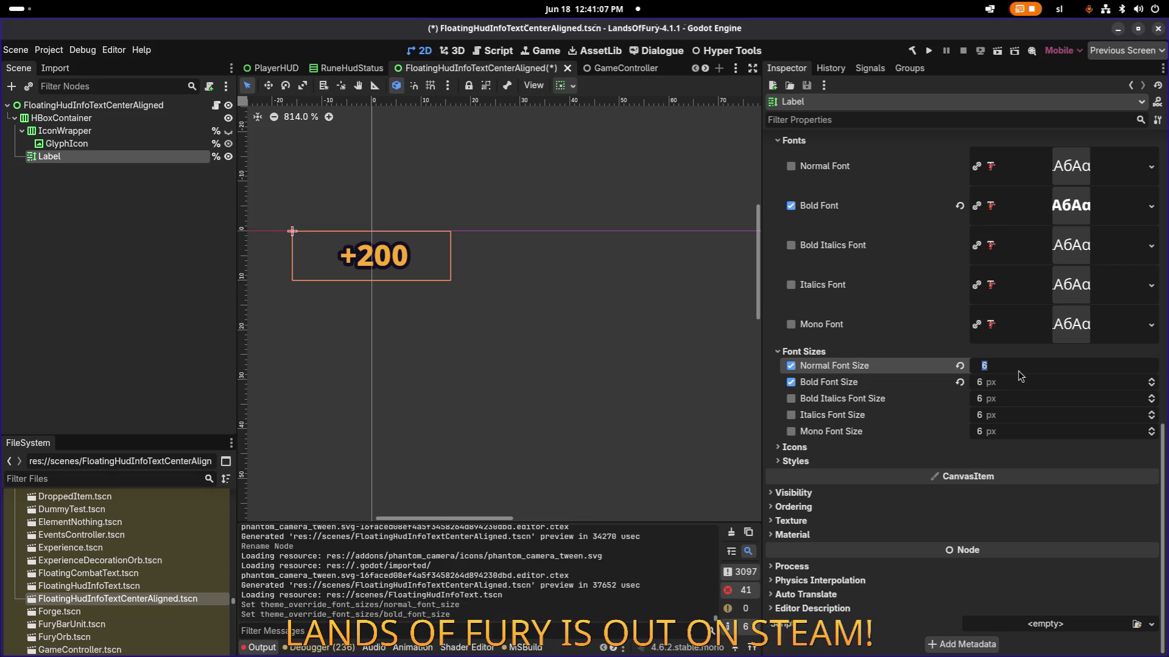
text(5)
key(Tab)
text(5)
key(Return)
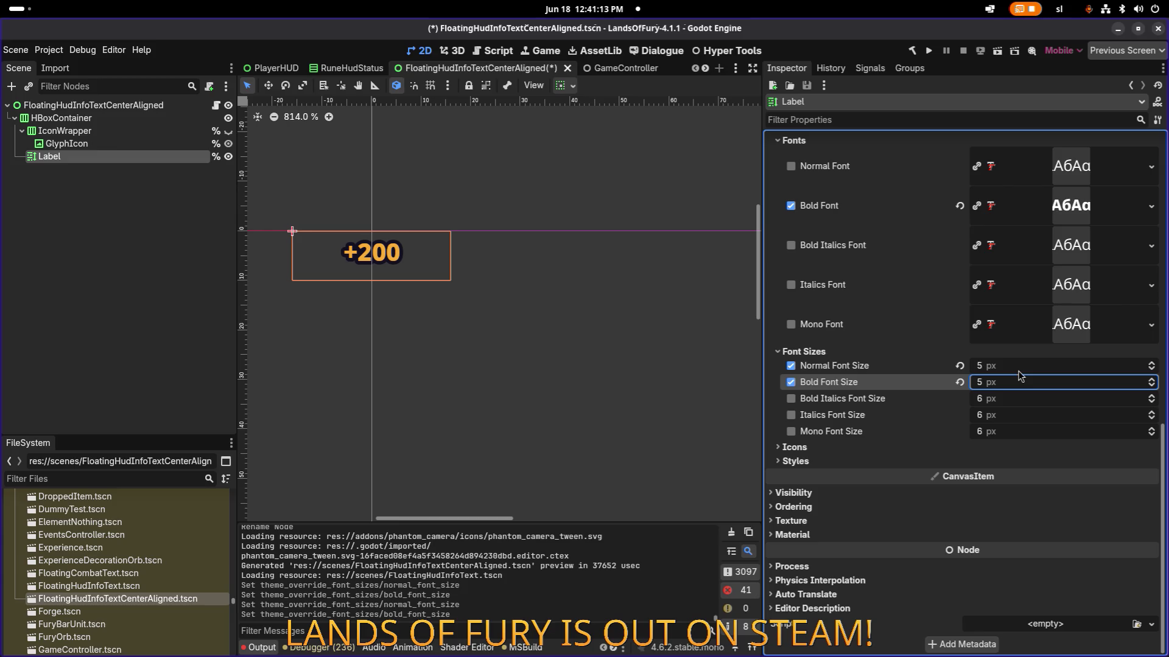
key(Down)
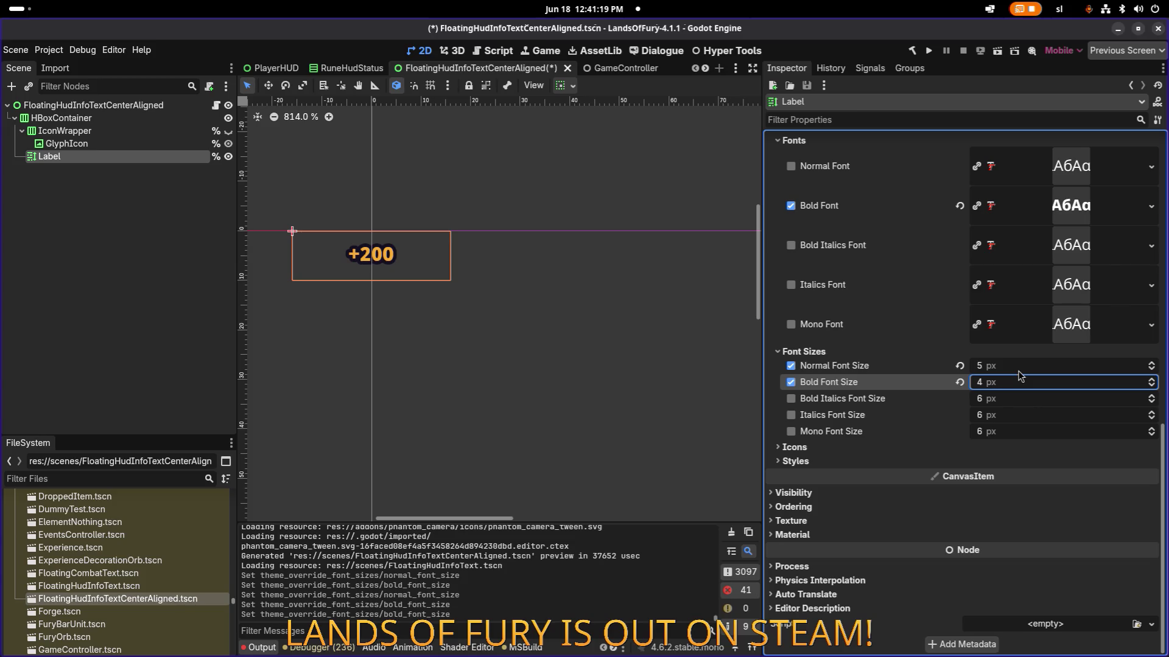
click(1019, 371)
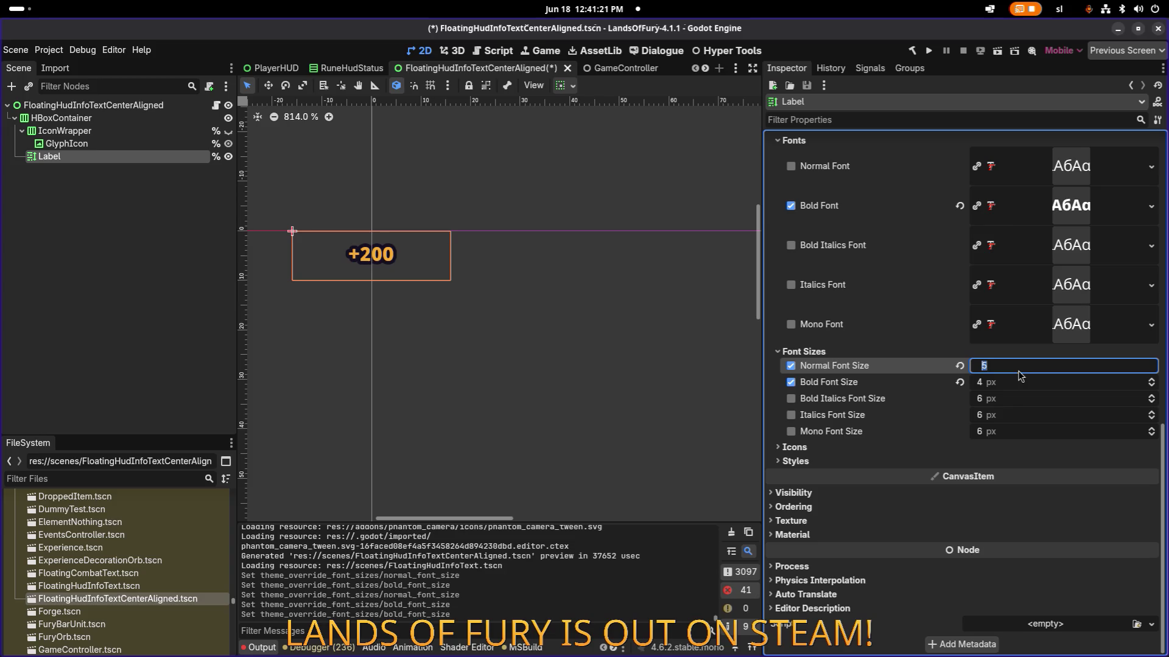
key(Down)
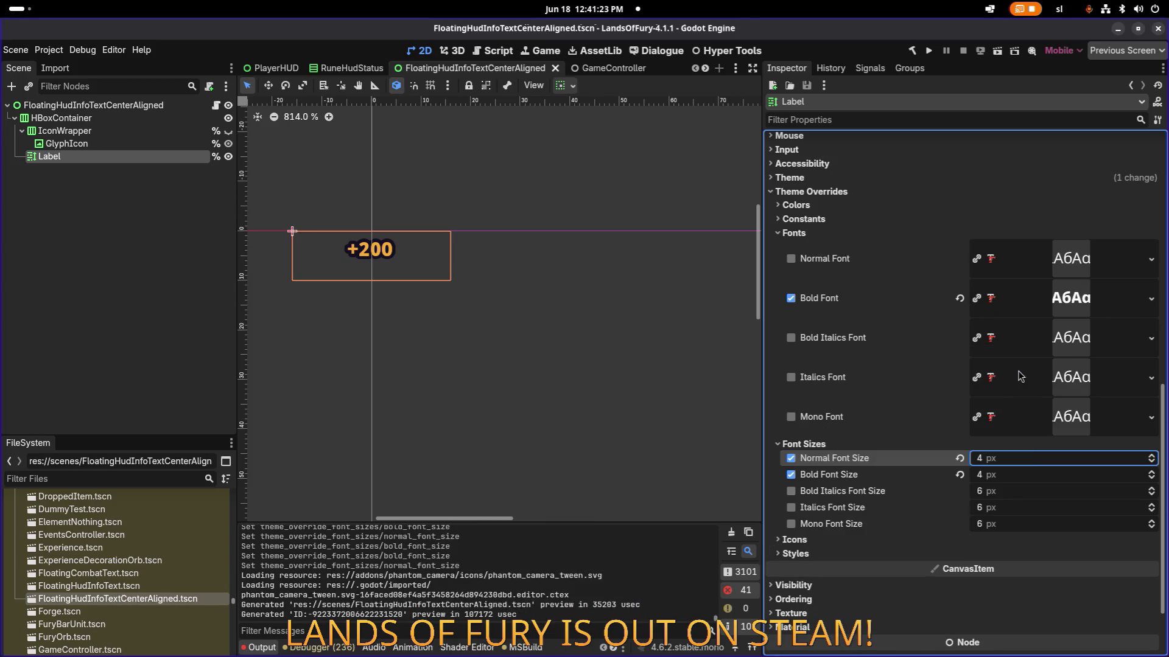
scroll(973, 380, up, 10)
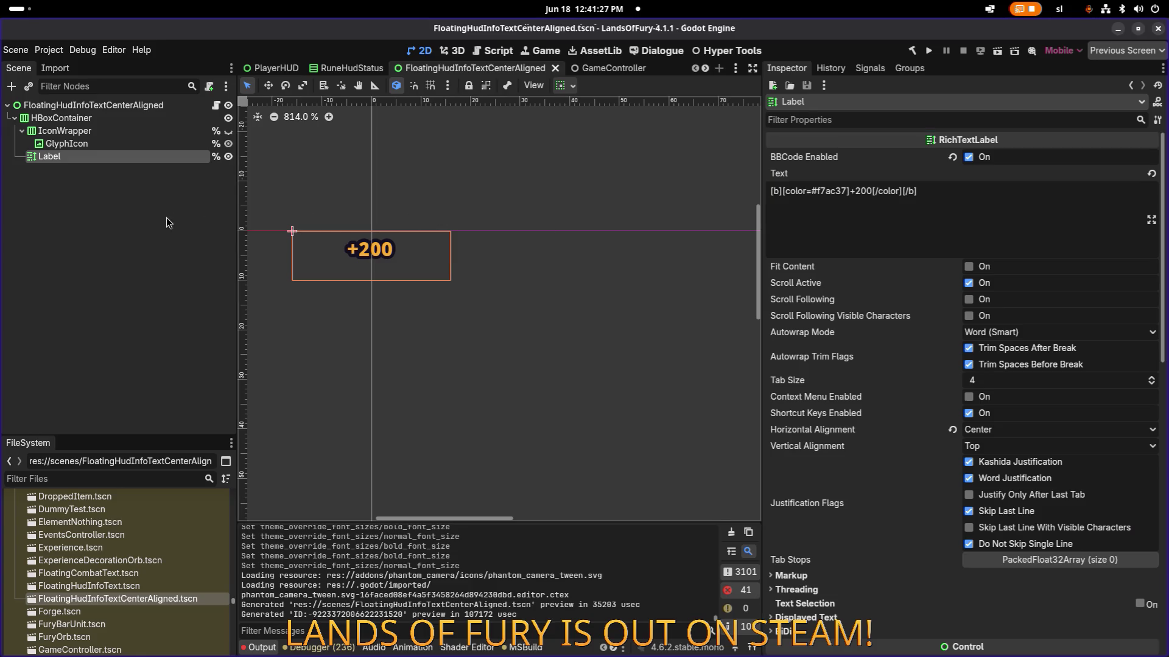
- Drag FloatingHudInfoTextCenterAligned.tscn onto FuryFhitRoot in the PlayerHUD scene
click(341, 70)
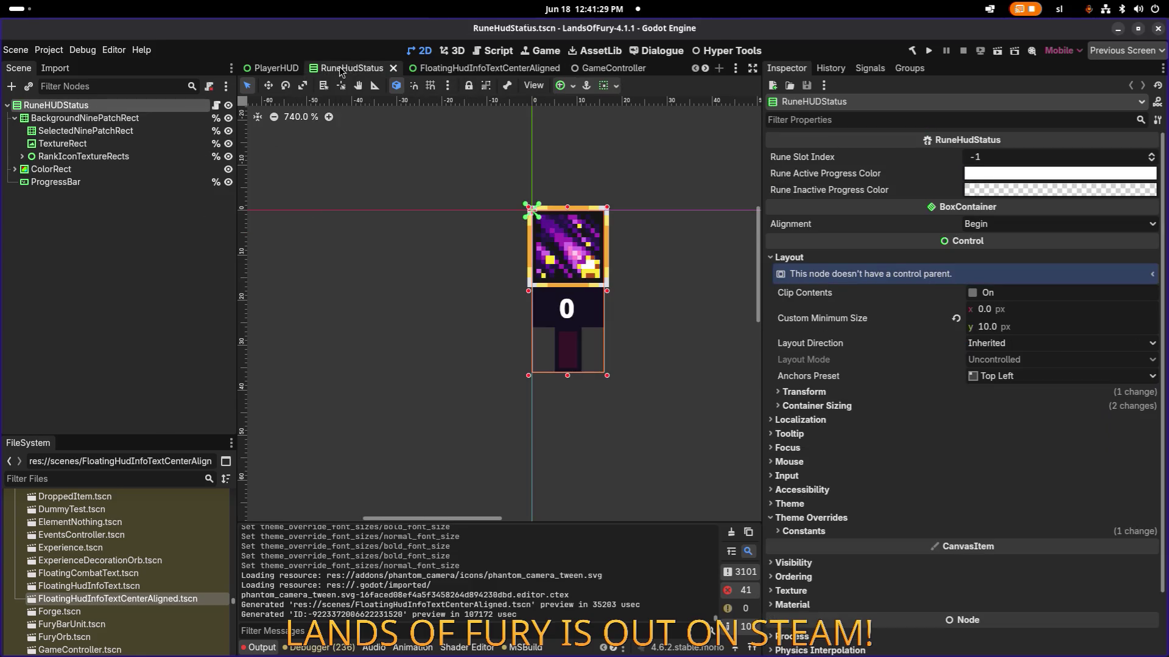
click(280, 71)
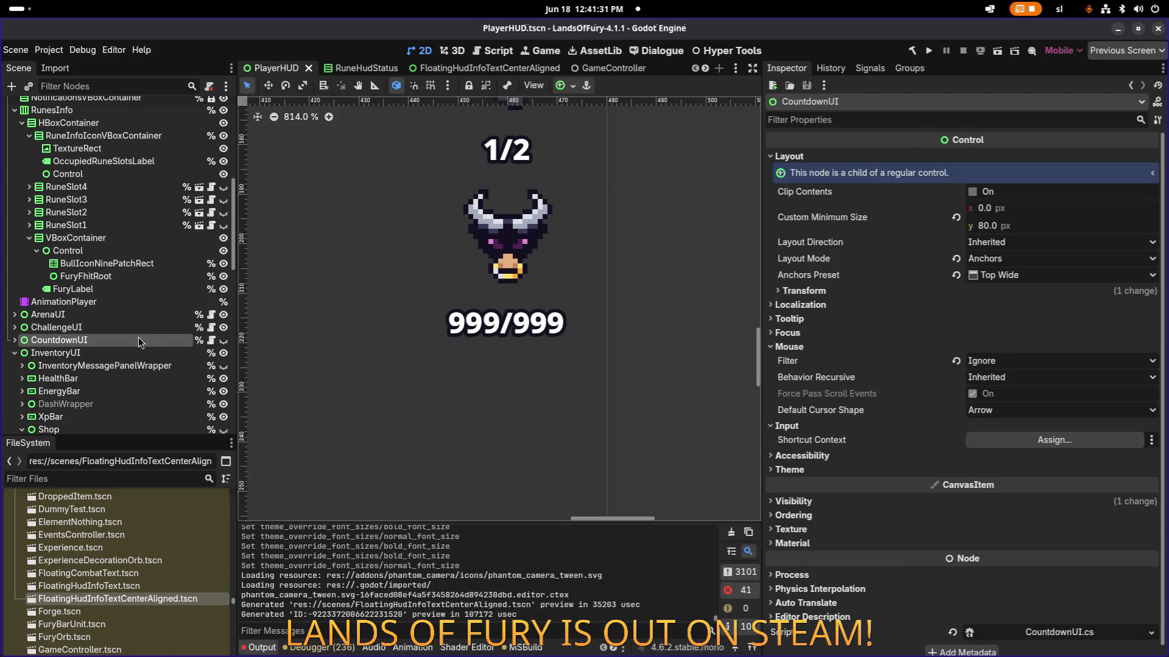
click(134, 264)
click(152, 277)
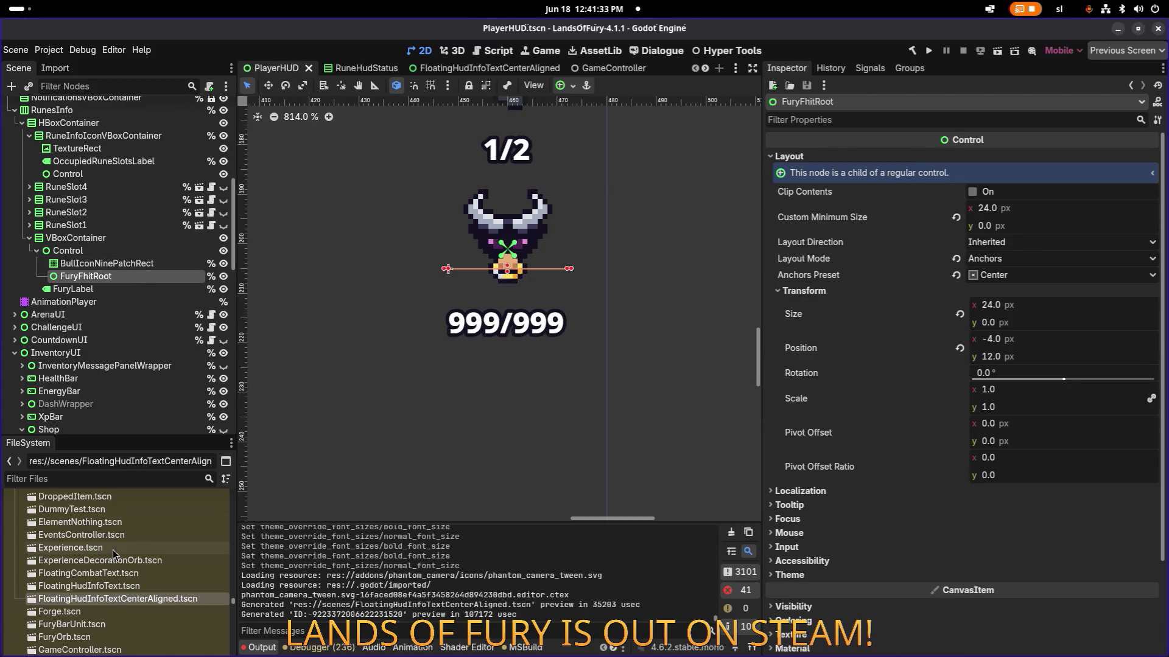
drag(104, 599, 143, 260)
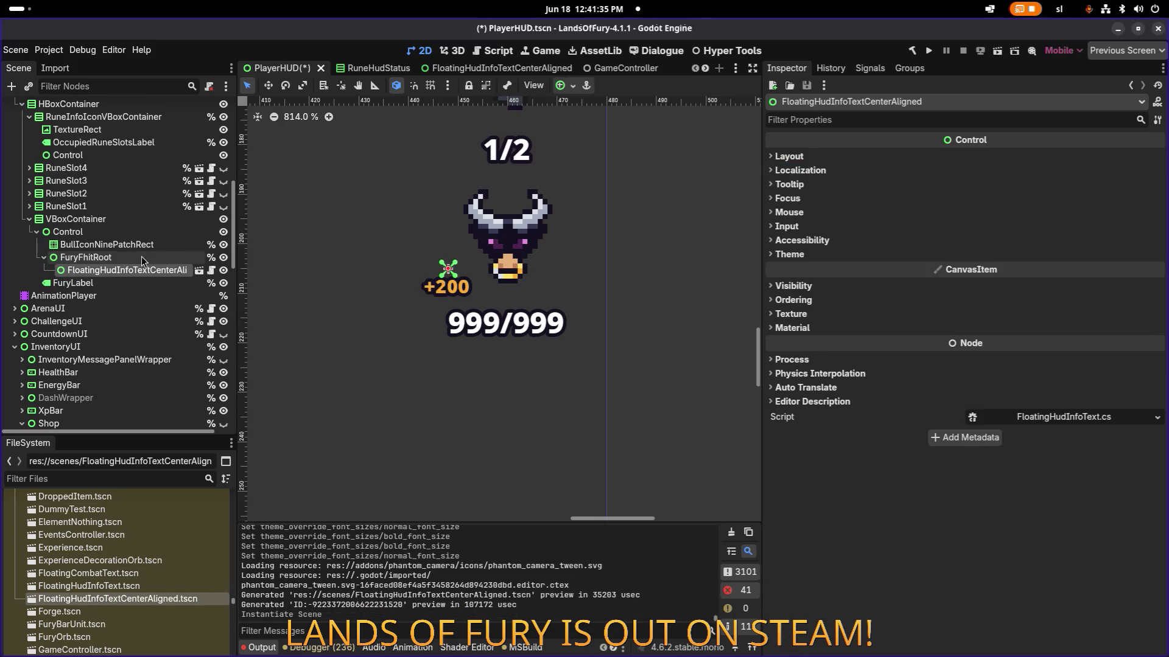
- Compare the layouts of FuryFhitRoot and the new floating text instance
click(144, 260)
click(144, 268)
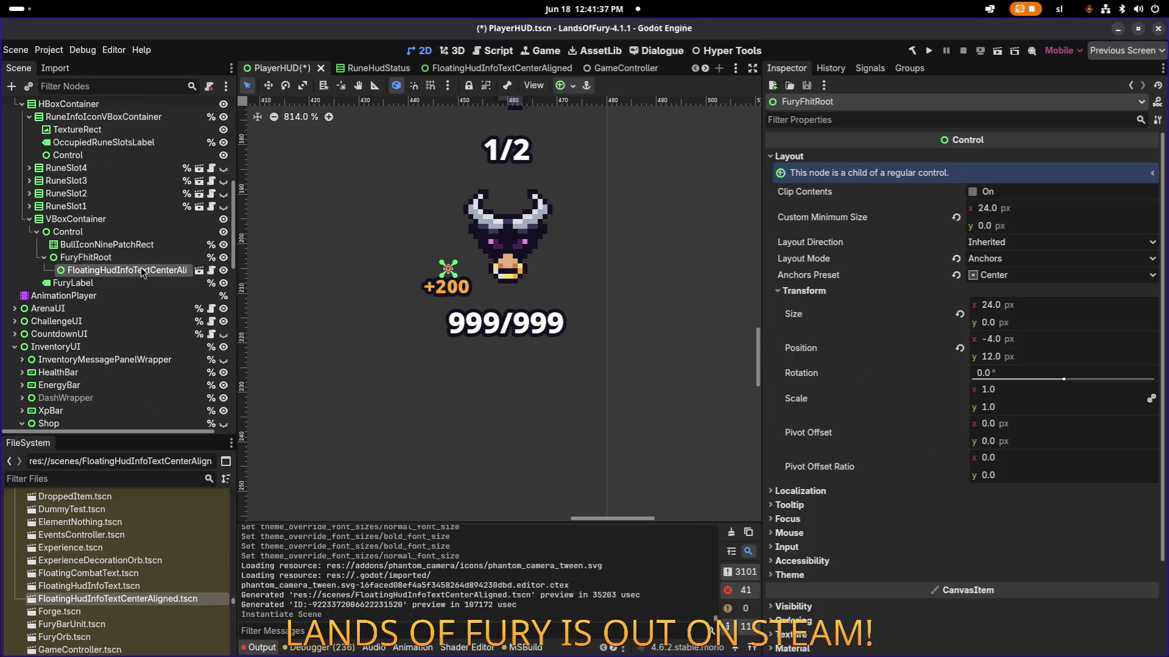
click(144, 260)
click(141, 271)
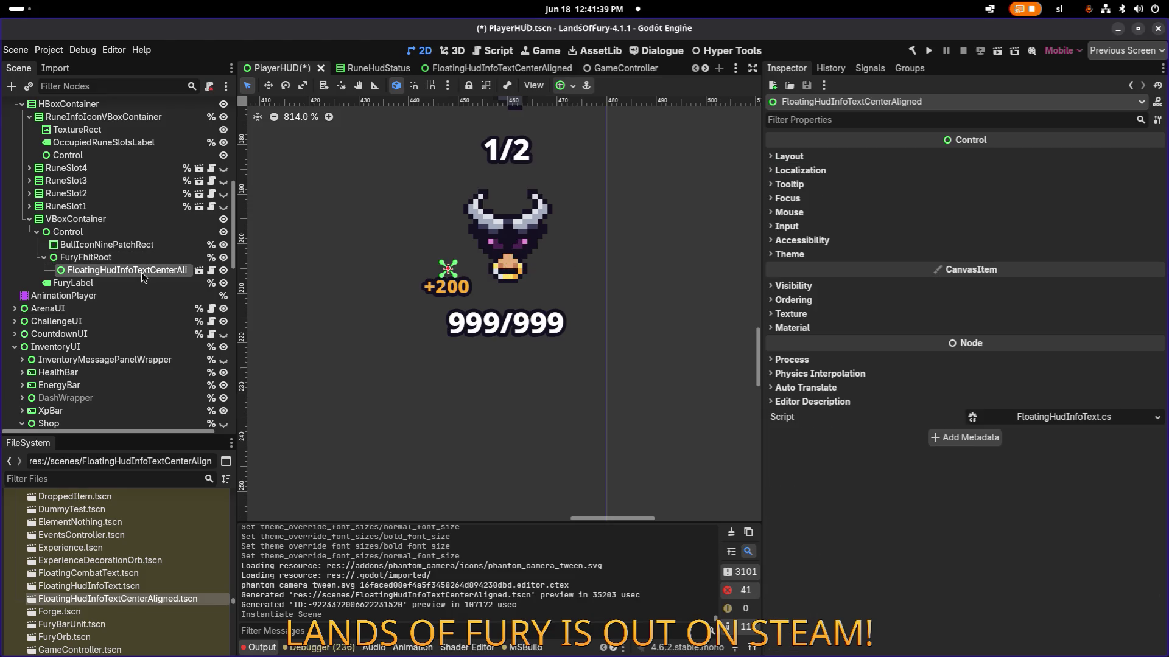
click(141, 262)
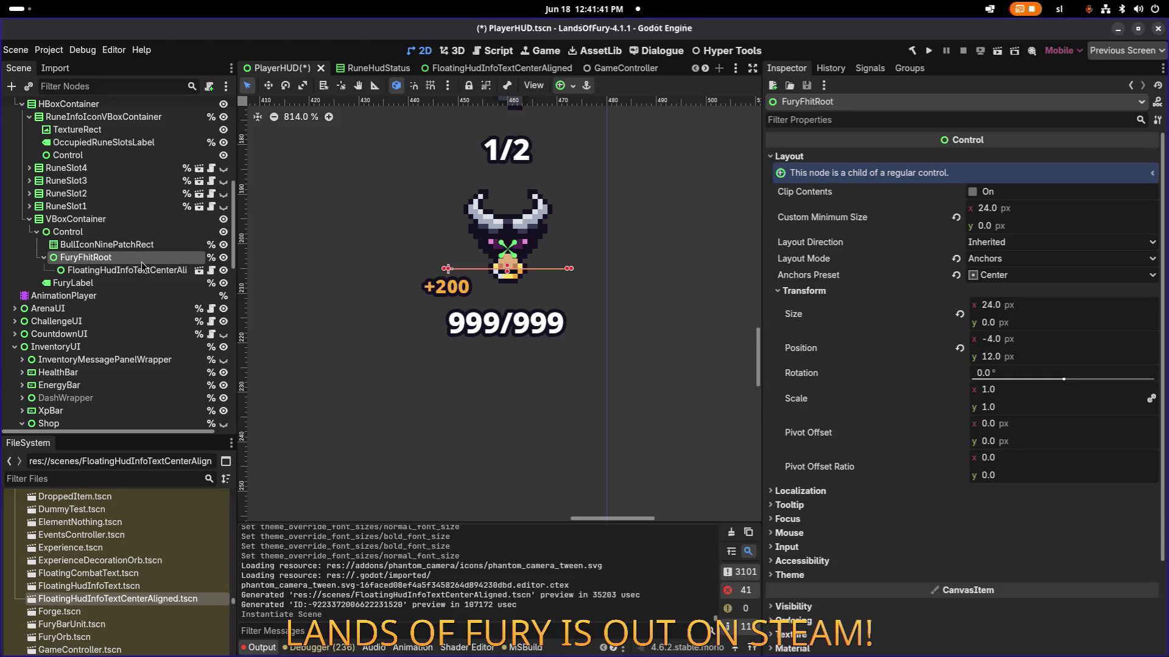
click(141, 271)
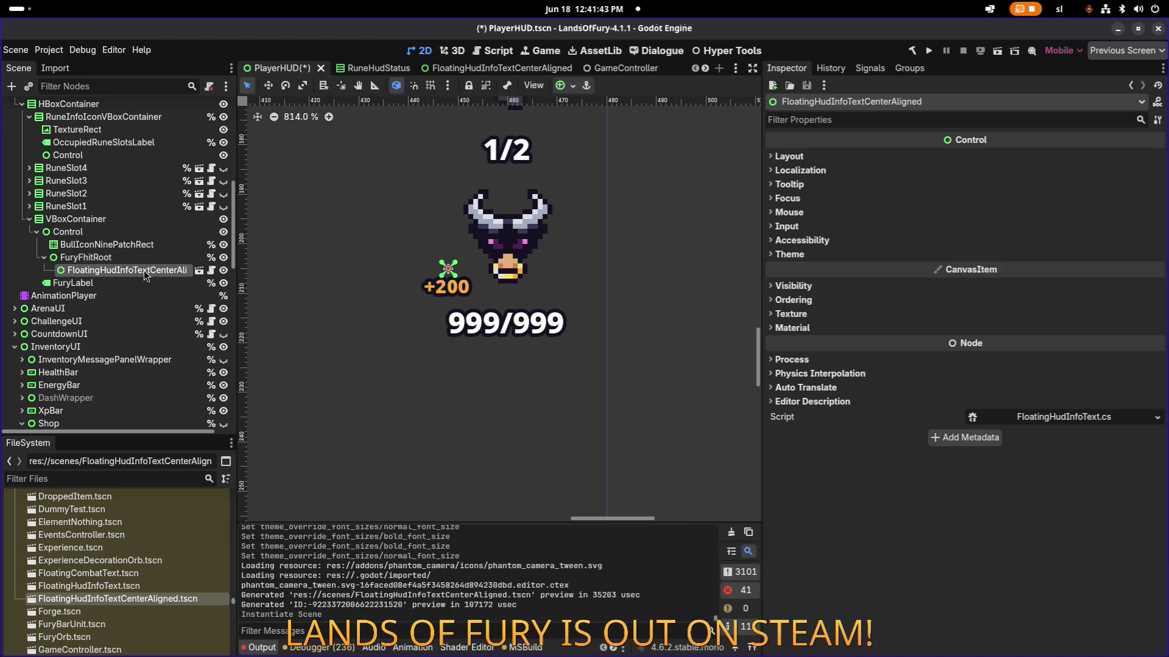
- Anchor the floating text at Center Top and compare it with FuryFhitRoot's layout
click(560, 85)
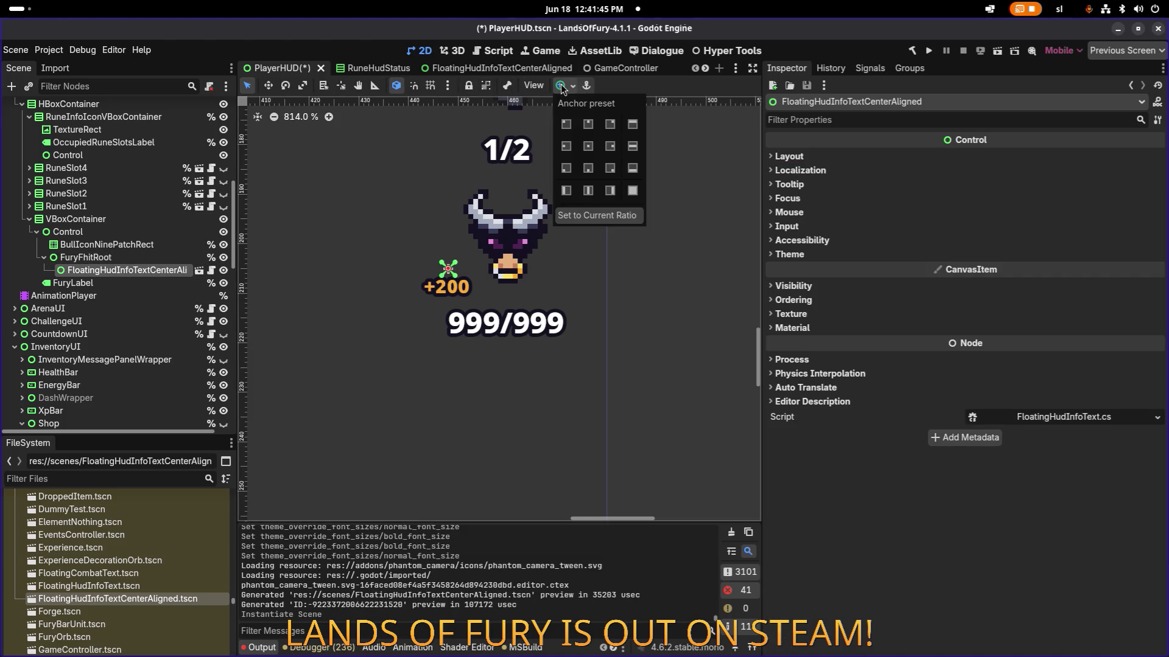
click(589, 126)
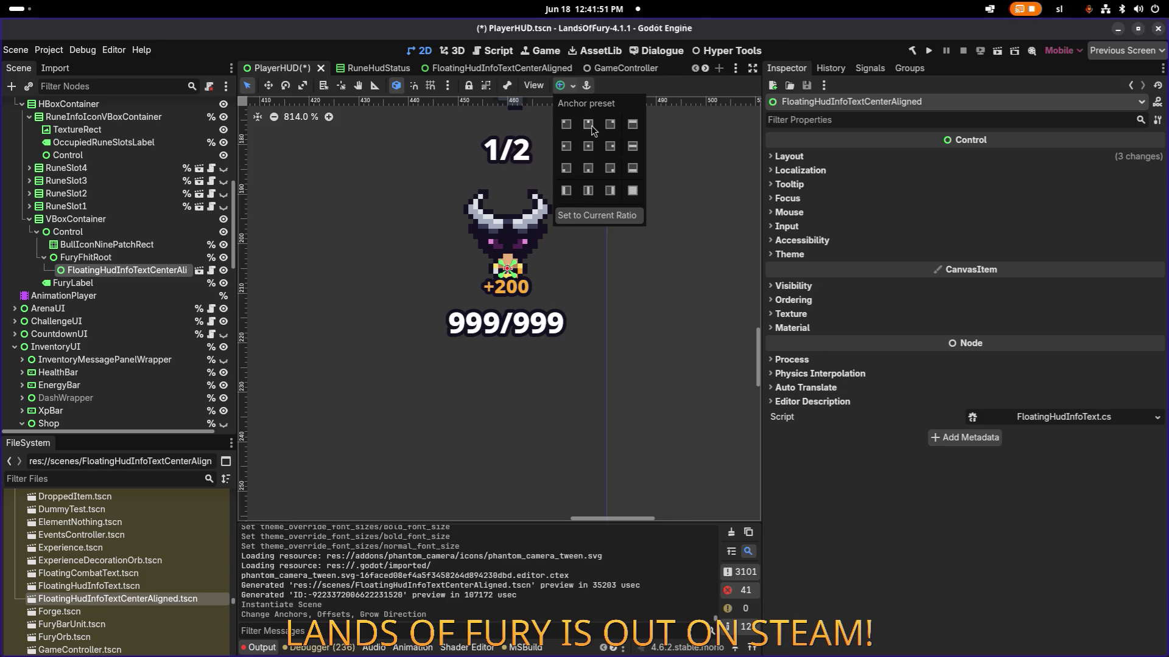
click(122, 258)
click(132, 271)
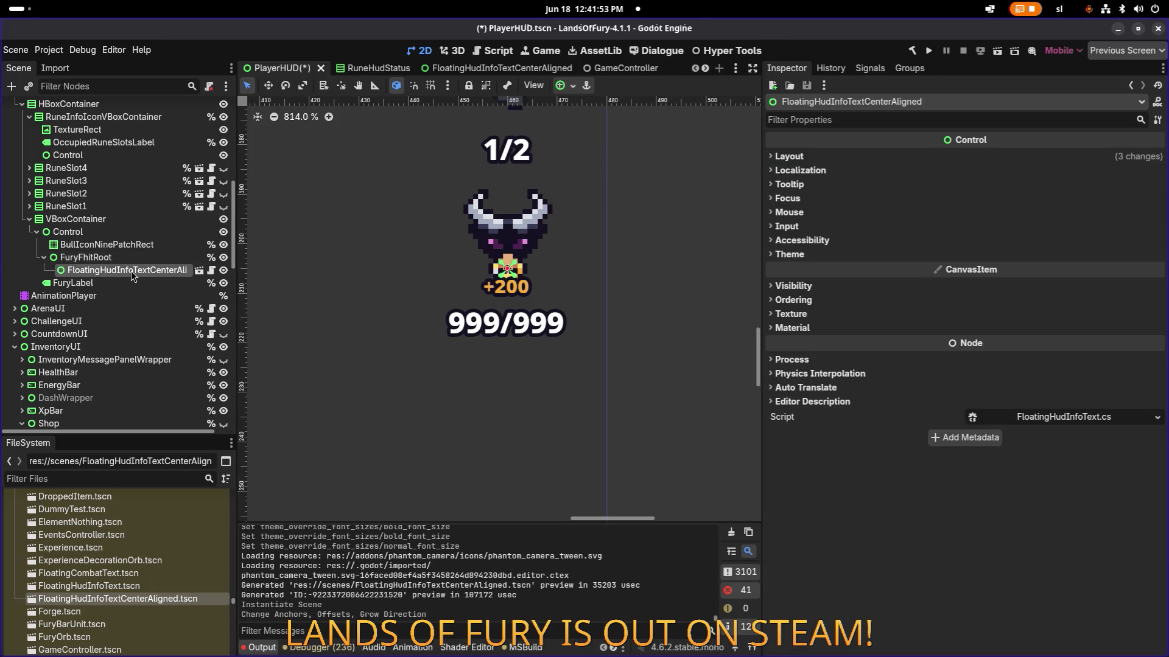
click(85, 257)
click(122, 270)
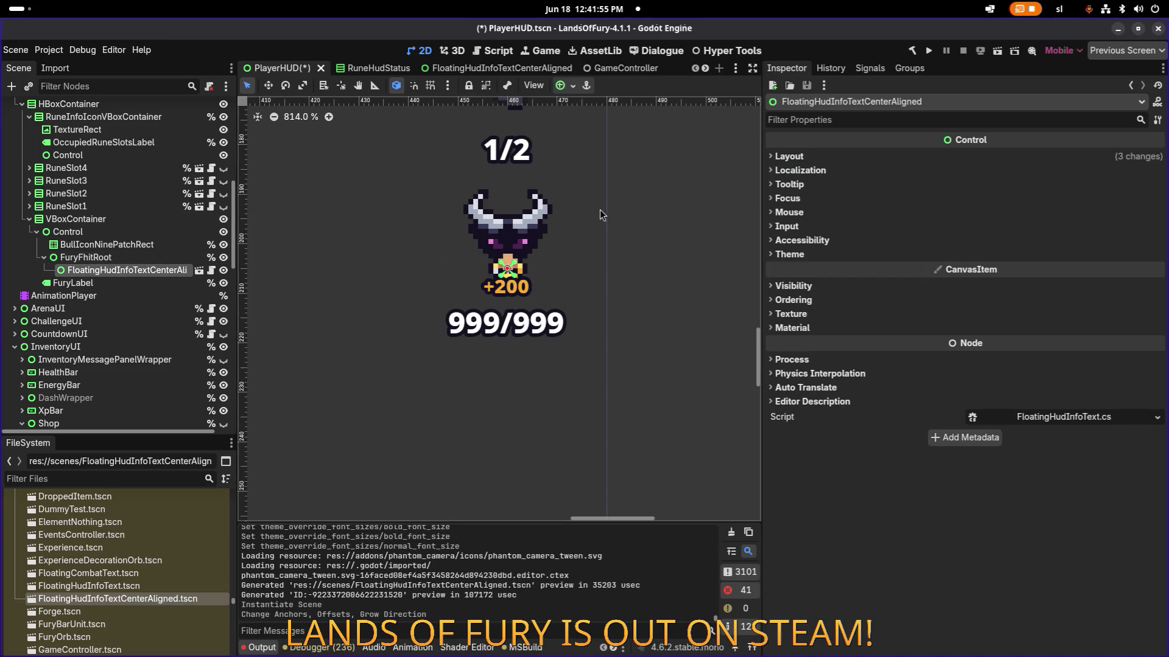
- Check the instance's Layout Anchors Preset, then save the PlayerHUD scene
click(789, 157)
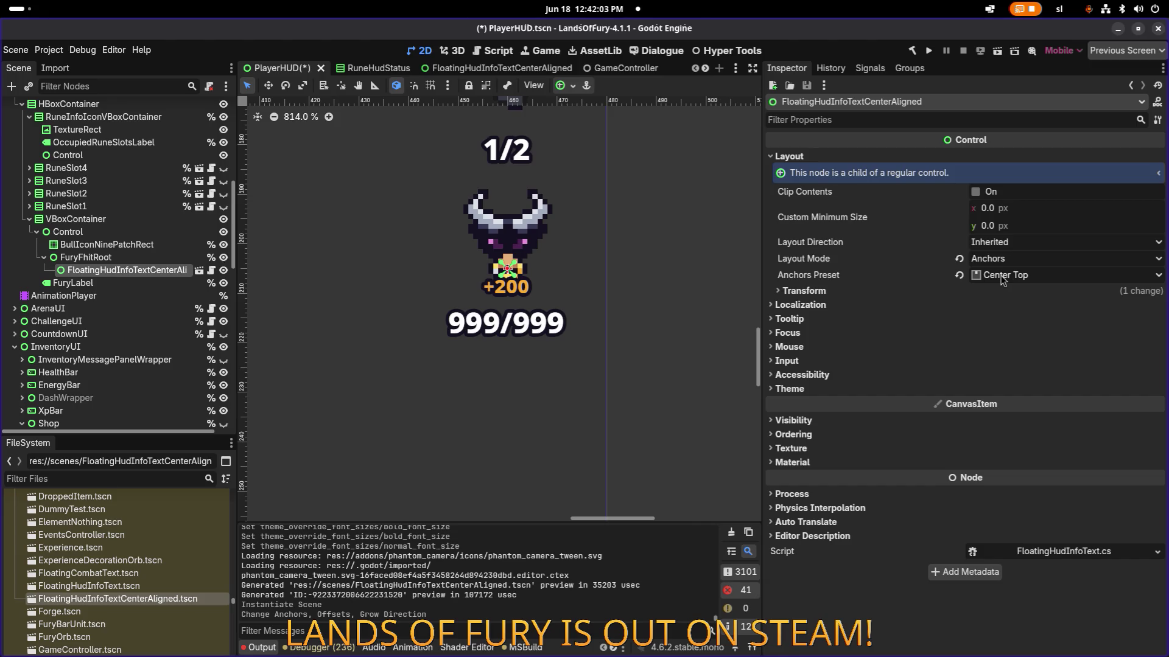
right_click(834, 280)
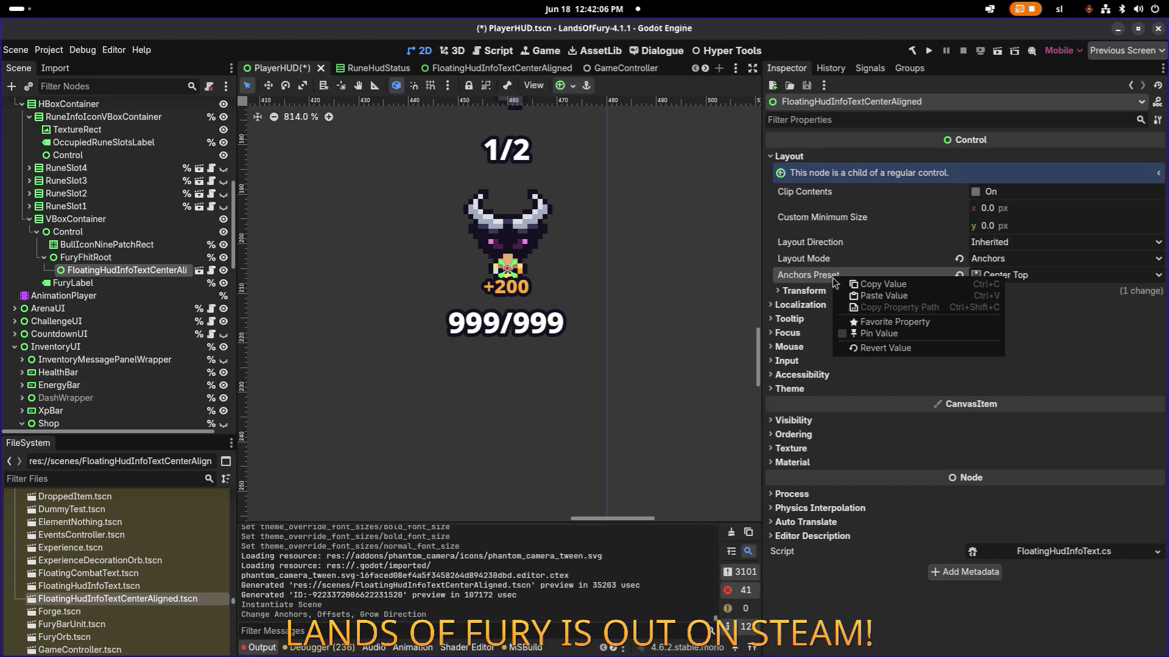
click(891, 295)
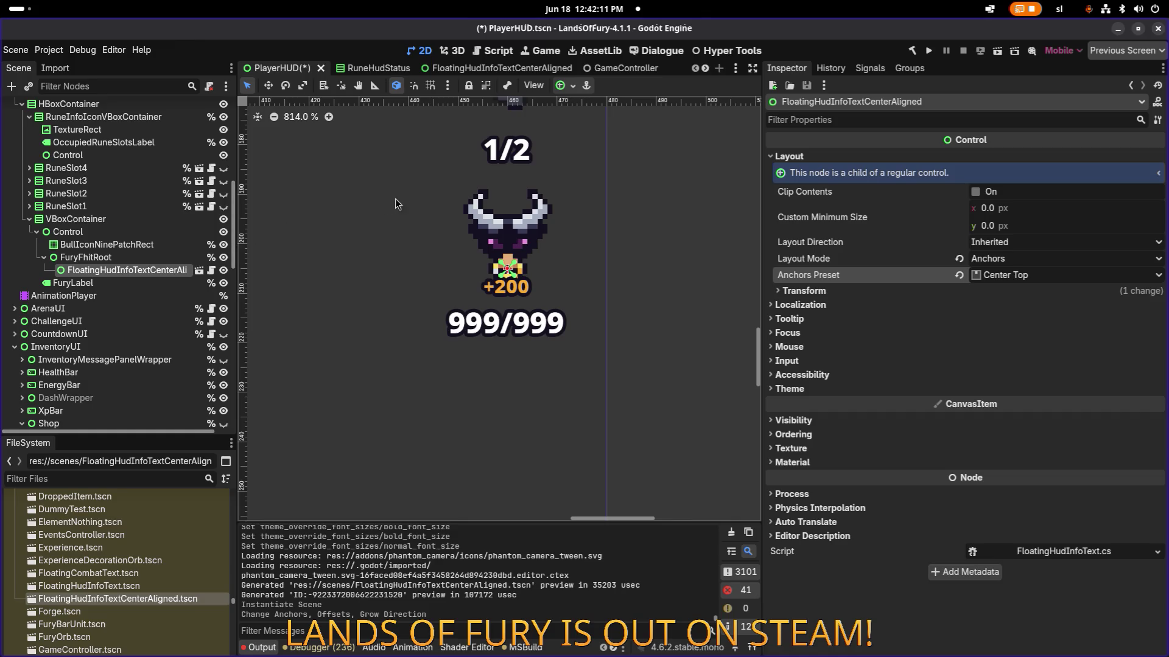
click(116, 258)
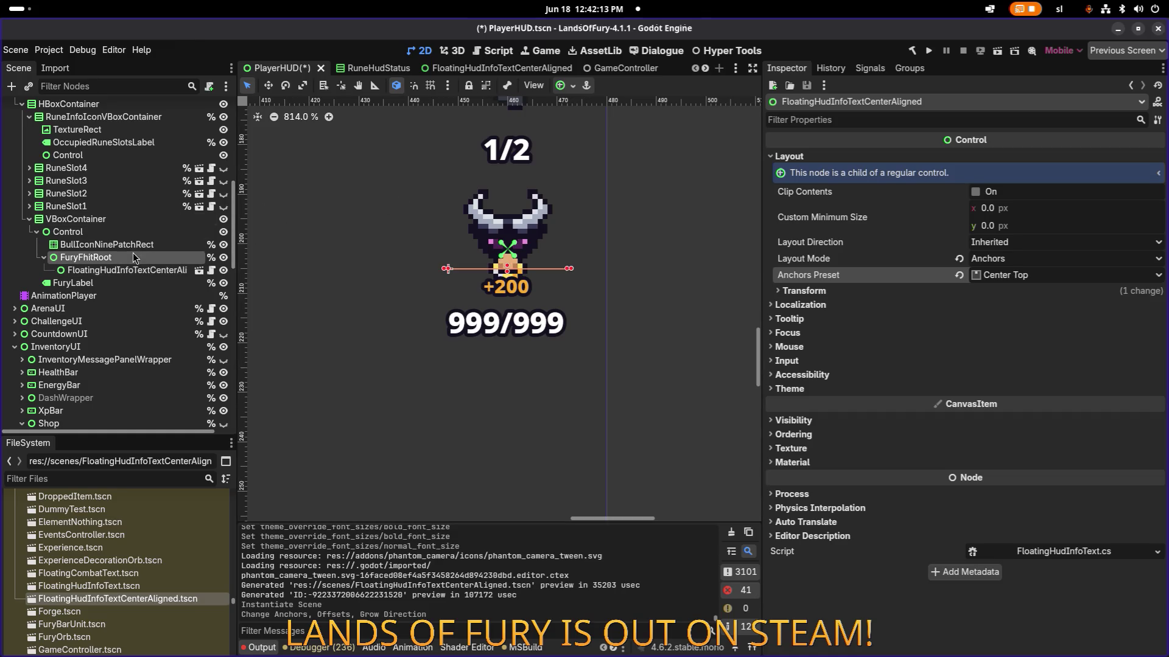
click(135, 271)
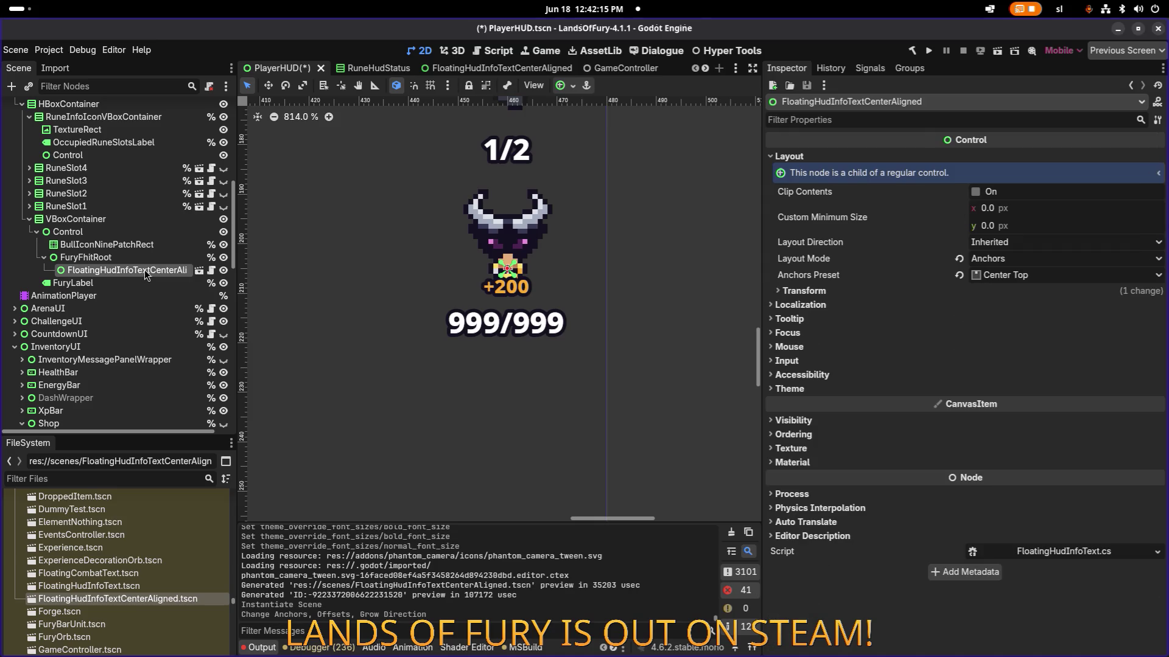
key(ctrl+s)
key(alt+Tab)
key(alt+Tab)
key(alt+Tab)
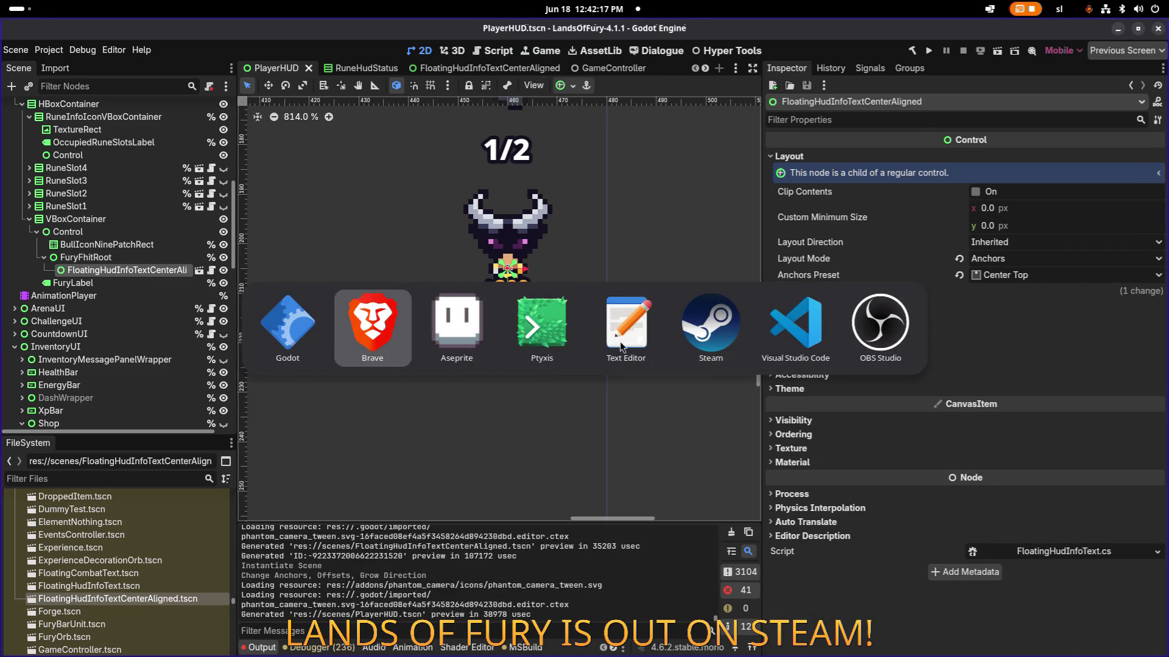
- Insert a new line below furyFhitRoot.AddChild(fhit) in PlayerHUD.cs
click(788, 330)
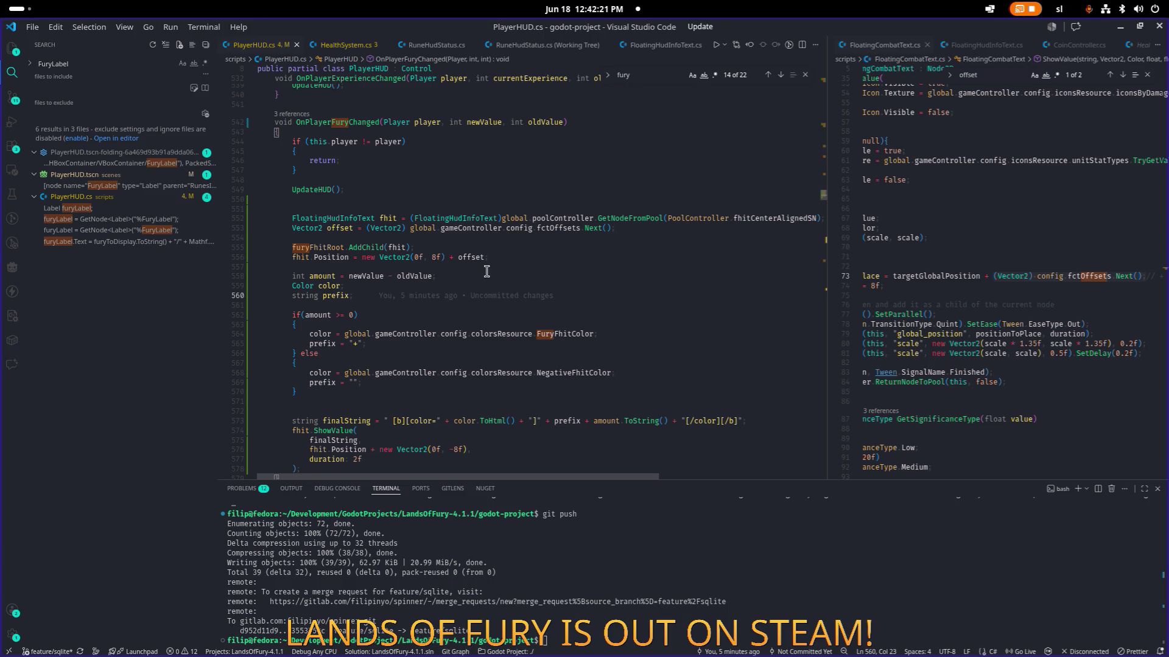
scroll(486, 272, down, 3)
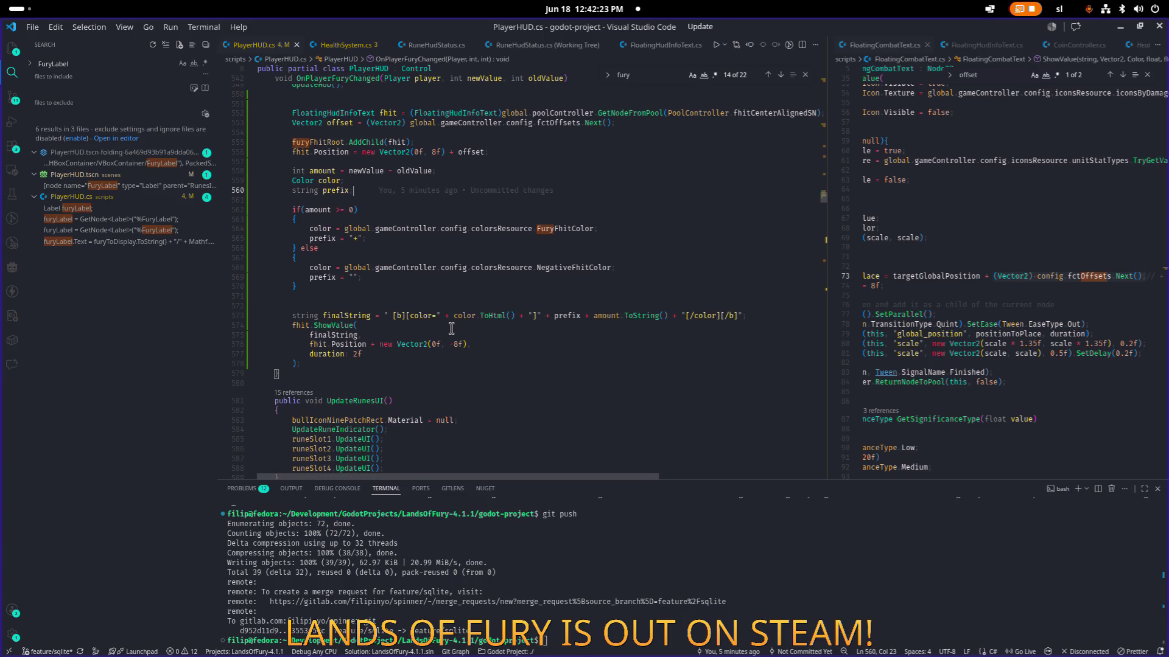
scroll(457, 256, up, 1)
click(487, 171)
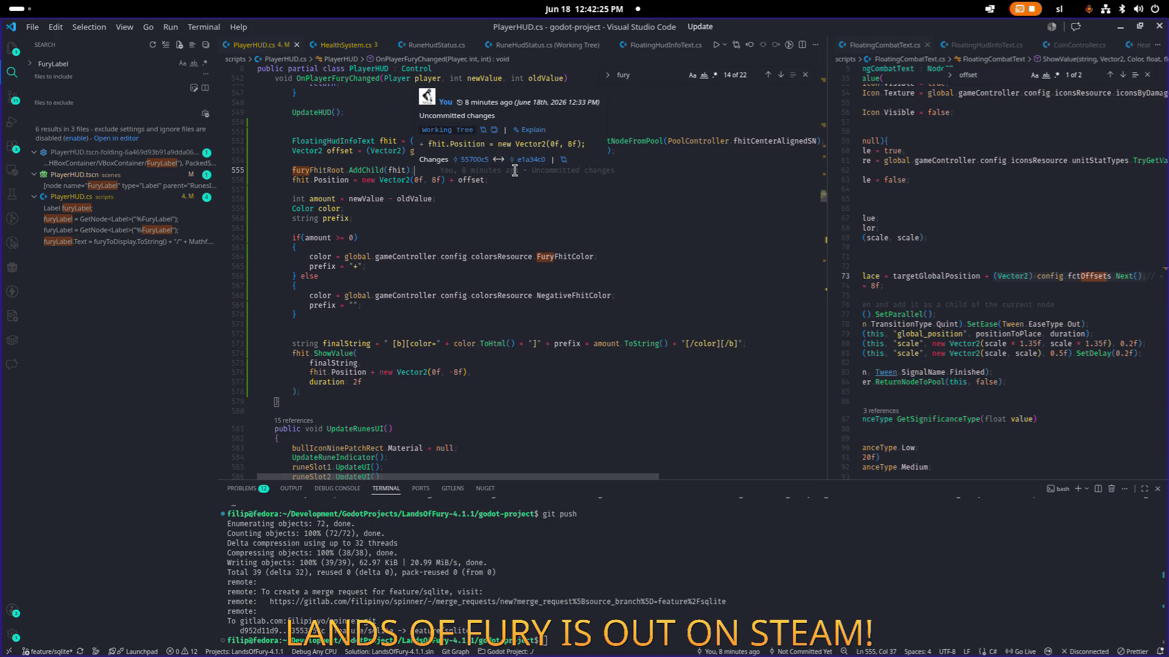
key(Return)
text(FloatingHudInfoTextCenterAligned)
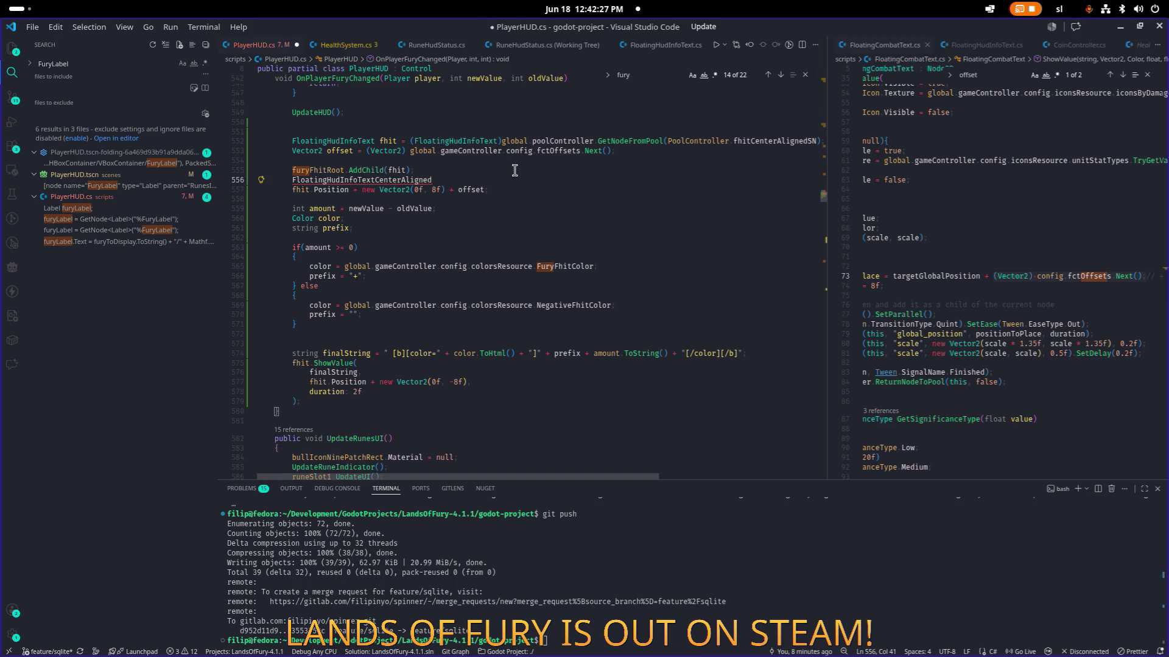
key(Home)
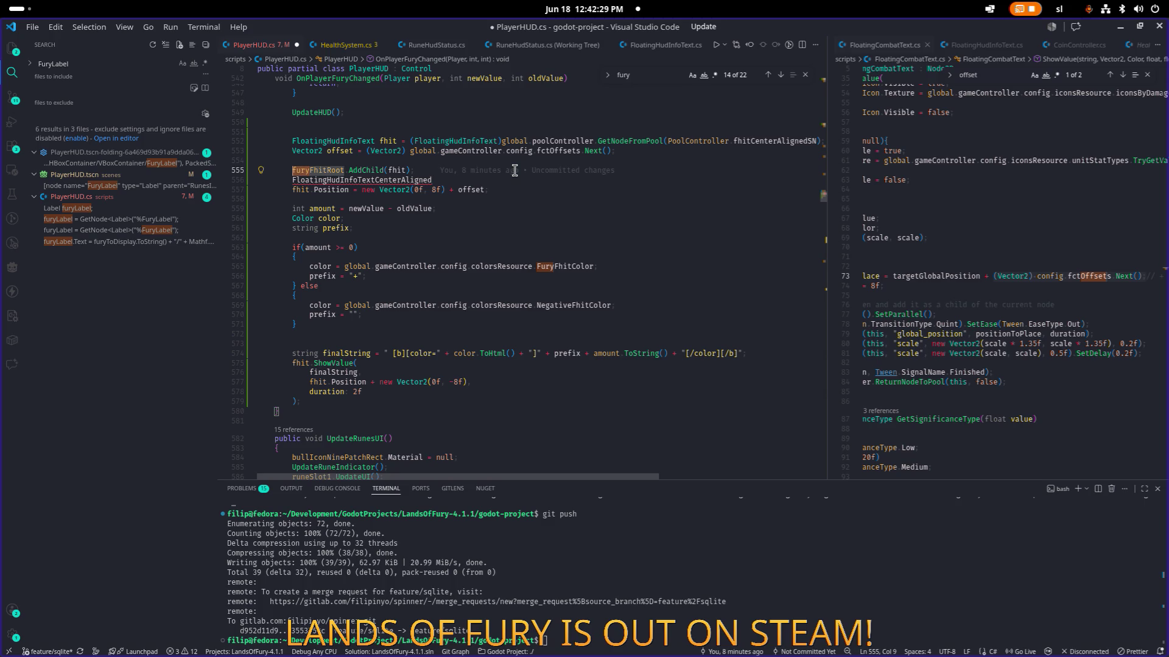
- Replace the new line's text with furyFhitRoot.anch using autocomplete
key(shift+End)
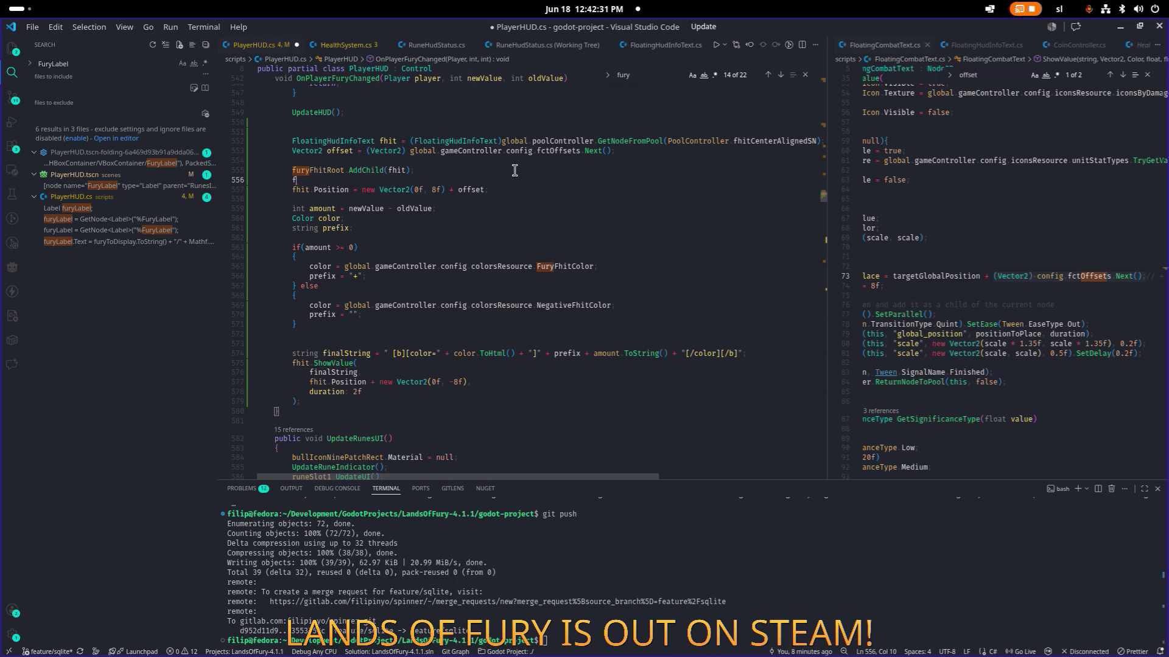
text(fur)
key(Tab)
text(.)
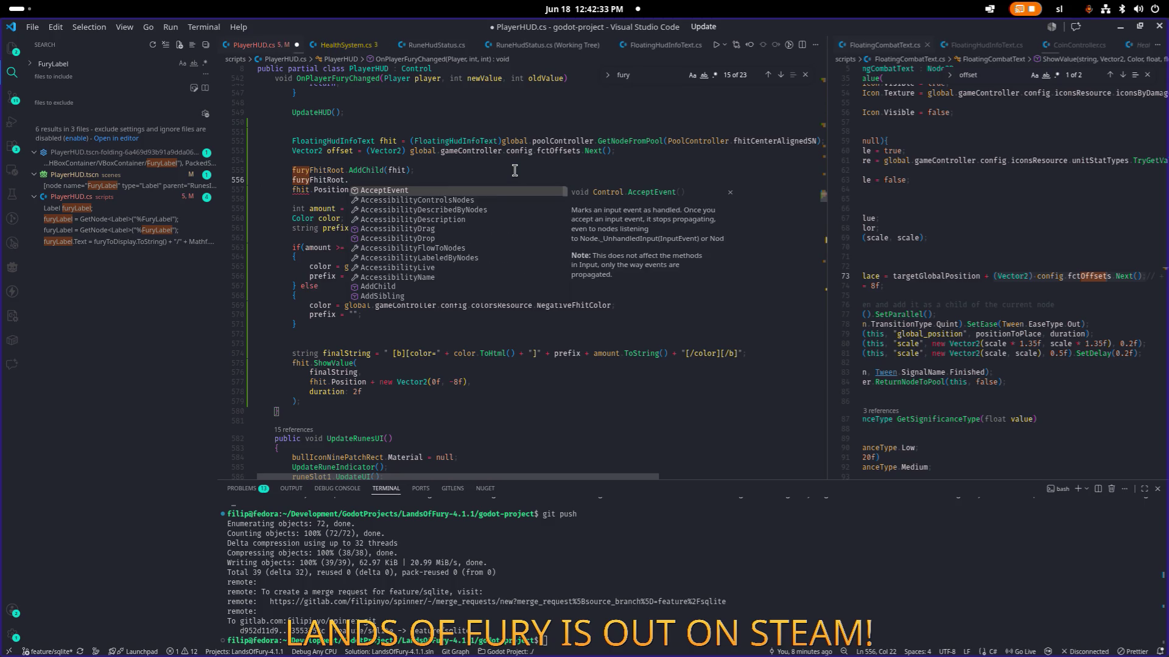
text(roo)
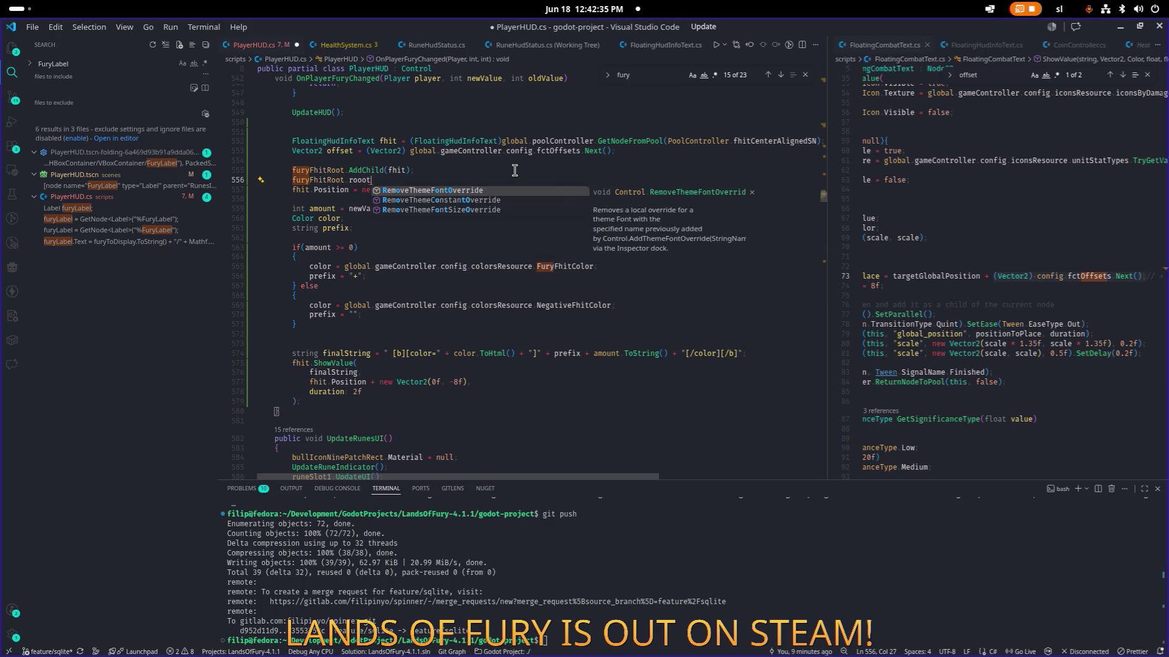
key(BackSpace)
key(BackSpace)
key(BackSpace)
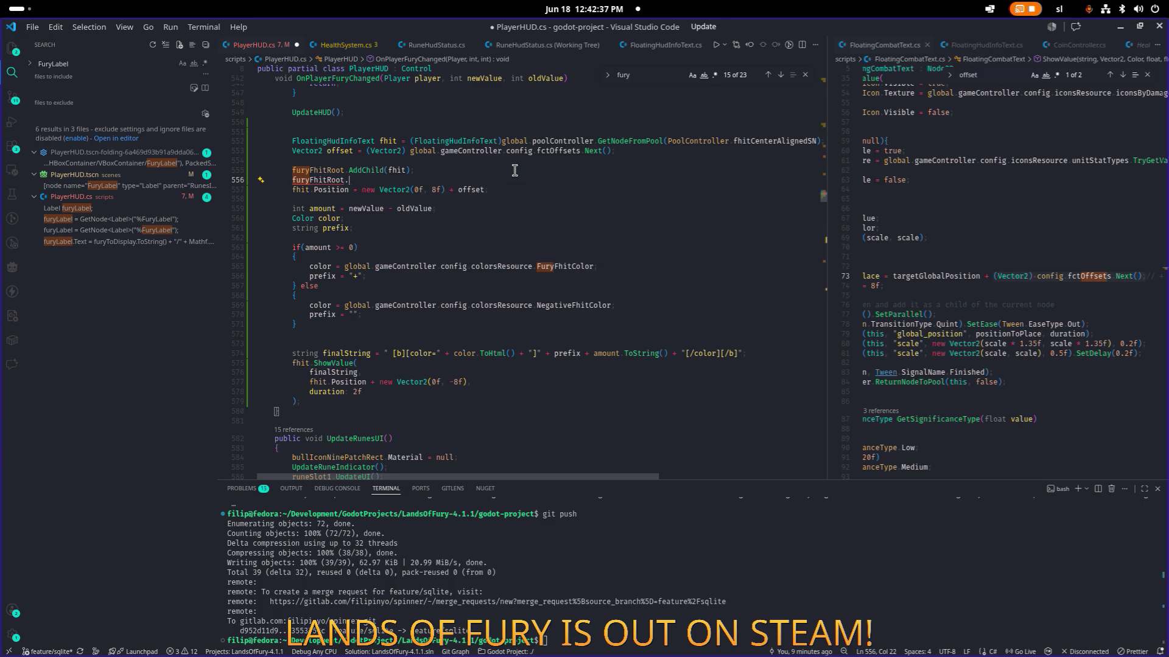
text(anch)
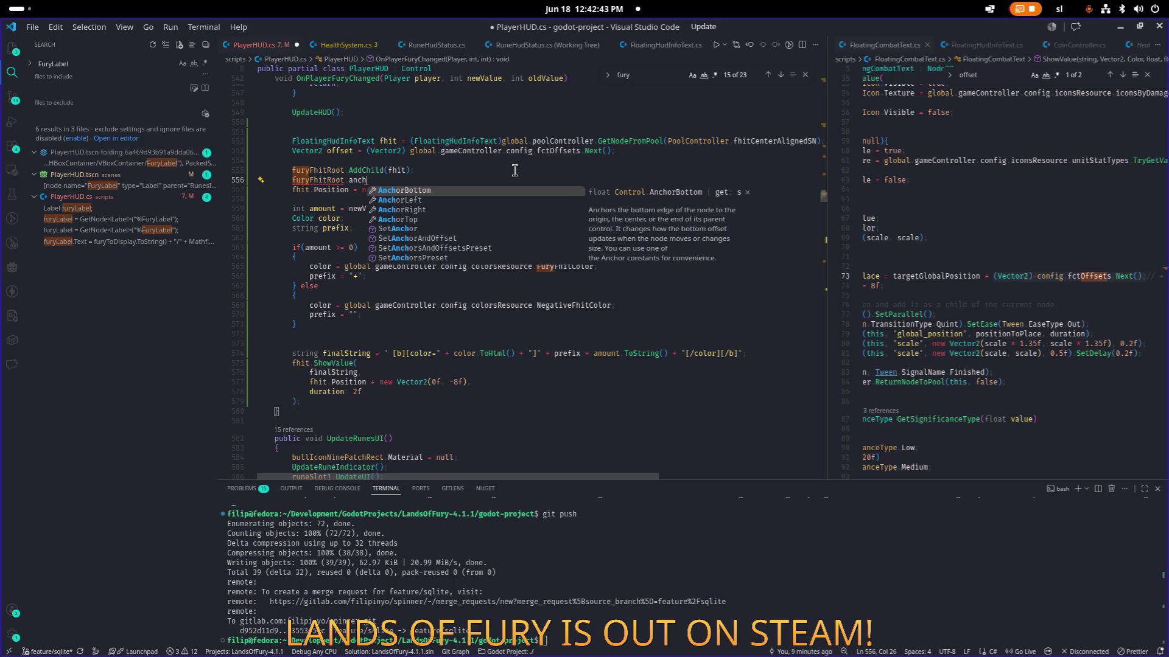
key(alt+Tab)
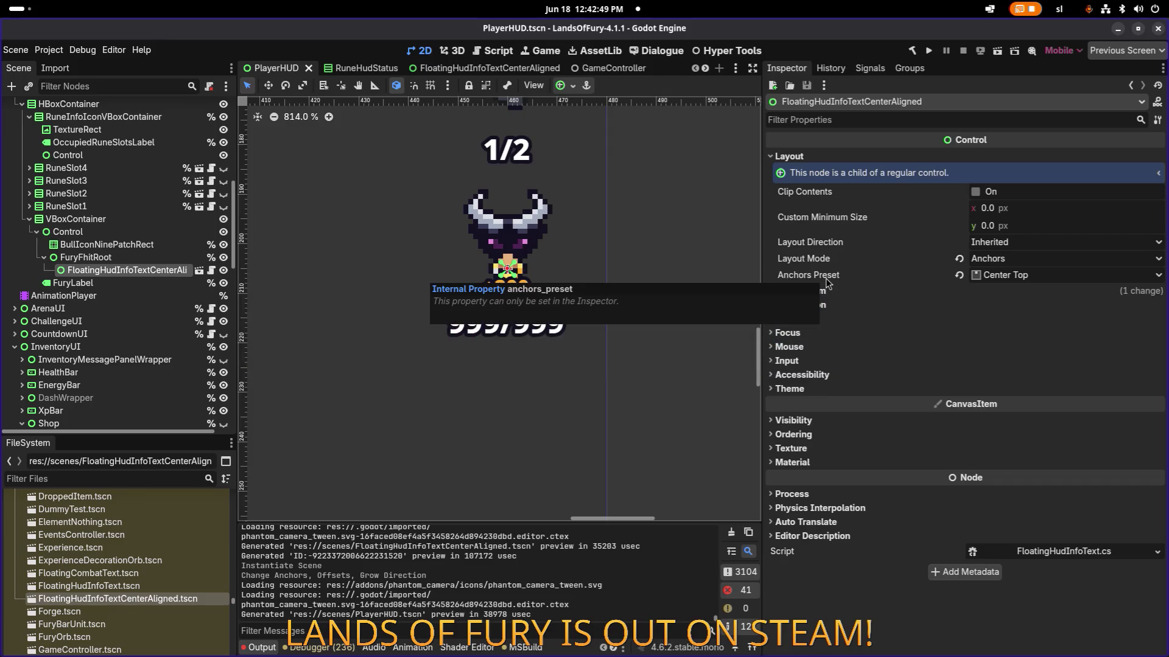
- Browse the floating text's Anchors Preset options, then return to VS Code
click(1015, 278)
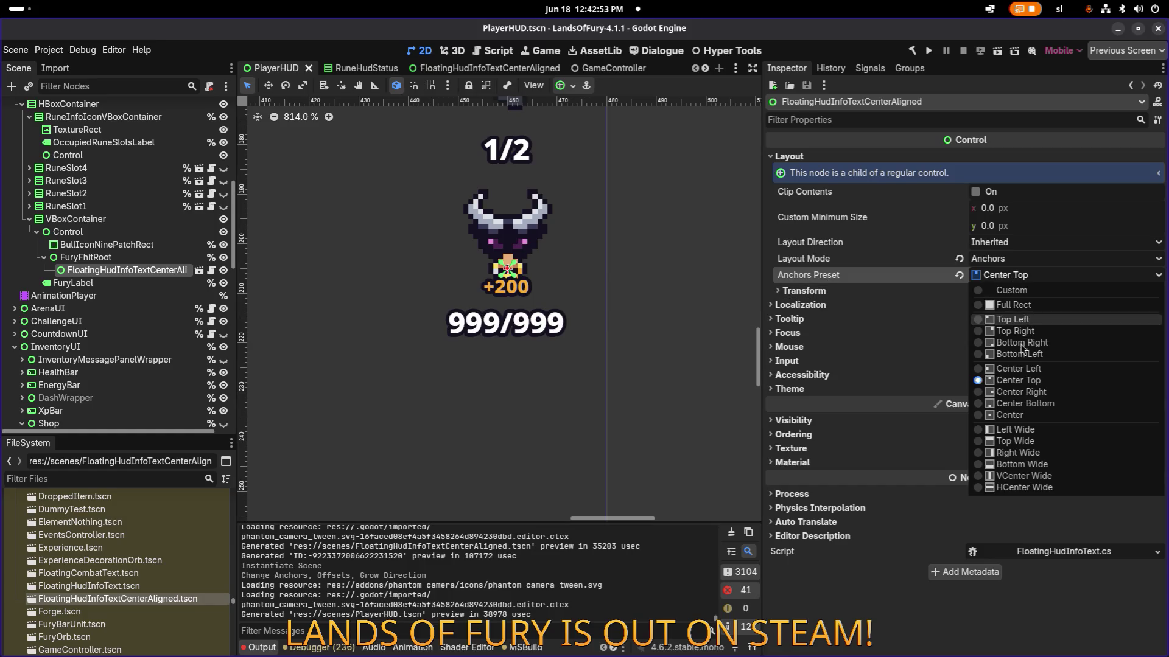
key(alt+Tab)
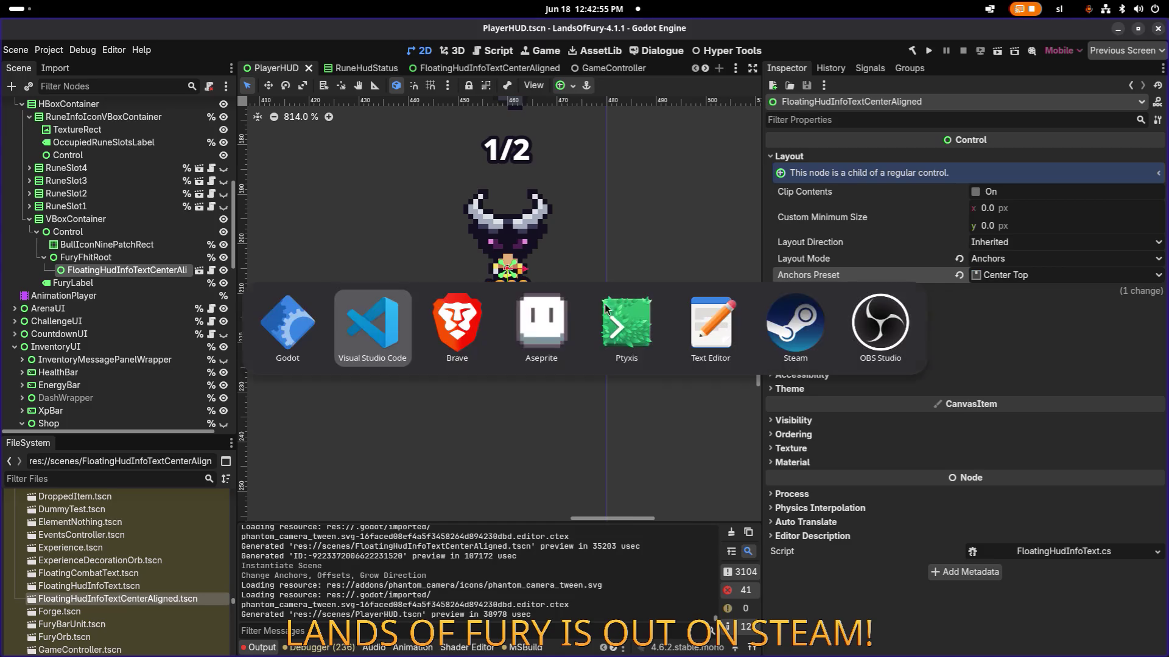
click(382, 338)
- Change the line's target from furyFhitRoot to fhit and clear the partial 'anch'
click(358, 142)
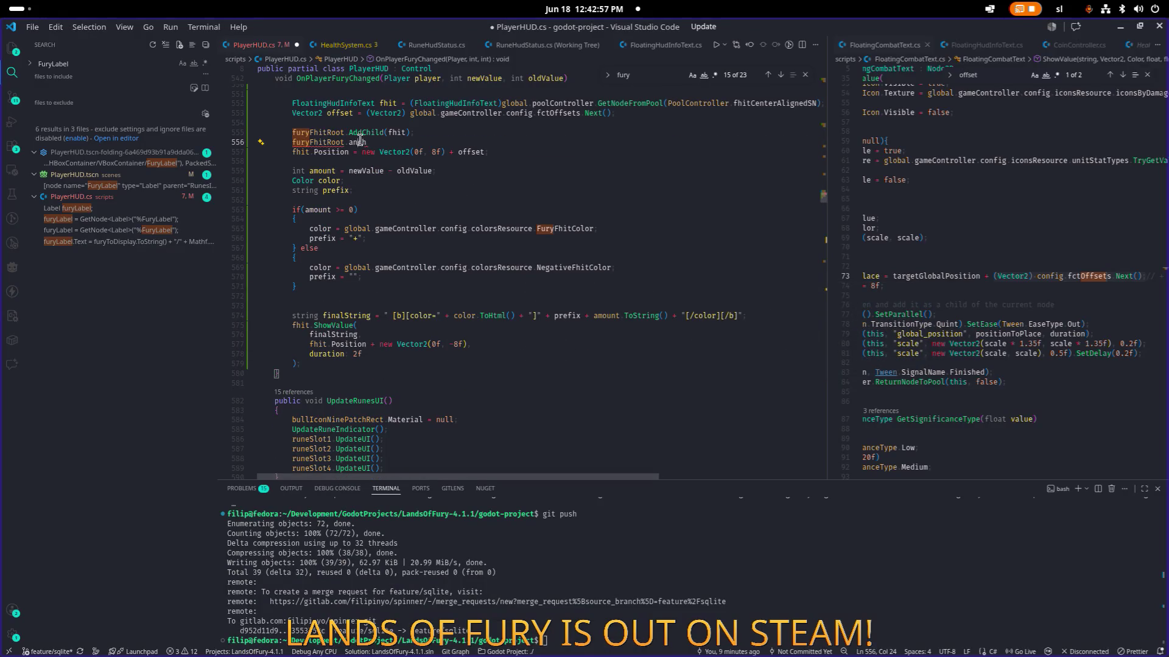
key(ctrl+shift+Right)
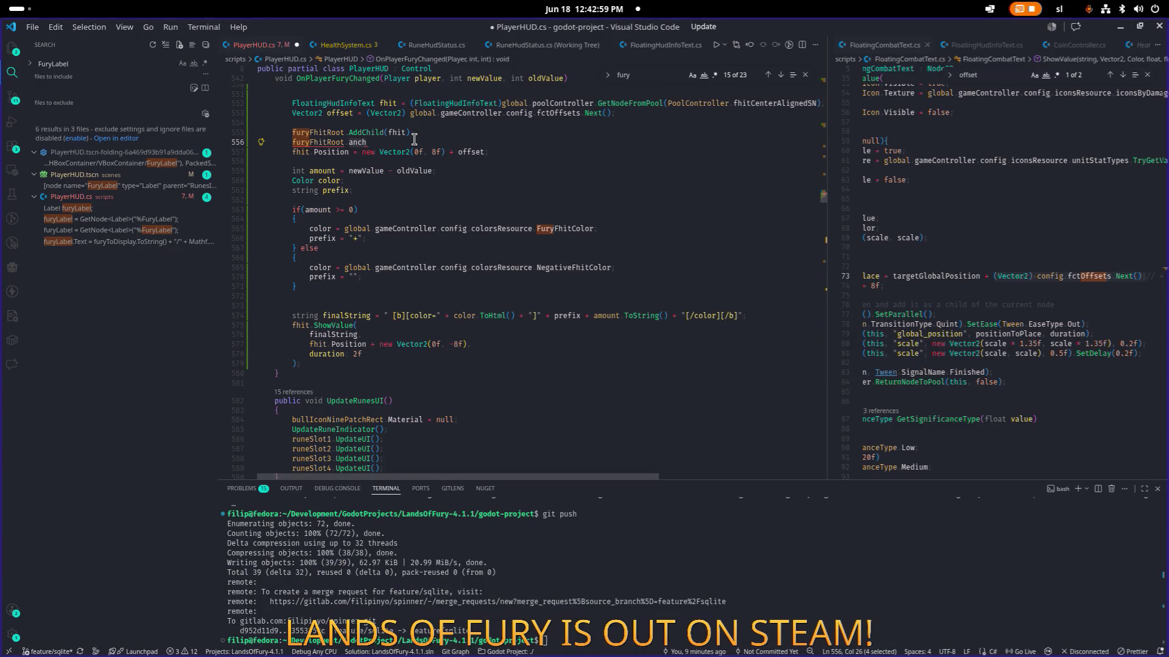
key(Home)
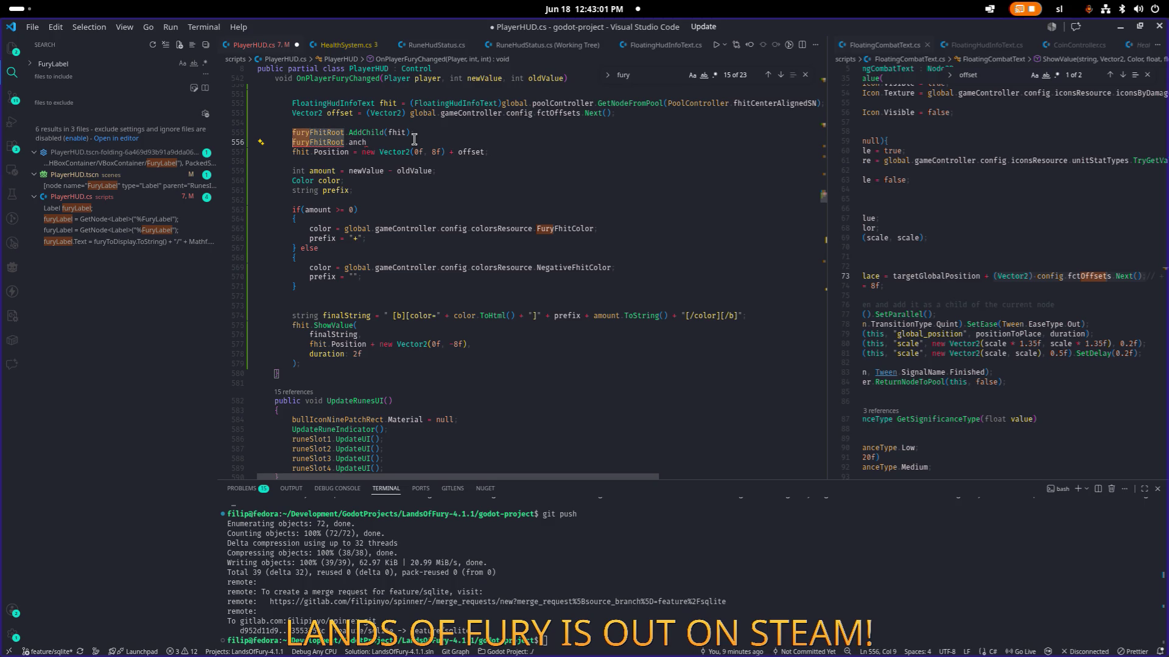
scroll(410, 140, up, 3)
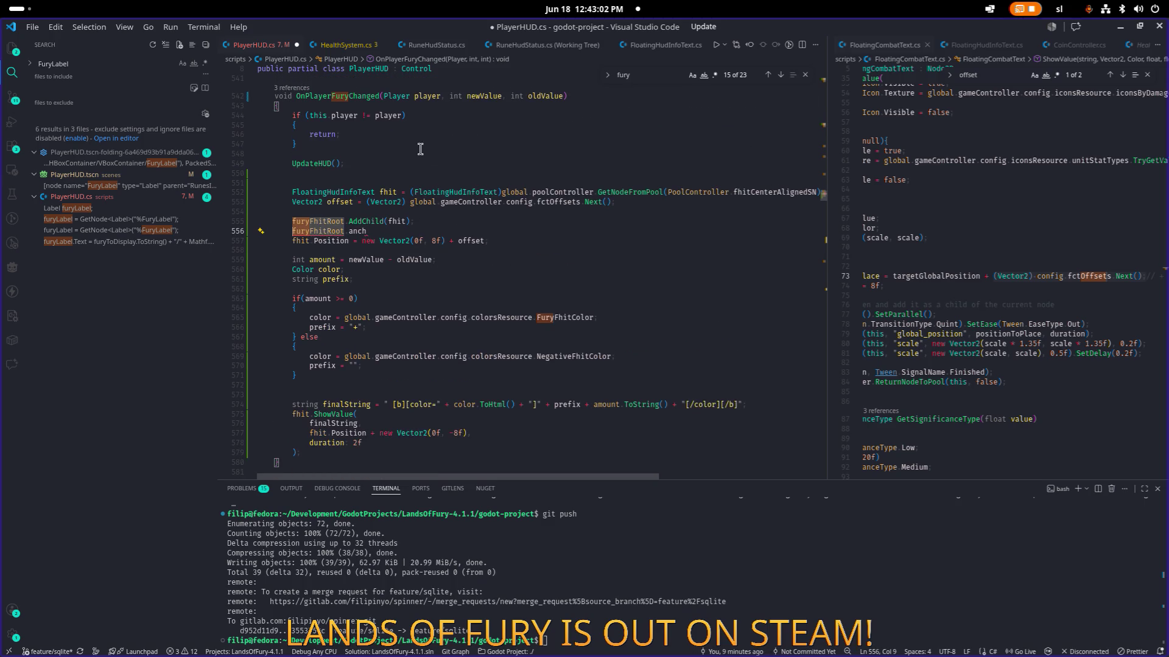
double_click(315, 231)
text(fhit)
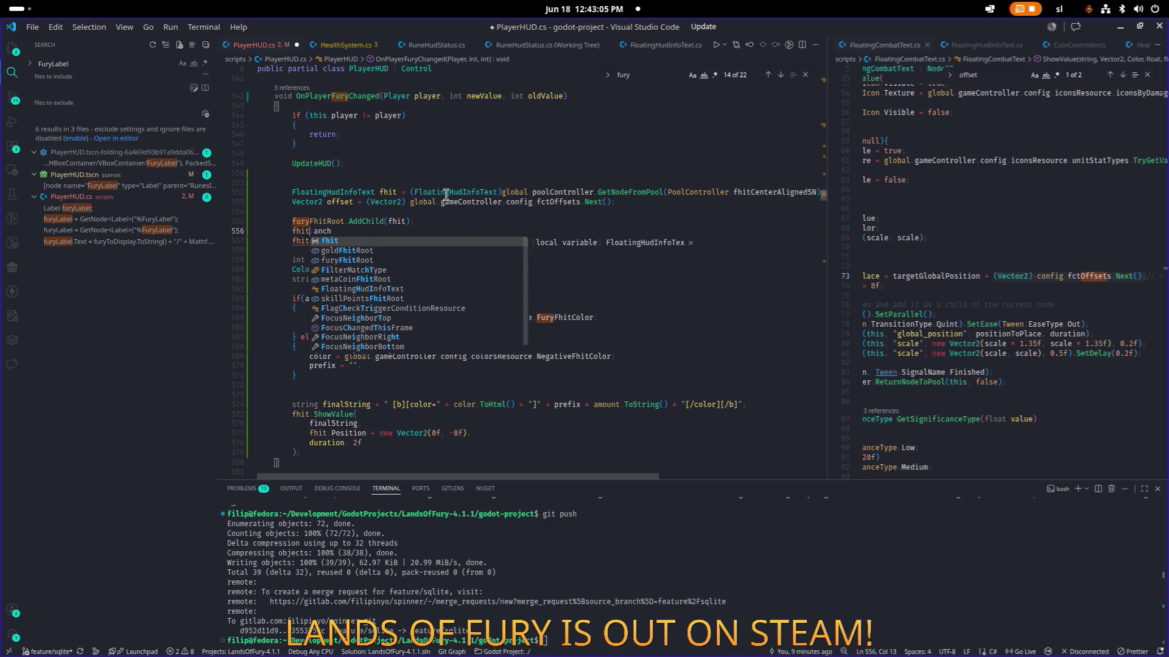
key(Escape)
key(ctrl+Delete)
- Complete the call as fhit.SetAnchorsPreset(LayoutPreset.CenterTop); and save PlayerHUD.cs
text(set)
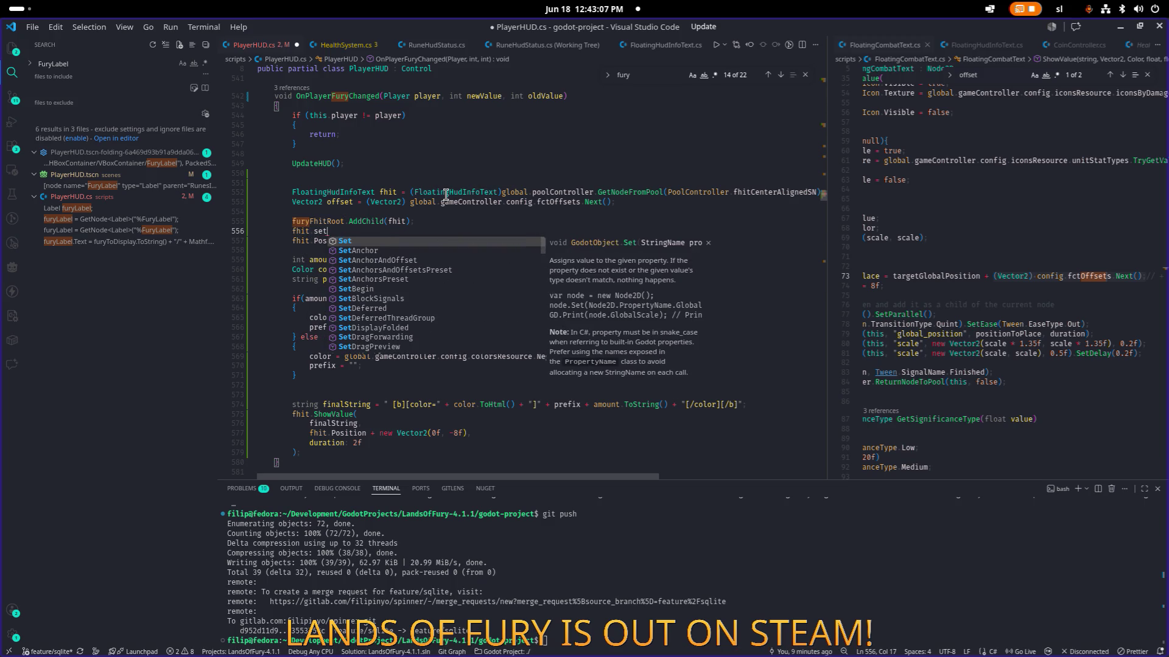
text(a)
key(Down)
key(Down)
key(Down)
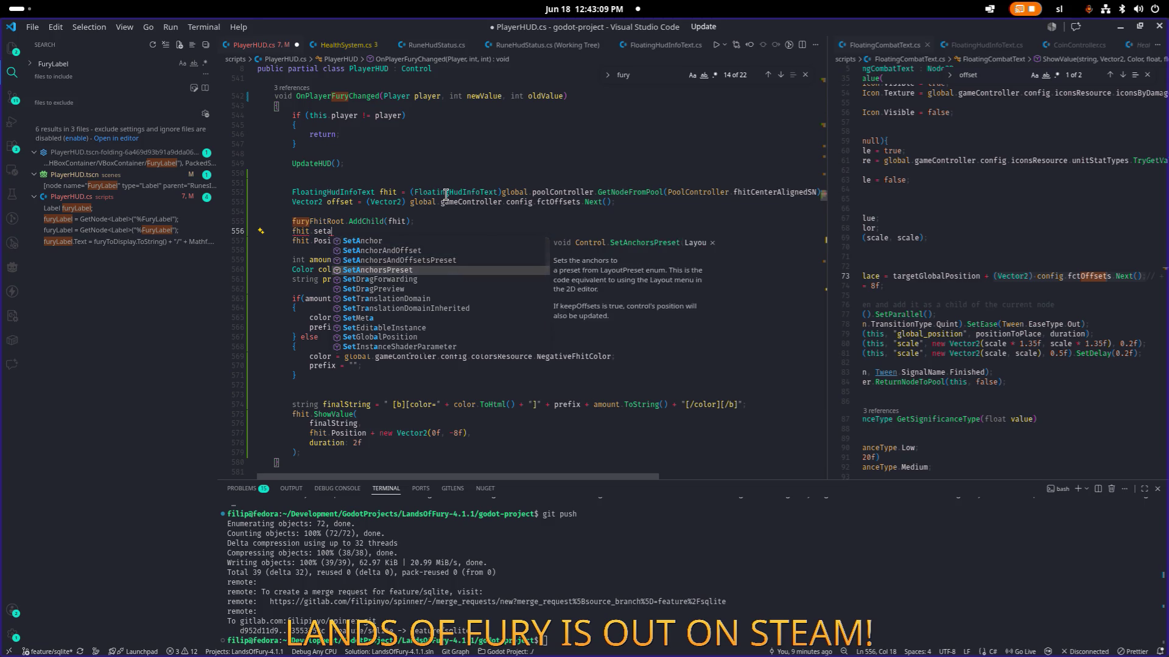
key(Return)
text(()
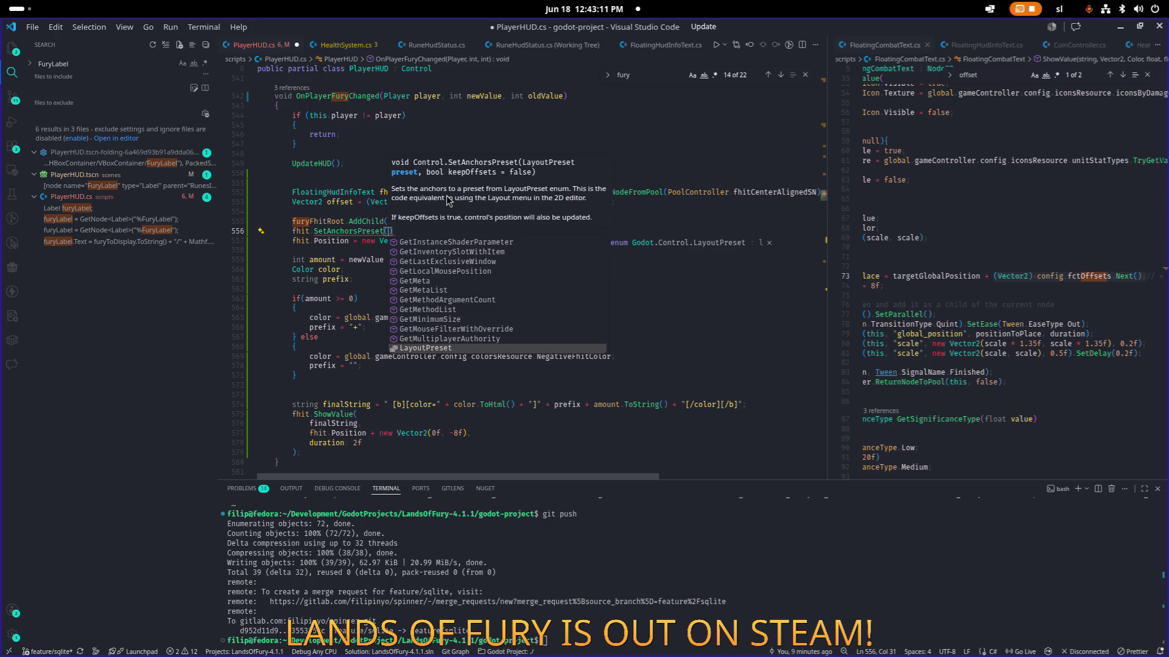
key(Return)
text(.)
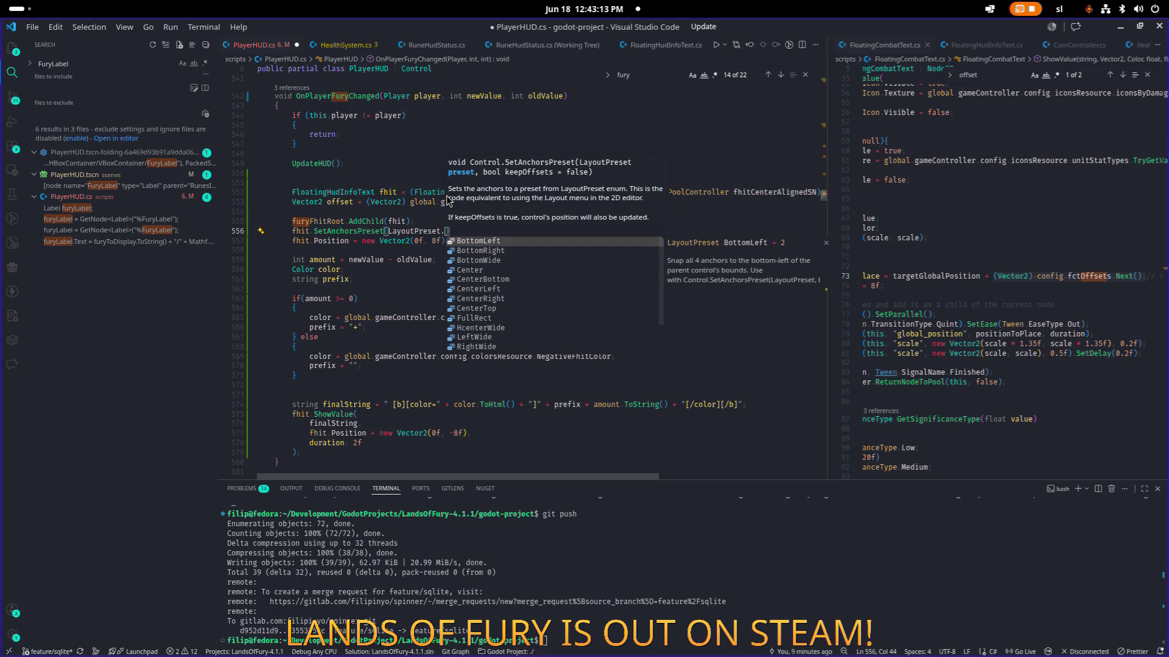
key(Down)
key(Down)
key(Down)
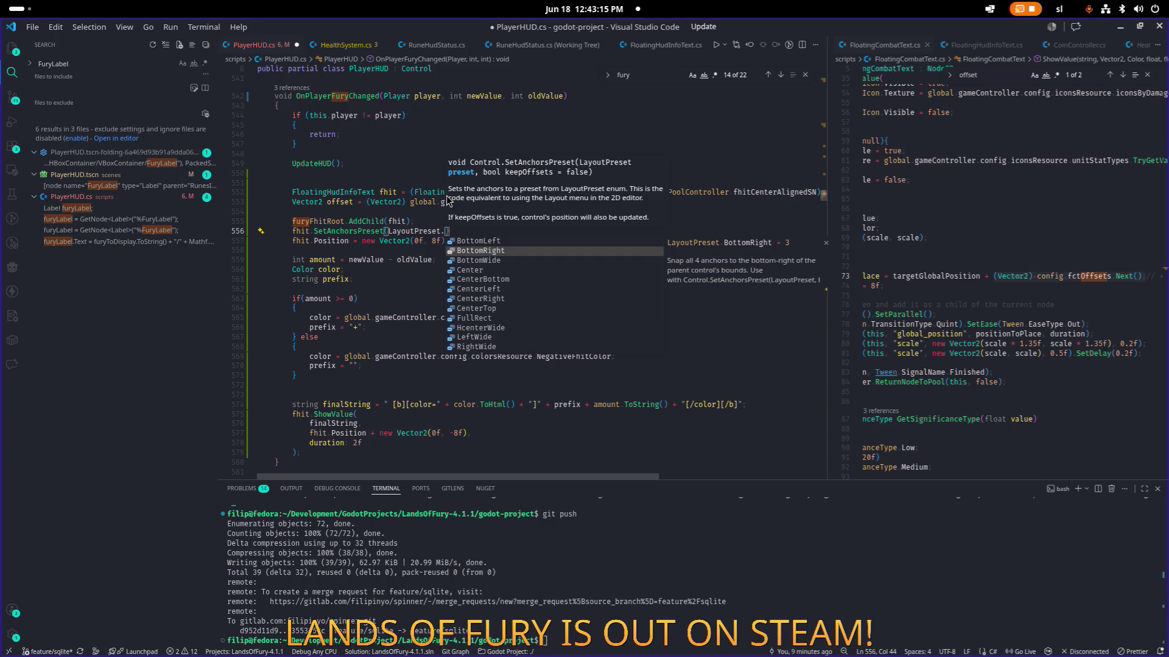
key(Return)
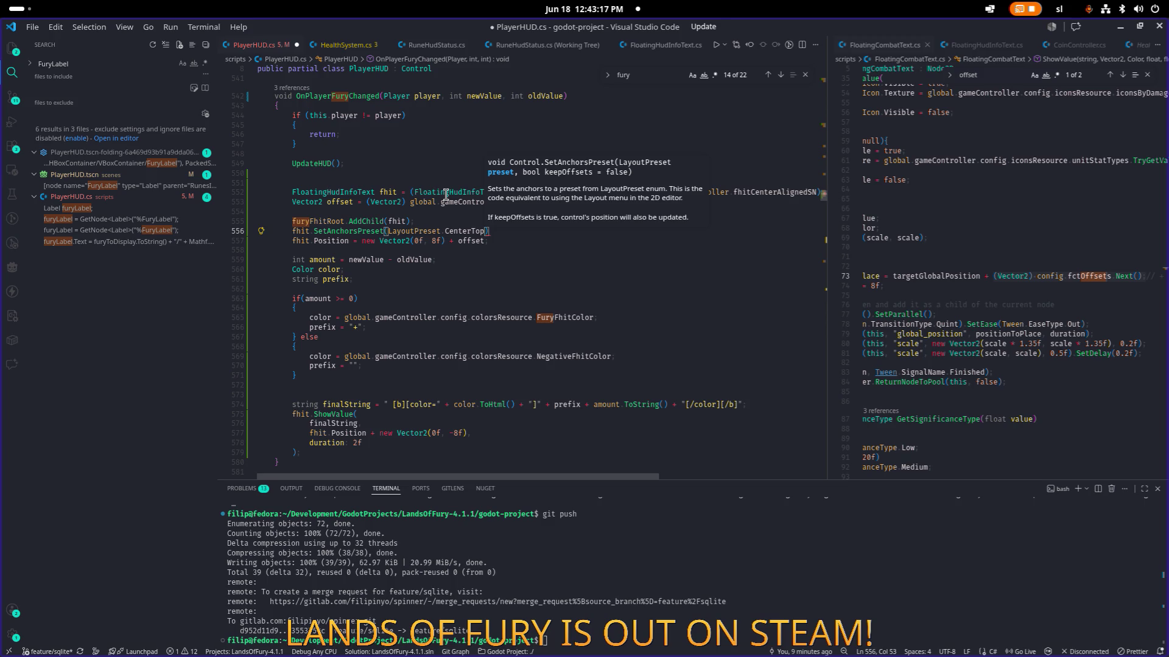
text();)
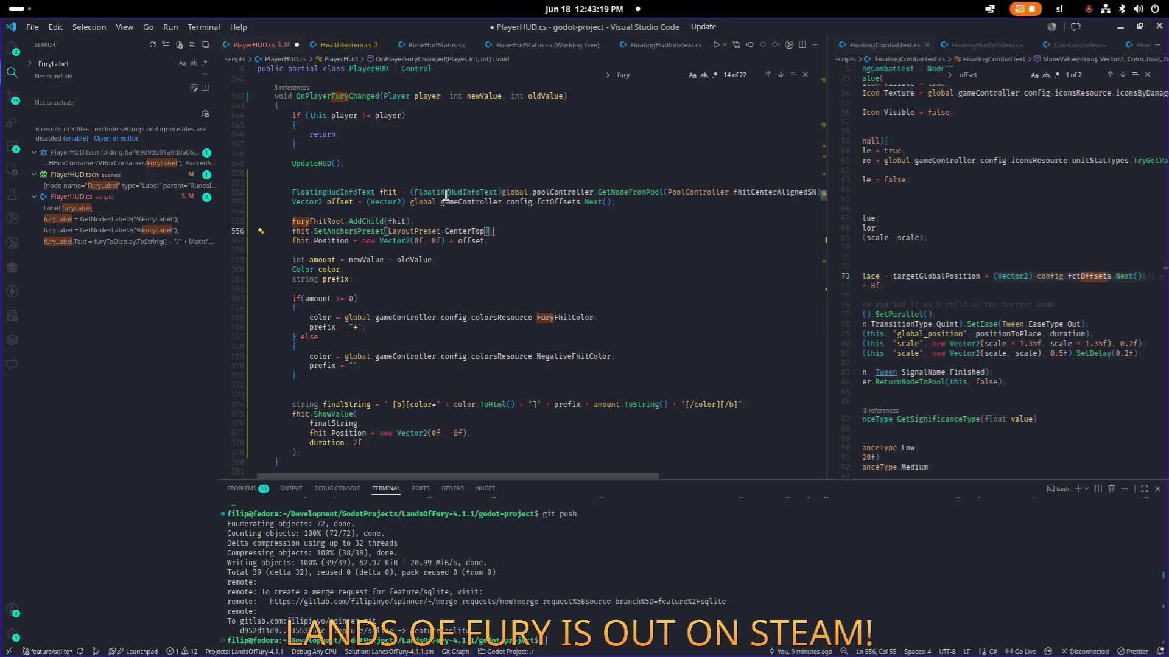
key(ctrl+s)
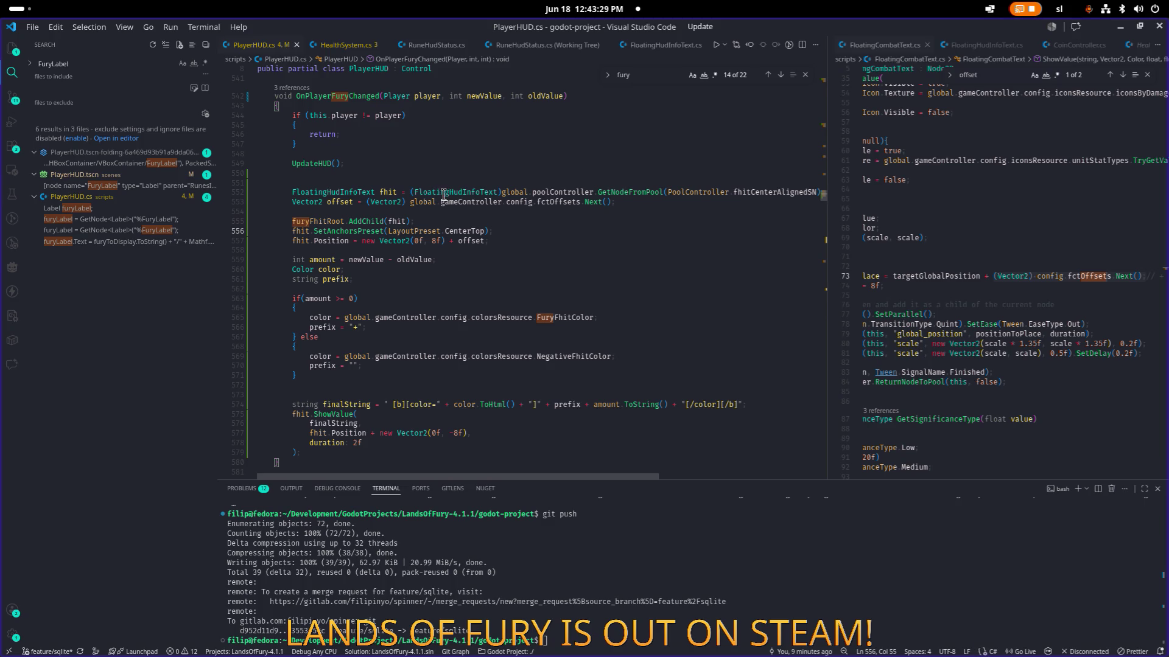
- Delete the FloatingHudInfoTextCenterAligned instance under FuryFhitRoot, save PlayerHUD, and run the project
key(alt+Tab)
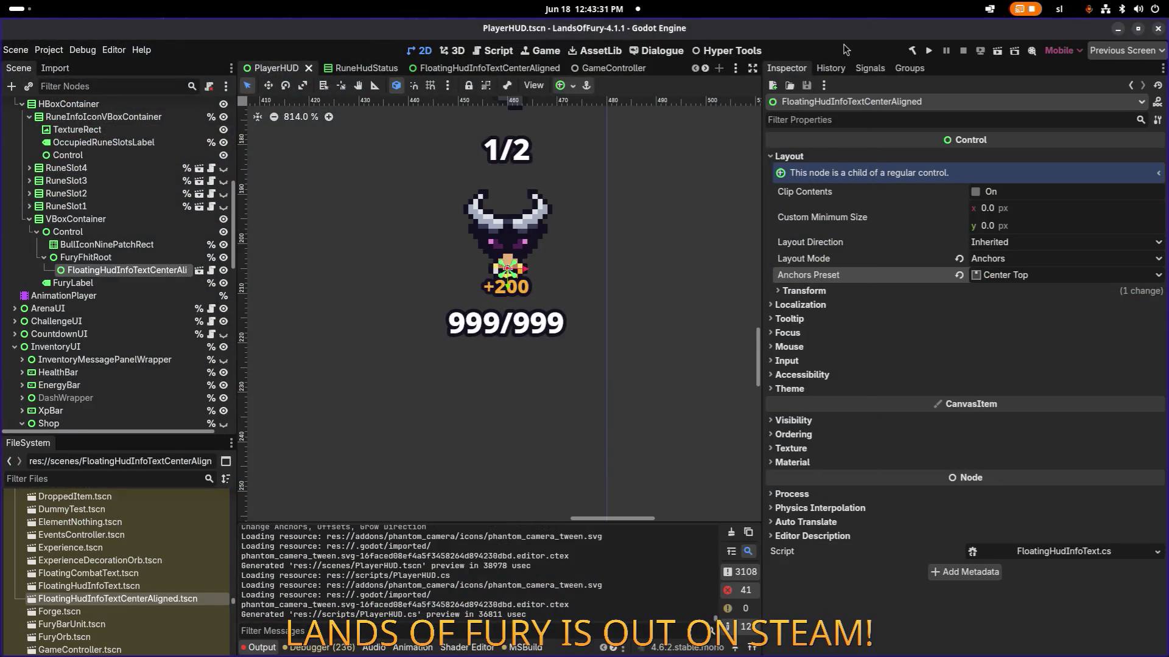
click(131, 260)
click(144, 272)
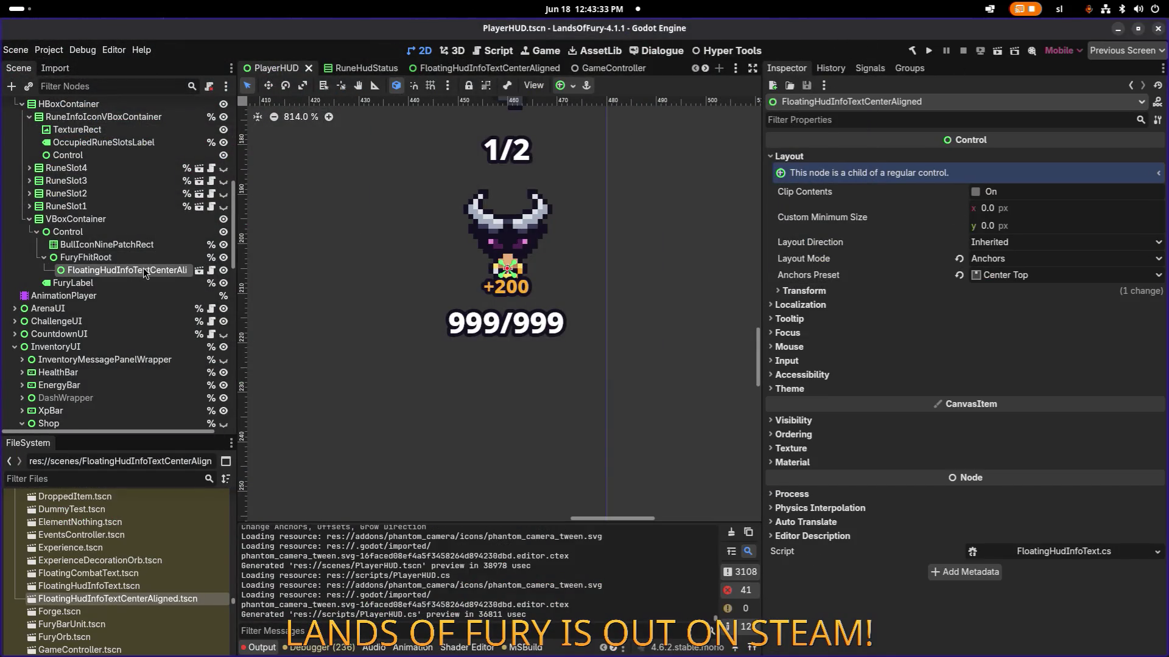
click(137, 258)
click(139, 273)
key(Delete)
key(Return)
key(ctrl+s)
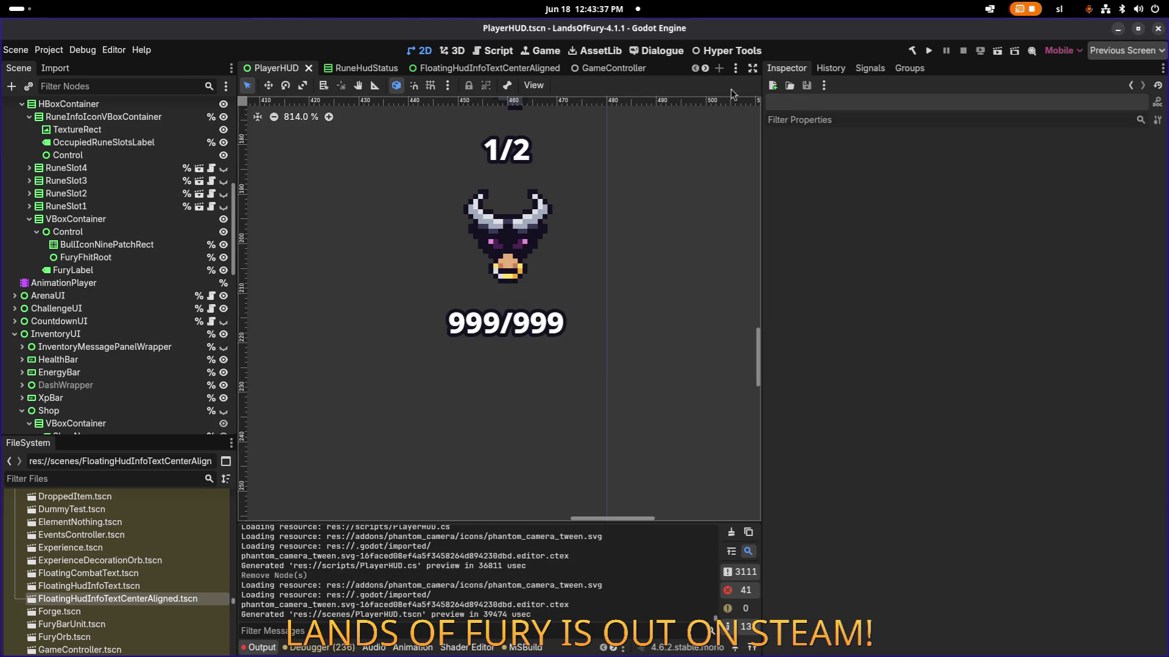
click(929, 52)
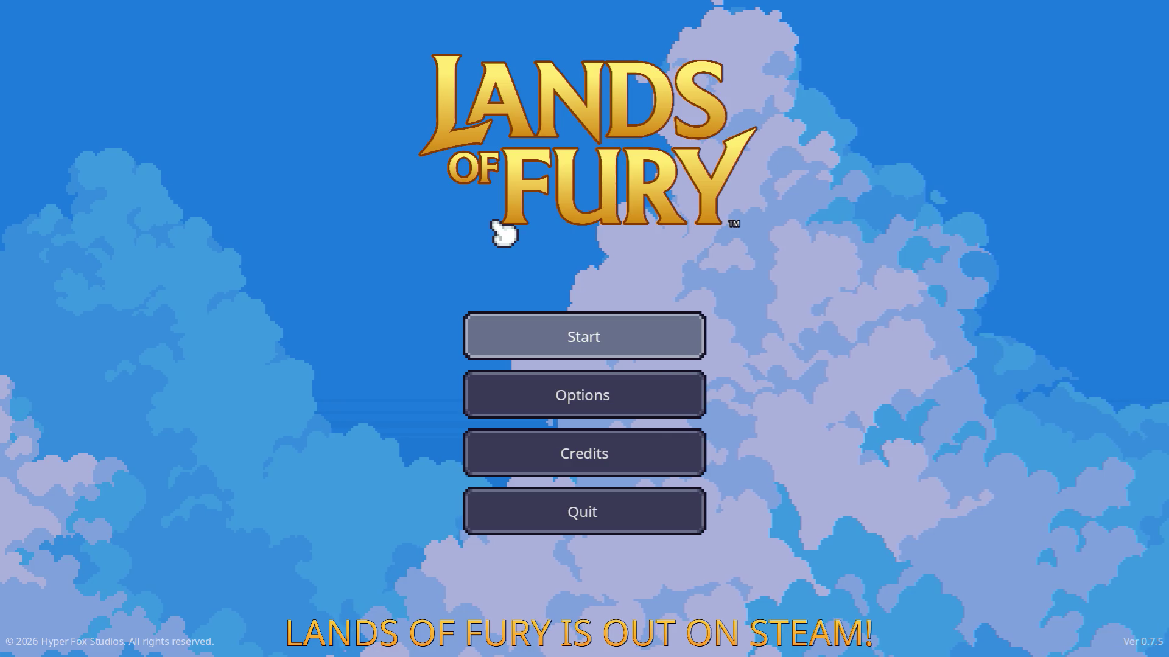
- Start a run and go through the portal toward Elderglade Forest
key(Return)
key(Return)
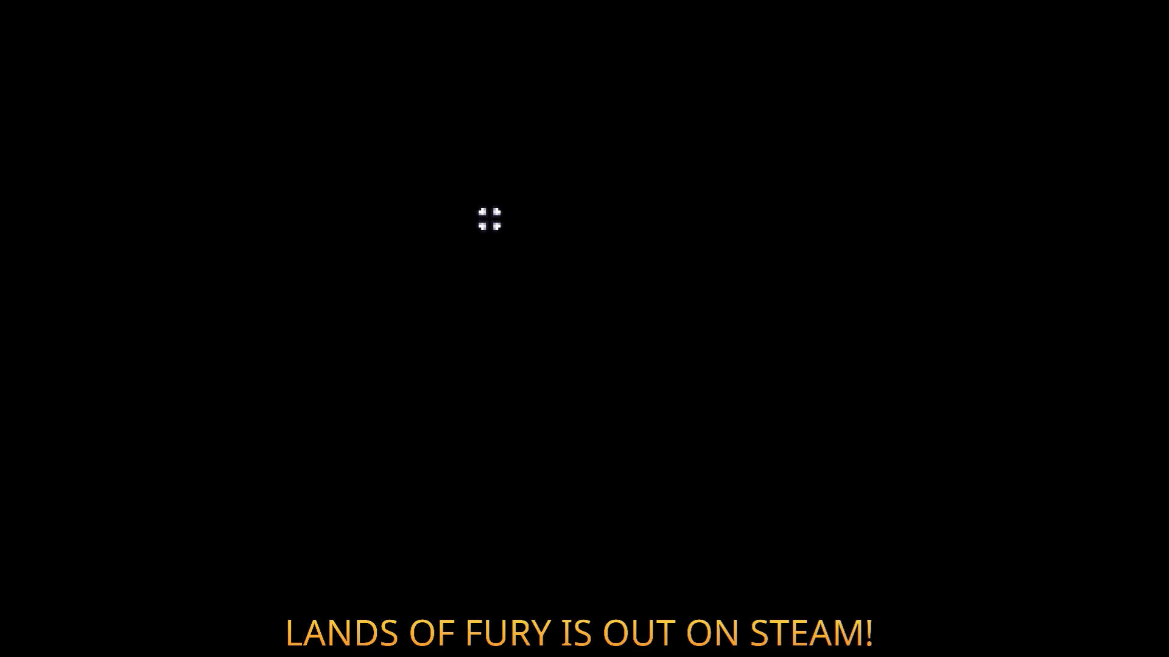
key(w)
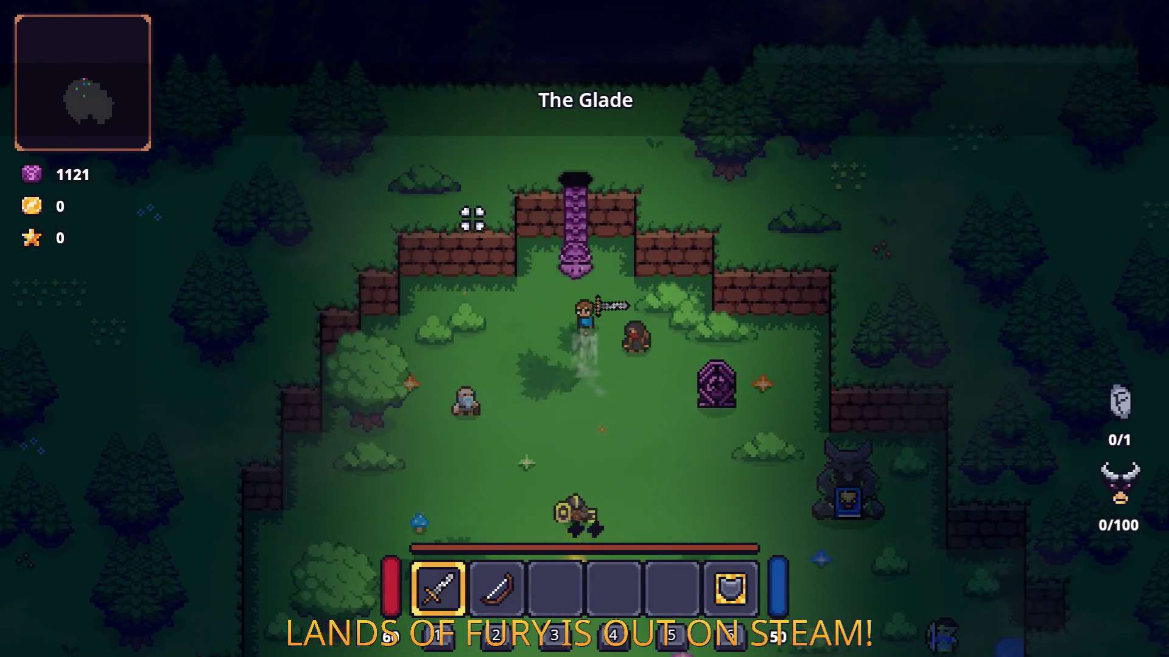
key(e)
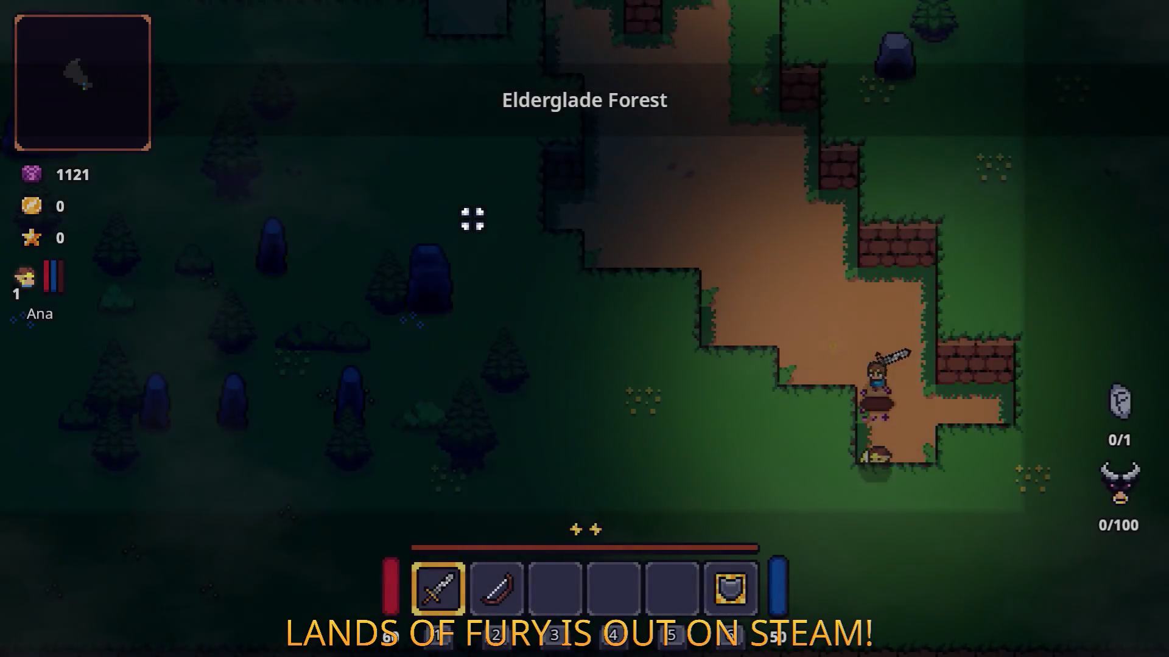
key(space)
key(w)
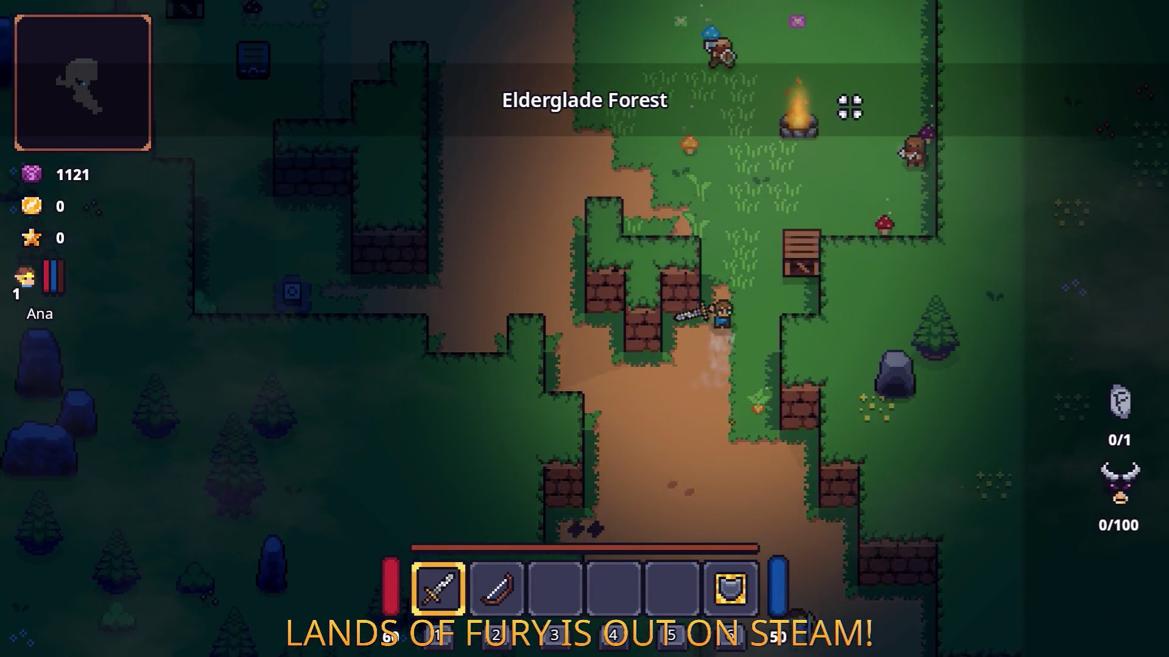
- Fight and clear the enemies around the campfire
click(850, 107)
key(w)
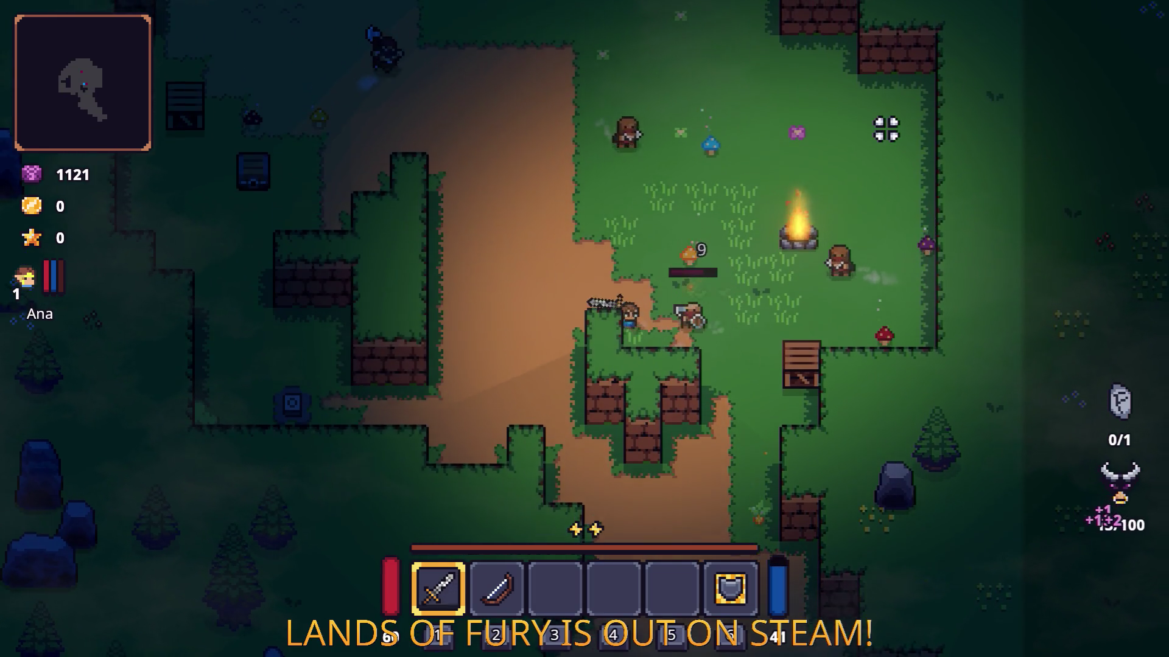
key(w)
click(882, 248)
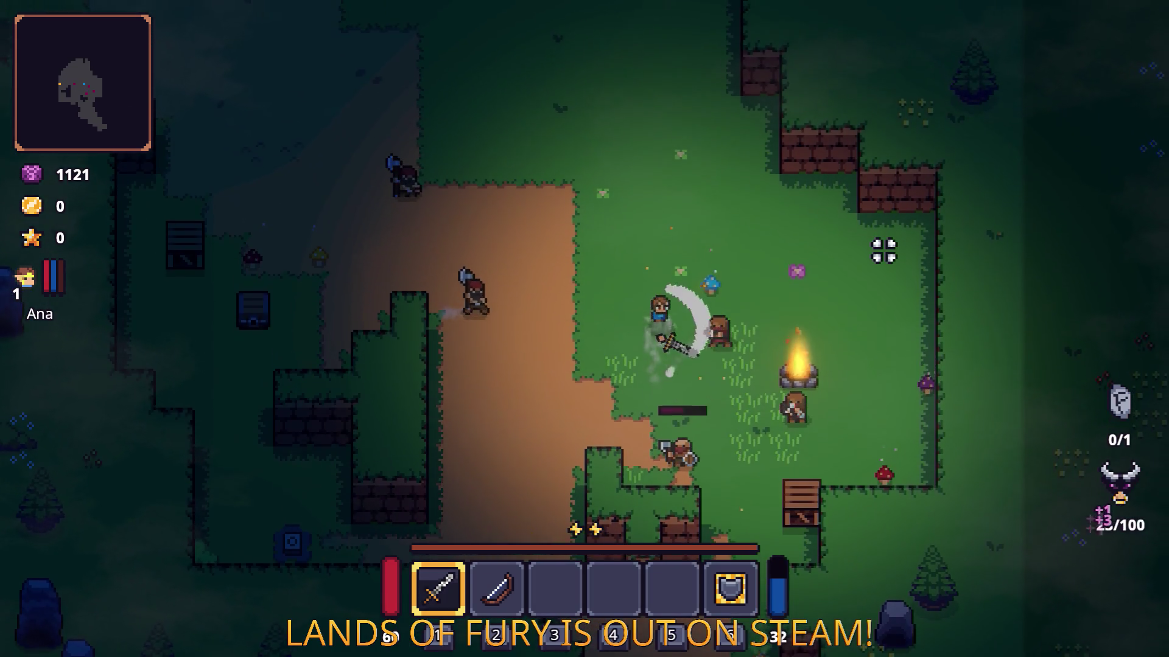
key(s)
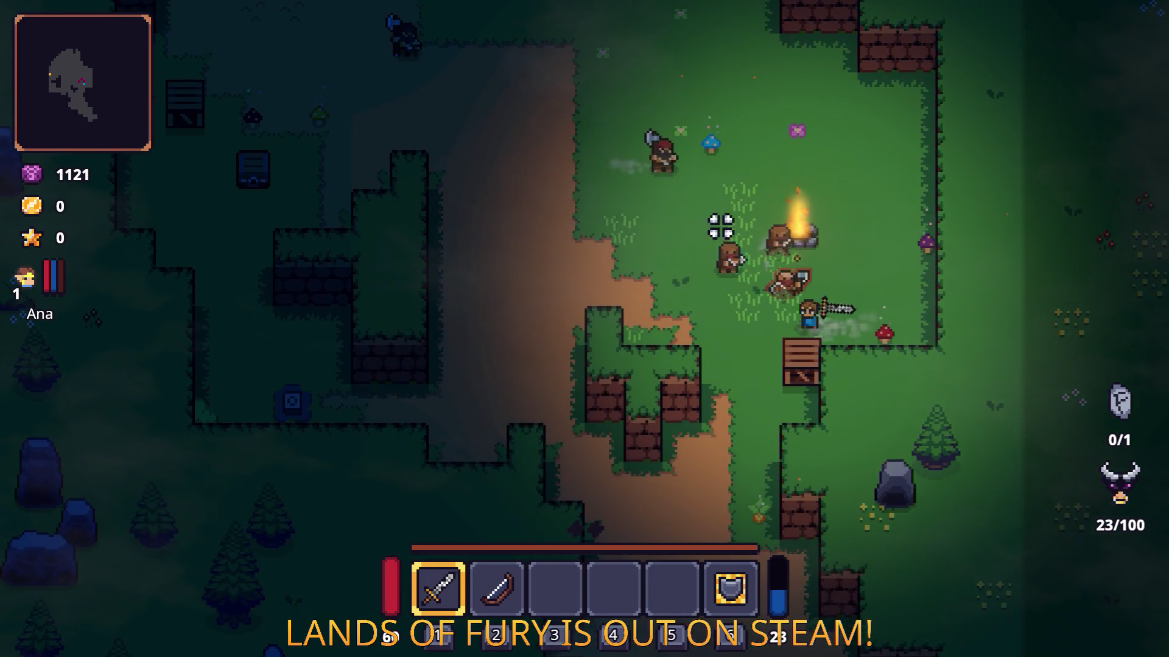
key(a)
key(w)
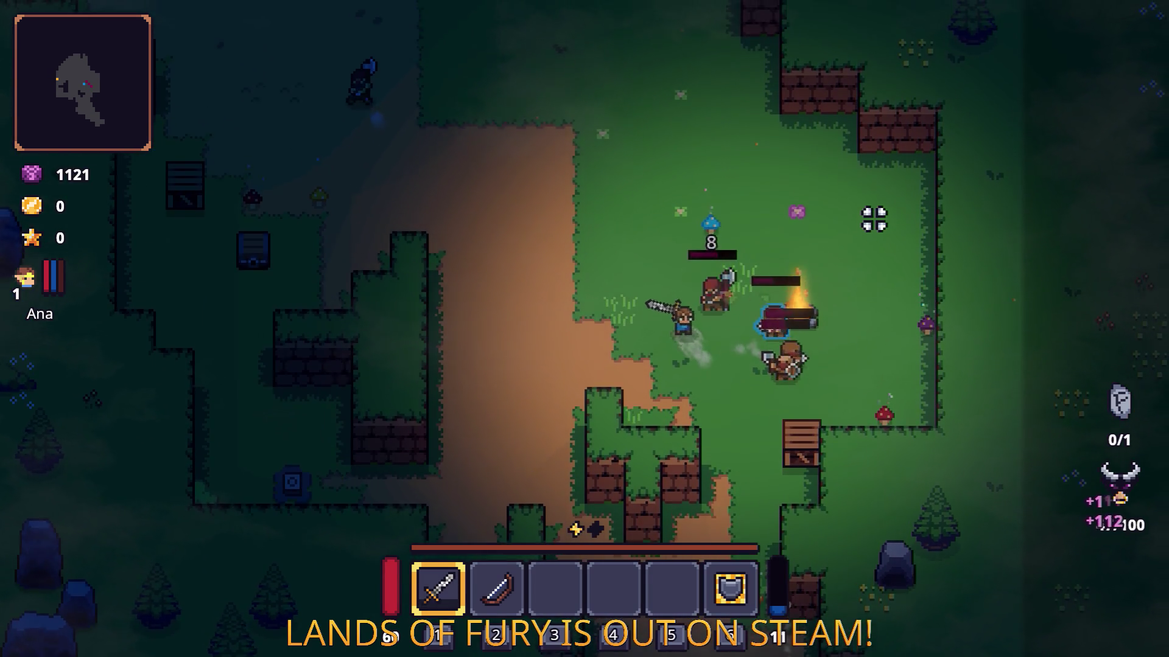
key(d)
click(775, 381)
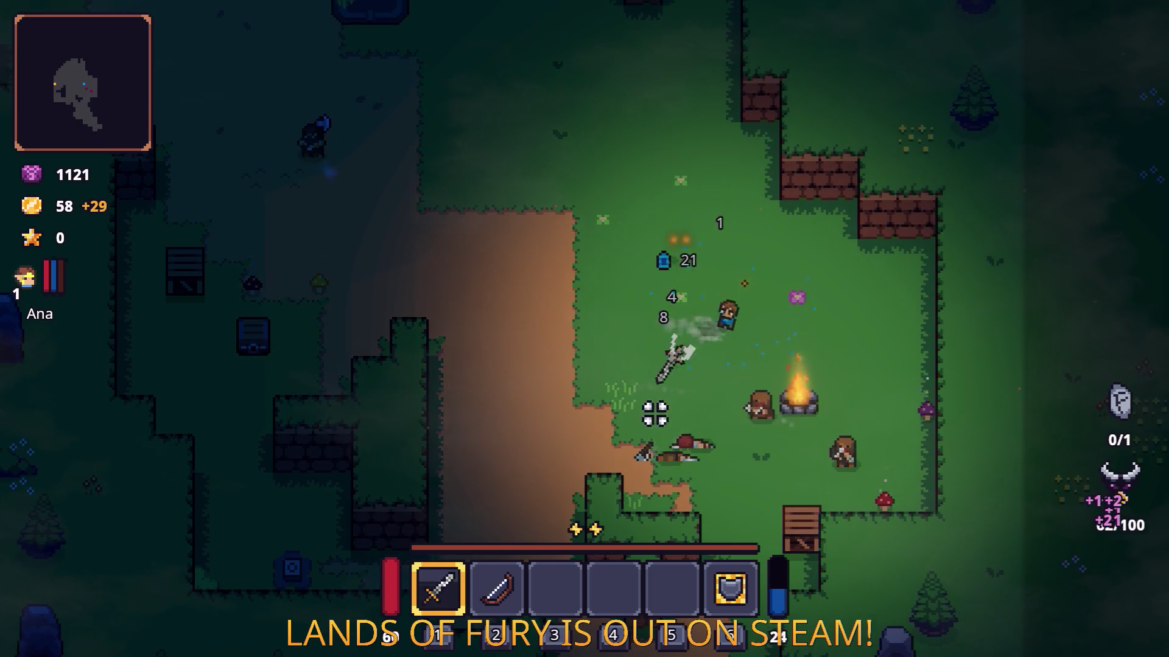
click(750, 396)
key(s)
click(749, 328)
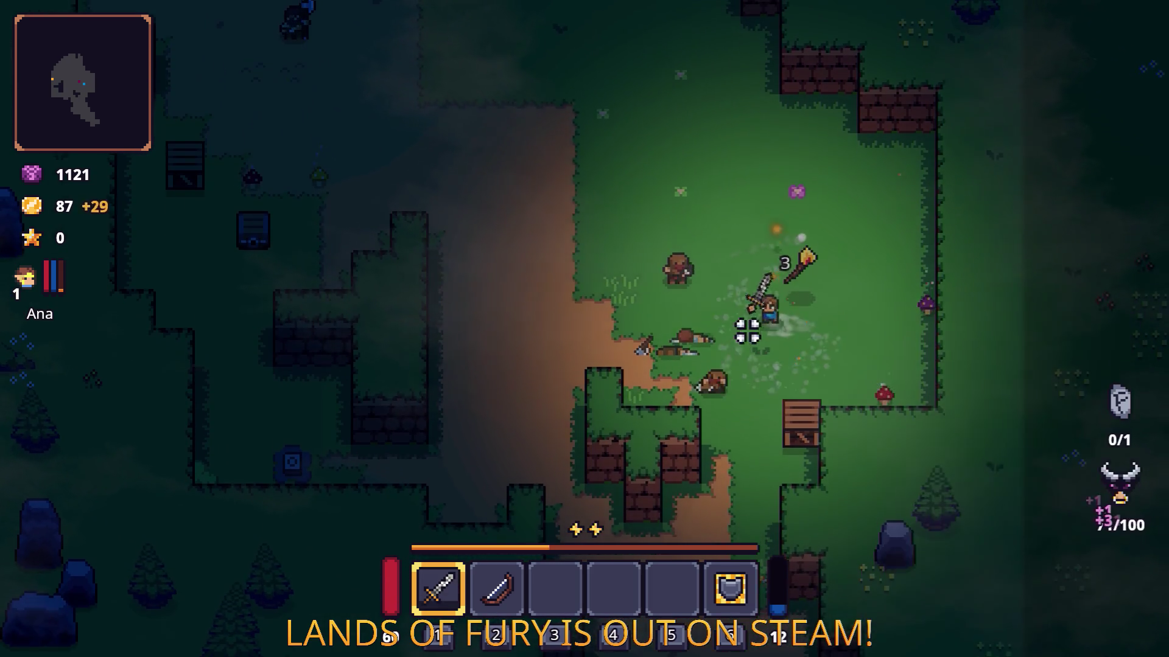
click(660, 269)
click(663, 275)
- Head up the dirt path and fight the approaching enemies, including the dwarf
key(a)
key(w)
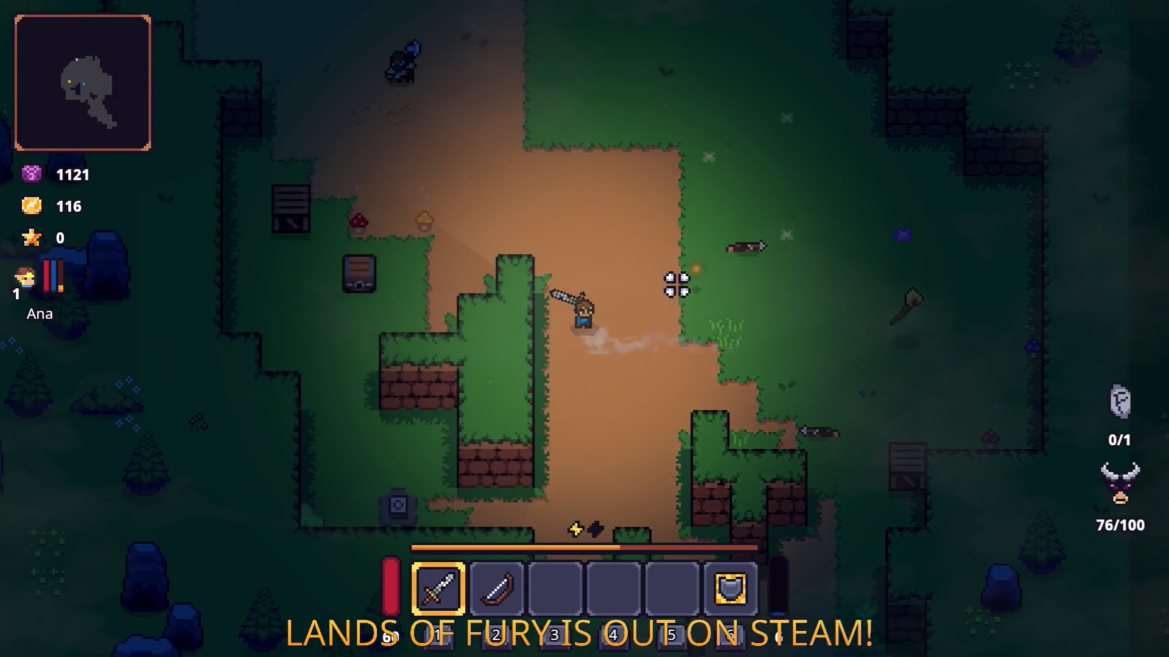
key(a)
click(540, 308)
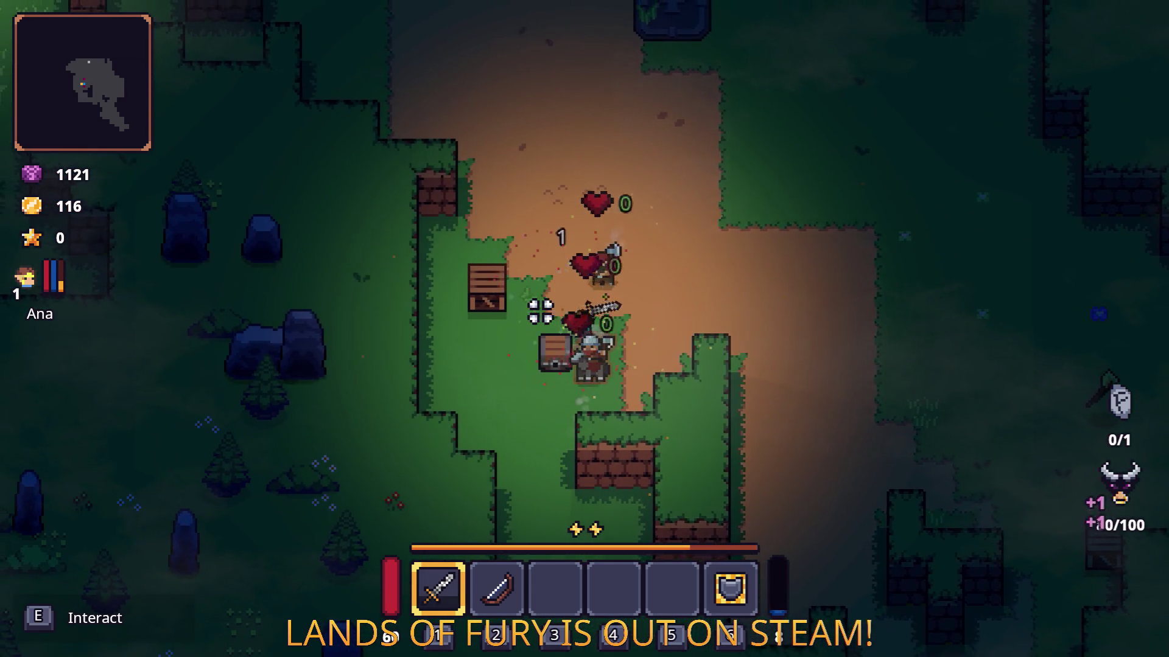
click(740, 274)
key(d)
key(s)
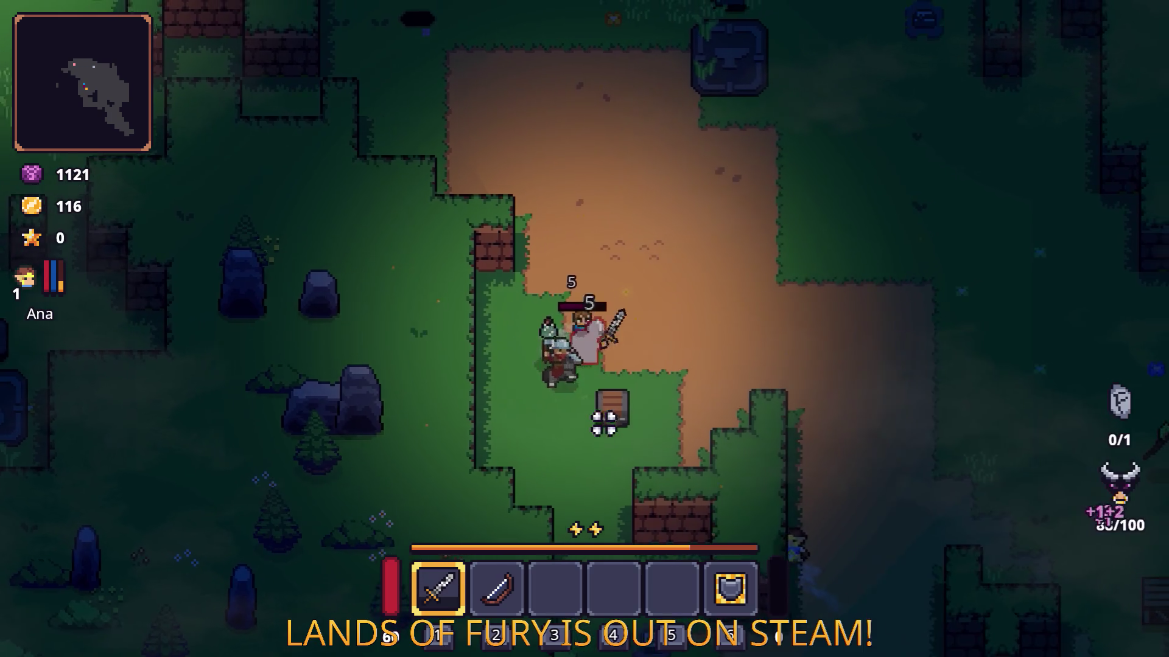
key(w)
key(a)
click(611, 343)
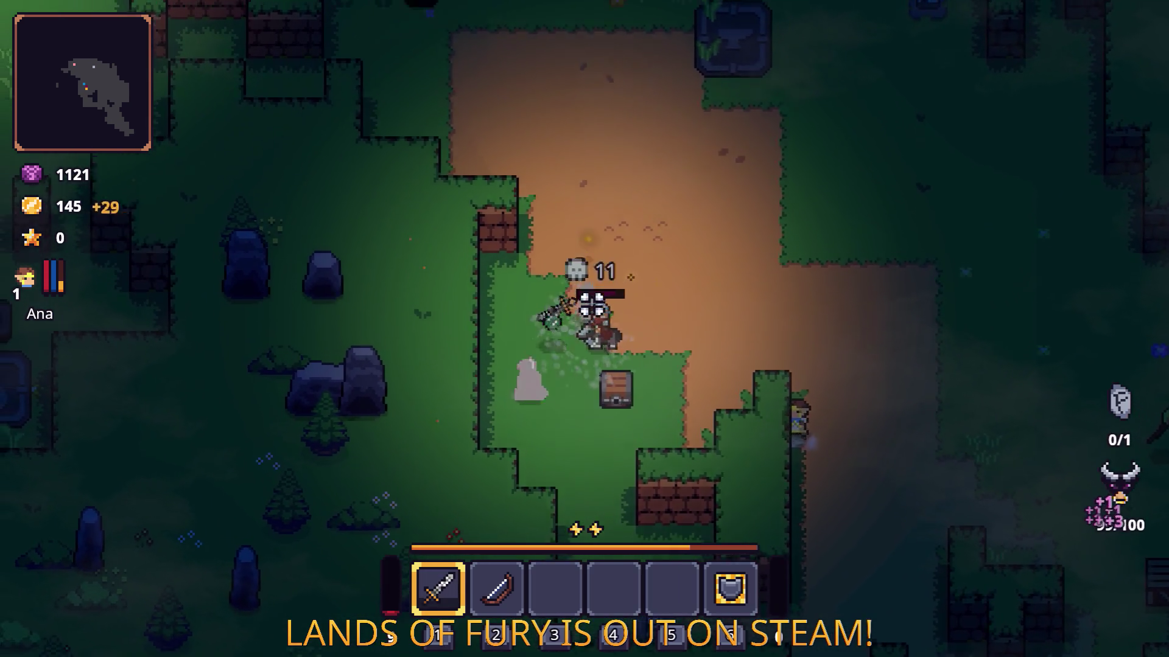
- Walk right, then look through the inventory and close it again
key(d)
key(Tab)
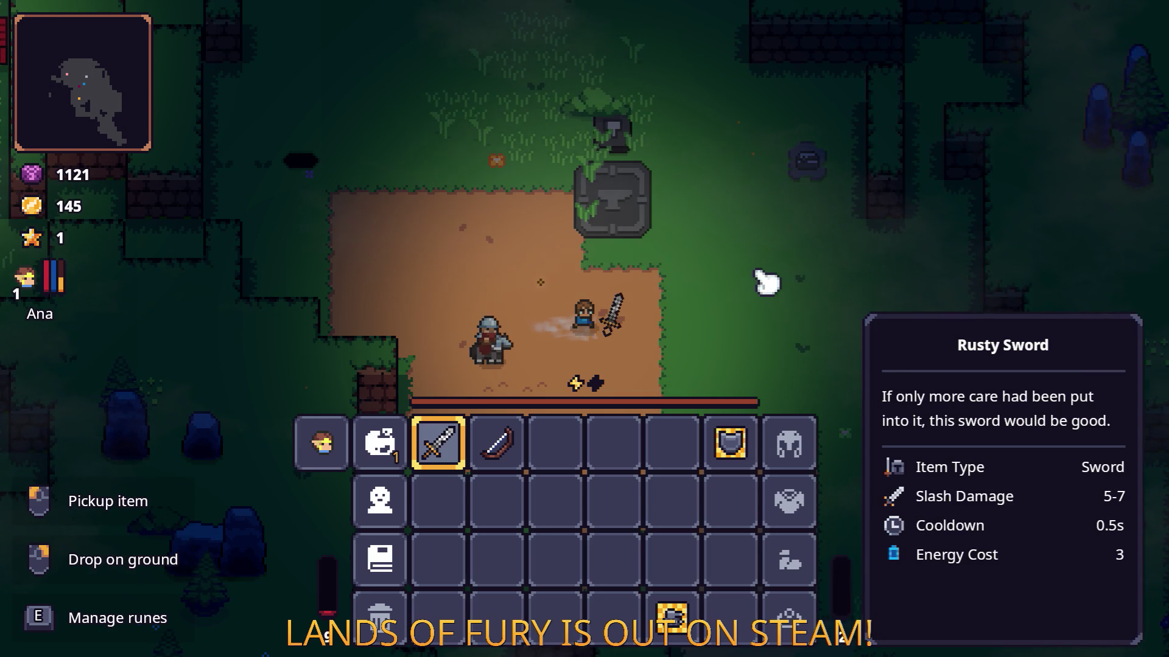
key(Tab)
- Move past the anvil stone and attack the bandit until fury hits 100, then restart after game over
key(w)
key(d)
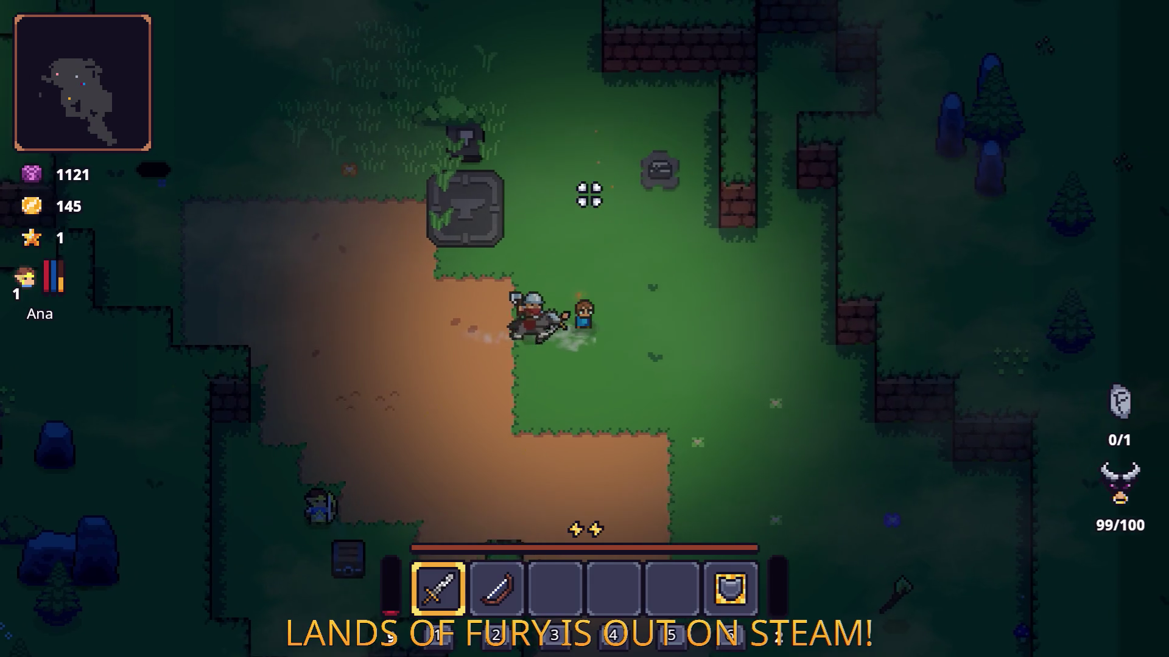
key(w)
key(a)
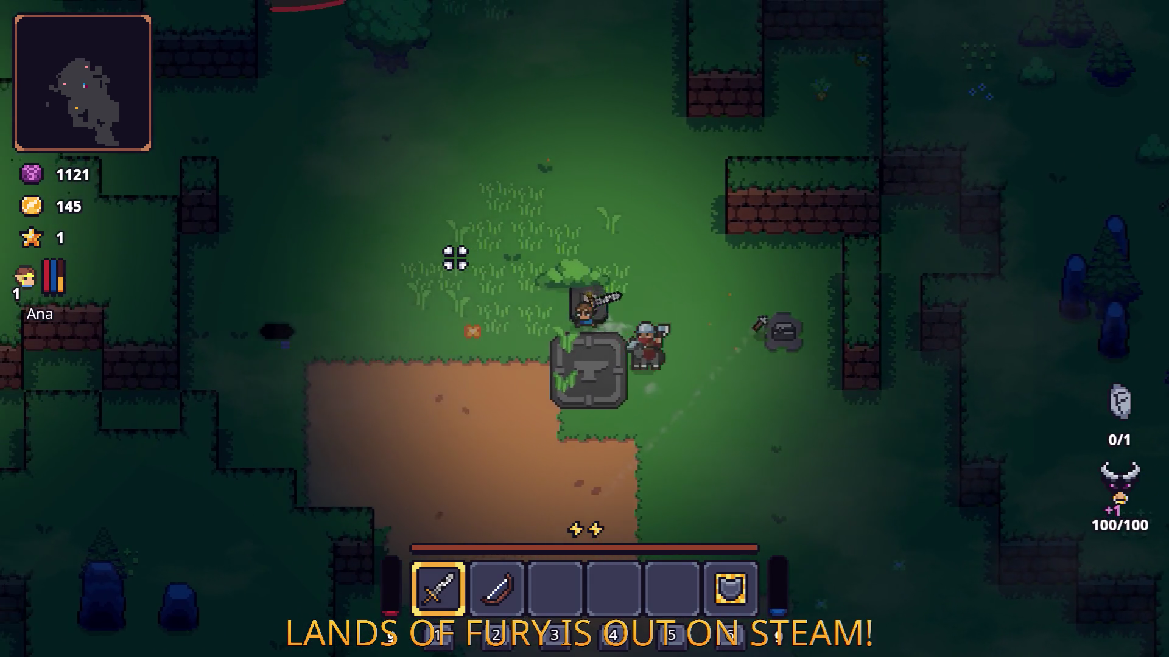
key(a)
key(w)
click(792, 355)
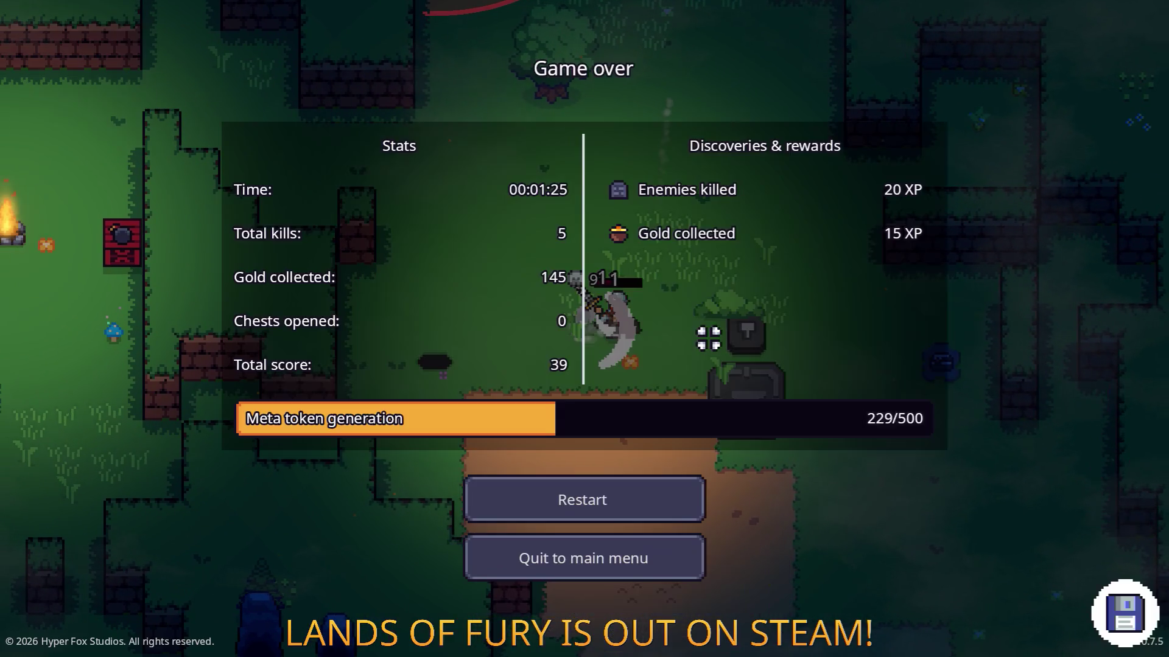
click(630, 516)
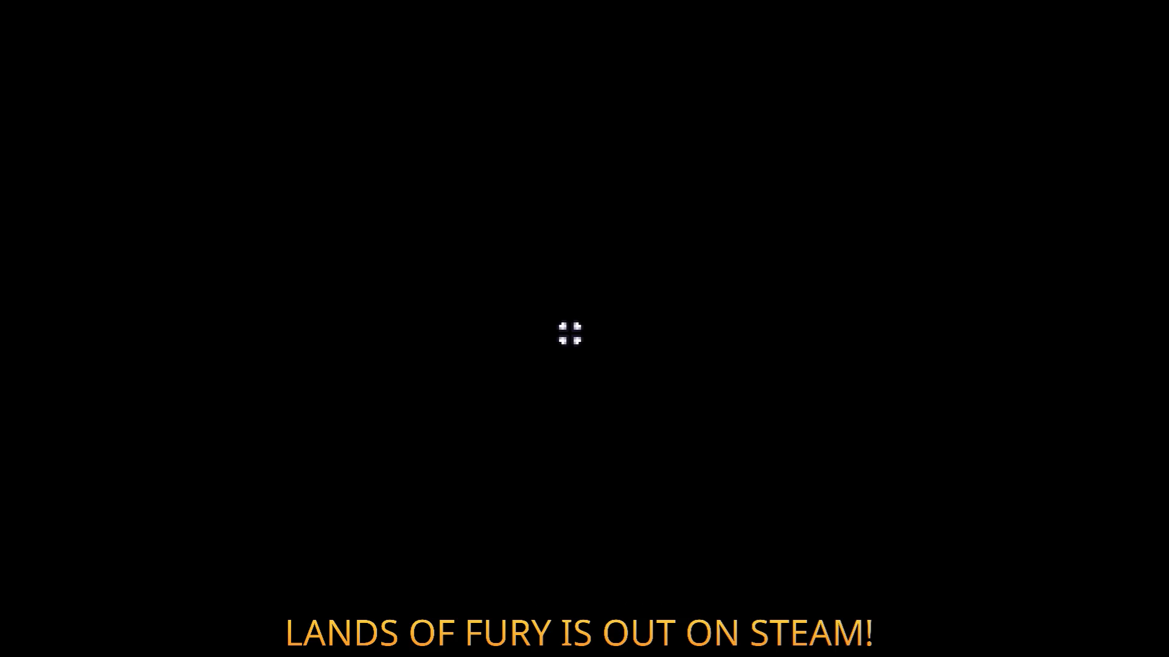
- Add one fireball rune with the console command player.AddItem(fireball_rune,1)
key(grave)
text(player.AddItem()
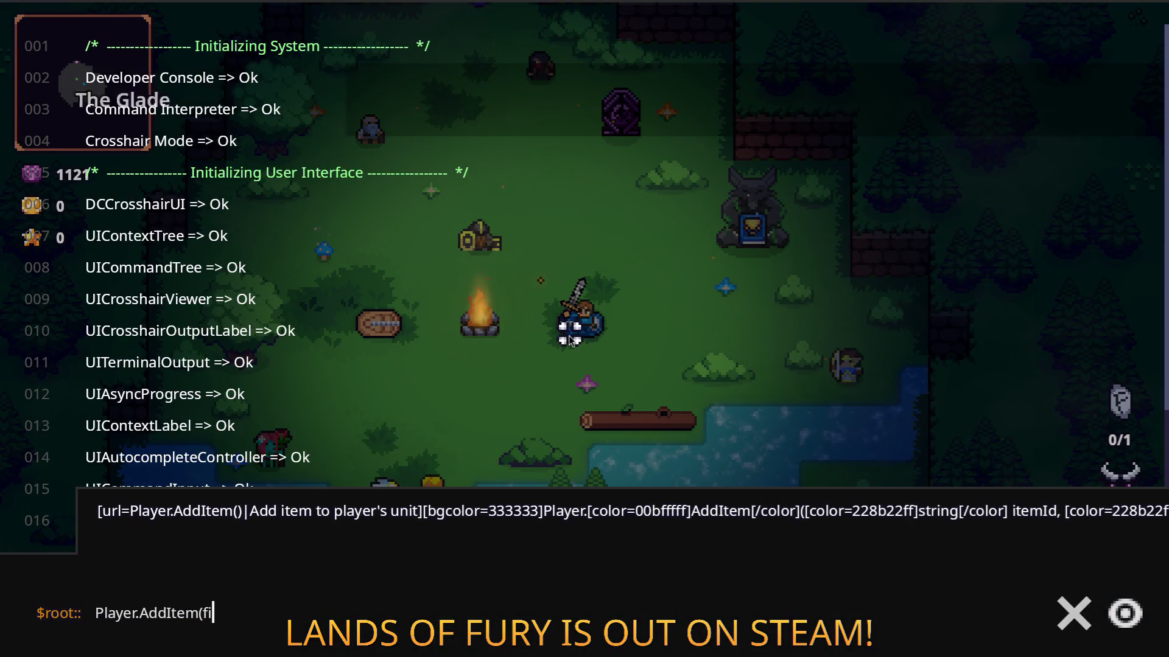
text(fireball_rune,1)
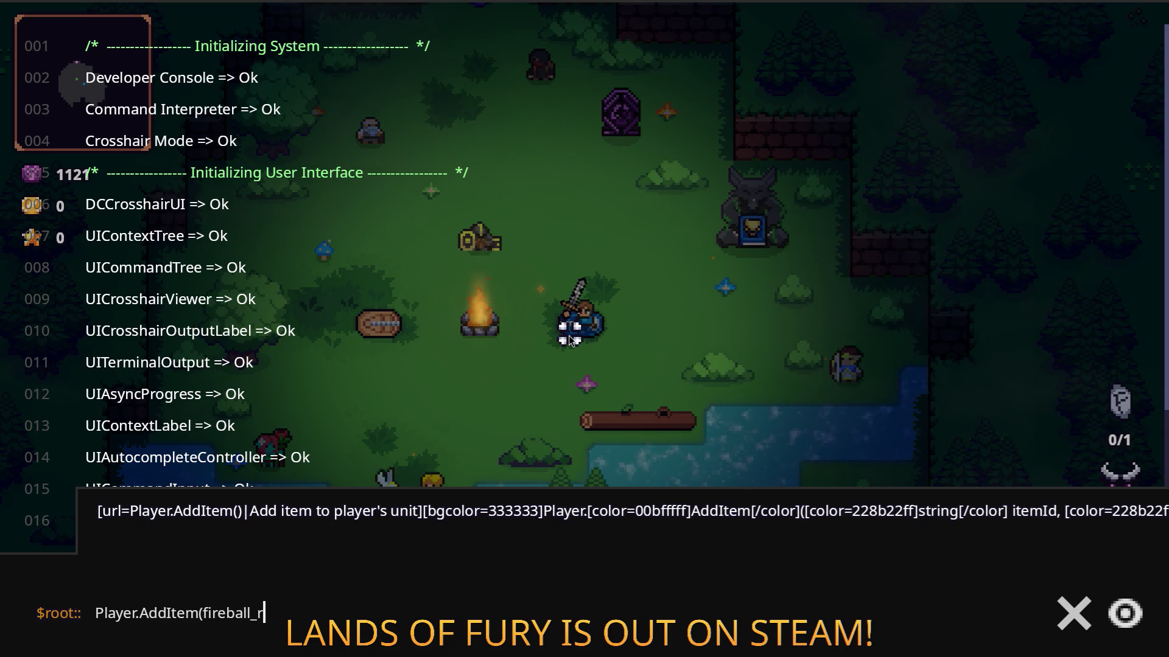
key(Return)
key(grave)
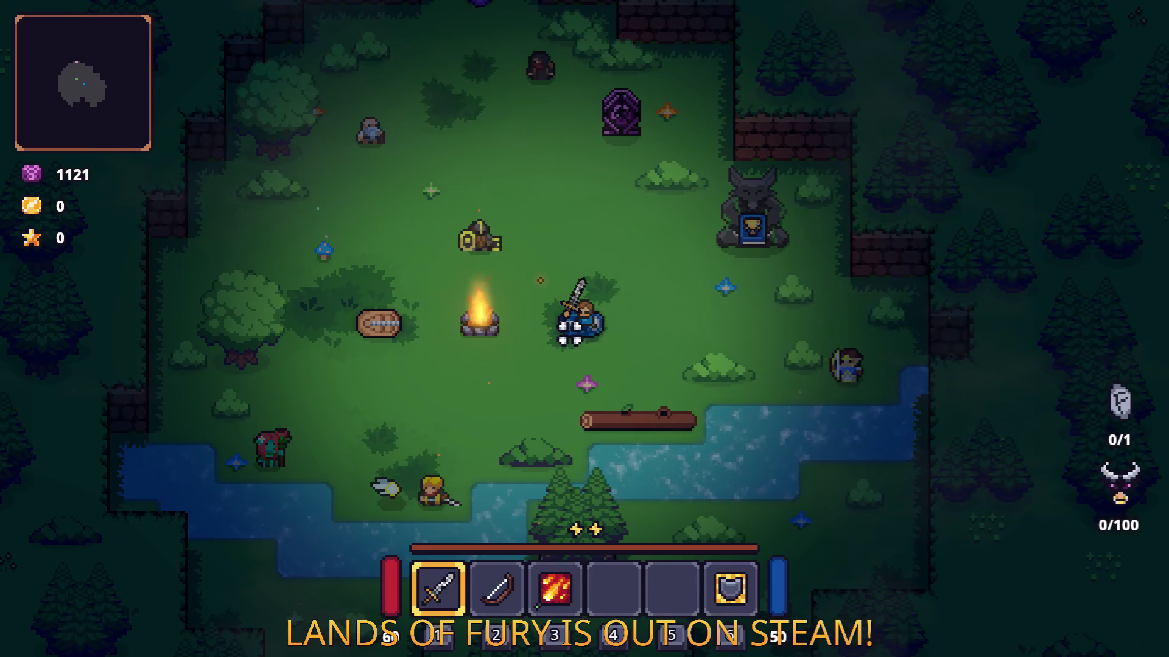
- Equip the Fireball rune on the sword in the inventory's rune options
key(i)
key(r)
click(499, 341)
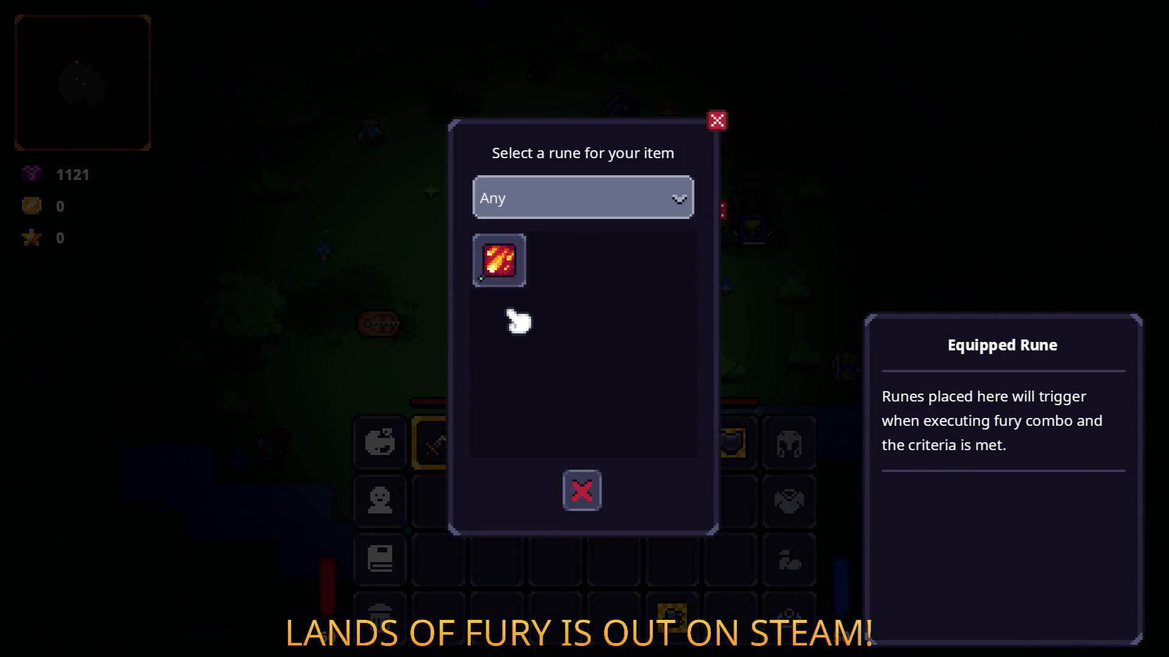
click(499, 258)
click(582, 403)
key(i)
- Ready the sword, walk to the purple portal and travel through it
key(w)
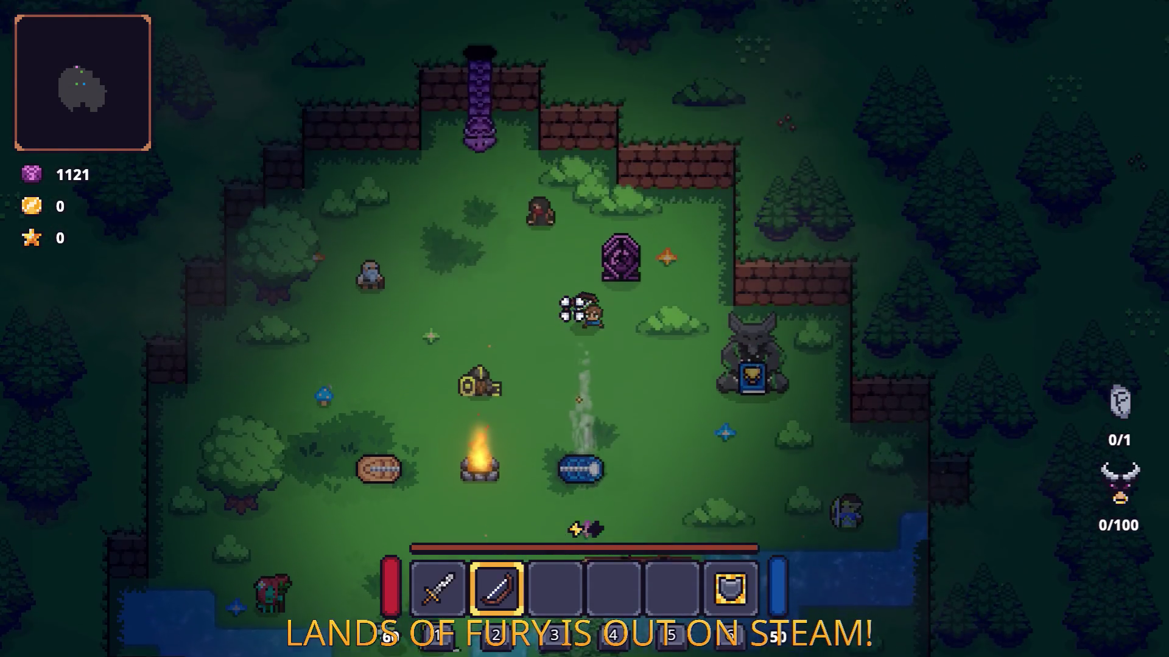
key(1)
key(w)
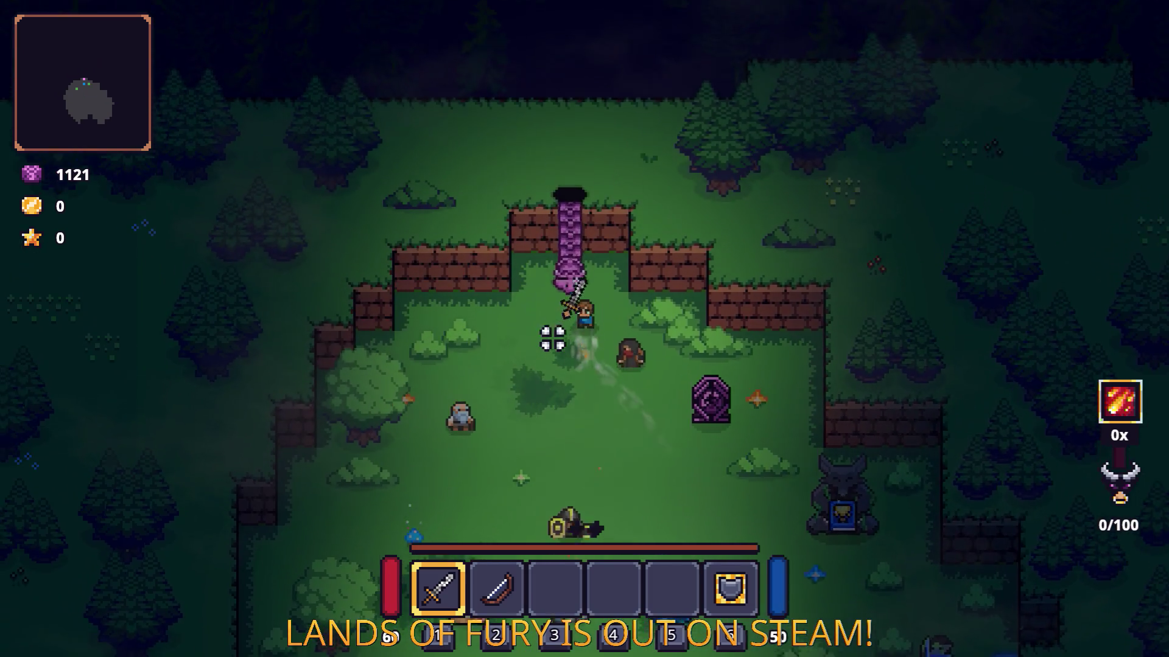
key(w)
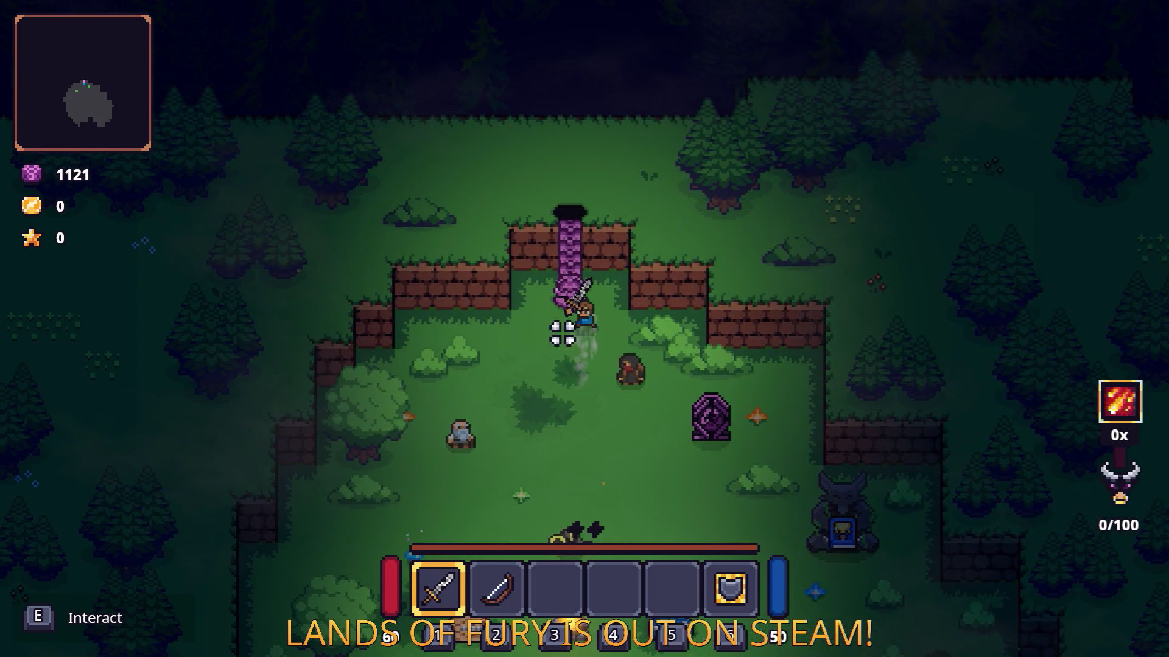
key(e)
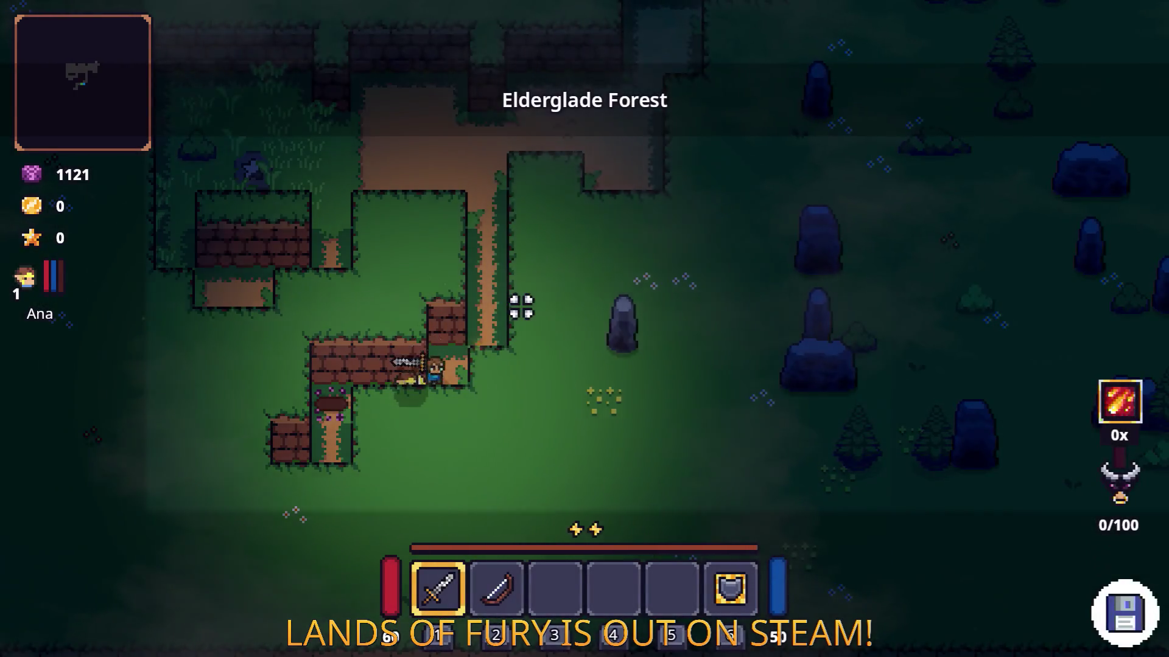
- Head up and left into Elderglade Forest and strike the stone creature
key(w)
key(w)
key(a)
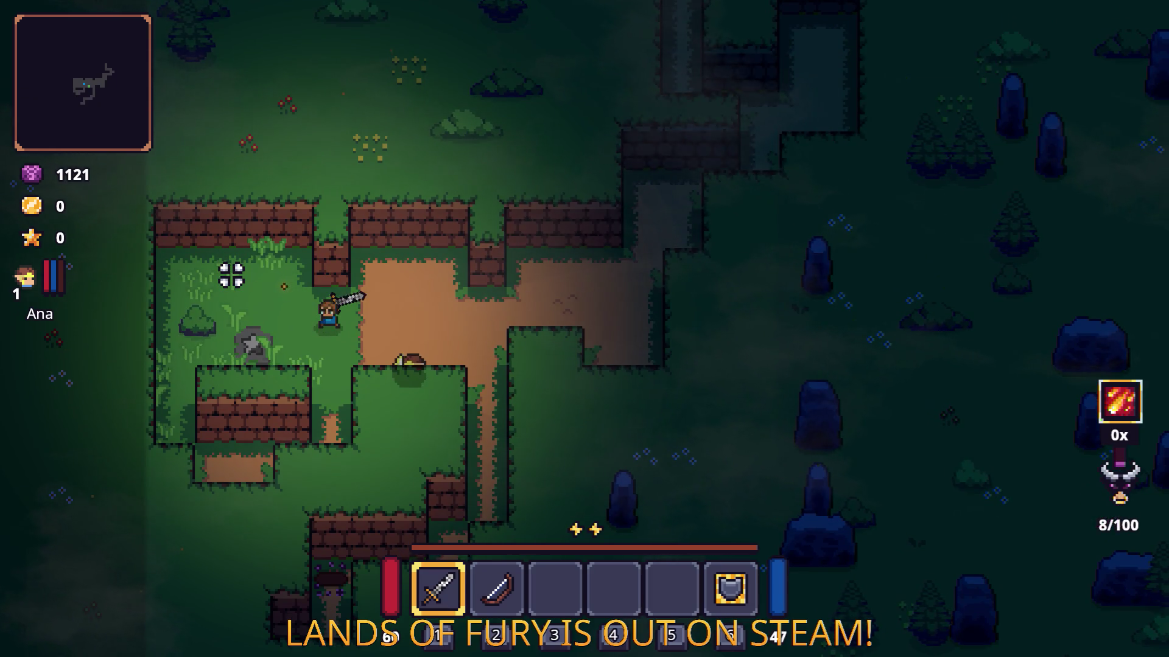
key(a)
click(244, 340)
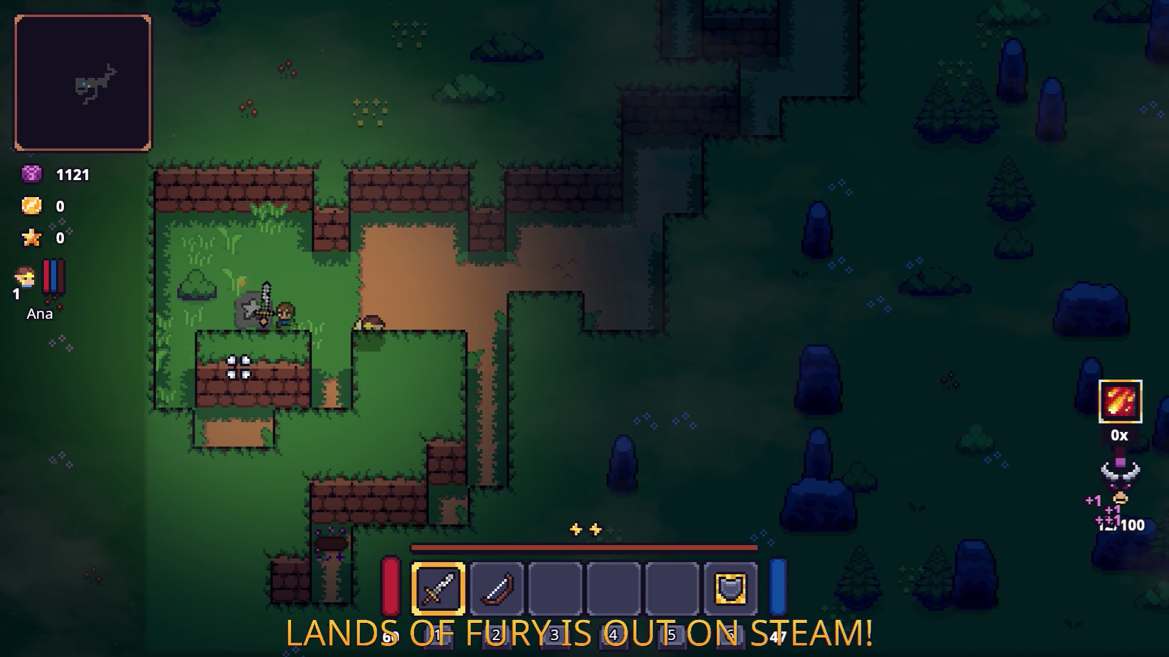
- Dash onto the dirt path, run north to the campfire clearing and kill the approaching enemy
key(d)
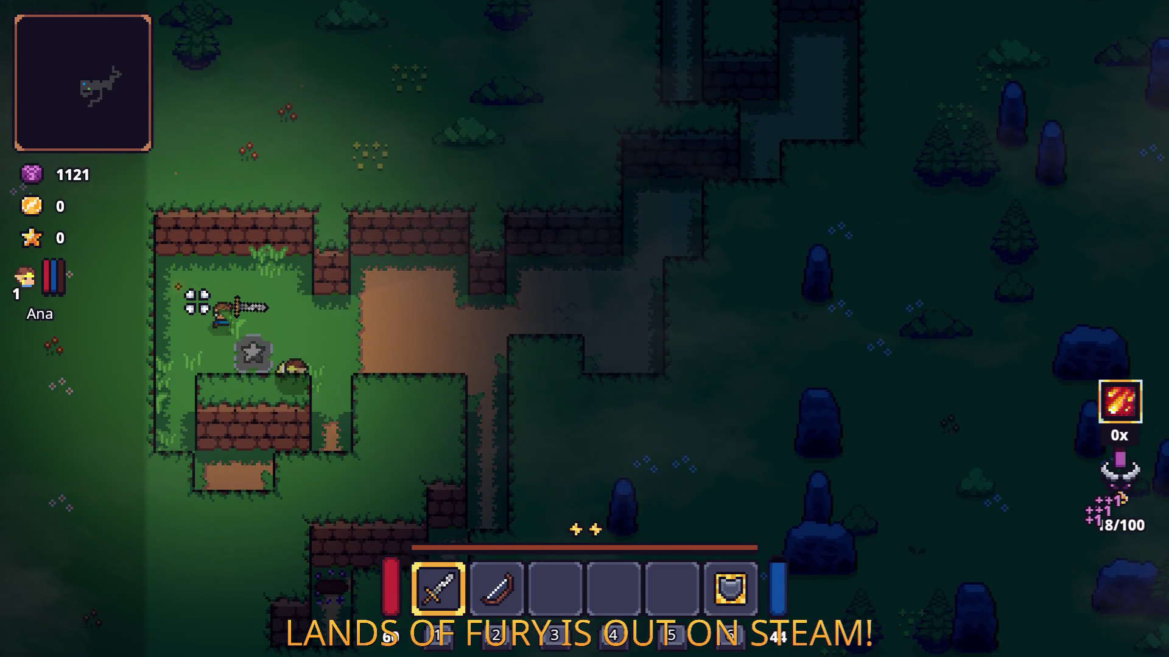
key(space)
key(d)
key(w)
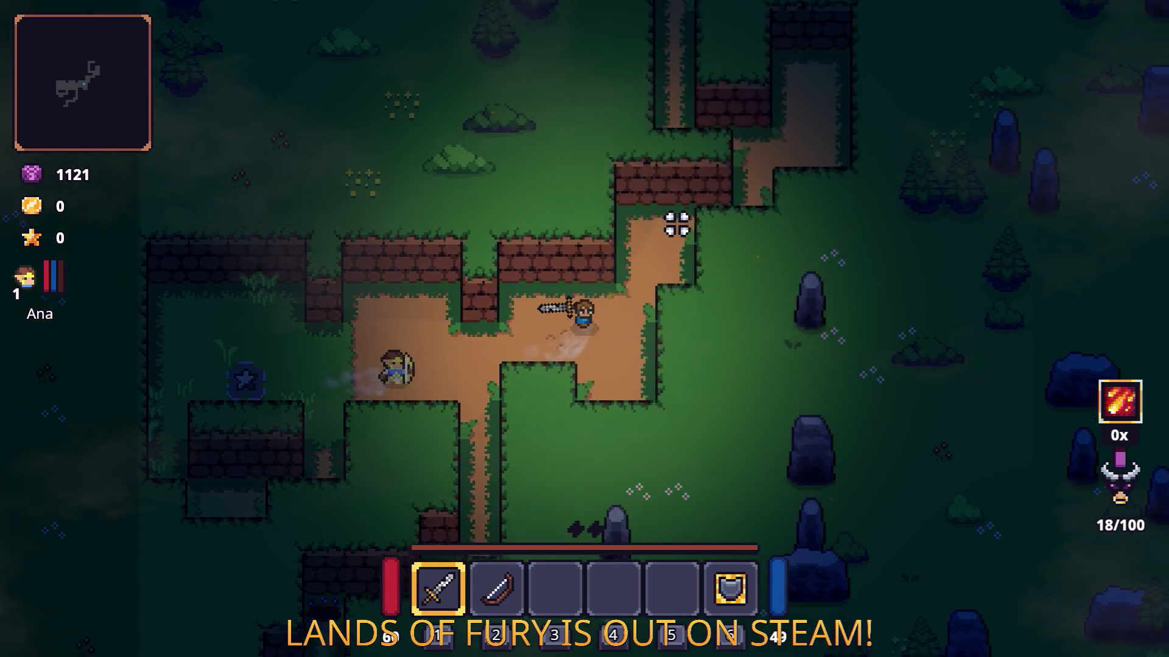
key(w)
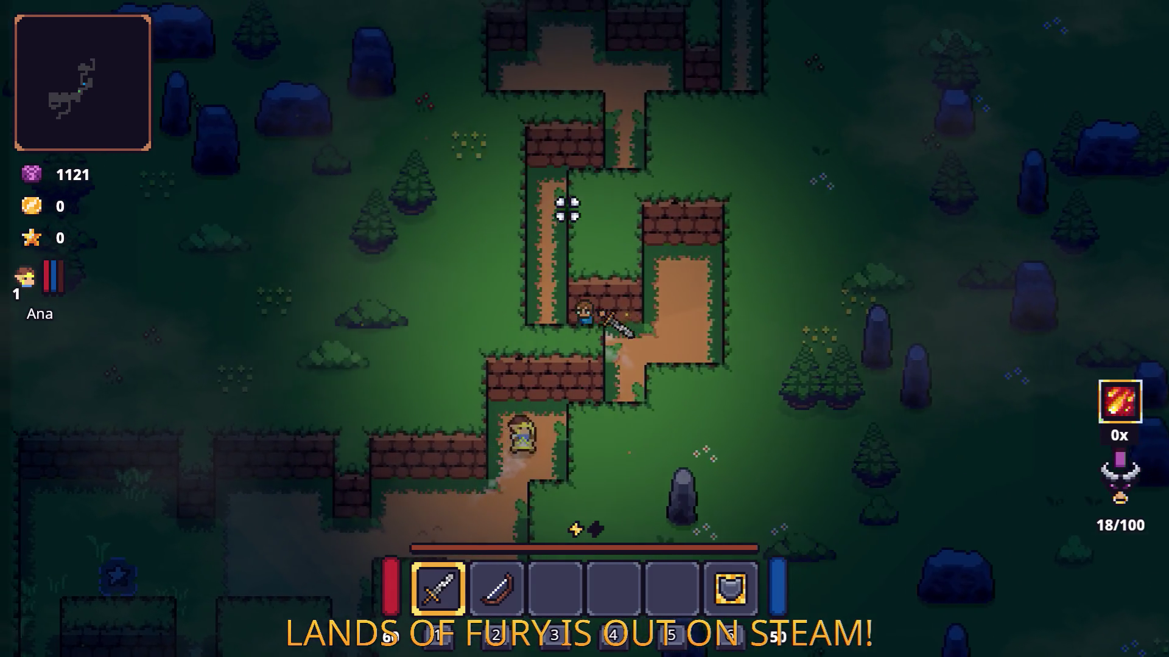
key(w)
key(d)
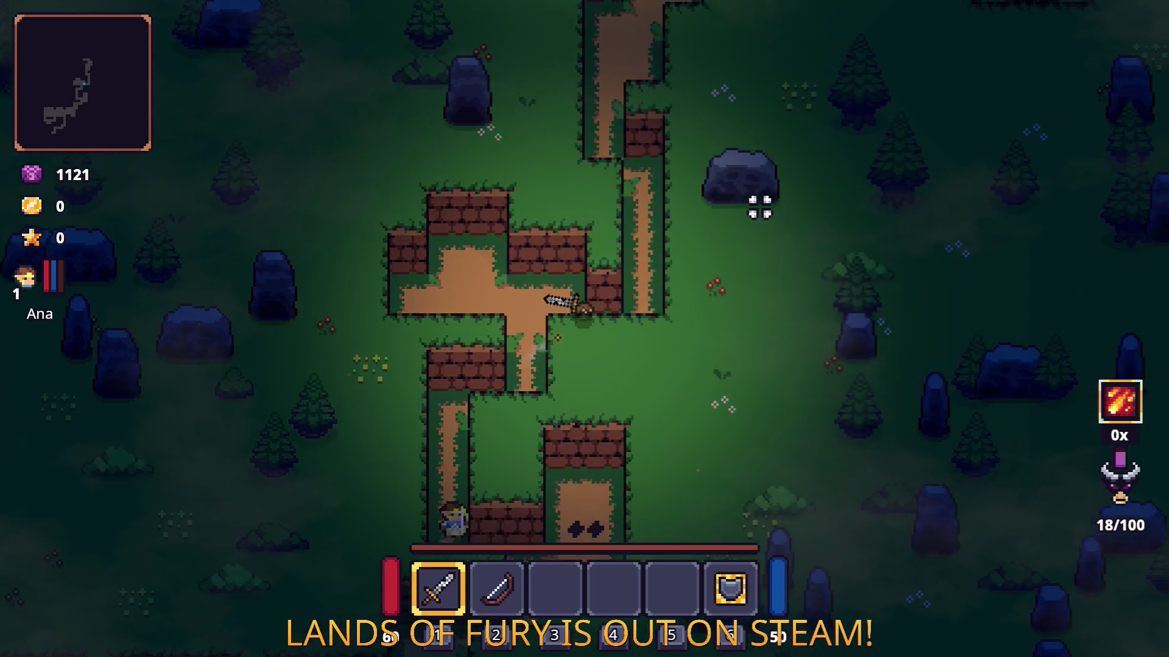
key(w)
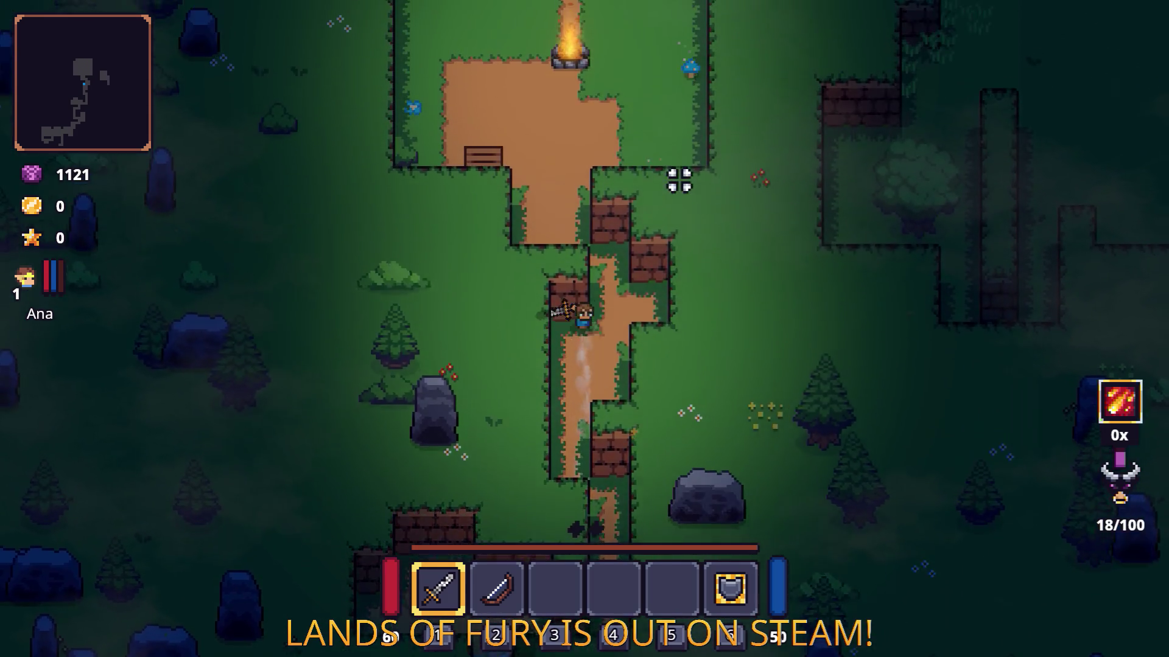
key(w)
key(d)
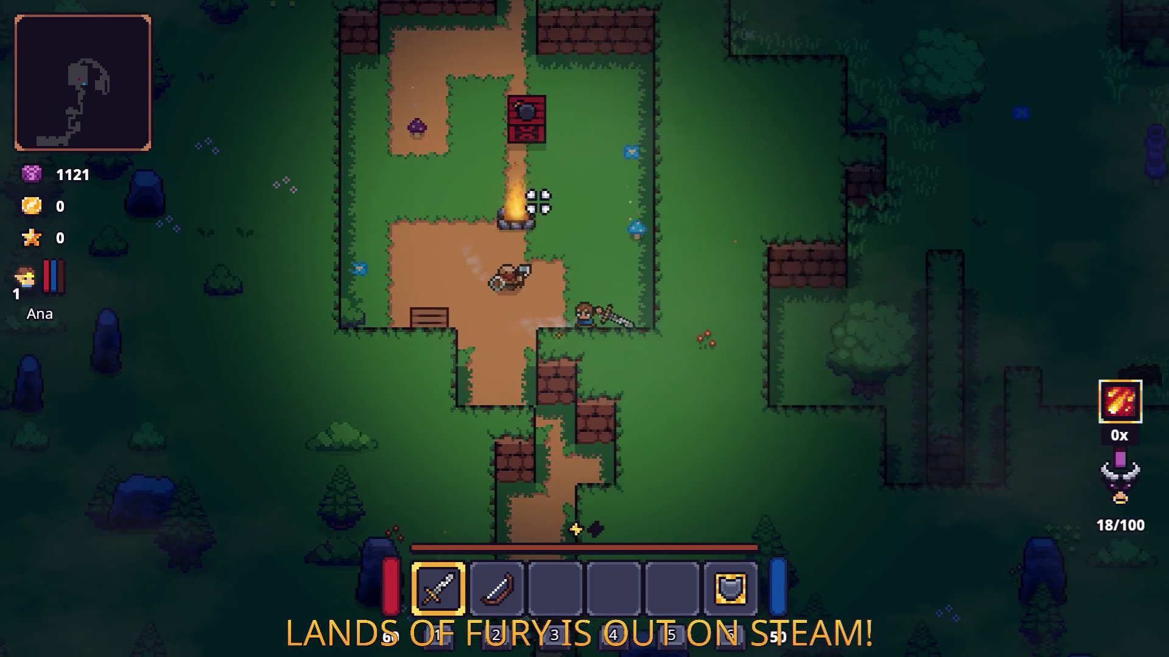
click(453, 263)
click(483, 269)
- Cross the clearing past the campfire, go through the wall gap and attack the axe enemy
key(a)
key(w)
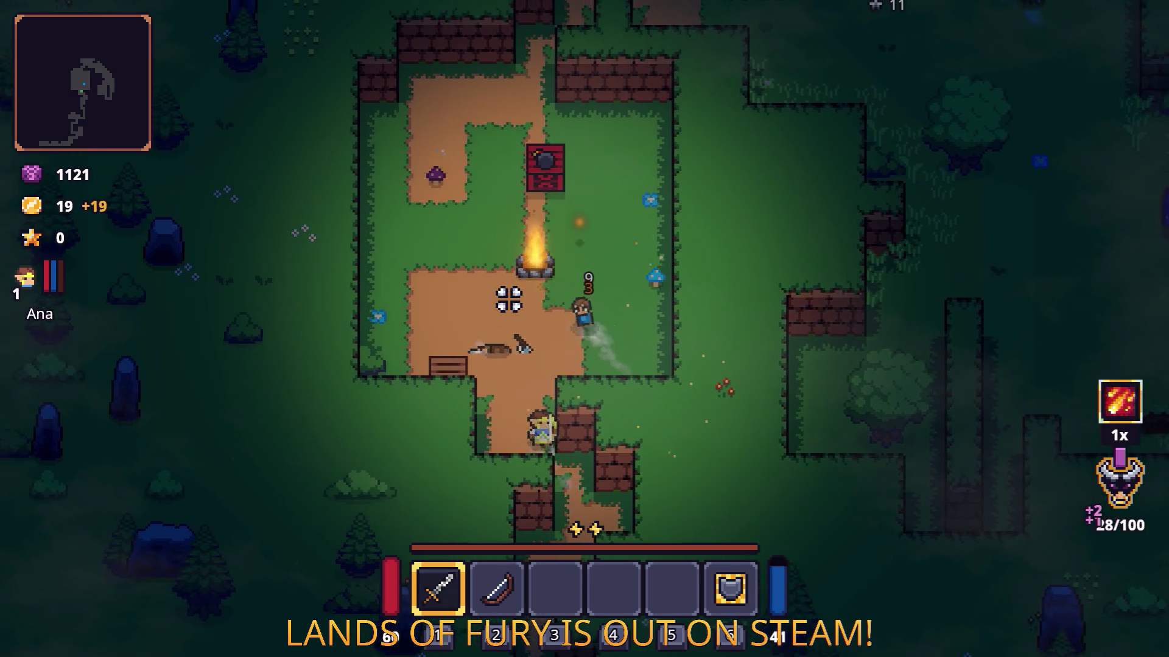
key(a)
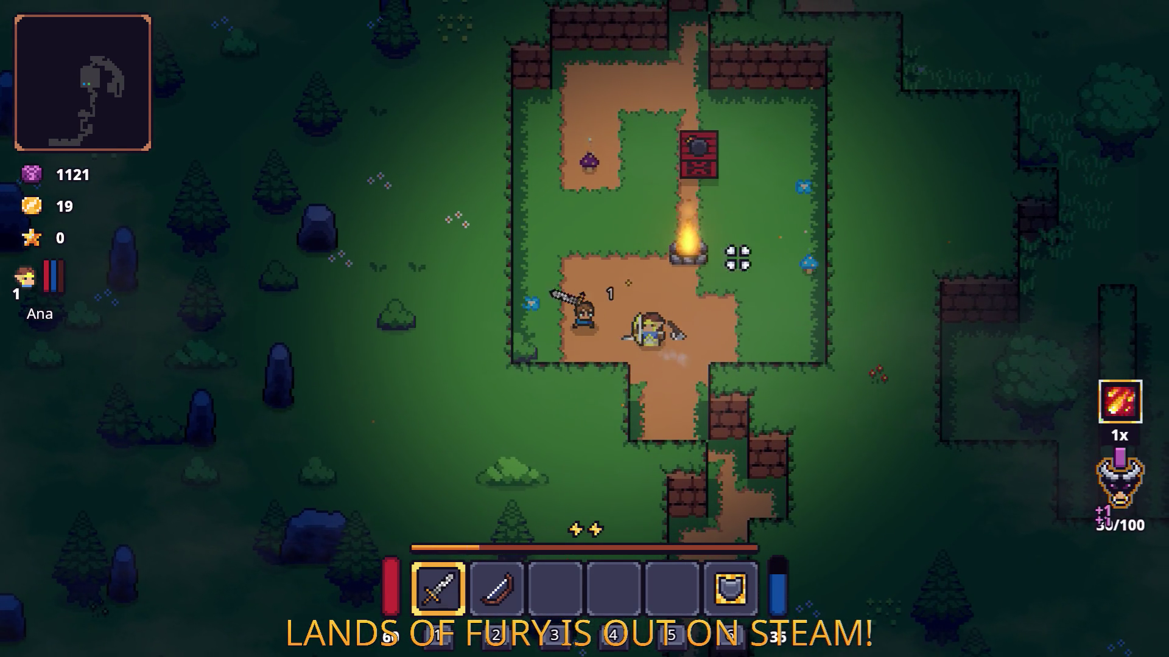
key(w)
key(a)
key(w)
key(d)
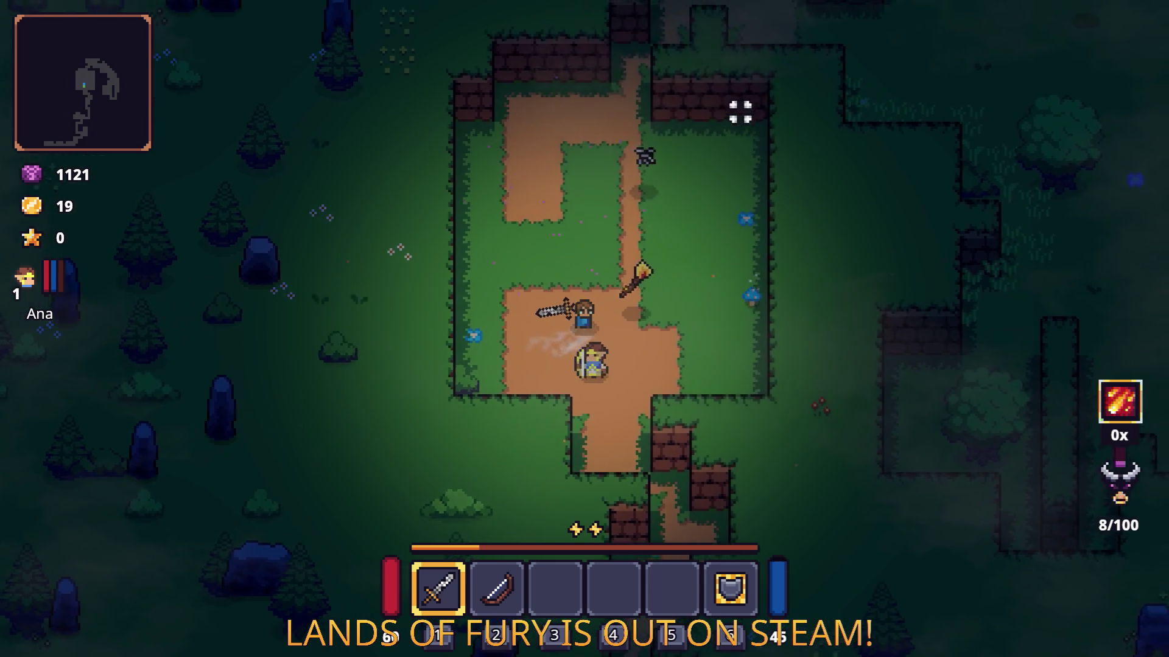
key(w)
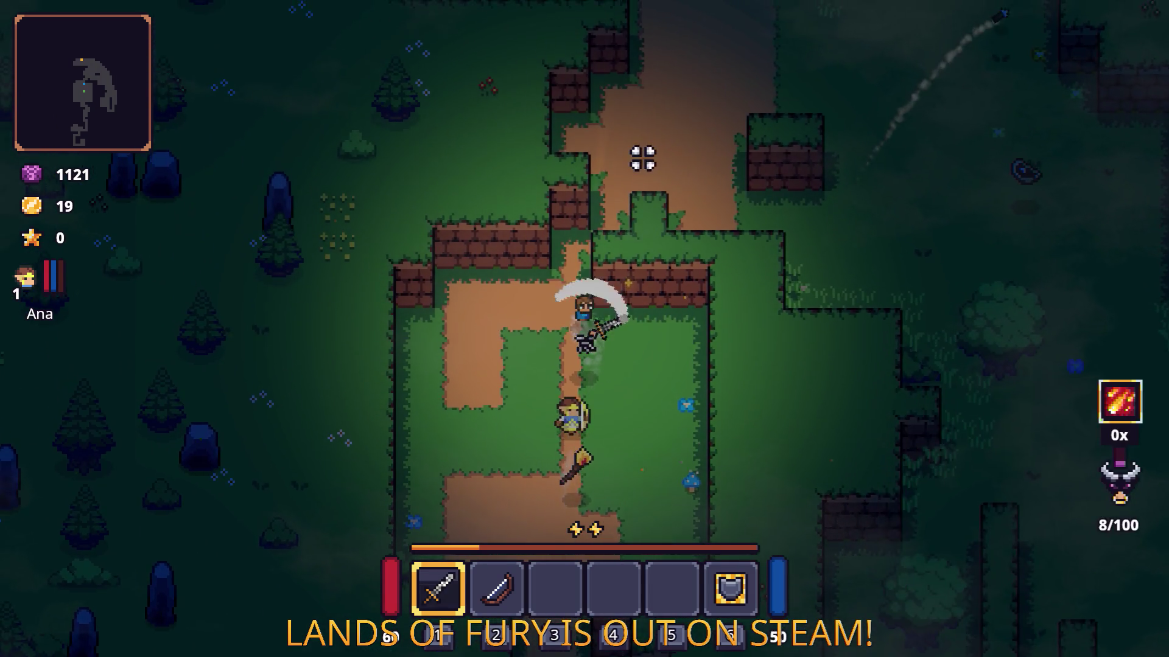
key(w)
key(d)
key(w)
key(d)
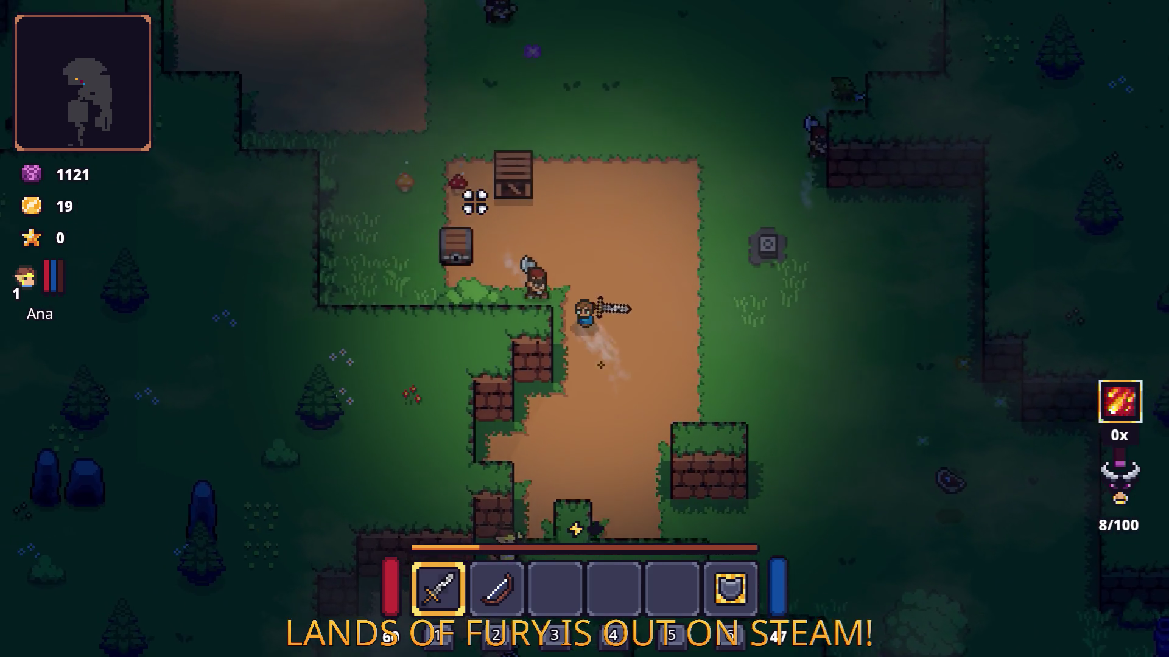
click(399, 335)
- Keep fighting the axe enemy and nearby foes, moving around until the axe enemy is finished off
key(d)
click(377, 315)
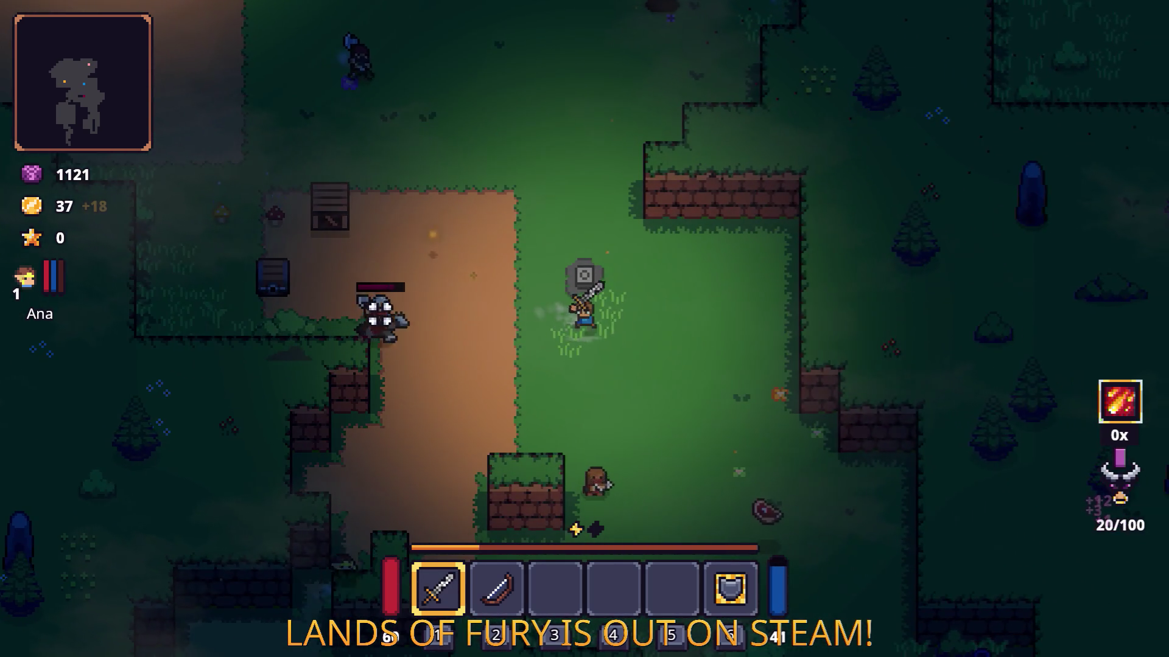
key(s)
key(d)
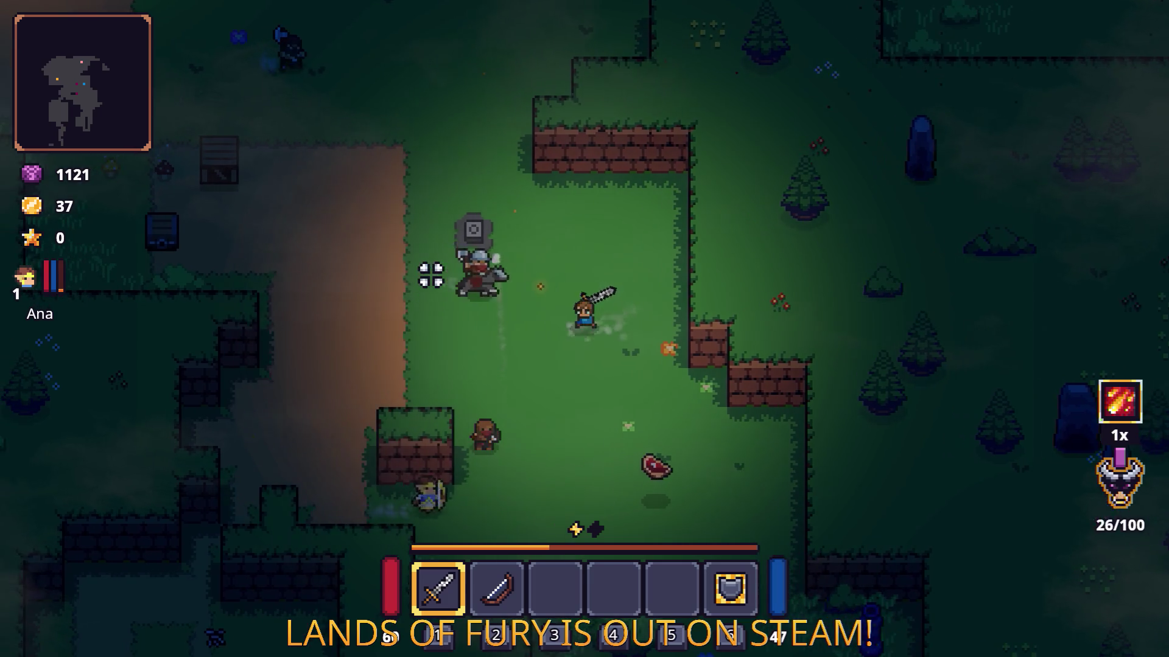
click(426, 282)
key(s)
key(d)
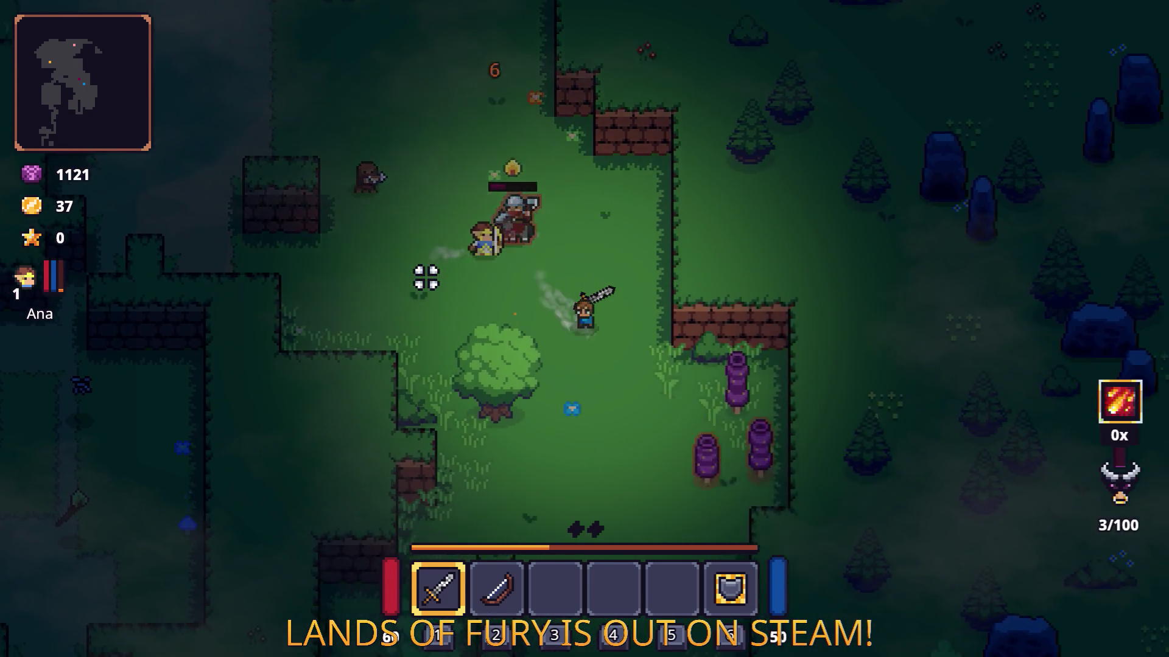
click(426, 281)
key(w)
key(a)
click(426, 280)
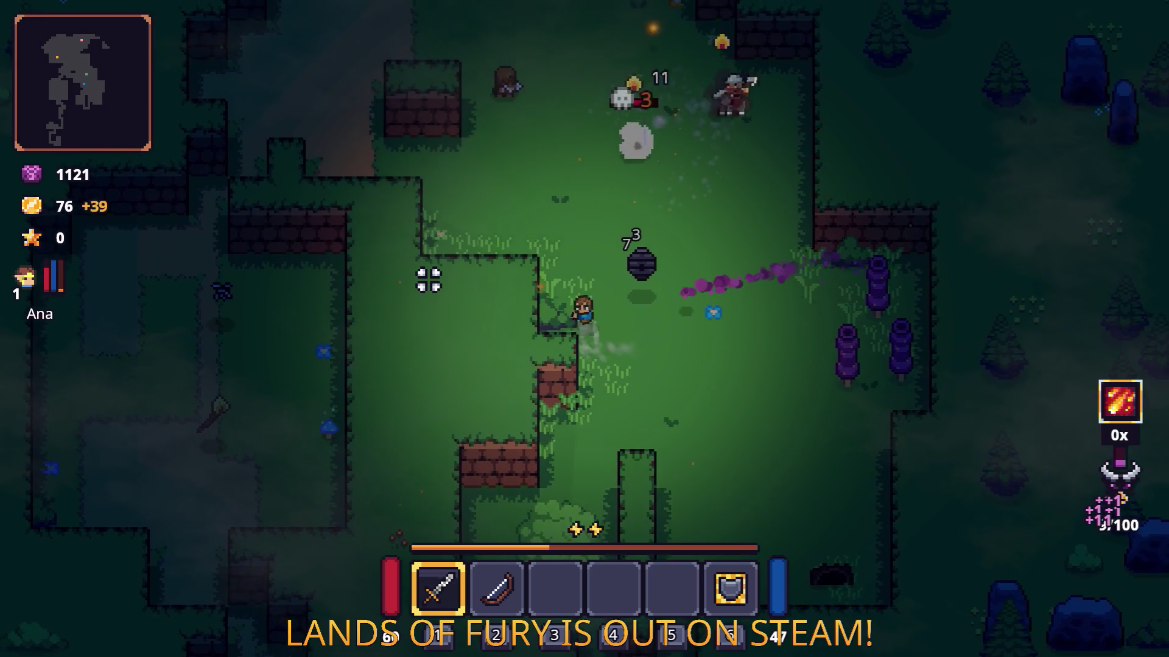
key(a)
key(w)
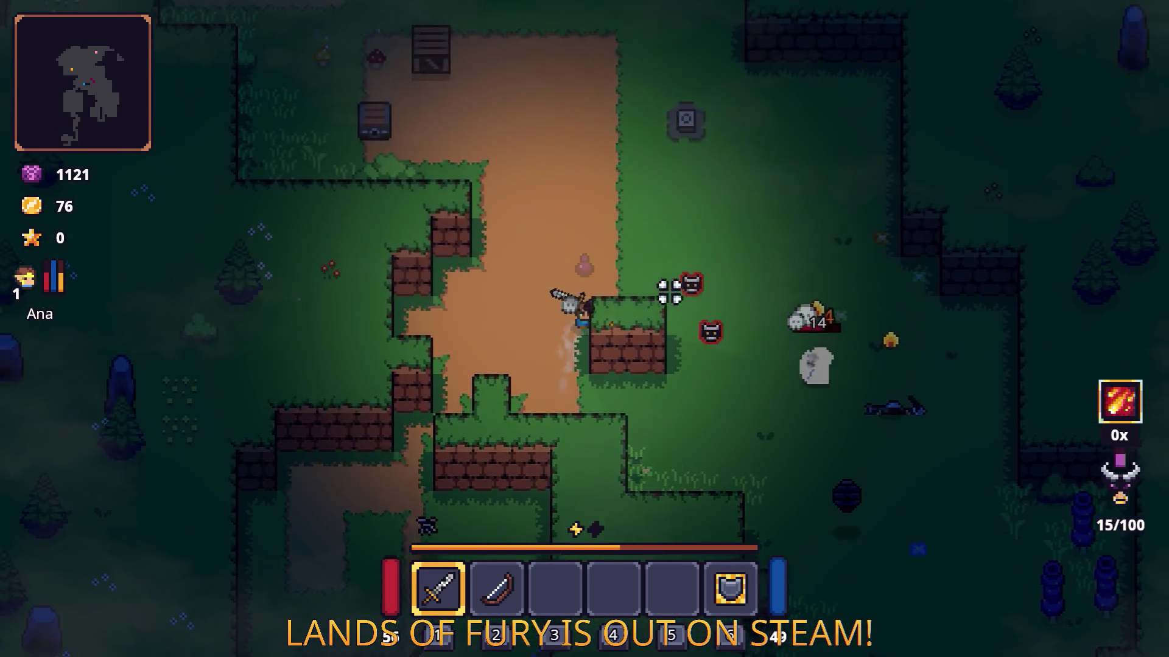
key(d)
click(614, 363)
key(d)
click(506, 389)
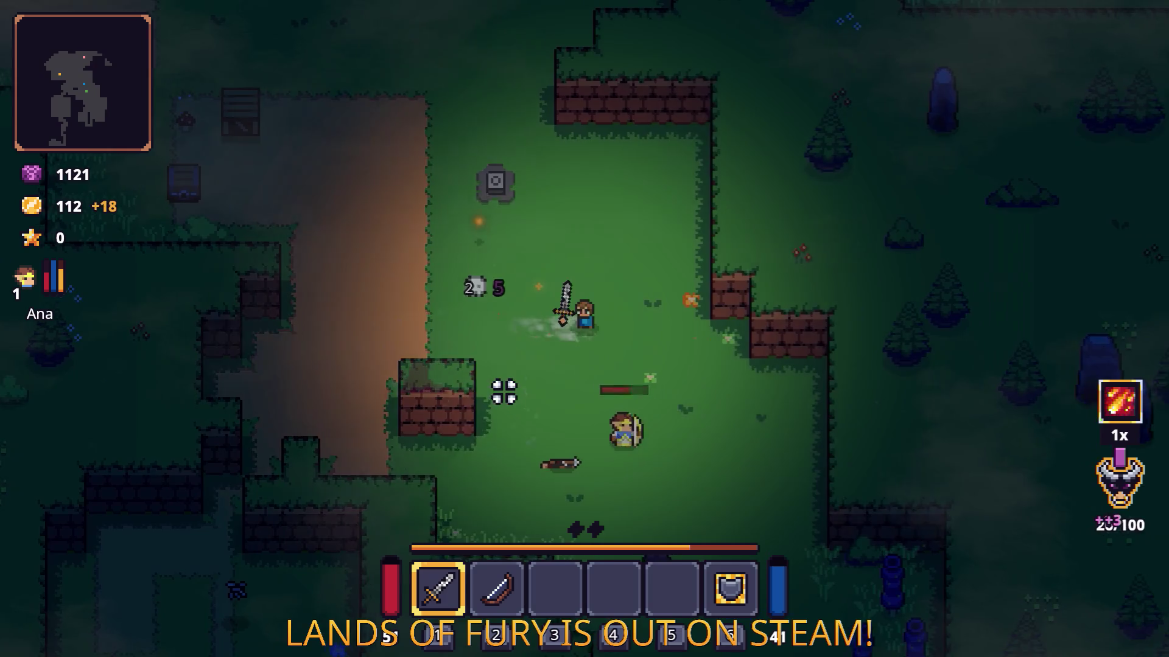
- Move north-west through the clearing, strike nearby enemies and pick up the rope
key(w)
key(a)
key(w)
key(a)
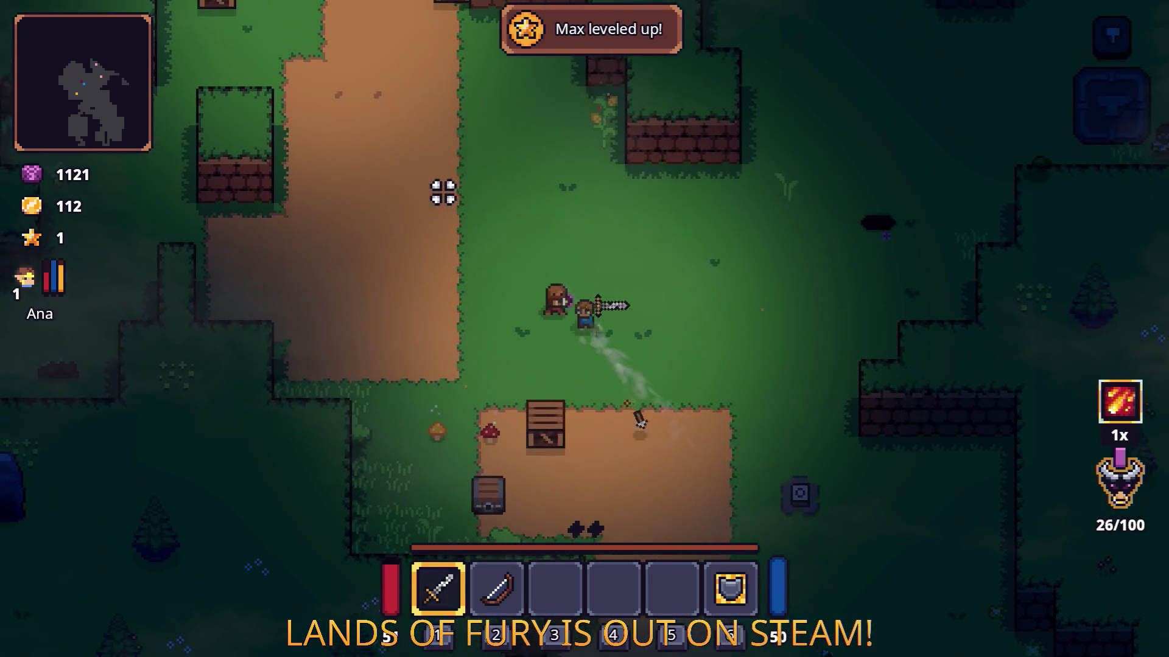
click(435, 224)
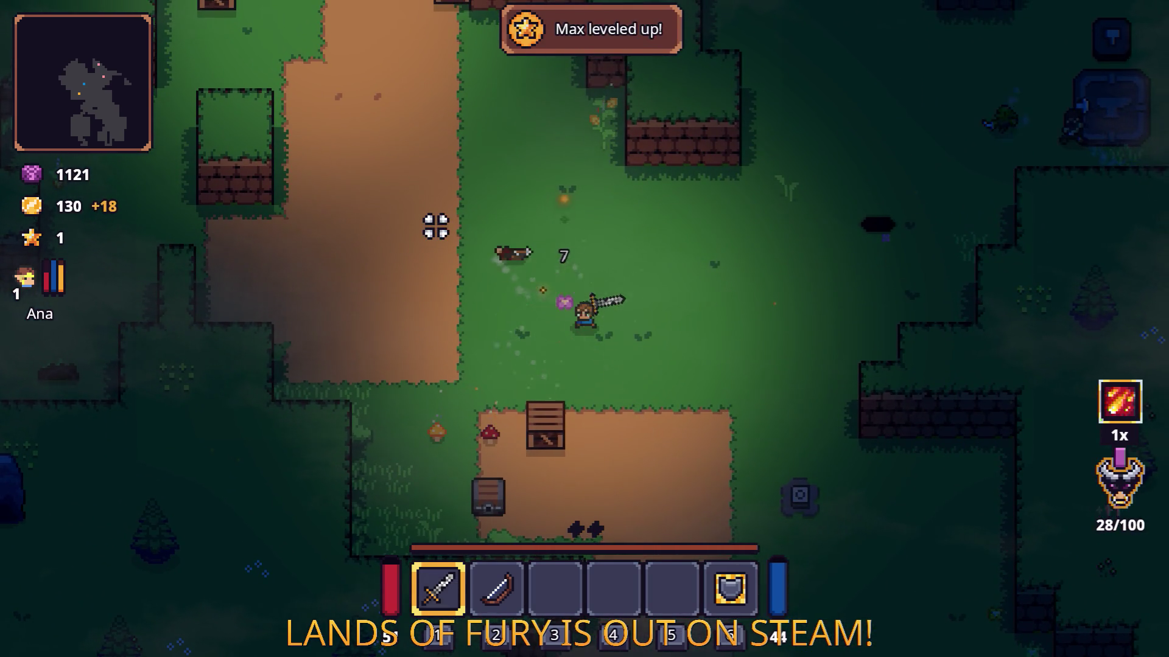
key(a)
key(w)
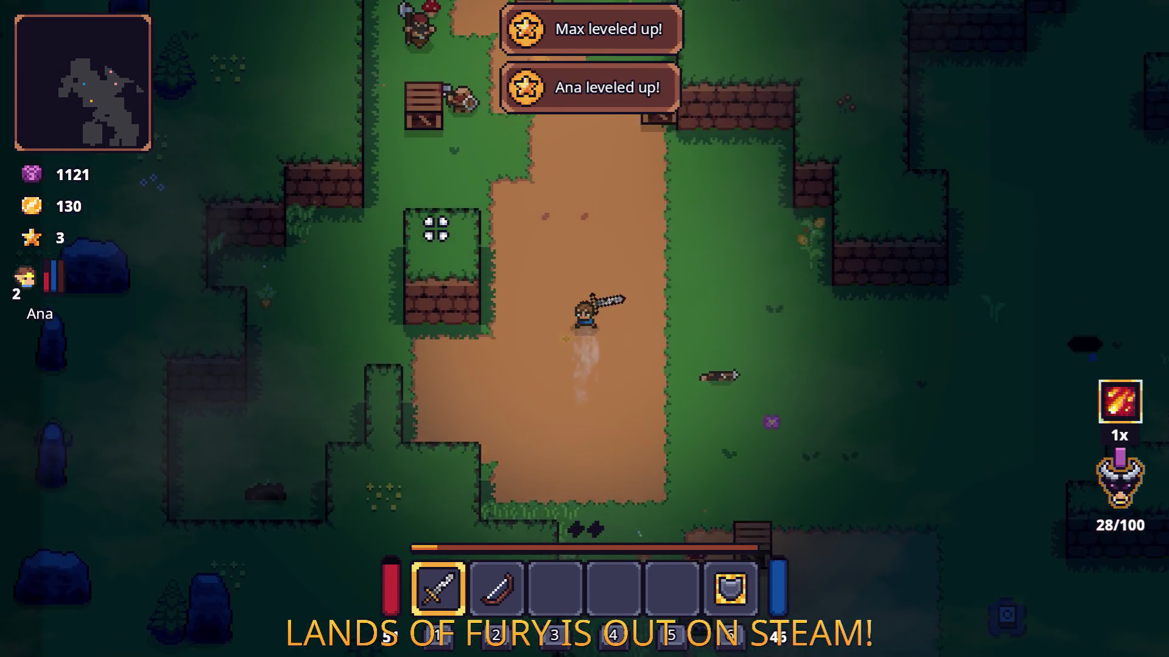
key(w)
key(d)
click(720, 209)
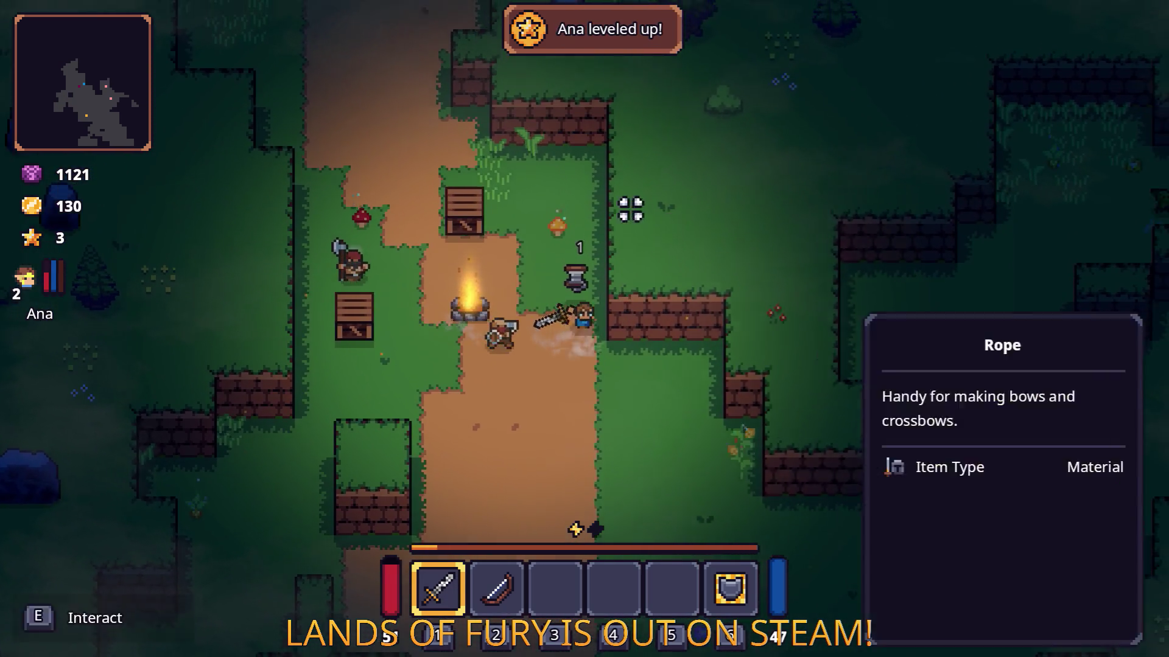
key(w)
- Walk the dirt path and attack the bandit by the campfire
key(a)
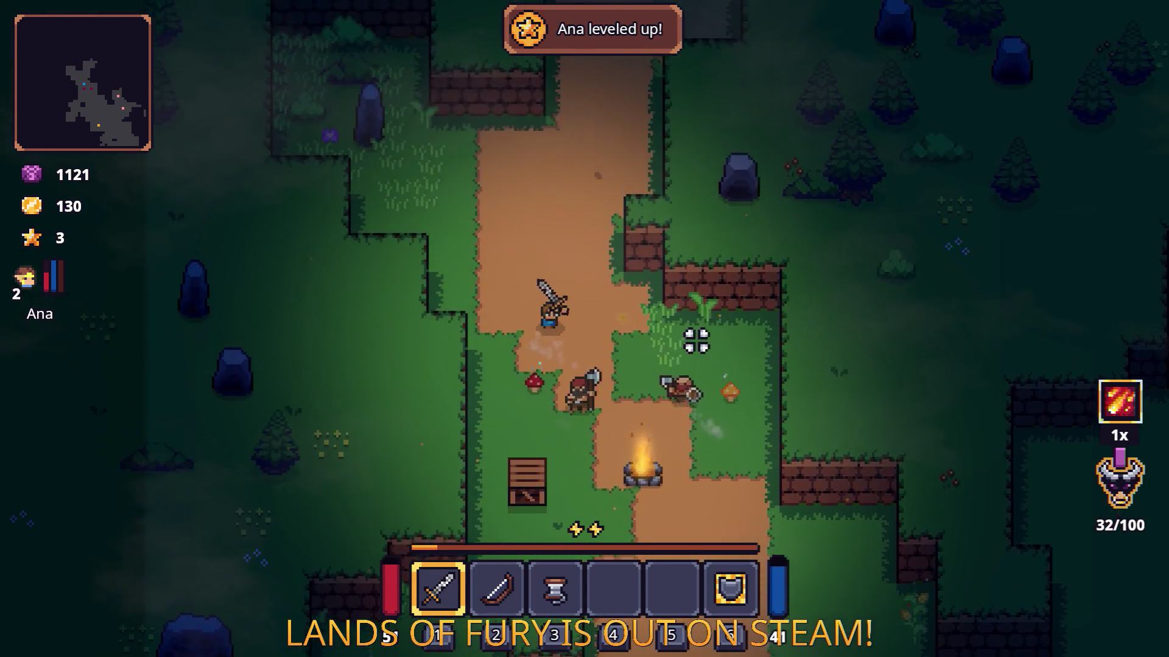
key(w)
key(a)
click(699, 294)
key(s)
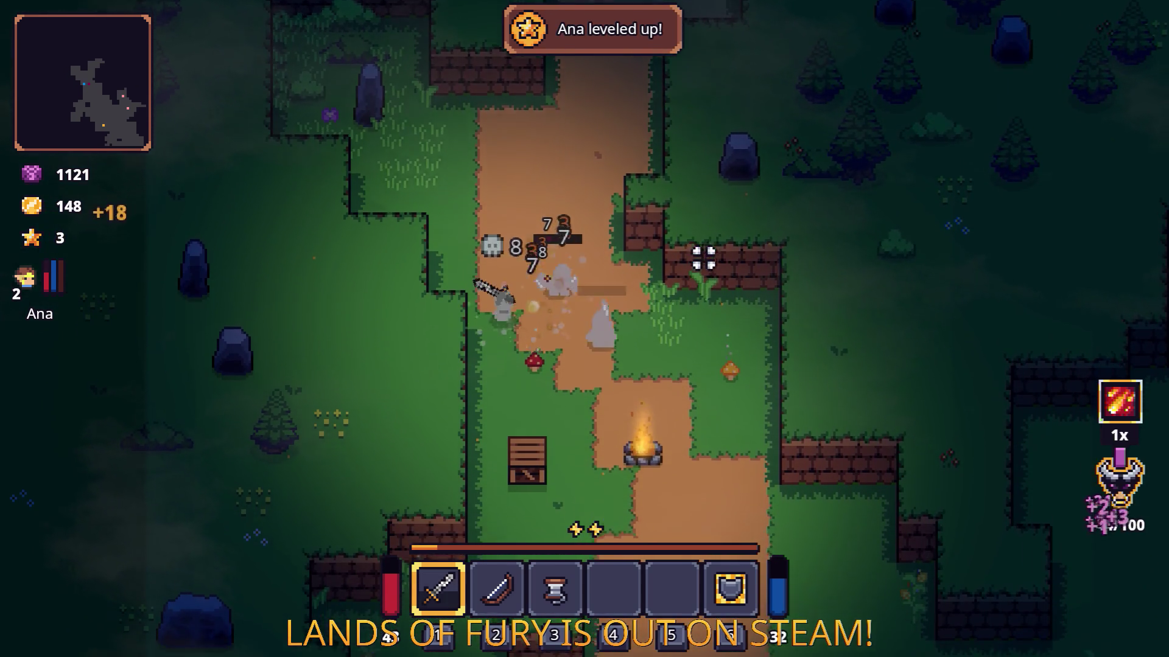
key(d)
key(s)
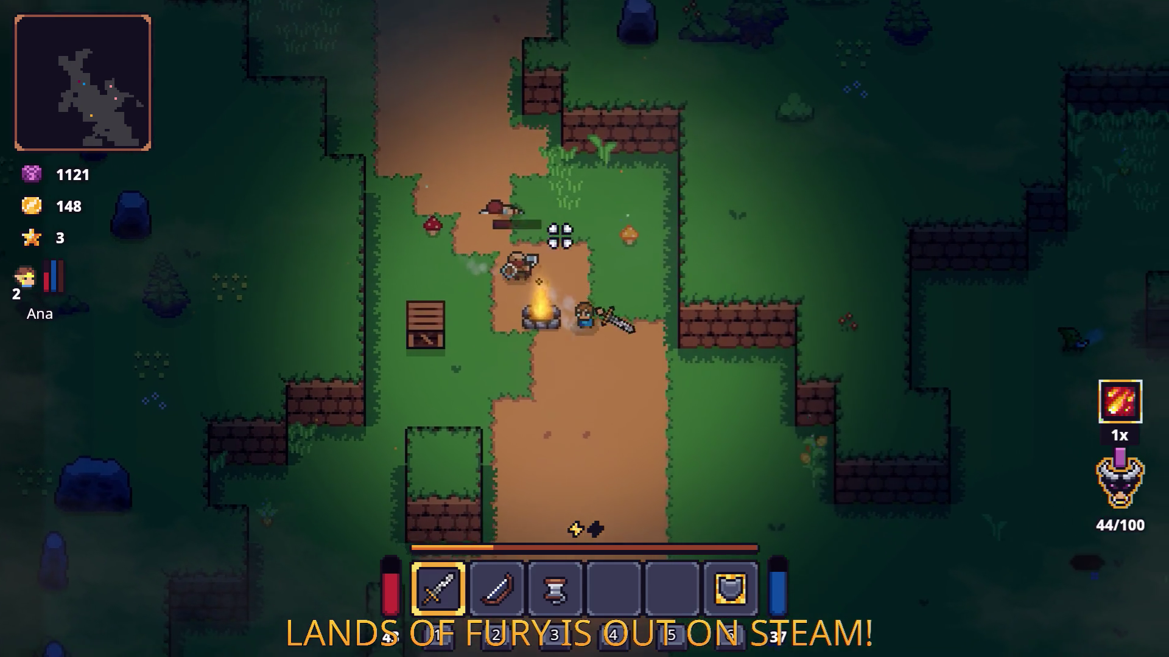
key(s)
click(523, 230)
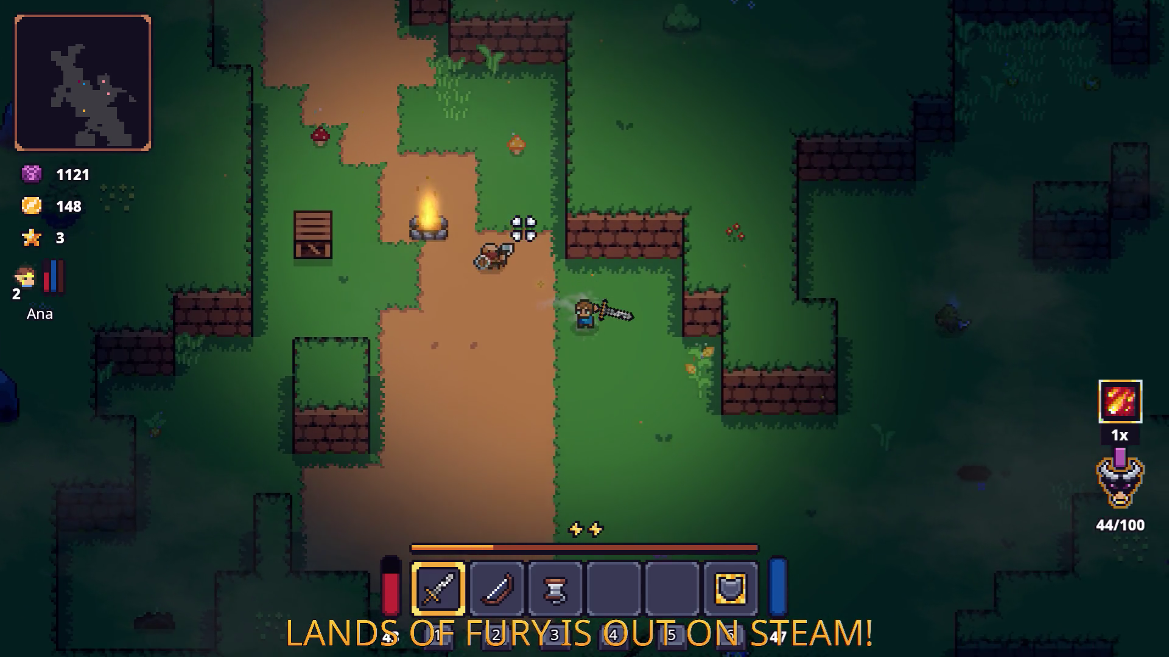
- Walk toward the anvil, then south-east, and slash the barbarian until it dies
key(d)
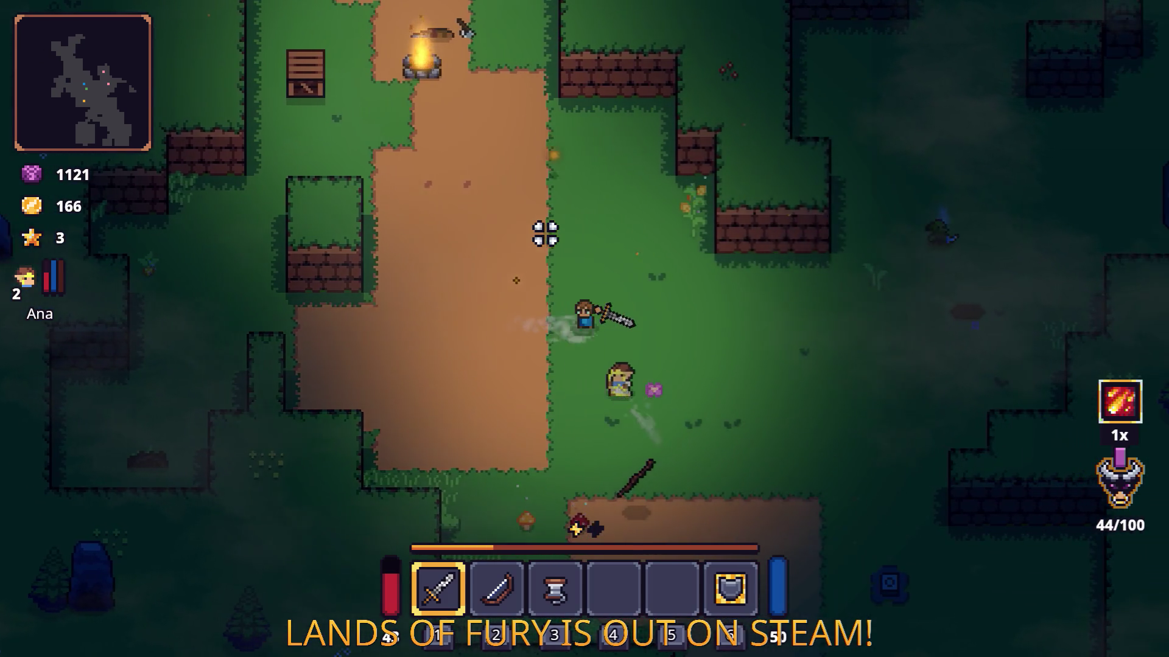
key(d)
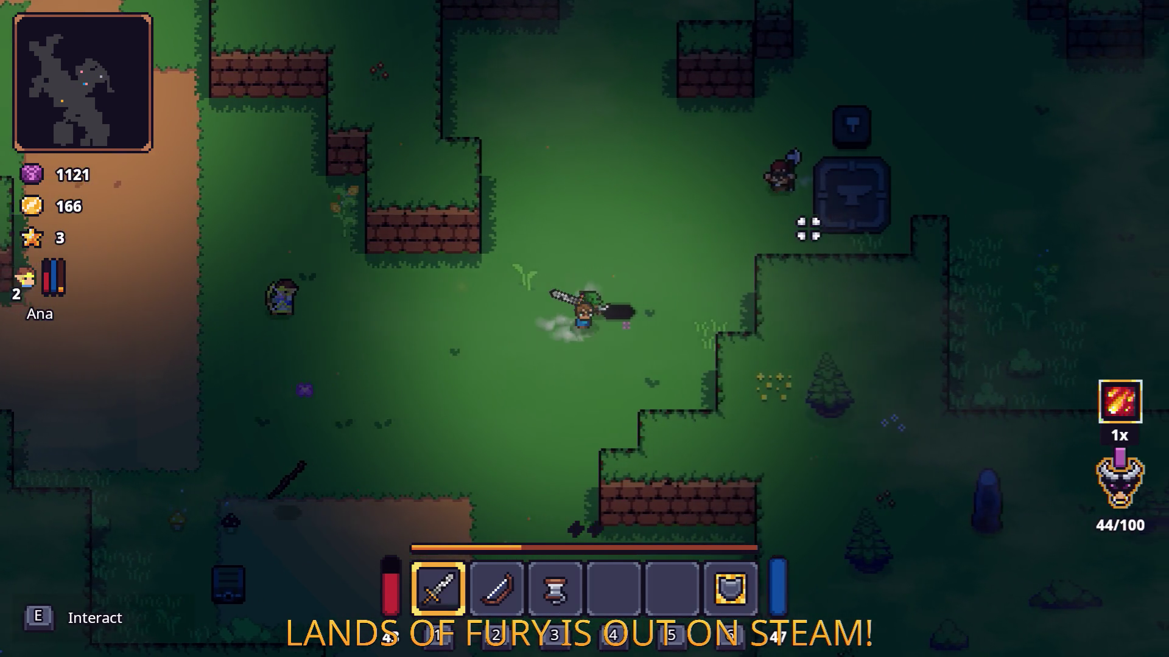
key(w)
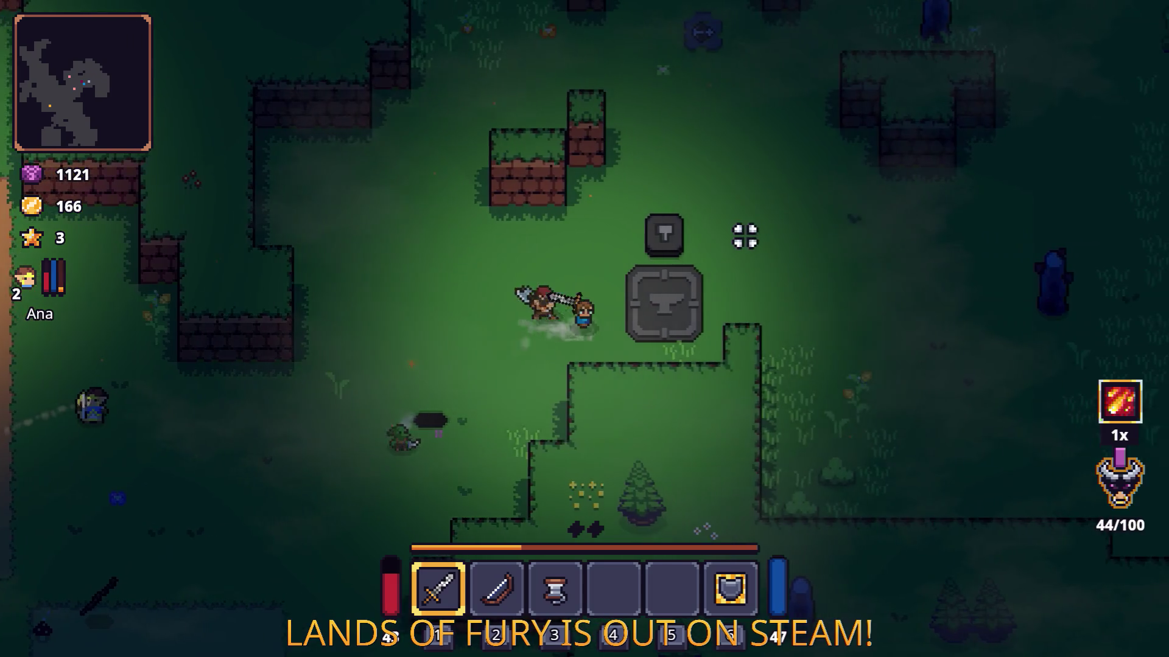
key(d)
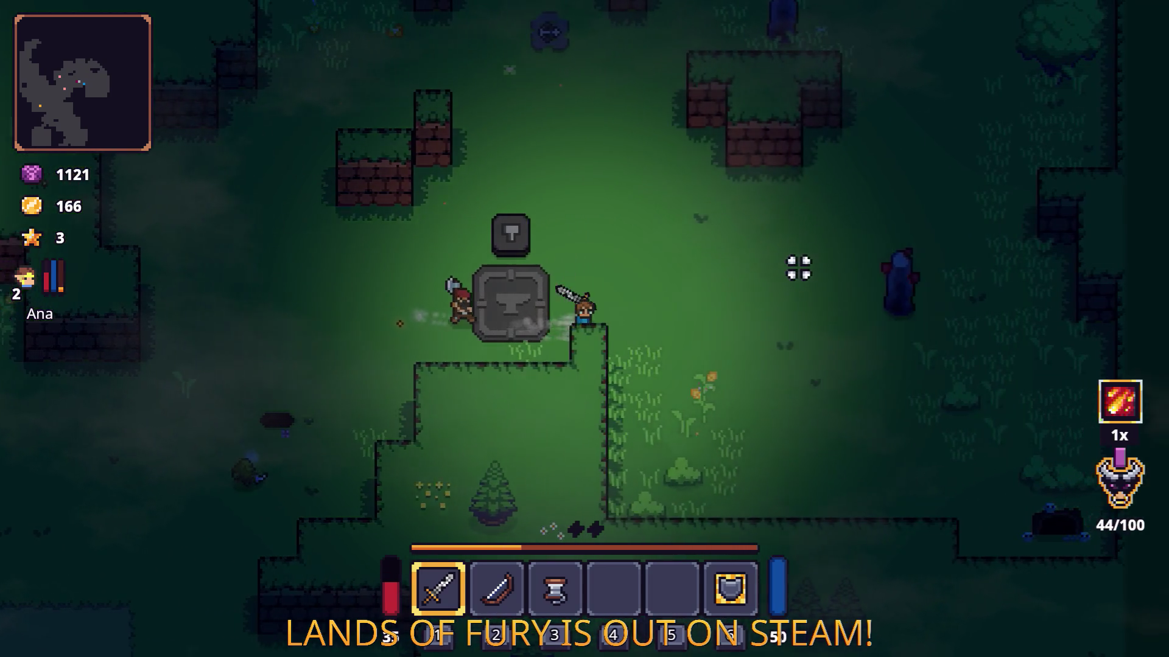
key(s)
key(d)
key(s)
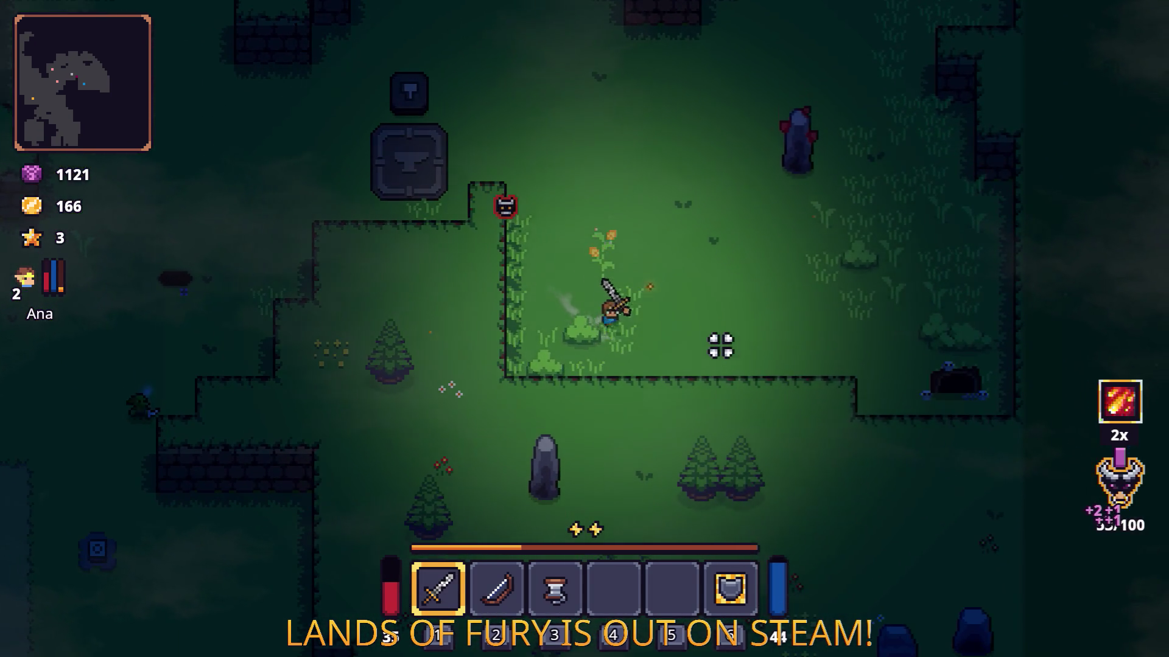
key(d)
key(a)
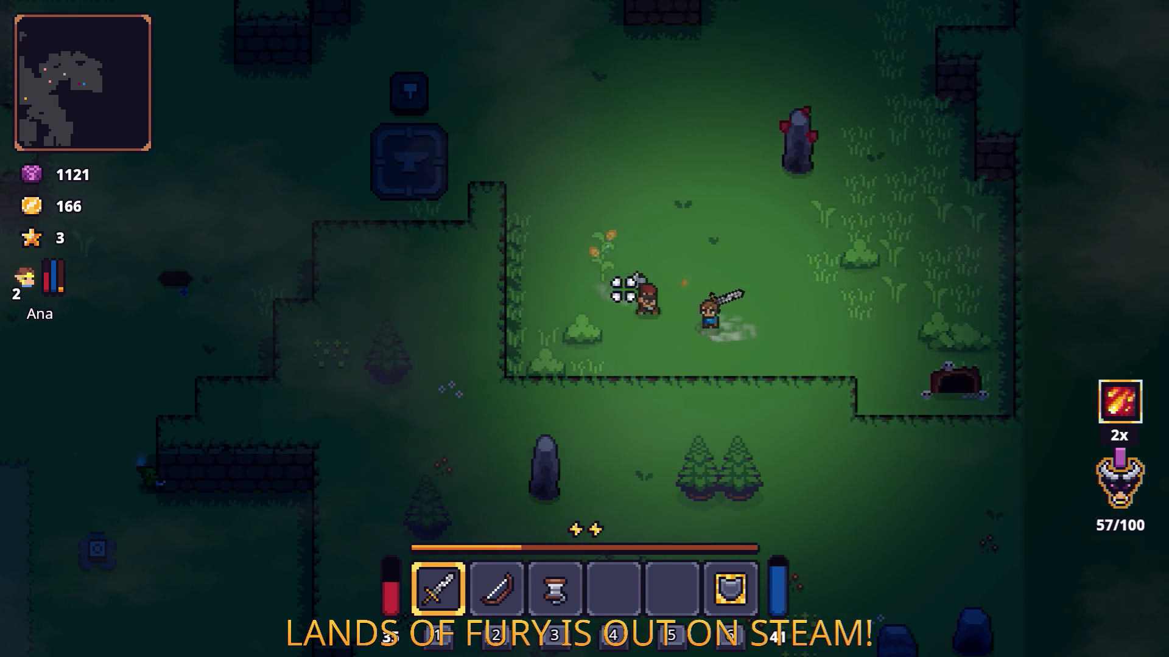
click(540, 274)
key(d)
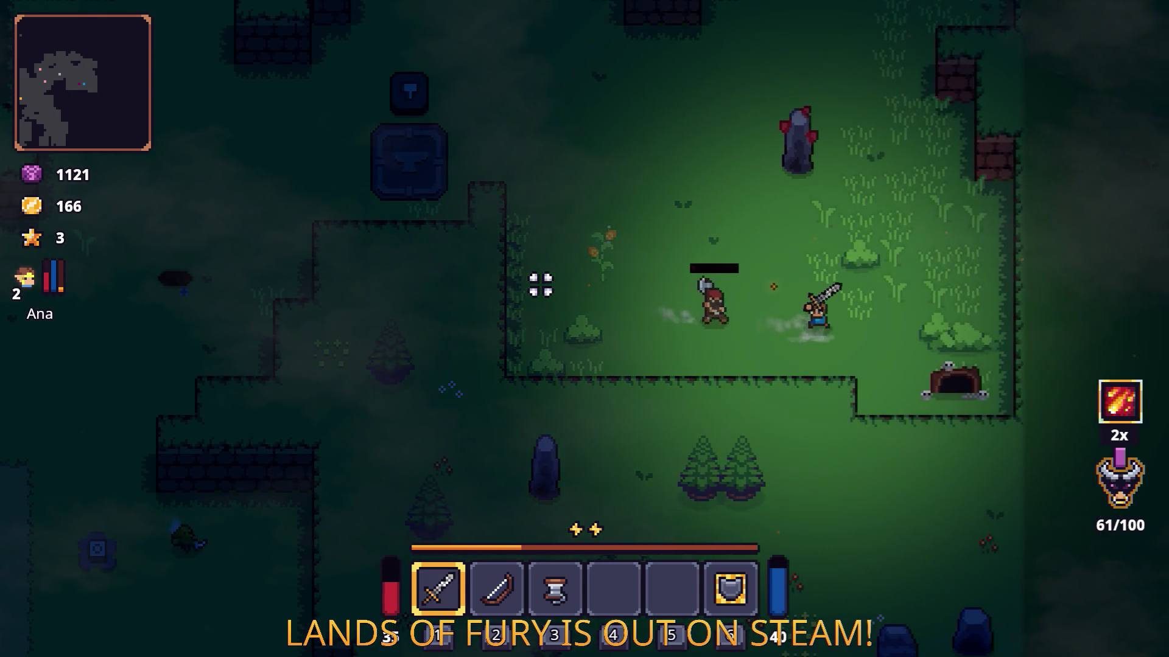
key(a)
click(540, 284)
key(d)
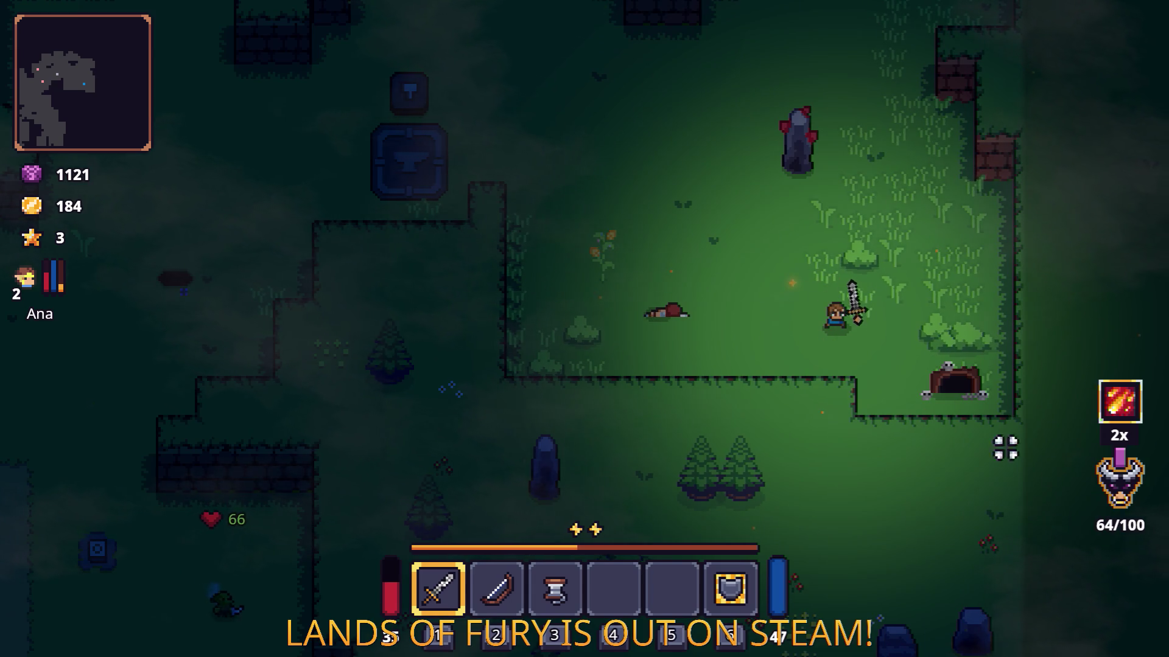
- Move up-right, swinging the sword at the grass and bush
key(w)
click(913, 313)
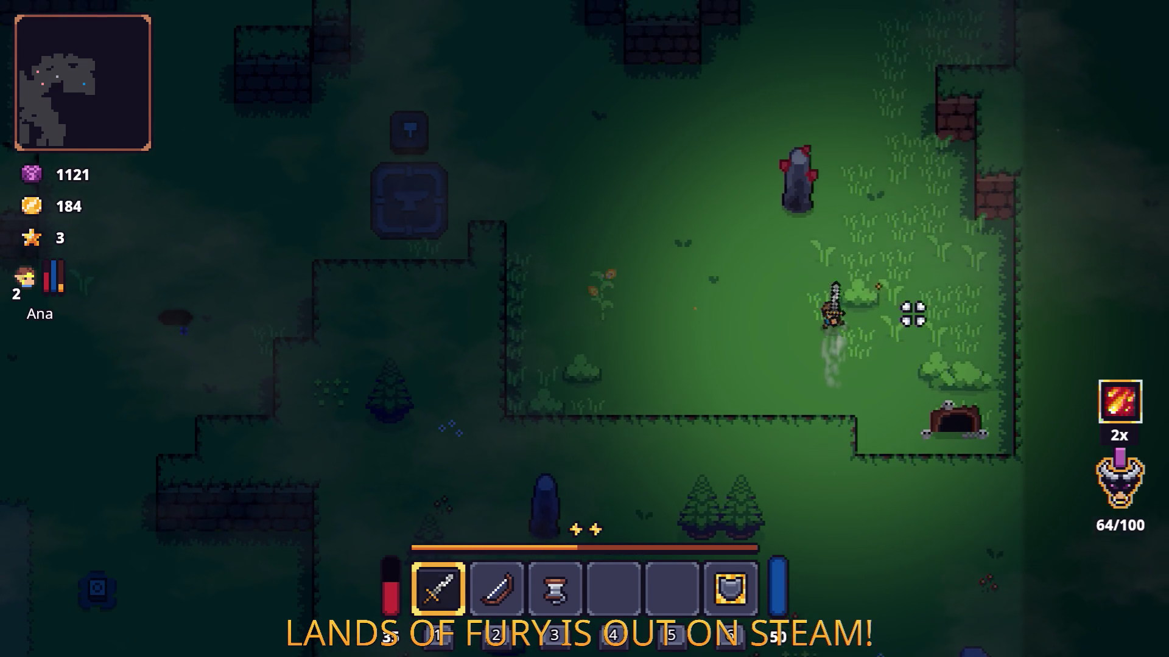
key(d)
click(922, 222)
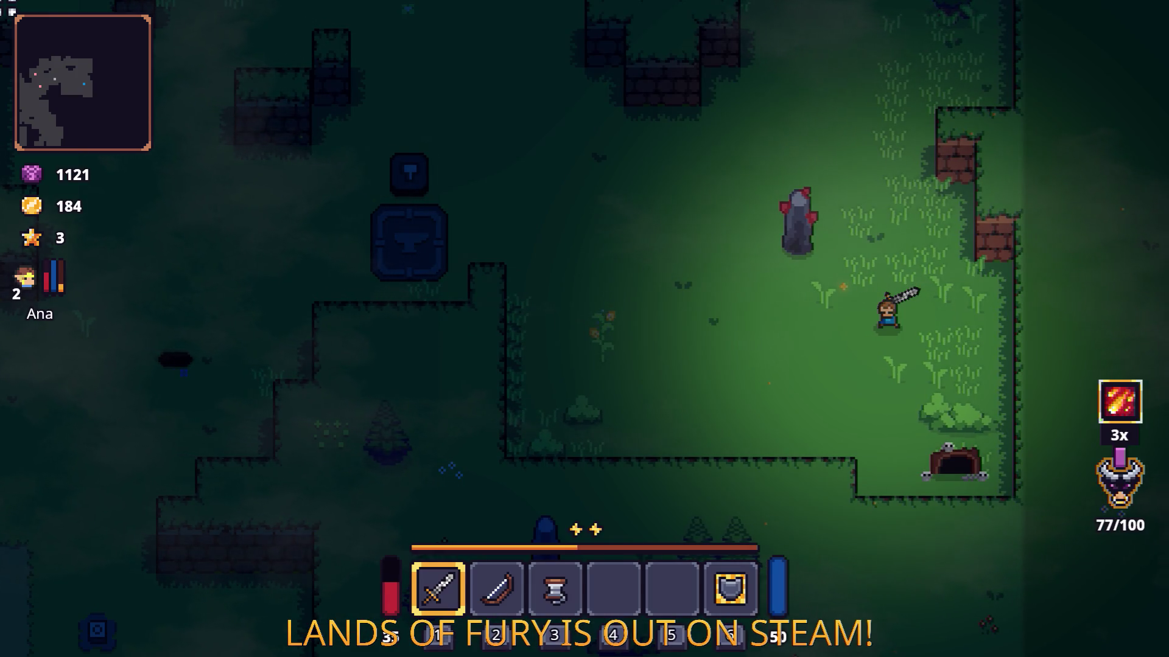
- Pause and stop the running game, then switch to PlayerHUD.cs in VS Code
key(Escape)
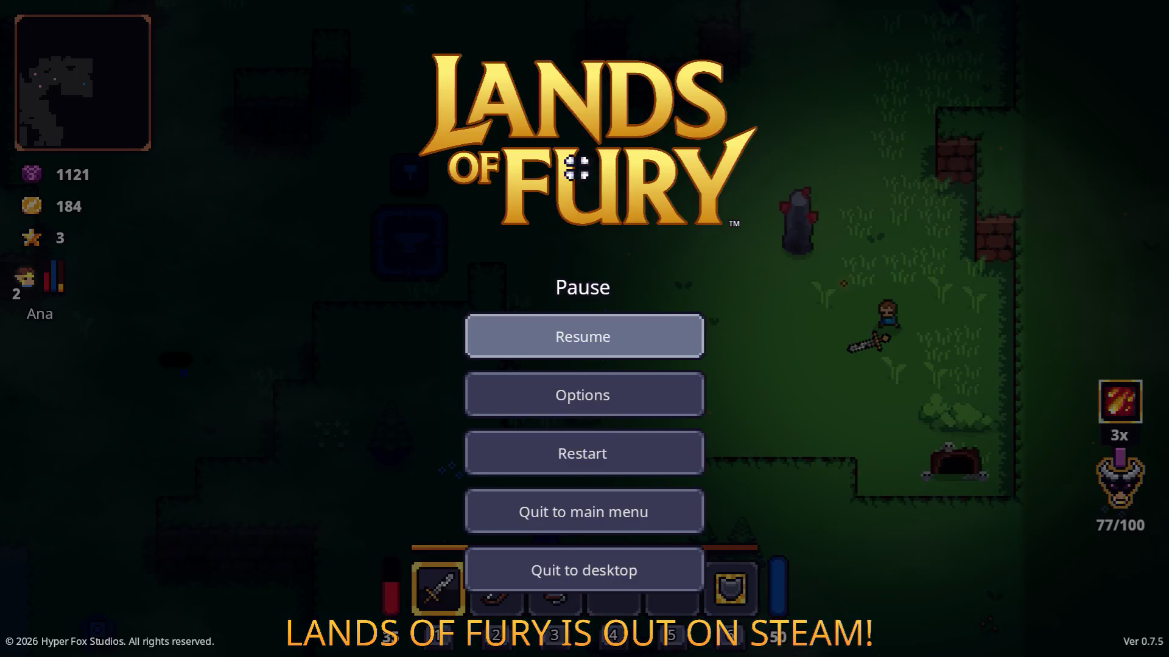
click(678, 574)
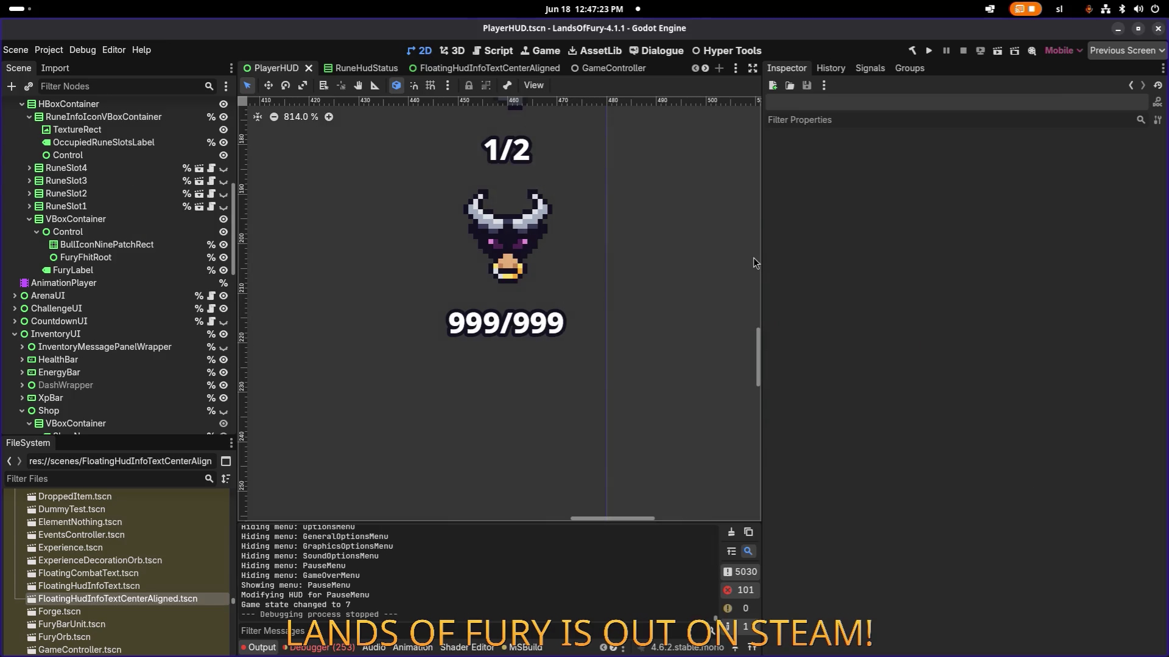
key(alt+Tab)
click(783, 326)
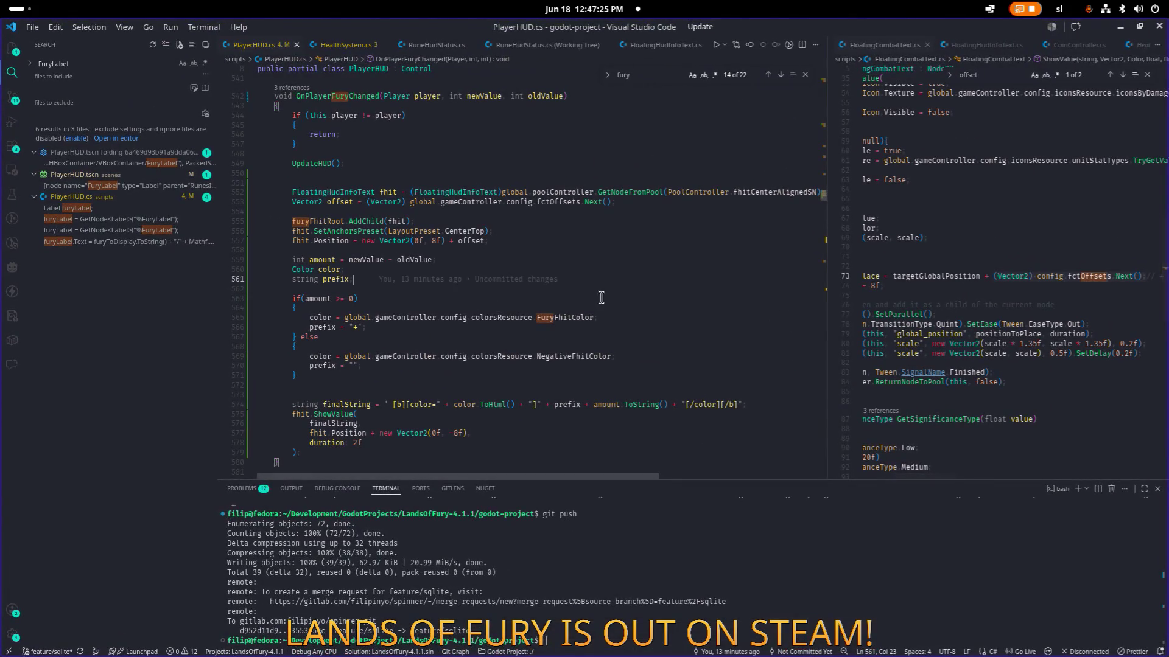
- Add prefix = ""; after the fury colour if/else in OnPlayerFuryChanged and save
scroll(517, 340, down, 2)
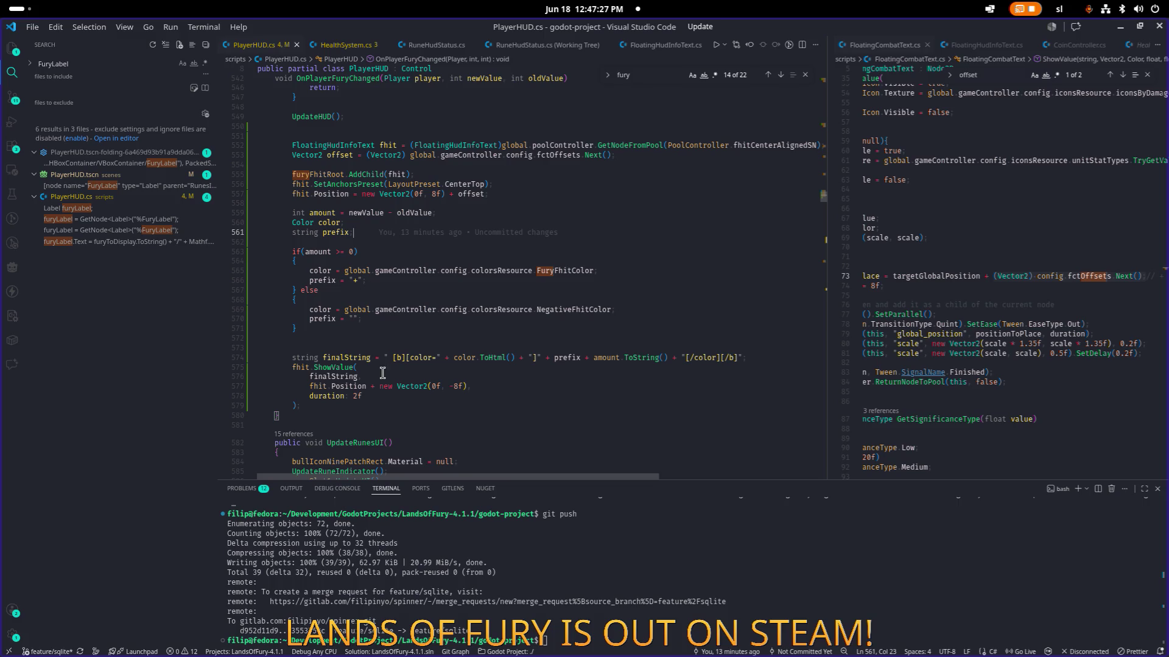
click(350, 336)
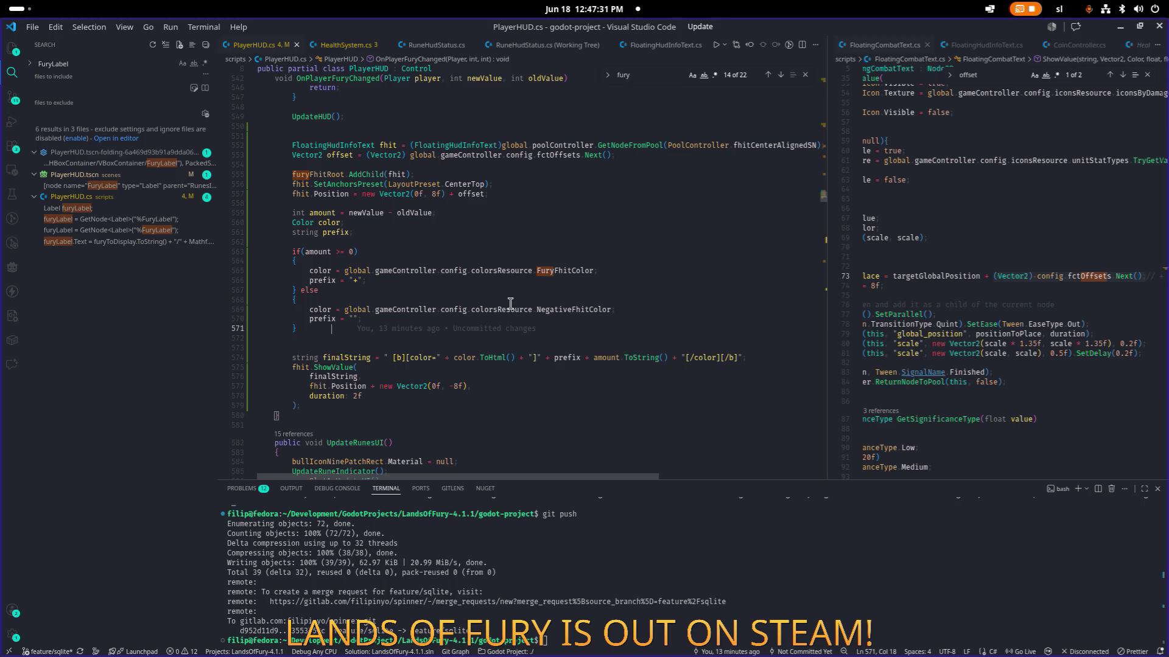
key(Return)
key(Return)
key(Up)
text(prefi)
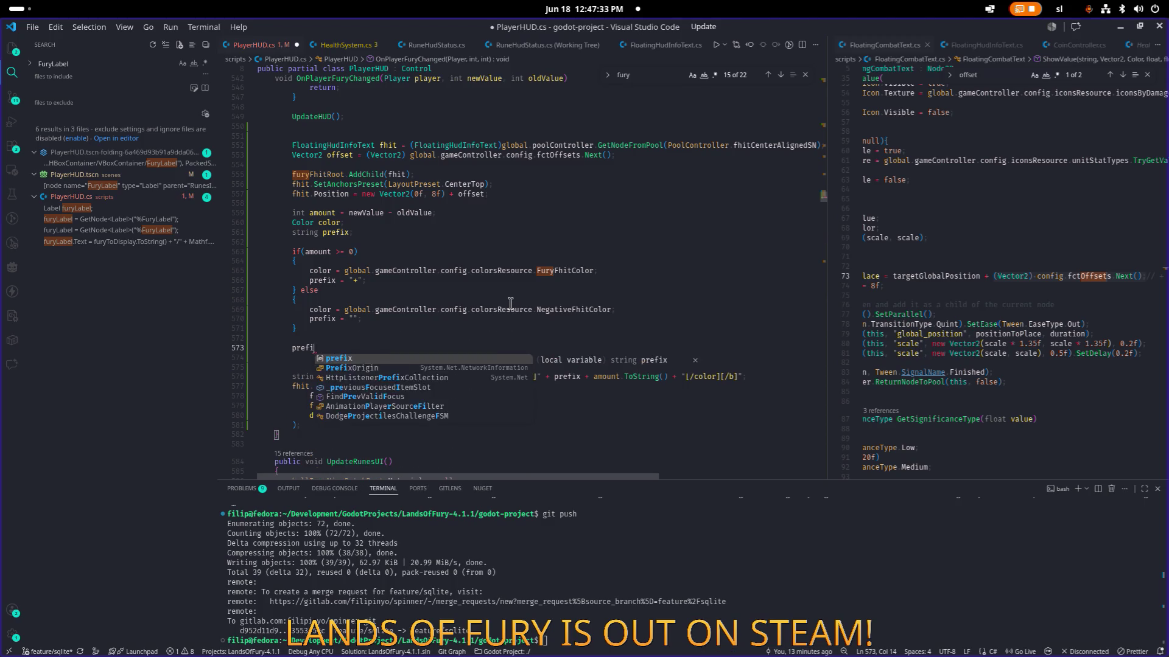
text(x  =)
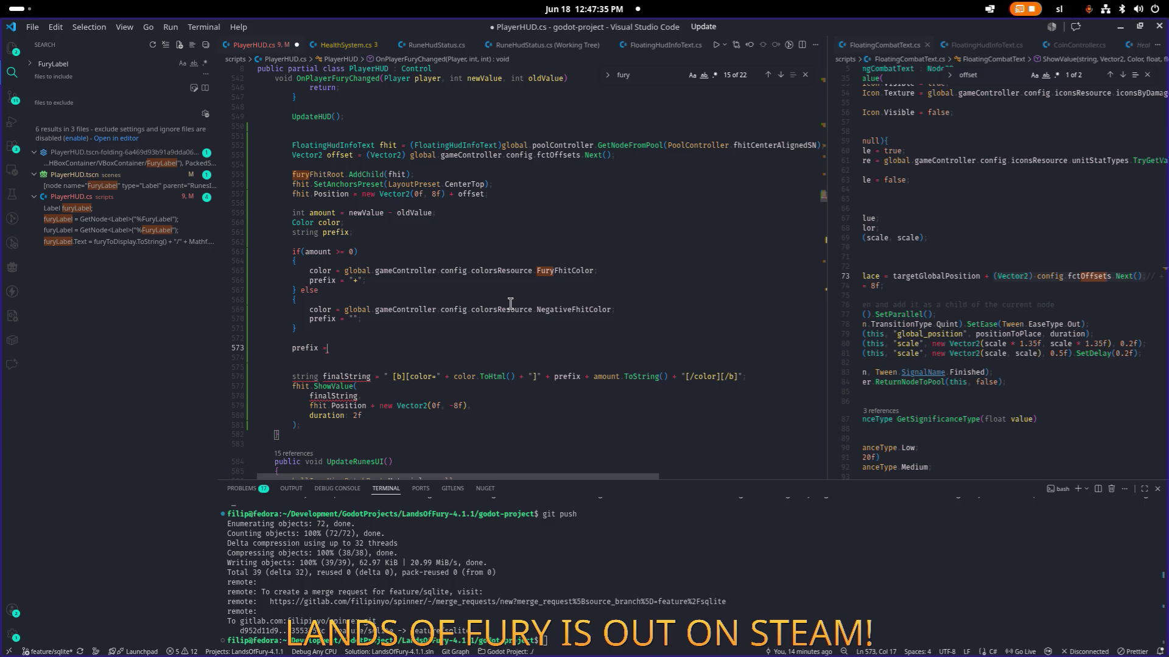
text("";)
key(ctrl+s)
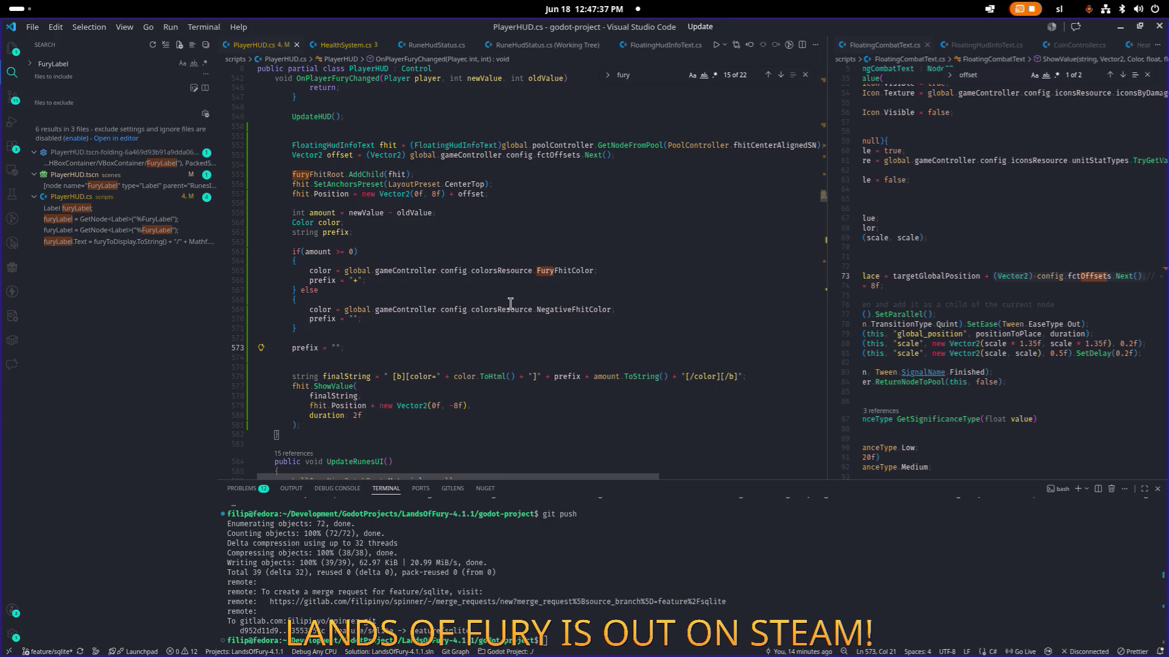
- Move the AddChild line for fhit below the SetAnchorsPreset call
click(511, 203)
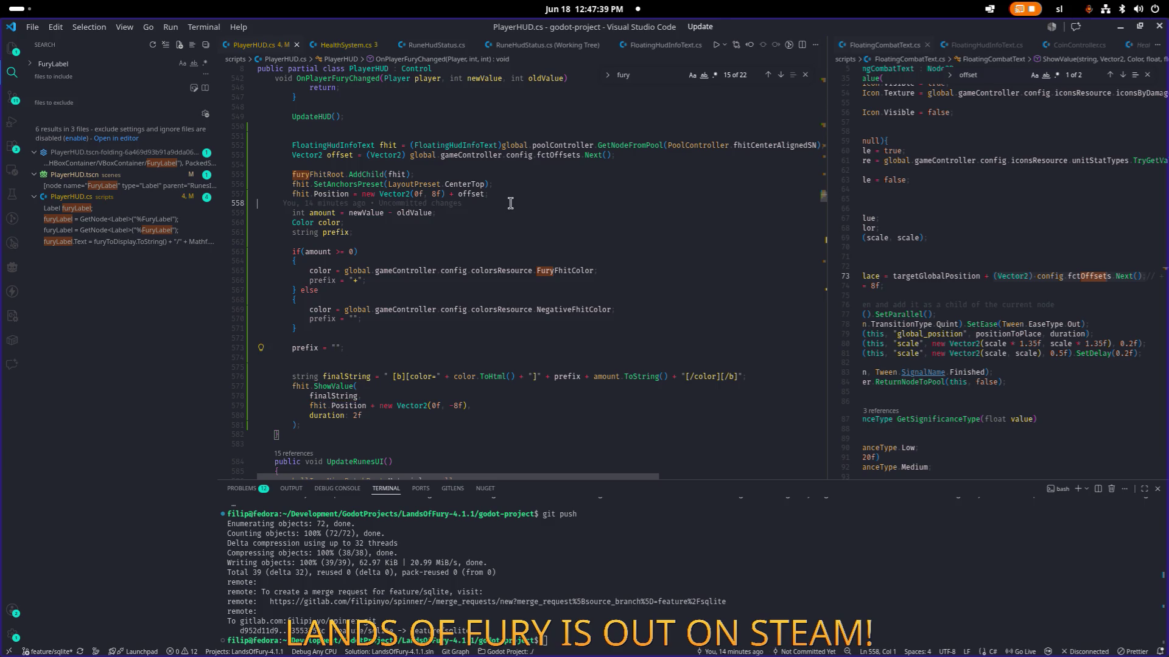
click(469, 241)
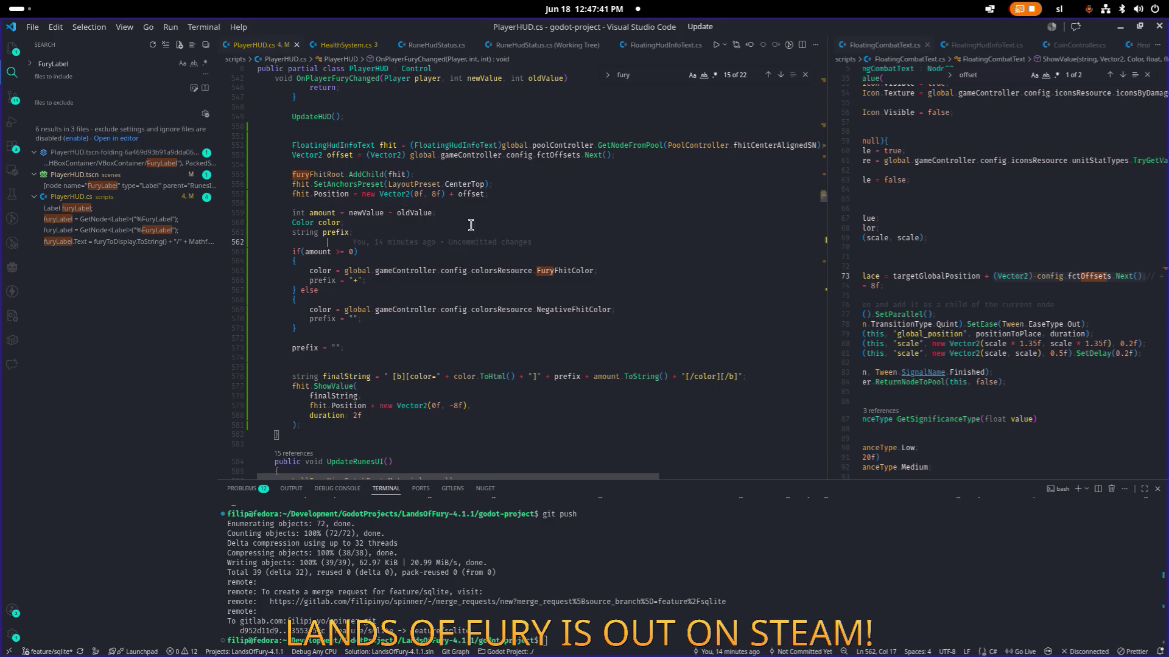
click(396, 174)
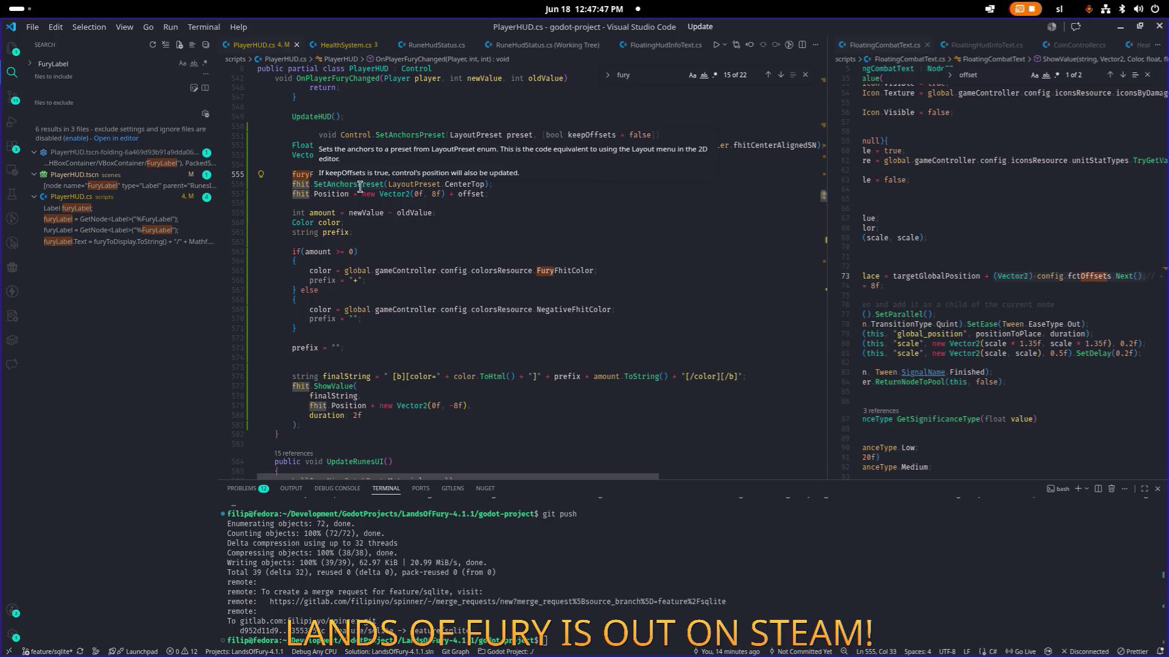
drag(481, 192, 489, 193)
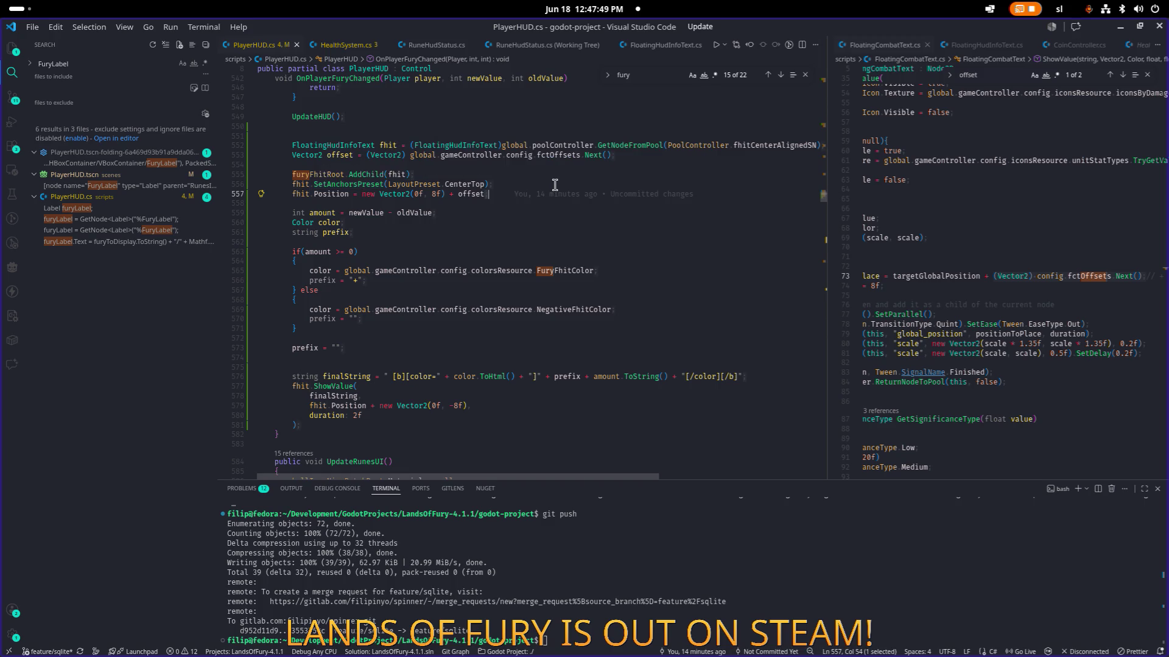
key(Up)
key(Up)
key(alt+Down)
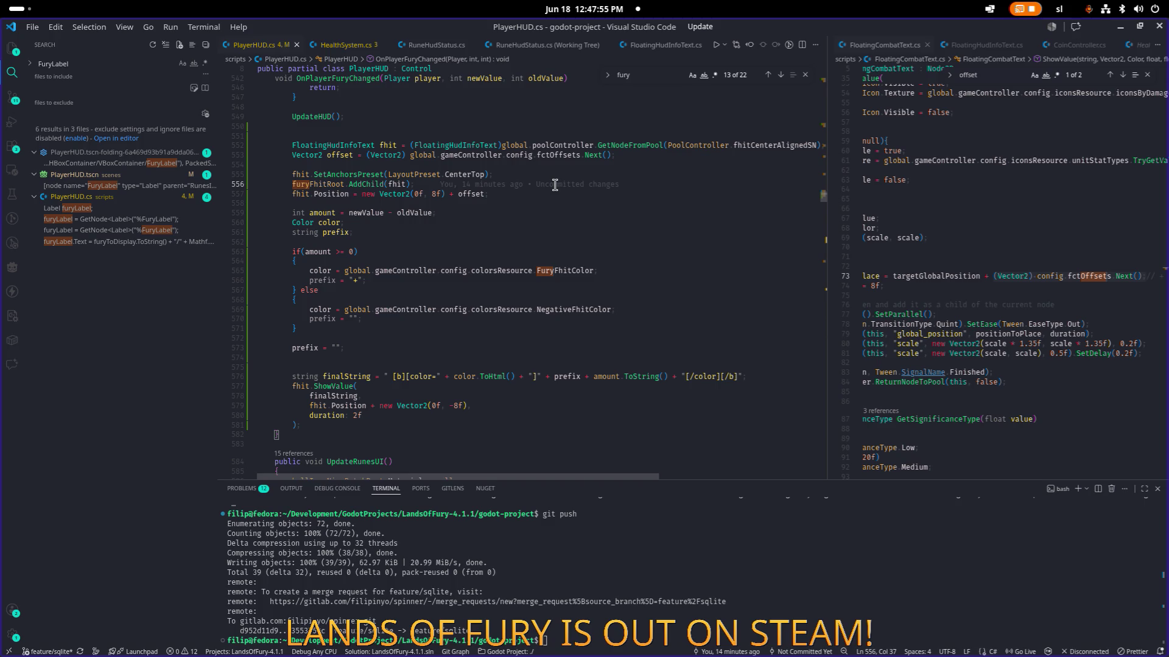
- Change the Position y offset from 8f to 4f, save, and minimize VS Code
key(Down)
key(End)
key(ctrl+Left)
key(ctrl+Left)
key(ctrl+Left)
key(Delete)
text(4)
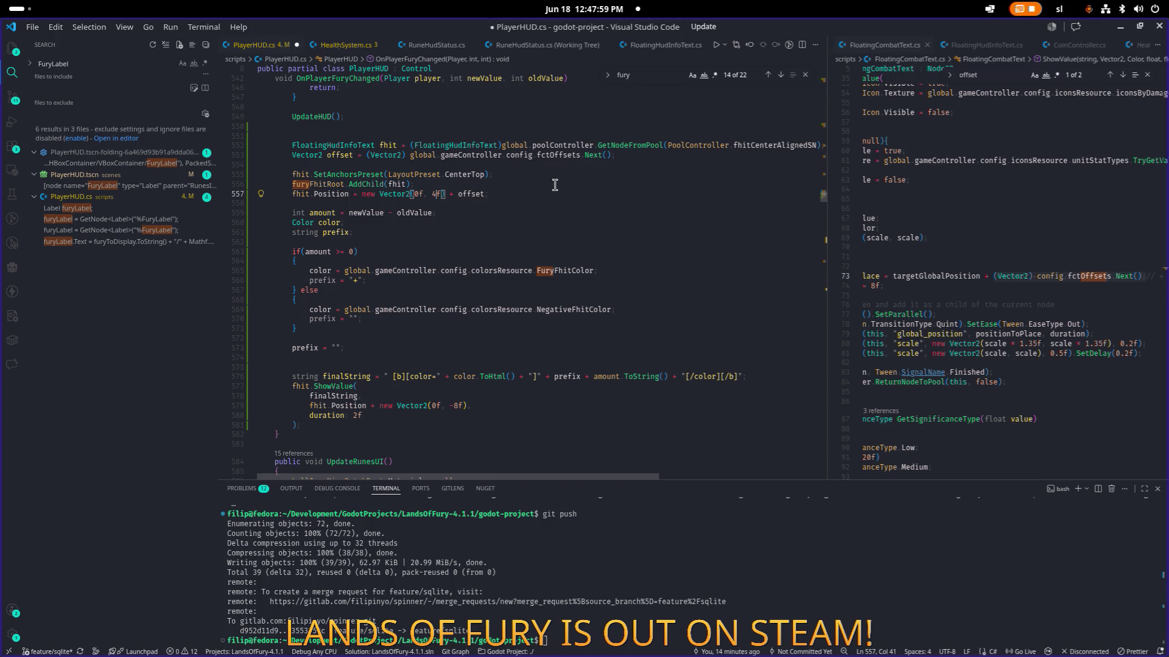
key(ctrl+s)
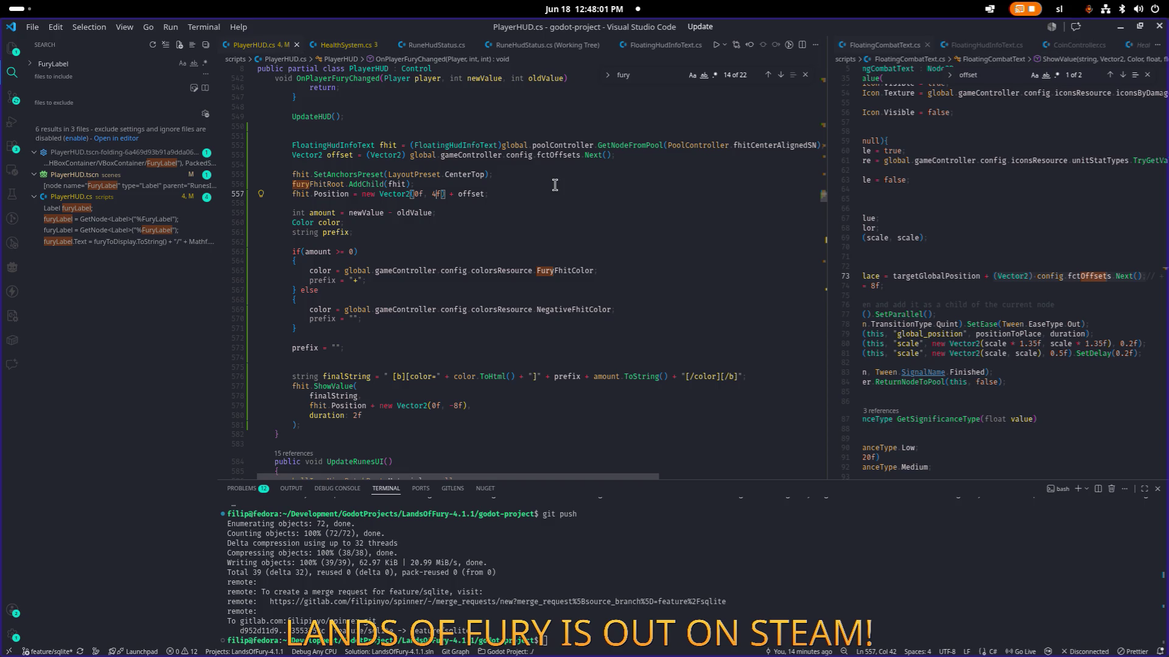
key(End)
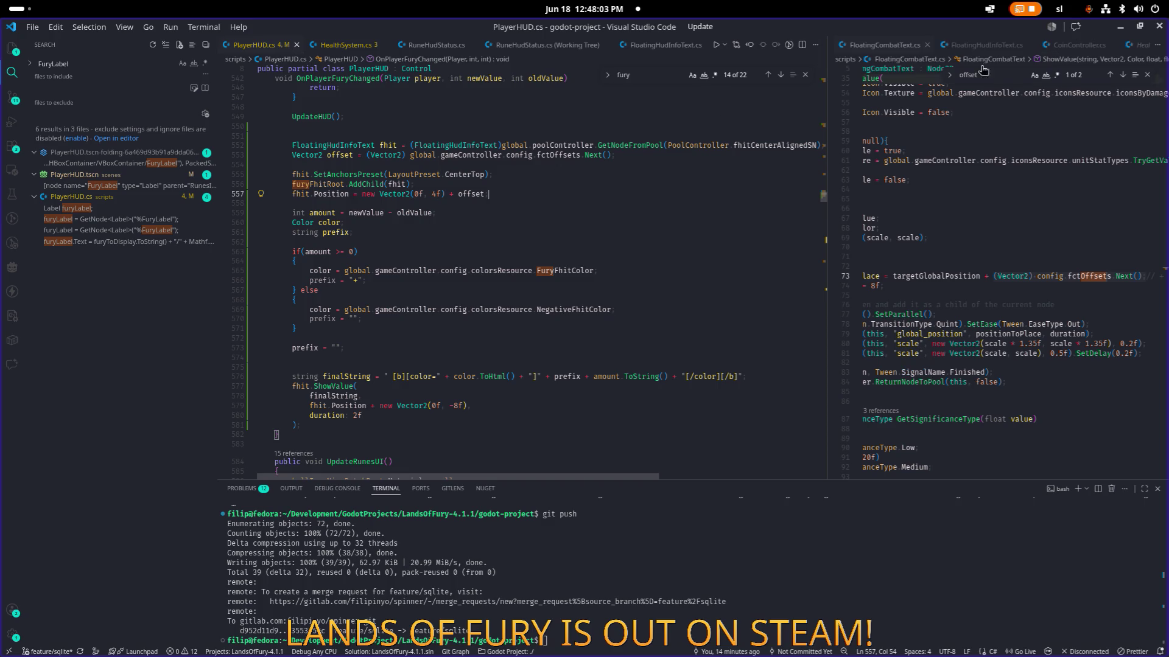
click(1120, 27)
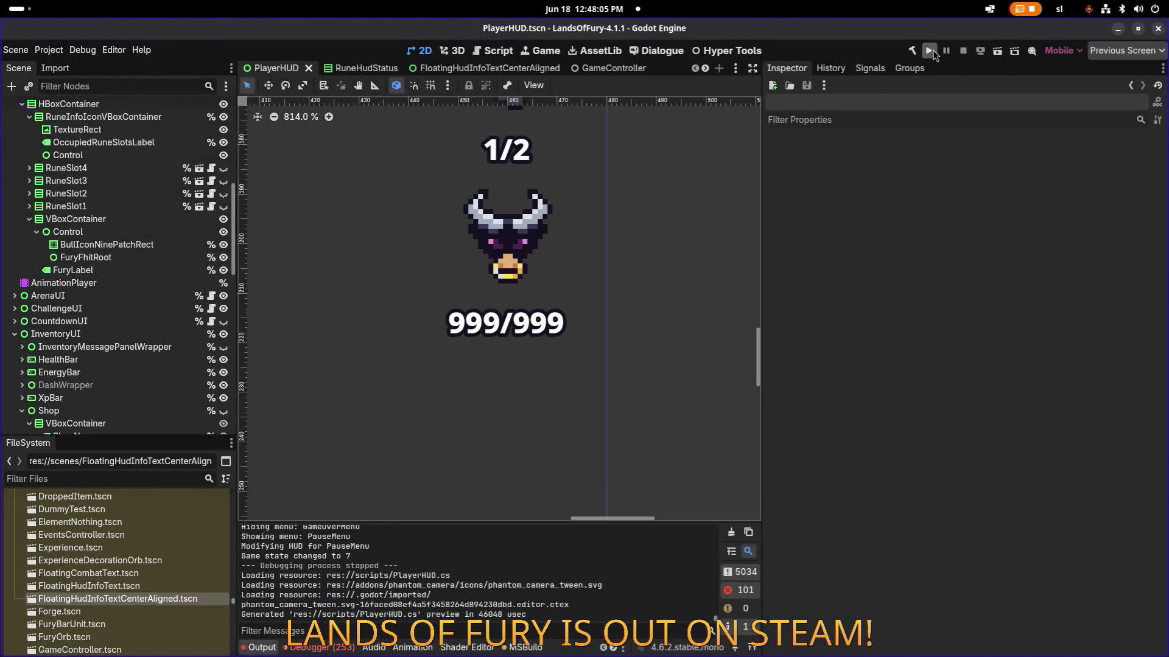
- Filter the project files for 'config' and open Config.tres in the Inspector
click(133, 480)
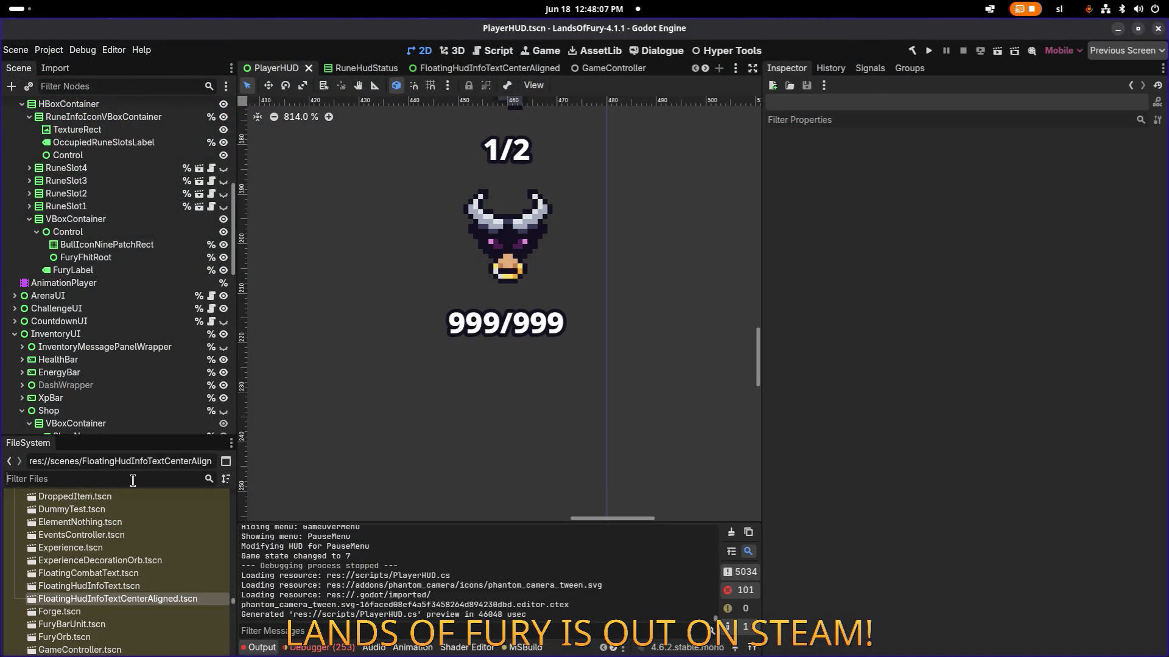
text(config)
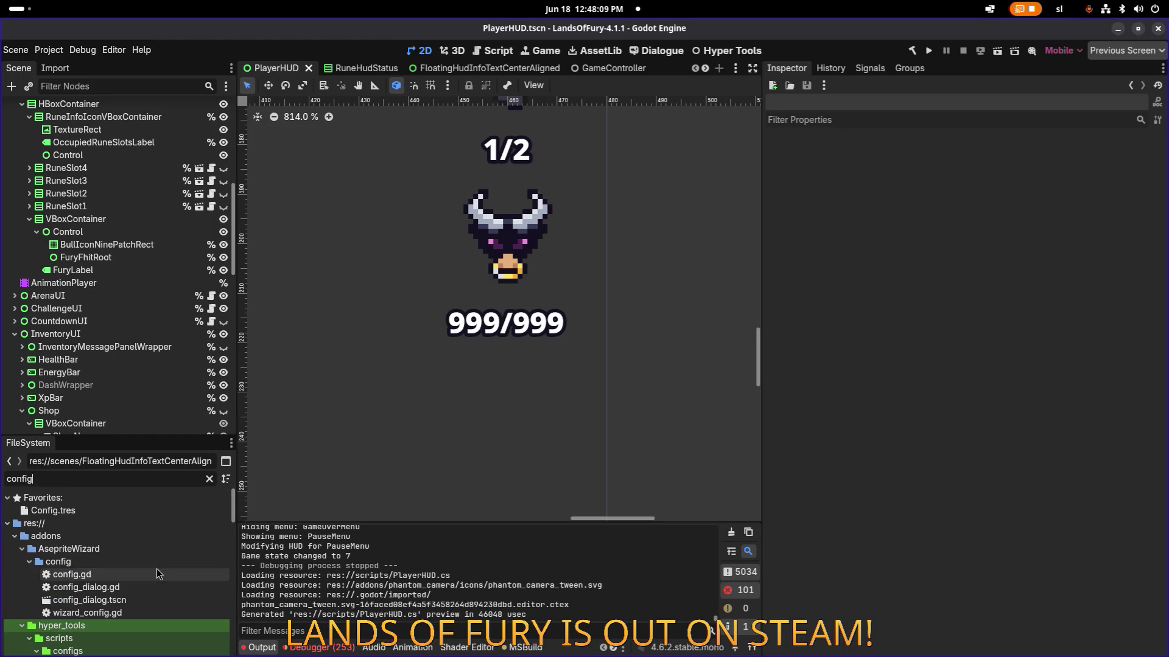
click(54, 510)
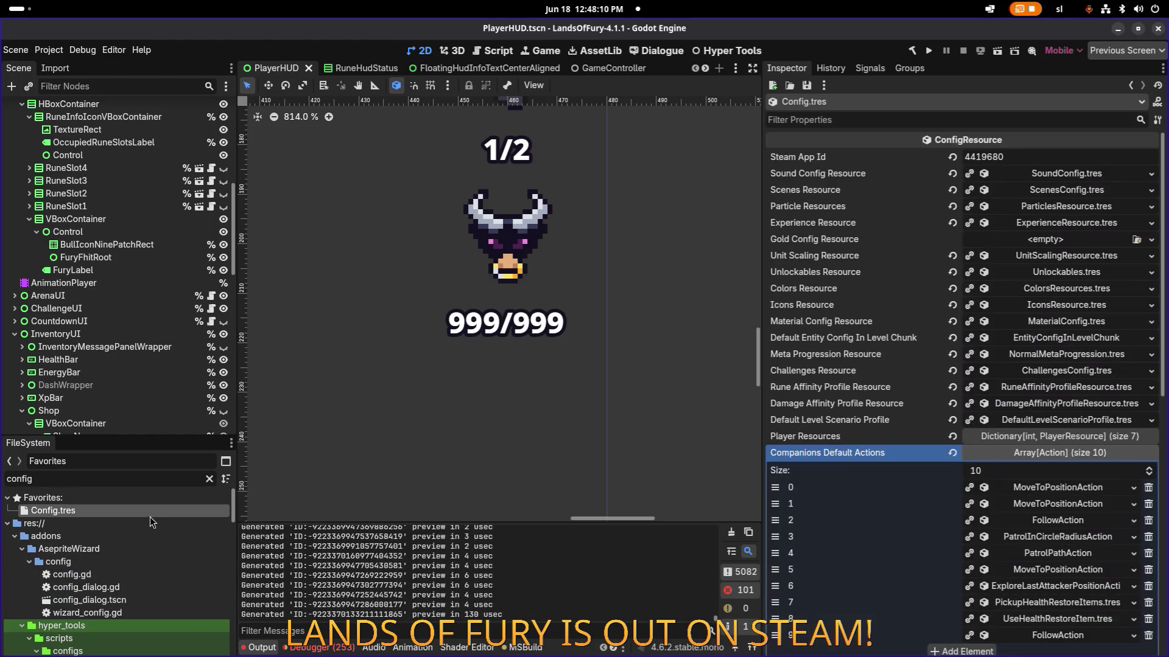
- Filter Config properties by 'fct', then expand Fct Offsets and its Weight By Variant dictionary
click(981, 118)
text(opffset)
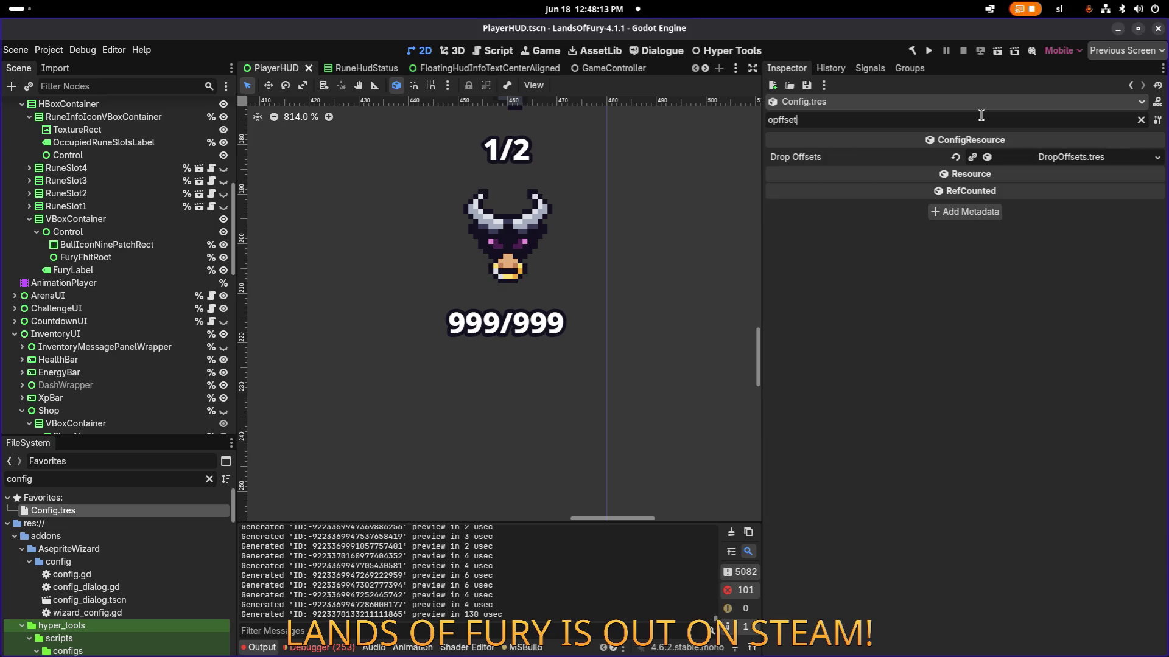
key(BackSpace)
key(BackSpace)
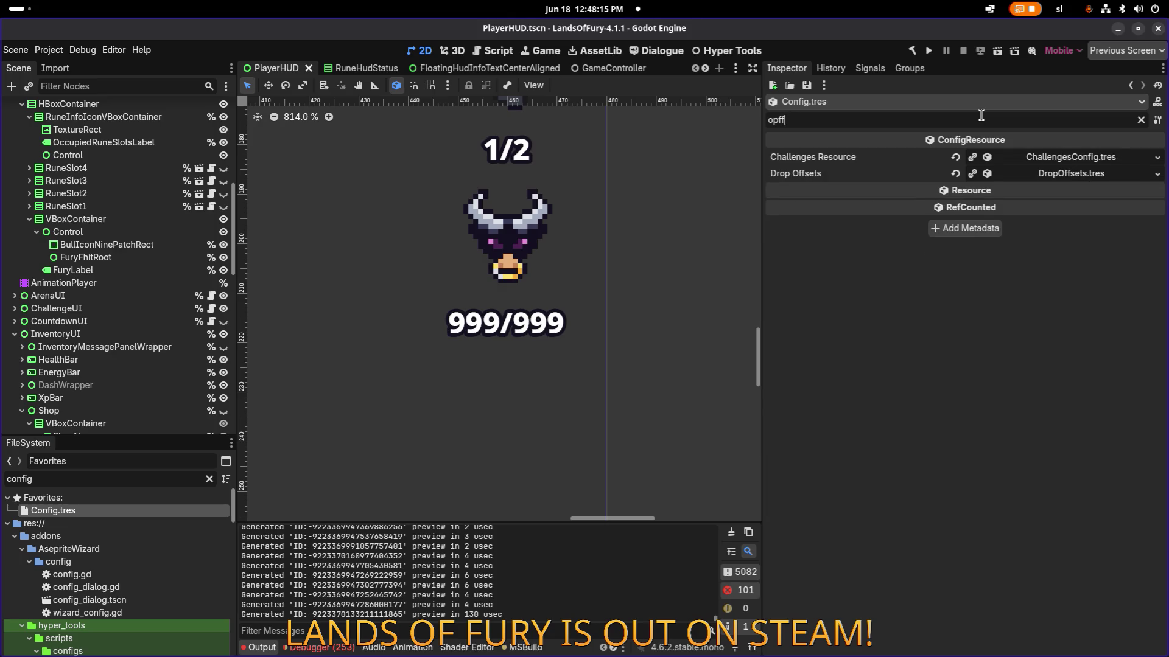
text(fct)
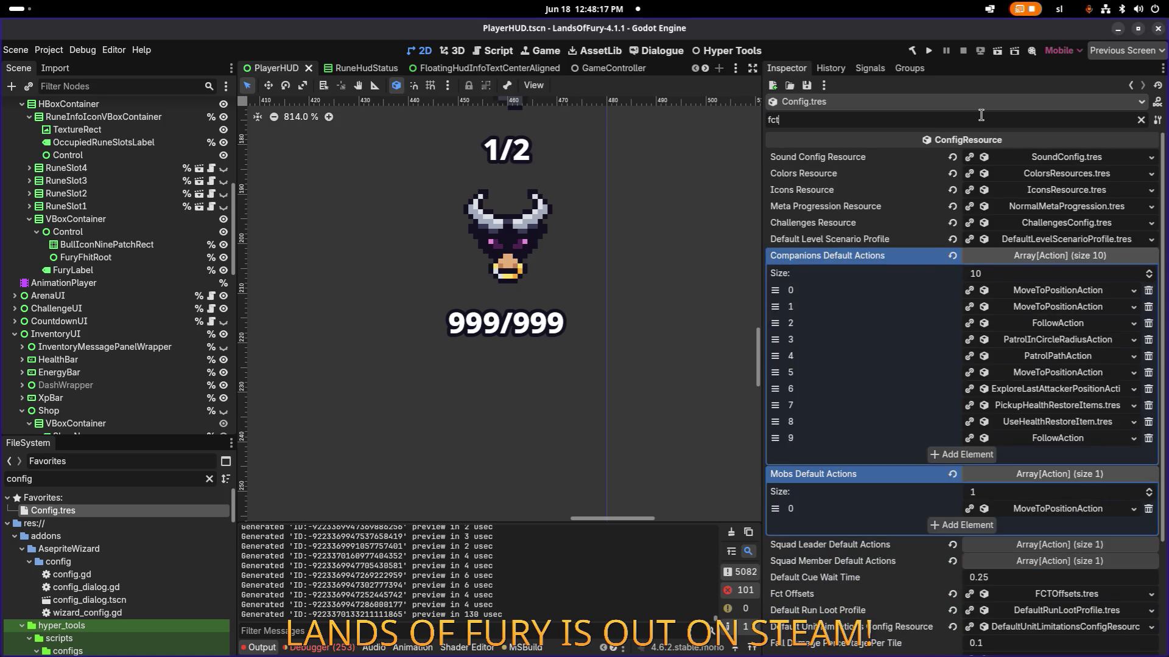
click(1033, 599)
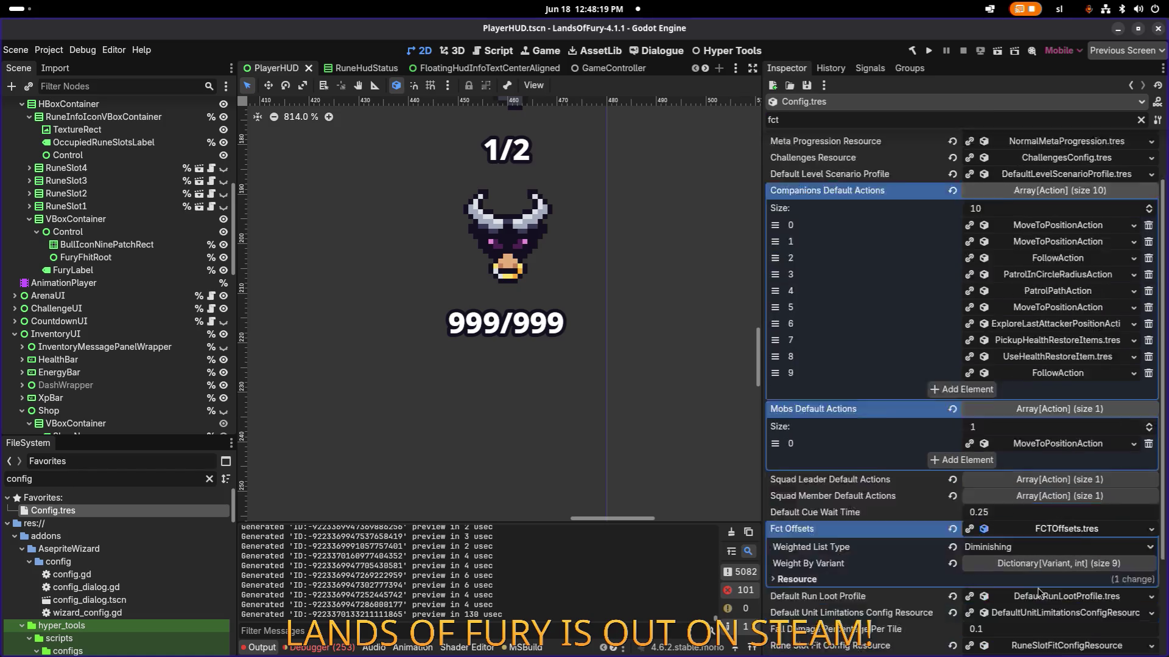
click(1065, 433)
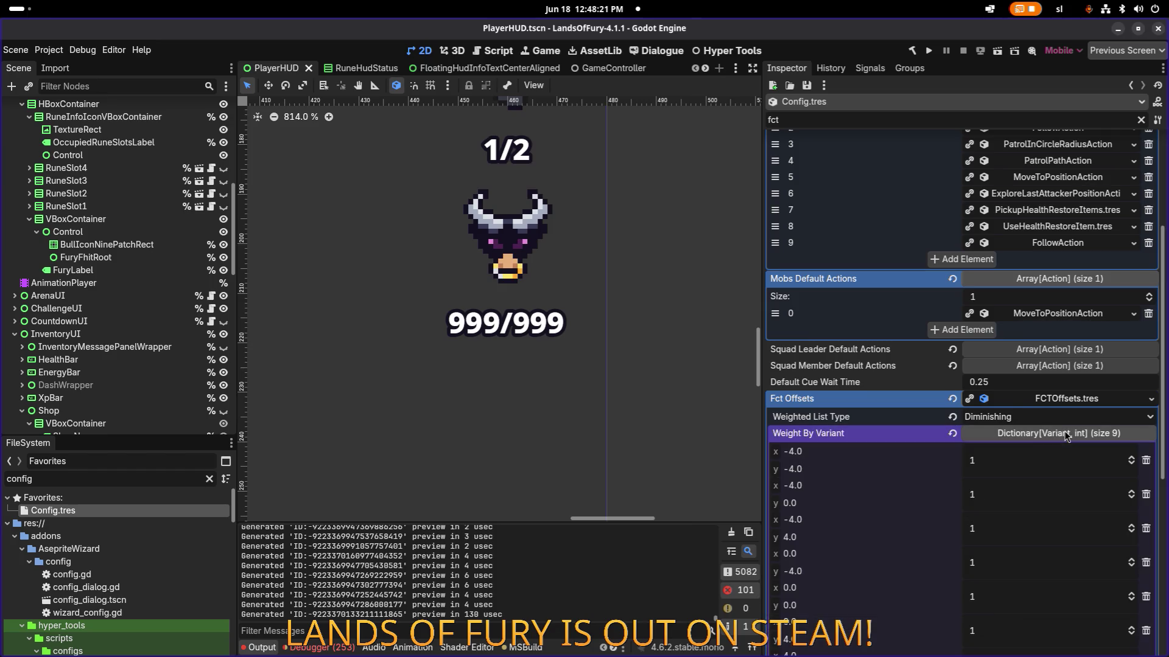
scroll(919, 426, down, 5)
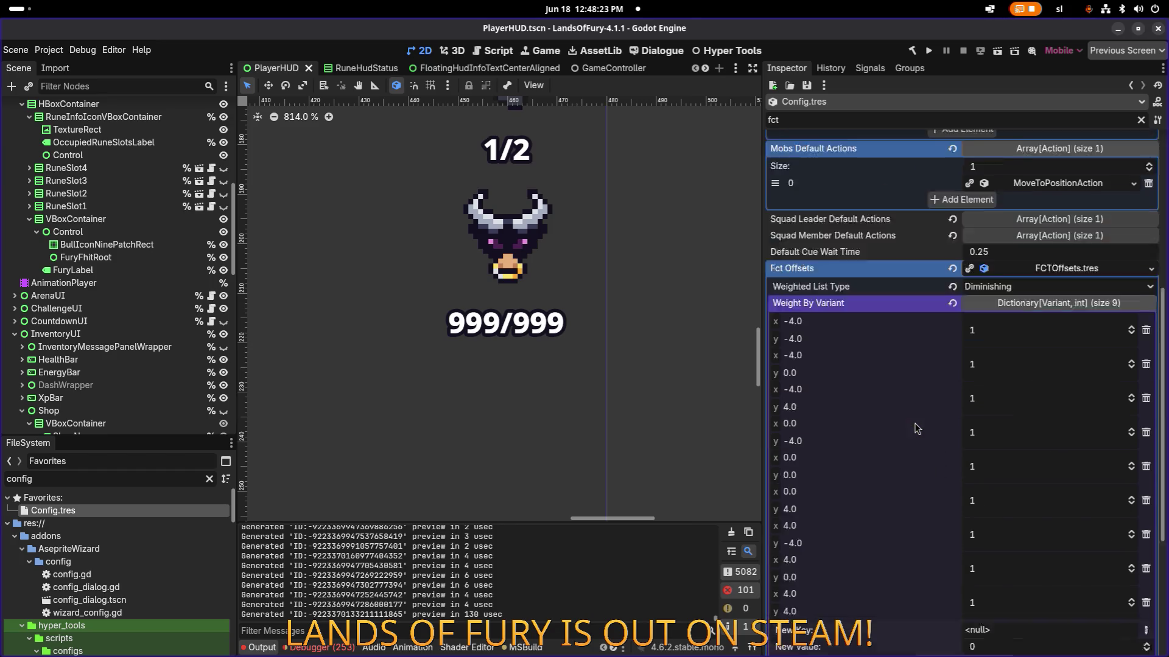
- Build and run the project, then start a new game from the Lands of Fury main menu
click(930, 53)
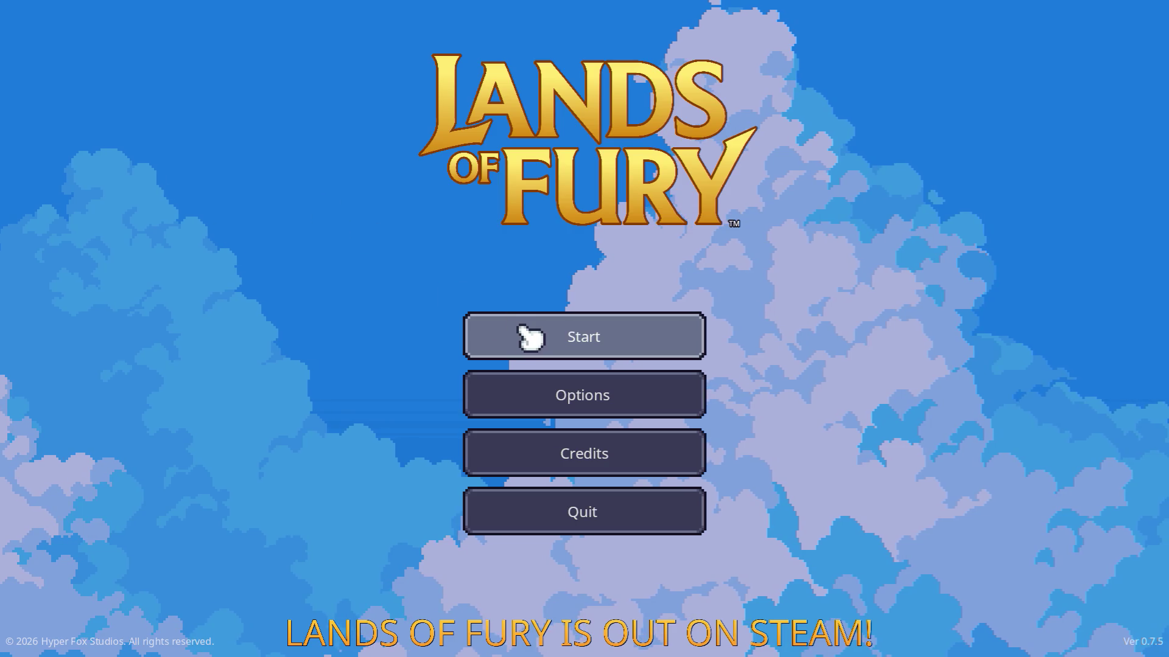
click(521, 335)
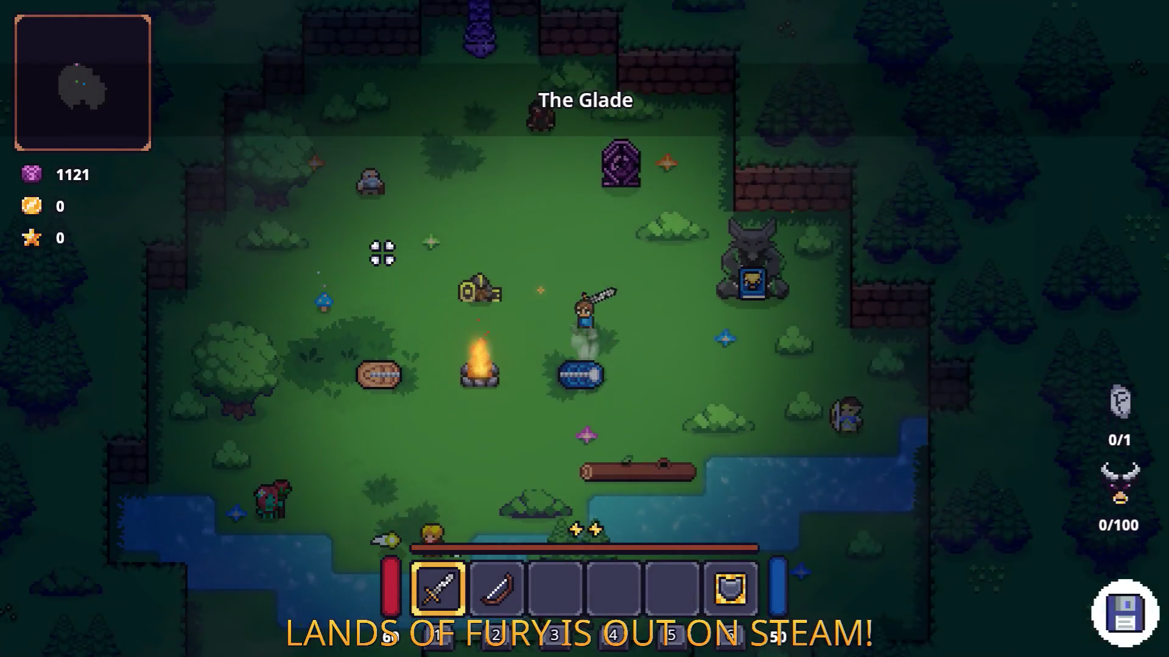
- Walk through The Glade portal into Elderglade Forest and slash the first enemy groups
key(w)
key(a)
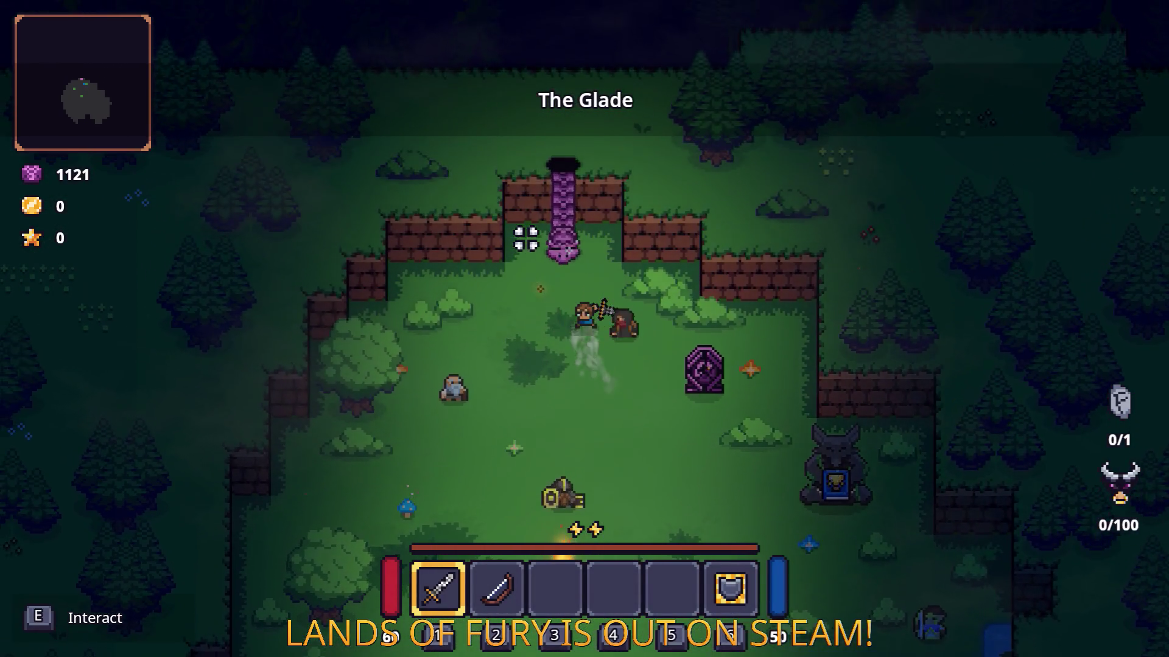
key(w)
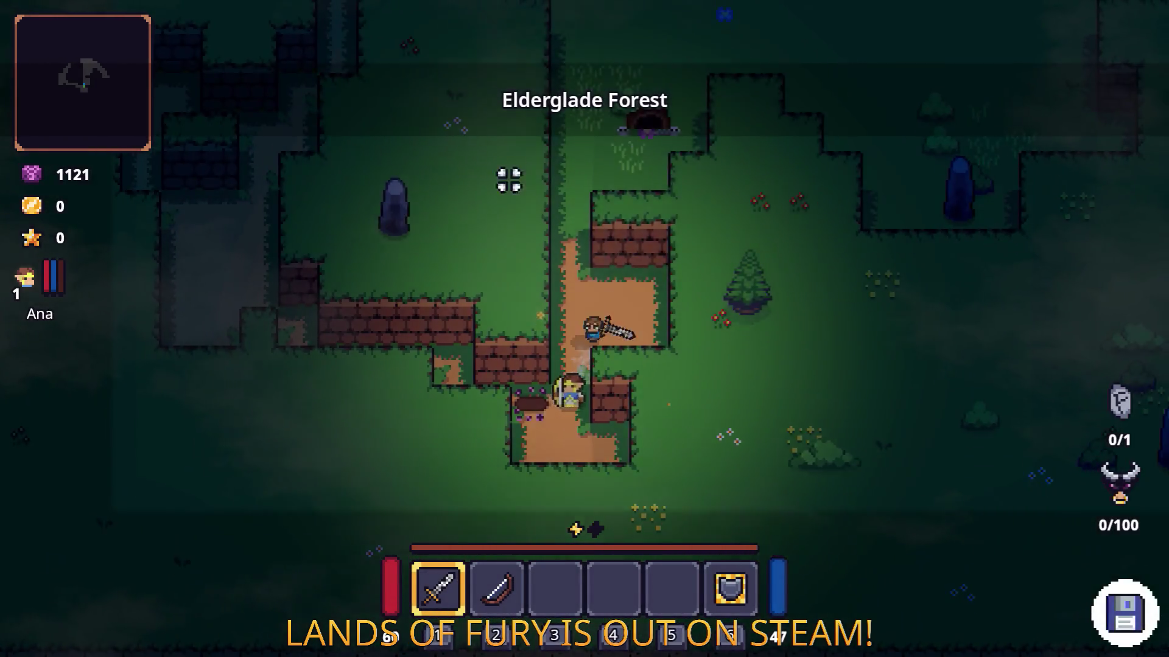
key(w)
key(d)
click(683, 177)
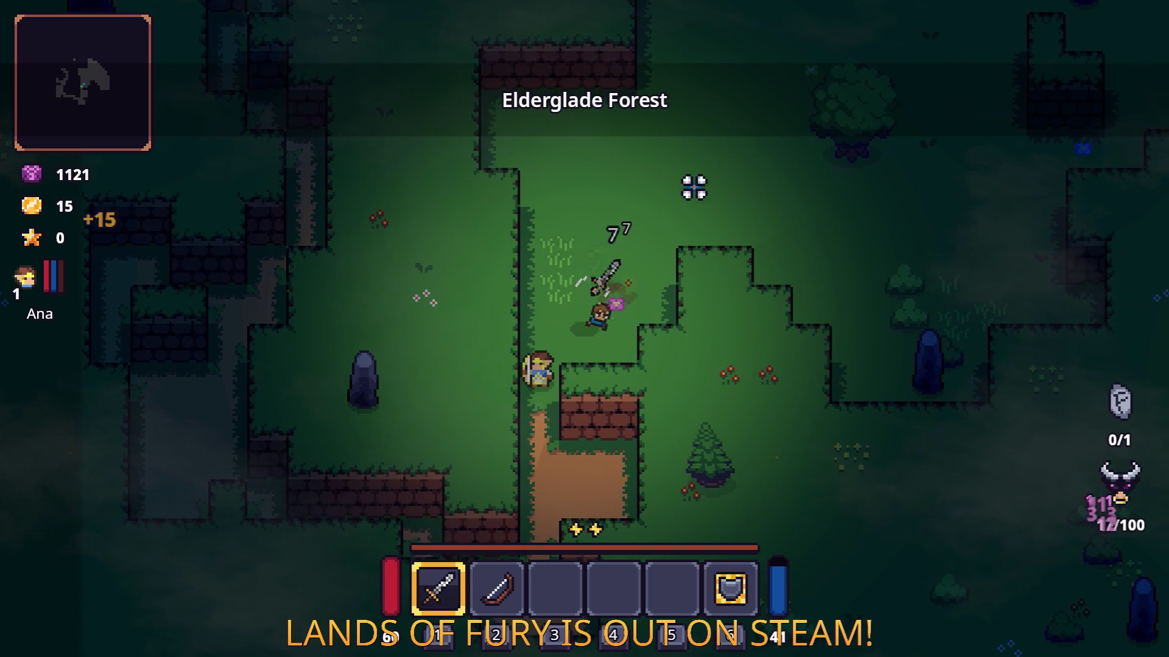
click(693, 188)
key(w)
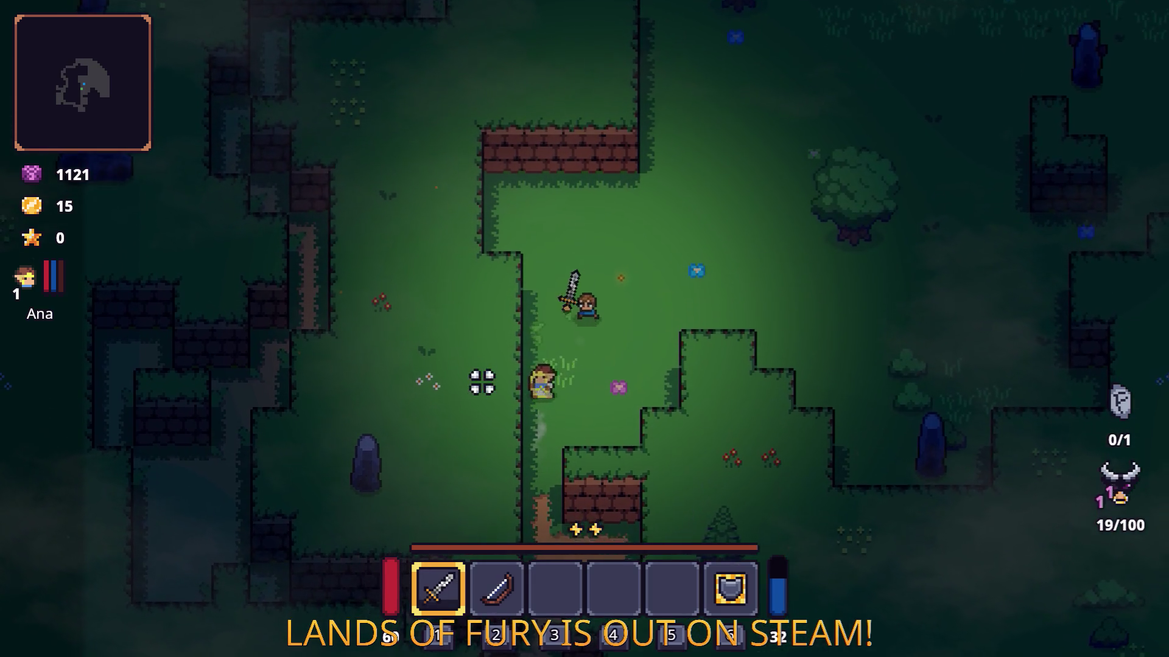
key(d)
click(822, 258)
click(796, 261)
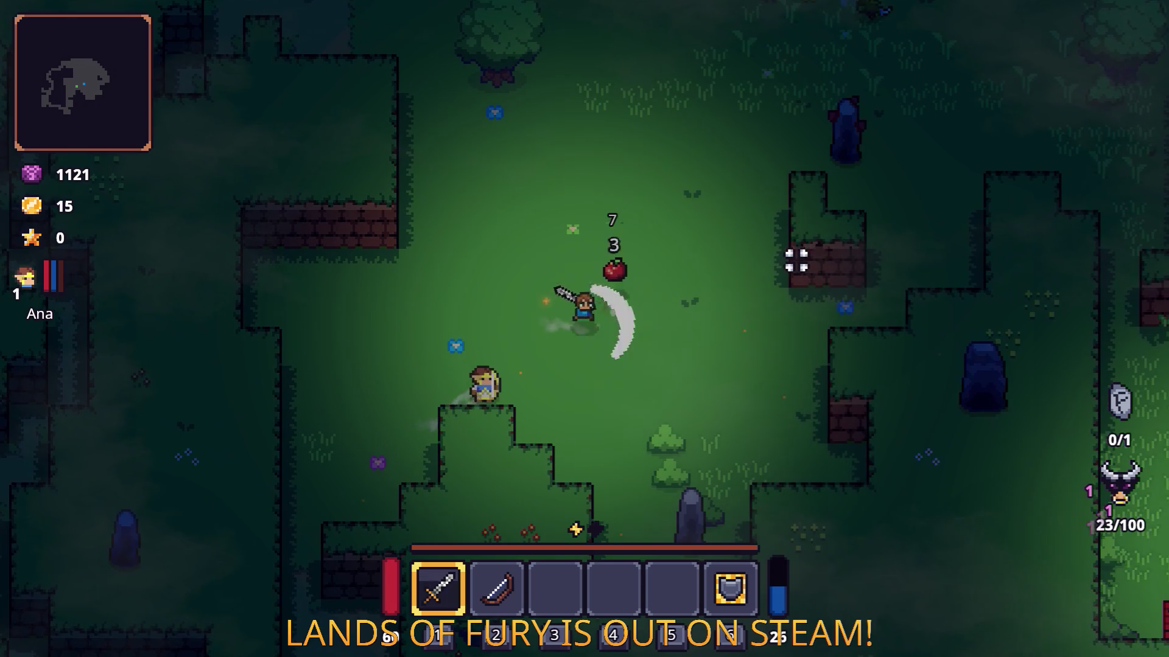
click(794, 261)
- Run and dash east through the forest to the brick walls and pick up the corn
key(w)
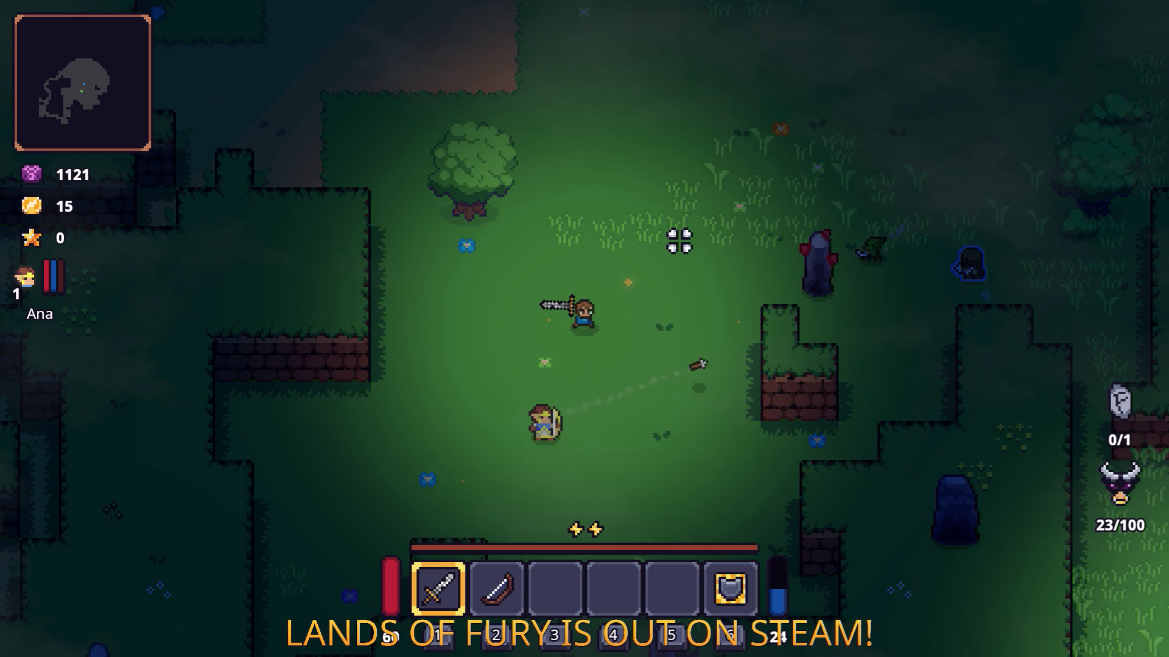
key(w)
key(d)
key(space)
key(d)
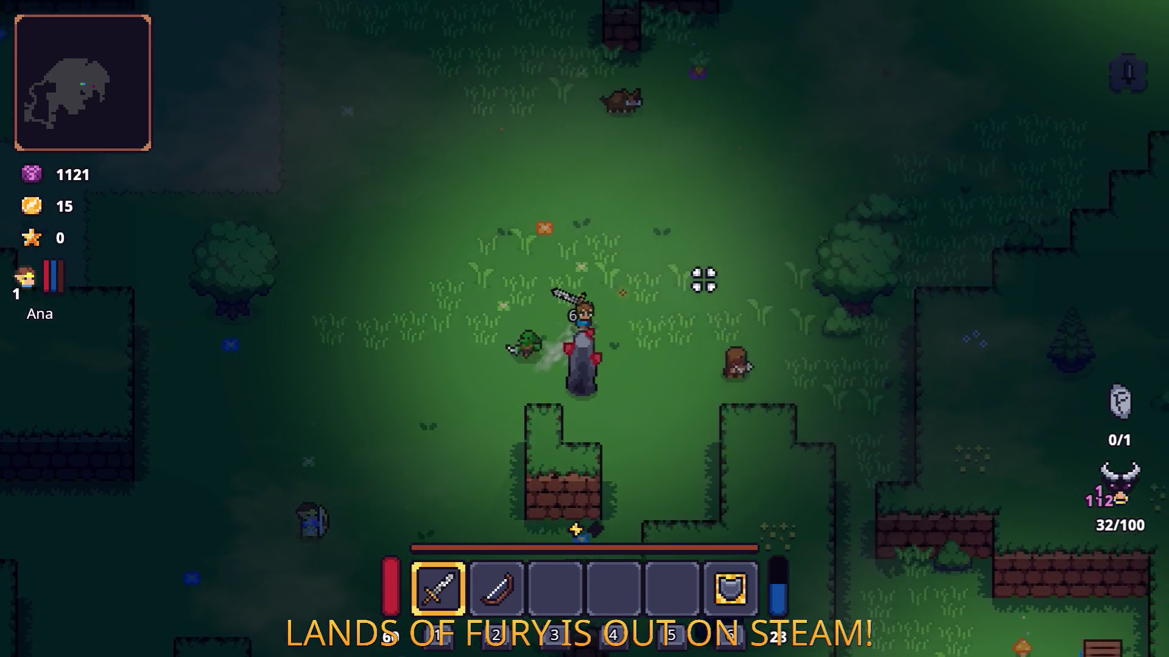
key(d)
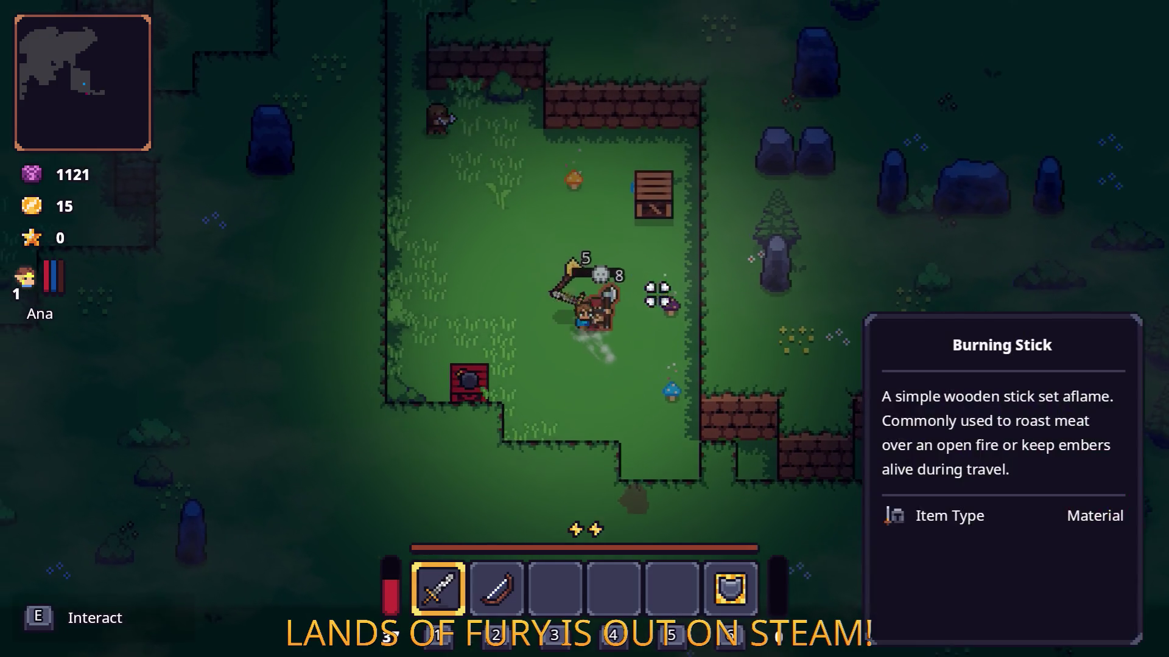
key(s)
key(d)
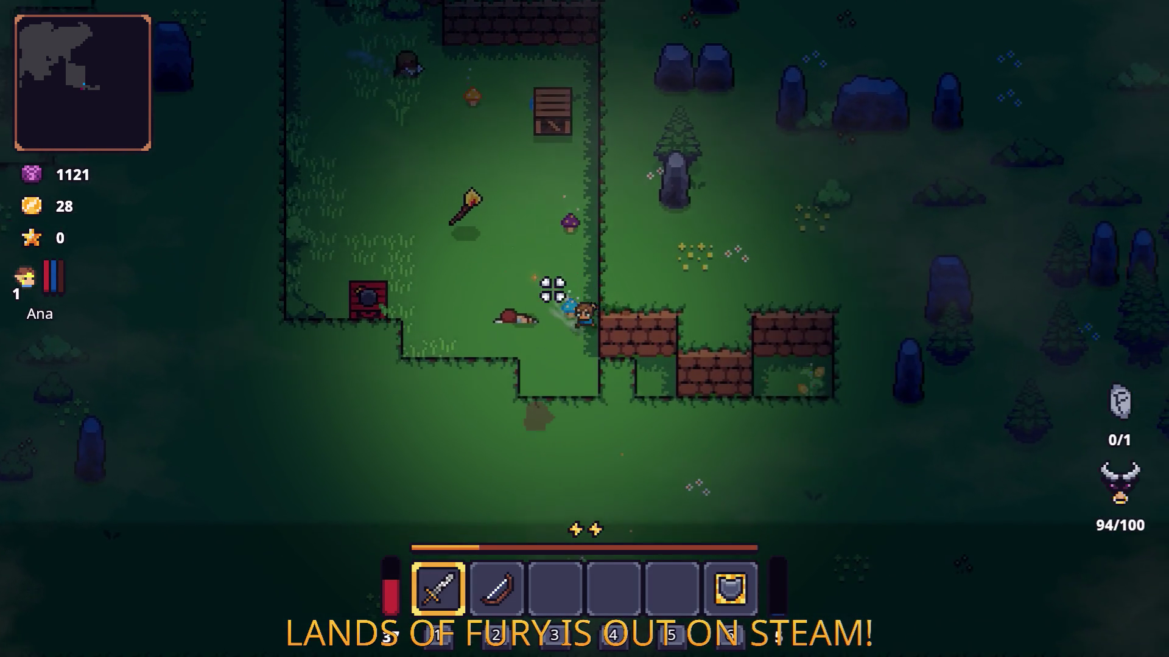
key(d)
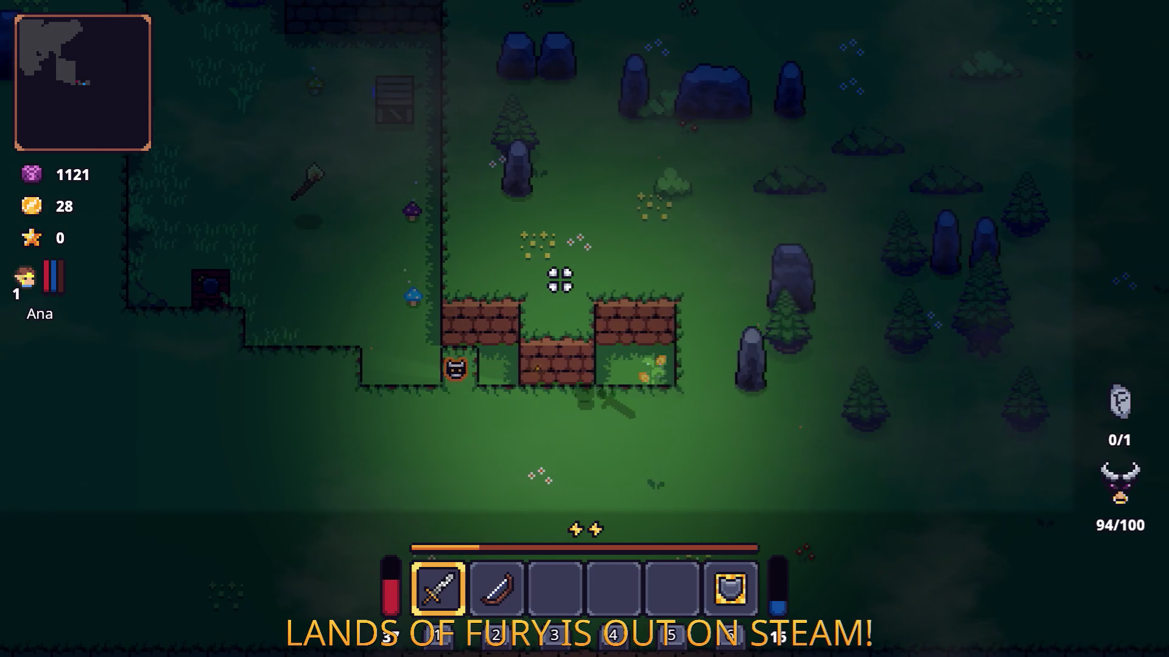
key(e)
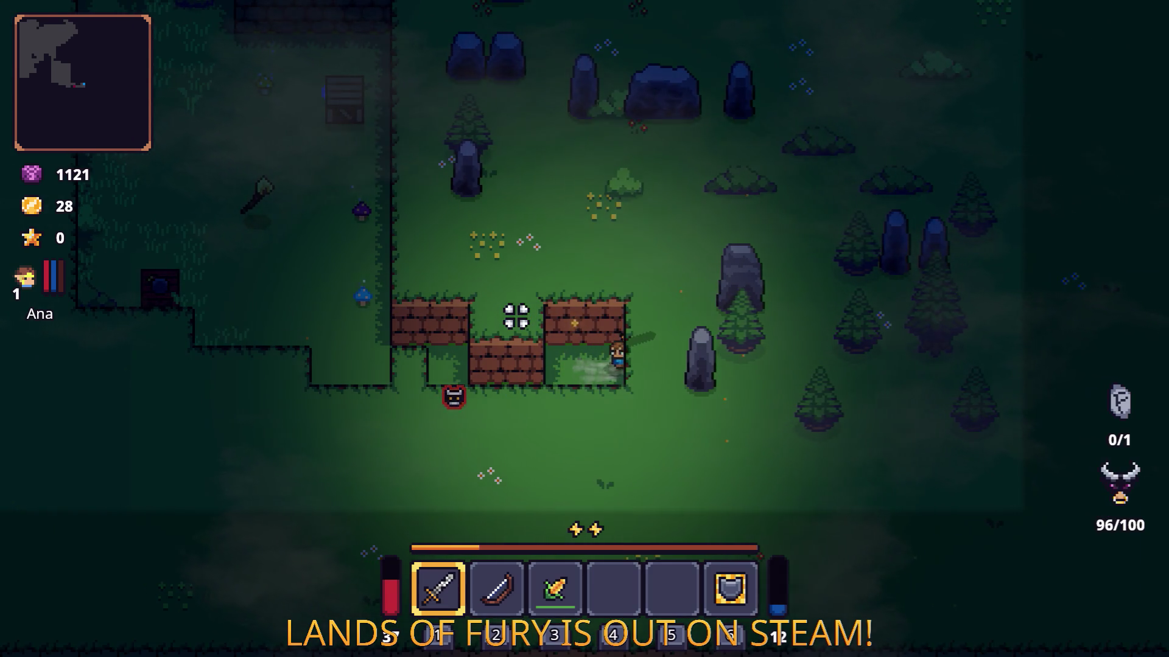
- Attack the enemy by the wall, dash up-left across the clearing, and open the developer console
click(492, 318)
key(a)
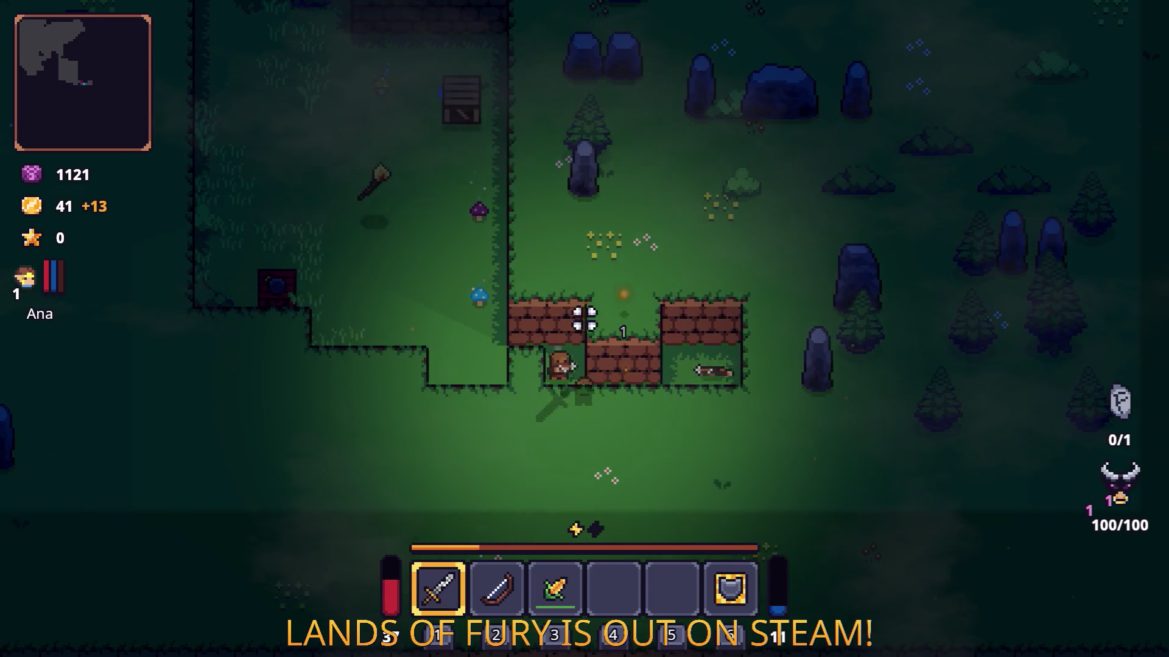
key(a)
key(w)
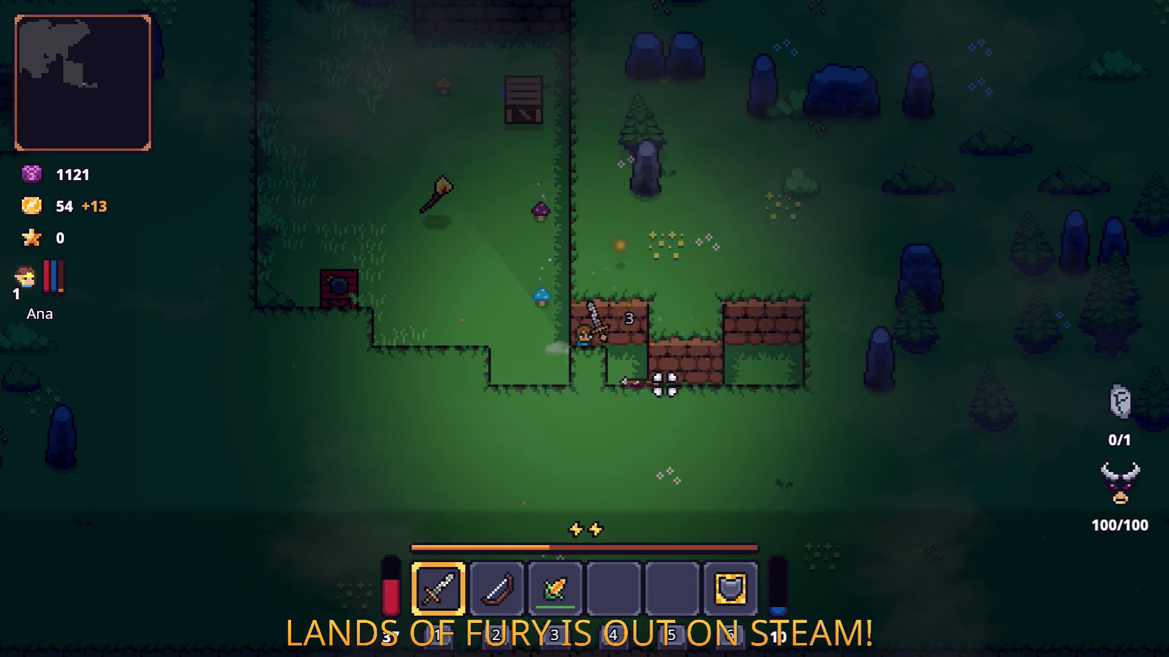
key(space)
key(a)
key(w)
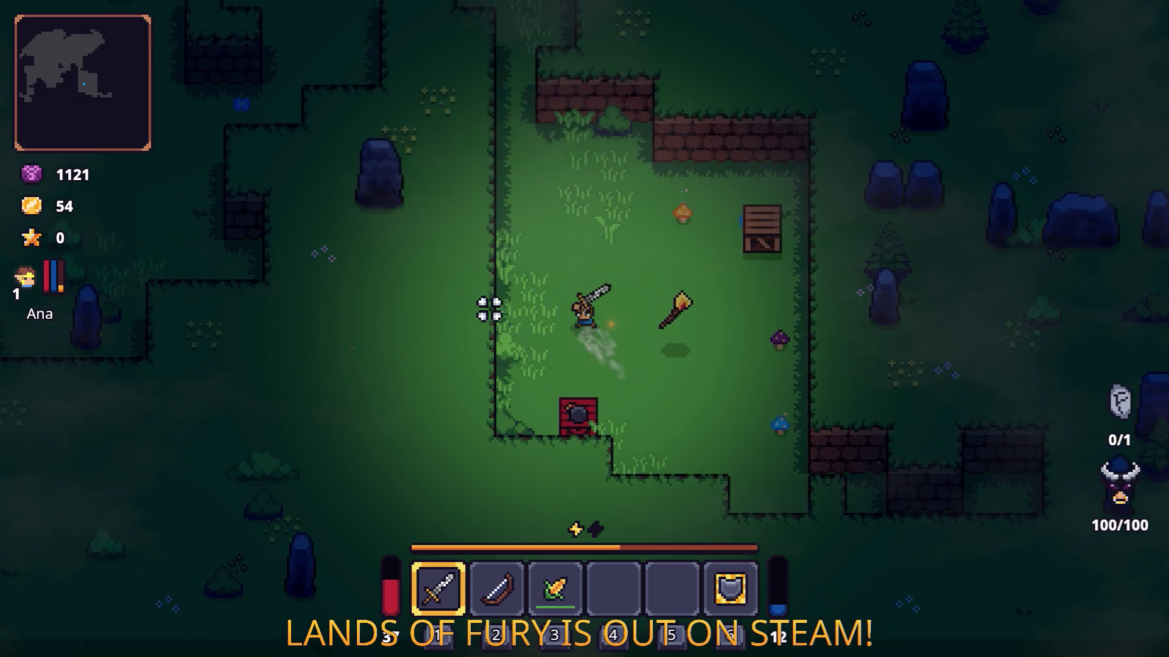
key(space)
key(grave)
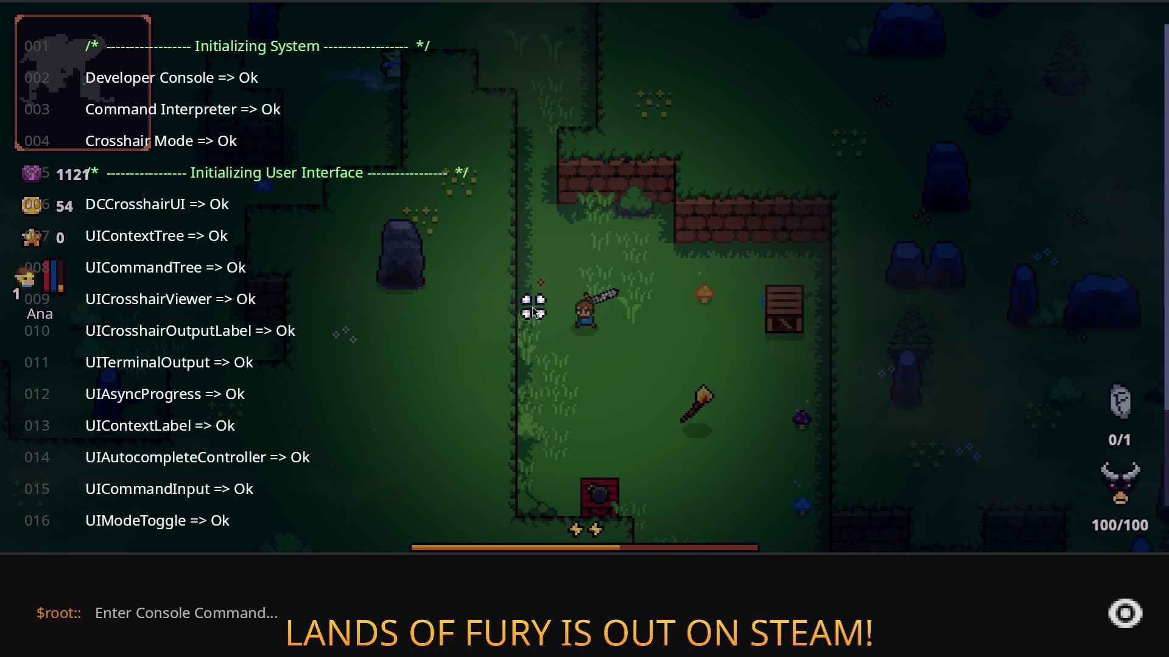
- Run Player.AddItem in the developer console to add a Fireball rune
text(Player.AddItem()
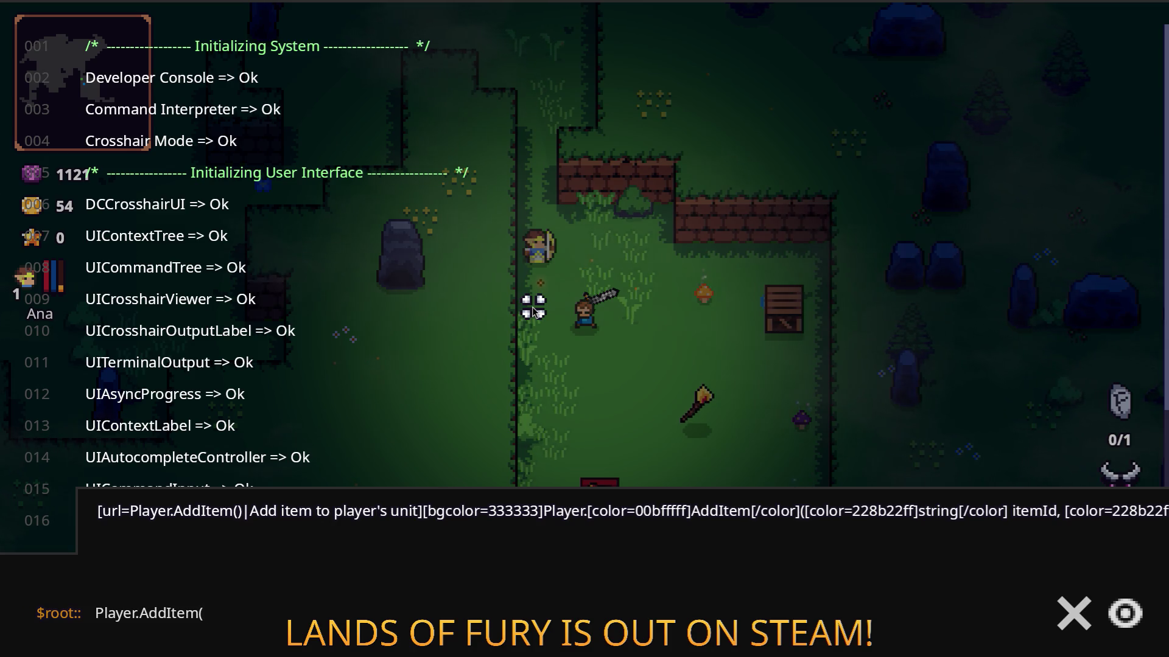
text(eball_run)
key(Return)
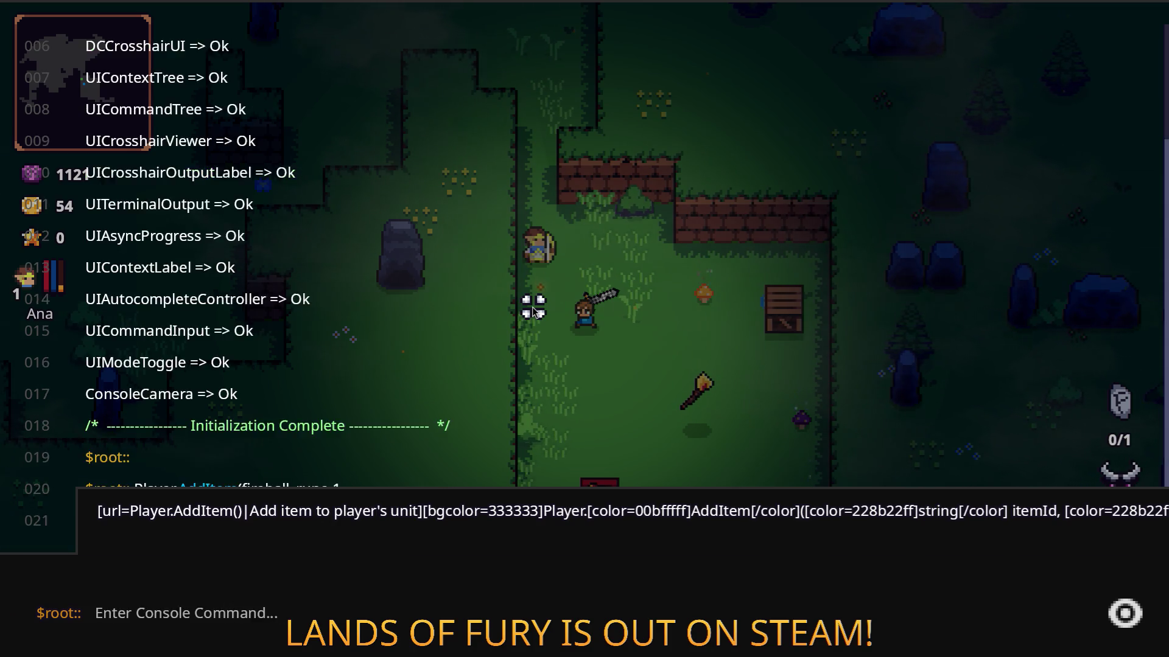
key(grave)
- Socket the Fireball rune into the Rusty Sword through the inventory's rune management
key(i)
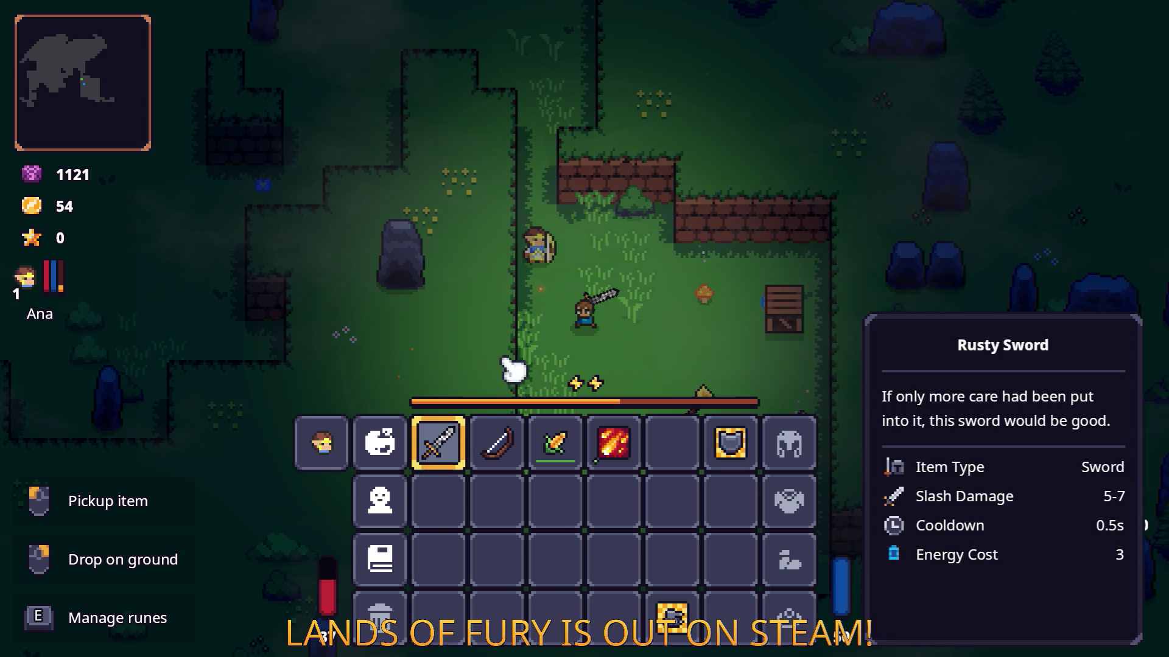
key(e)
click(511, 365)
click(496, 258)
key(Escape)
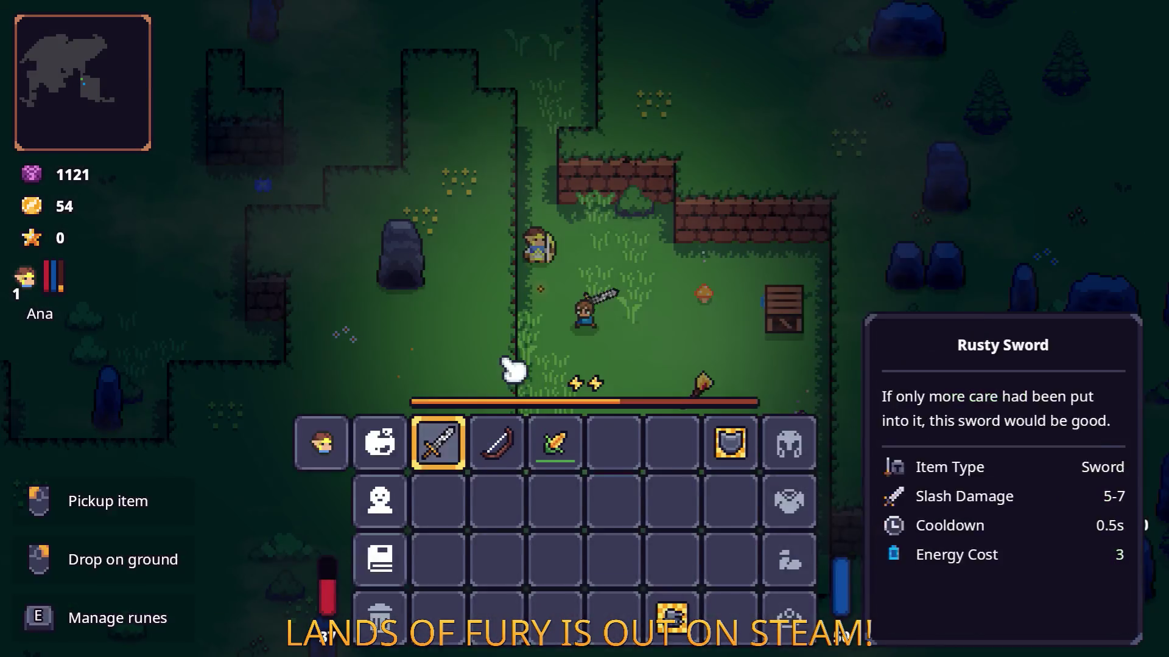
key(i)
key(w)
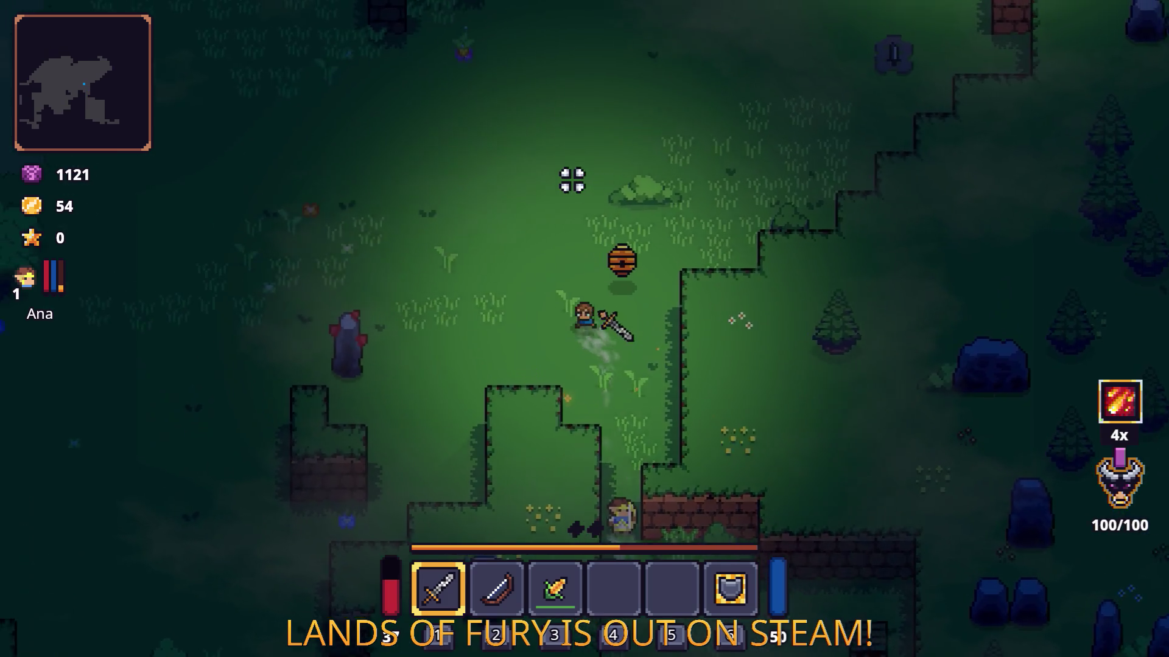
- Cast two fireballs at the enemy near the chest and back away south-west
key(d)
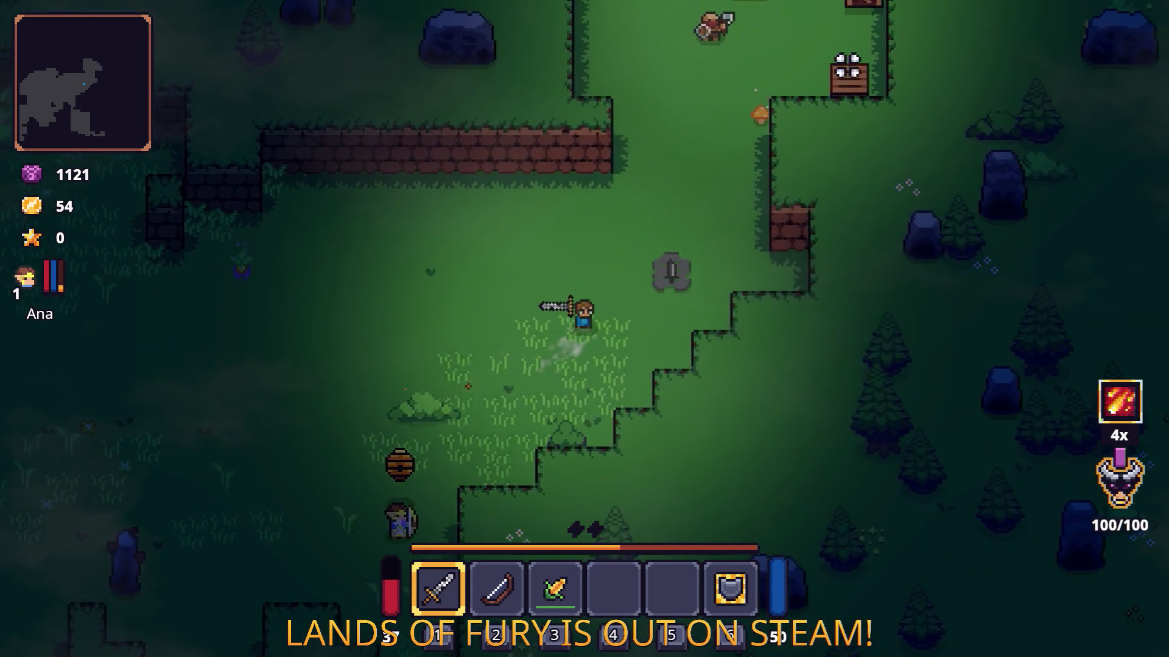
click(712, 44)
click(689, 81)
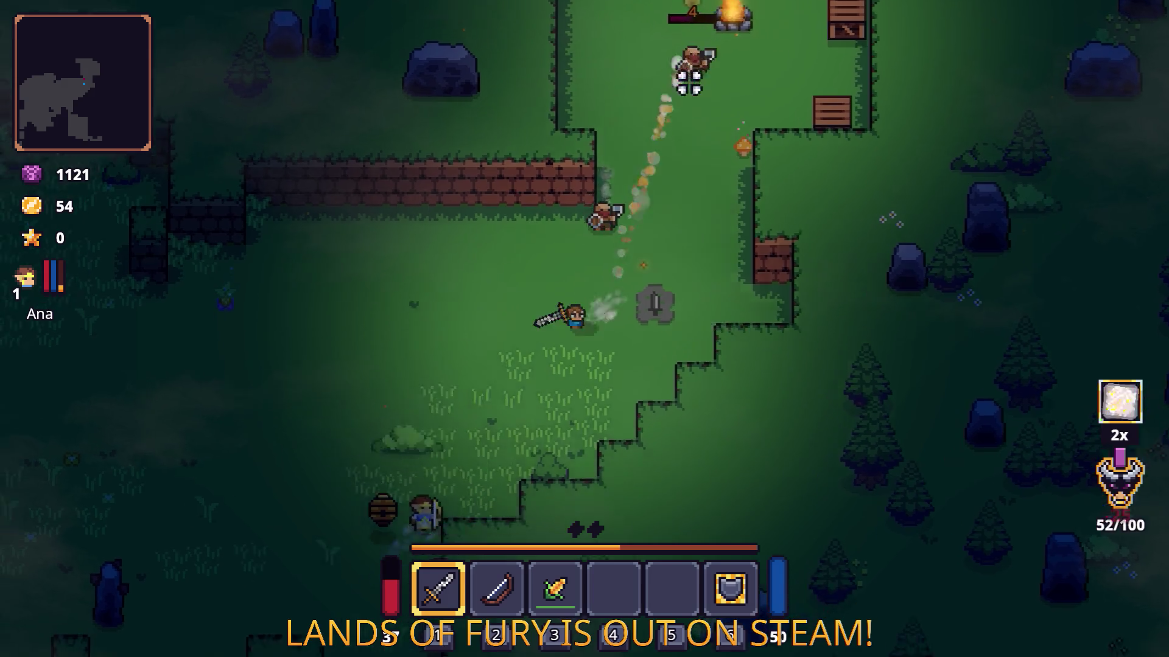
key(s)
key(a)
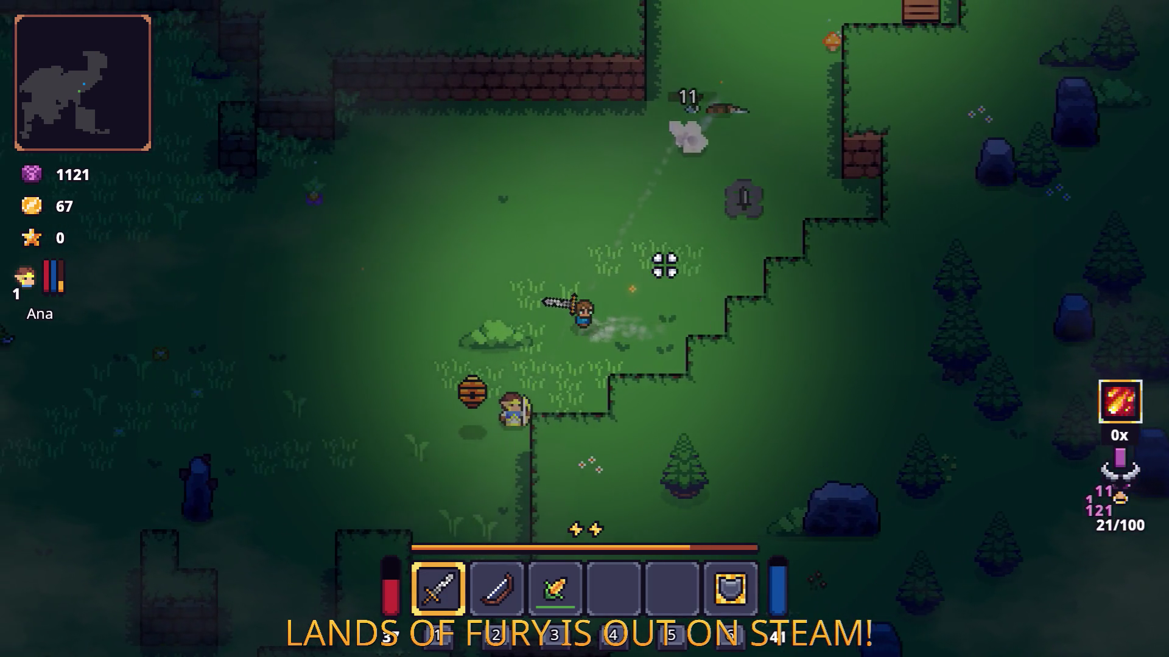
- Defeat the axe enemy by the campfire and pick up the dropped Burning Stick
key(a)
key(s)
key(d)
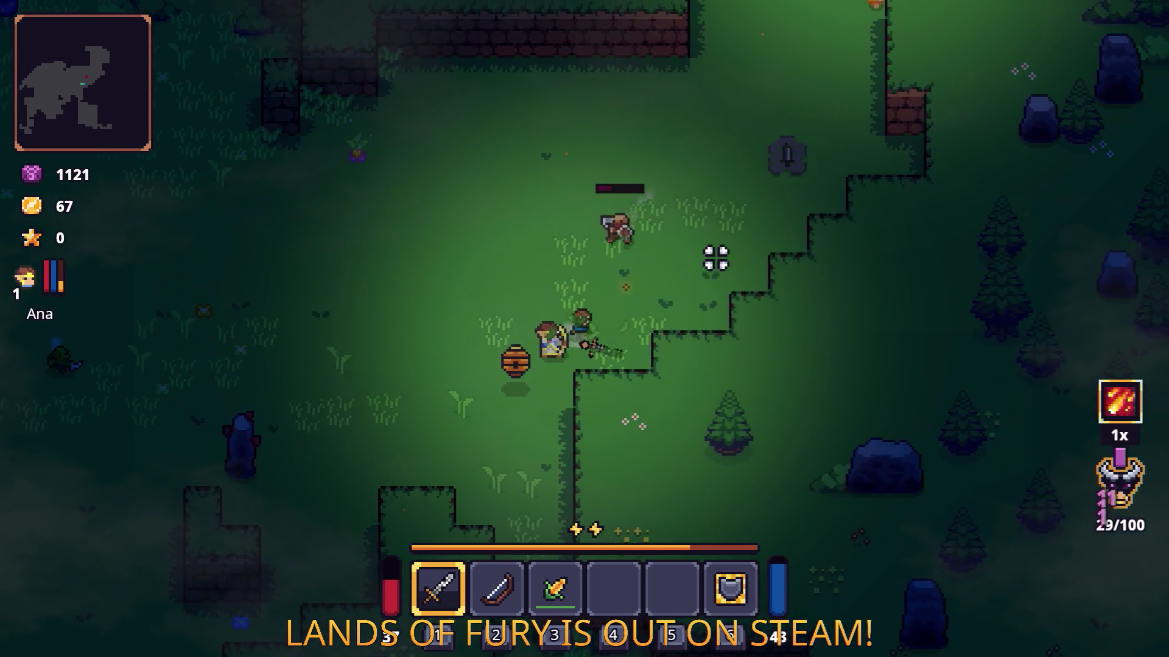
key(w)
key(d)
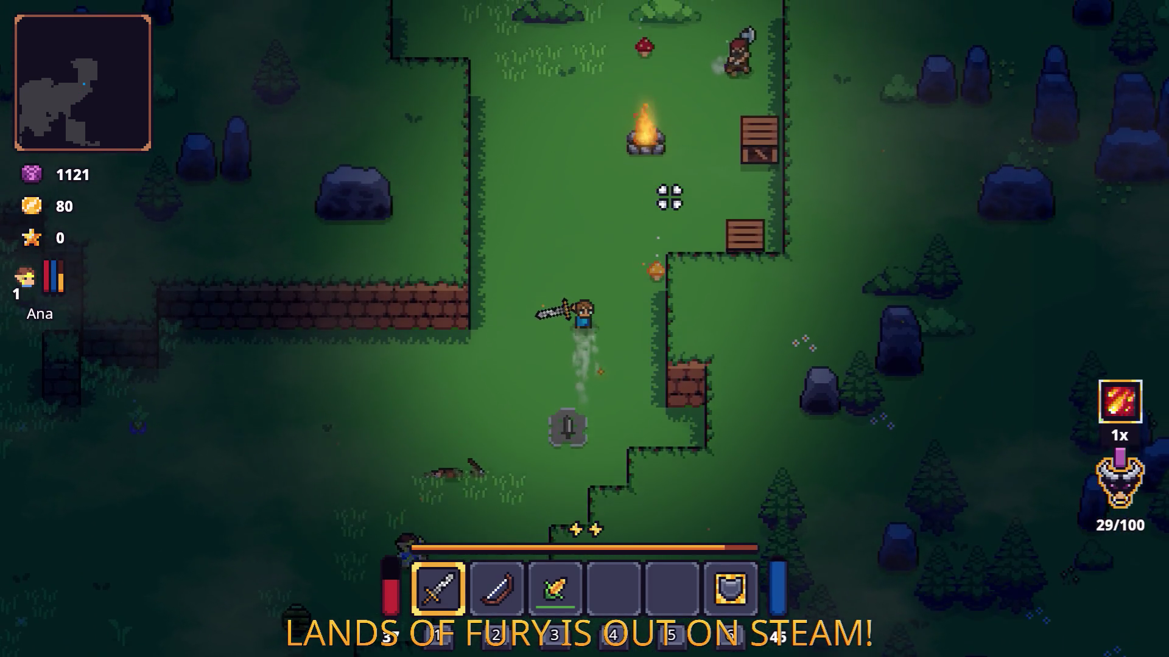
key(w)
key(d)
click(661, 157)
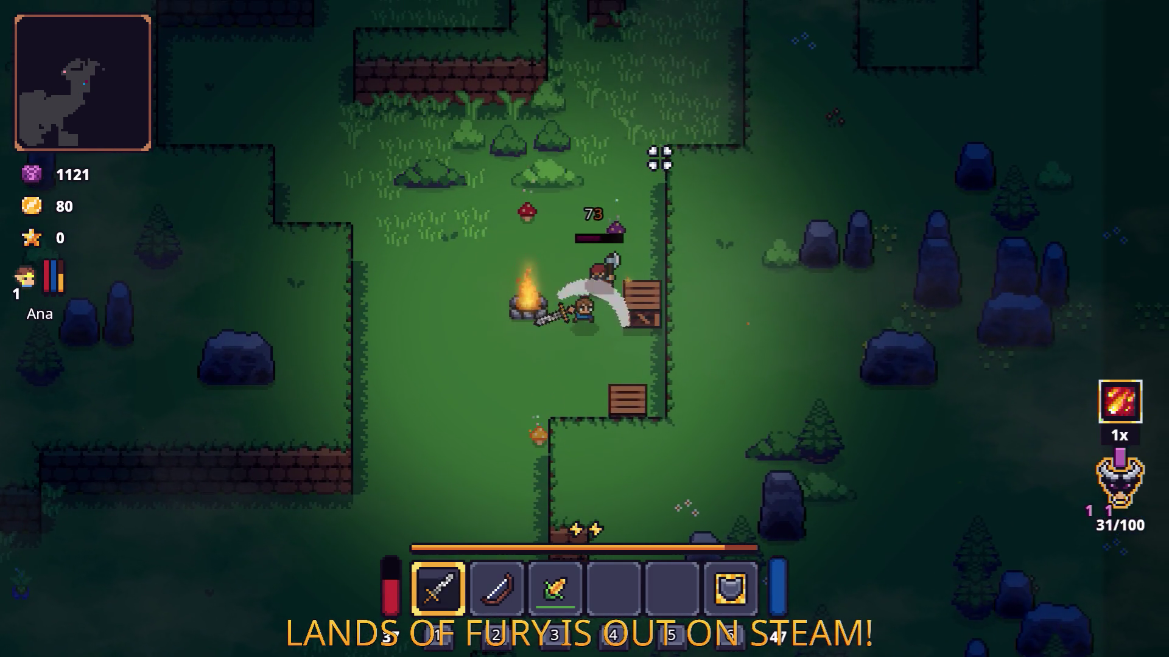
click(660, 157)
key(a)
key(e)
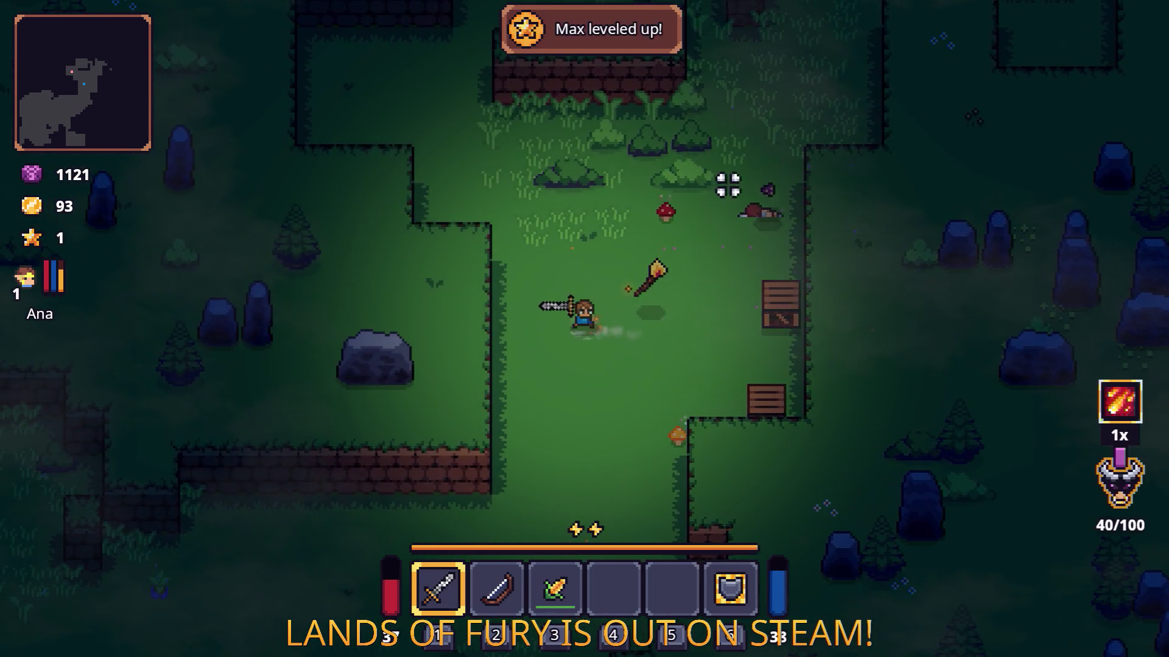
- Walk west along the brick wall past the purple plants onto the dirt path
key(s)
key(a)
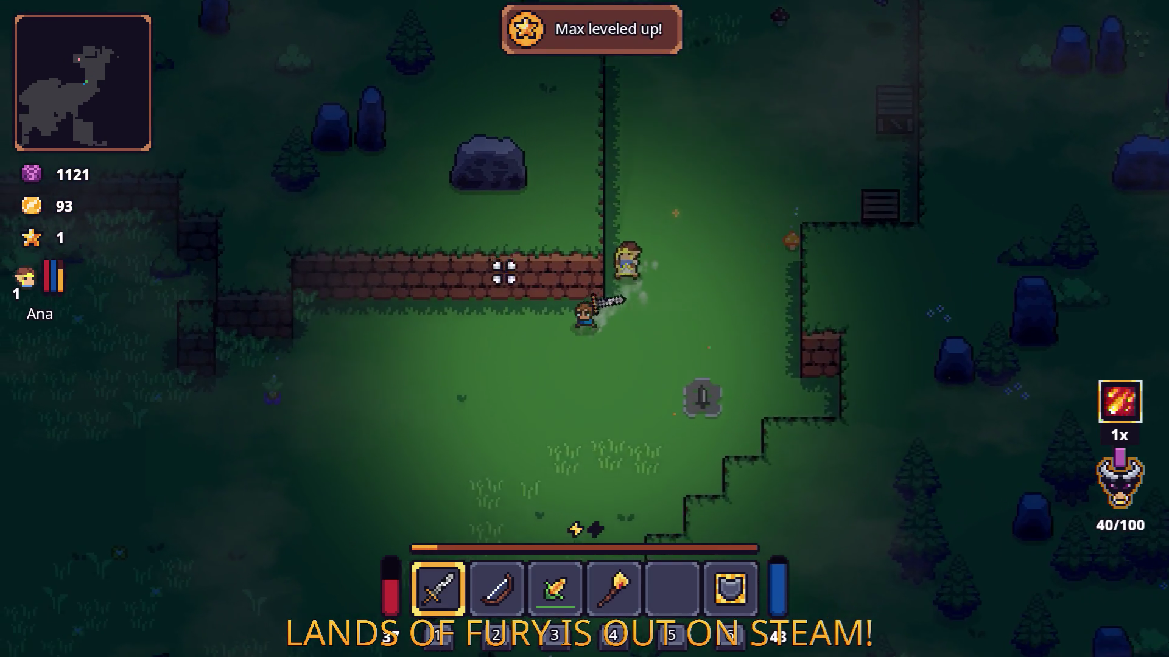
key(a)
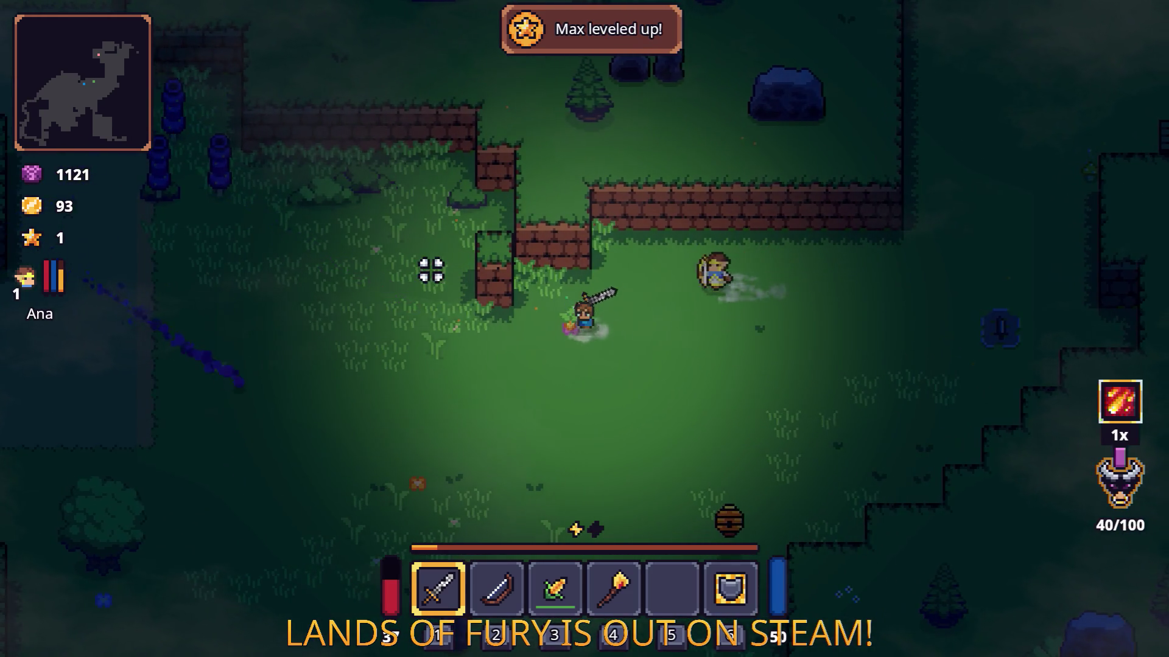
key(s)
key(a)
key(w)
key(a)
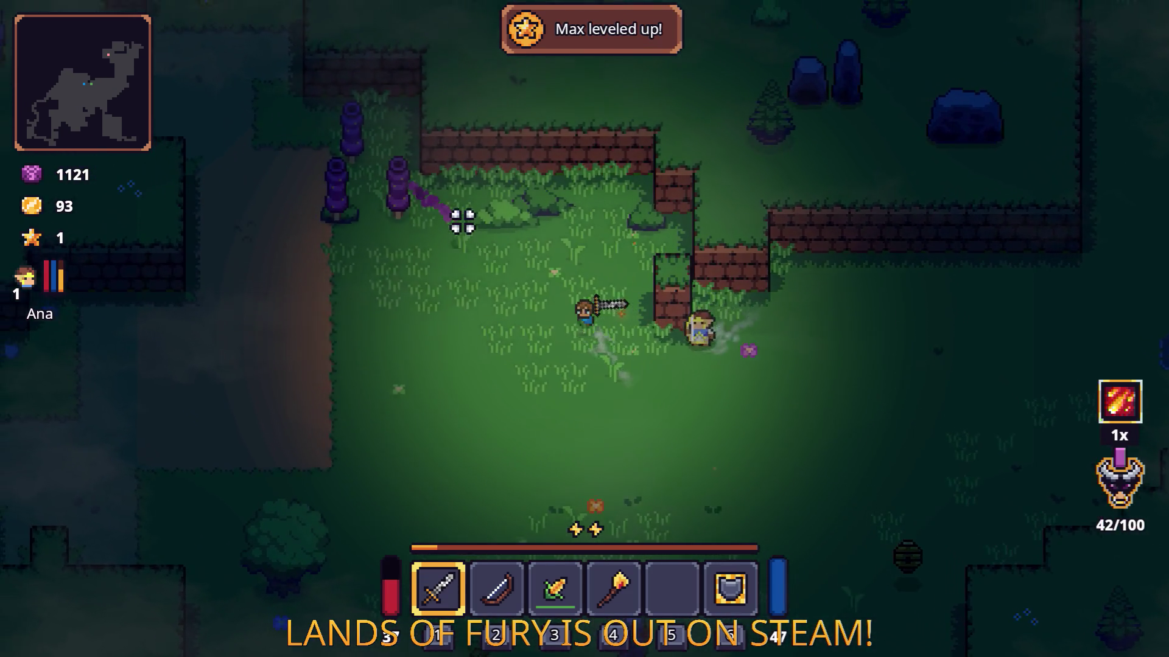
key(a)
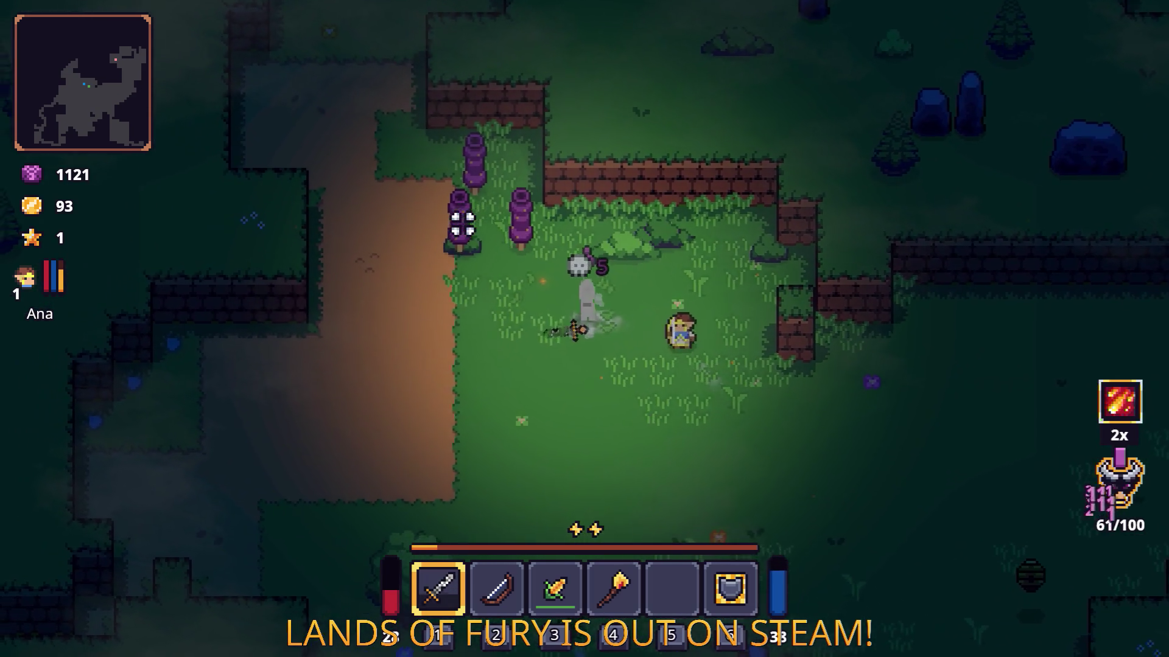
key(w)
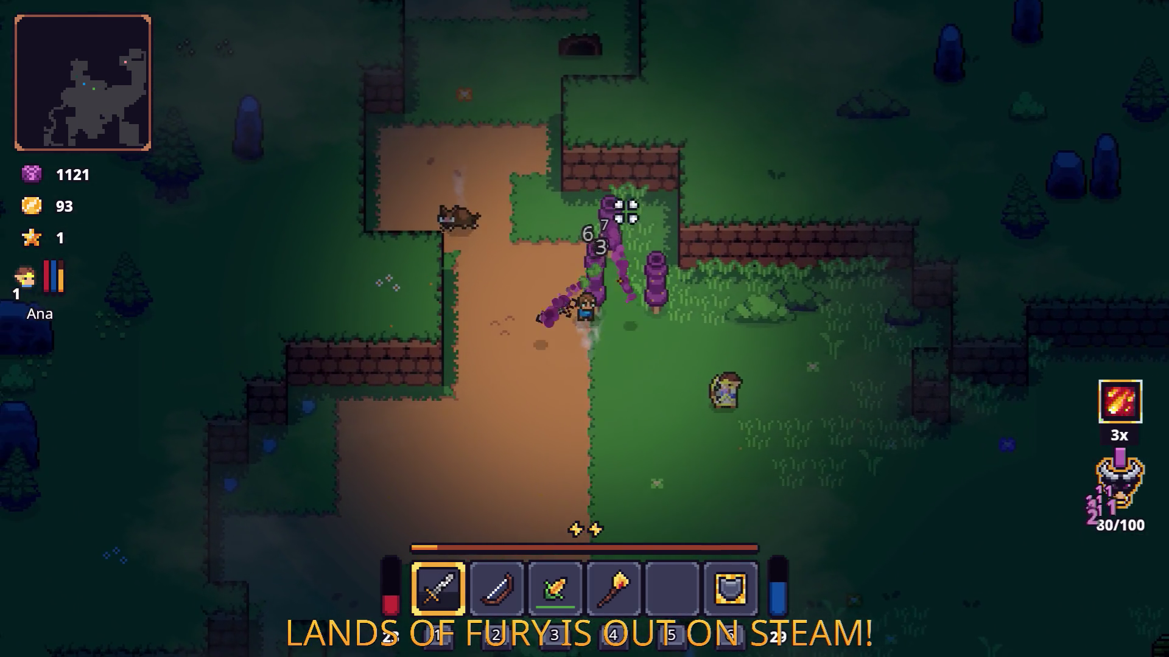
key(s)
key(a)
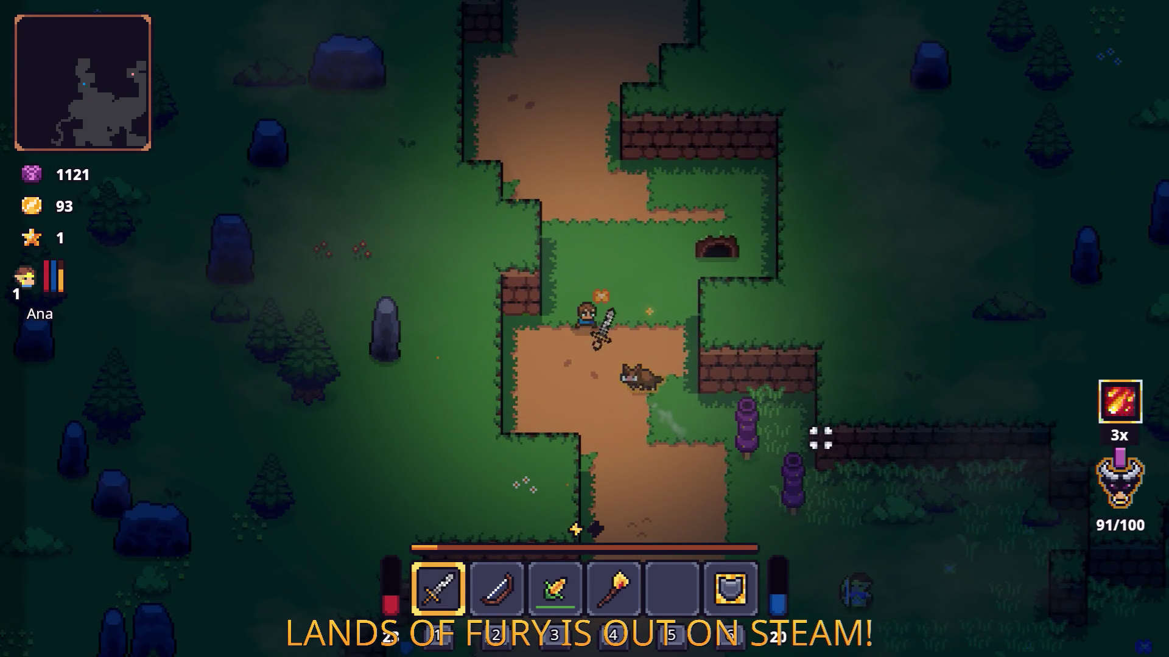
- Evade the boar by moving around the grass south, west and north-east
key(d)
key(s)
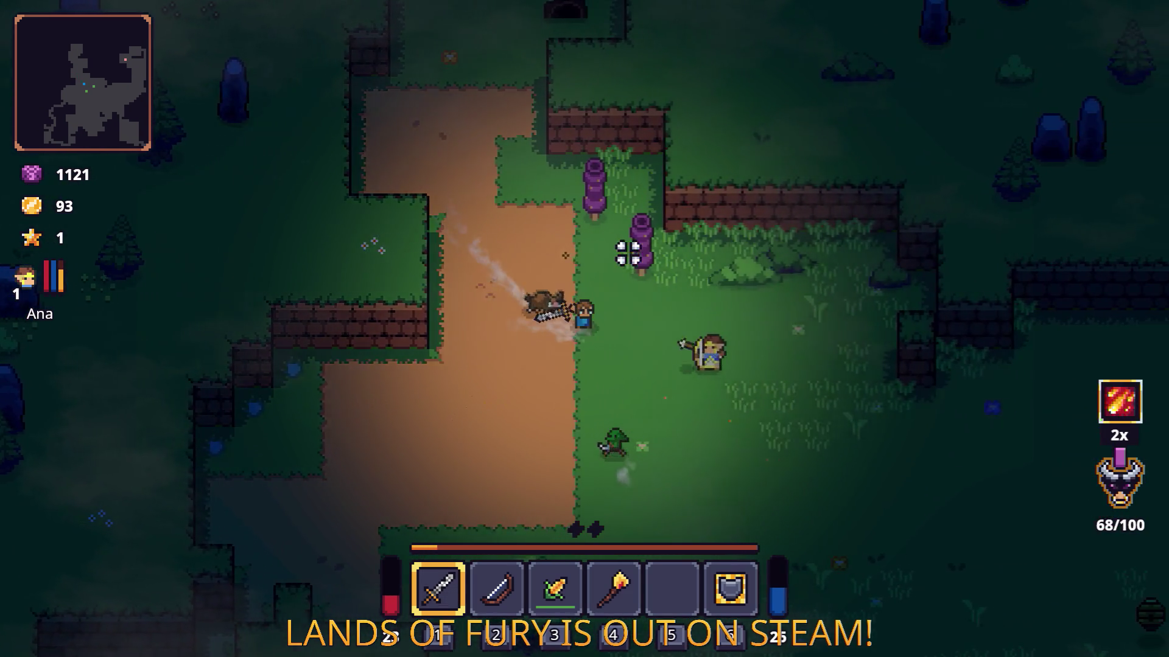
key(s)
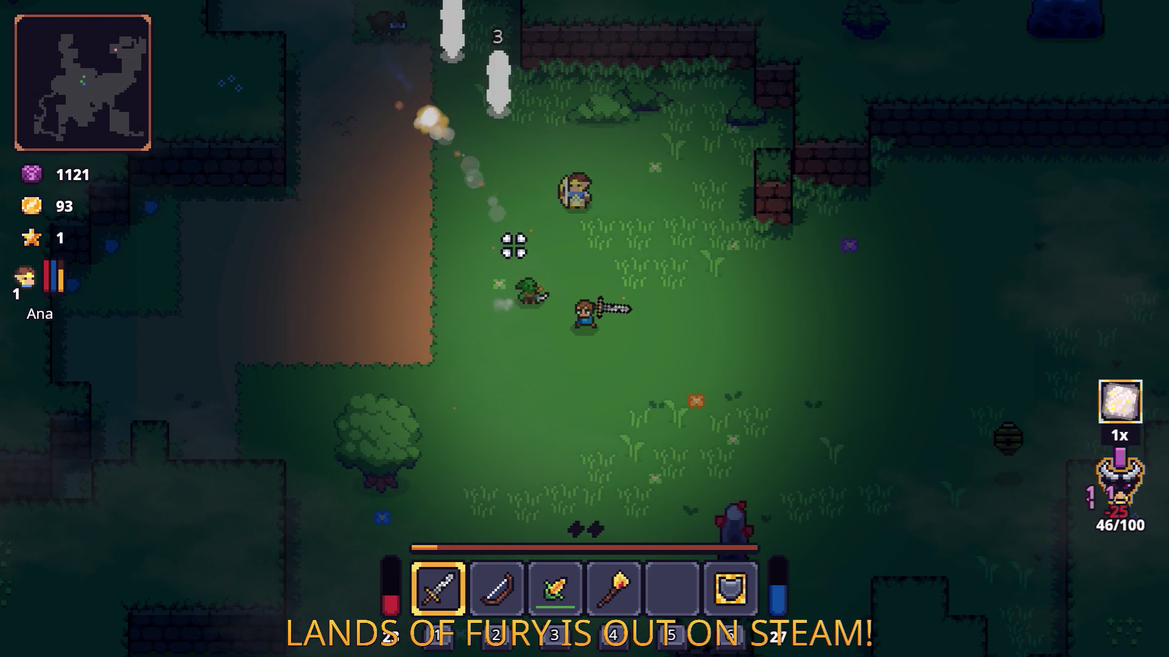
key(a)
key(w)
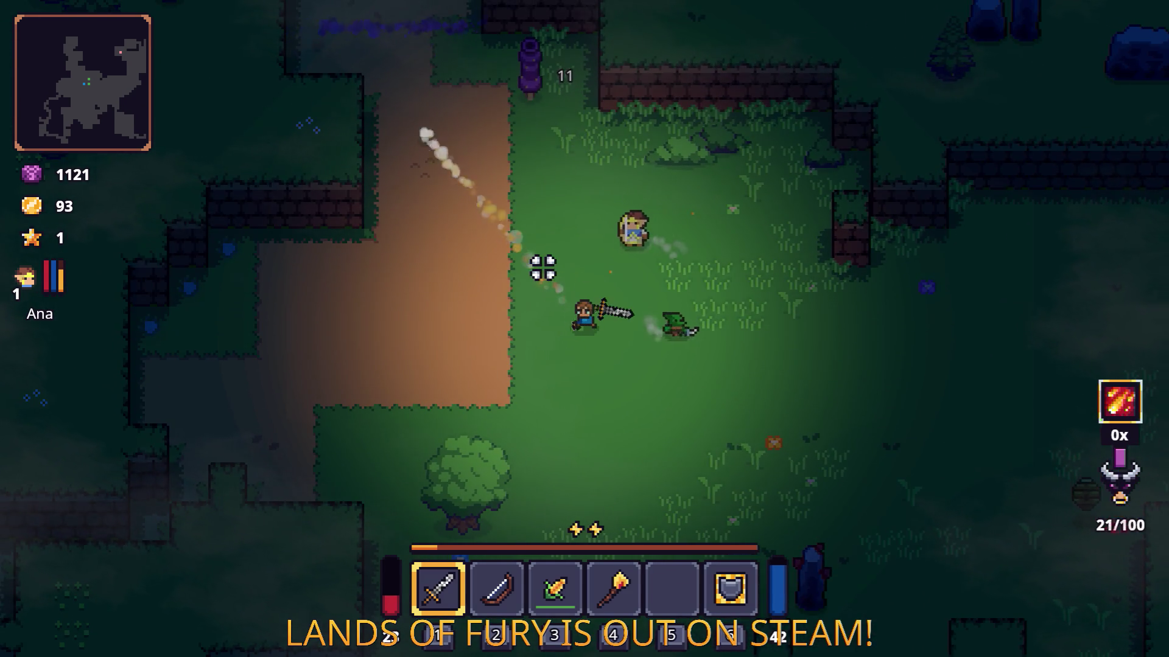
key(s)
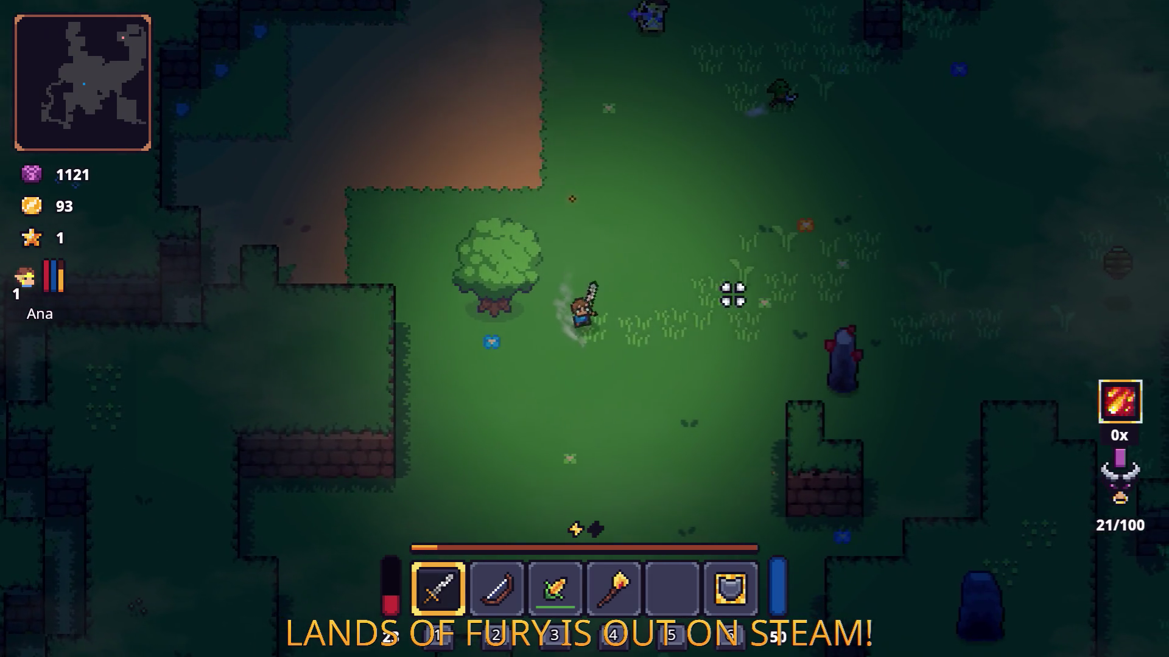
key(d)
key(w)
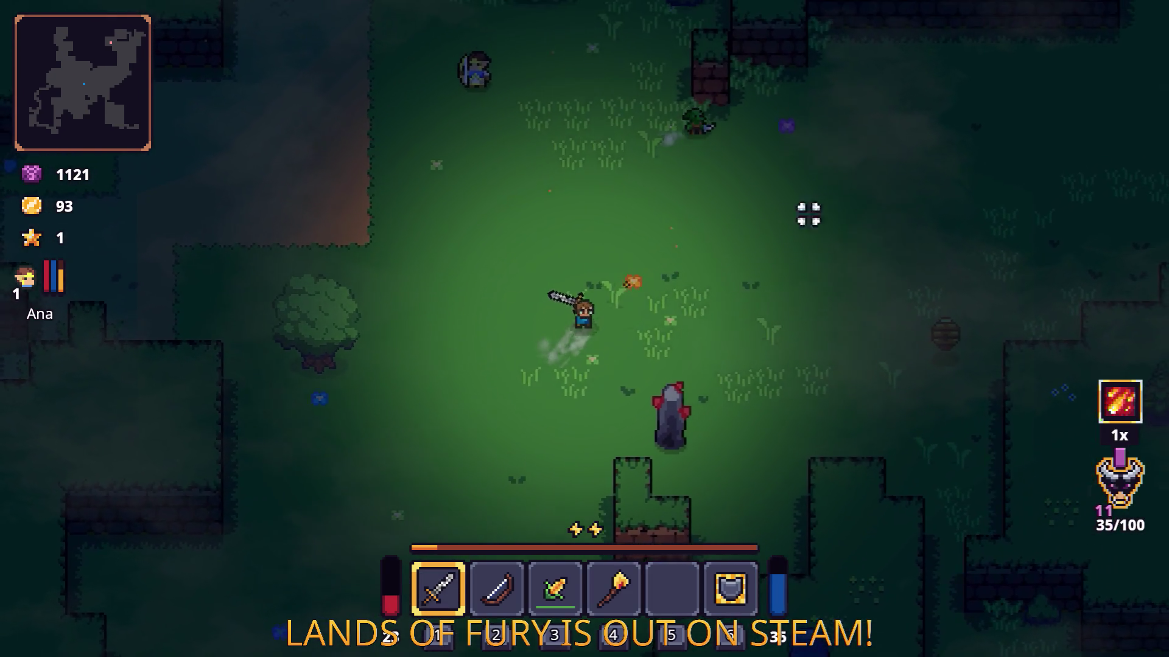
- Fire toward the upper right, dash north, and kill the boar
click(852, 208)
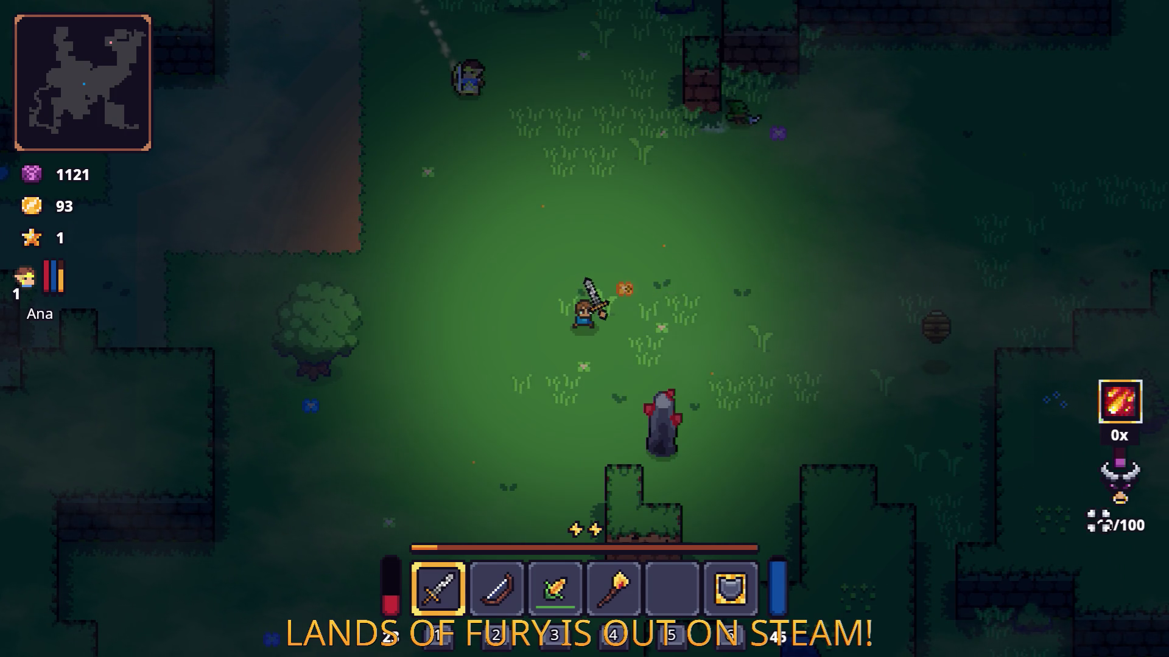
key(w)
key(space)
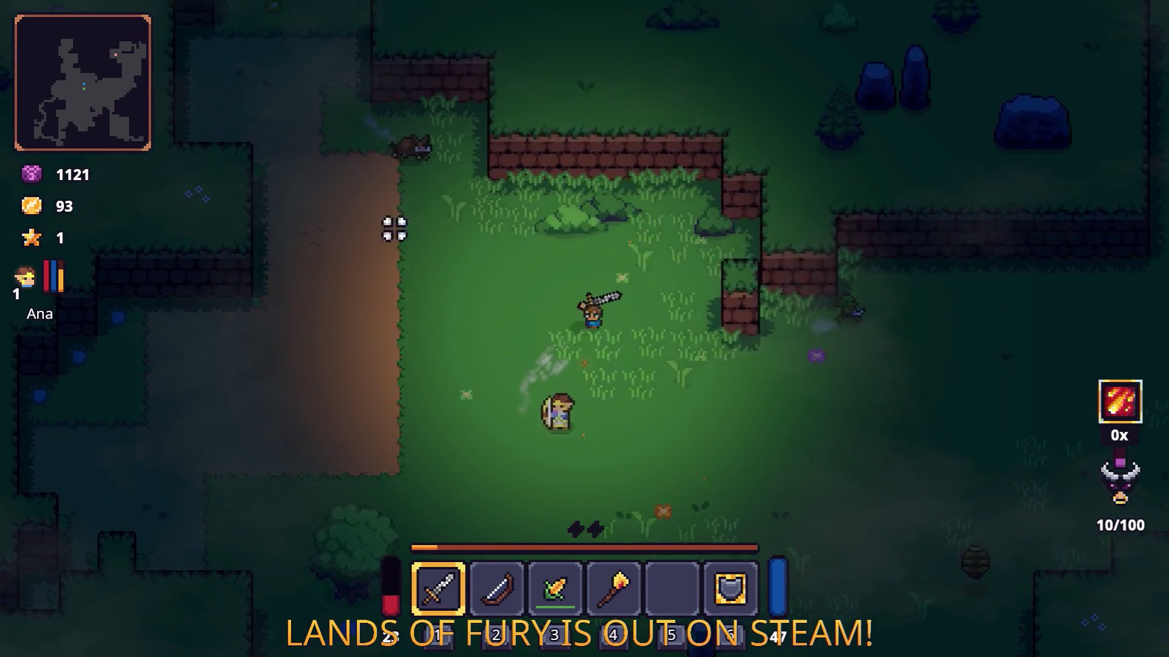
key(a)
click(343, 236)
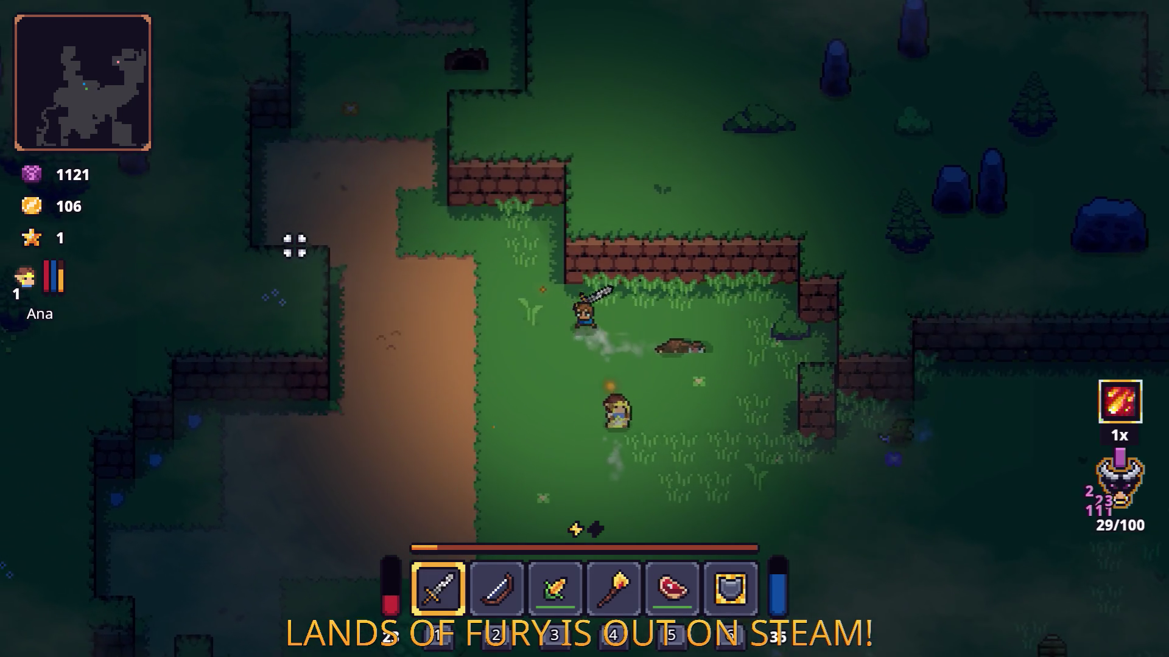
key(w)
key(a)
key(space)
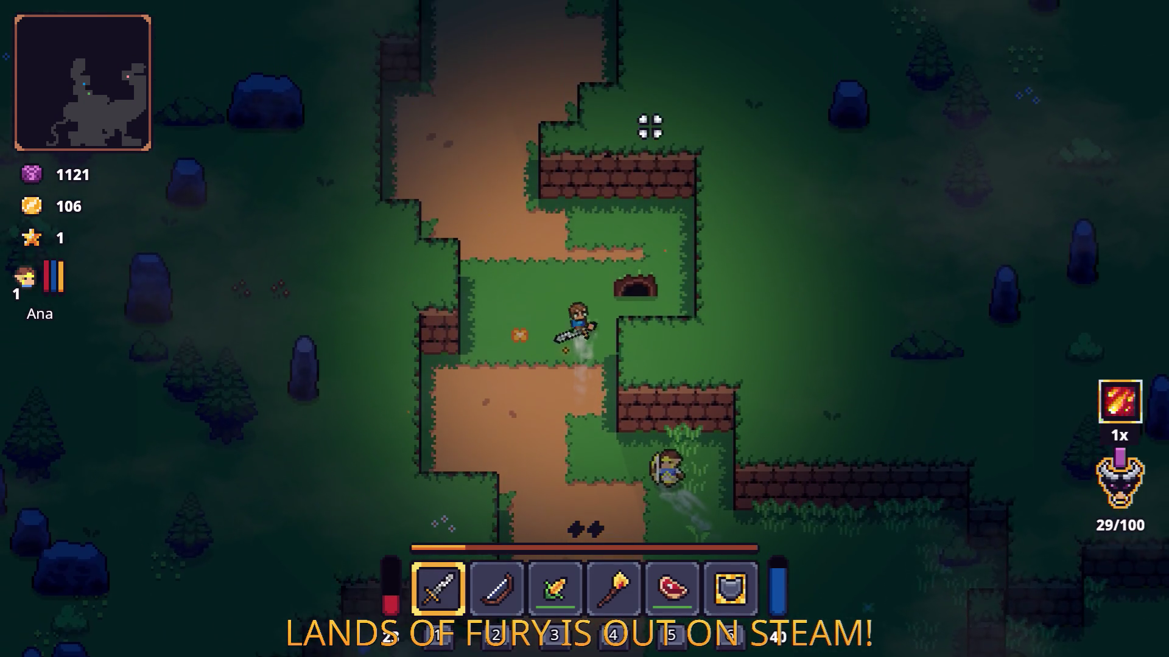
- Attack creatures along the dirt path, then pause and quit the game to the editor
click(628, 107)
key(w)
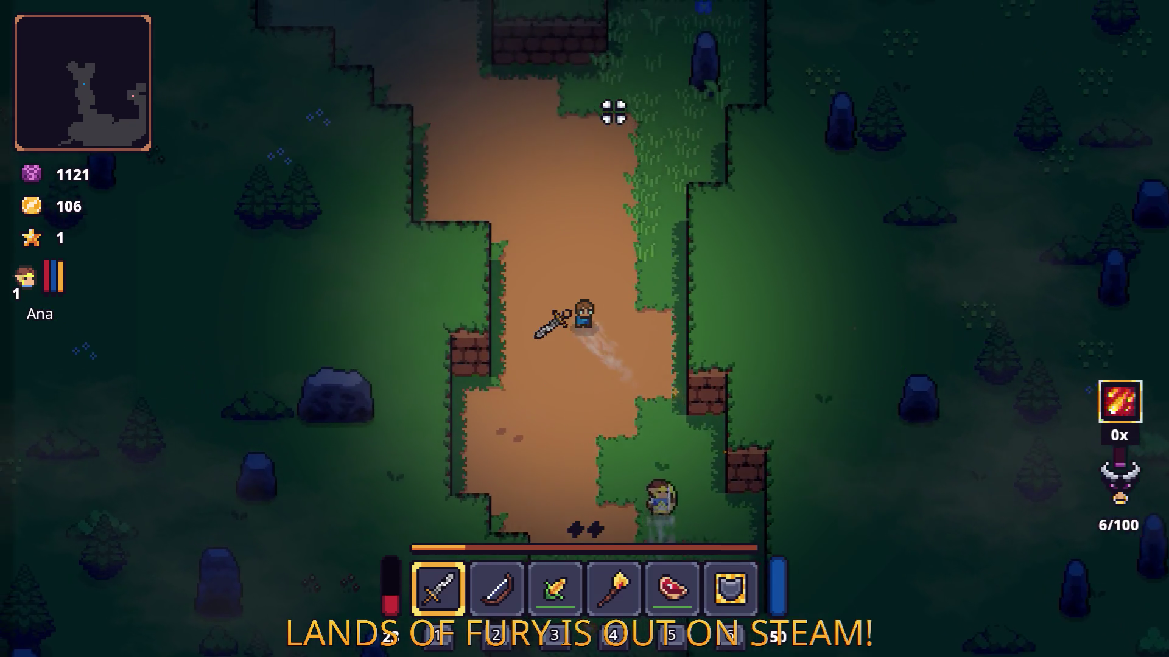
key(w)
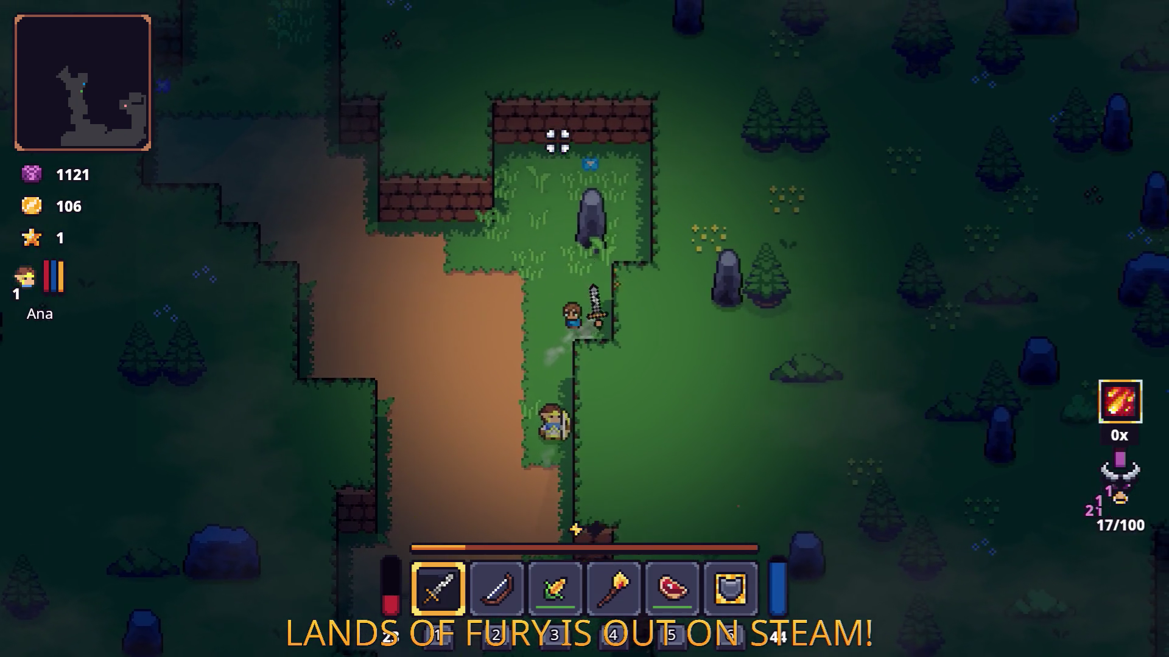
click(548, 140)
key(w)
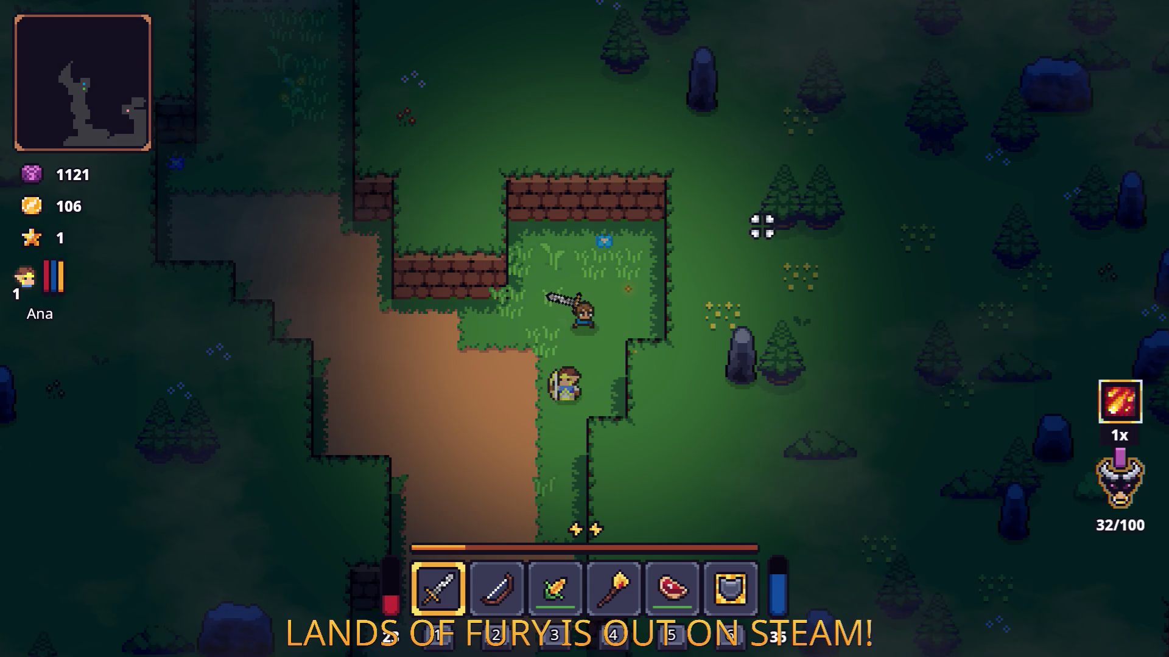
key(Escape)
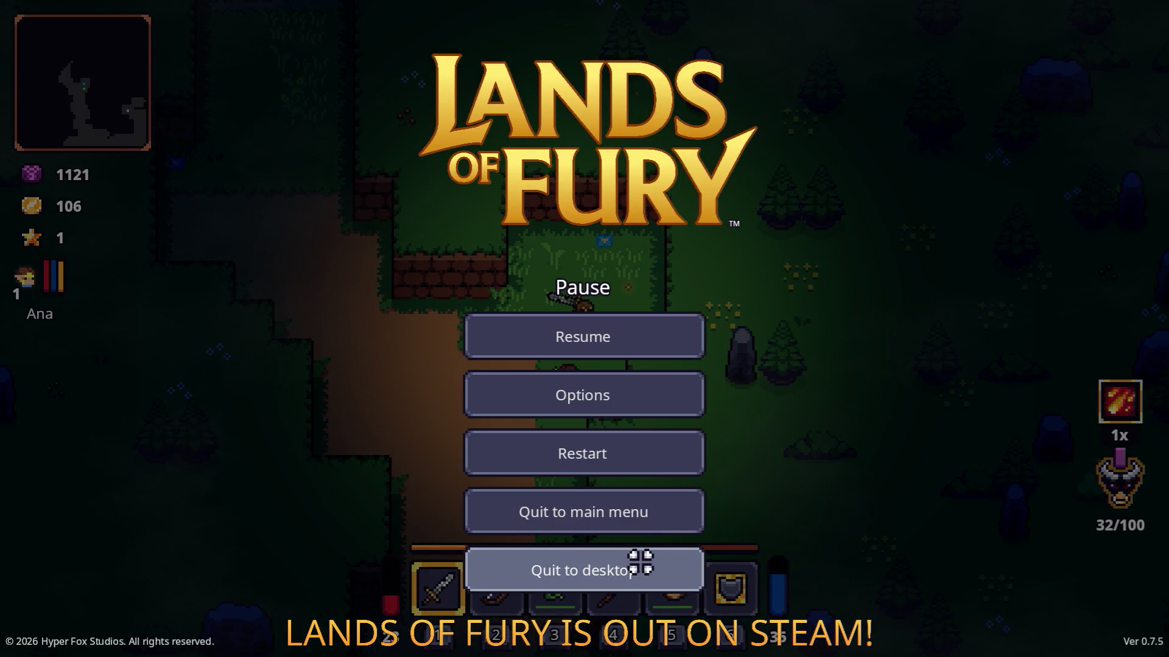
click(640, 562)
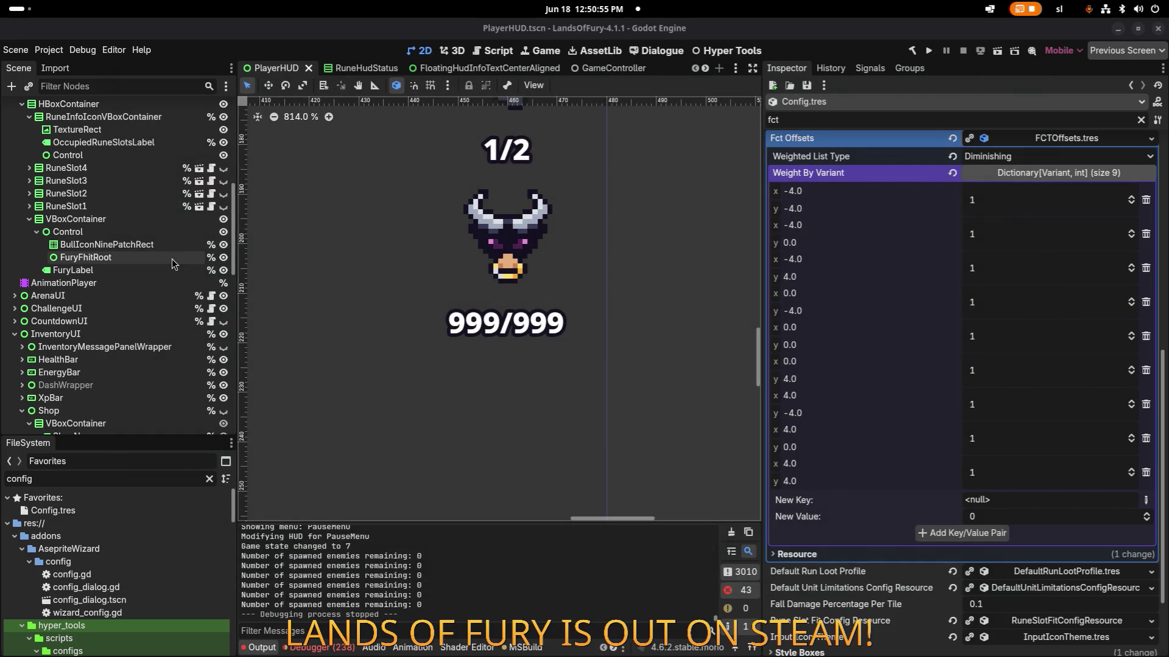
- Instance the FloatingHudInfoTextCenterAligned scene under FuryFhitRoot and select it
click(159, 245)
click(152, 258)
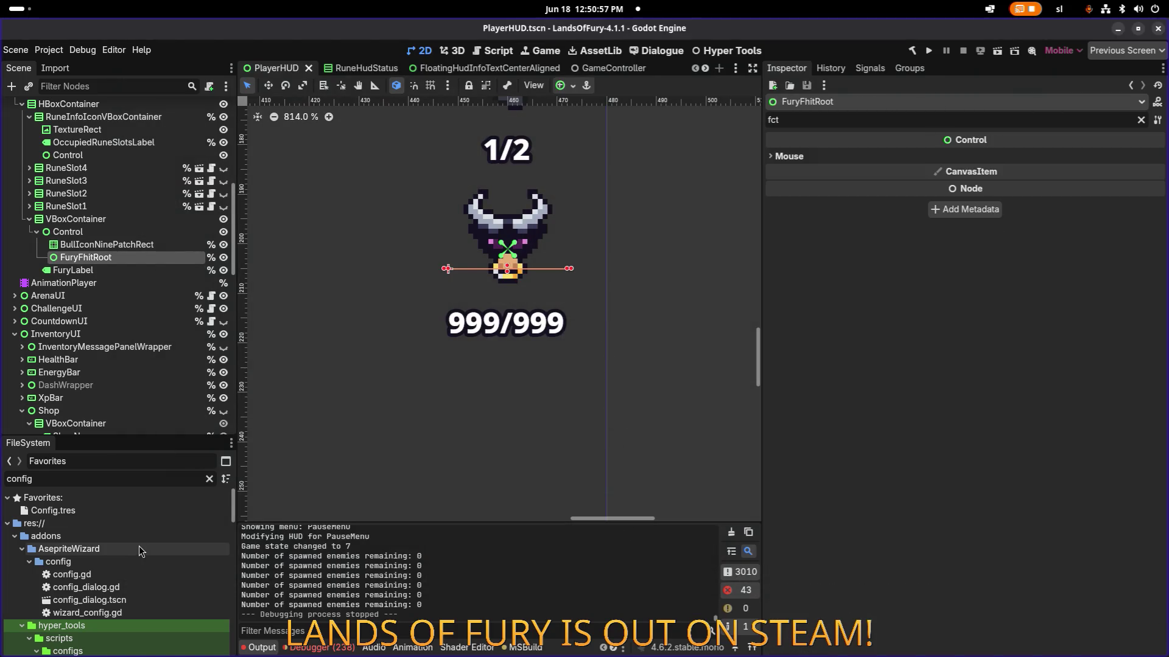
text(infot)
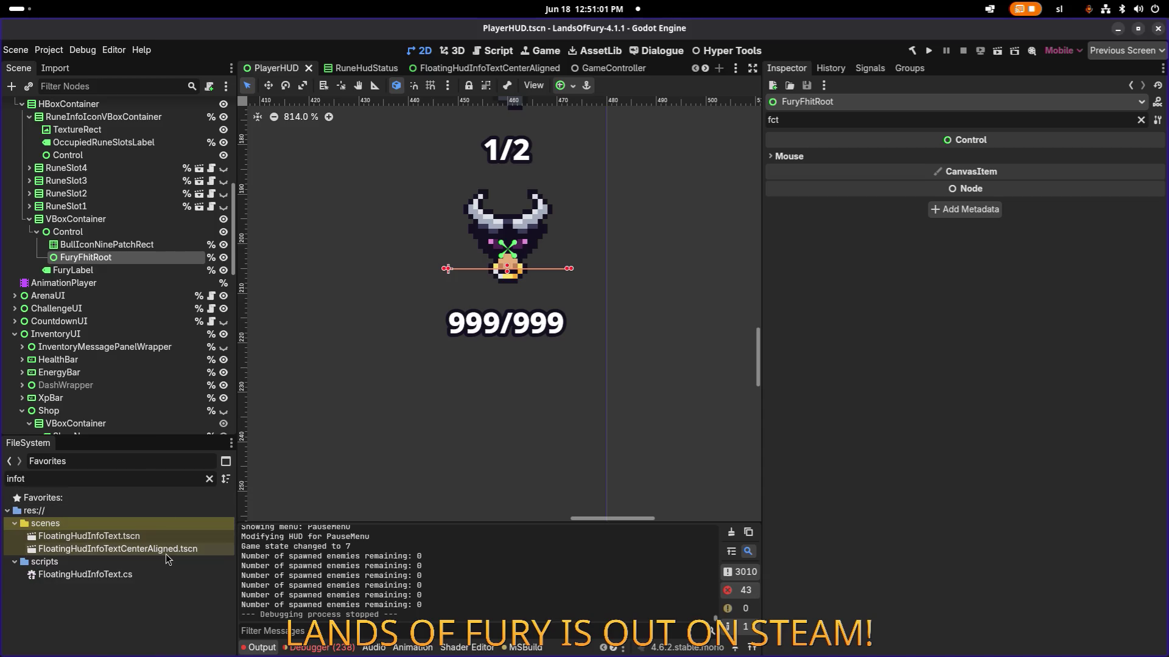
drag(166, 554, 160, 256)
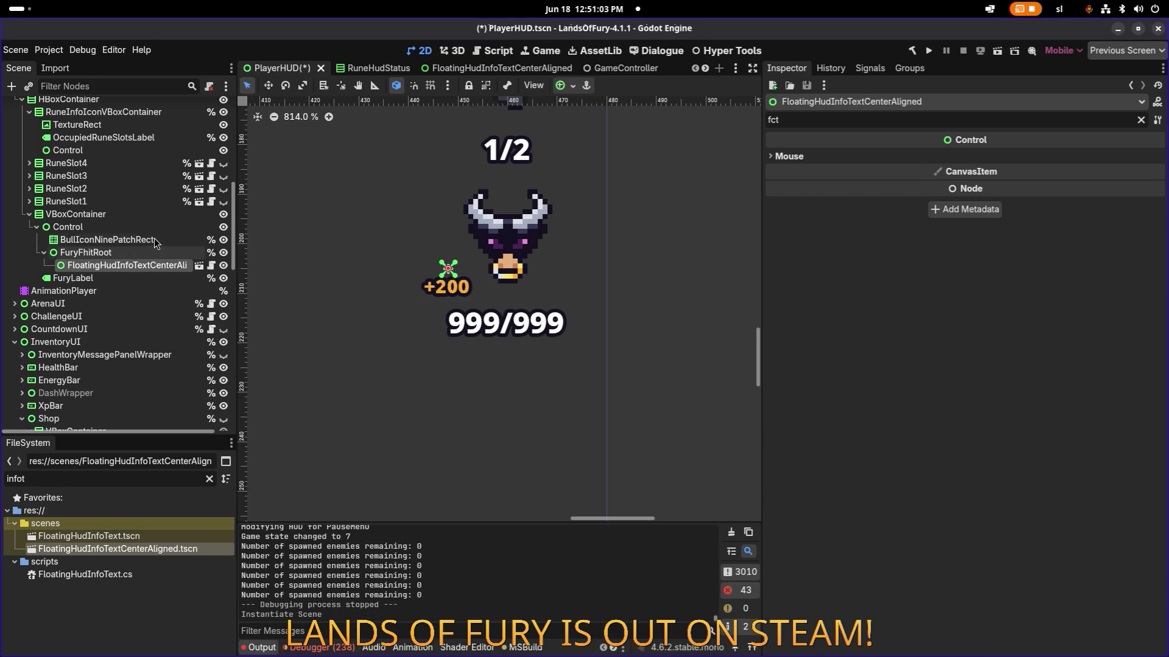
click(146, 240)
click(146, 266)
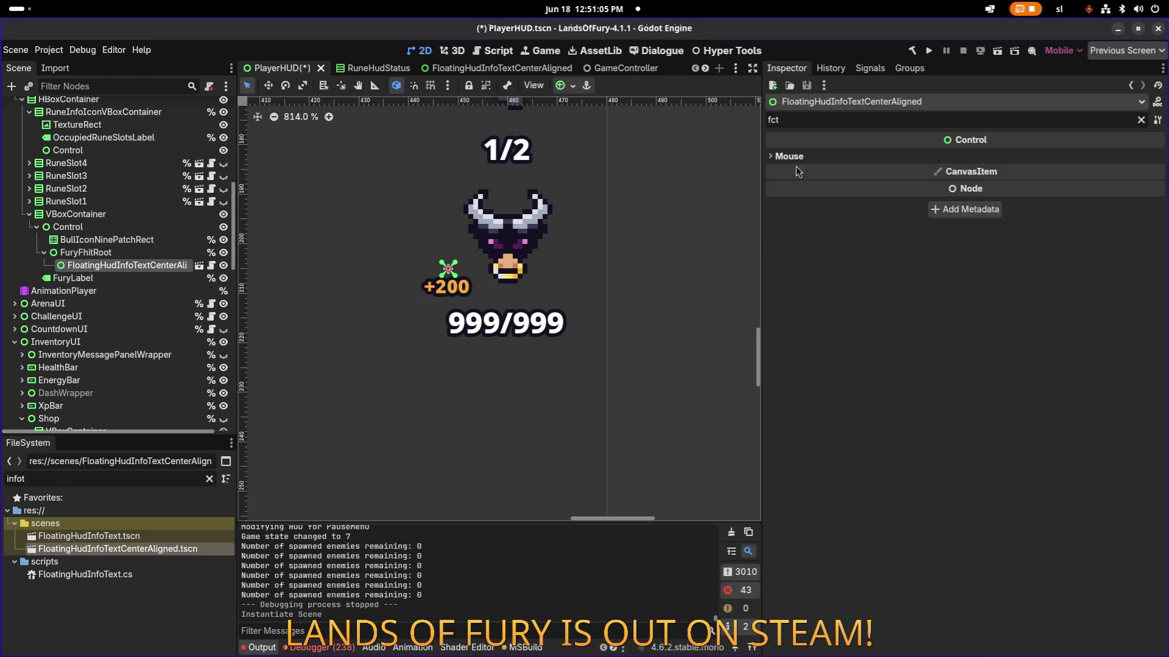
- Clear the Inspector filter and set the node's Layout Mode to Anchors
click(1138, 119)
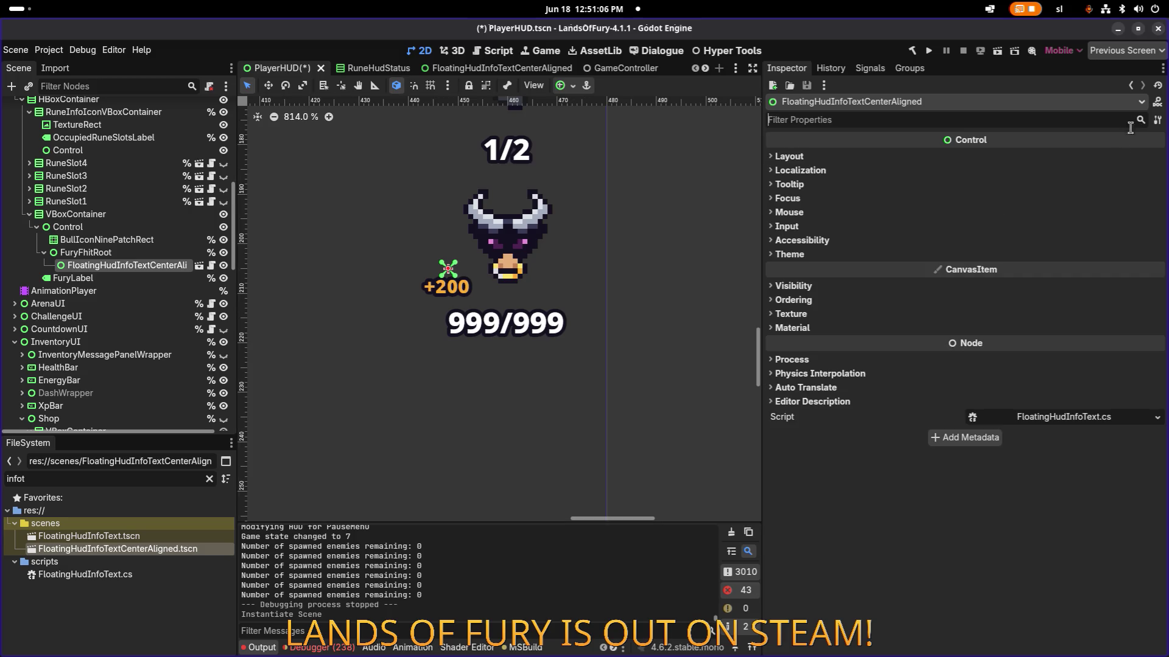
click(871, 156)
click(997, 260)
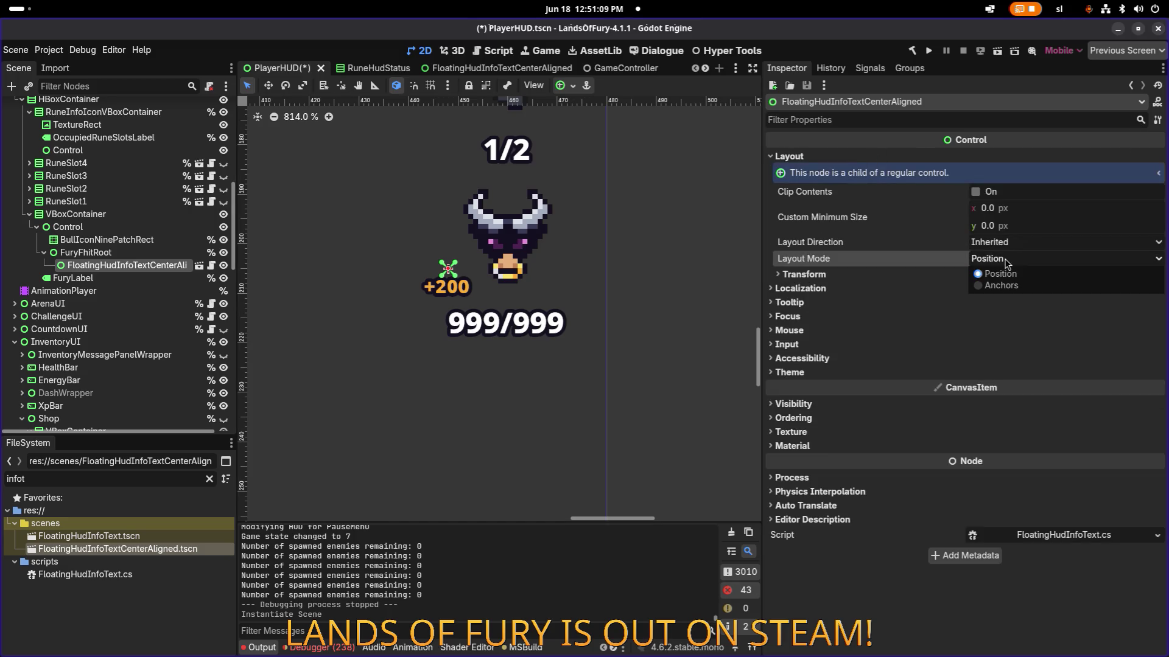
click(1005, 263)
click(1014, 244)
click(863, 243)
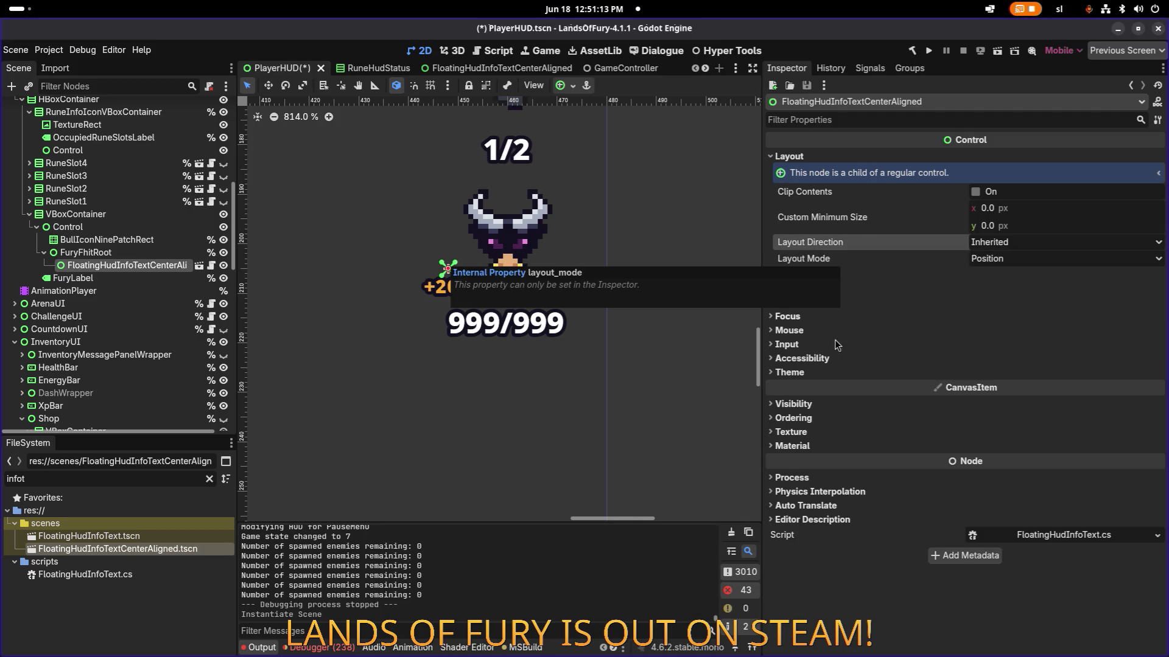
click(844, 278)
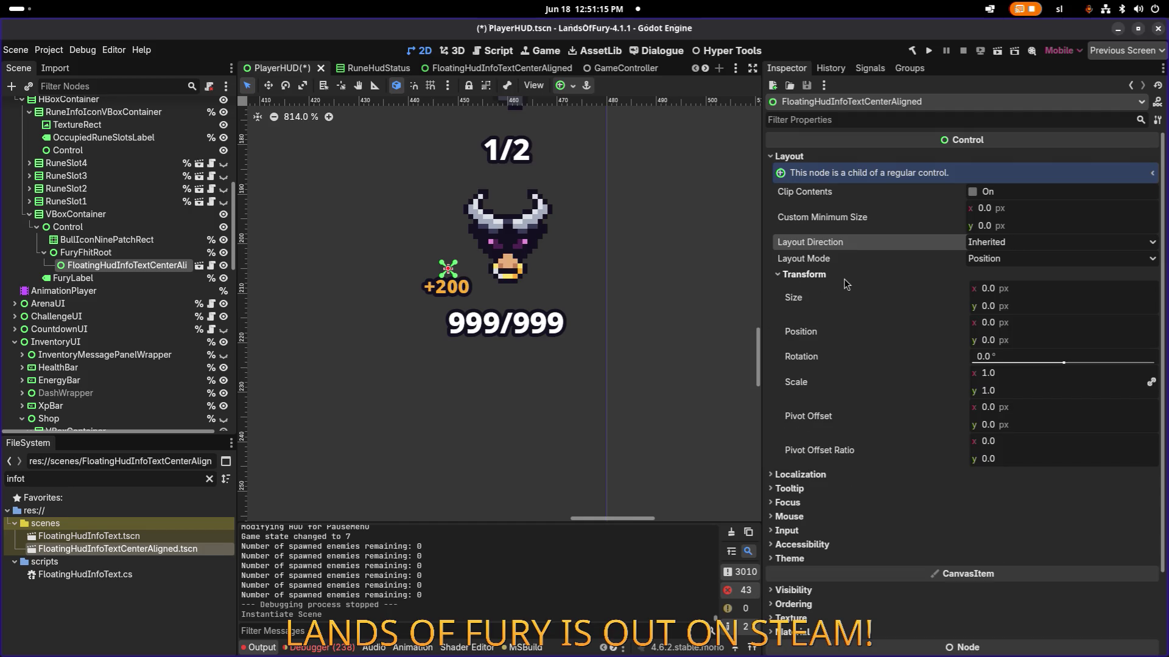
click(843, 278)
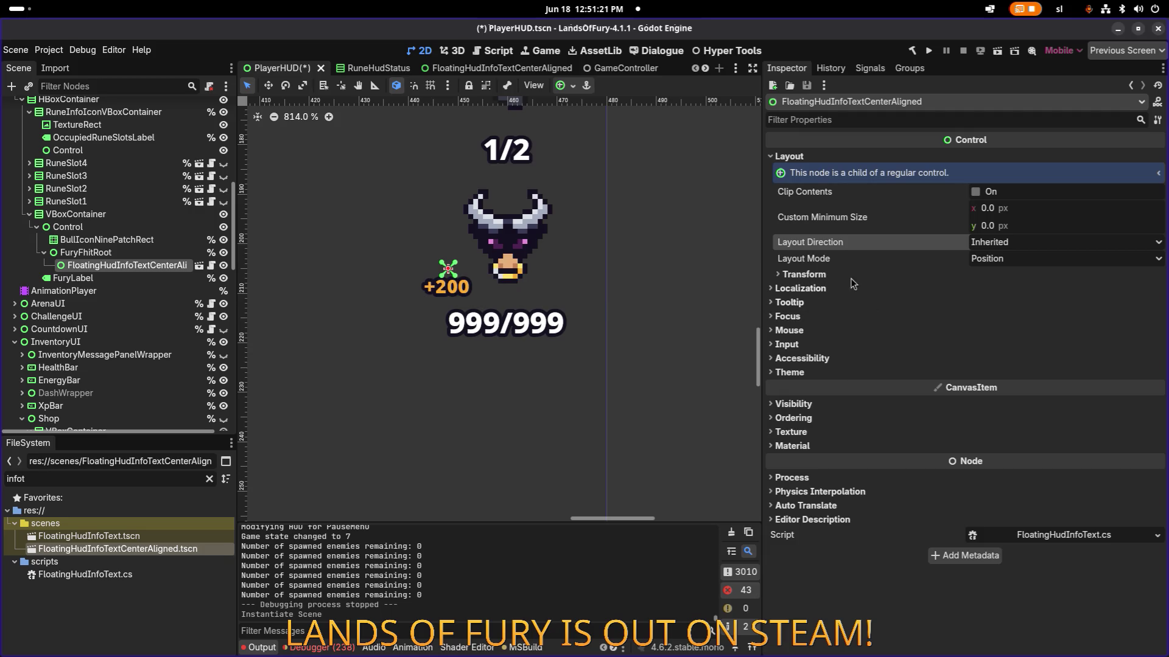
click(1014, 268)
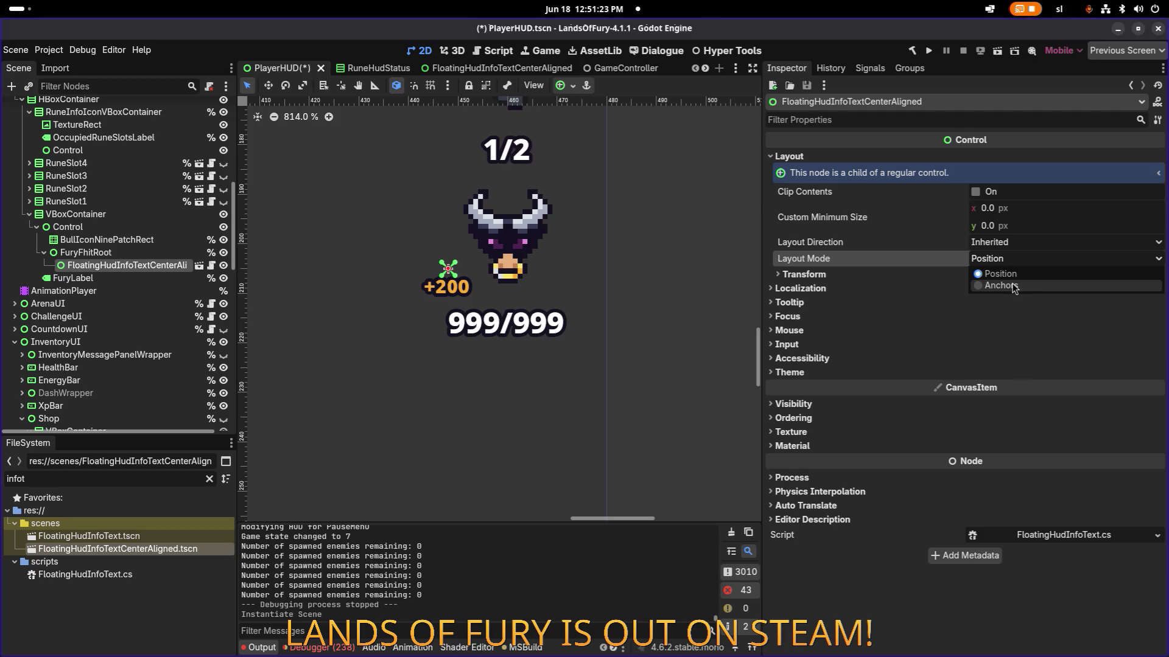
click(1014, 288)
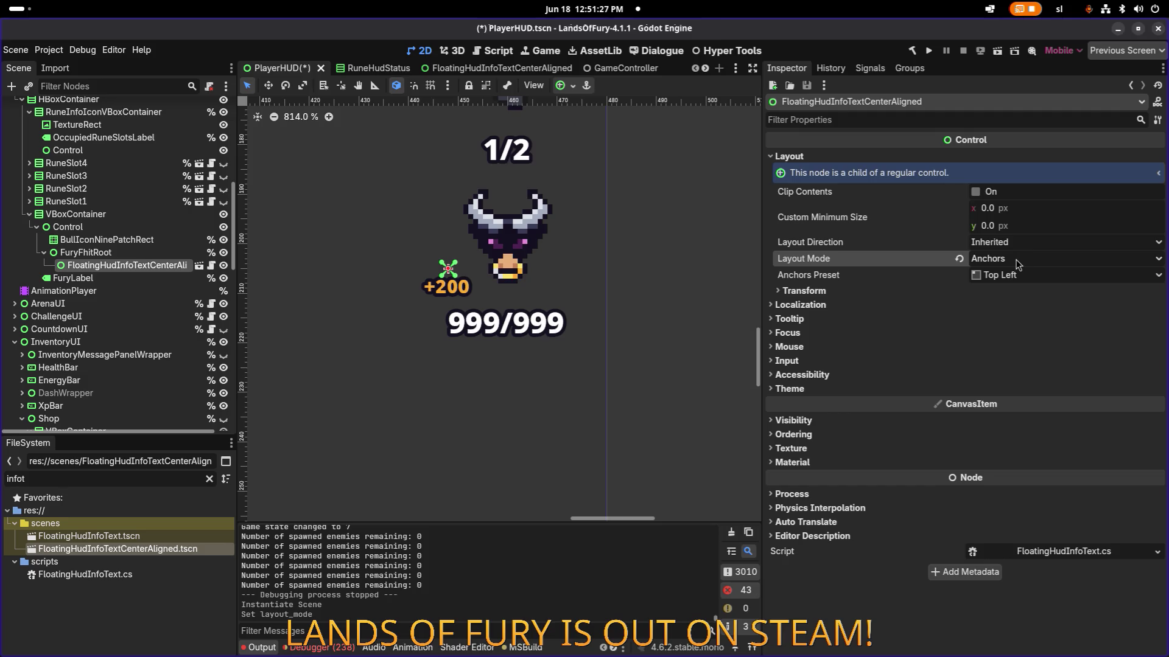
- In PlayerHUD.cs, add a line above SetAnchorsPreset and begin typing 'fhit.layou'
key(alt+Tab)
key(alt+Tab)
key(alt+Tab)
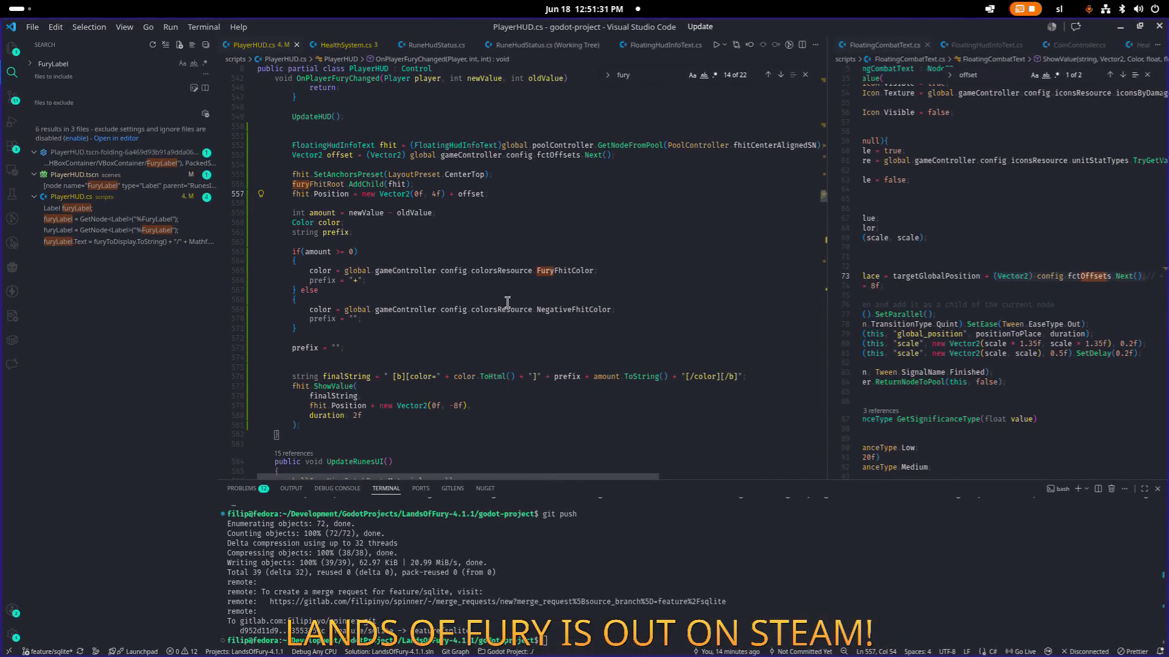
click(461, 194)
key(Up)
key(Up)
key(Up)
key(Return)
text(fhit.)
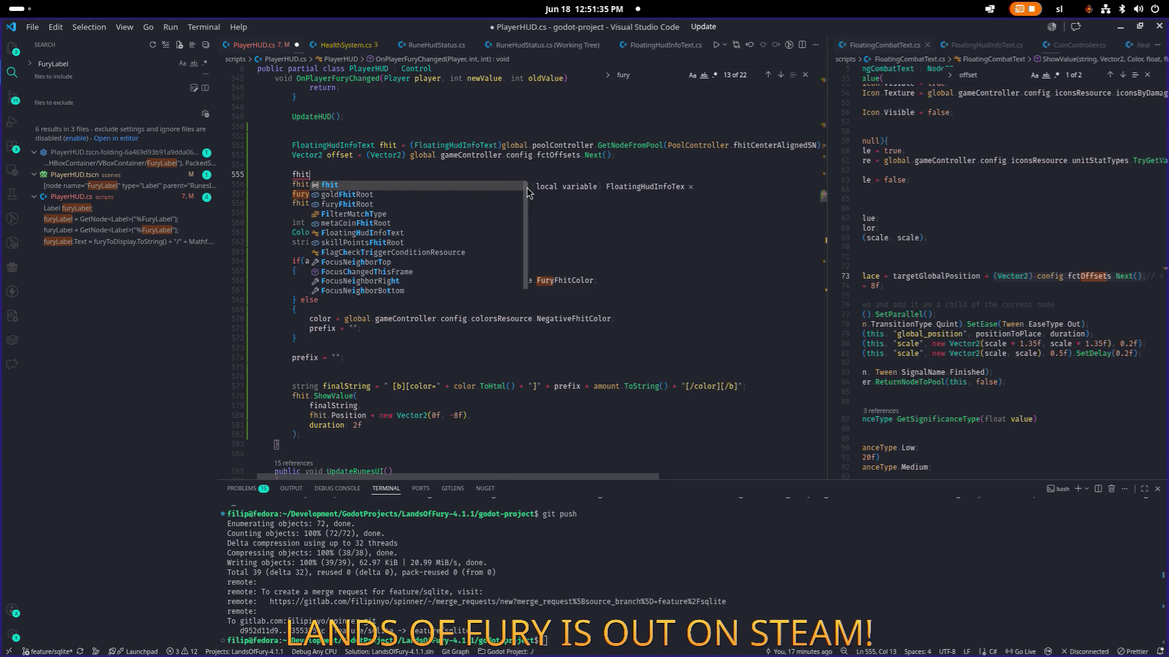
click(524, 185)
text(layou)
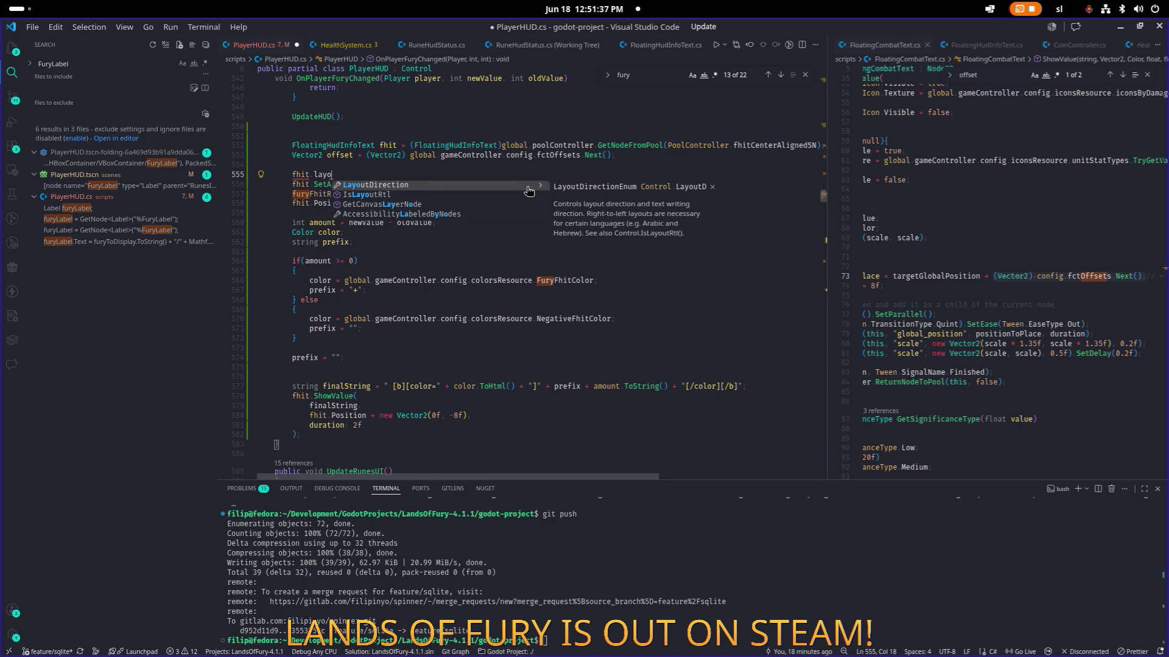
- Replace the partial member with 'mode', browse the fhit member suggestions, and return to Godot
key(alt+Tab)
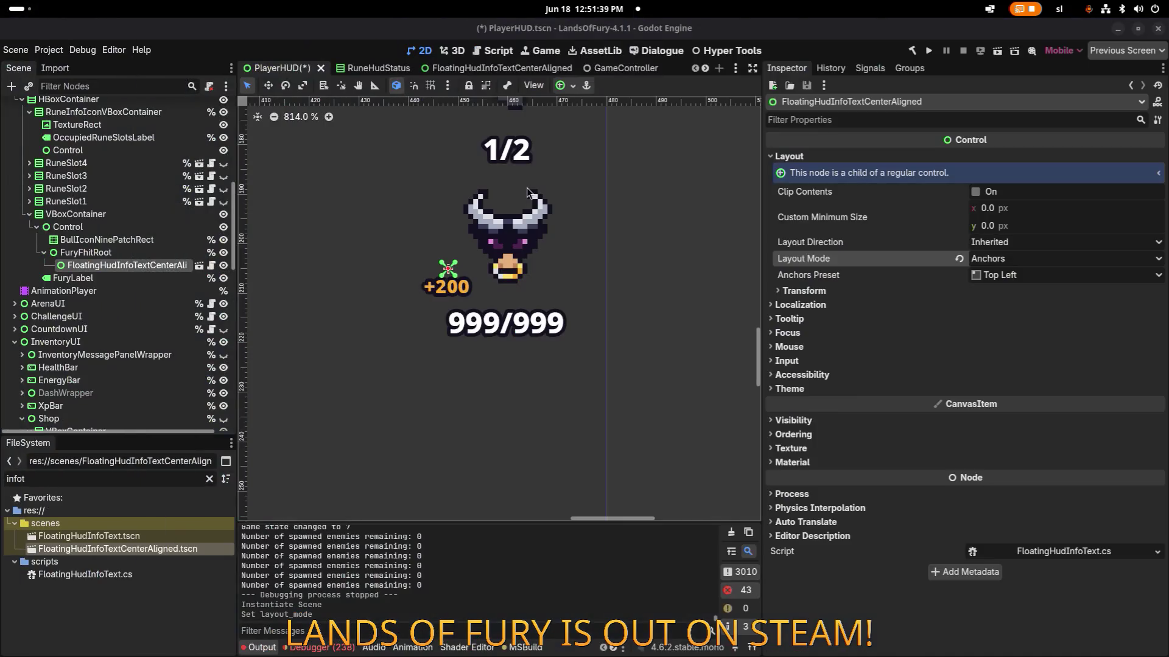
key(alt+Tab)
key(BackSpace)
key(BackSpace)
key(BackSpace)
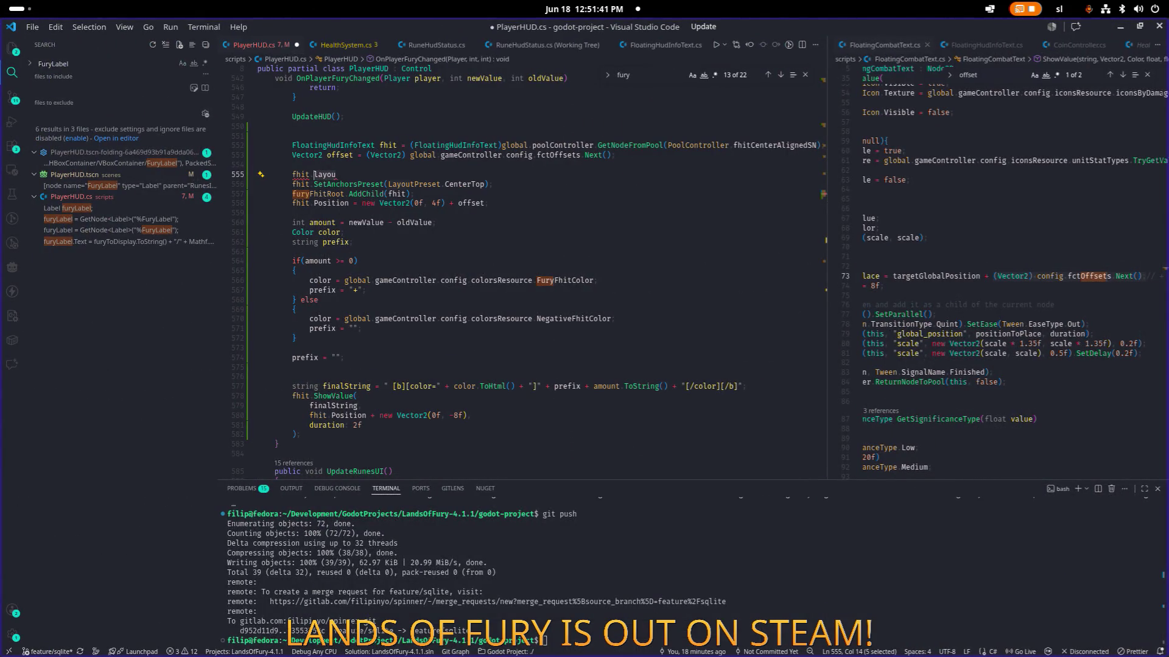
text(mode)
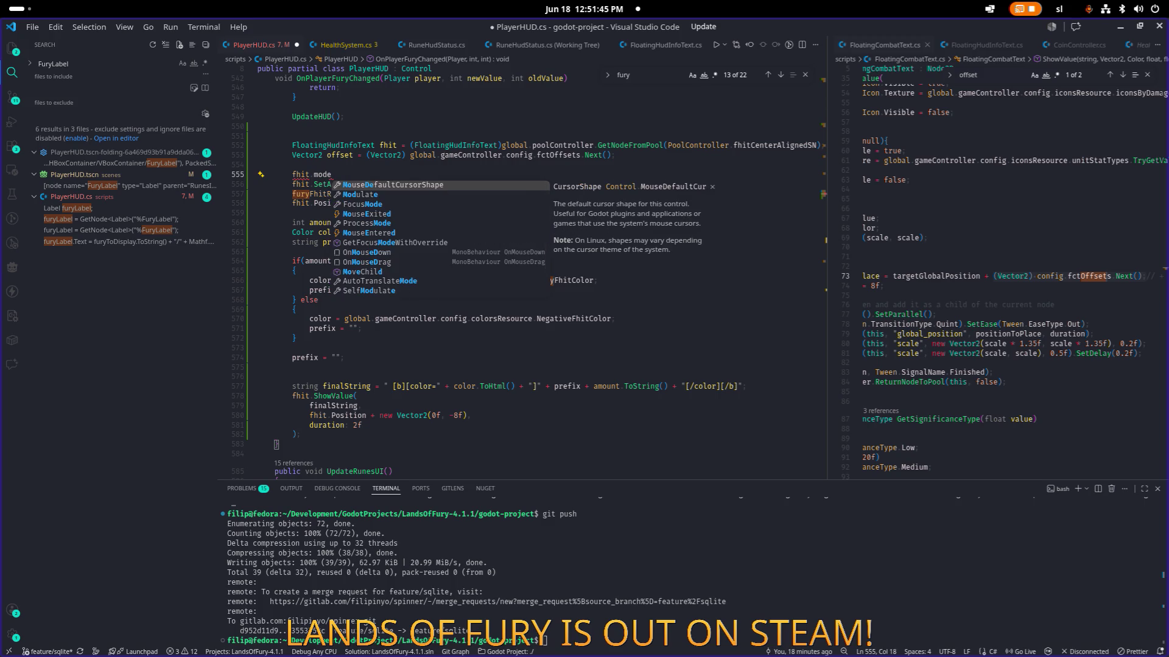
key(Down)
key(Down)
key(Down)
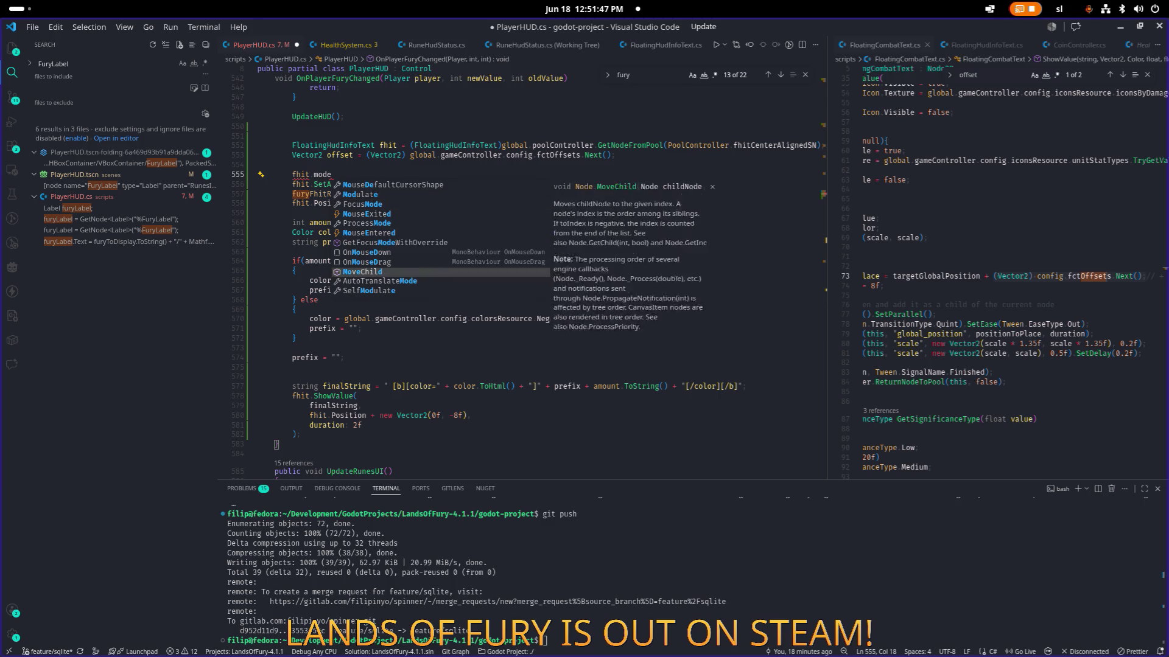
key(Page_Up)
key(Page_Down)
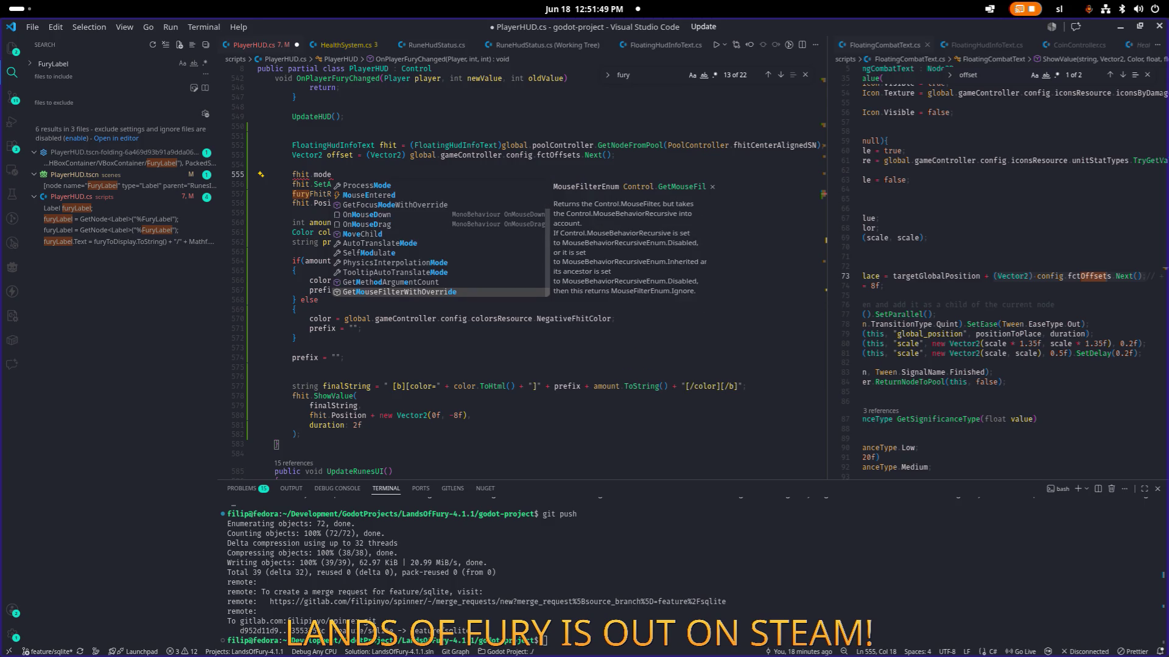
key(BackSpace)
key(BackSpace)
key(BackSpace)
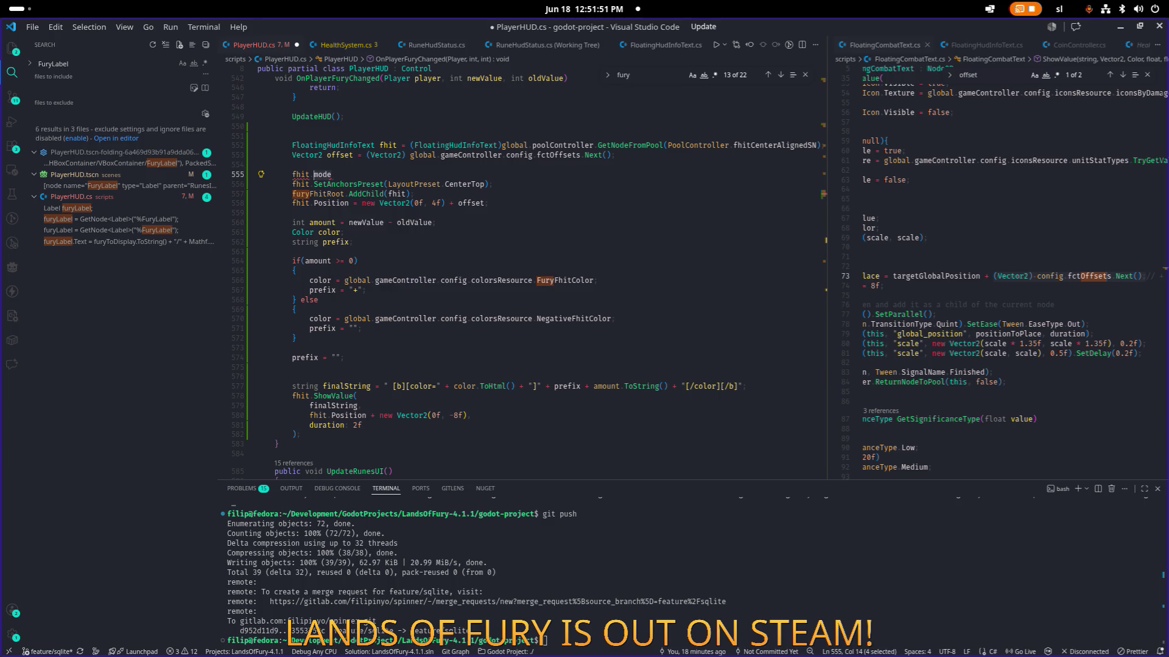
key(alt+Tab)
key(alt+Tab)
key(alt+shift+Tab)
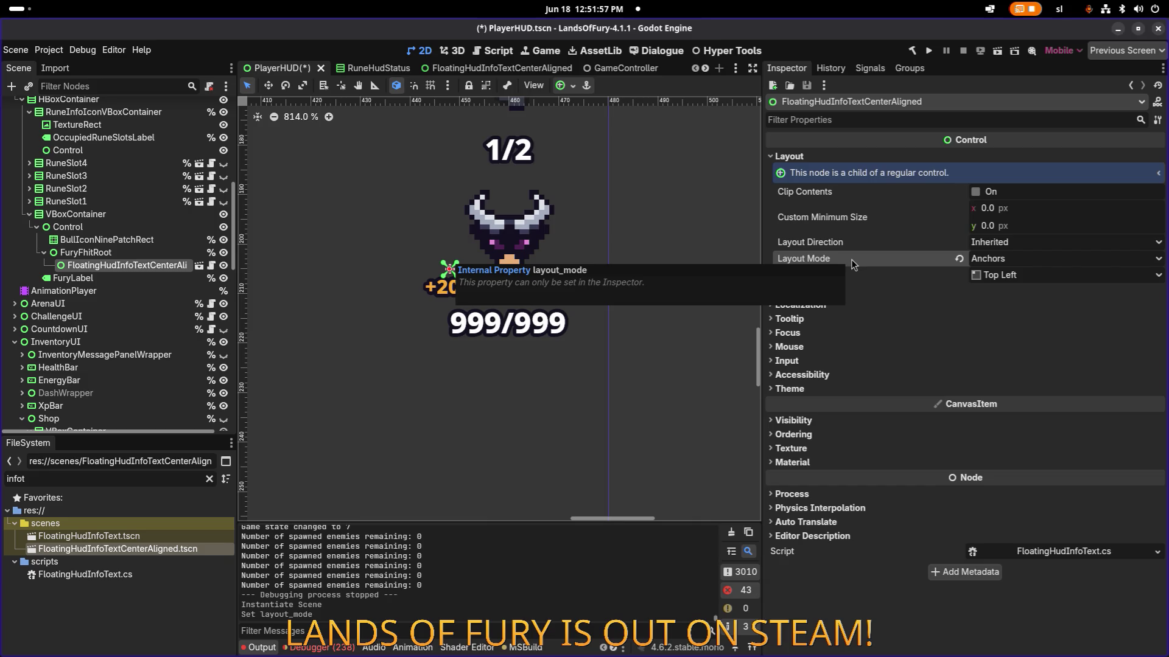
- Bring Visual Studio Code with PlayerHUD.cs back to the front via the app switcher
key(alt+Tab)
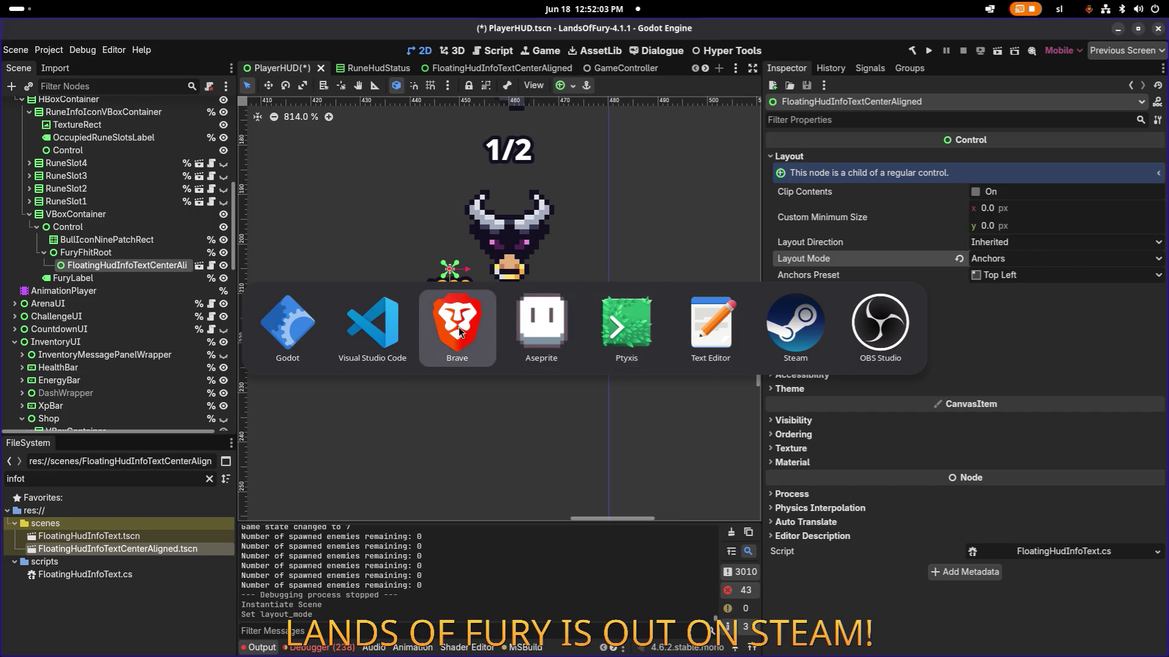
click(403, 334)
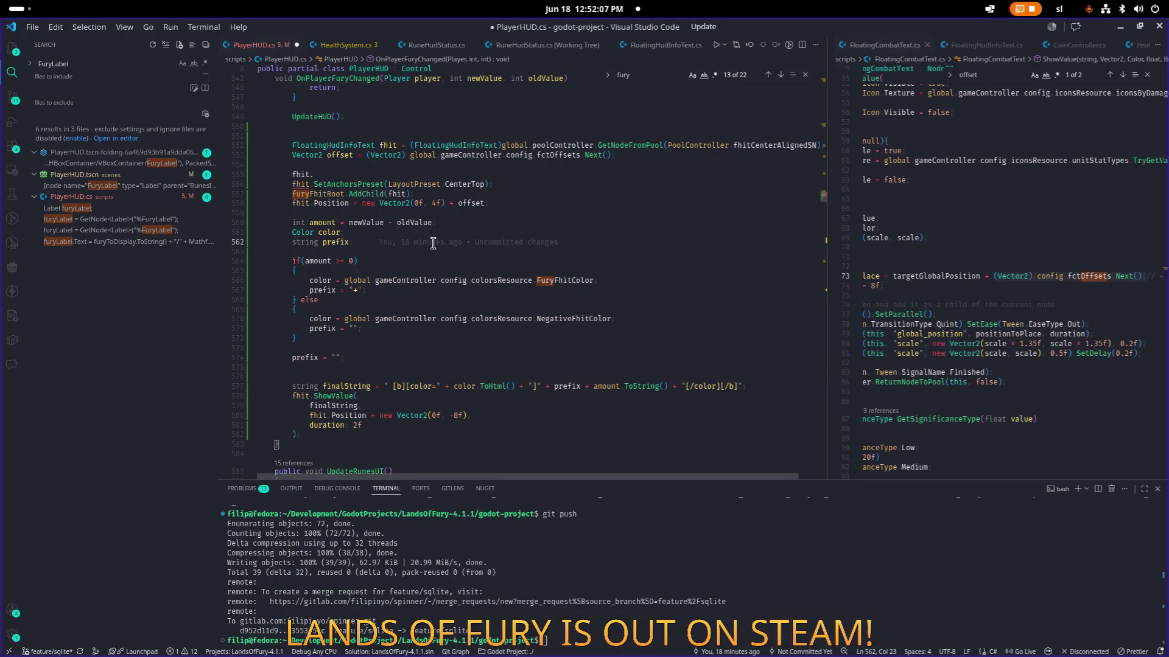
- Extend the unfinished fhit. line 555 to fhit.Layou, reaching for the layout mode property
mouse_move(436, 243)
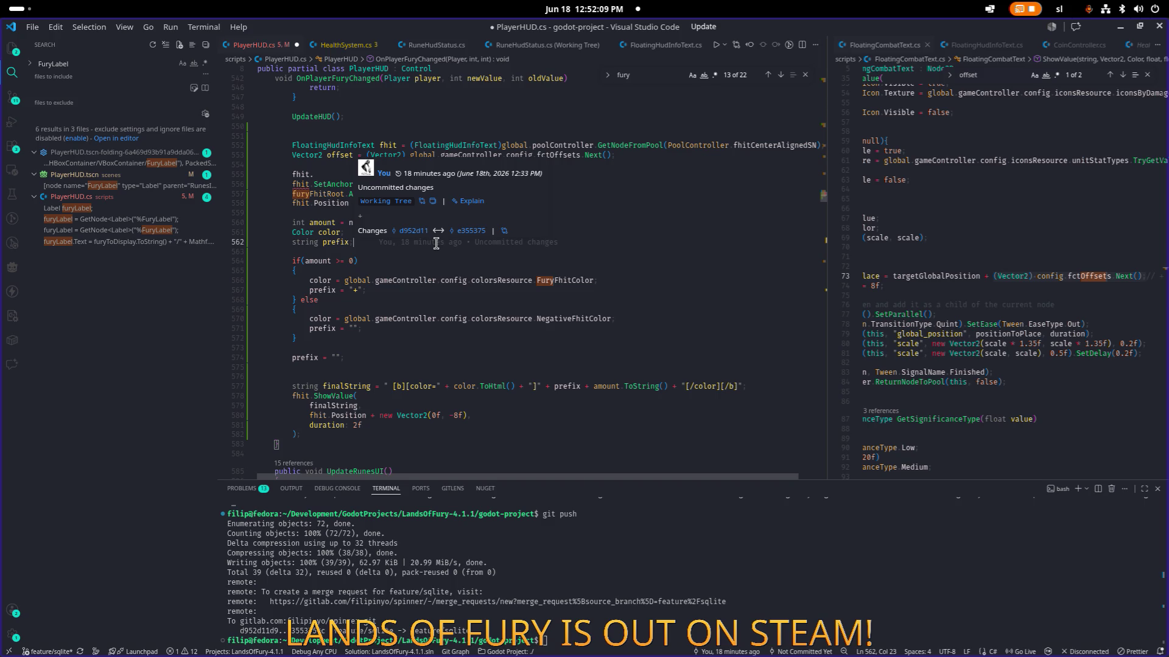
key(Up)
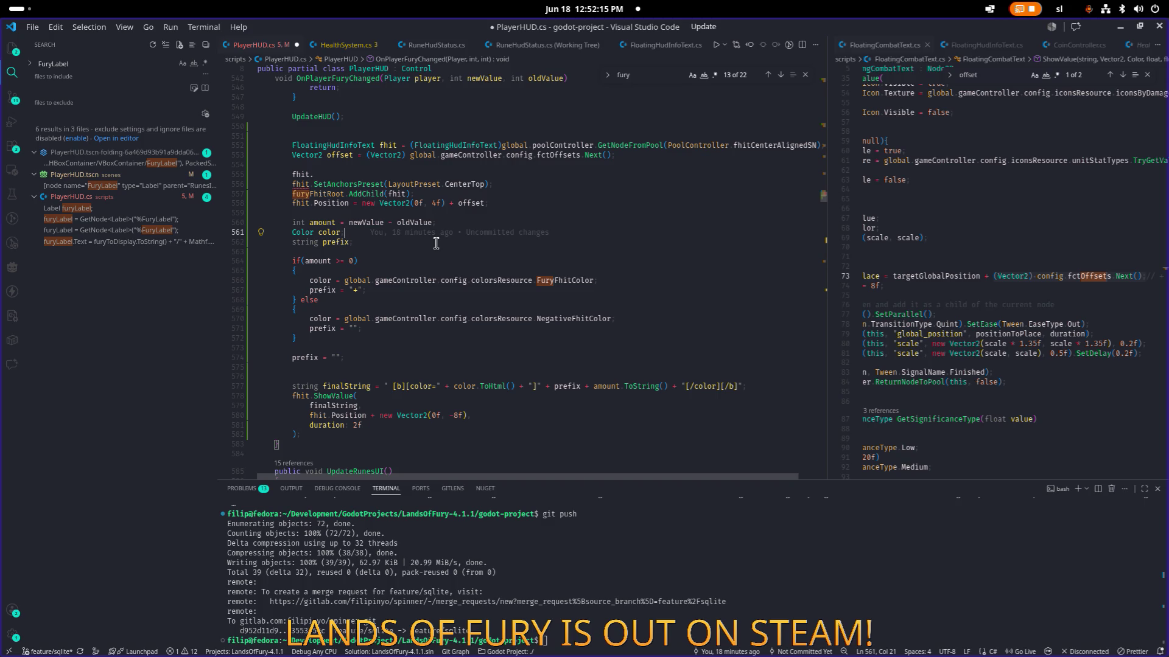
key(Up)
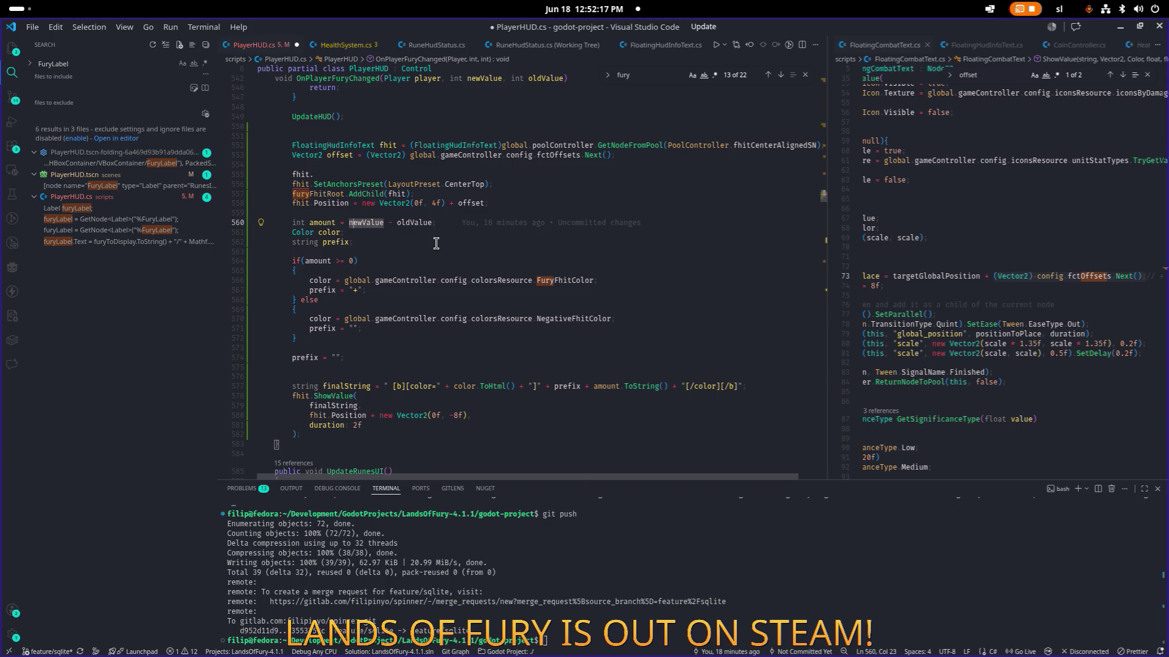
key(Up)
key(Up)
key(Up)
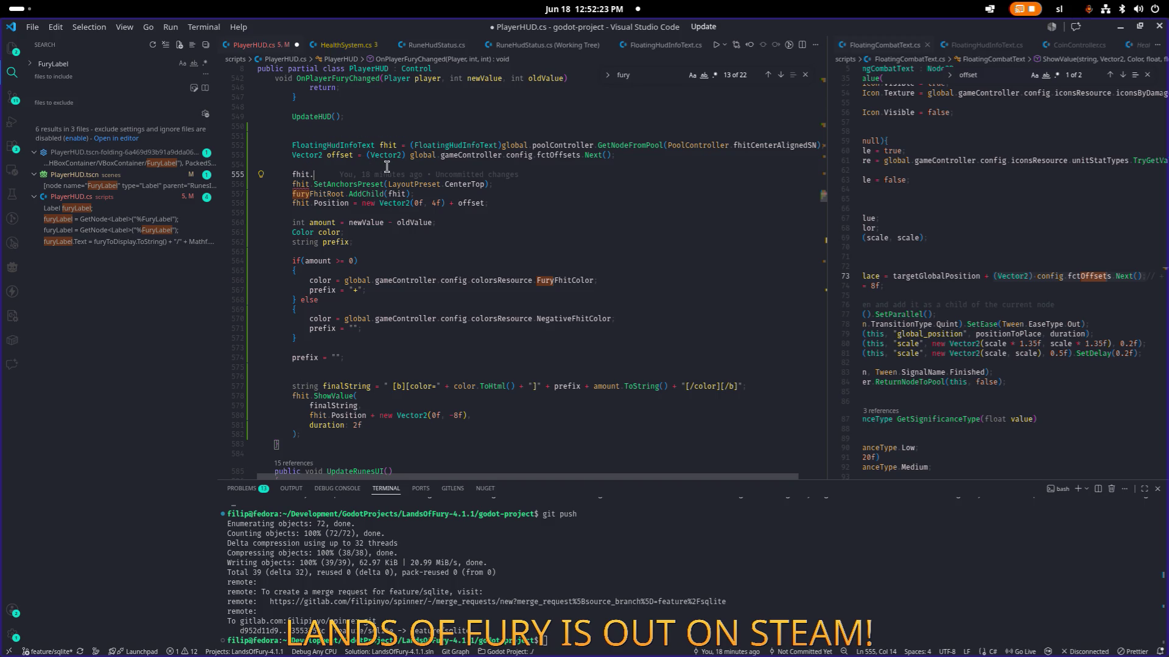
key(ctrl+space)
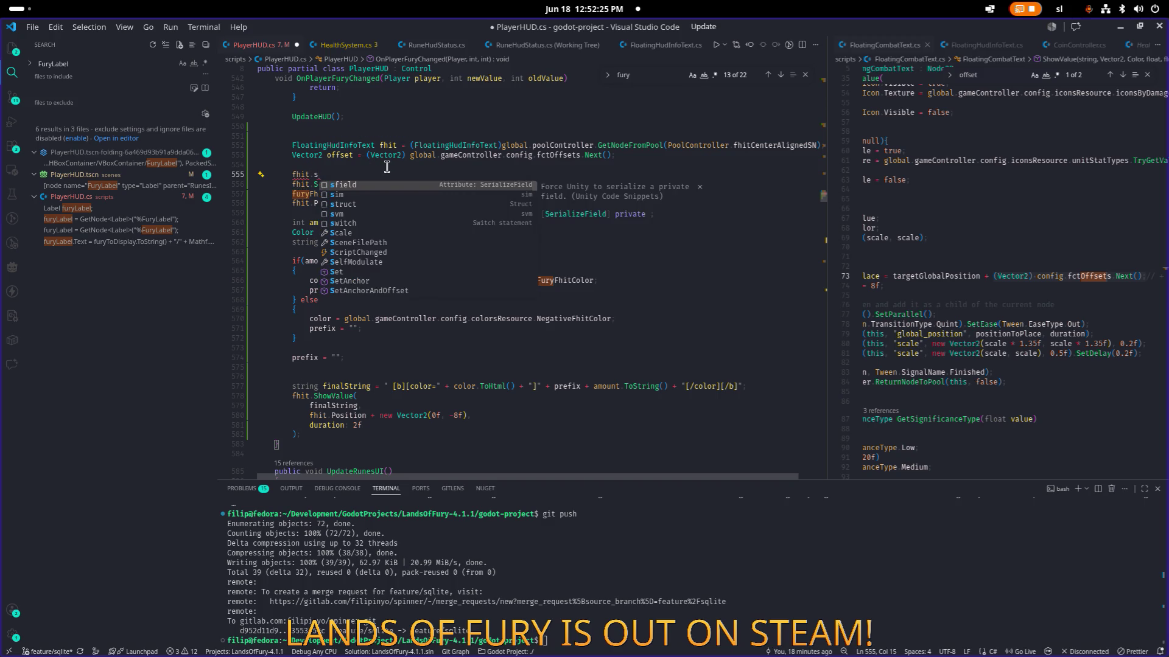
key(Escape)
text(layou)
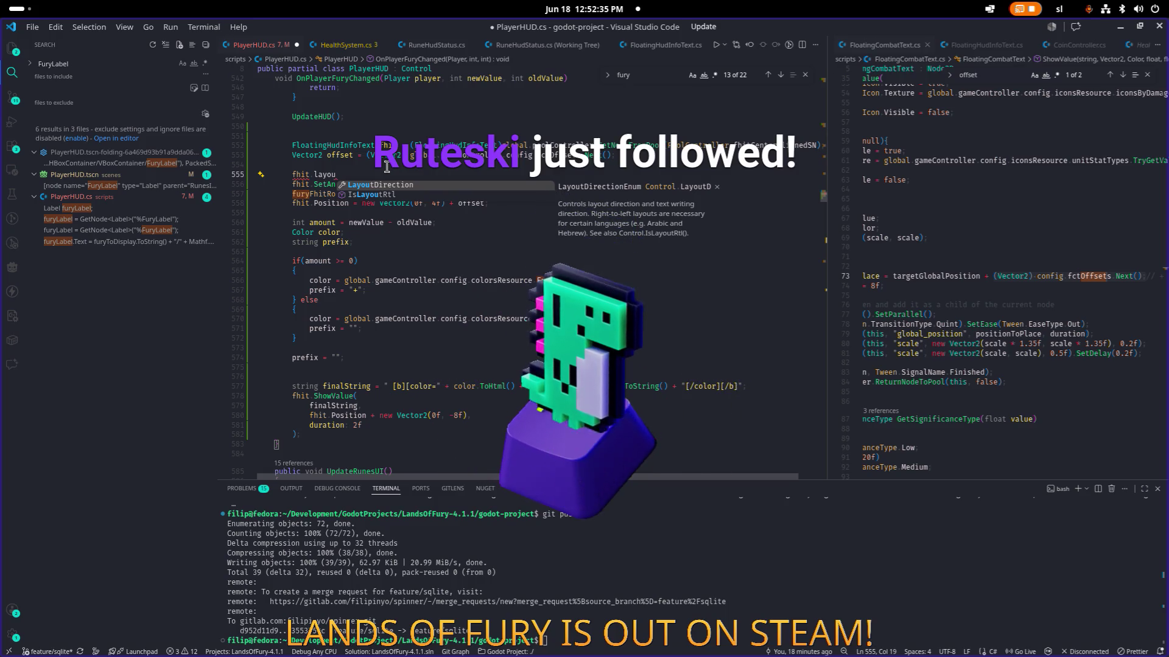
click(387, 166)
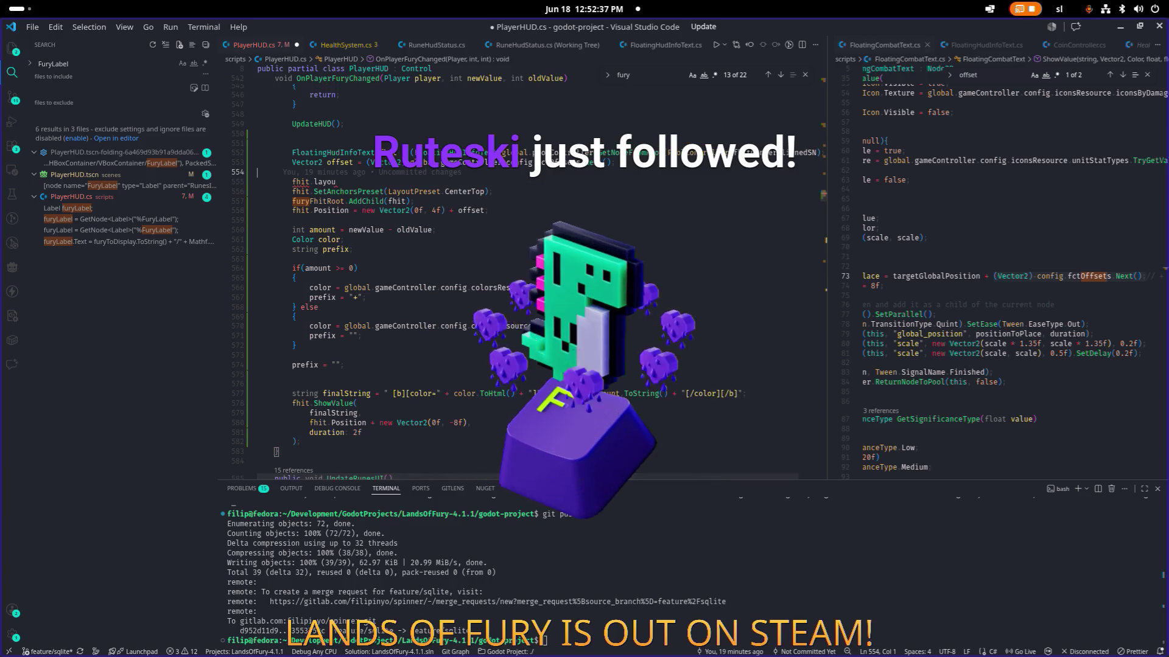
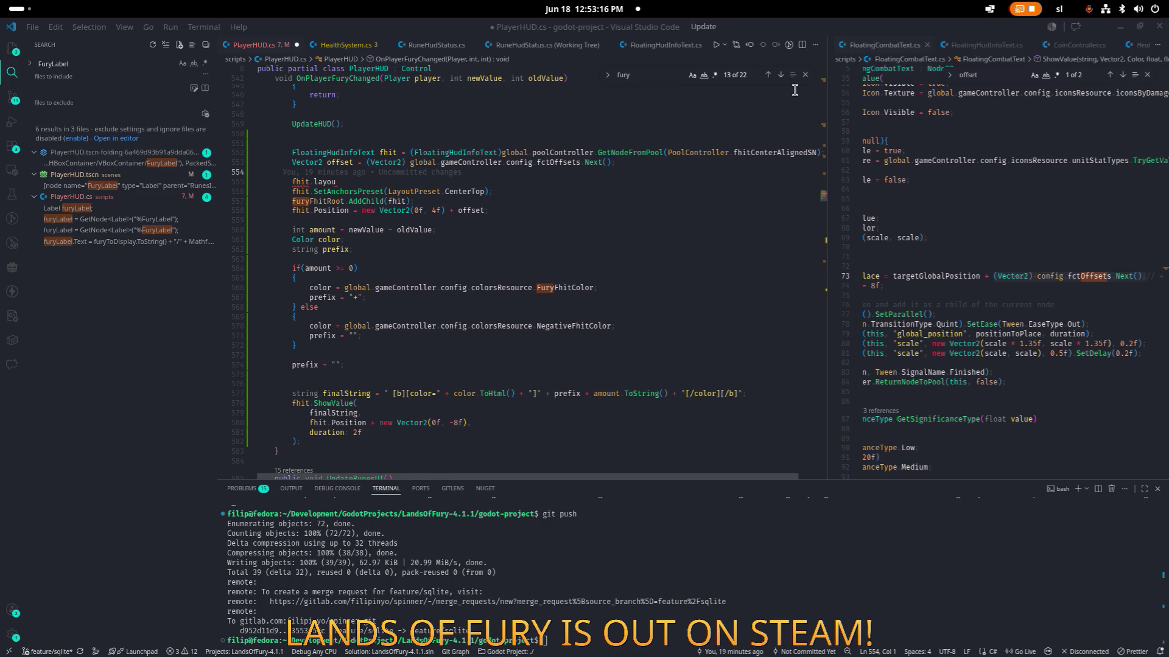
- Delete the unfinished 'fhit.layou' line from PlayerHUD.cs
click(550, 181)
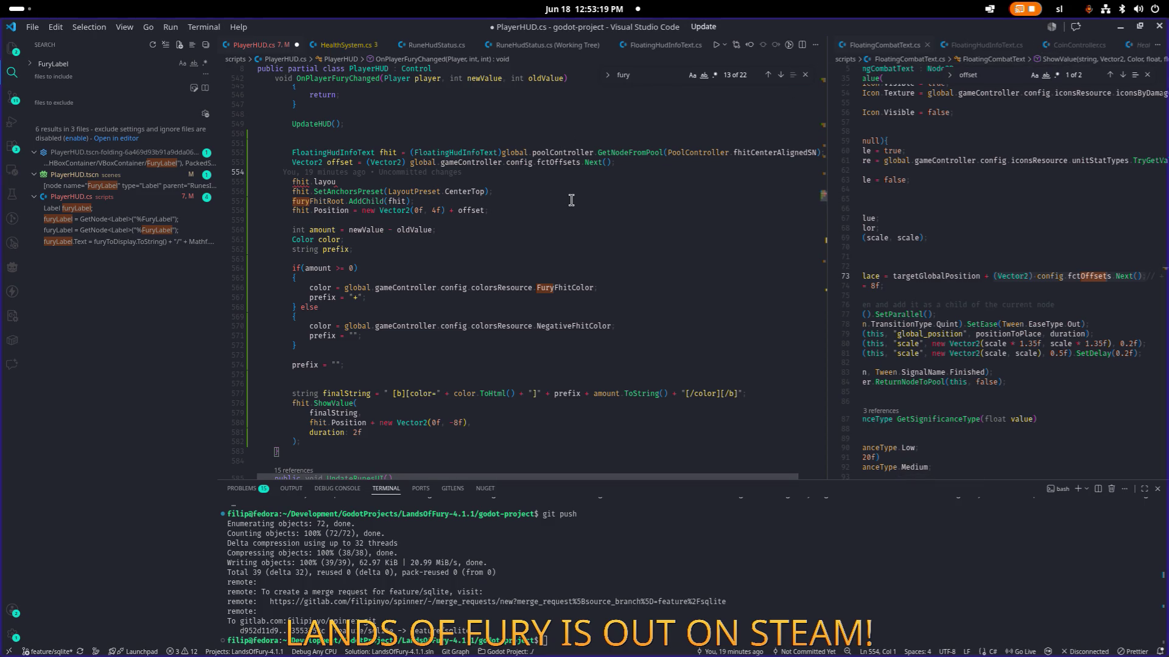
key(BackSpace)
key(BackSpace)
key(BackSpace)
key(BackSpace)
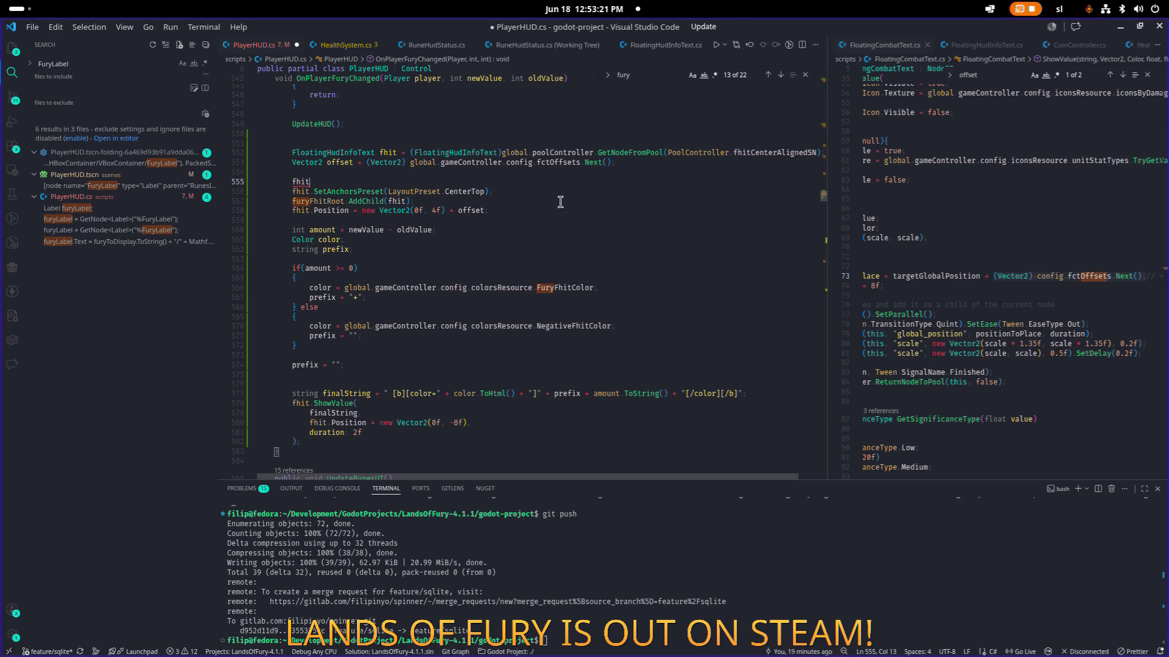
key(BackSpace)
key(BackSpace)
key(BackSpace)
key(ctrl+shift+k)
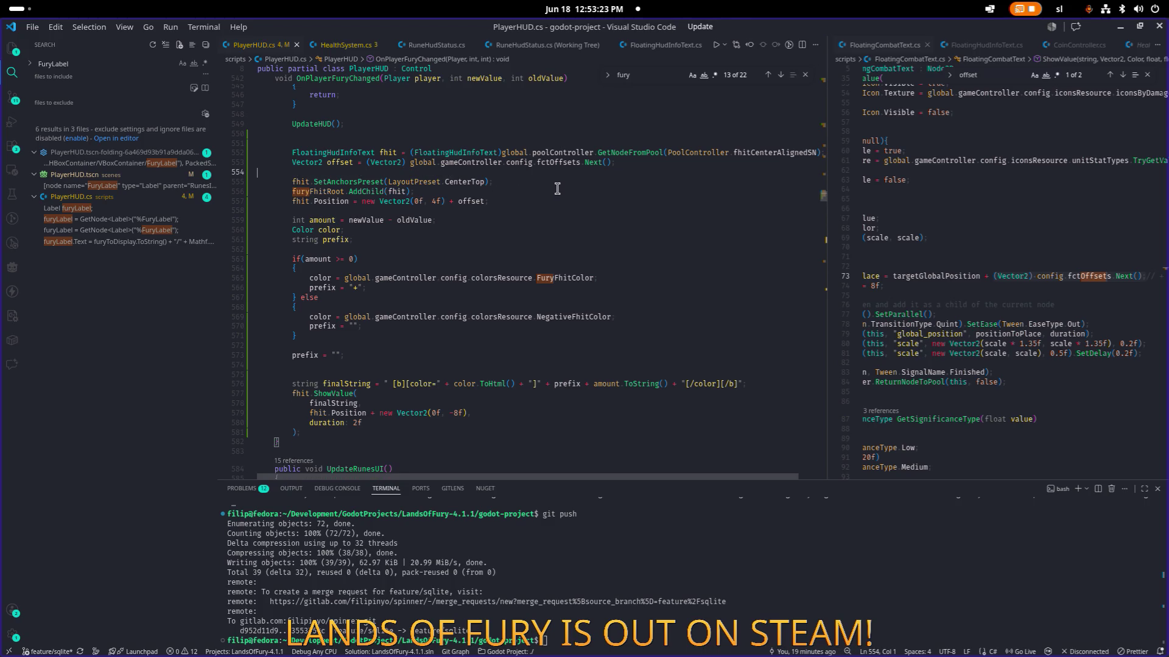
- Comment out the fury text's SetAnchorsPreset line with // and switch to Godot
click(558, 189)
key(Up)
key(Home)
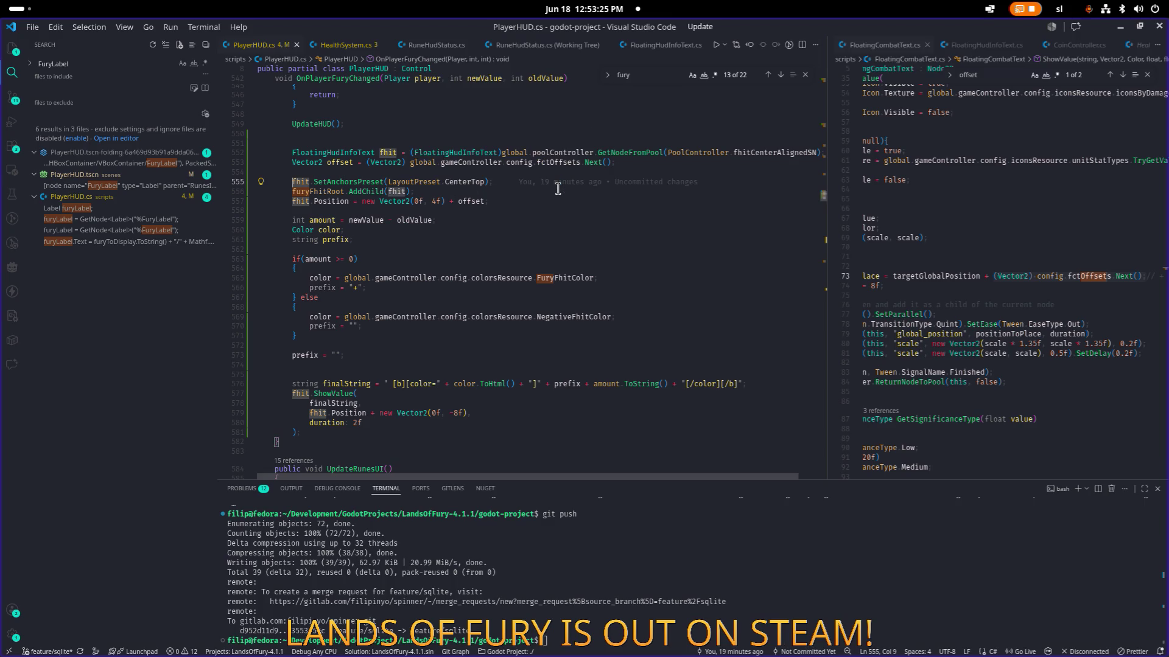
text(//)
key(alt+Tab)
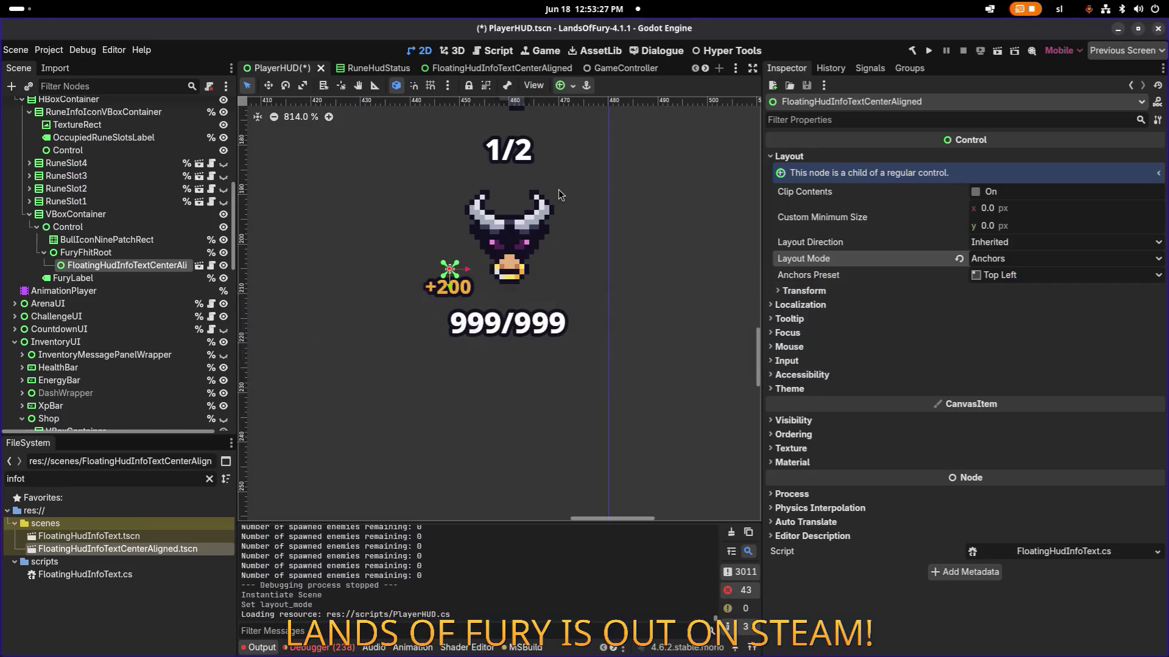
- Set the FloatingHudInfoTextCenterAligned root's anchors preset to Center Top, save, and close the scene
click(199, 266)
click(92, 105)
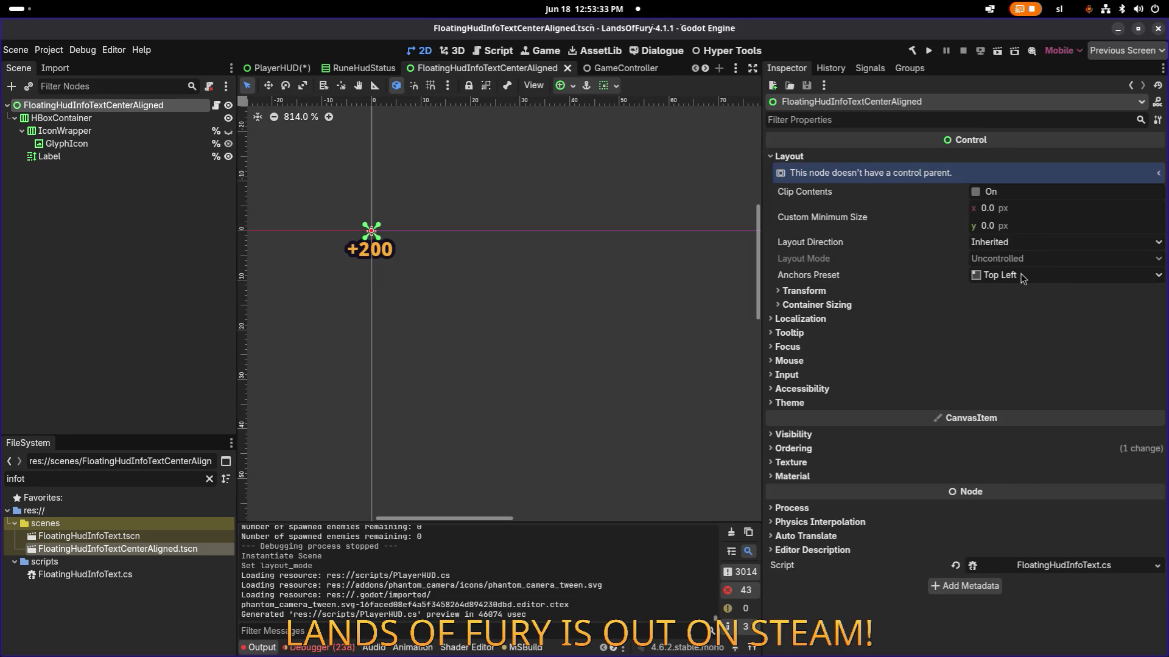
click(1026, 277)
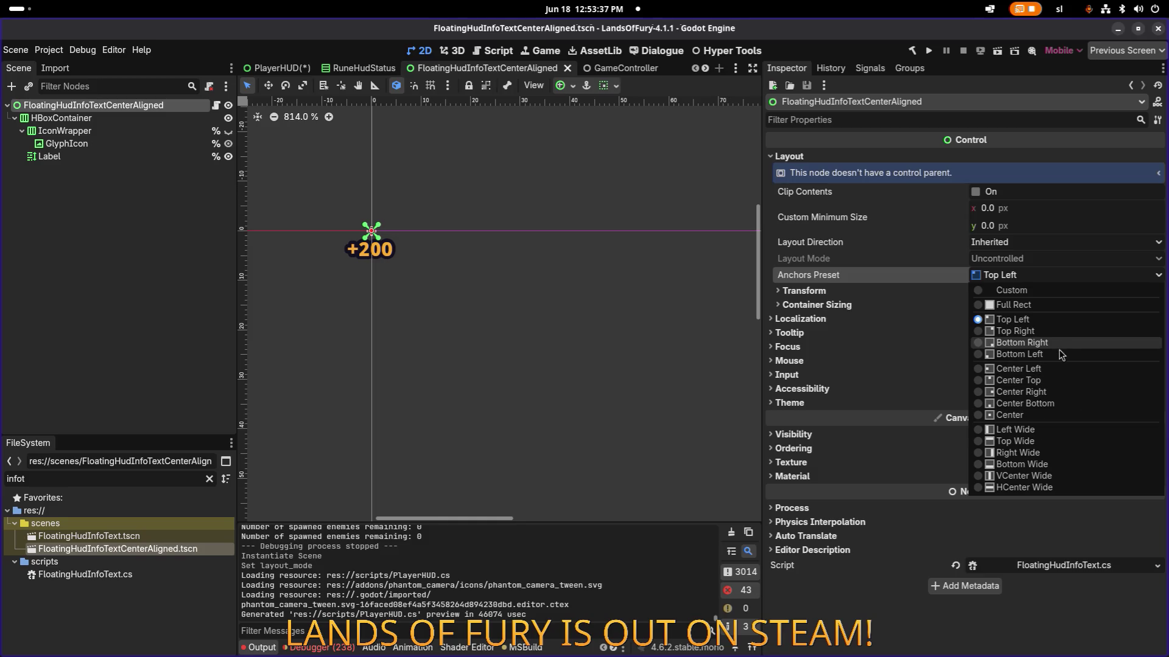
click(1043, 382)
key(ctrl+s)
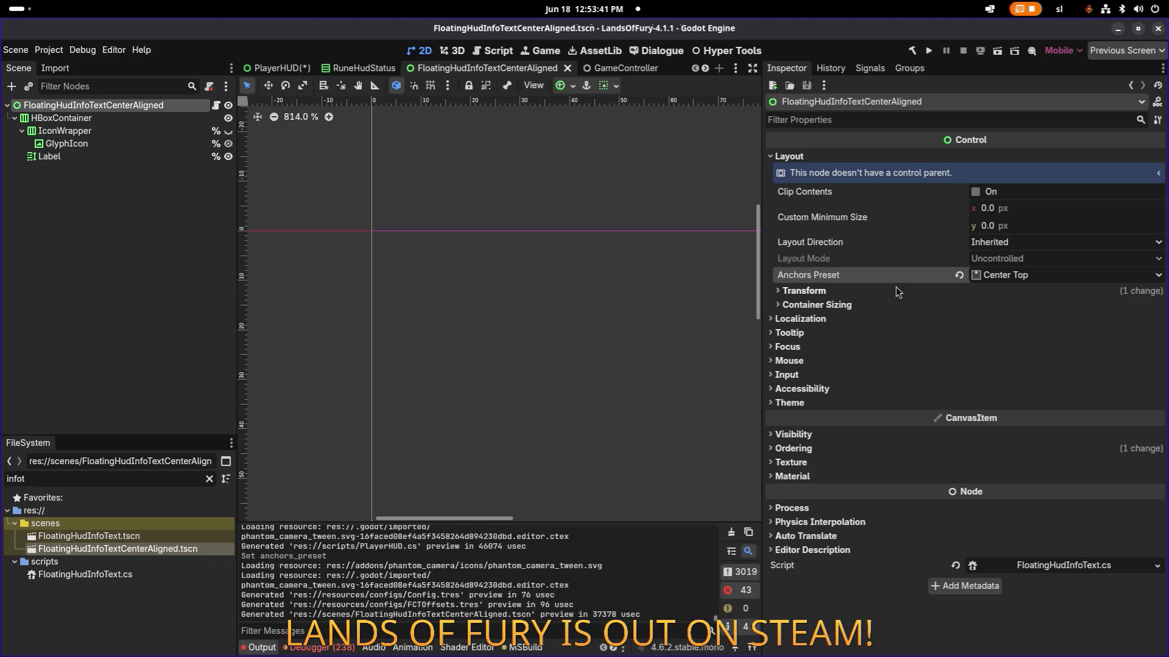
click(1015, 246)
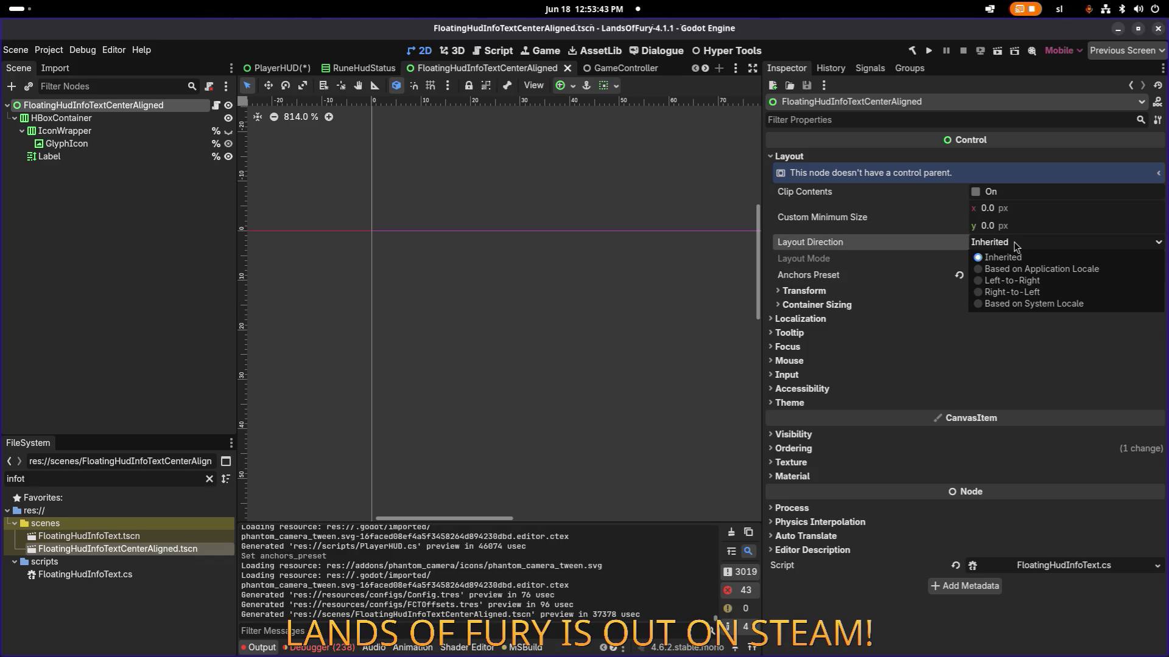
click(1015, 246)
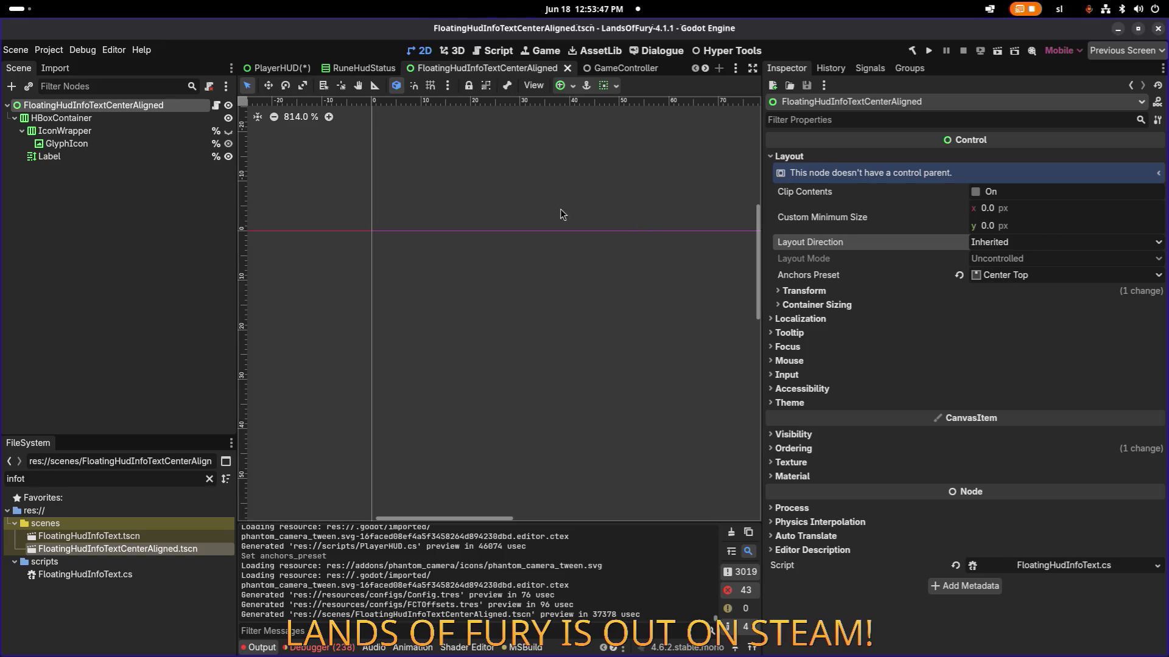
click(568, 68)
- Inspect the centre-aligned text instance under FuryFhitRoot by opening its scene, then return to PlayerHUD
click(277, 68)
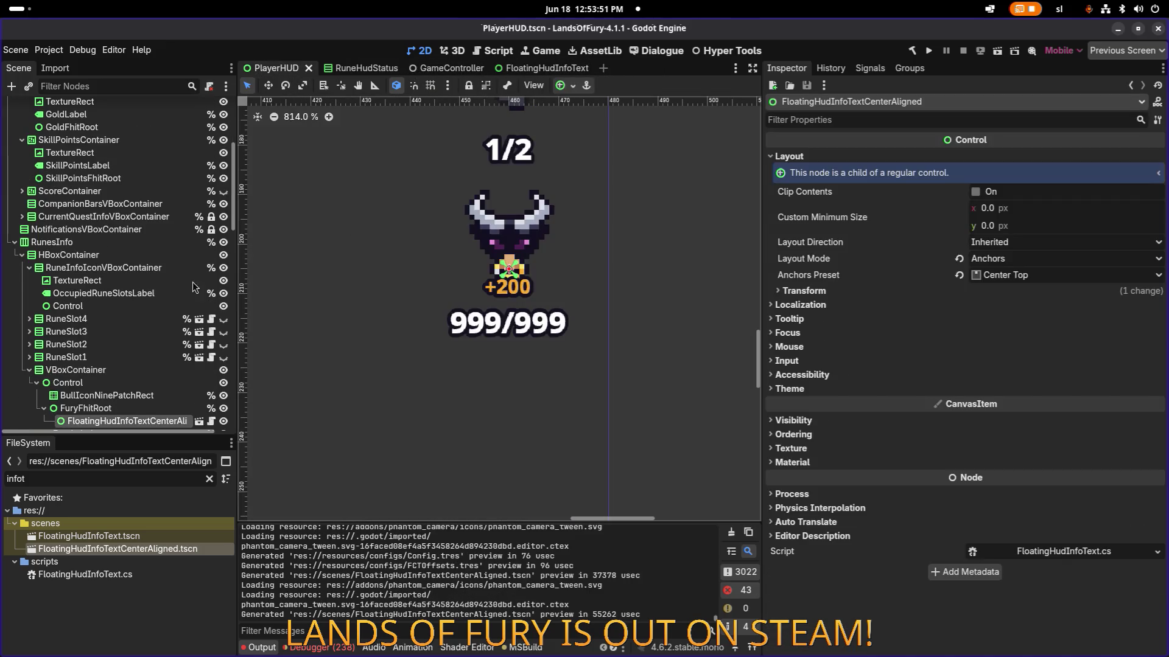
scroll(146, 298, down, 4)
key(Up)
key(Up)
key(Down)
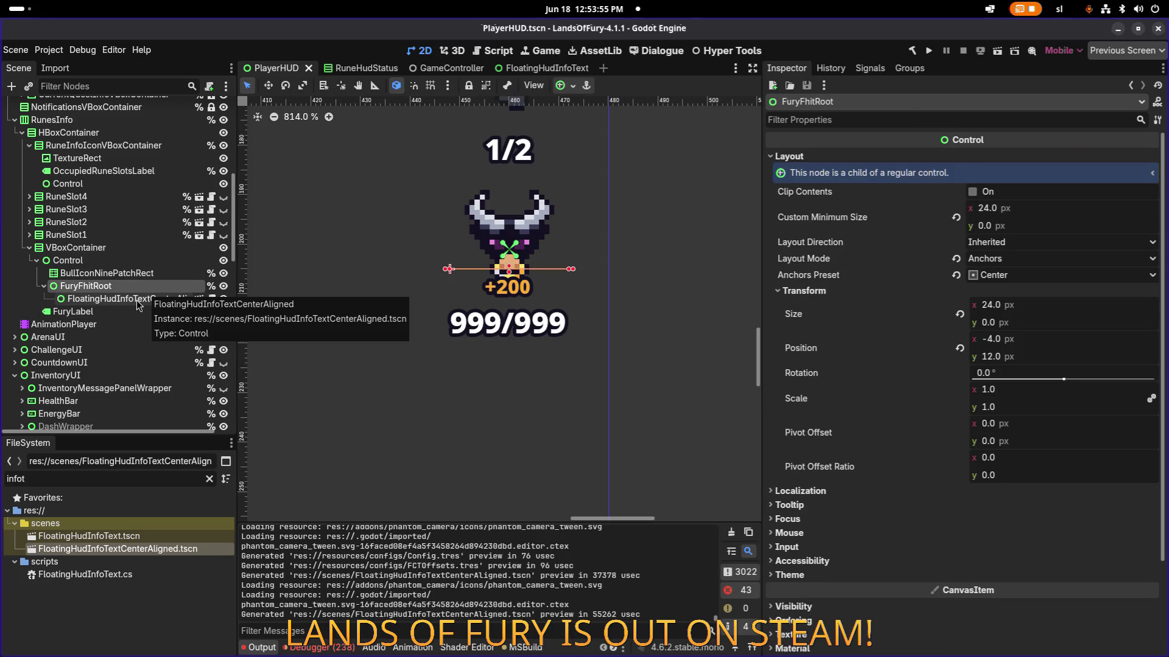
click(139, 303)
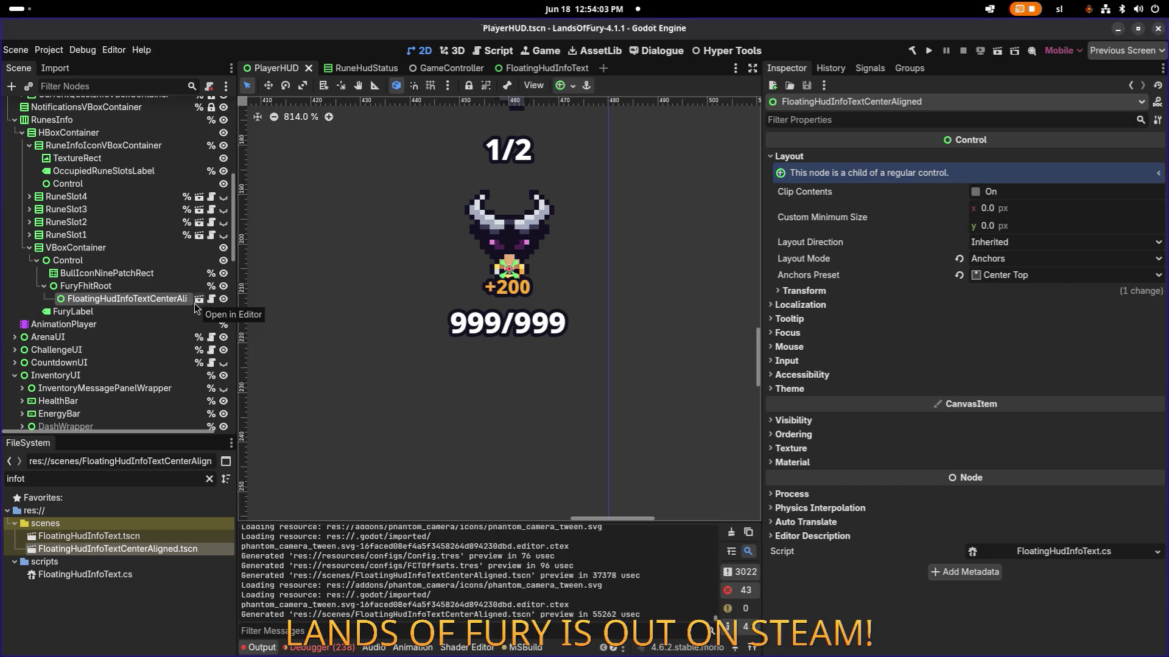
click(199, 300)
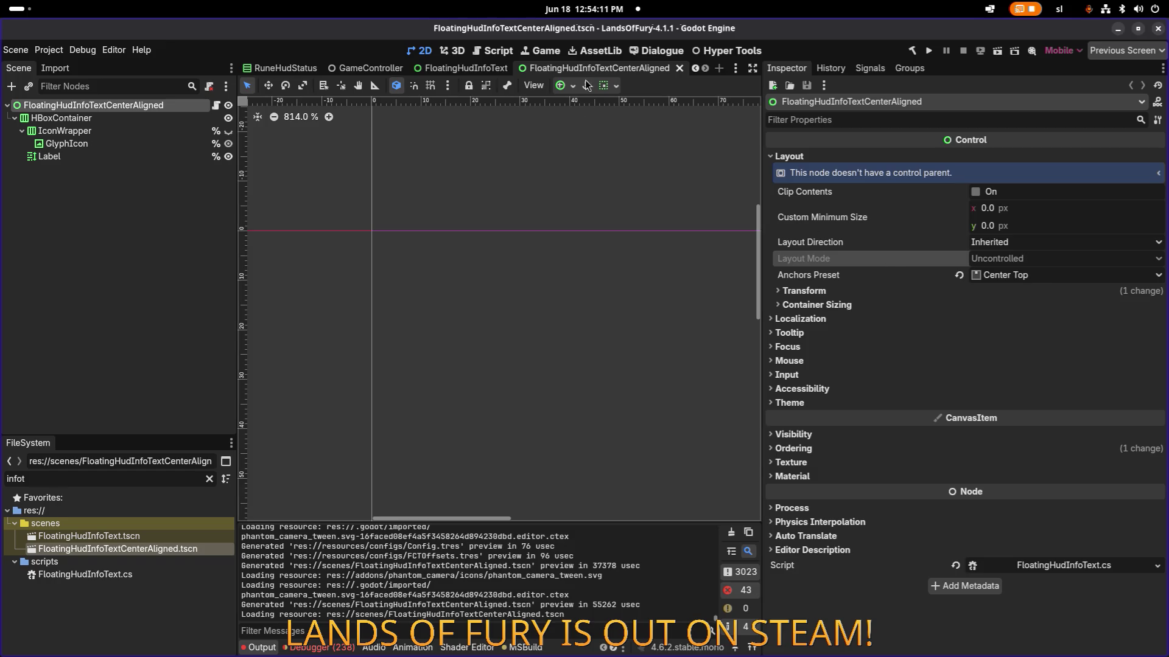
click(679, 68)
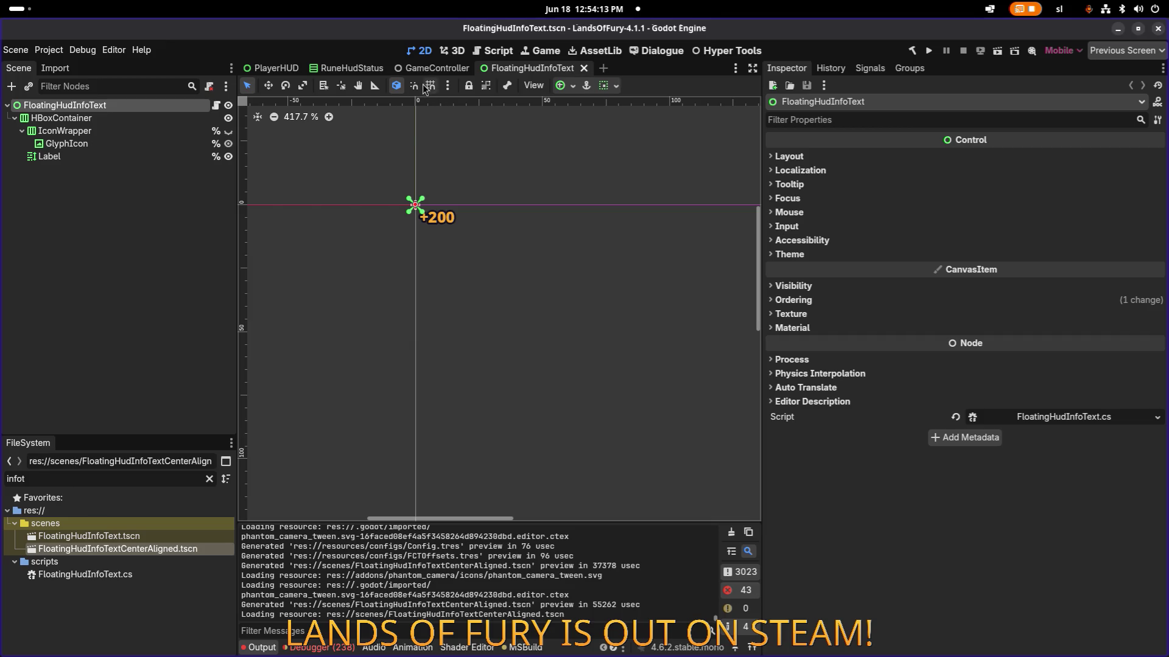
key(ctrl+shift+Tab)
key(ctrl+shift+Tab)
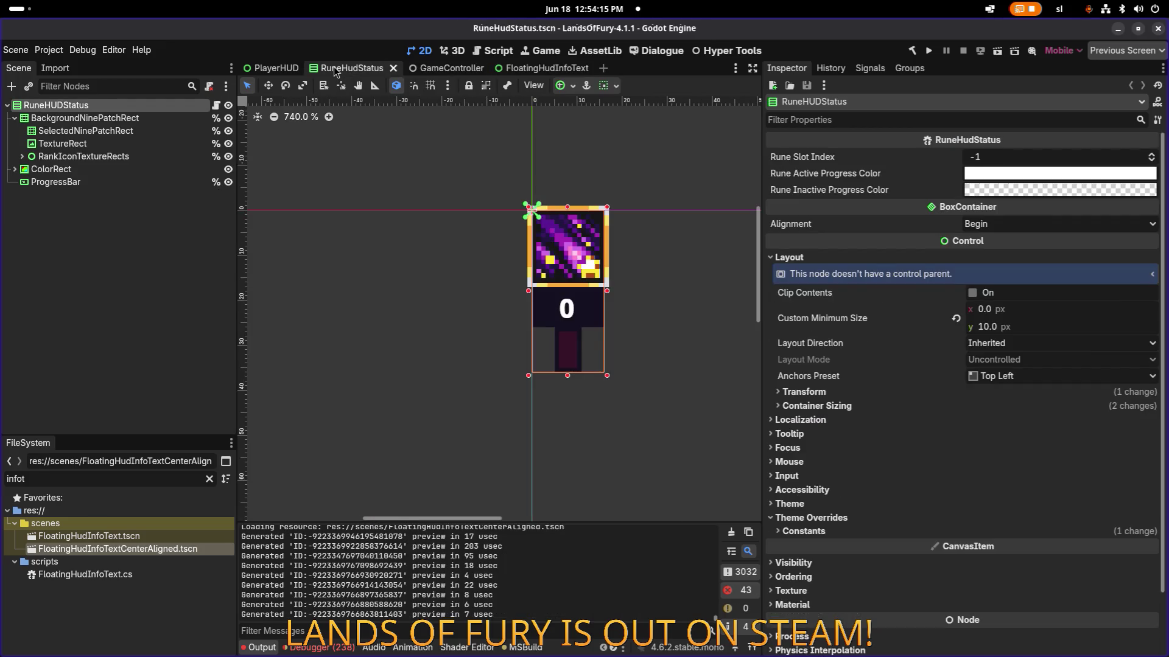
click(243, 68)
- Delete the FloatingHudInfoTextCenterAligned instance under FuryFhitRoot and save PlayerHUD
click(156, 287)
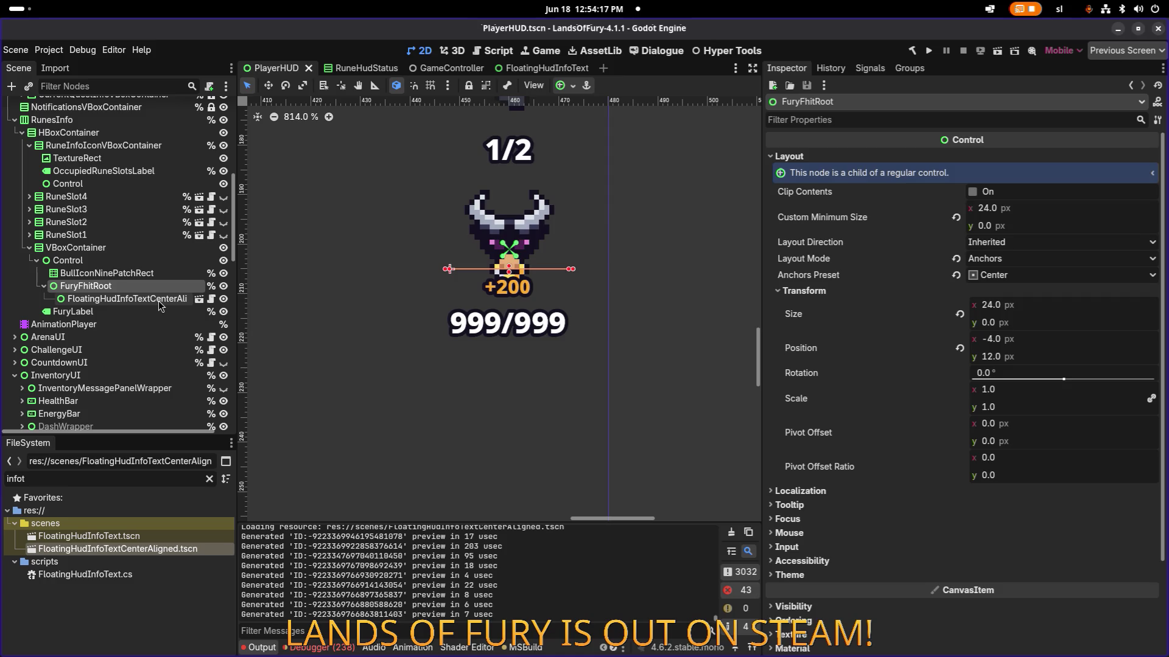
click(158, 300)
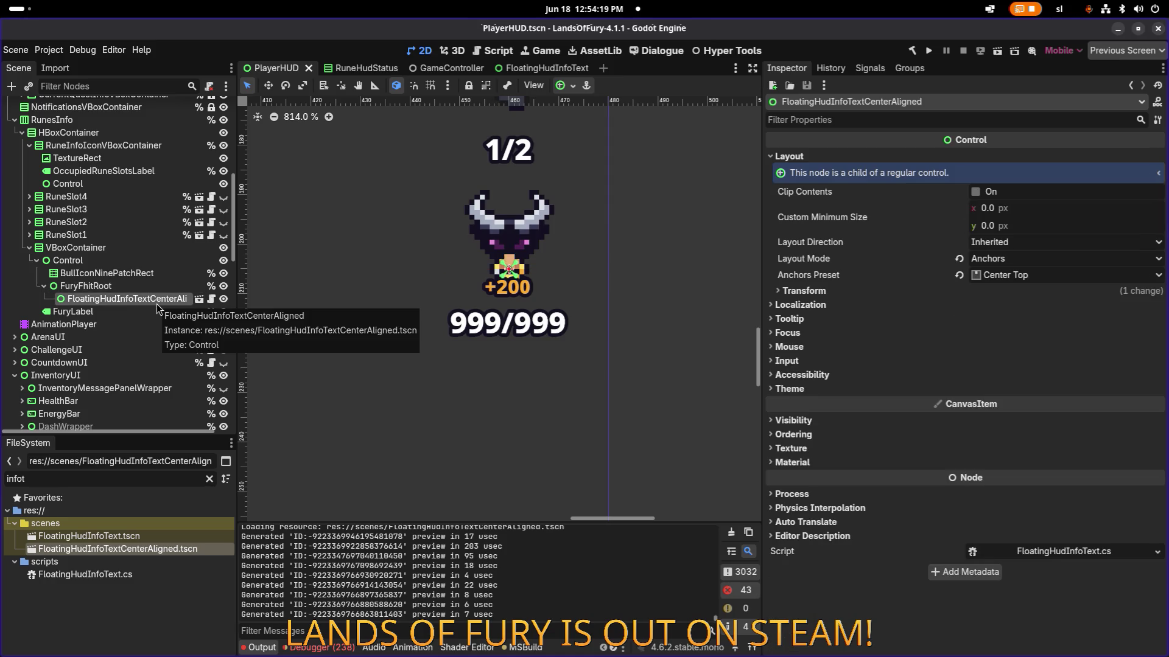
key(Delete)
key(Return)
key(ctrl+s)
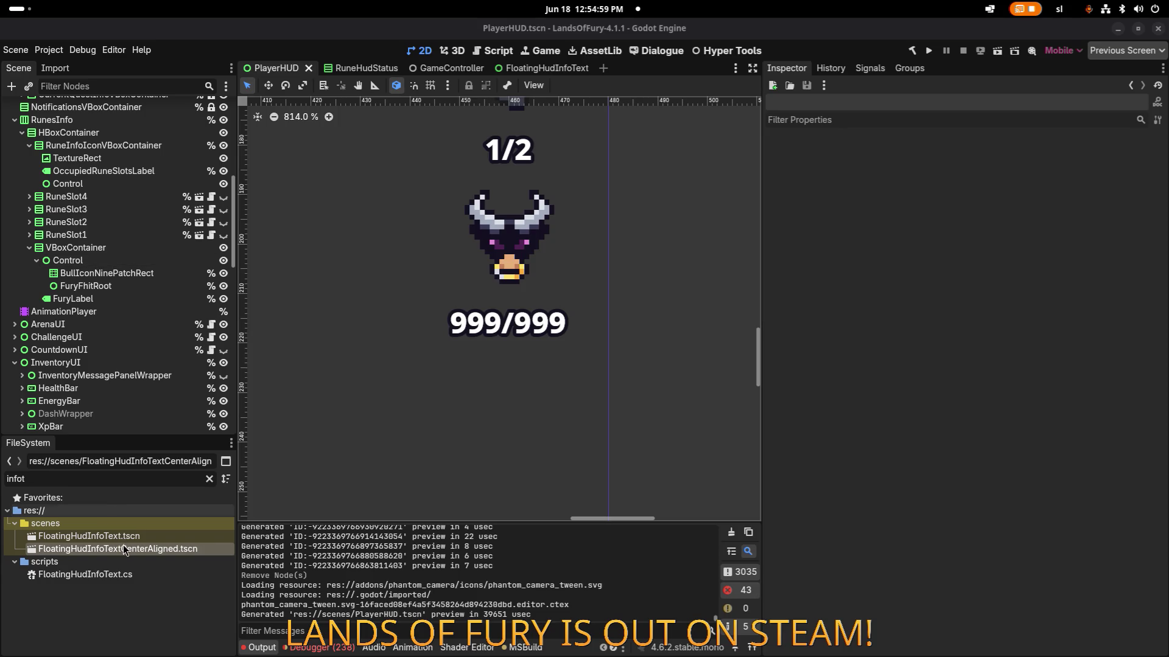
- Add the centre-aligned text scene under FuryFhitRoot, inspect it, then delete it
mouse_move(121, 549)
mouse_down()
mouse_move(219, 397)
mouse_move(146, 267)
mouse_up()
click(143, 261)
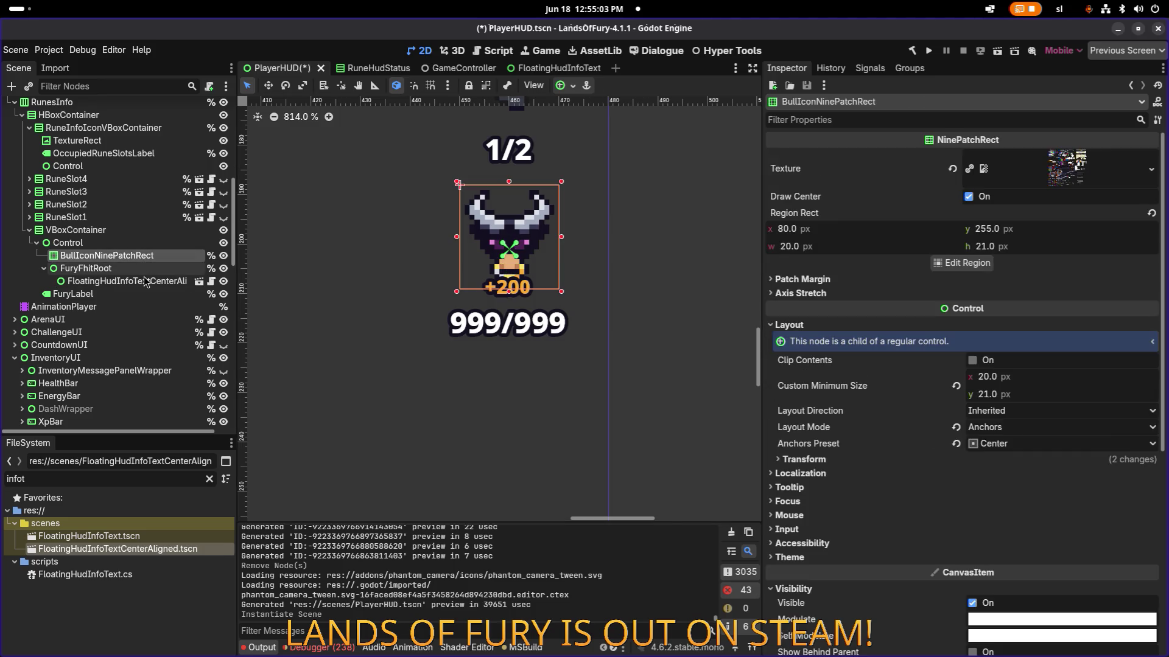
click(150, 281)
click(153, 272)
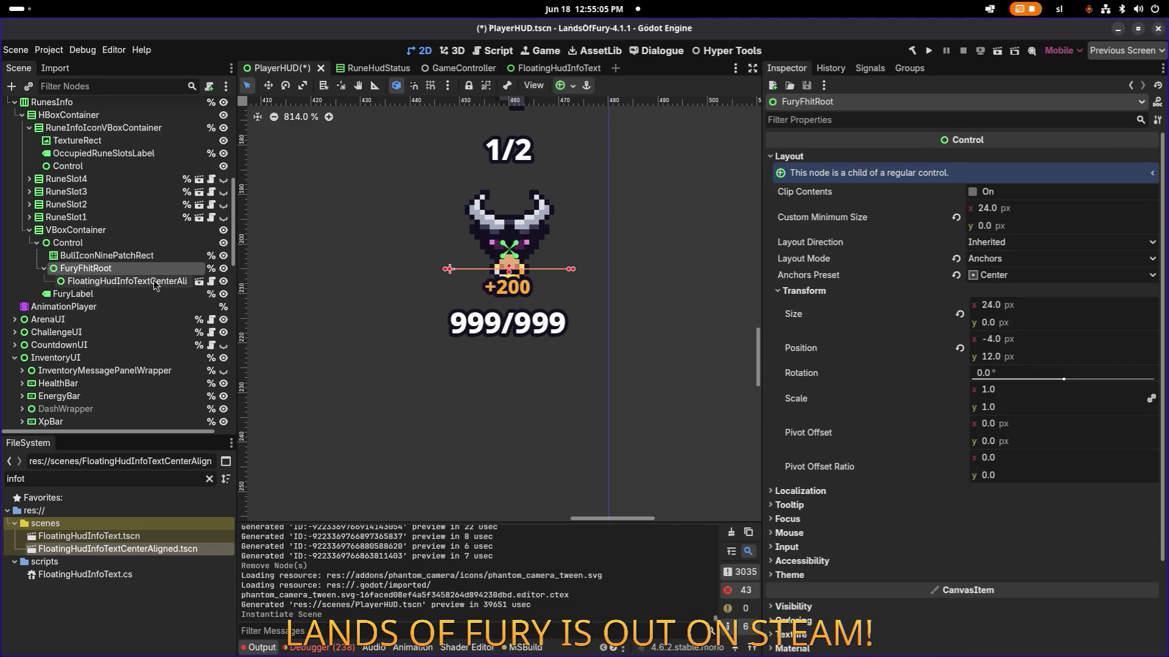
click(151, 283)
key(Delete)
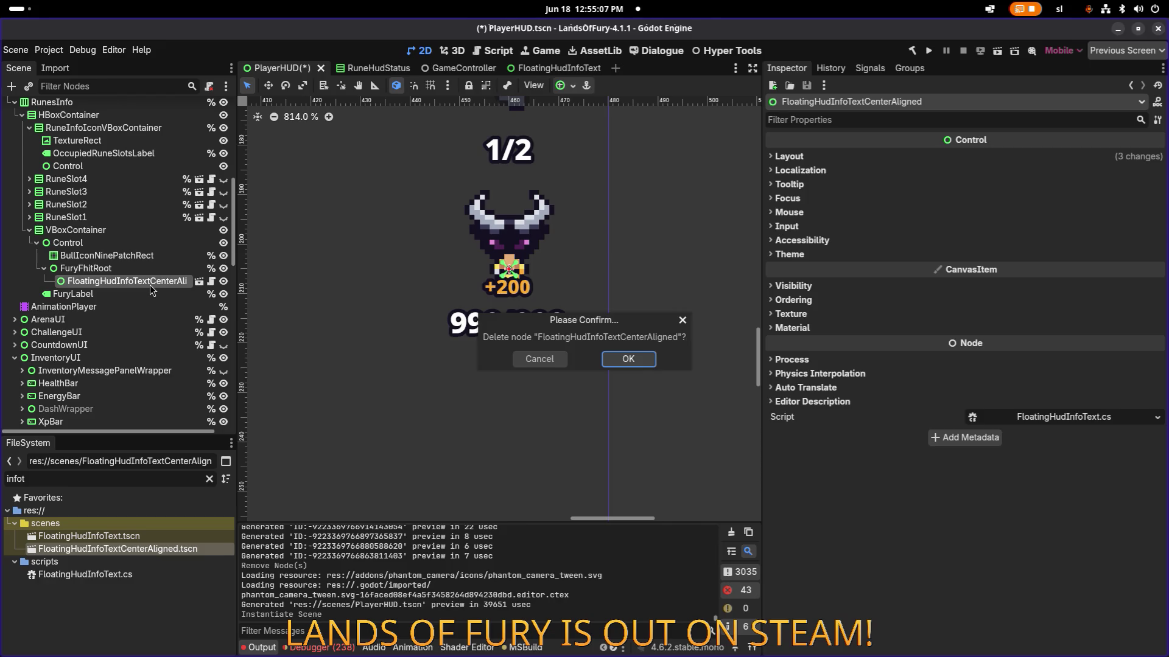
key(Return)
- Add the plain and centre-aligned +200 texts side by side, delete both, save, and run the game
drag(119, 541, 165, 230)
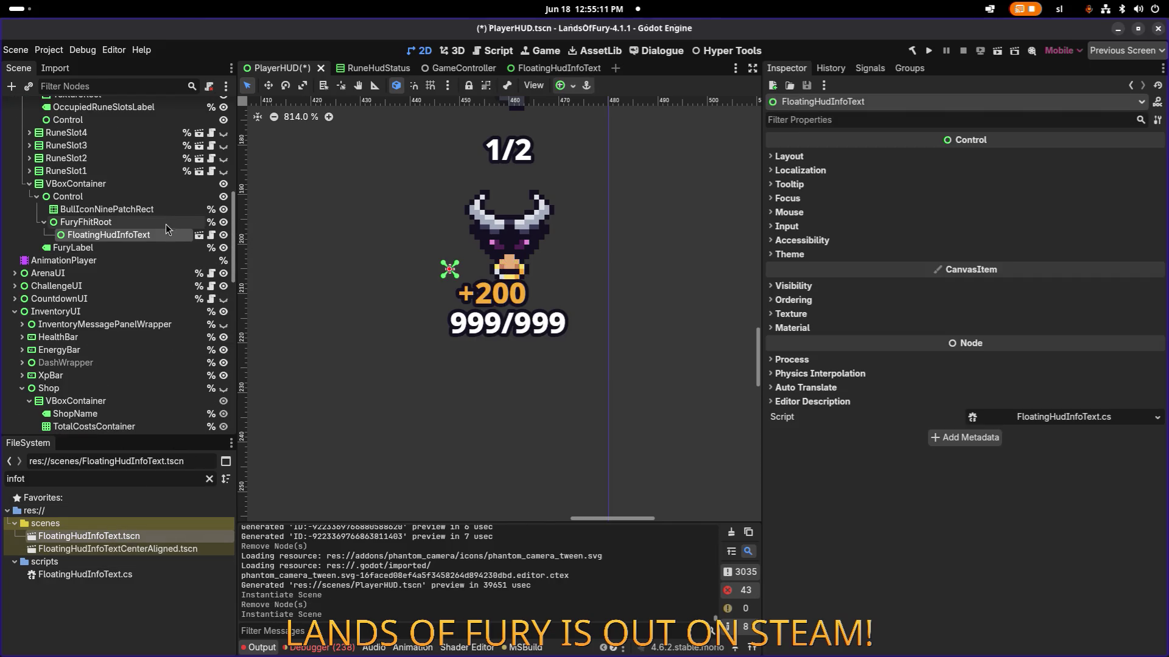
mouse_move(115, 549)
mouse_down()
mouse_move(191, 286)
mouse_move(176, 216)
mouse_move(172, 229)
mouse_up()
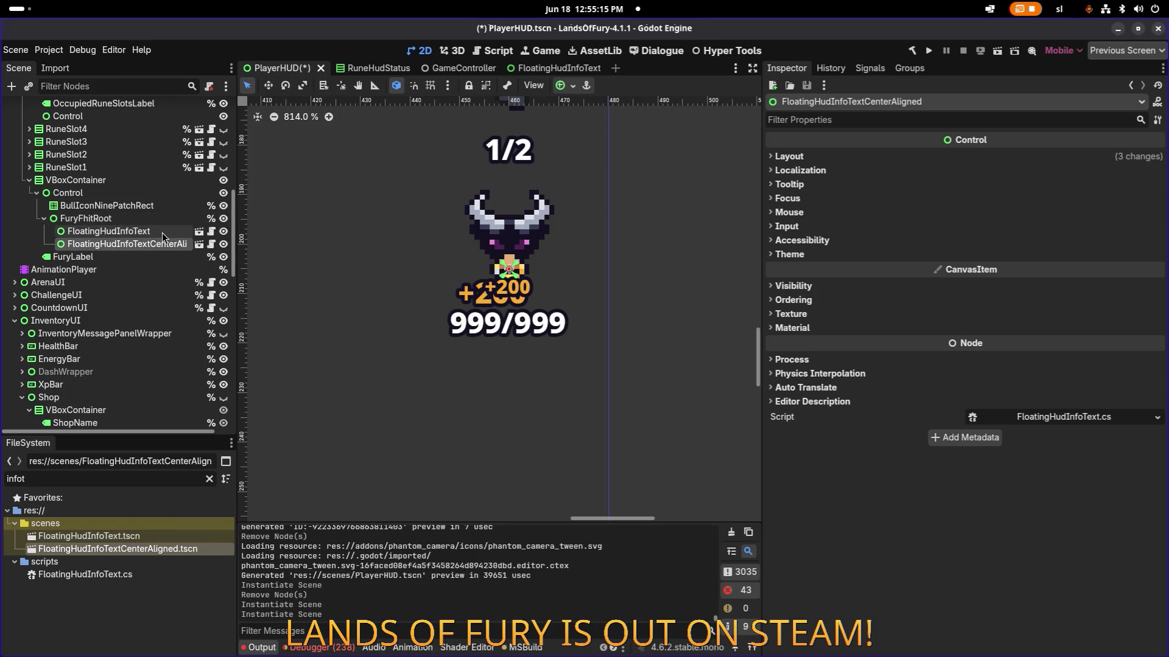
click(162, 232)
ctrl+click(169, 245)
key(Delete)
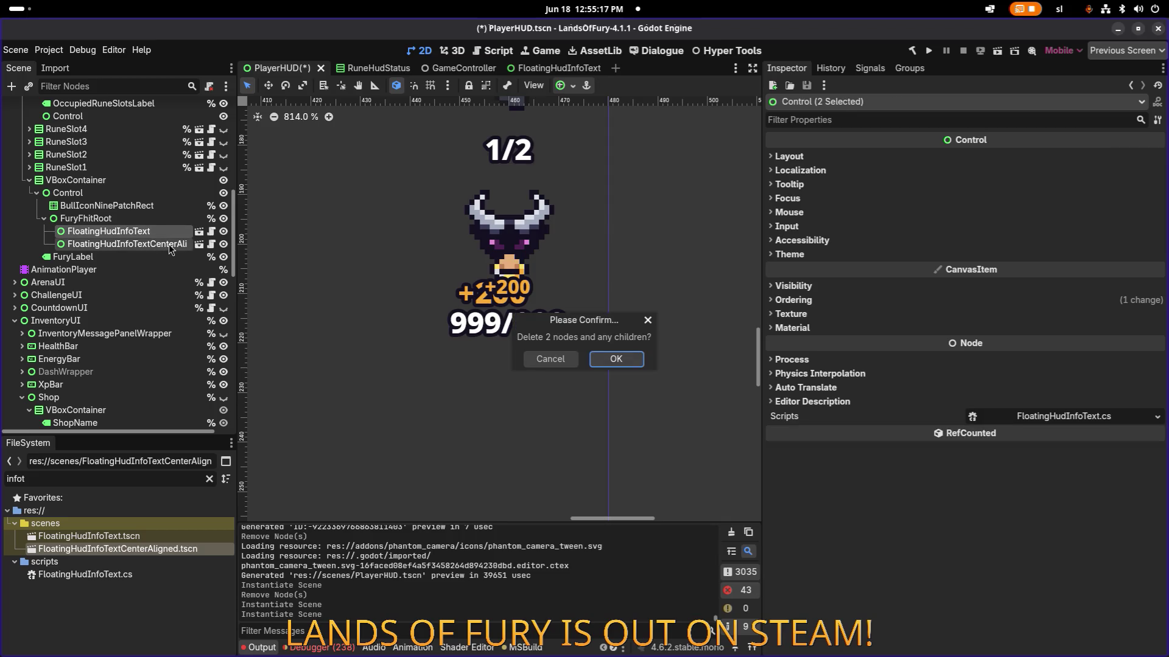
key(Return)
key(ctrl+s)
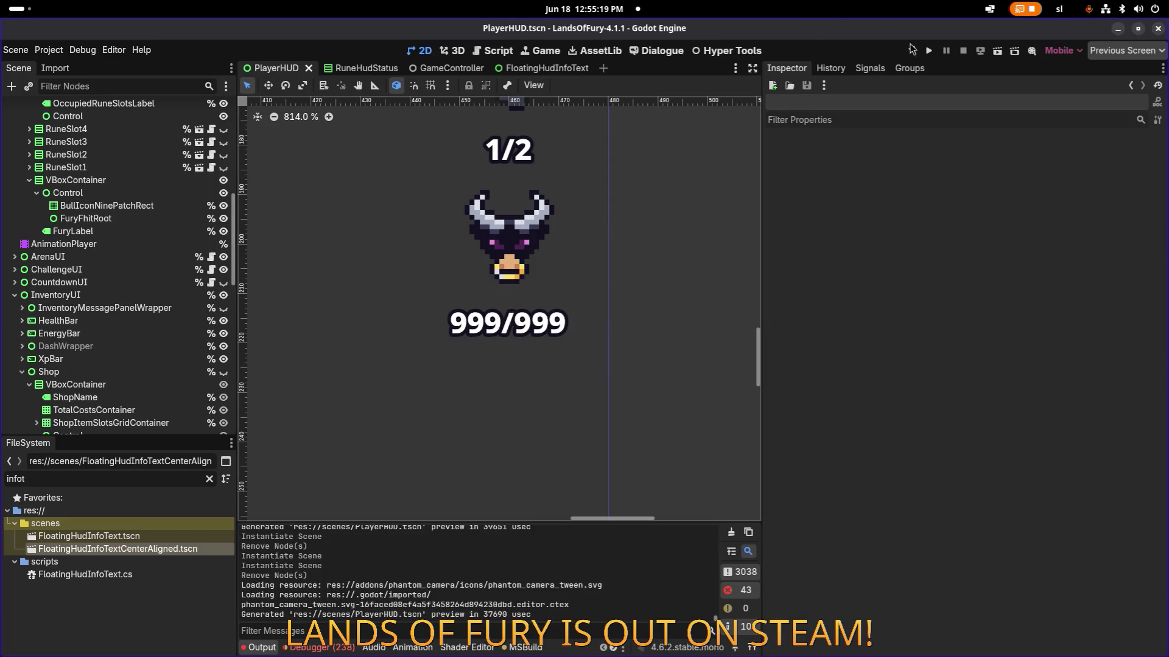
key(F5)
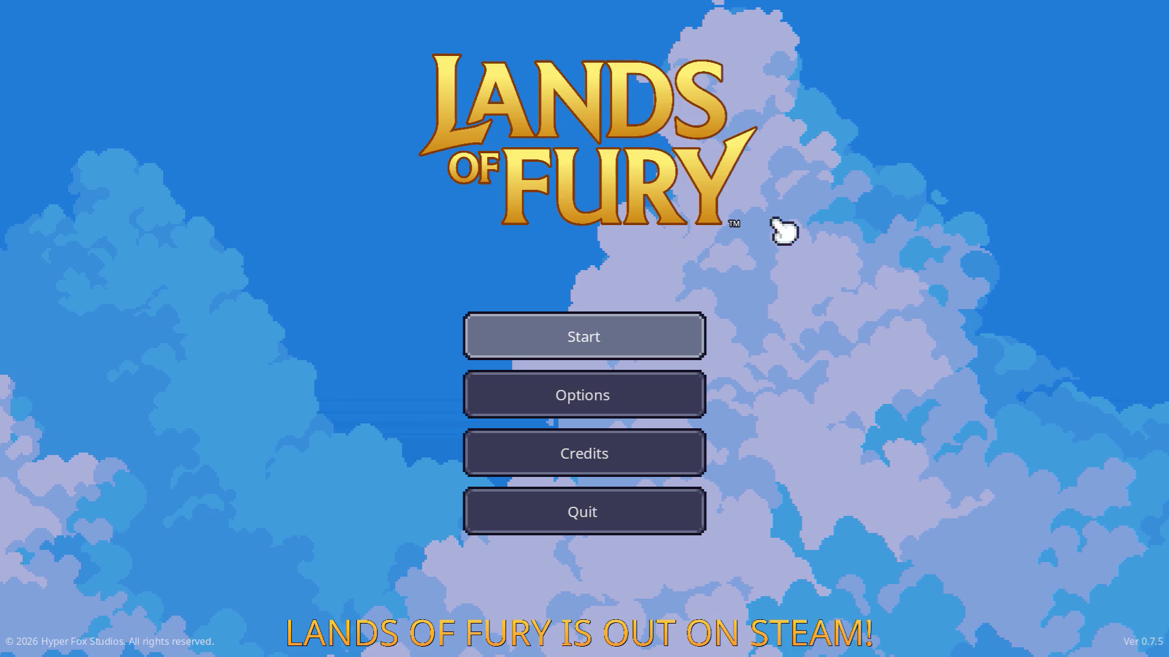
- Load the first profile, walk to the purple pillar, travel to Elderglade Forest, and pause the game
click(558, 334)
click(553, 338)
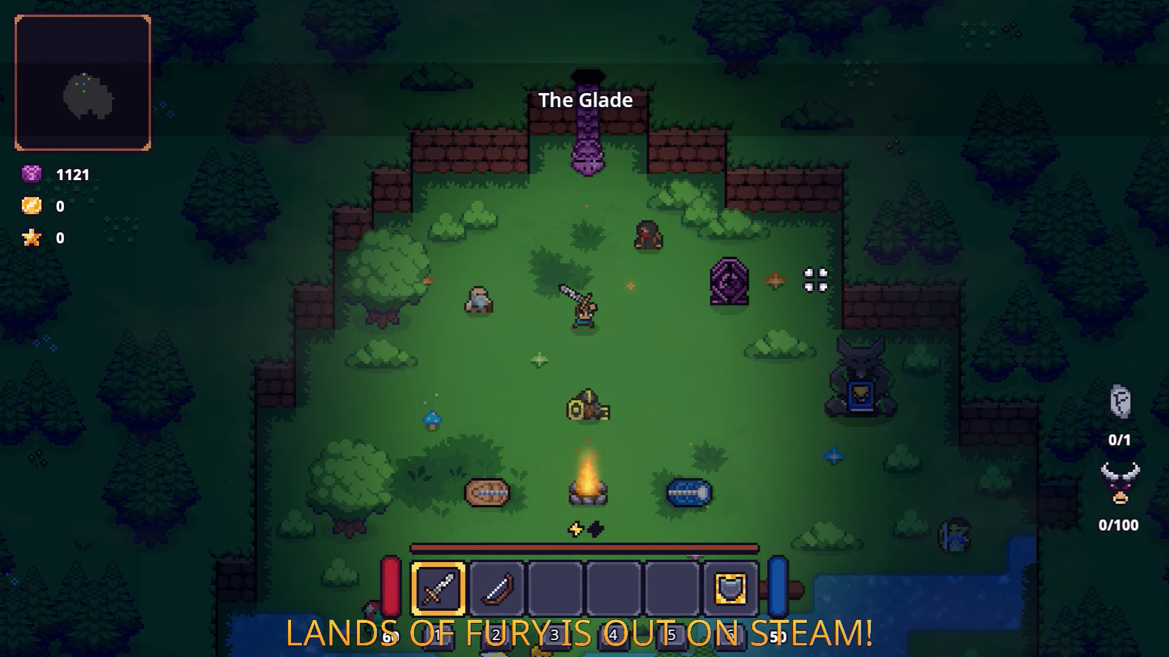
key(w)
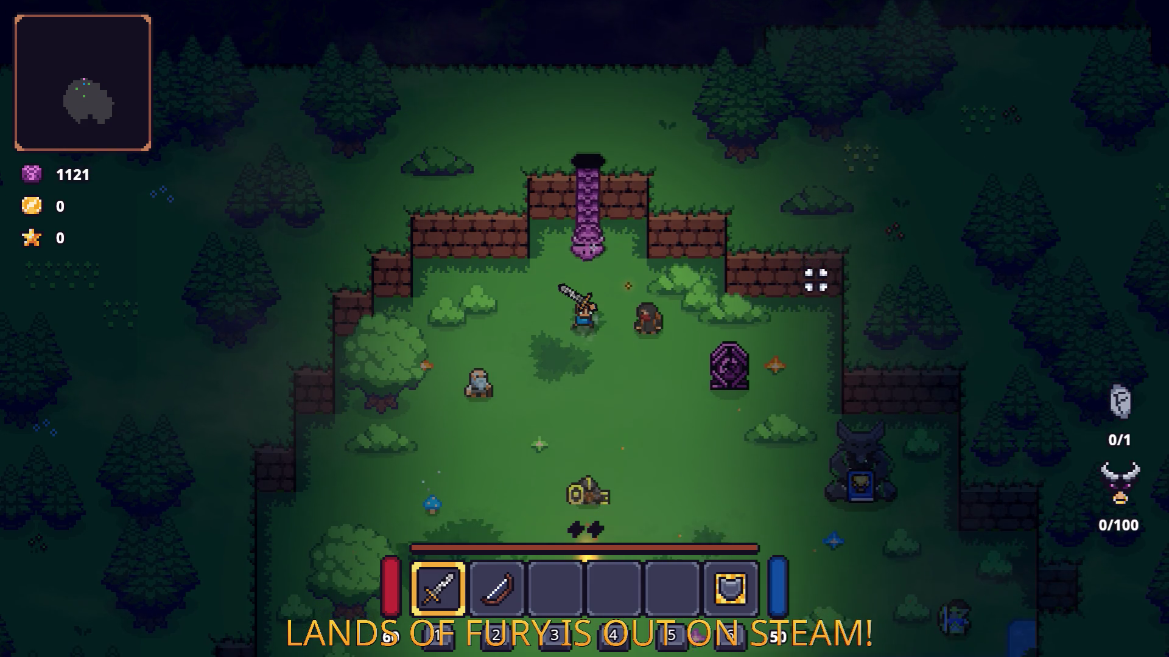
key(s)
key(d)
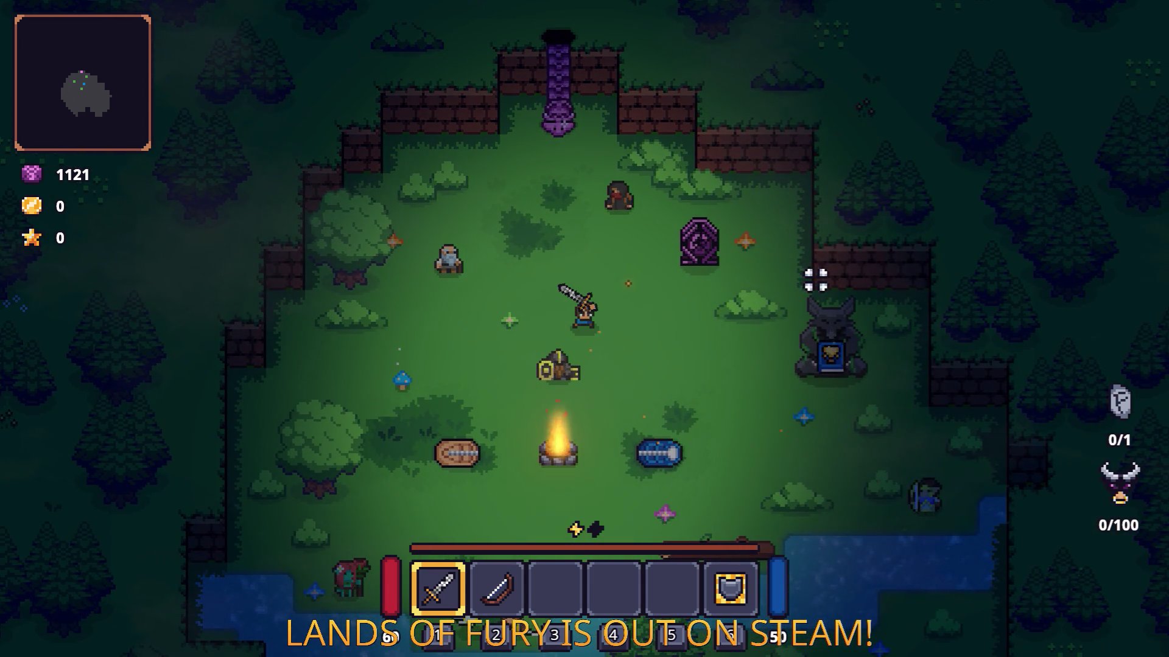
key(w)
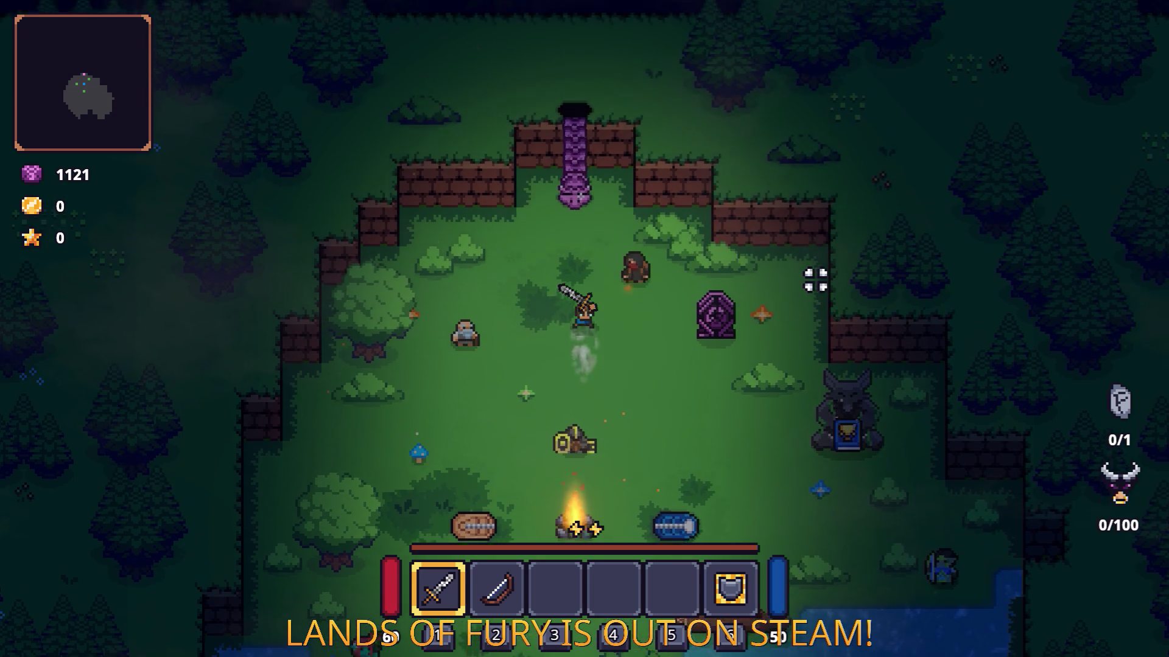
key(w)
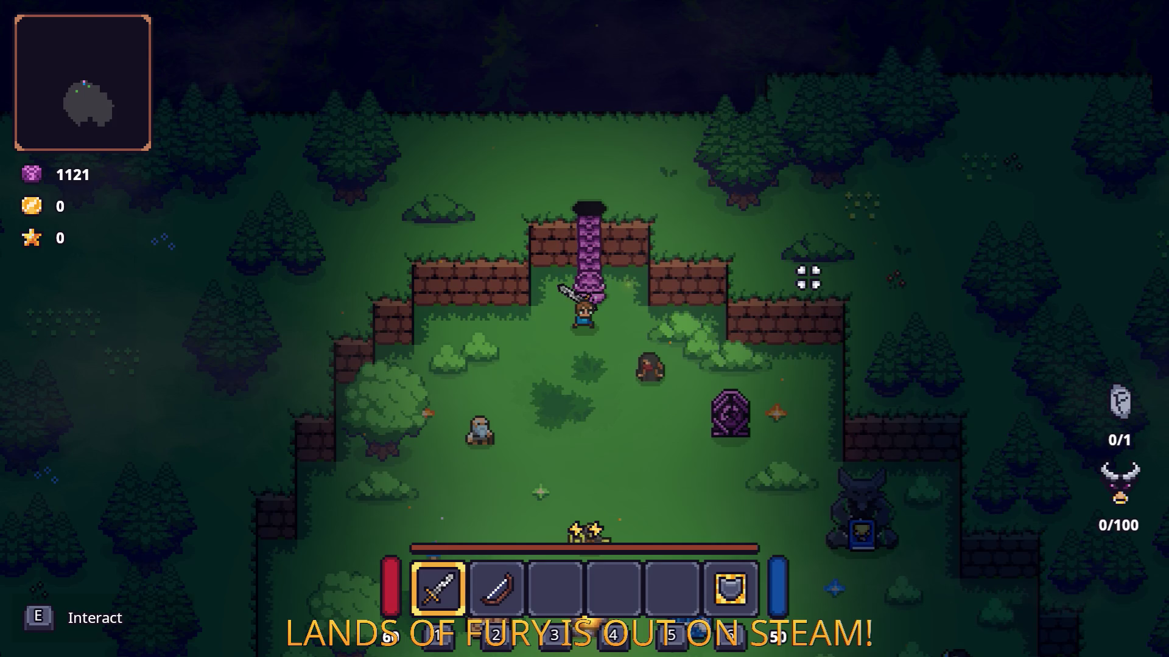
key(e)
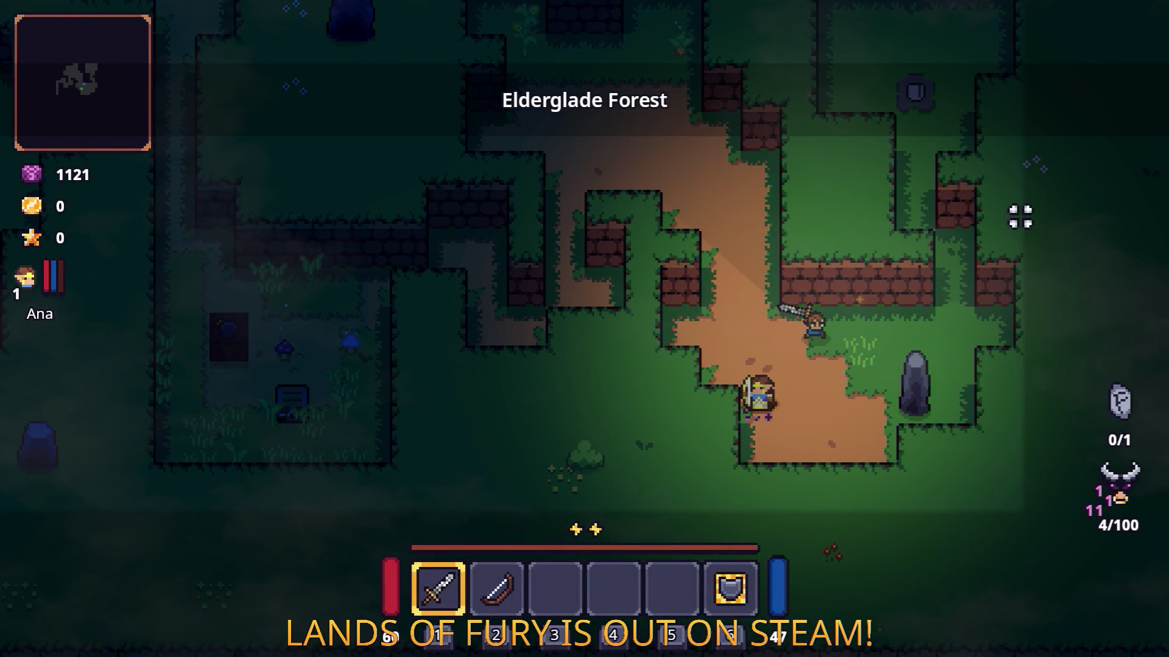
key(Escape)
- Quit the game to desktop and inspect the HUD nodes, selecting FuryFhitRoot with layout direction Inherited
click(556, 570)
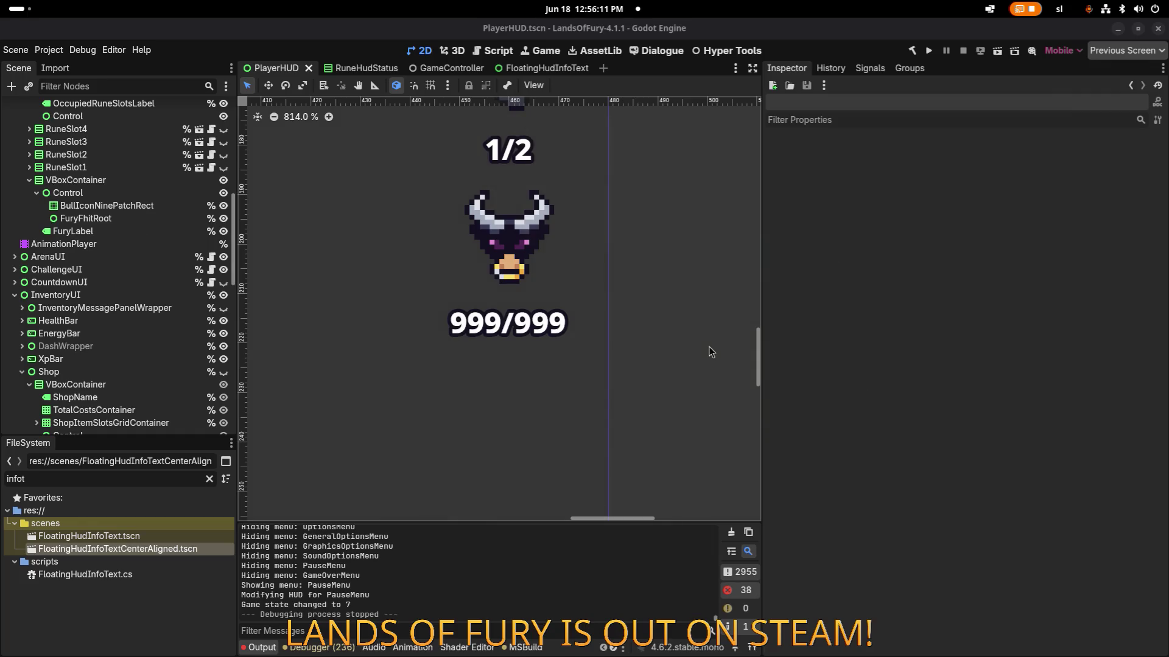
scroll(153, 306, down, 5)
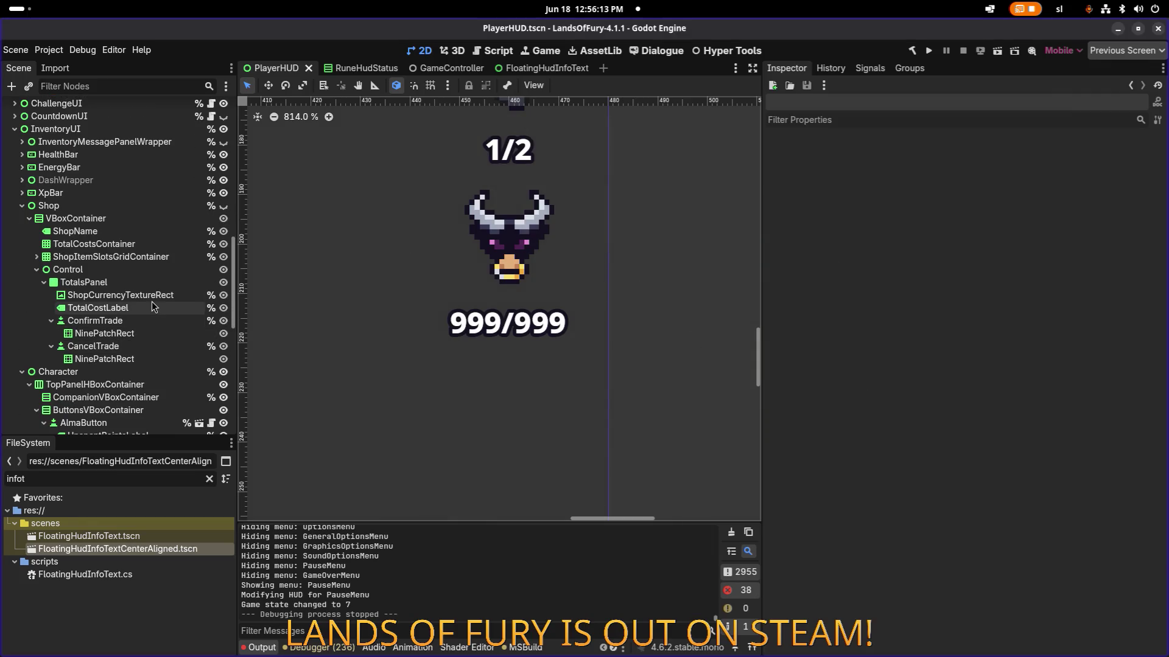
click(120, 295)
click(95, 320)
click(494, 320)
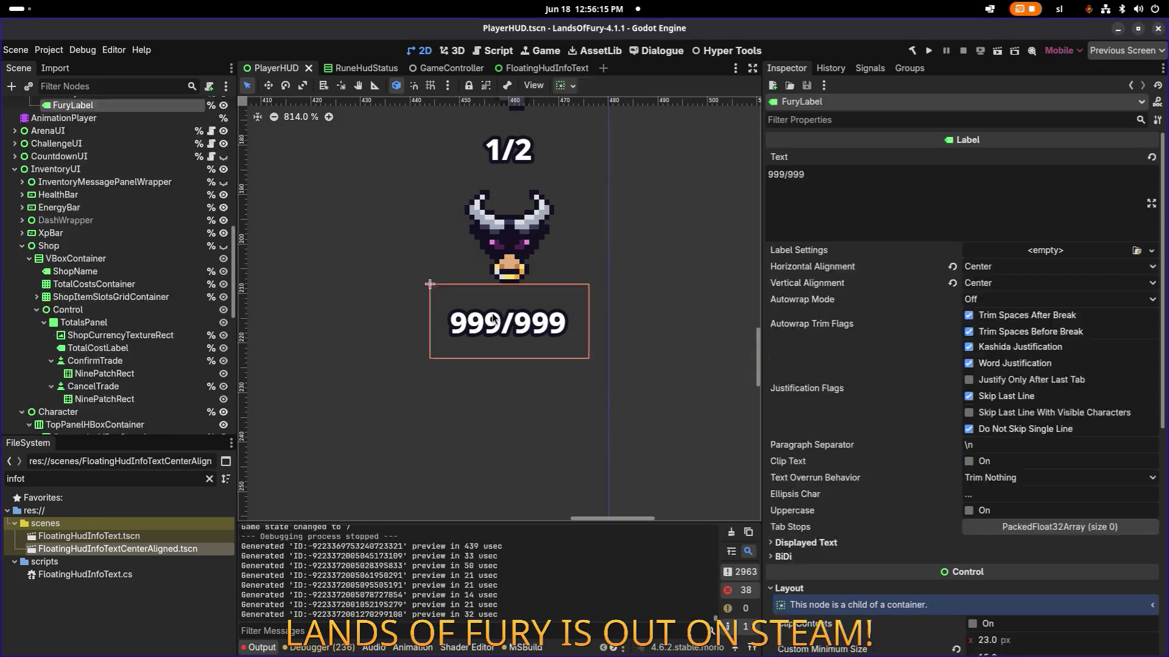
click(509, 272)
click(126, 119)
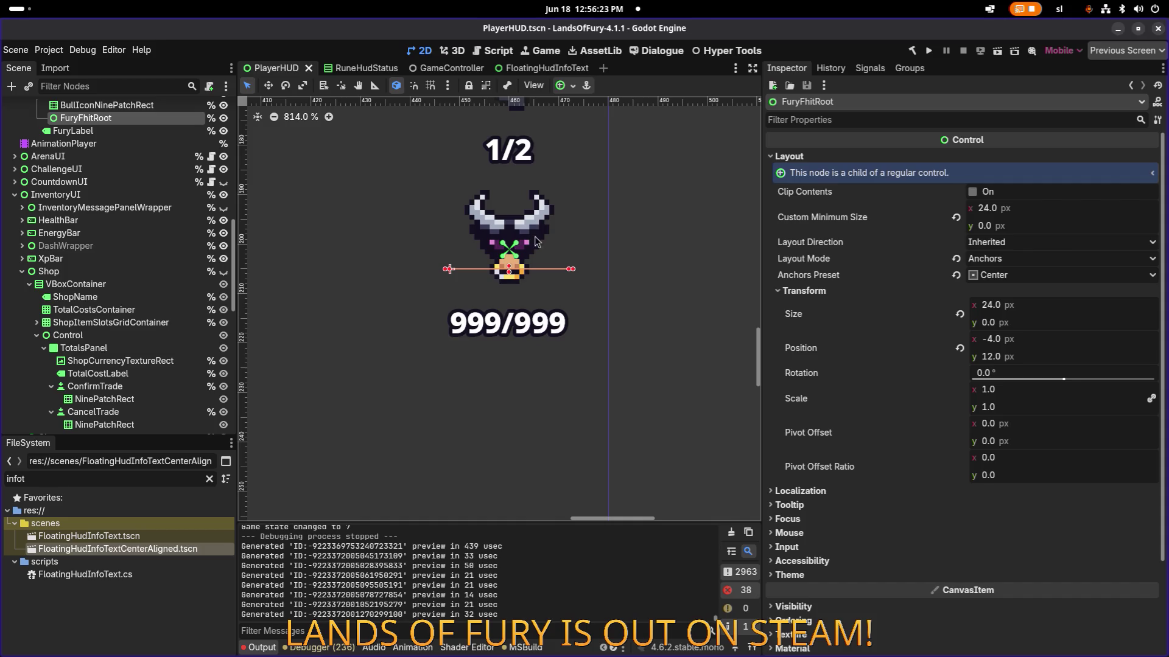
click(1033, 246)
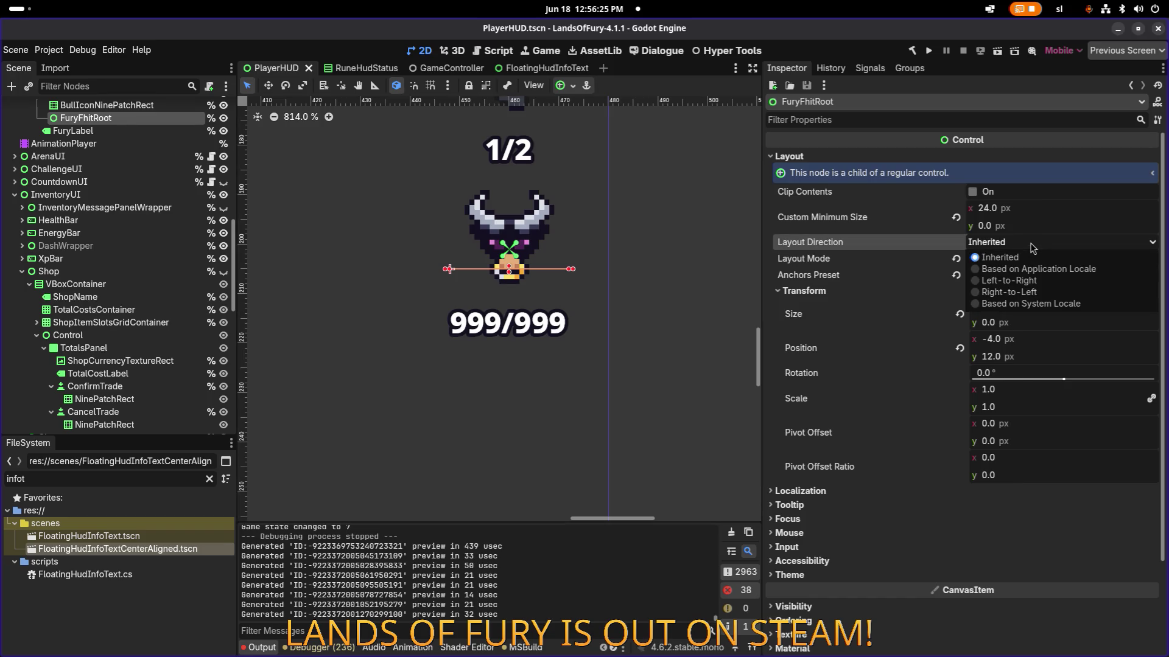
click(1033, 258)
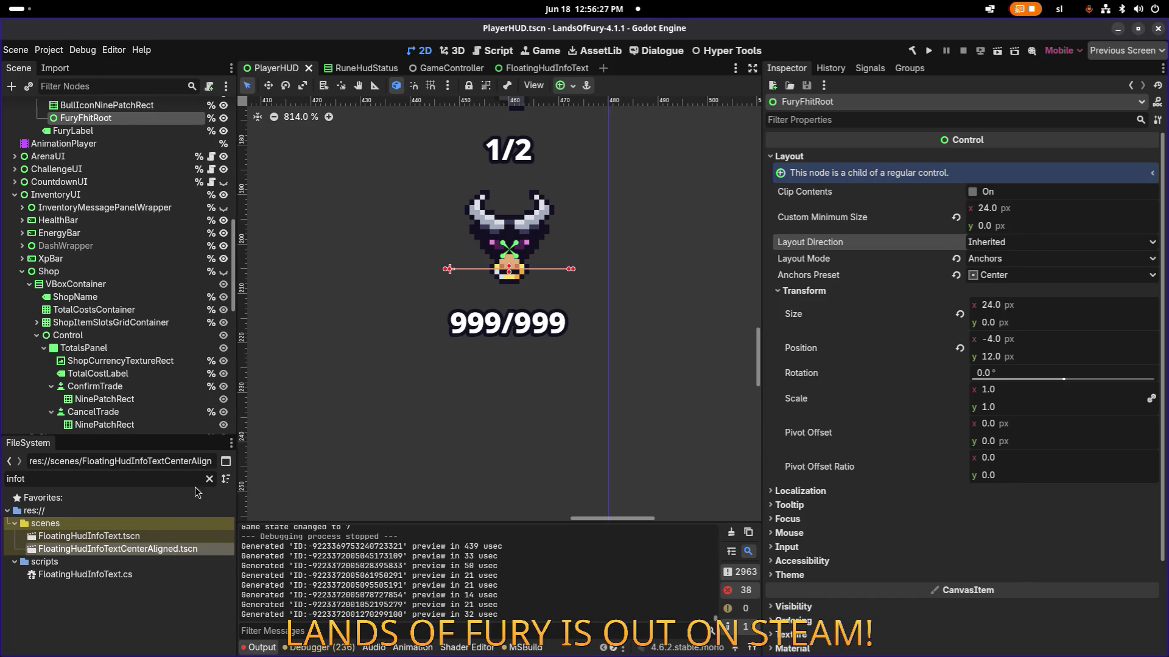
- Add a FloatingHudInfoTextCenterAligned instance under FuryFhitRoot and toggle its Layout Mode to Position and back to Anchors
mouse_move(117, 549)
mouse_down()
mouse_move(151, 125)
mouse_move(140, 146)
mouse_up()
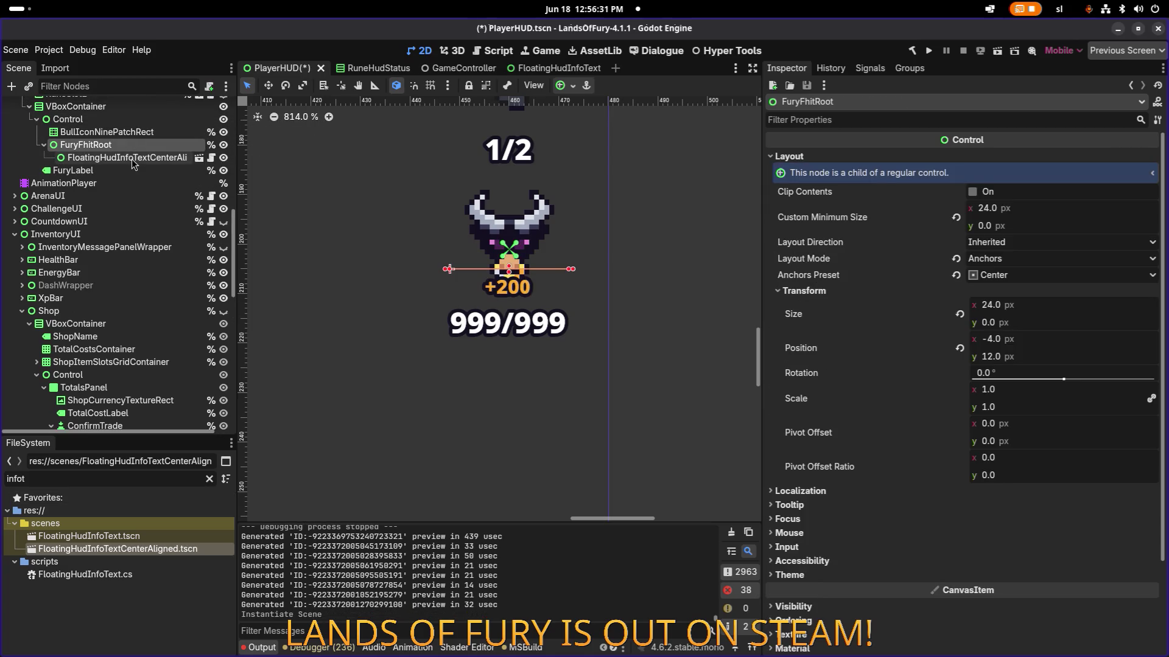
click(132, 159)
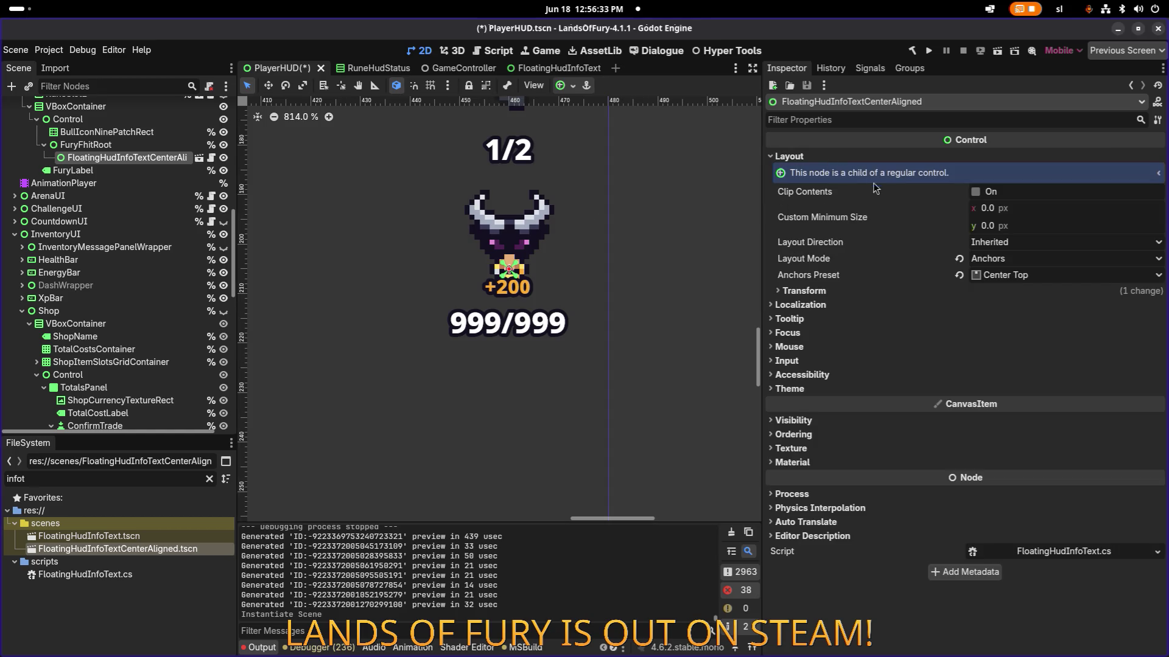
click(1001, 261)
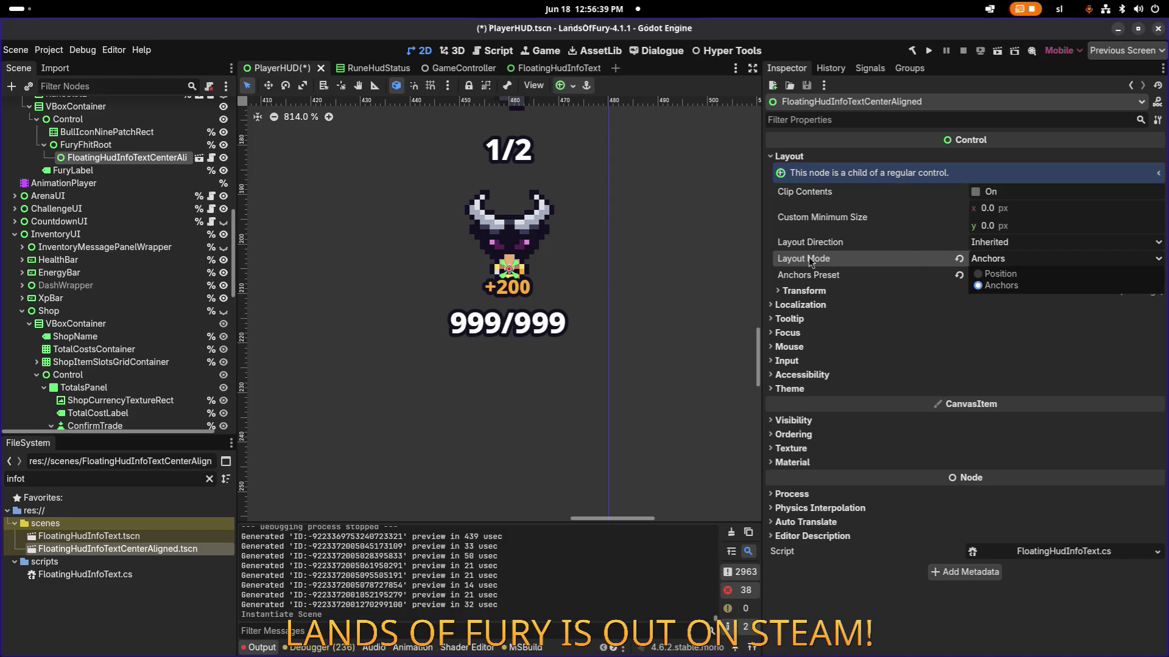
click(890, 256)
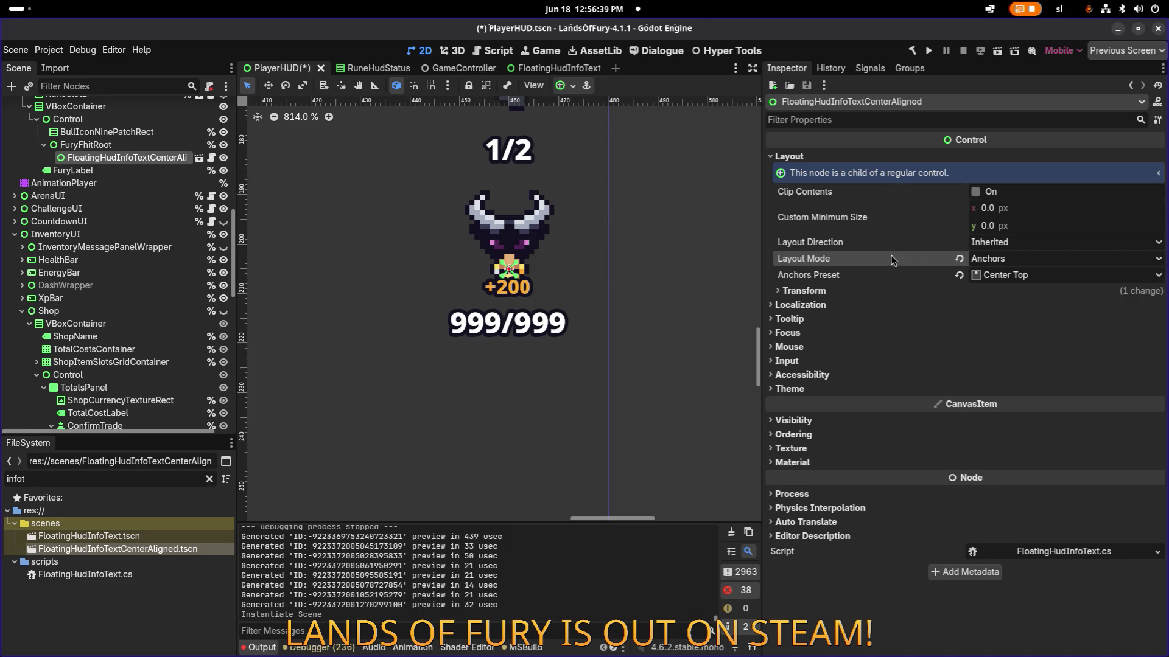
click(848, 292)
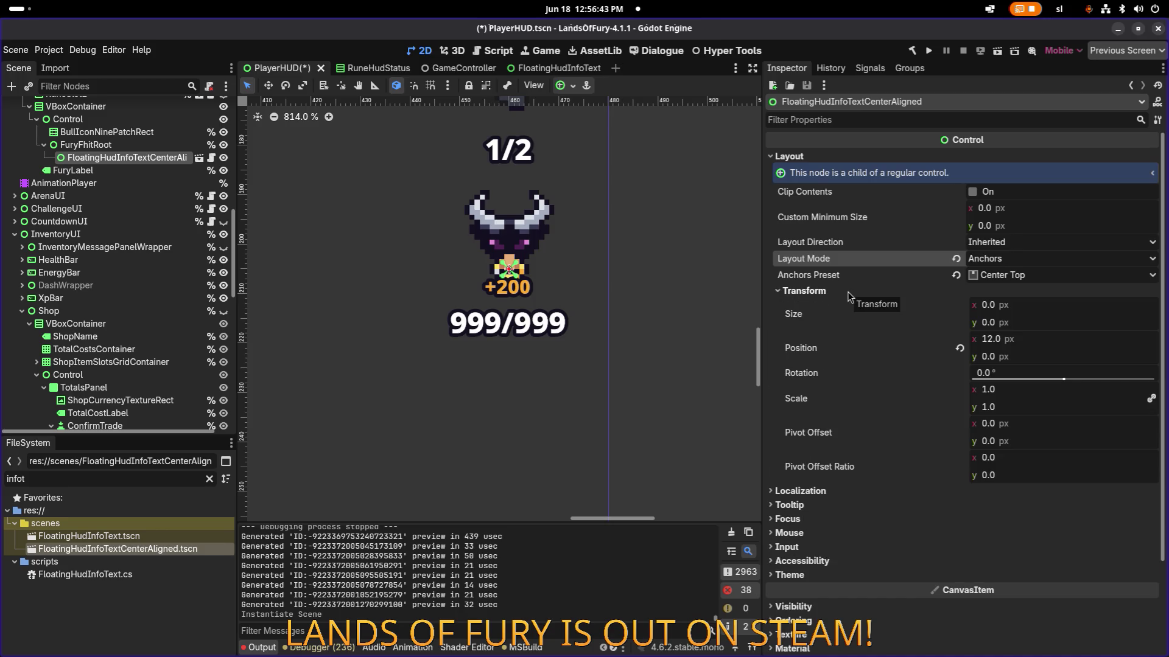
click(1010, 261)
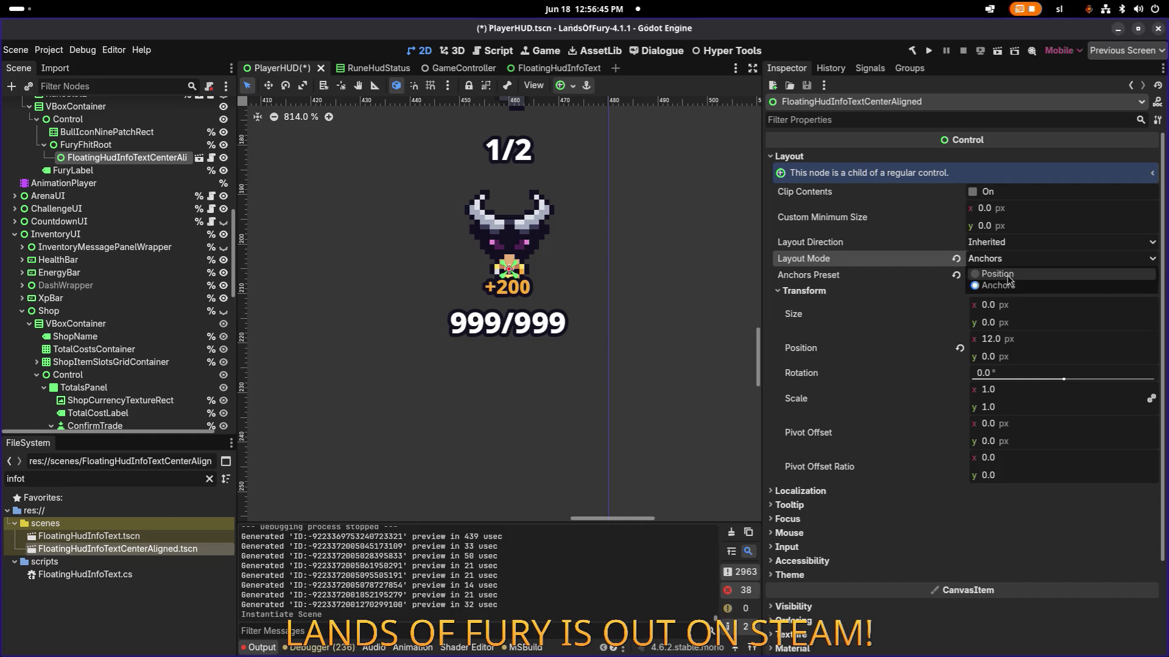
click(998, 274)
click(1007, 260)
click(997, 285)
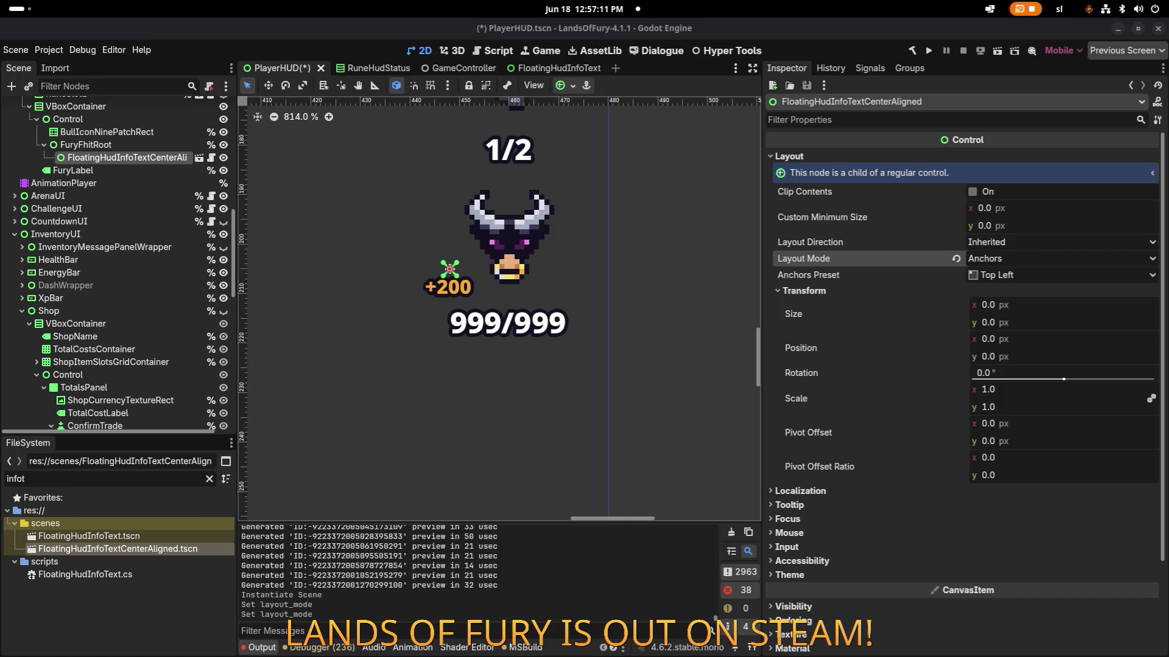
click(1062, 258)
click(95, 262)
key(alt+Tab)
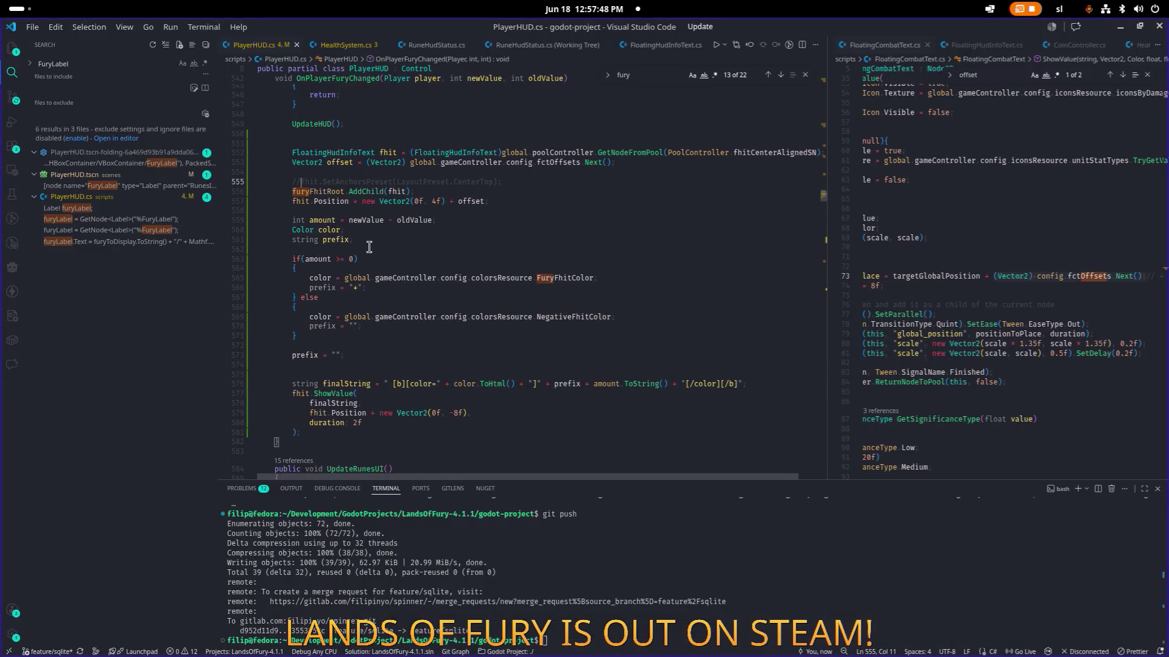
- Uncomment fhit.SetAnchorsPreset(LayoutPreset.CenterTop) on line 555 of PlayerHUD.cs and save
click(513, 234)
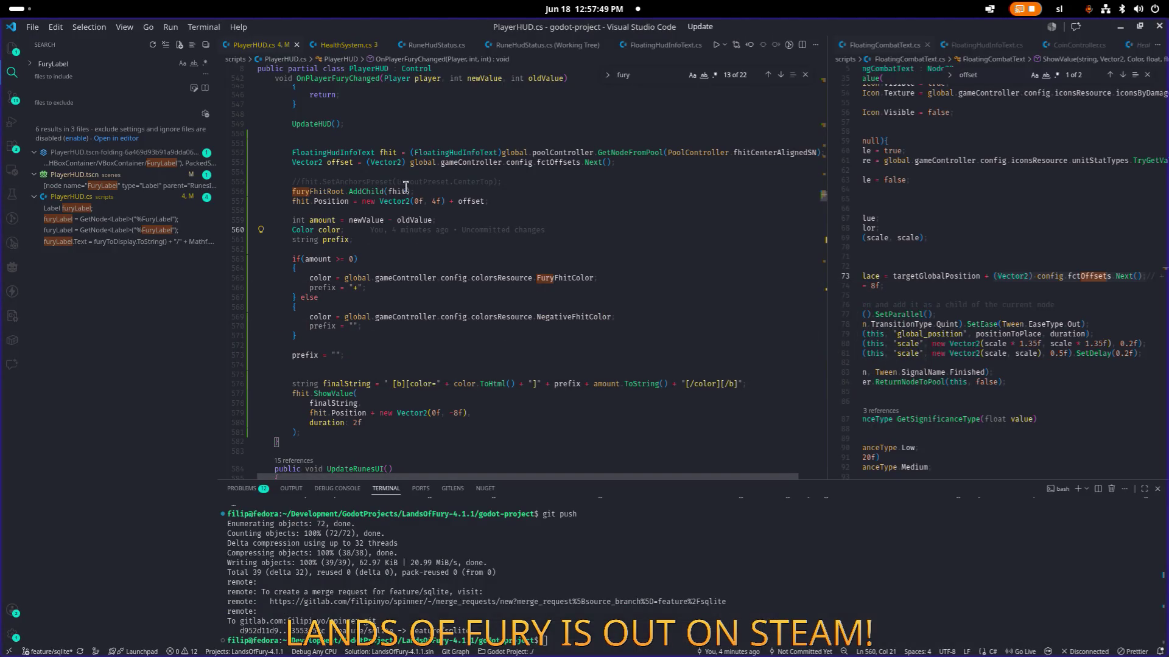
click(555, 205)
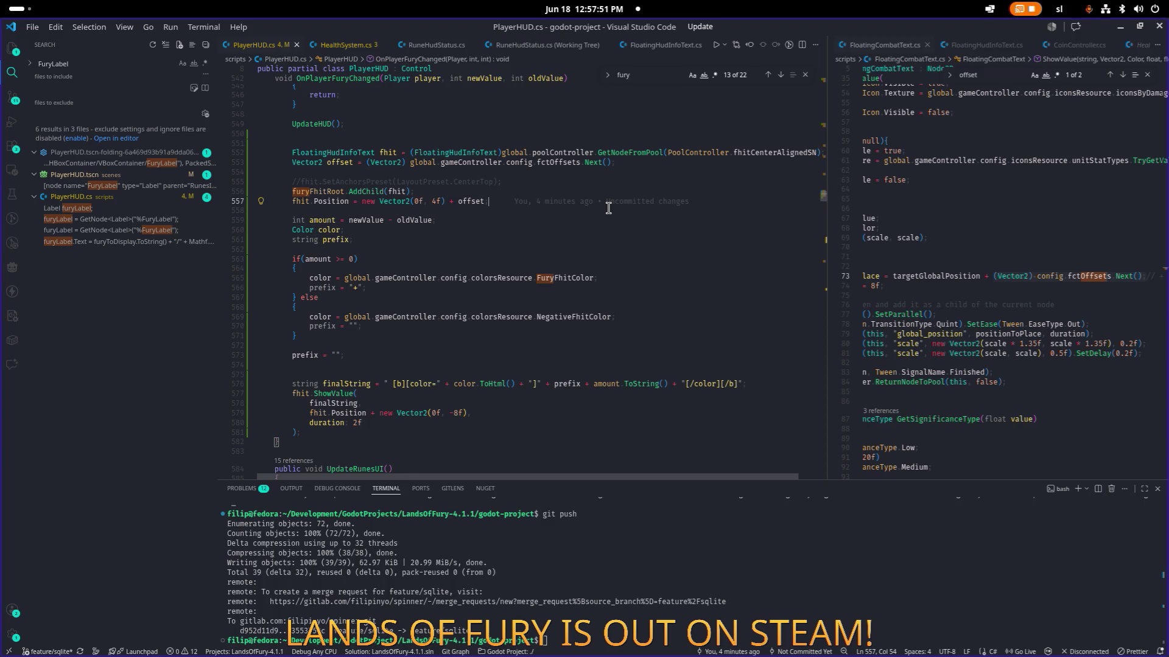
key(Up)
key(Up)
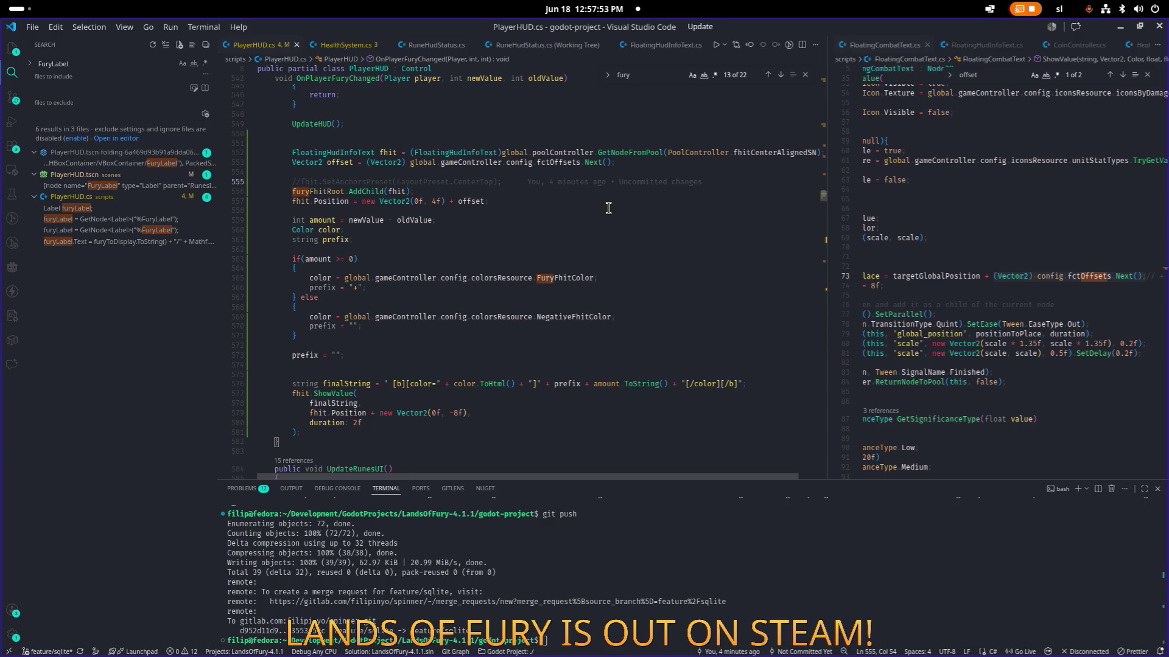
key(Home)
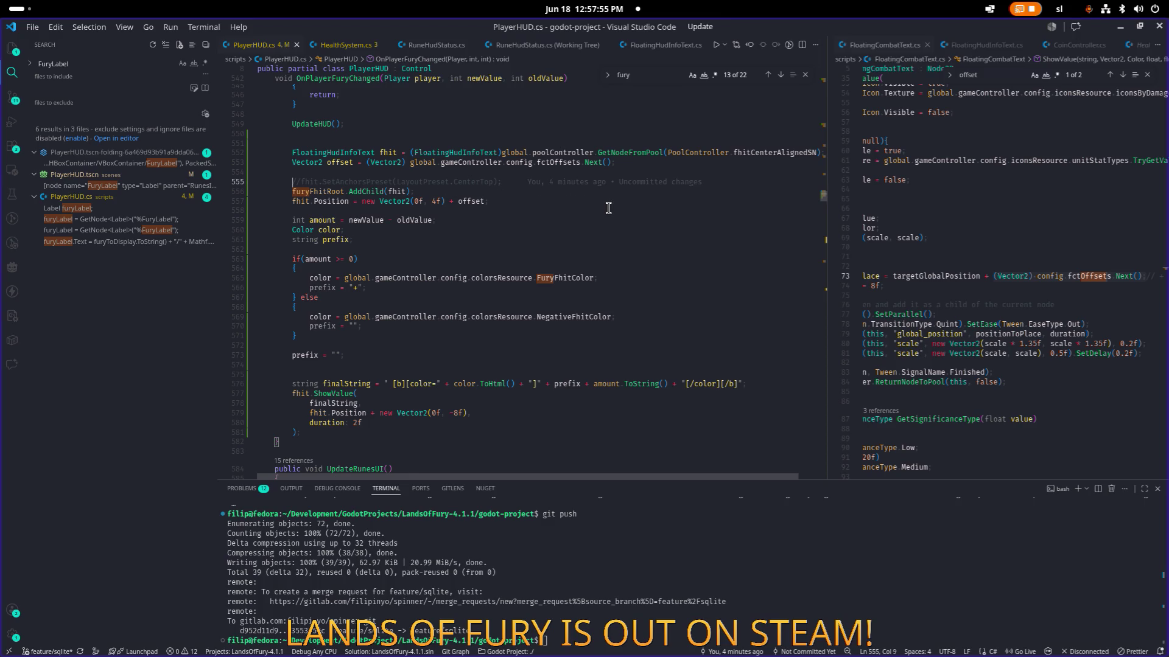
key(ctrl+slash)
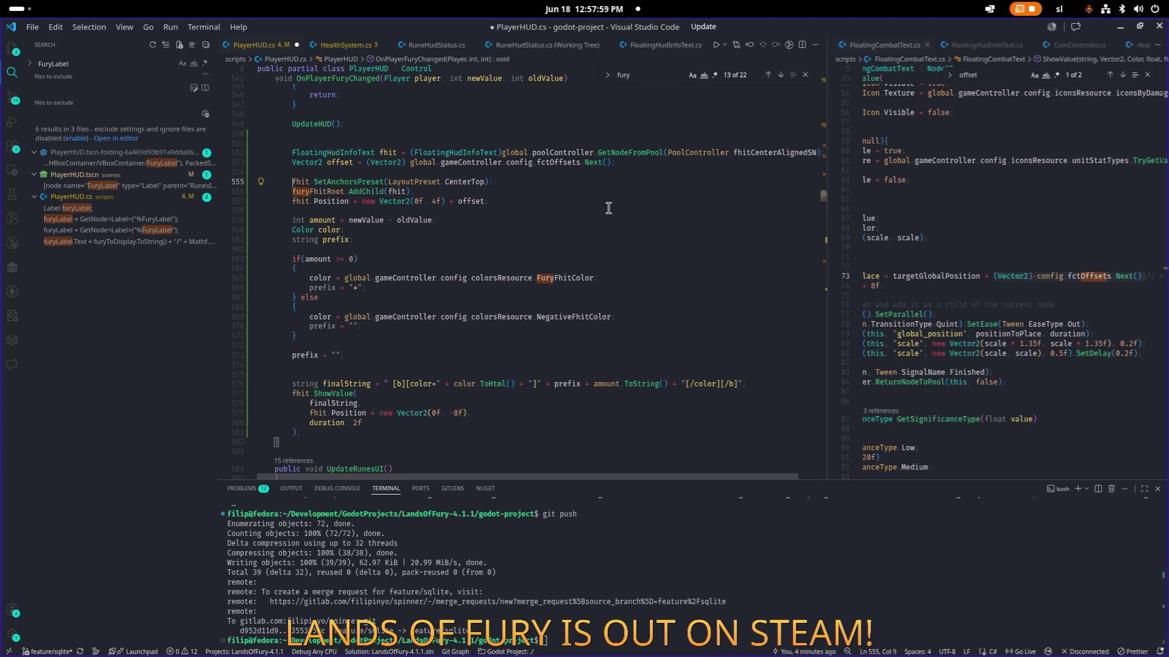
key(ctrl+s)
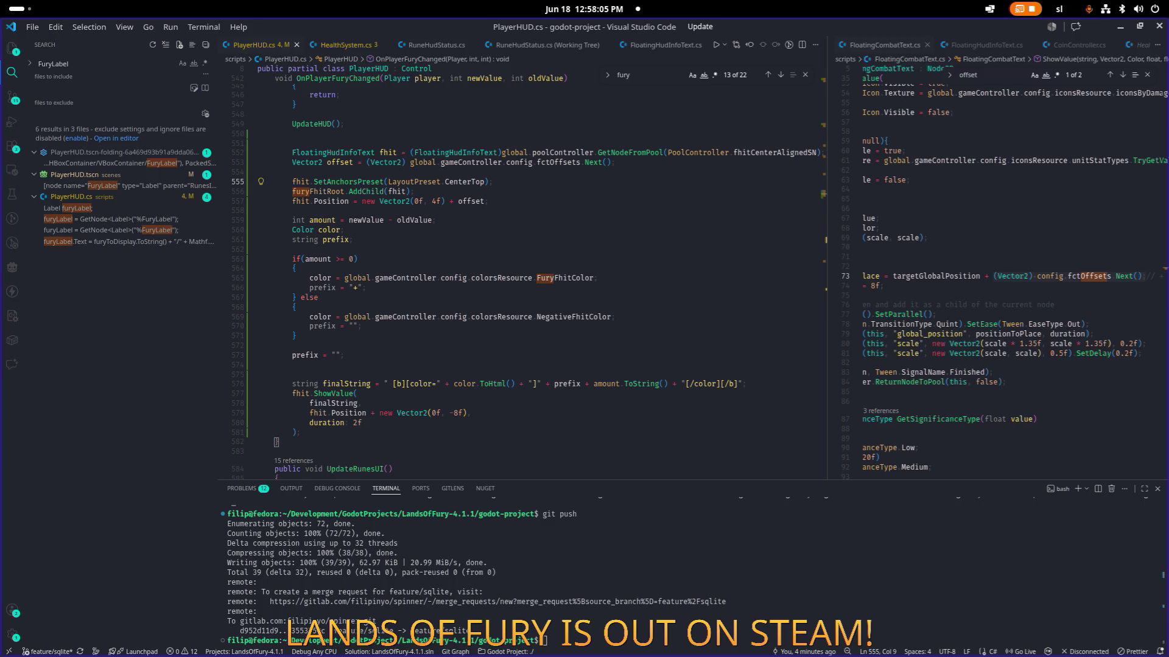
scroll(357, 171, down, 1)
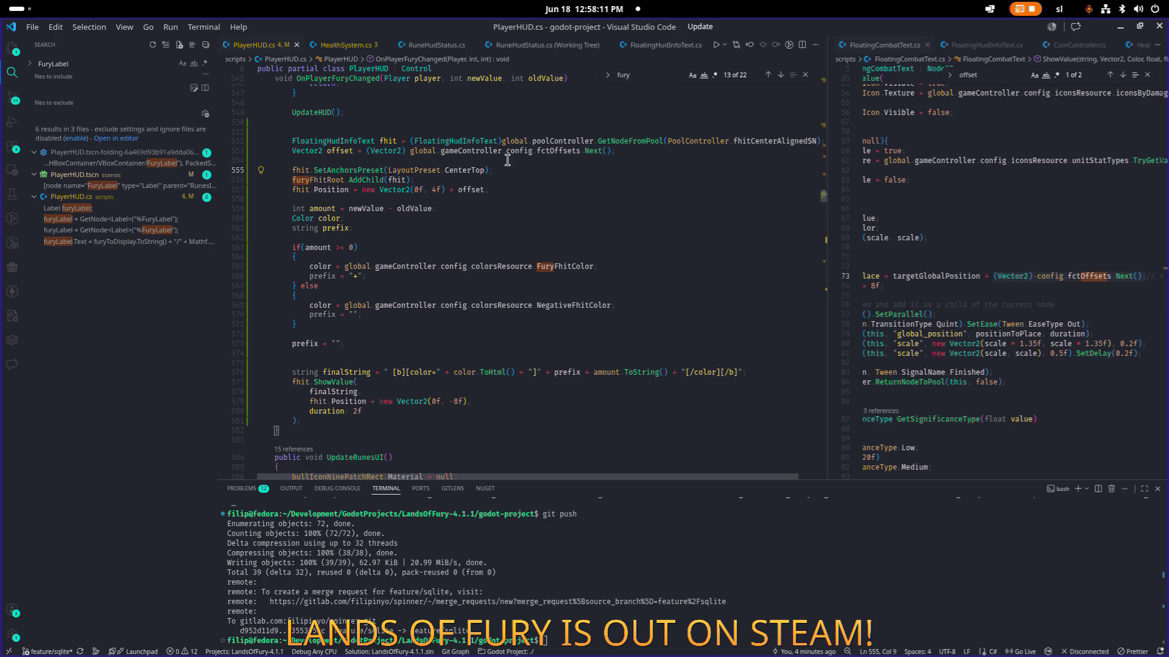
- Start a new line below the anchors call and type a furyFhitRoot layout-mode property
click(554, 171)
mouse_move(553, 171)
key(Return)
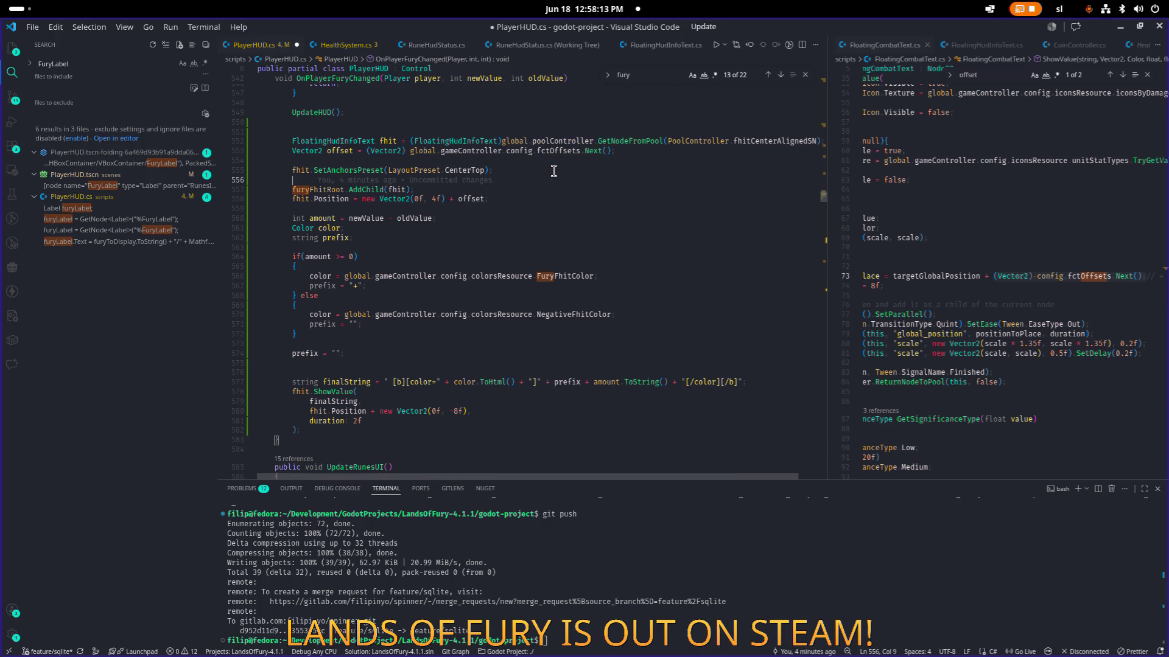
text(fury)
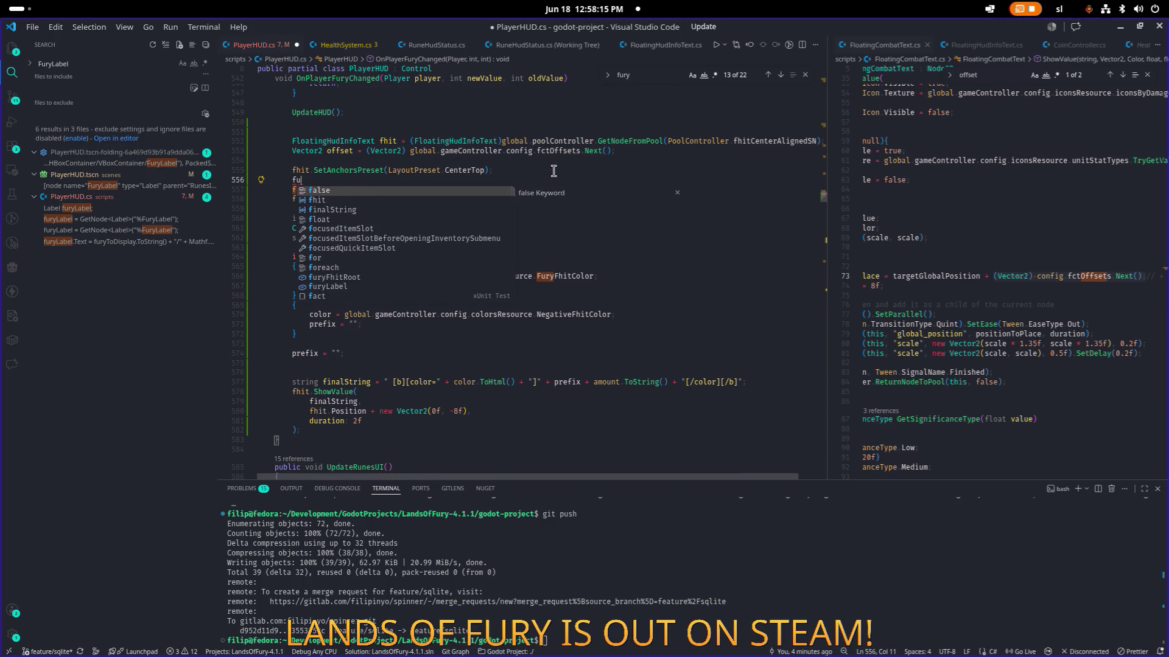
key(Tab)
text(.layou)
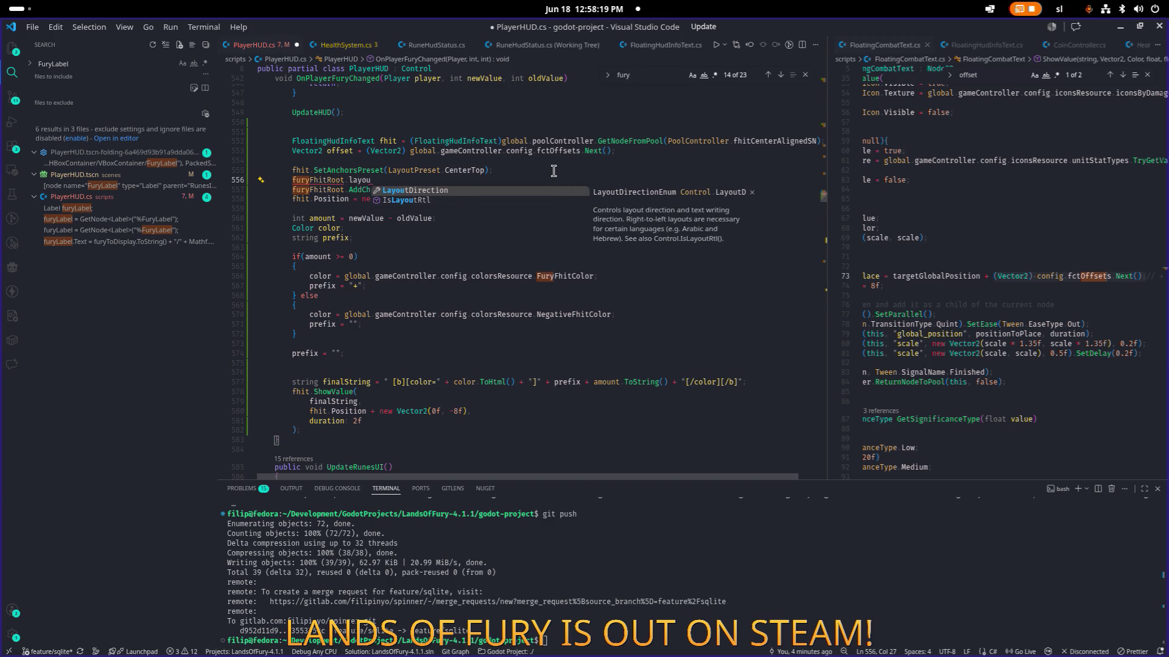
key(BackSpace)
key(BackSpace)
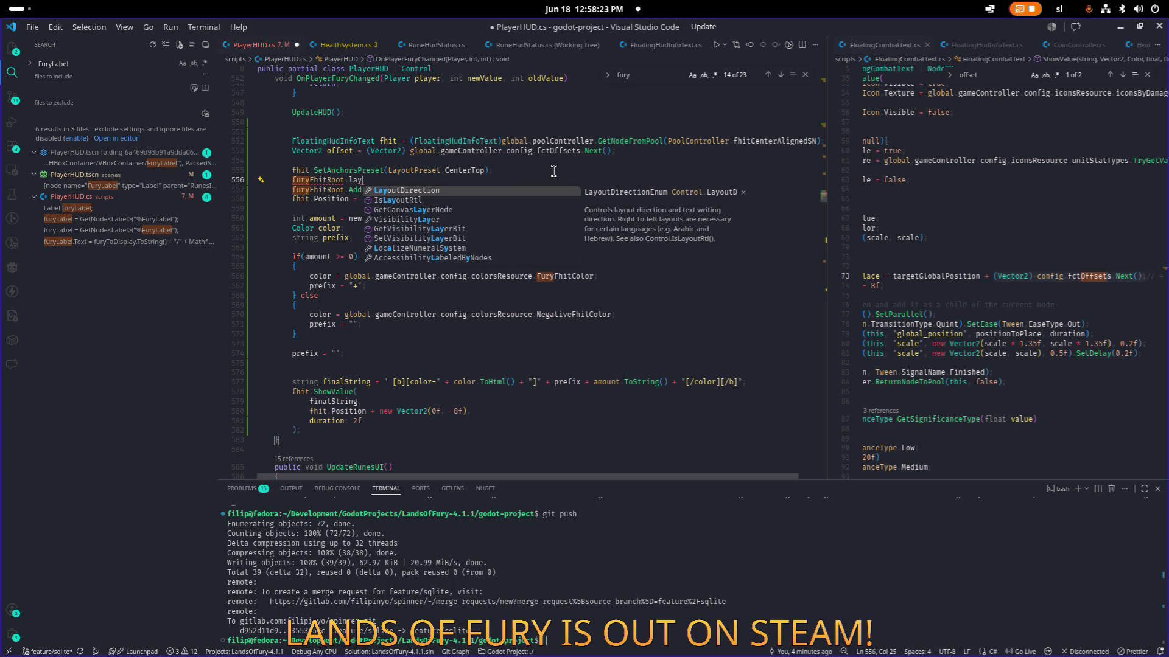
key(BackSpace)
key(BackSpace)
key(BackSpace)
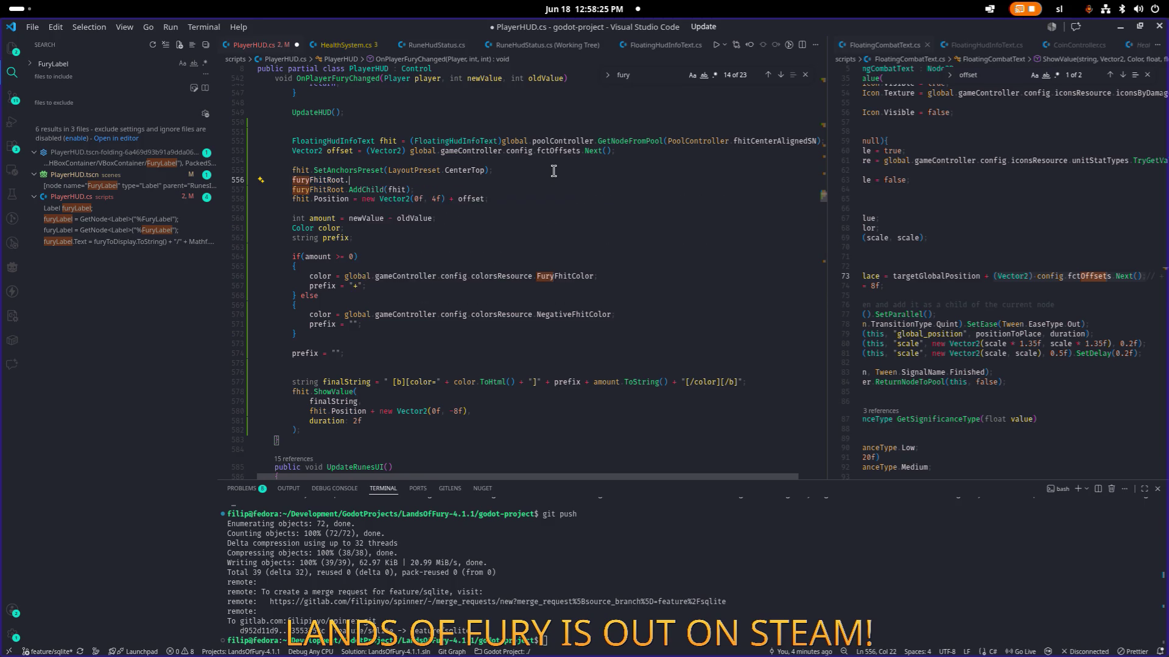
text(mode)
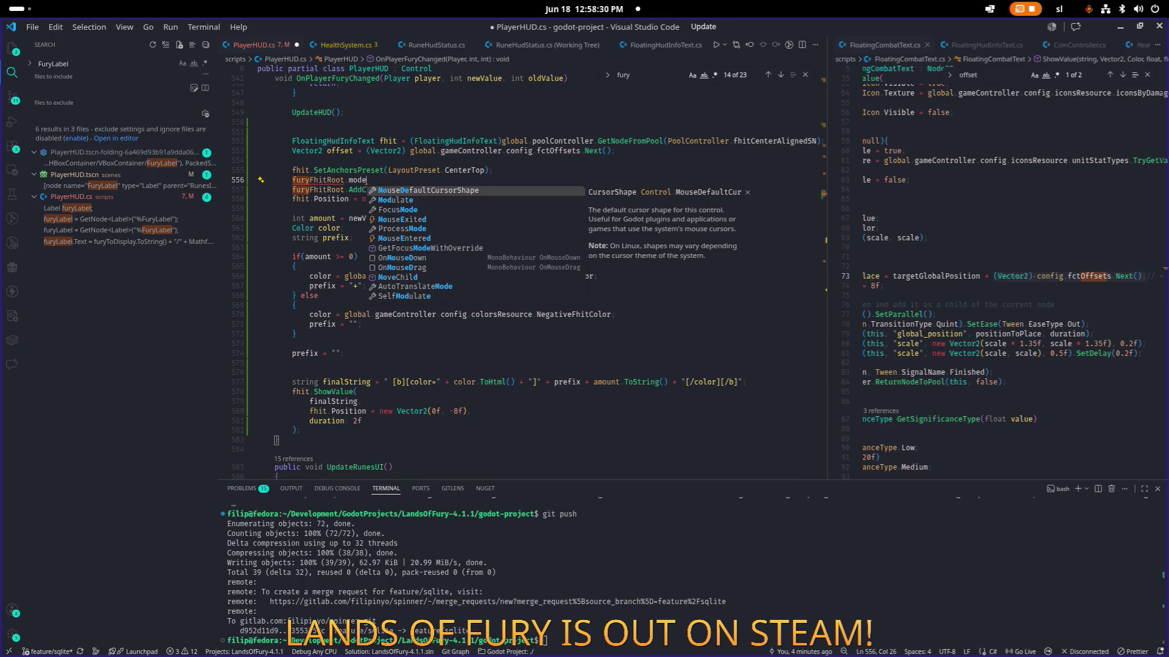
key(Escape)
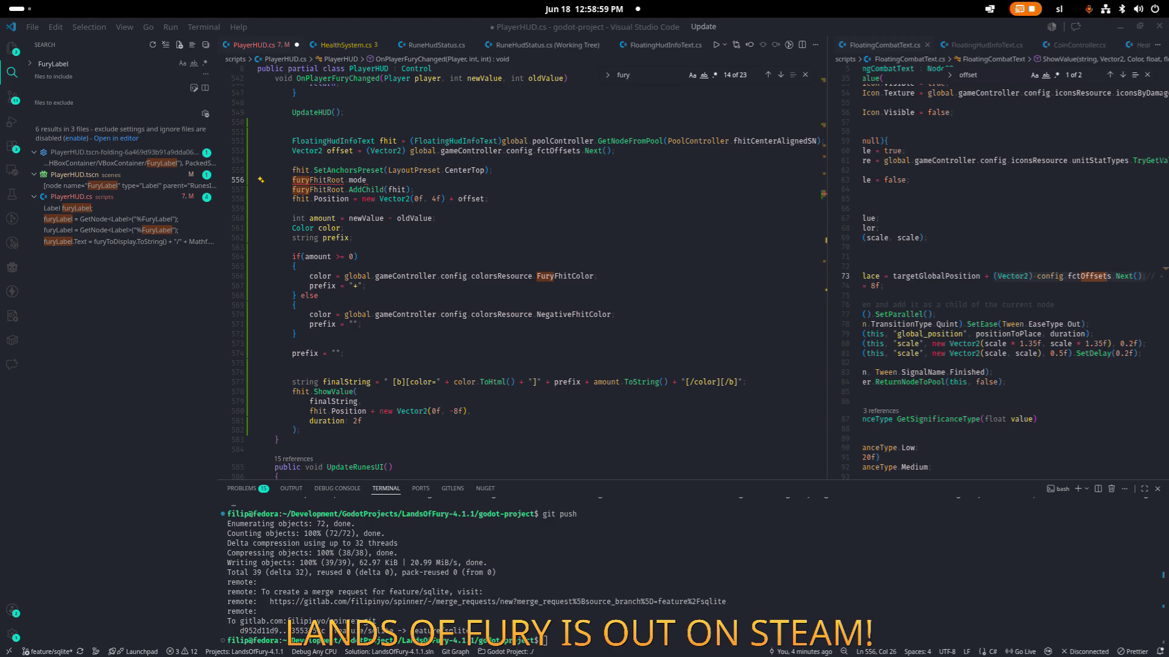
scroll(438, 188, down, 1)
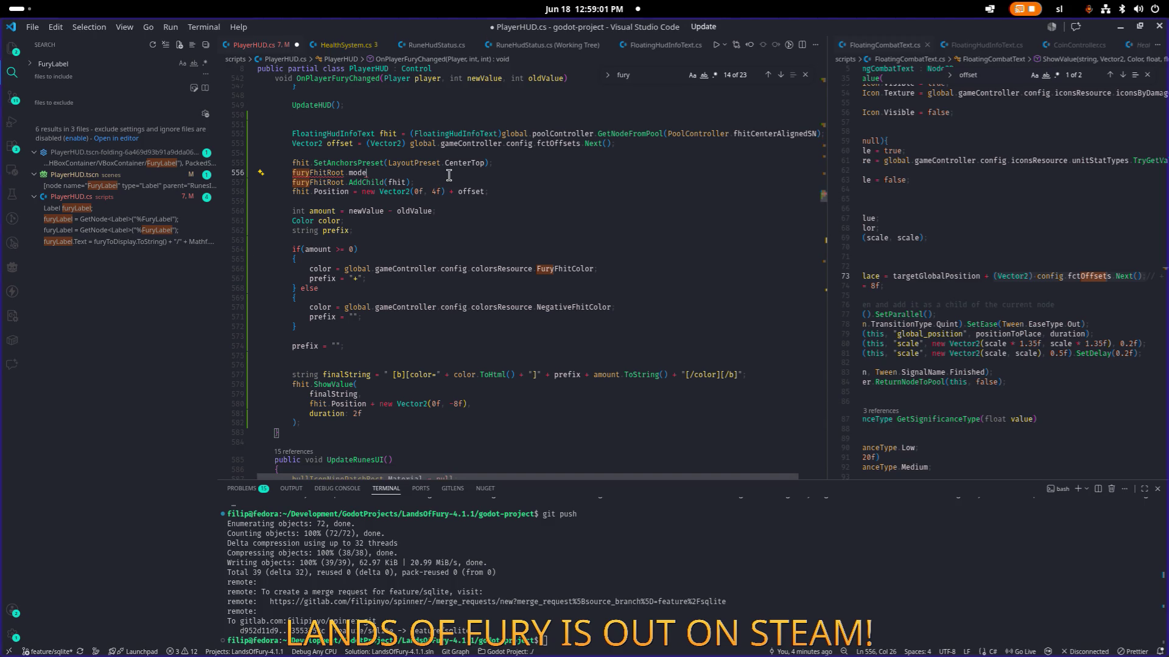
- Insert fhit.Set("layout_mode", 1), comment out SetAnchorsPreset(CenterTop) again, and save PlayerHUD.cs
key(ctrl+z)
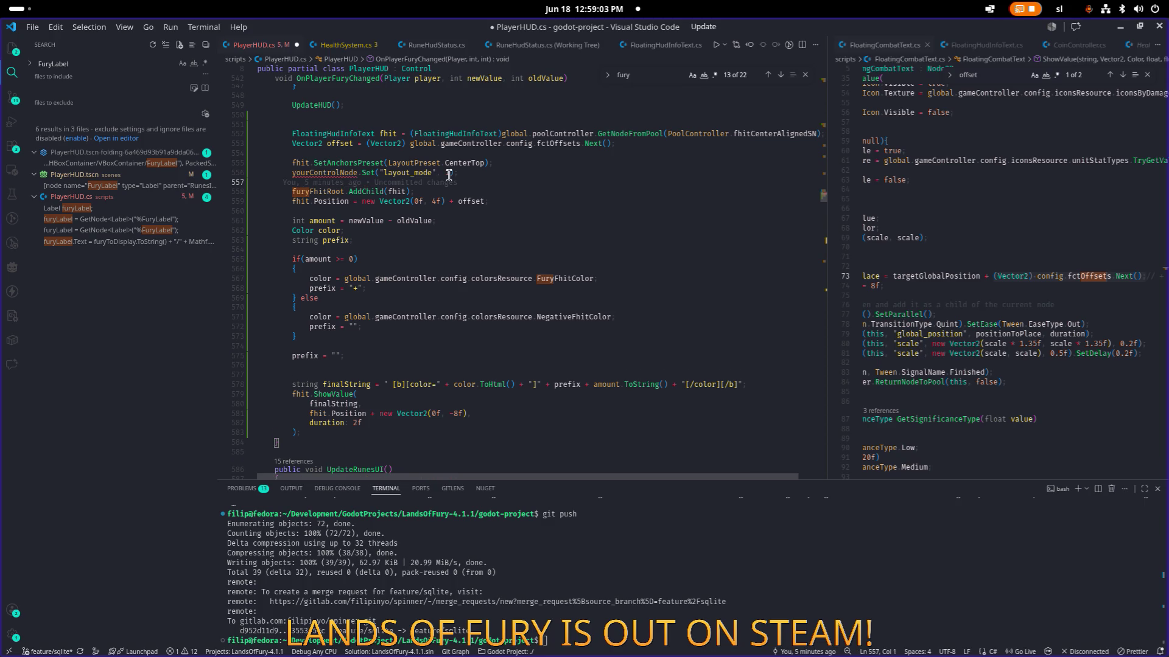
key(BackSpace)
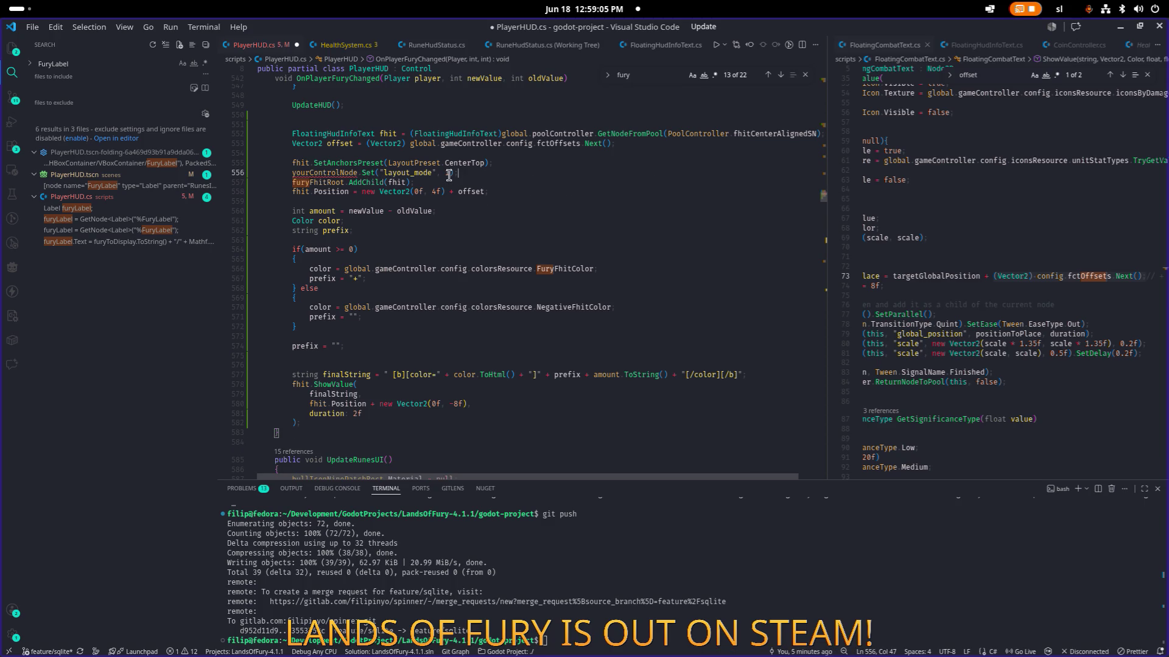
key(Home)
key(ctrl+shift+Right)
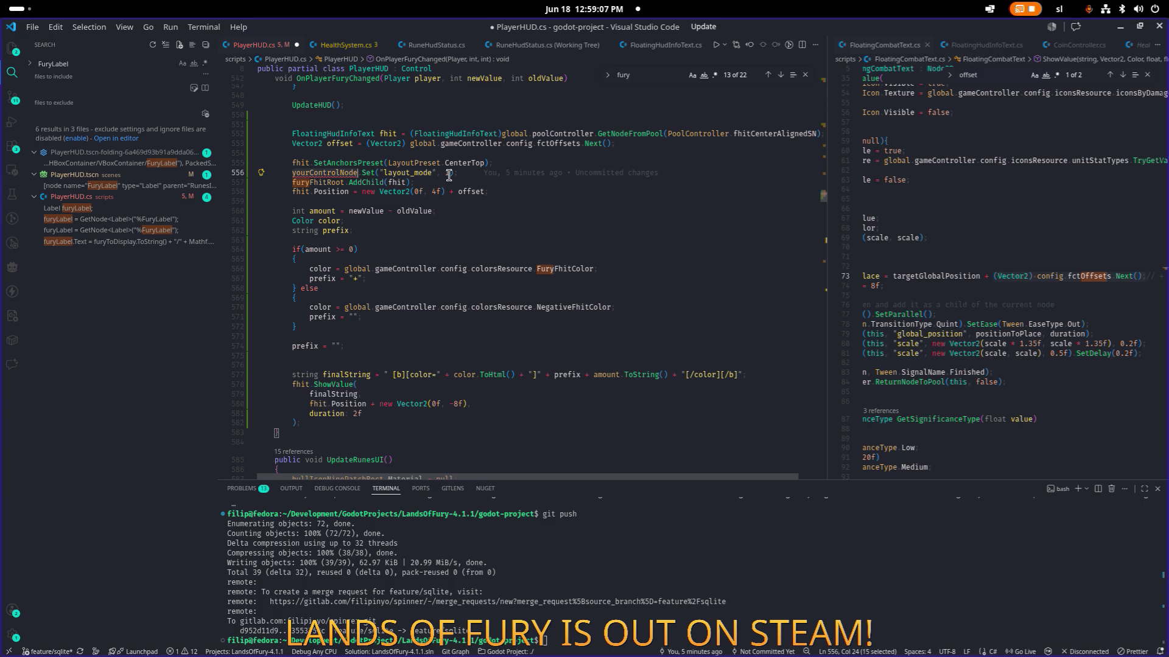
text(fhit)
key(Up)
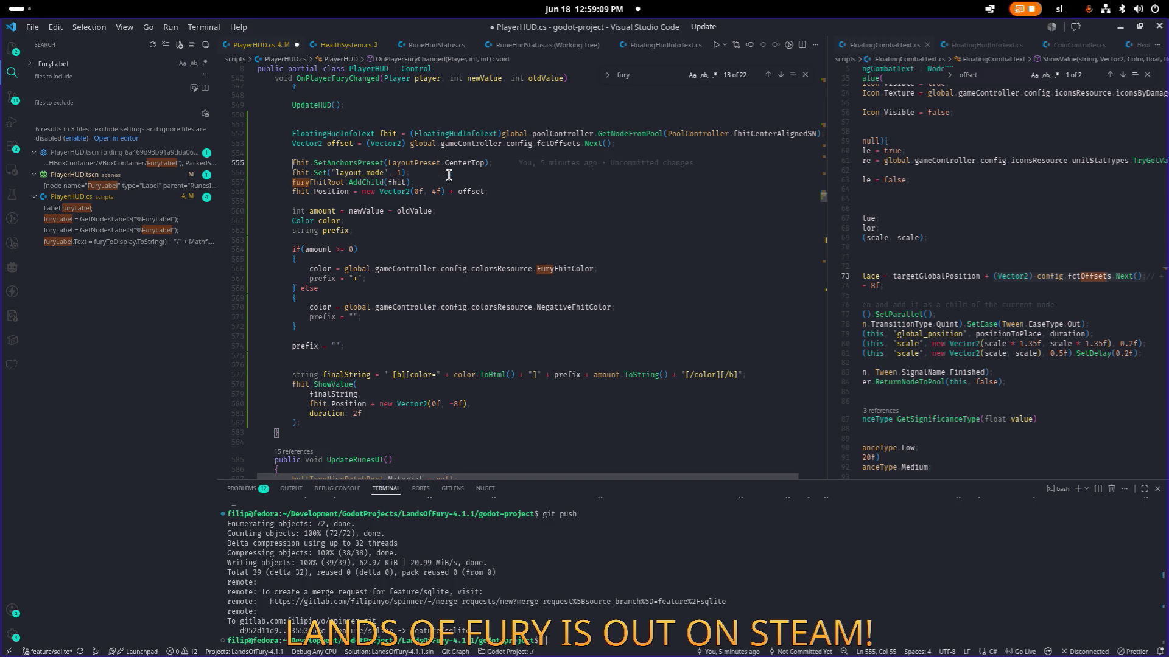
text(//)
key(ctrl+s)
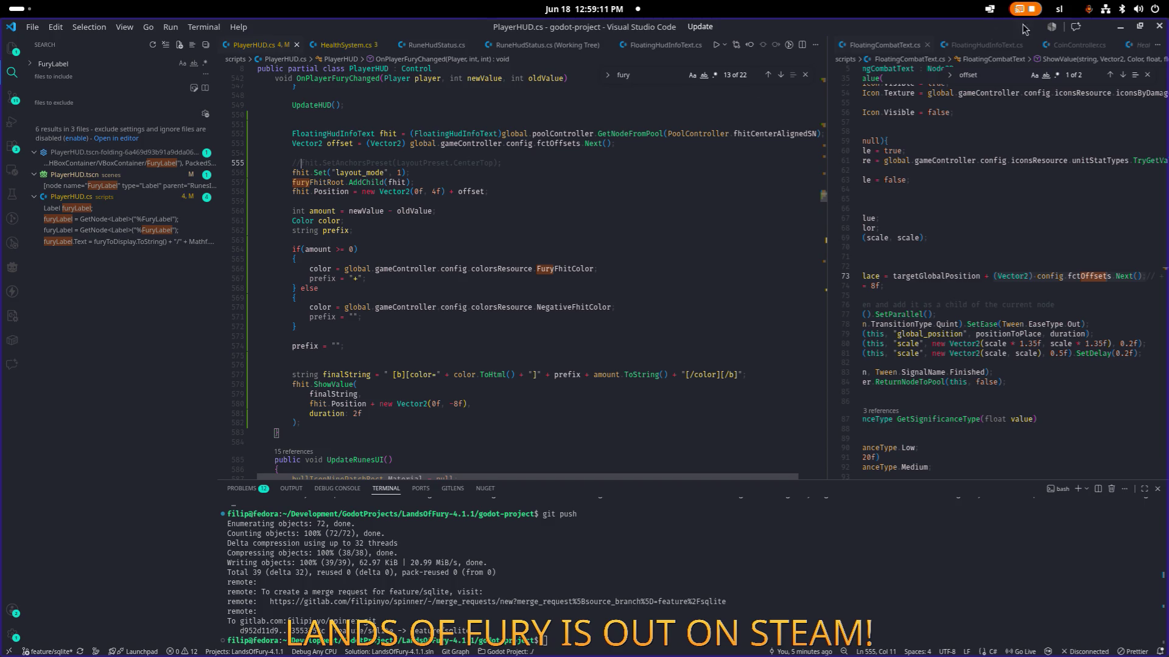
- Return to Godot and launch the project from the editor
click(1120, 27)
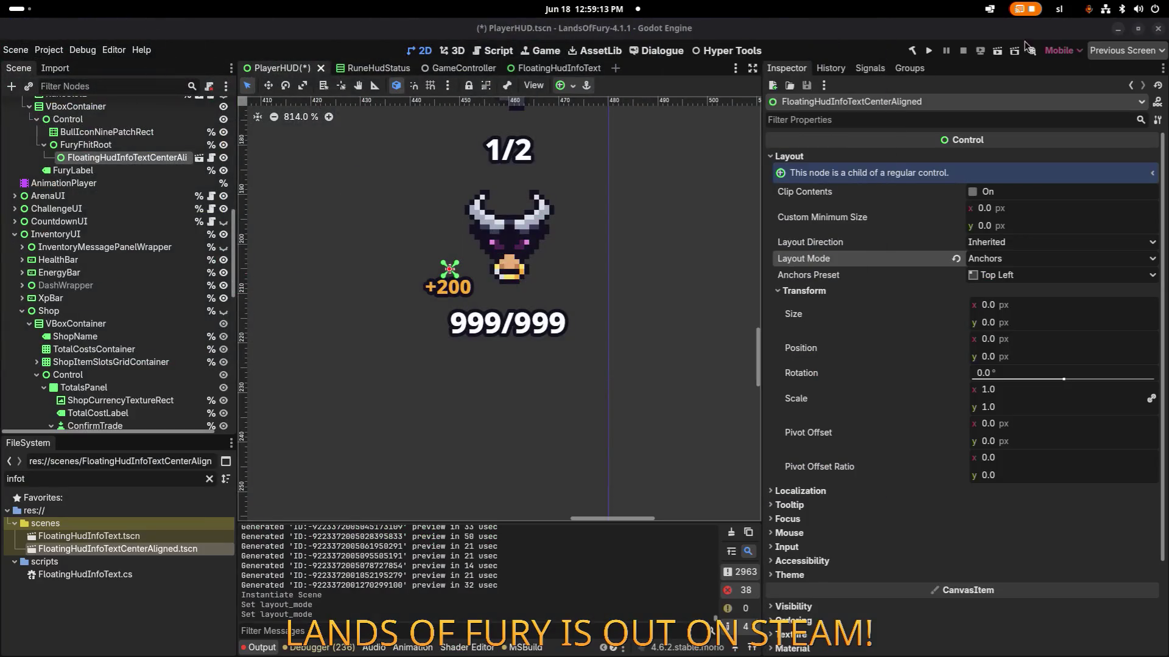
click(929, 50)
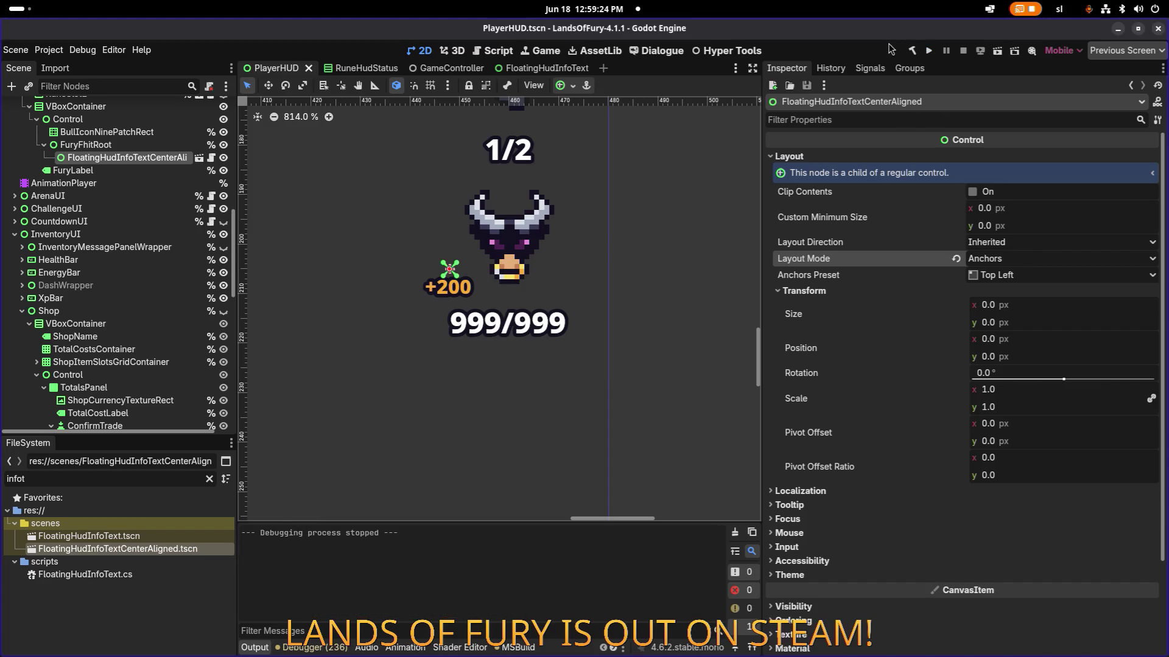
click(928, 51)
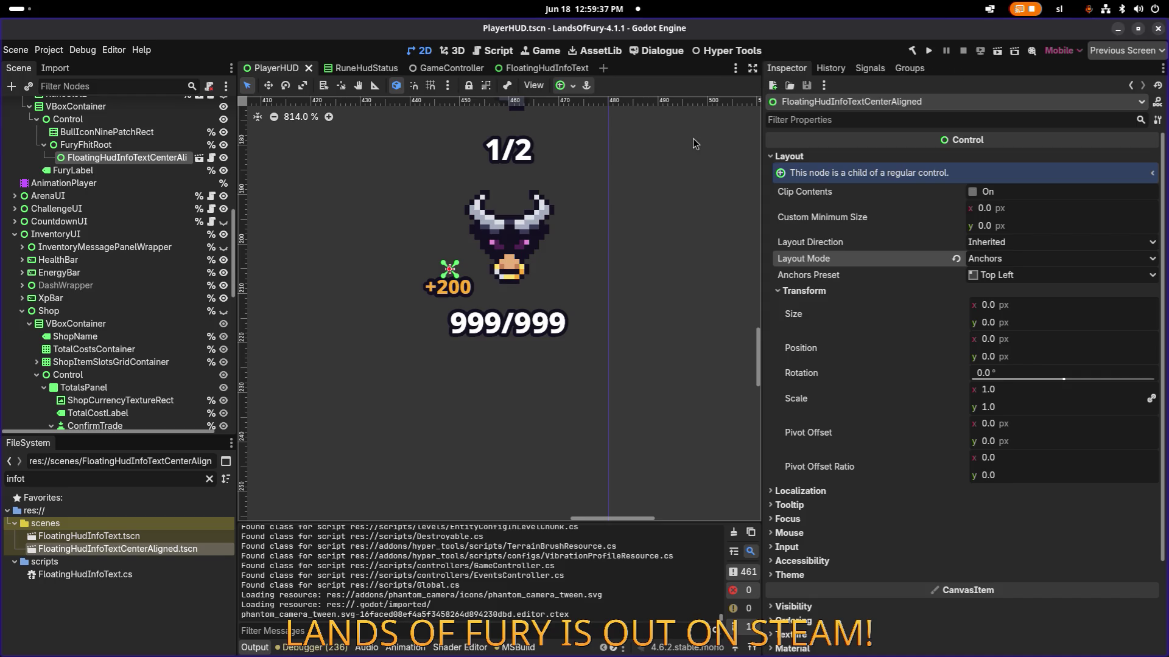
key(alt+Tab)
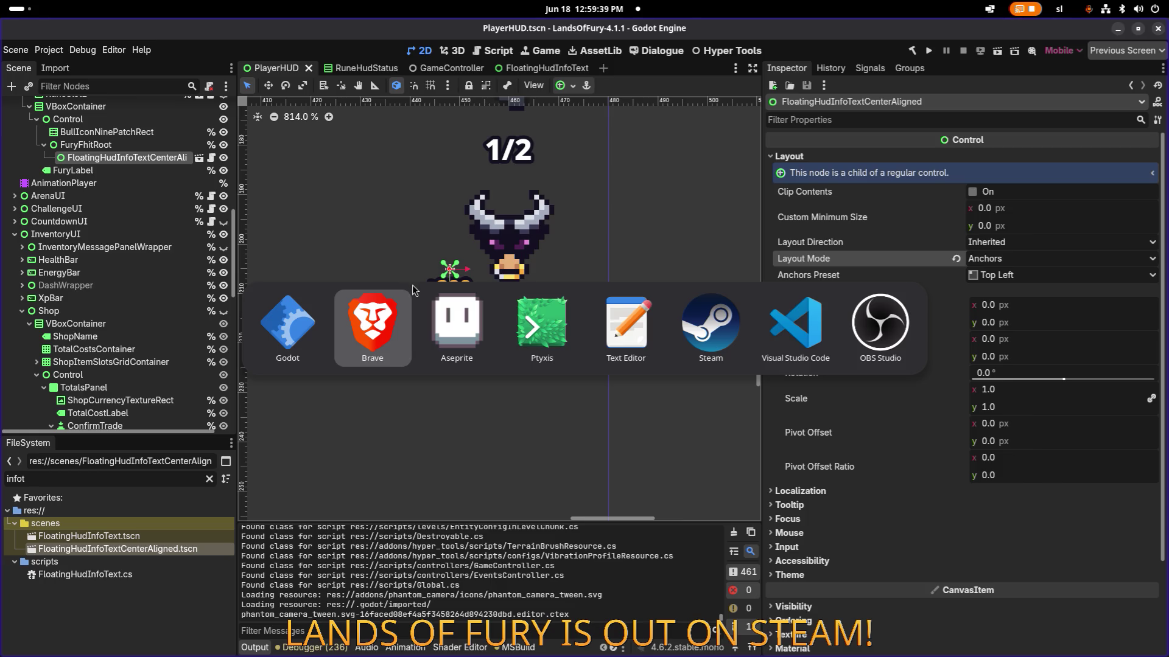
key(Escape)
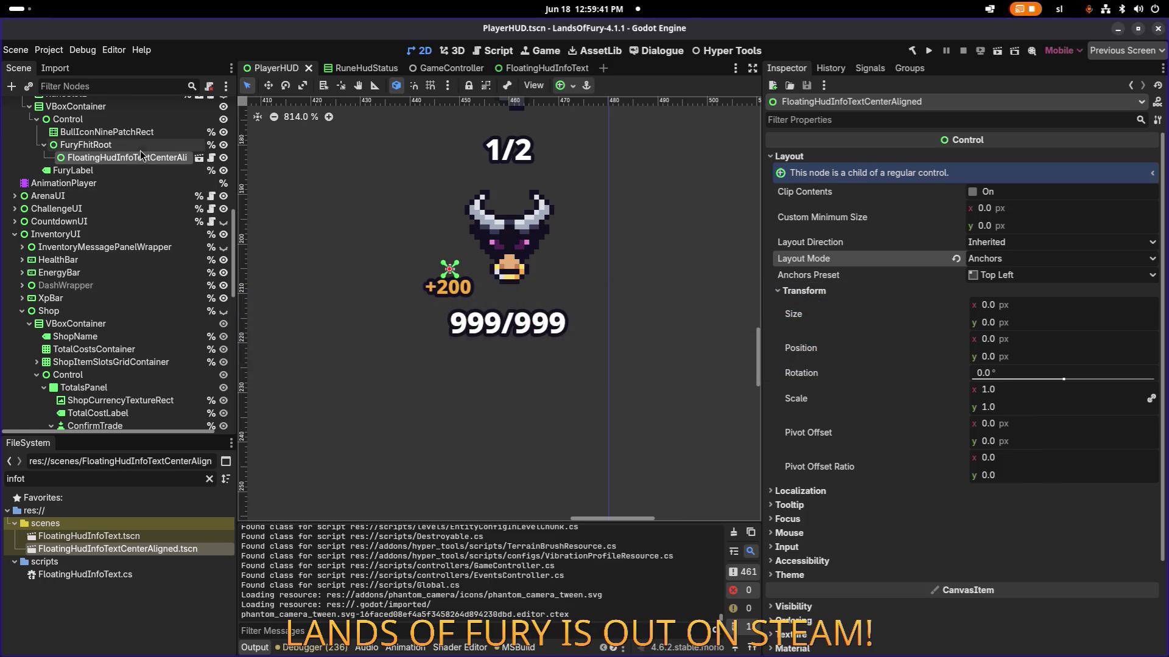
- Delete the FloatingHudInfoTextCenterAligned node, save PlayerHUD, and run the game again
click(97, 145)
click(144, 158)
key(Delete)
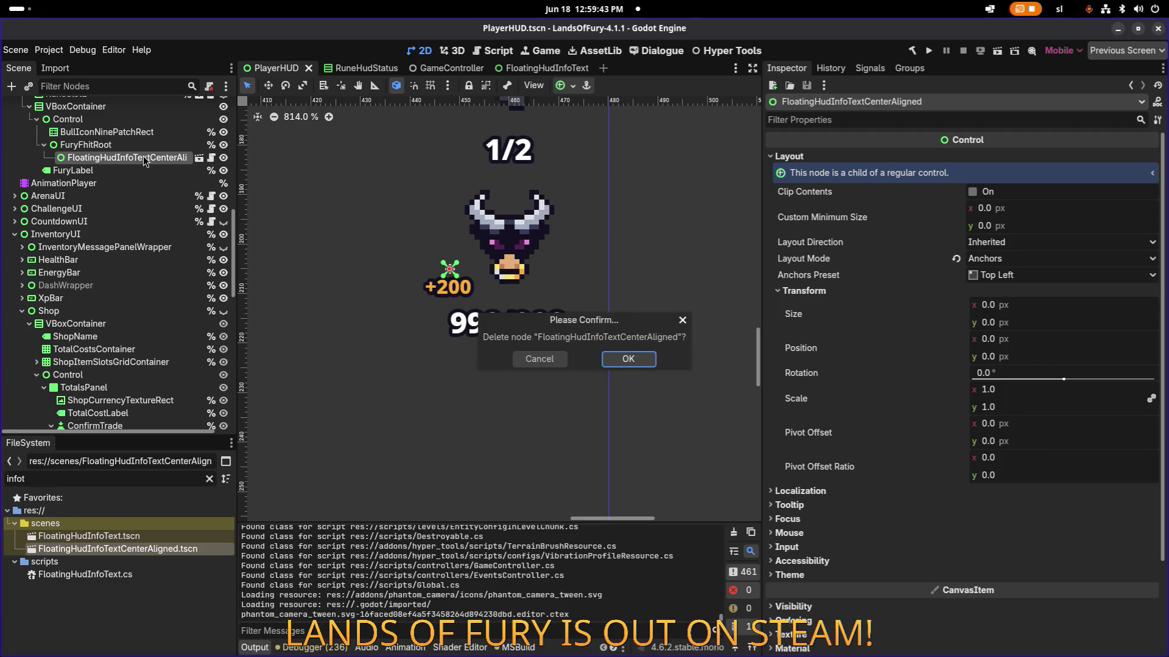
key(Return)
key(ctrl+s)
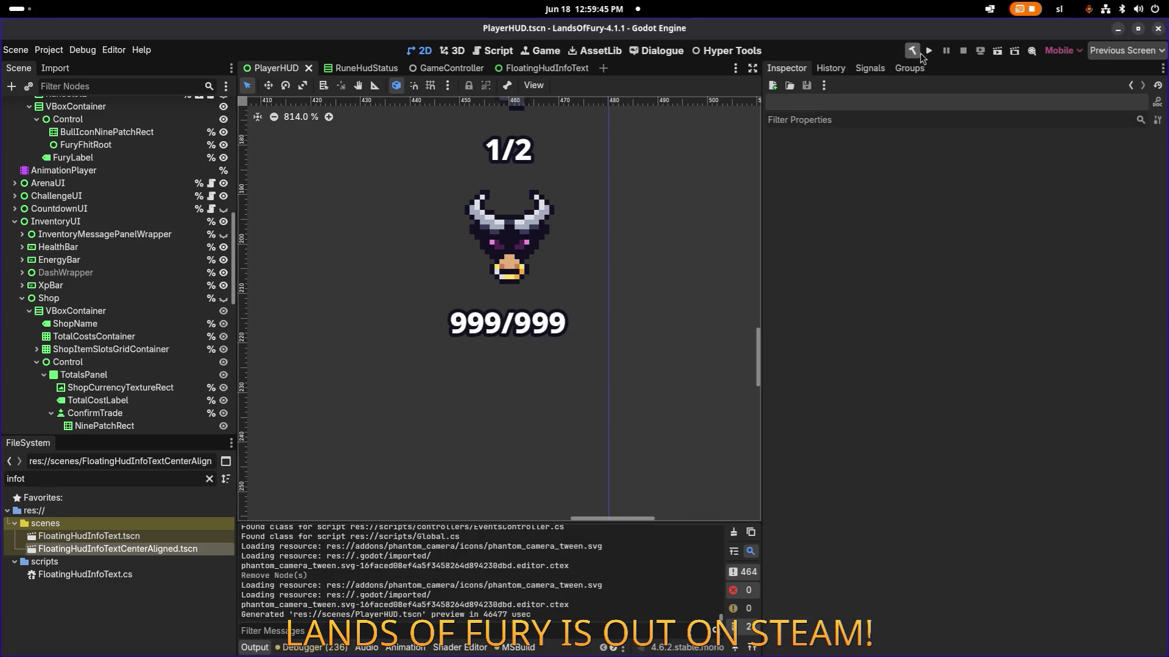
click(929, 51)
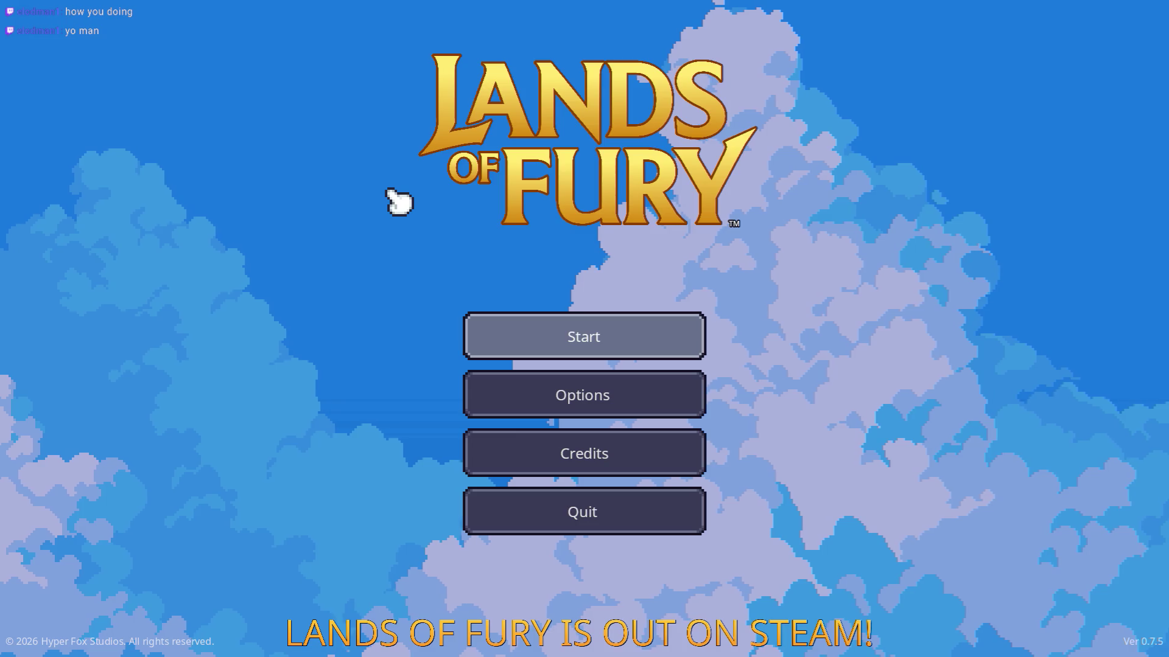
- Start the game, travel through the pillar to Elderglade Forest, and head toward the enemies
key(Return)
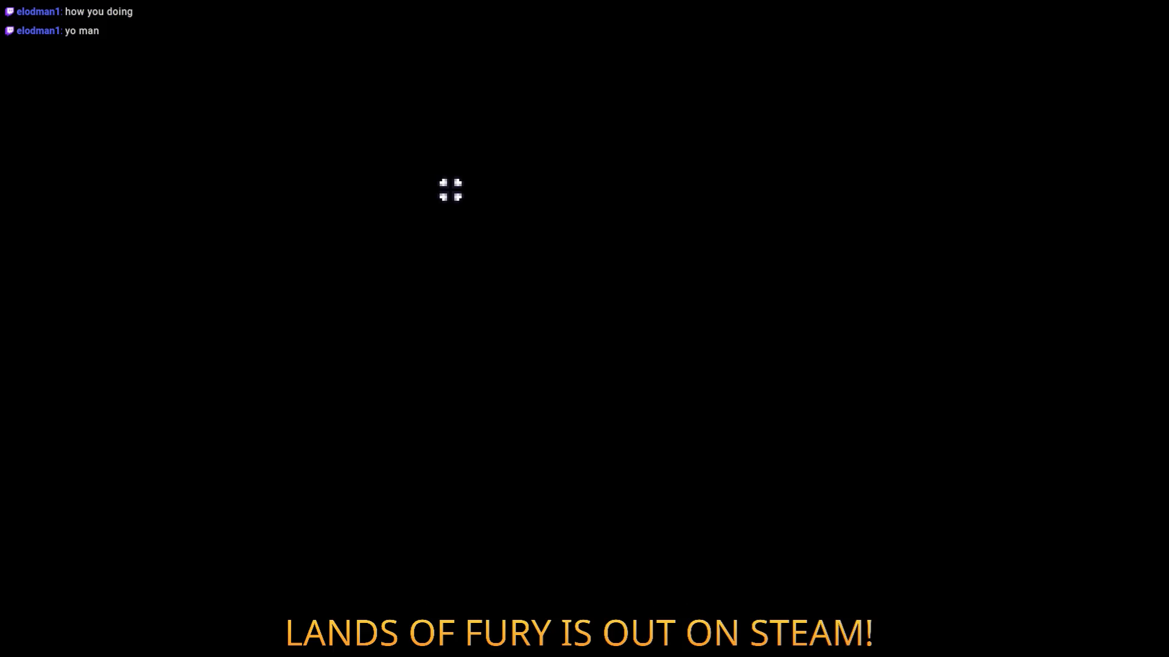
key(w)
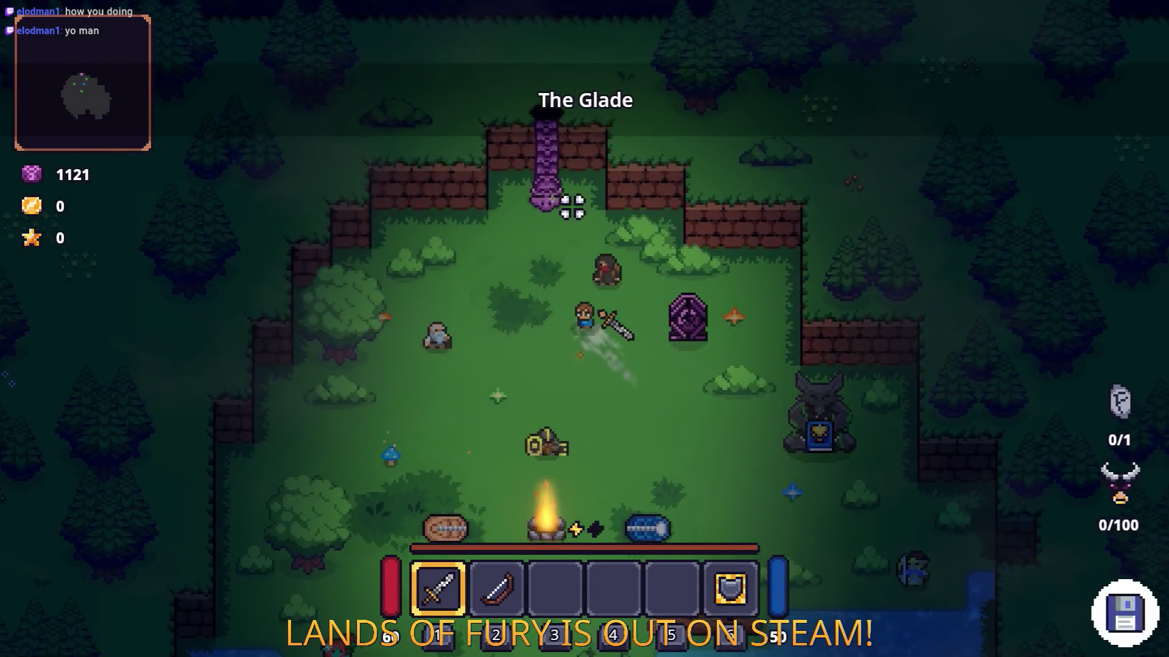
key(e)
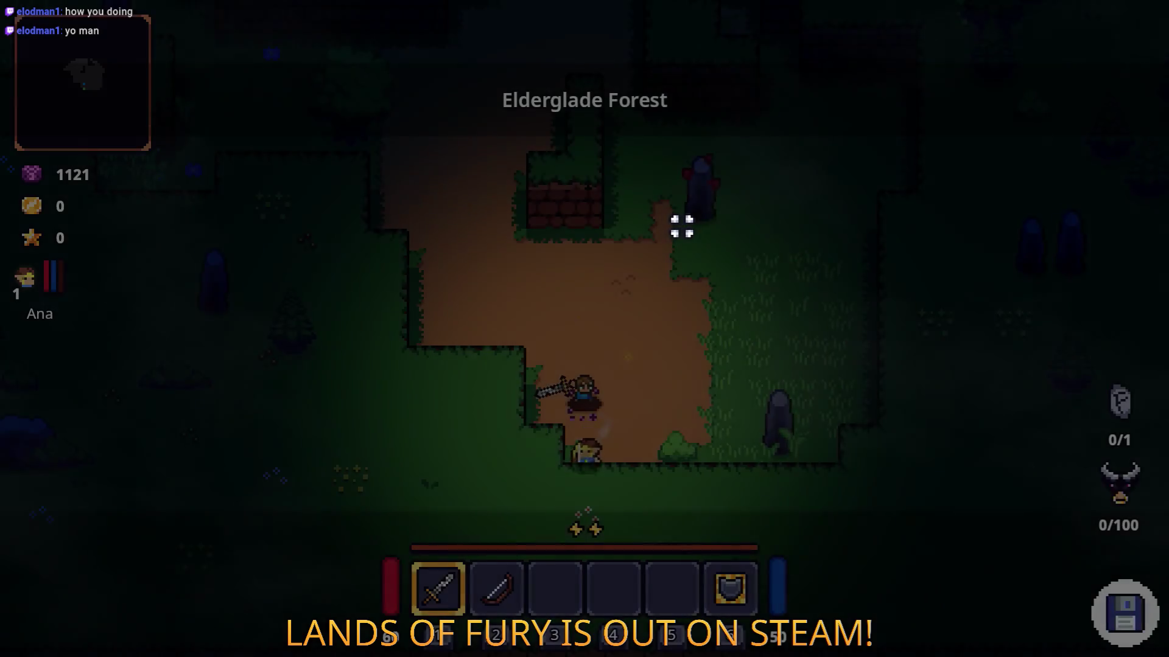
key(w)
key(d)
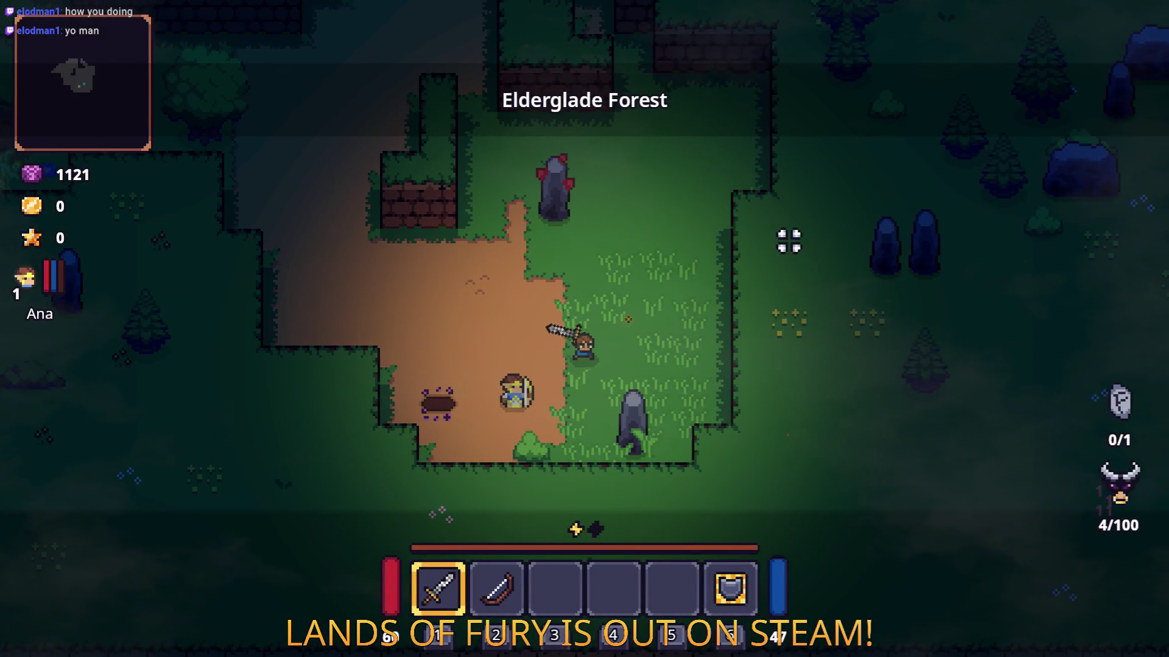
key(d)
key(w)
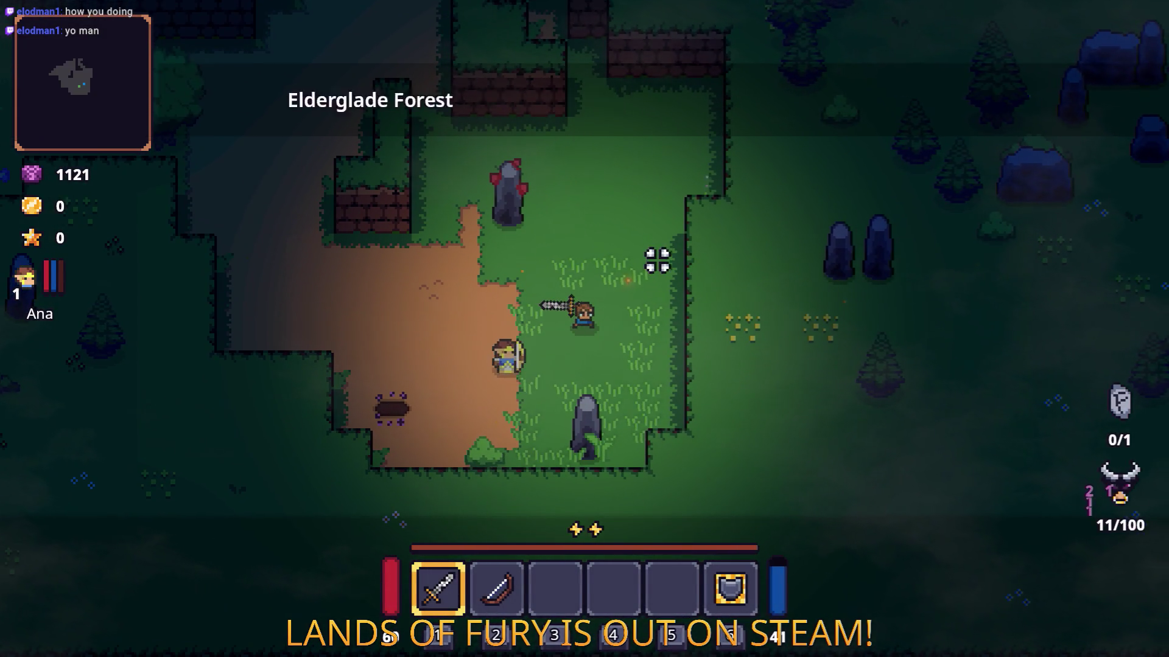
key(F8)
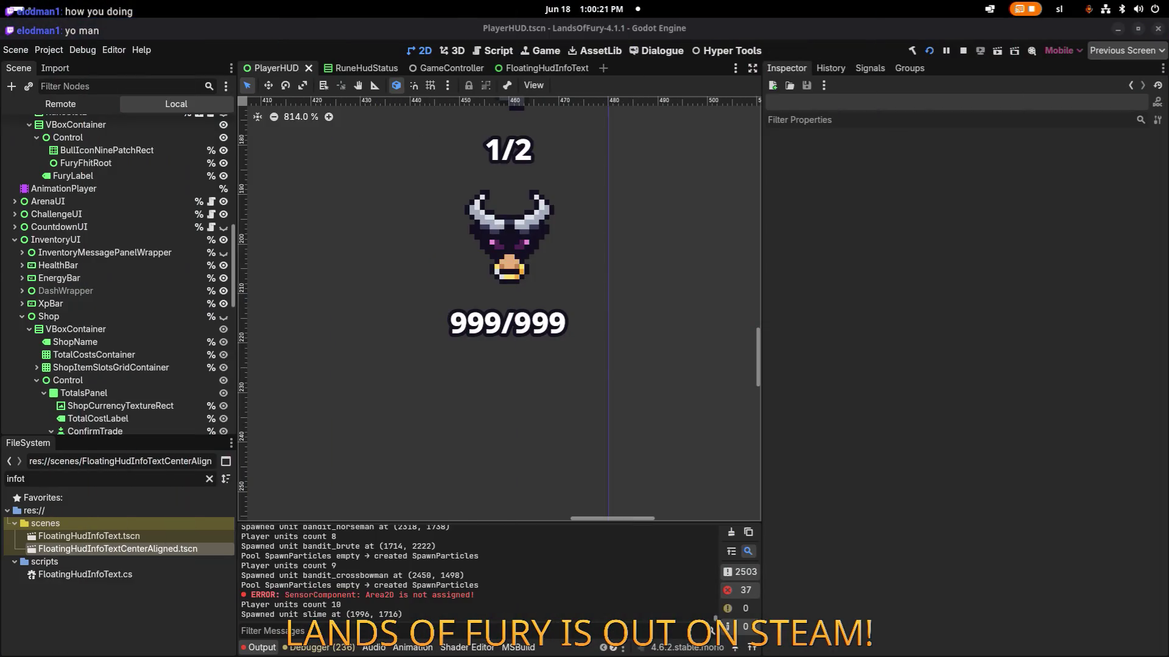
key(alt+Tab)
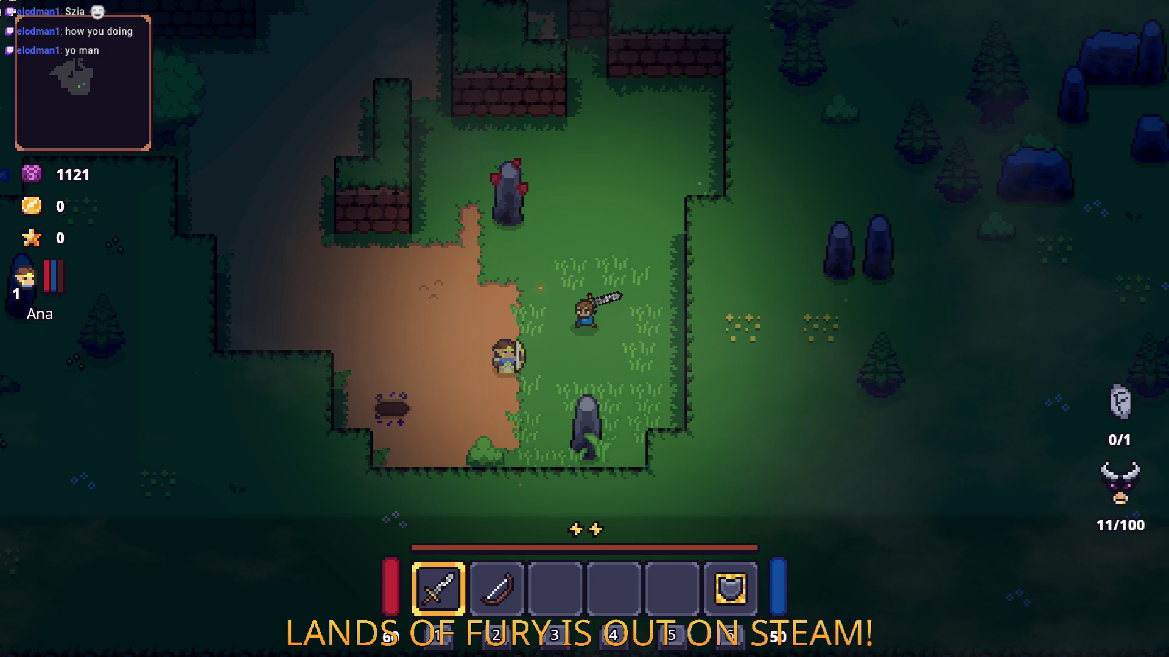
key(alt+Tab)
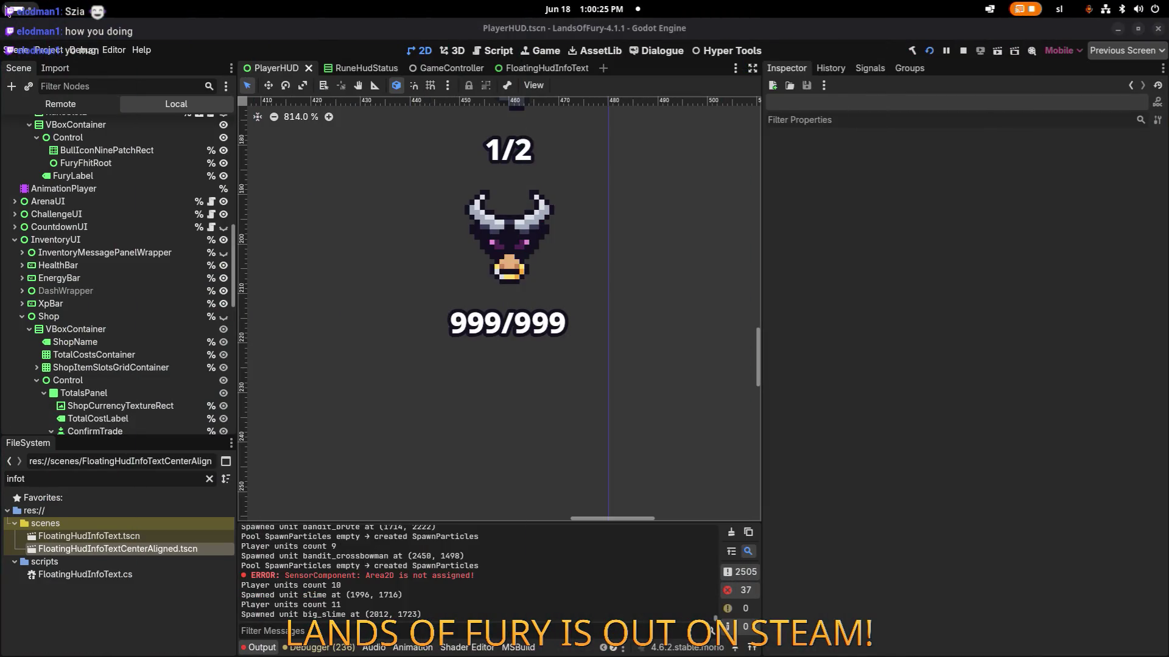
key(alt+Tab)
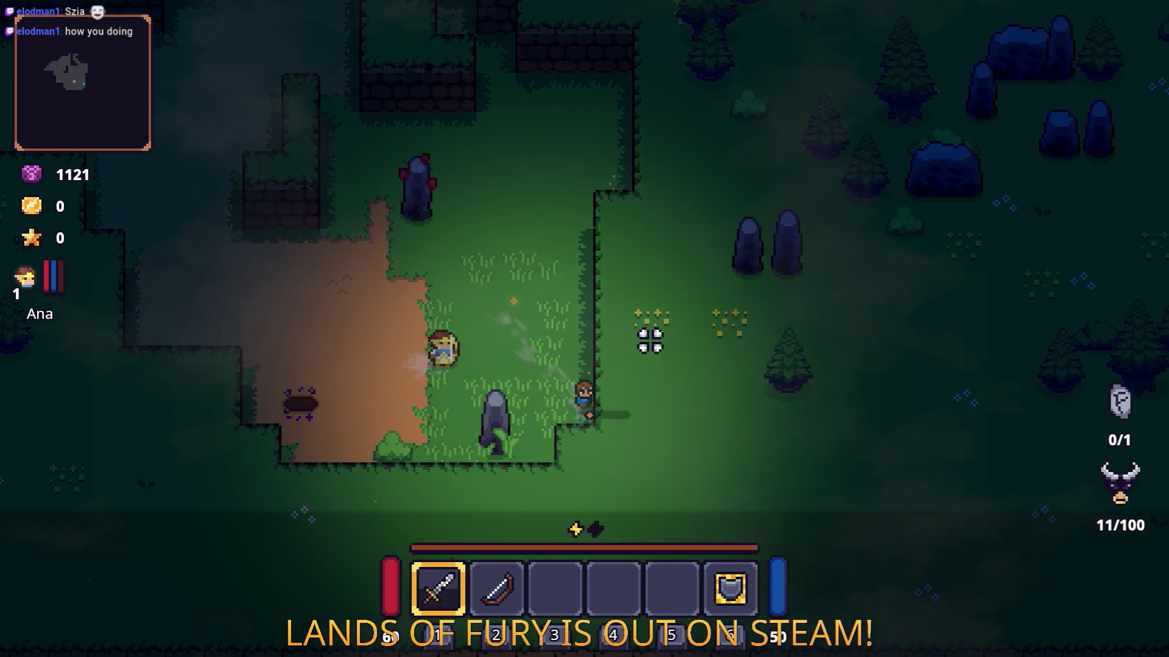
- Attack enemies with the sword until fury reaches 25/100, equip the bow from slot 2, and return to Godot
click(410, 365)
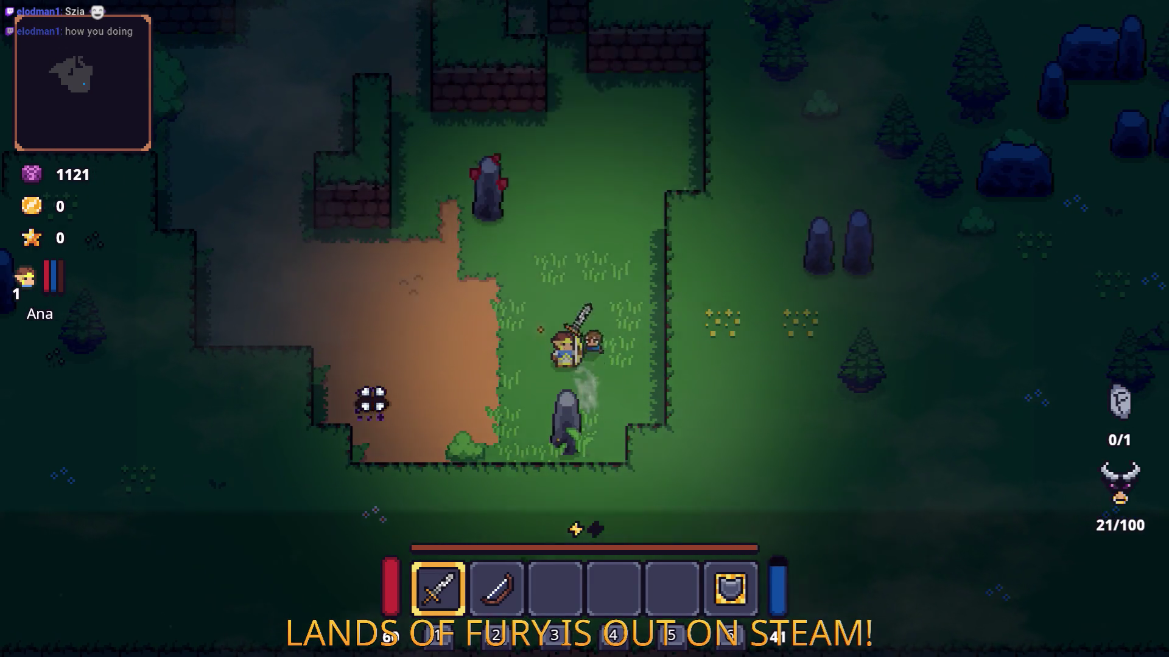
key(w)
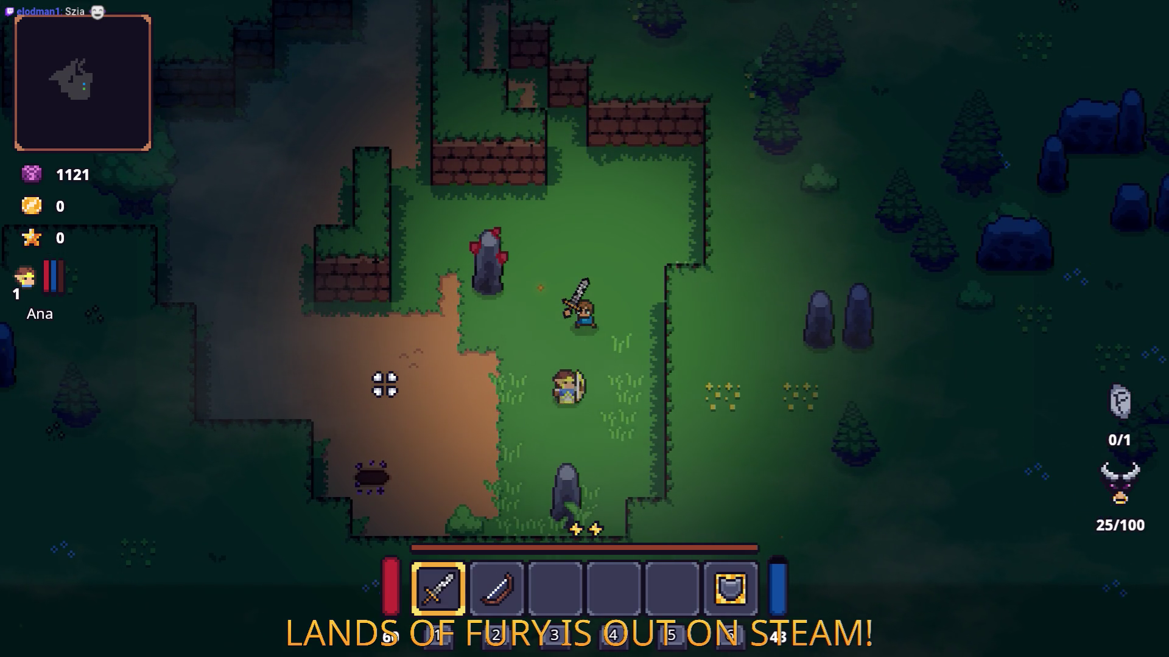
key(2)
key(a)
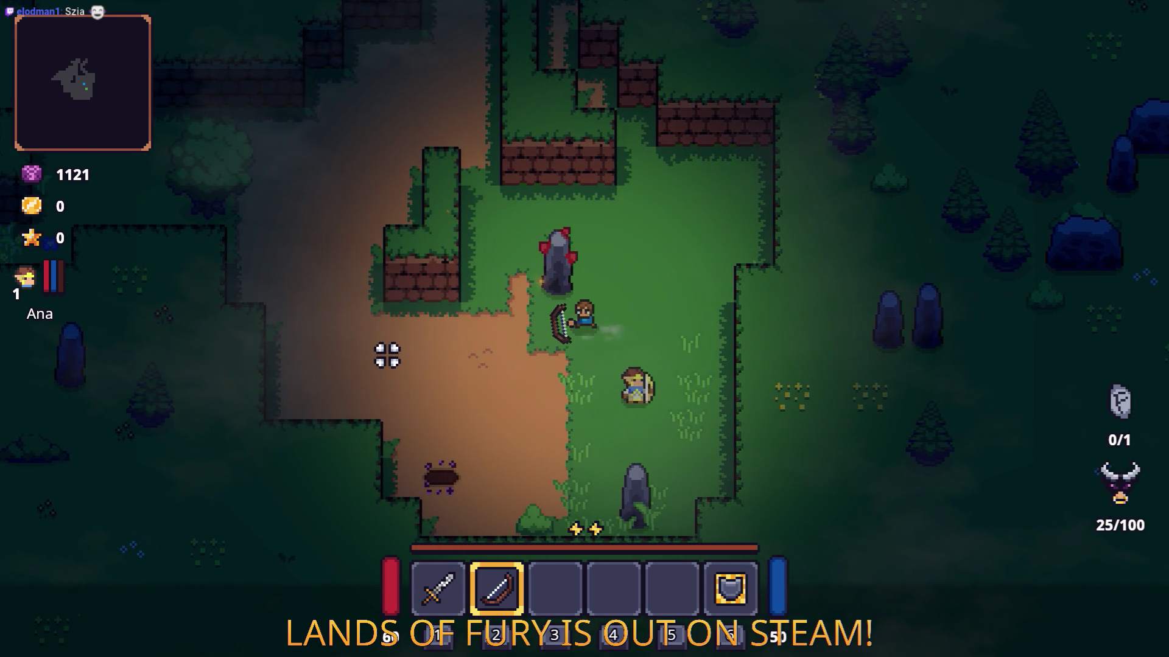
key(F8)
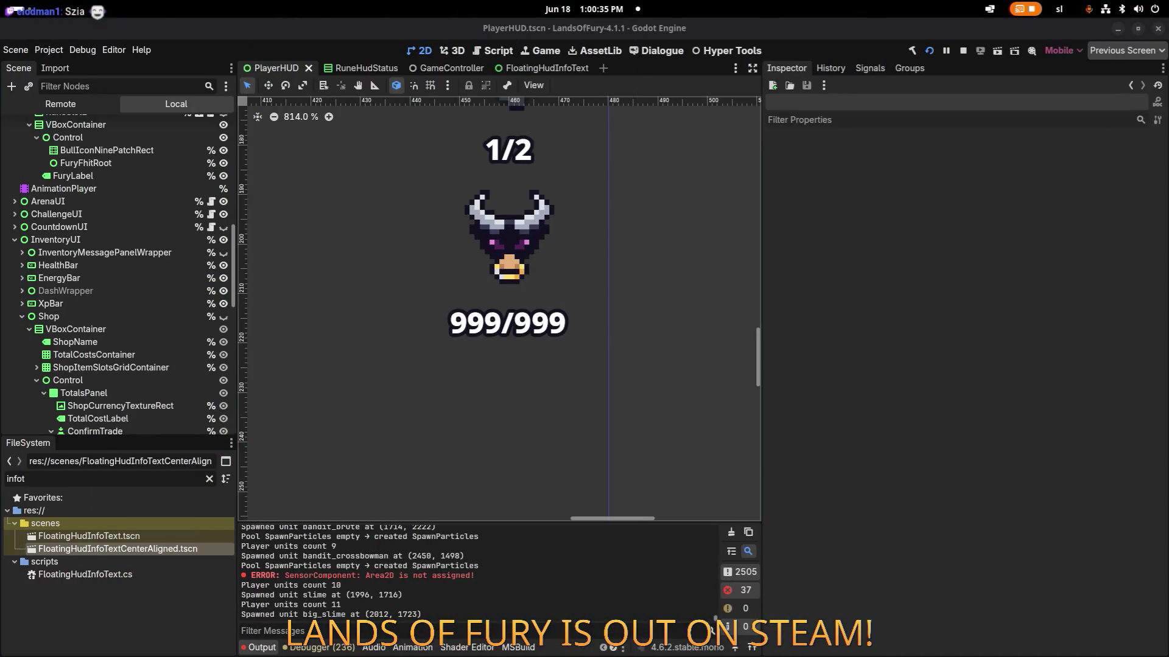
- Inspect the shop VBoxContainer, 999/999 label, bull icon Control, FuryFhitRoot and BullIconNinePatchRect nodes
click(170, 332)
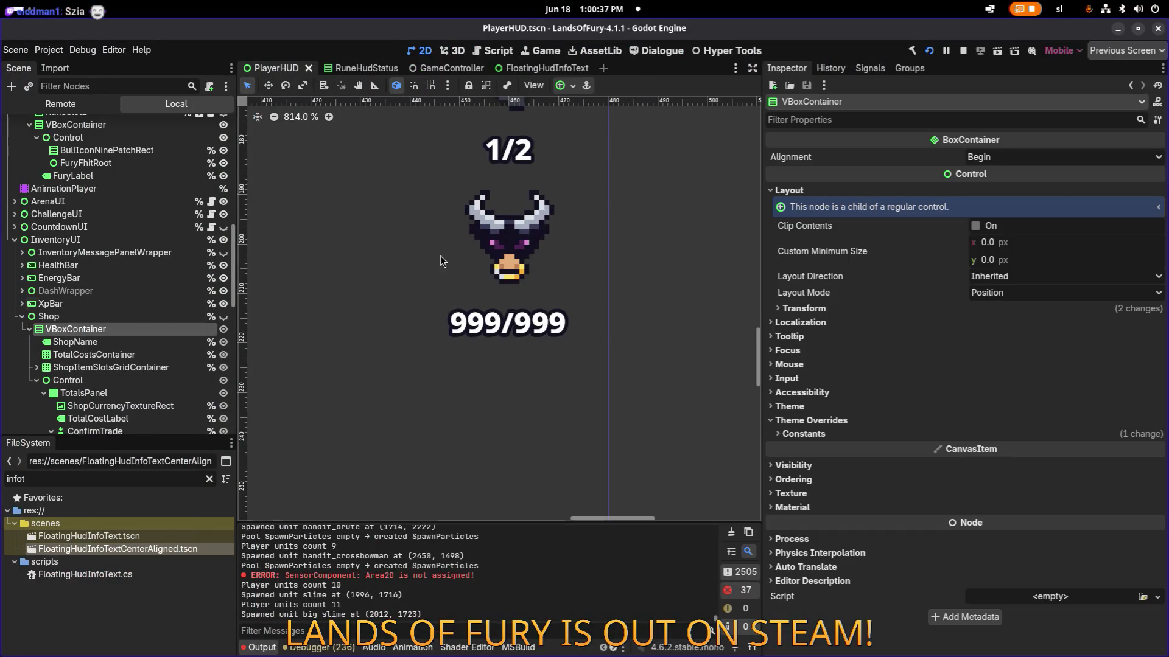
click(513, 340)
click(509, 276)
click(110, 138)
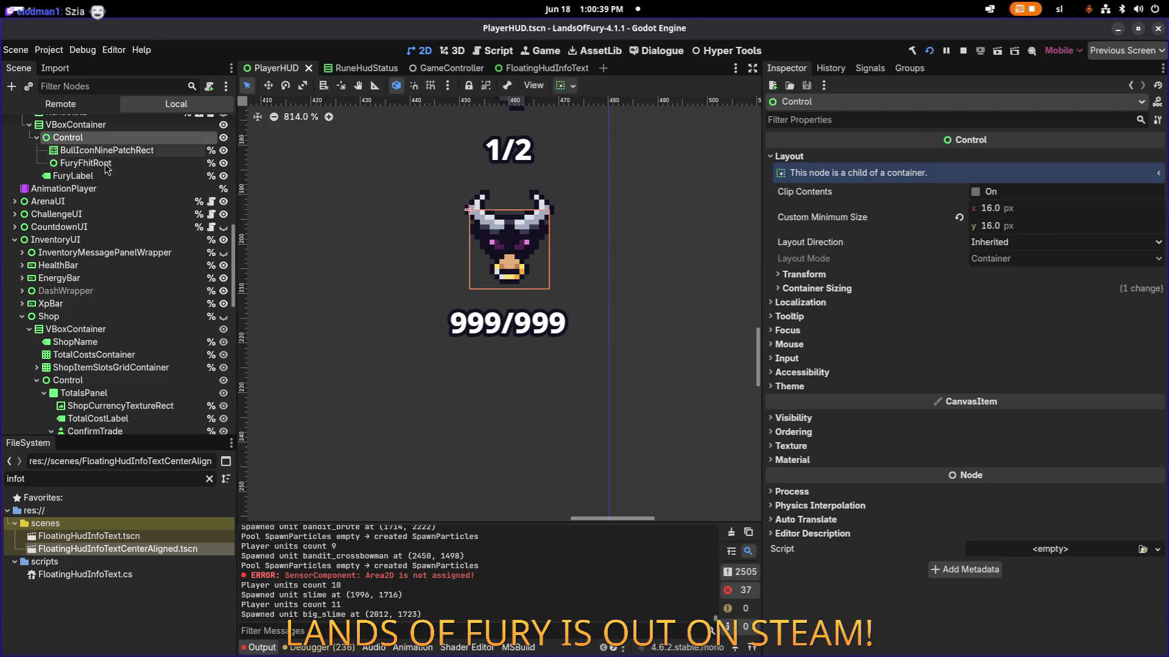
click(134, 165)
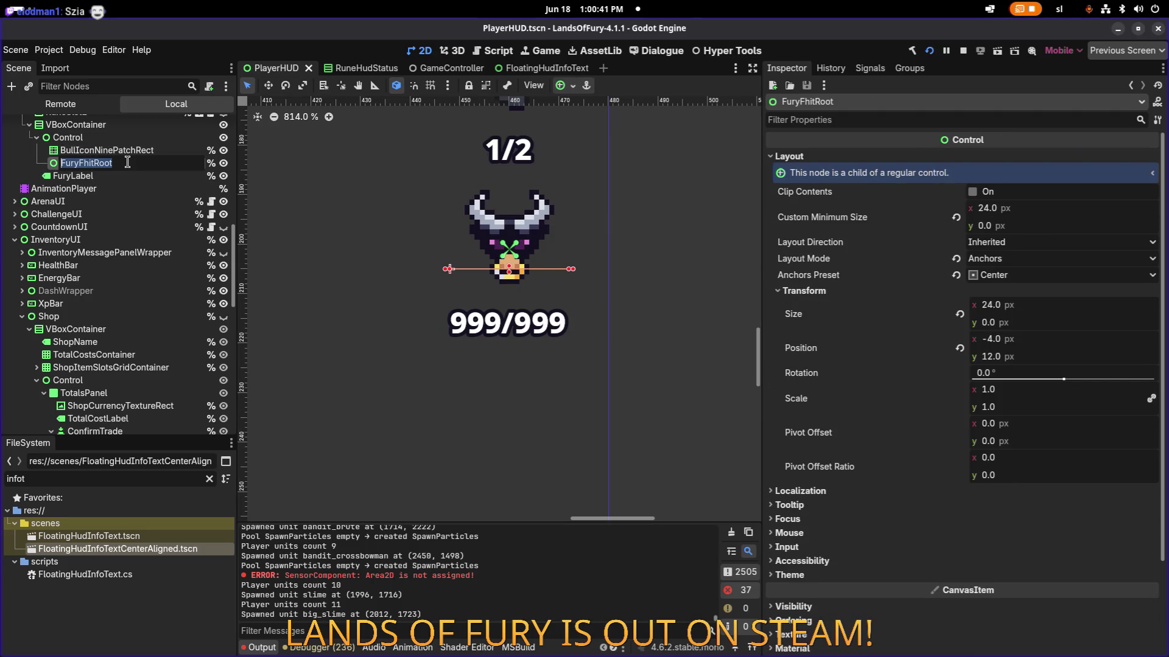
click(123, 150)
- Filter the Remote tree for FuryFhitRoot and expand Global down through PlayerHUD to its Control
click(114, 104)
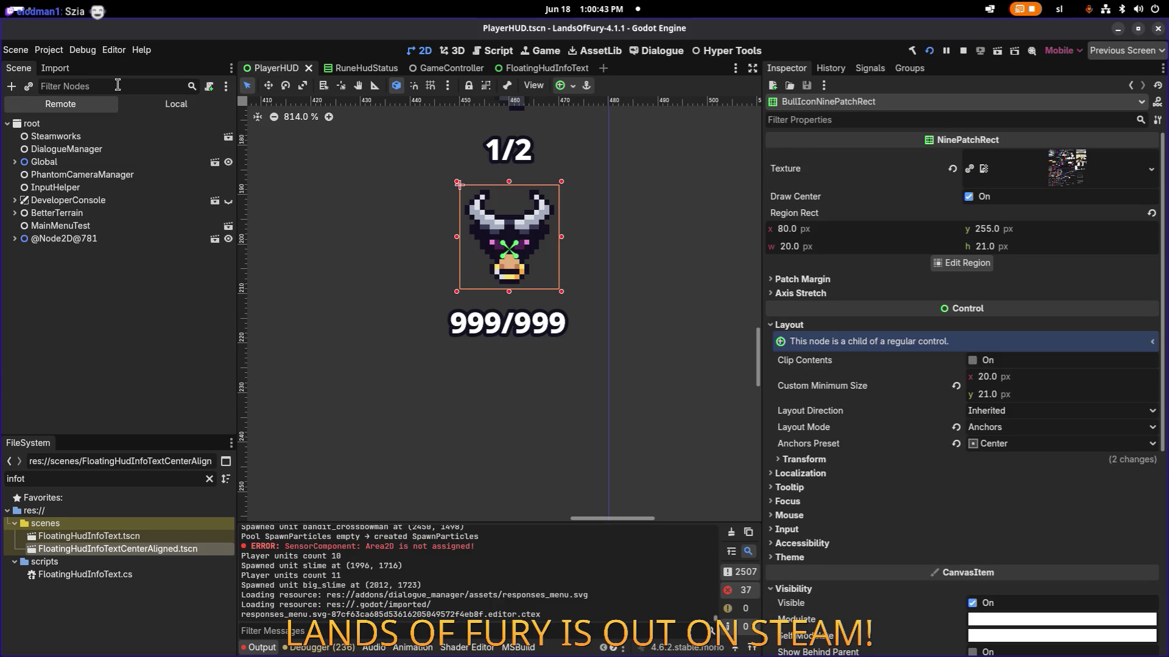
text(FuryFhitRoot)
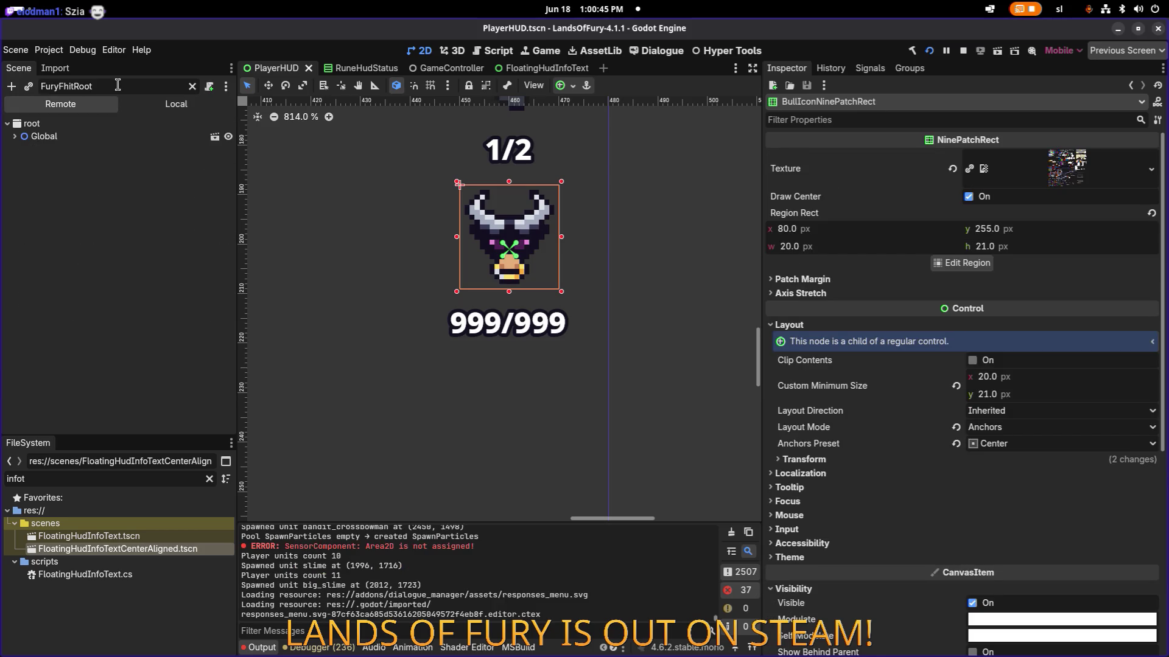
click(14, 137)
click(22, 149)
click(35, 166)
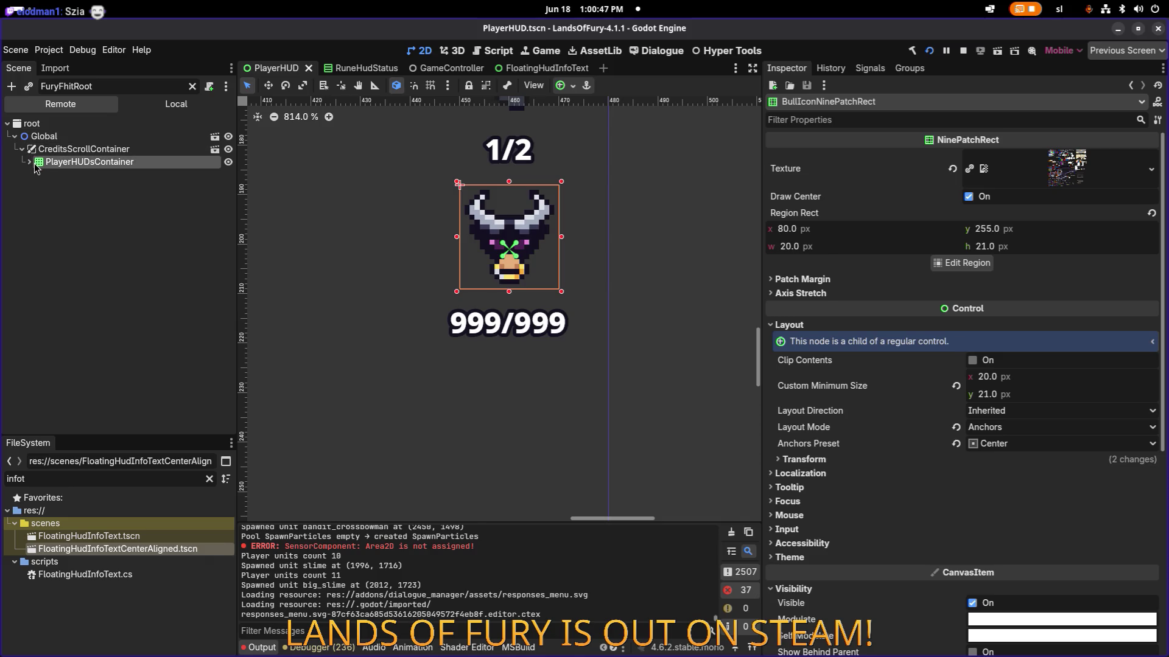
click(29, 162)
click(37, 175)
click(45, 187)
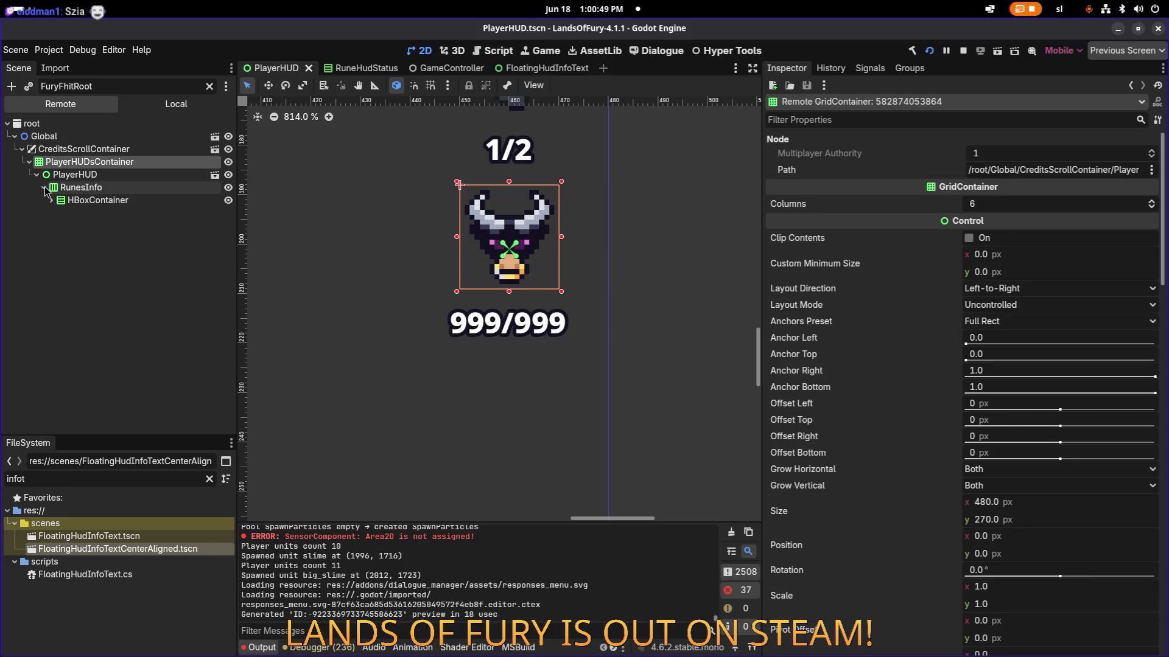
click(51, 201)
click(59, 213)
click(65, 225)
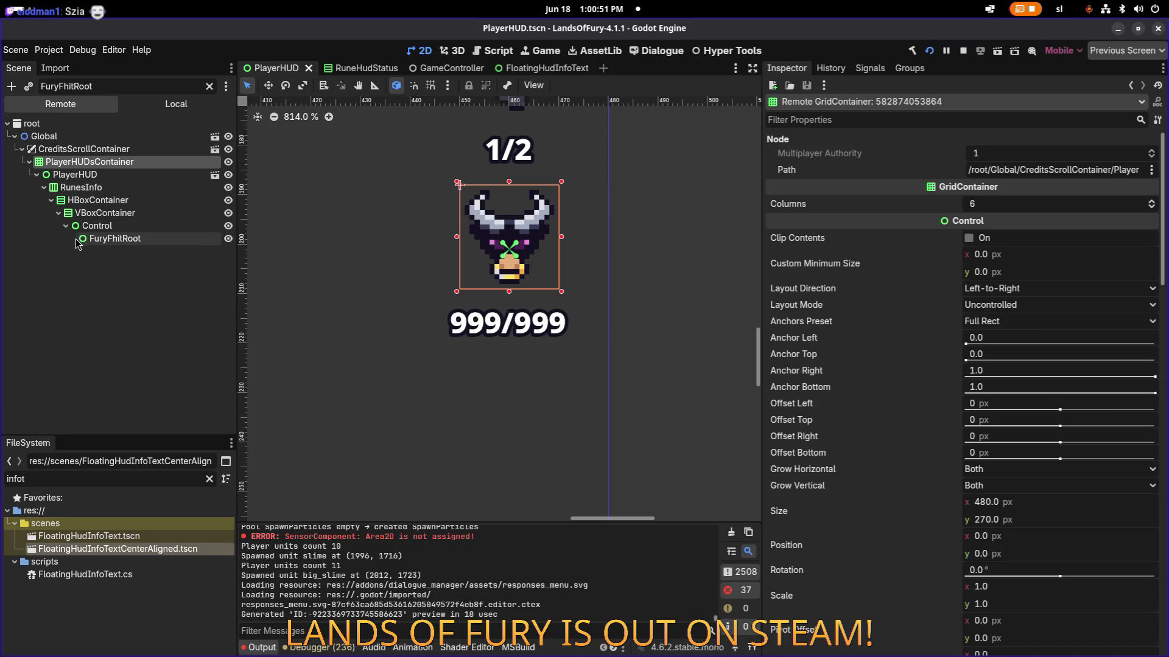
- Select the live FuryFhitRoot and confirm its Layout Mode stays Anchors
click(115, 240)
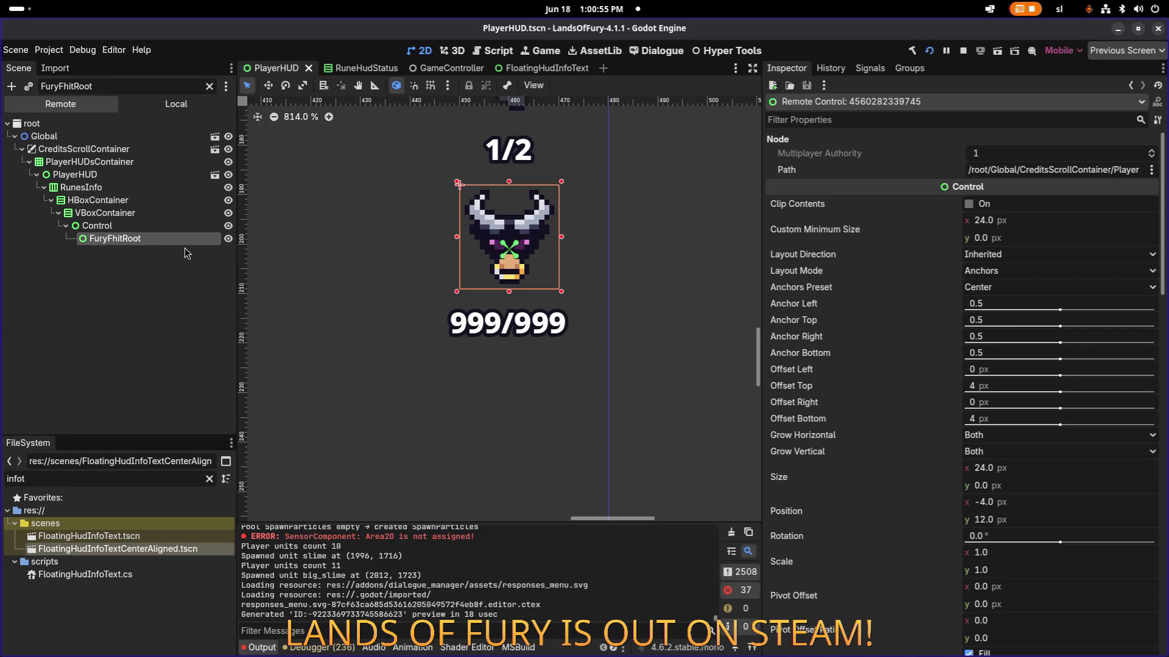
click(1028, 273)
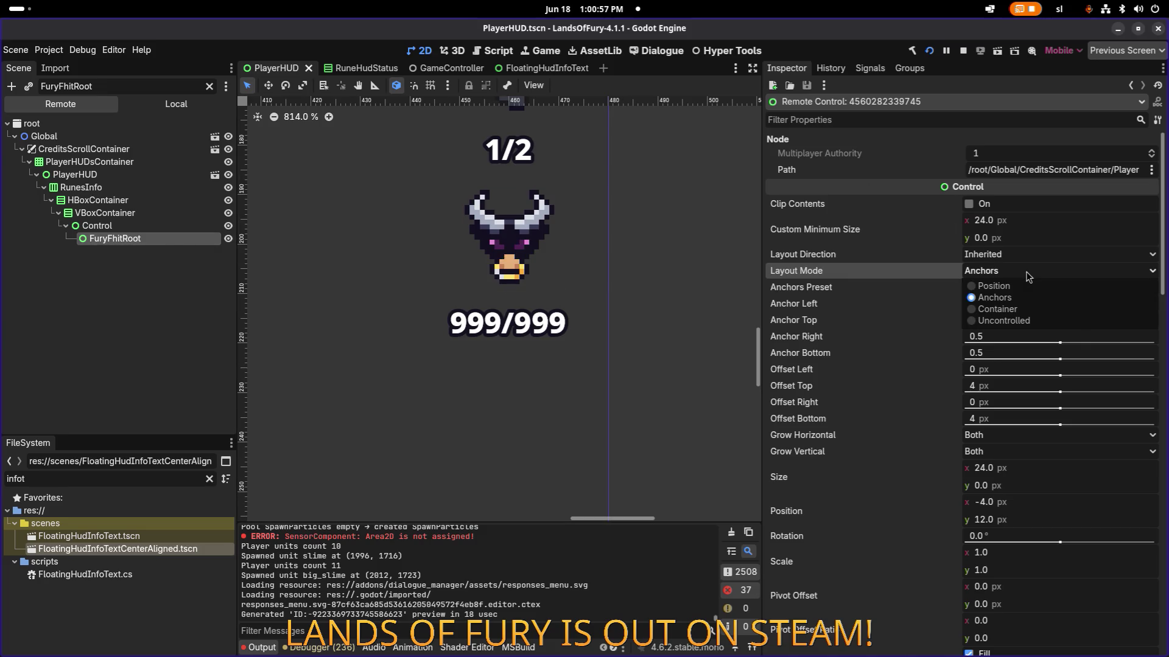
click(1028, 275)
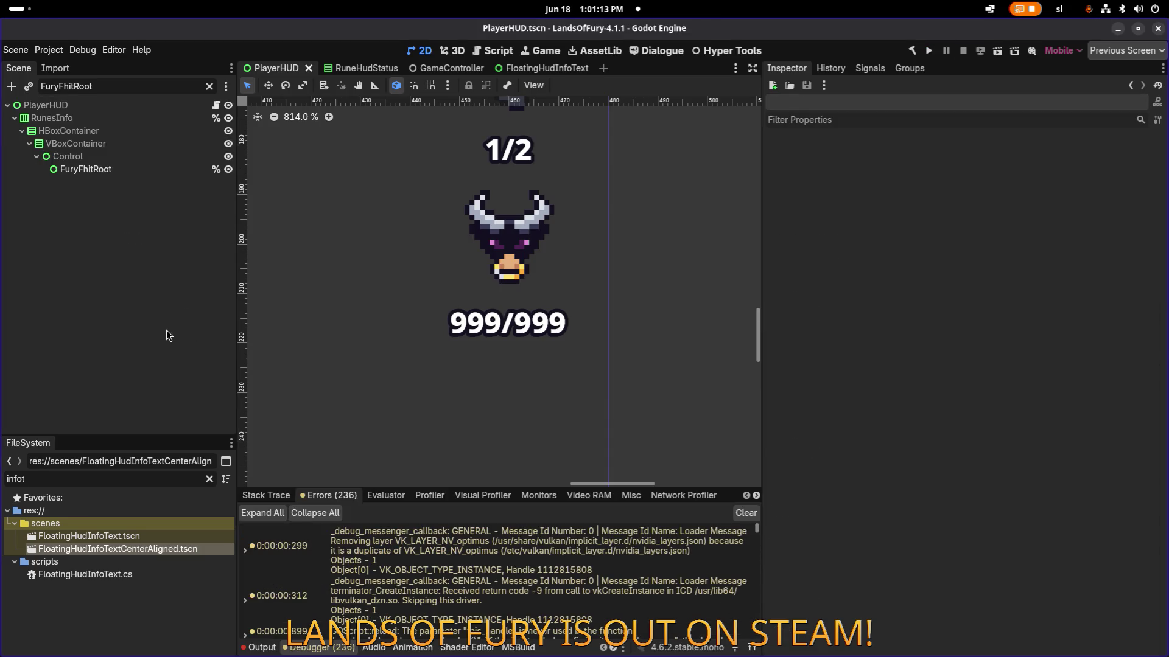
- Switch from Godot over to Visual Studio Code
key(alt+Tab)
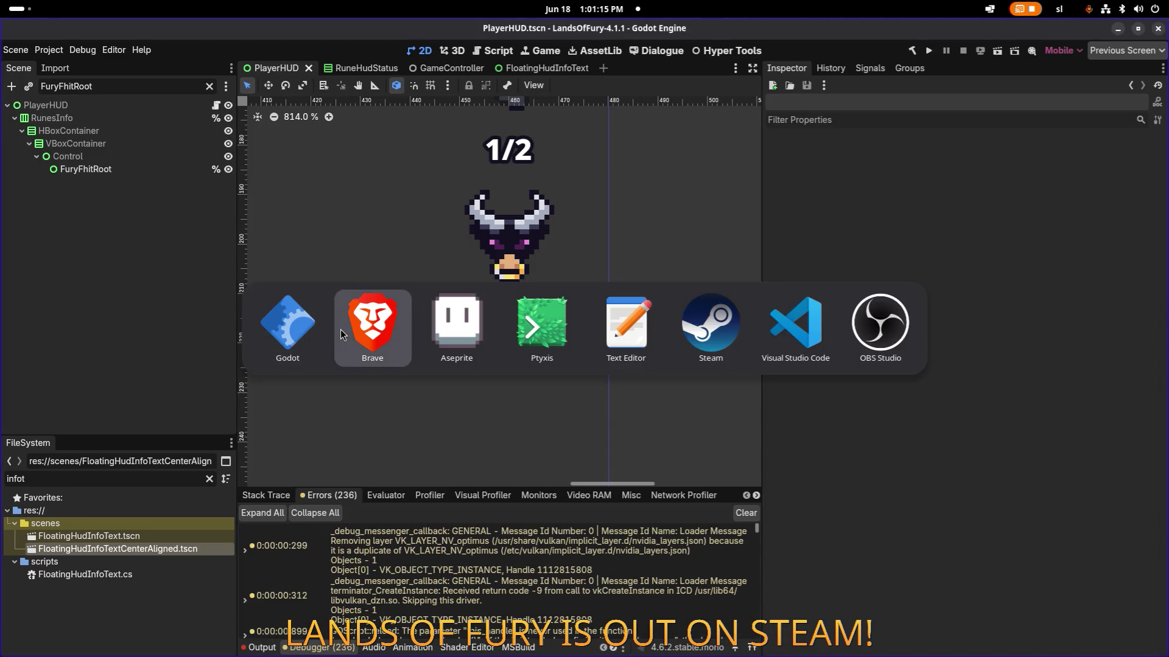
click(297, 335)
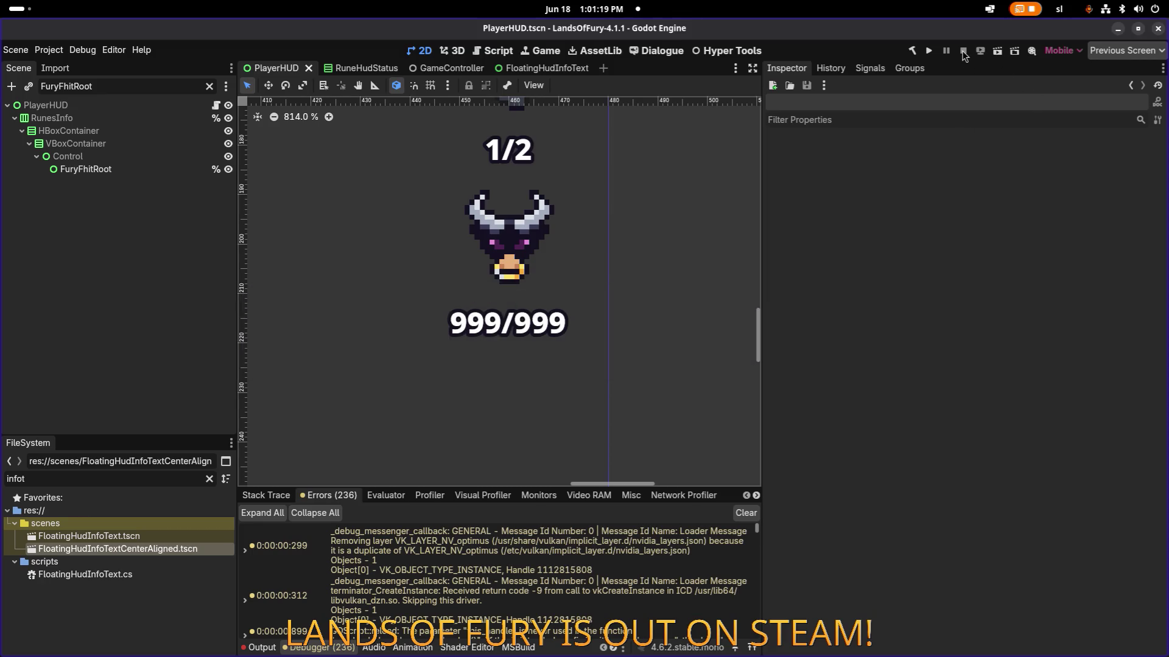
key(alt+Tab)
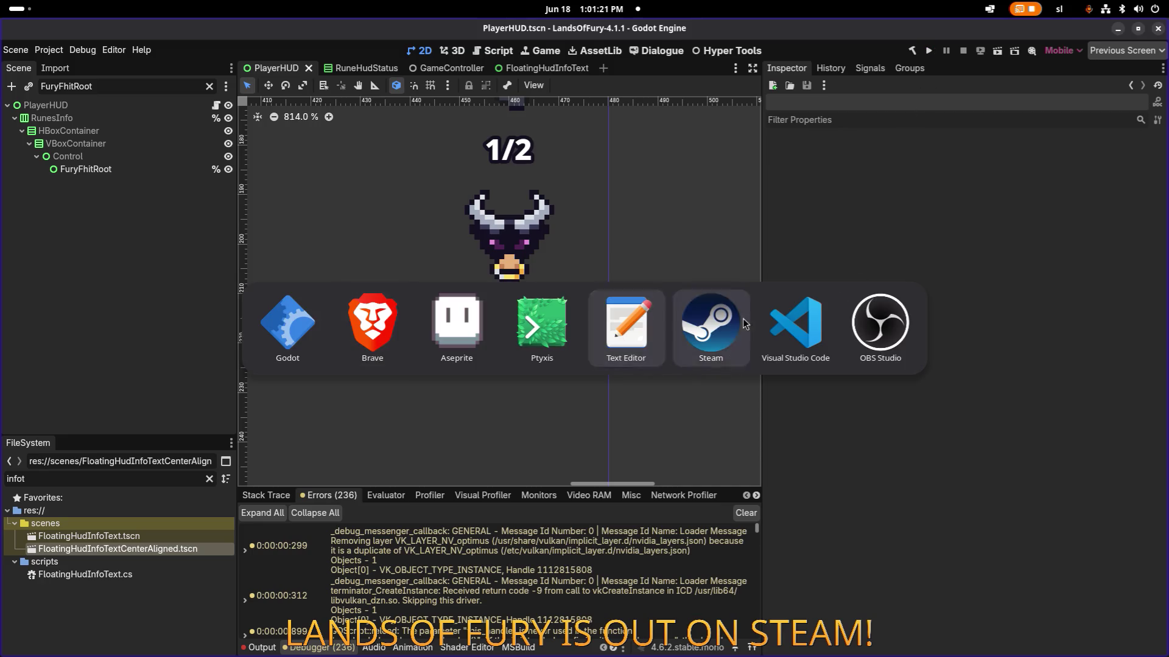
click(788, 326)
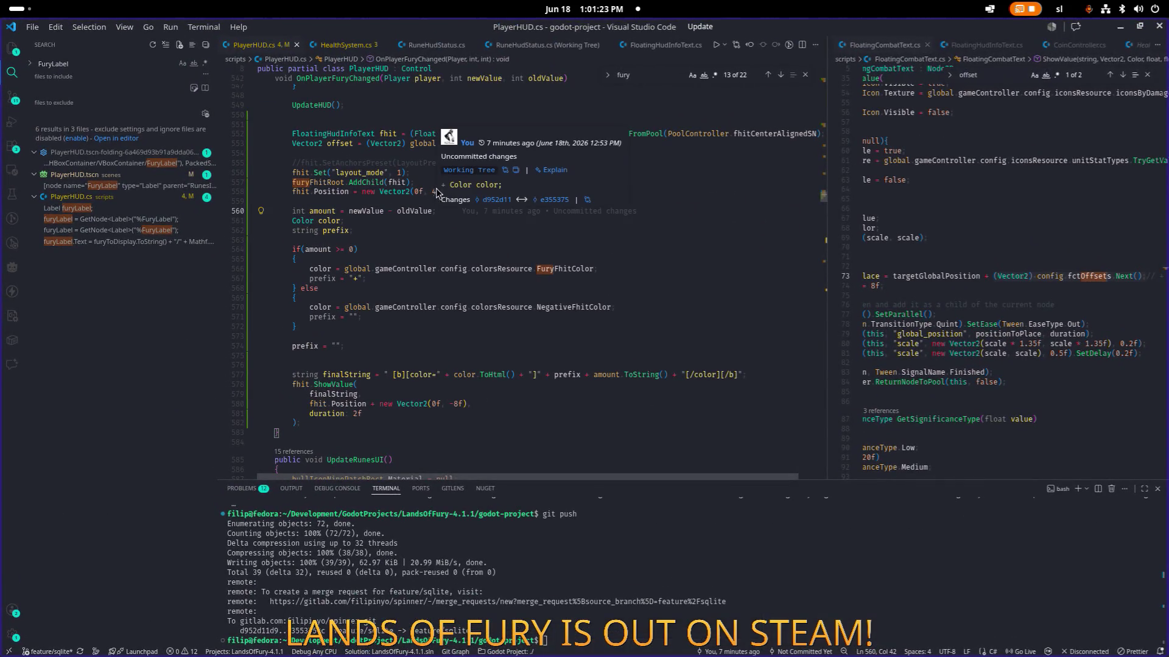
key(Down)
key(Down)
key(Down)
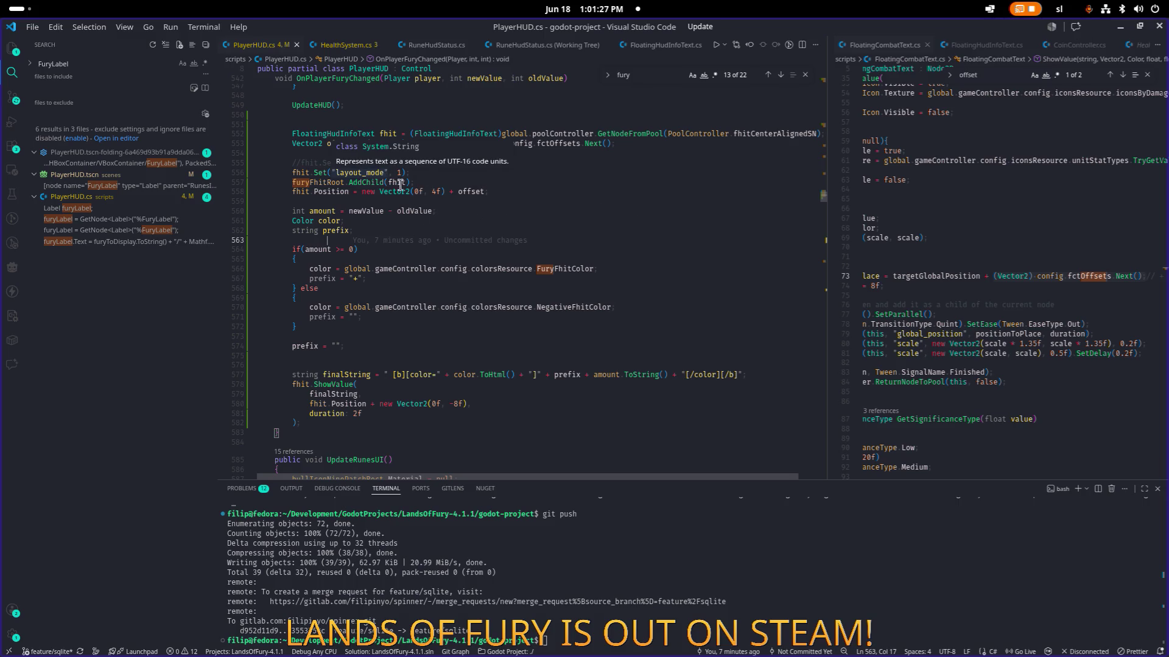
key(Up)
key(Up)
key(Up)
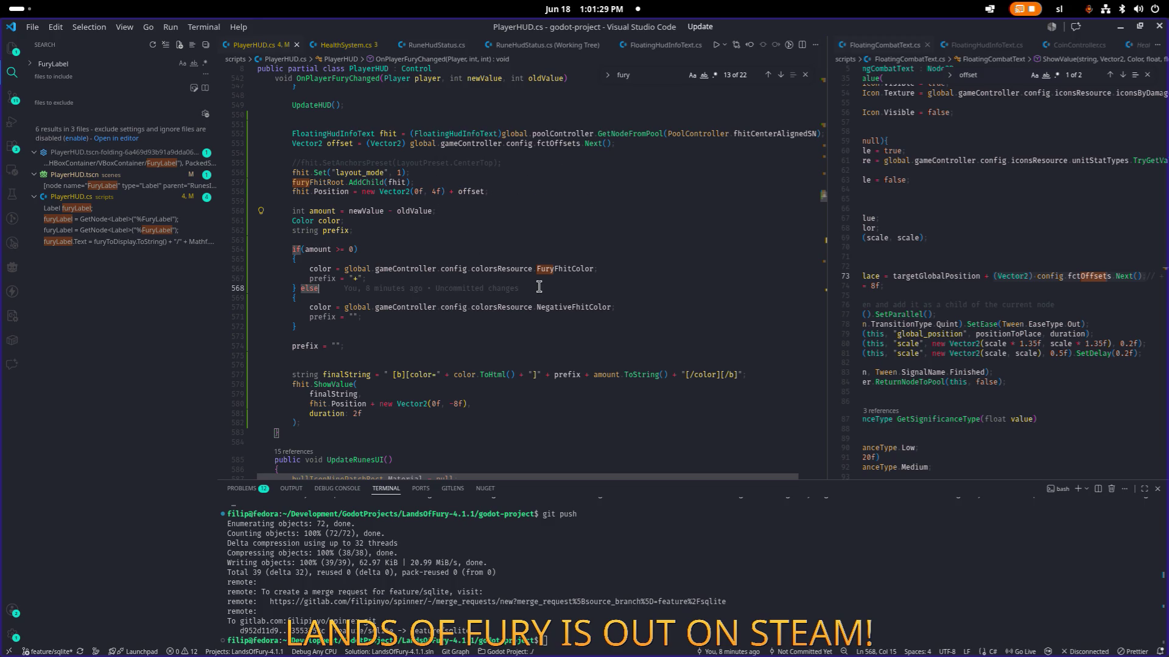
click(536, 286)
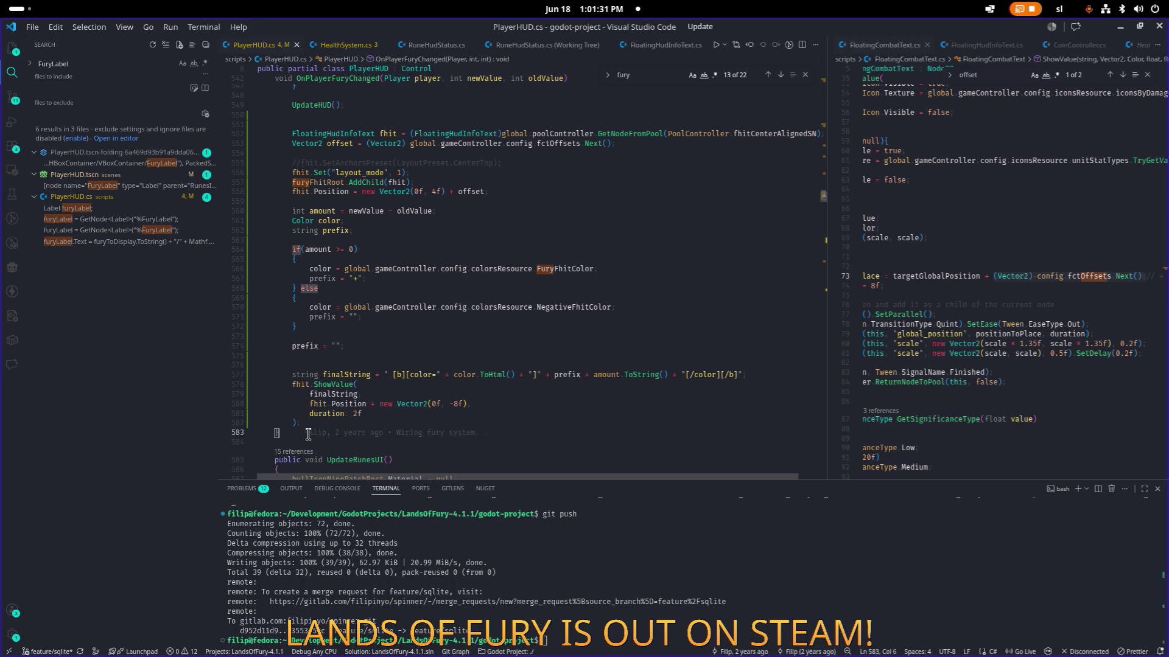
mouse_move(308, 429)
mouse_down()
mouse_move(357, 220)
mouse_move(253, 195)
mouse_up()
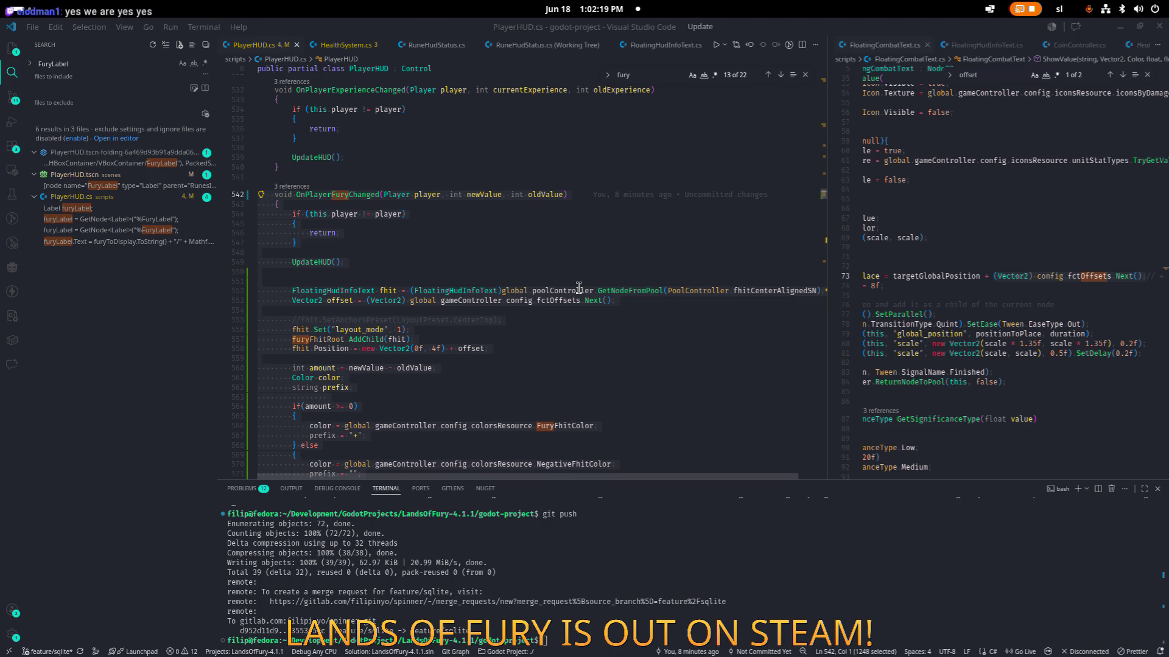
- Put AddChild back before the layout_mode line and save PlayerHUD.cs
click(486, 331)
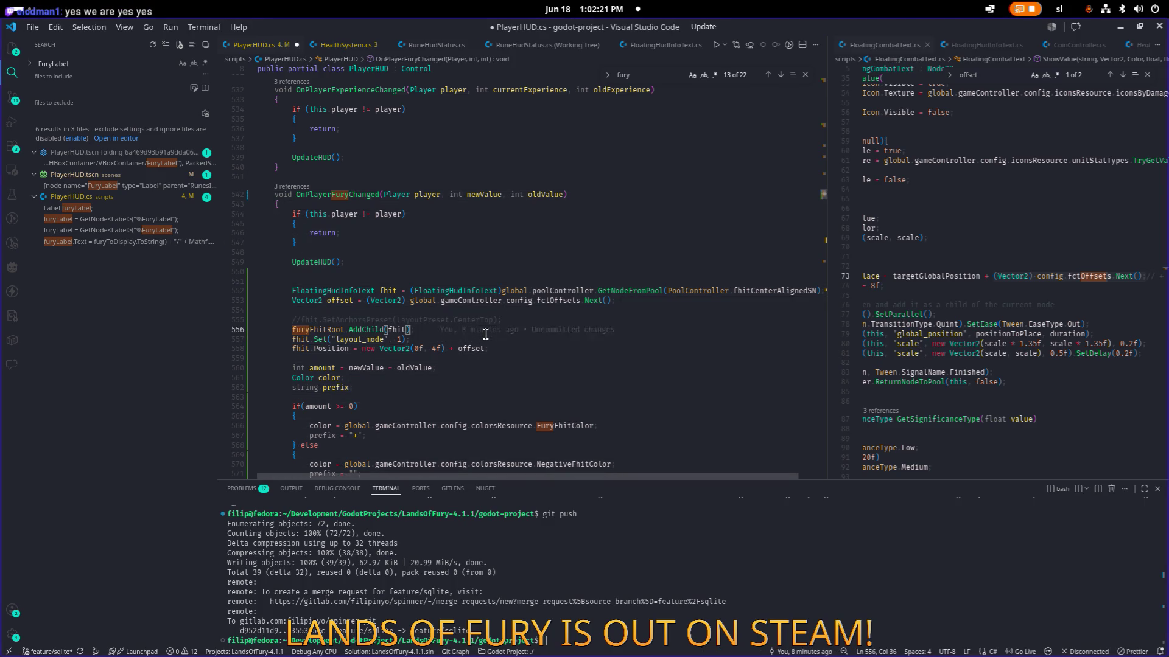
key(ctrl+z)
key(ctrl+s)
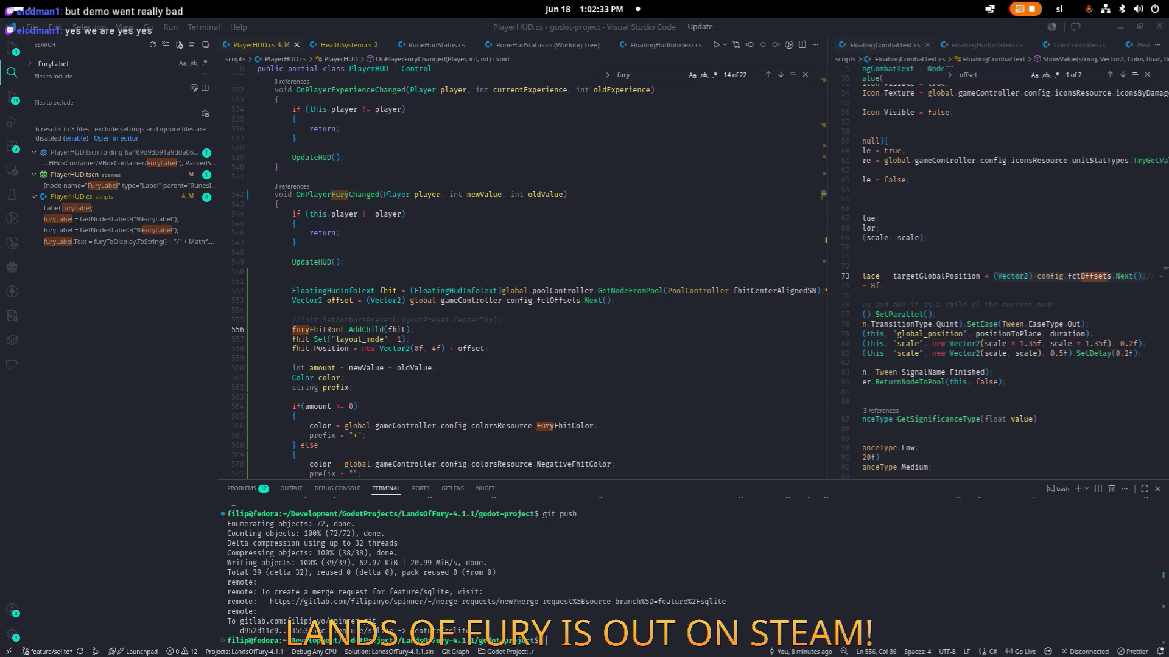
- Uncomment SetAnchorsPreset(LayoutPreset.CenterTop), move it below the layout_mode line, and save
mouse_move(394, 349)
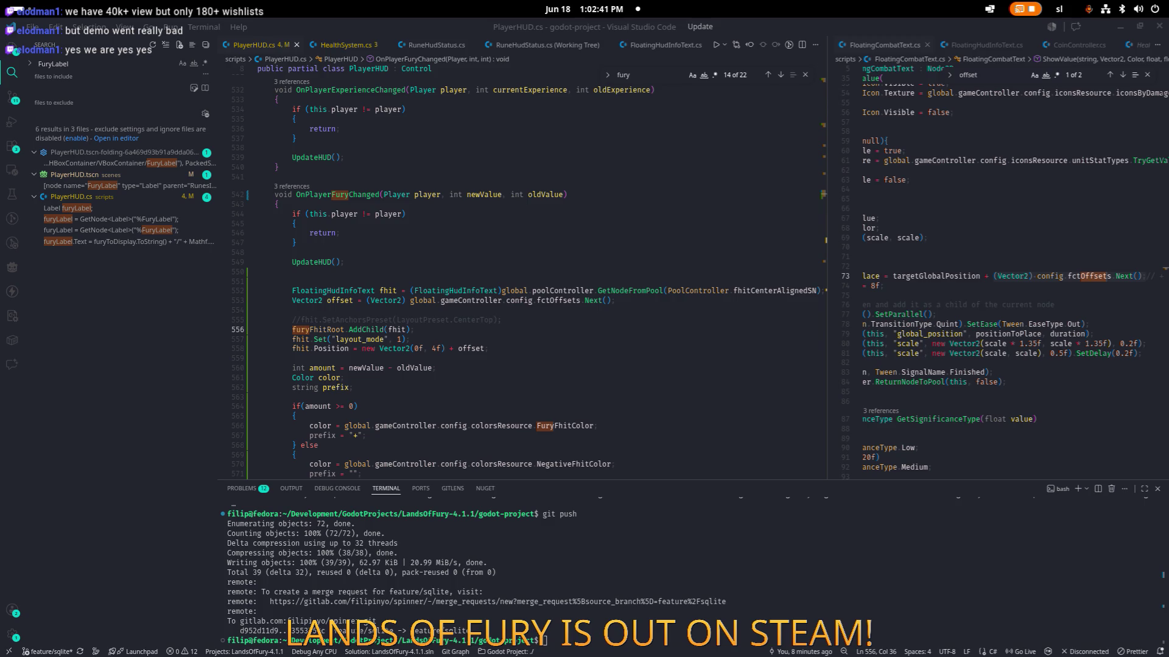
click(546, 321)
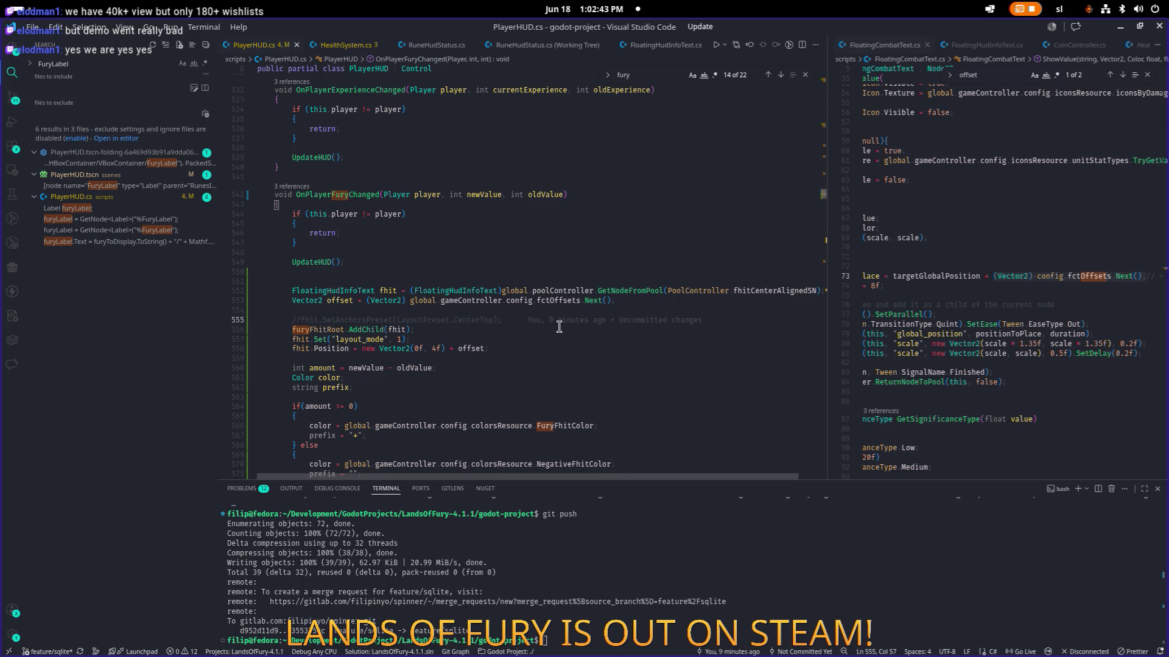
key(Home)
key(ctrl+slash)
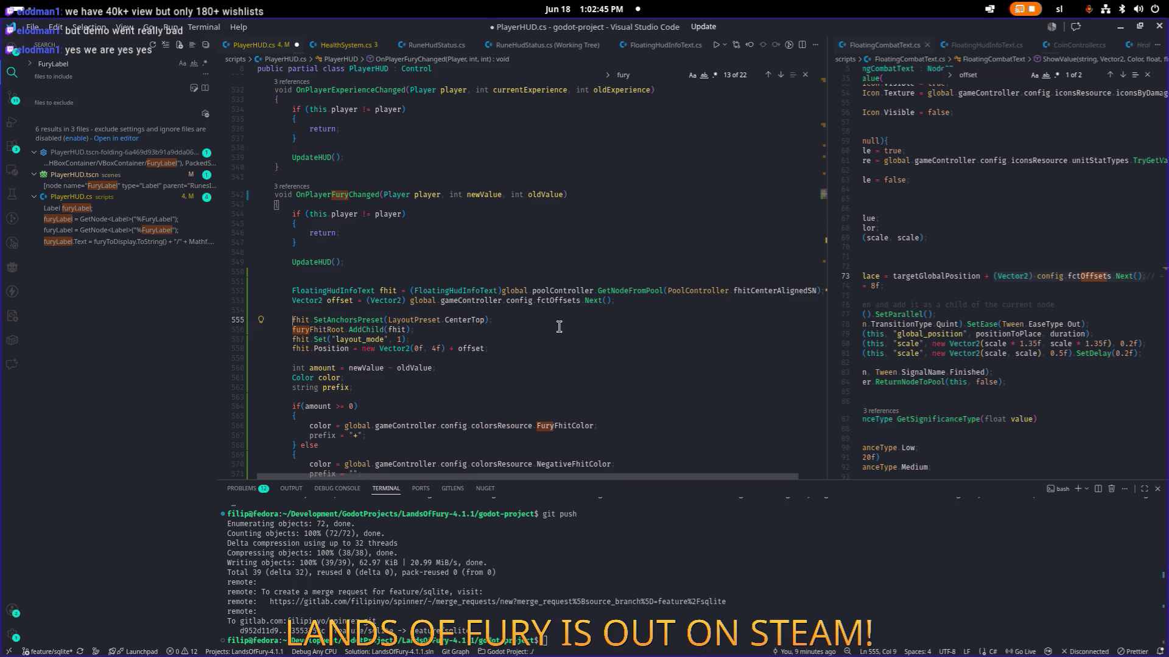
key(alt)
key(alt+Down)
key(alt+Down)
key(ctrl+s)
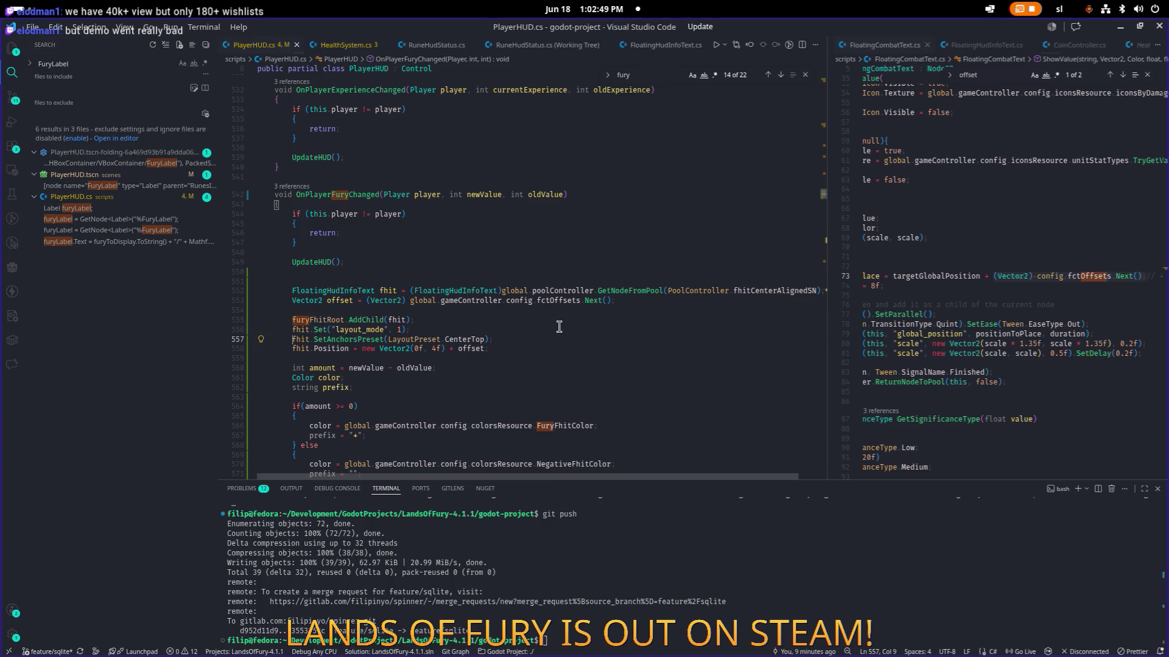
click(559, 327)
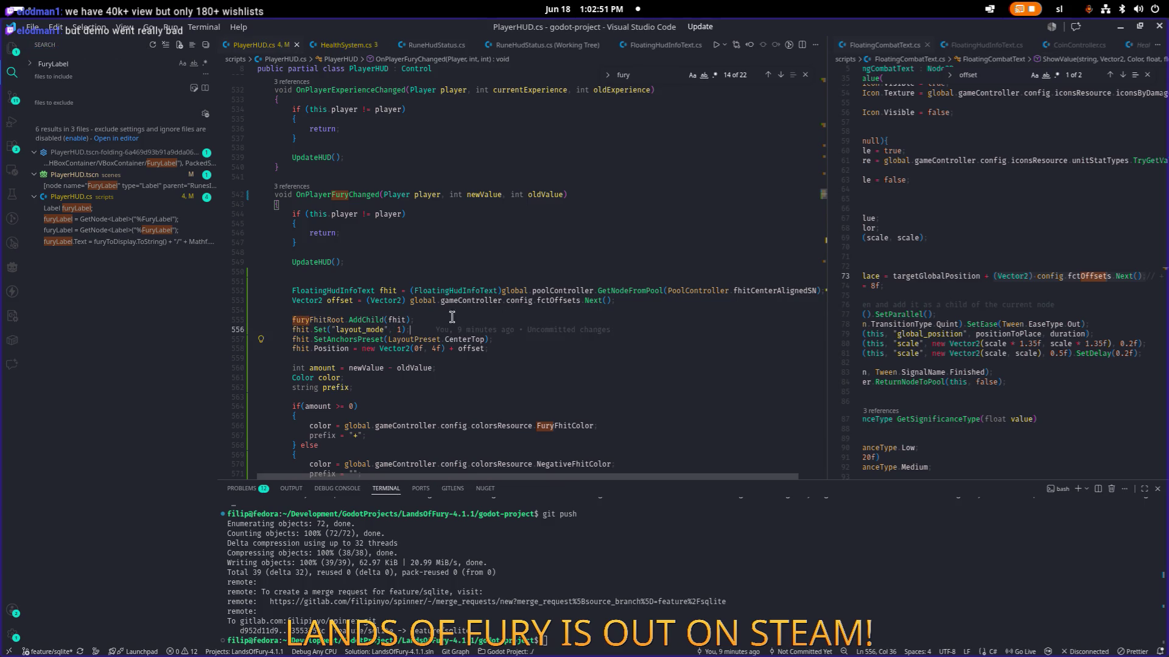
click(540, 376)
- Bring Godot forward and build and run Lands of Fury to its main menu
click(1119, 26)
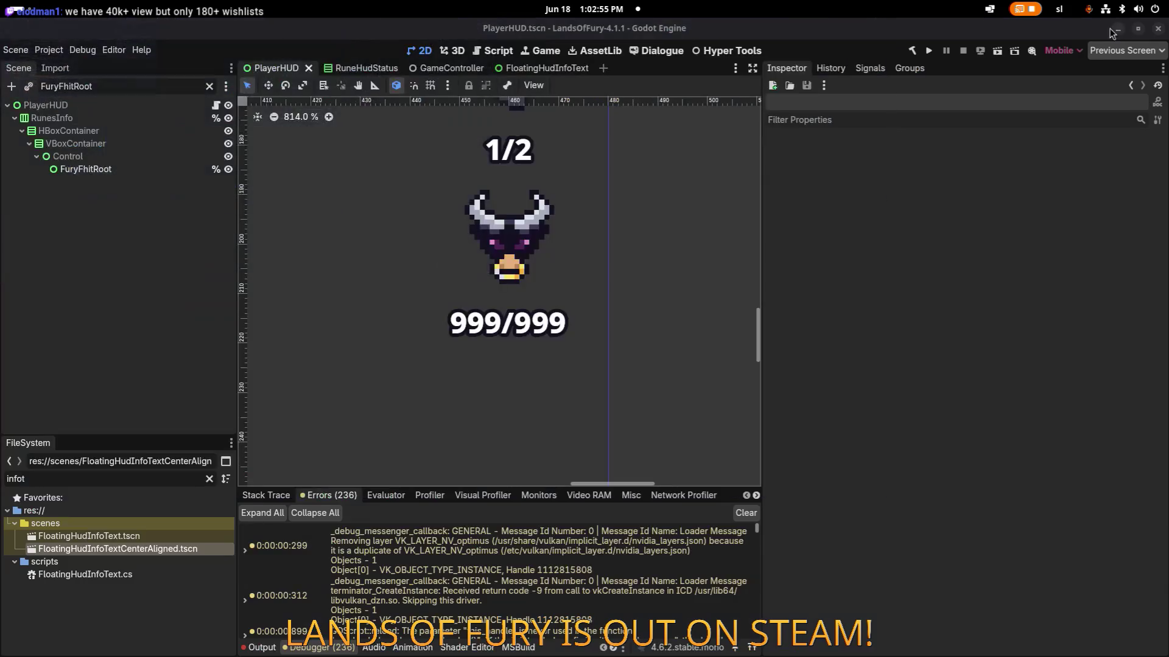
click(929, 52)
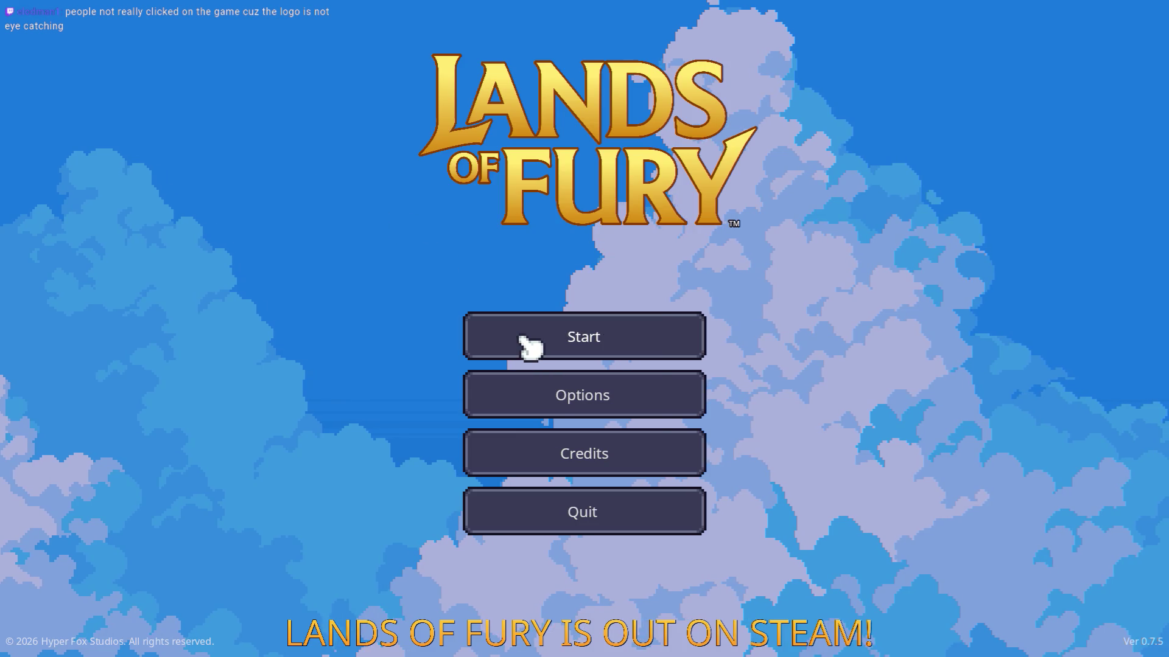
- Start a game on the first save profile, walk north and enter the purple portal
click(524, 338)
click(510, 339)
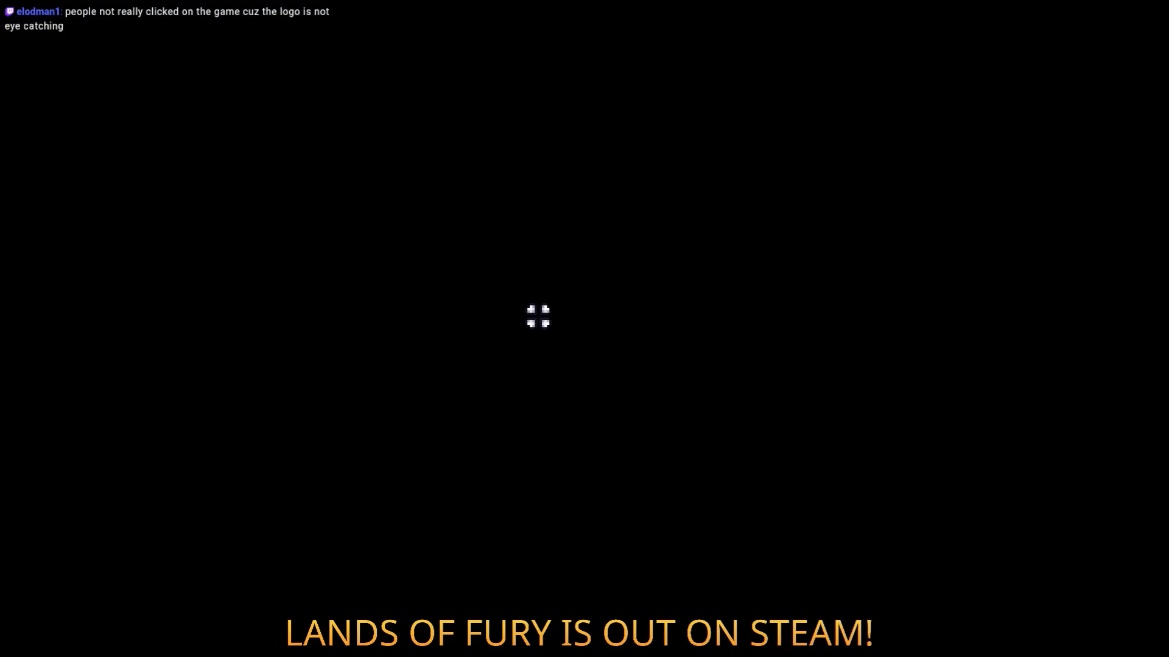
key(i)
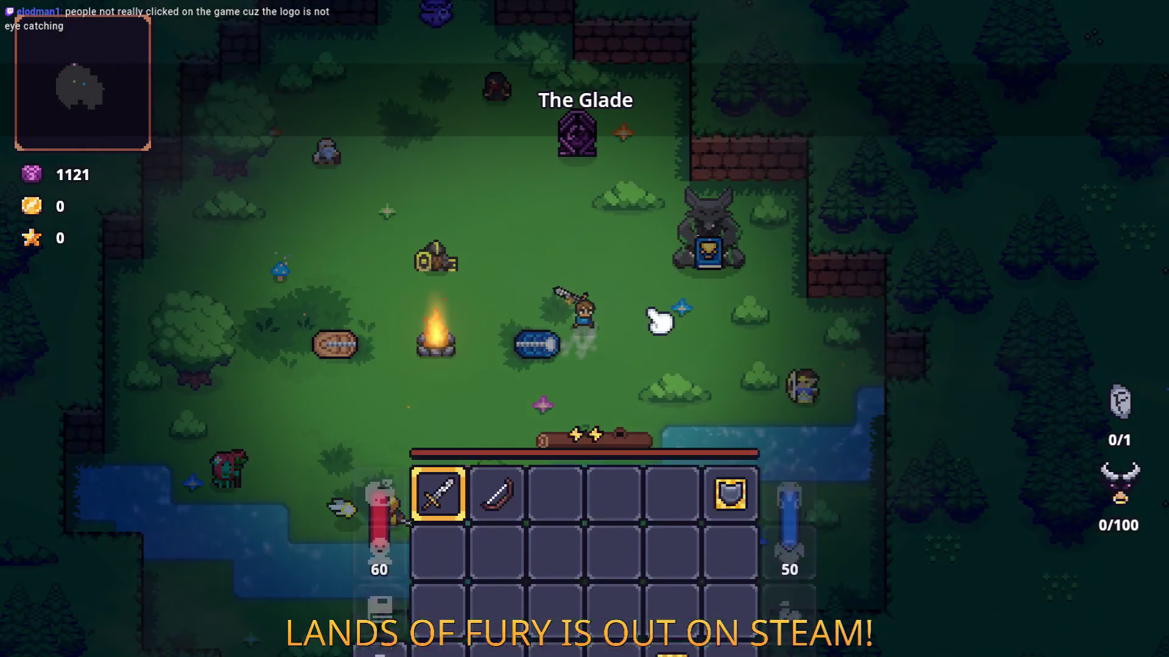
key(i)
key(w)
key(w)
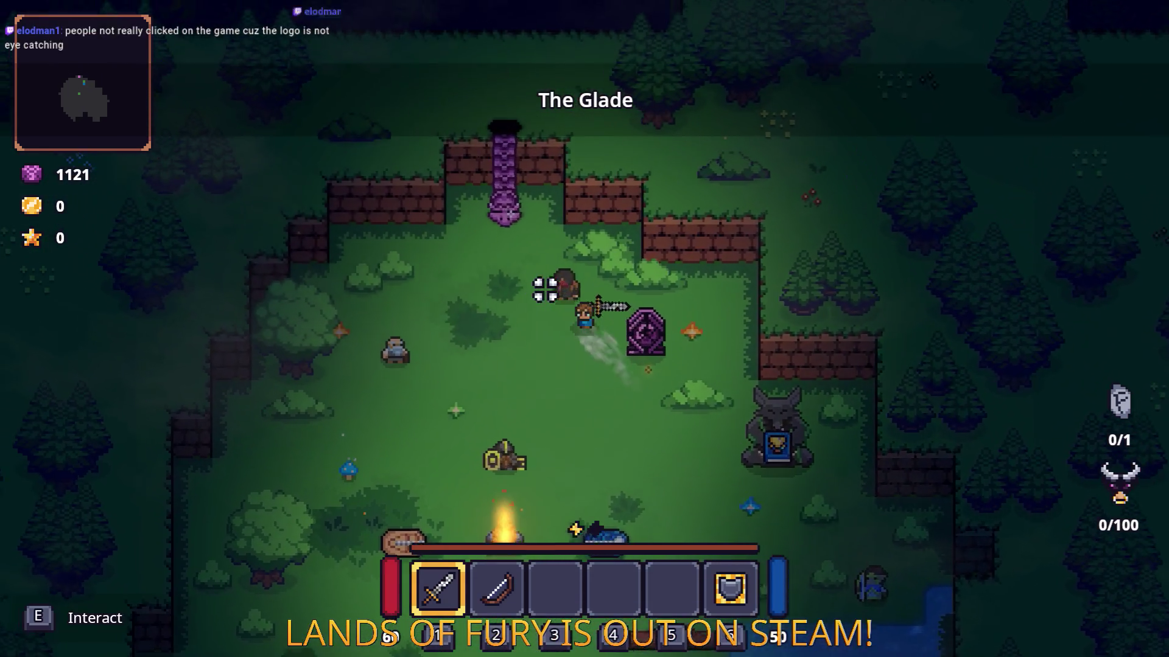
key(e)
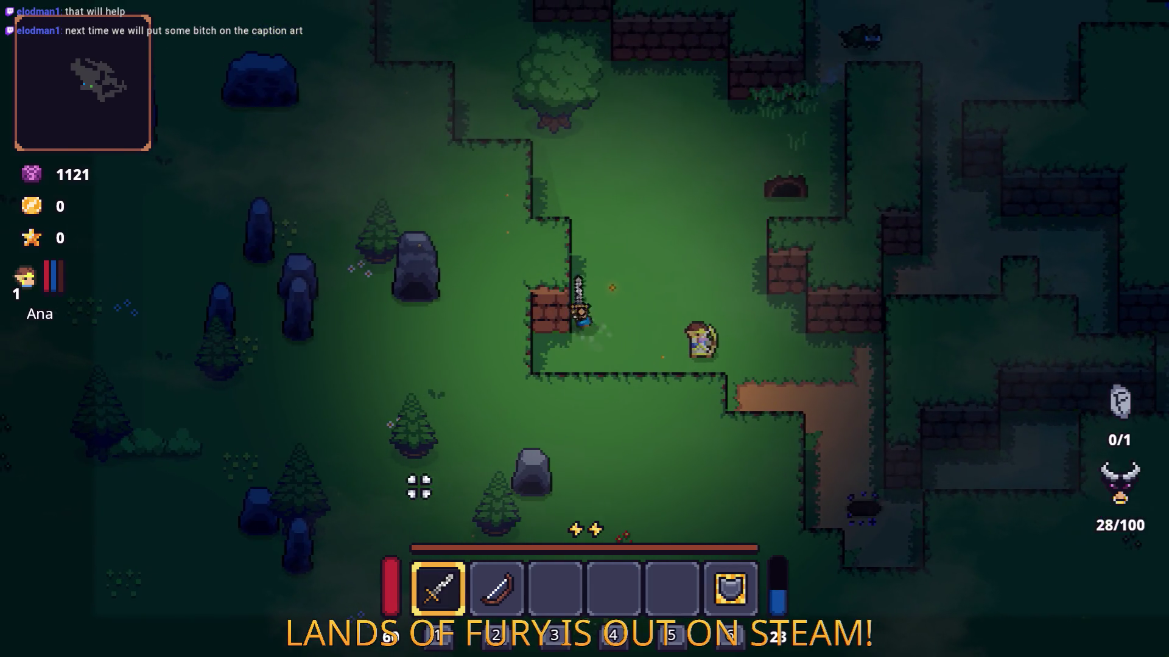
- Attack the hive with the sword, then dash east onto the dirt path
key(w)
click(386, 260)
click(394, 245)
click(402, 253)
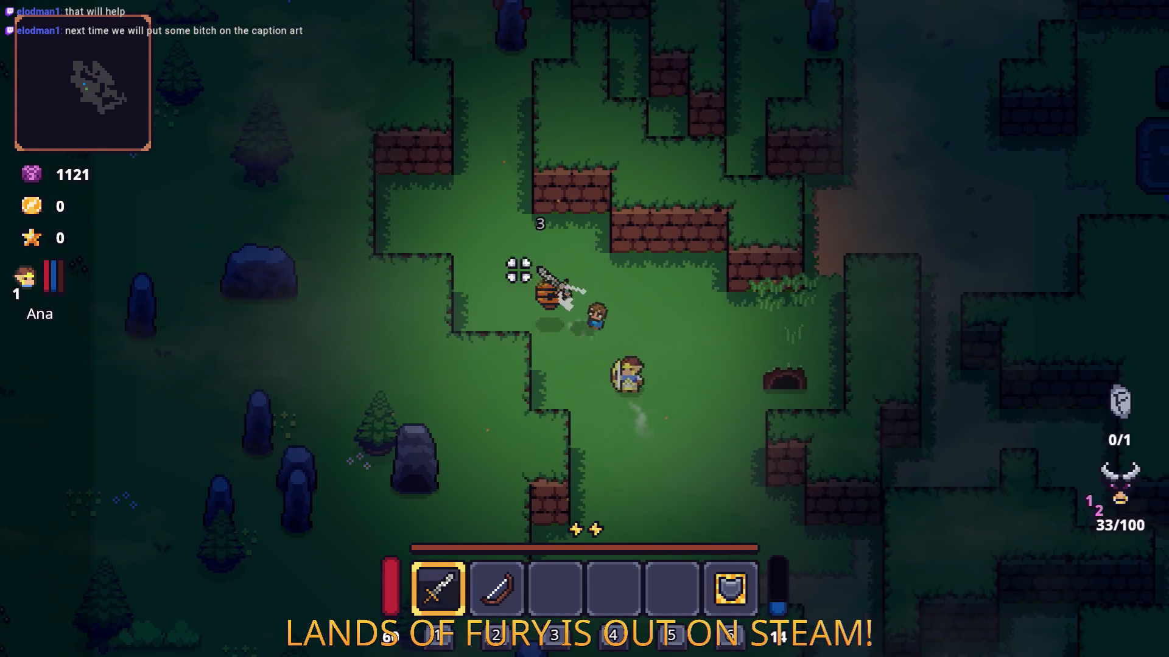
key(d)
key(space)
key(d)
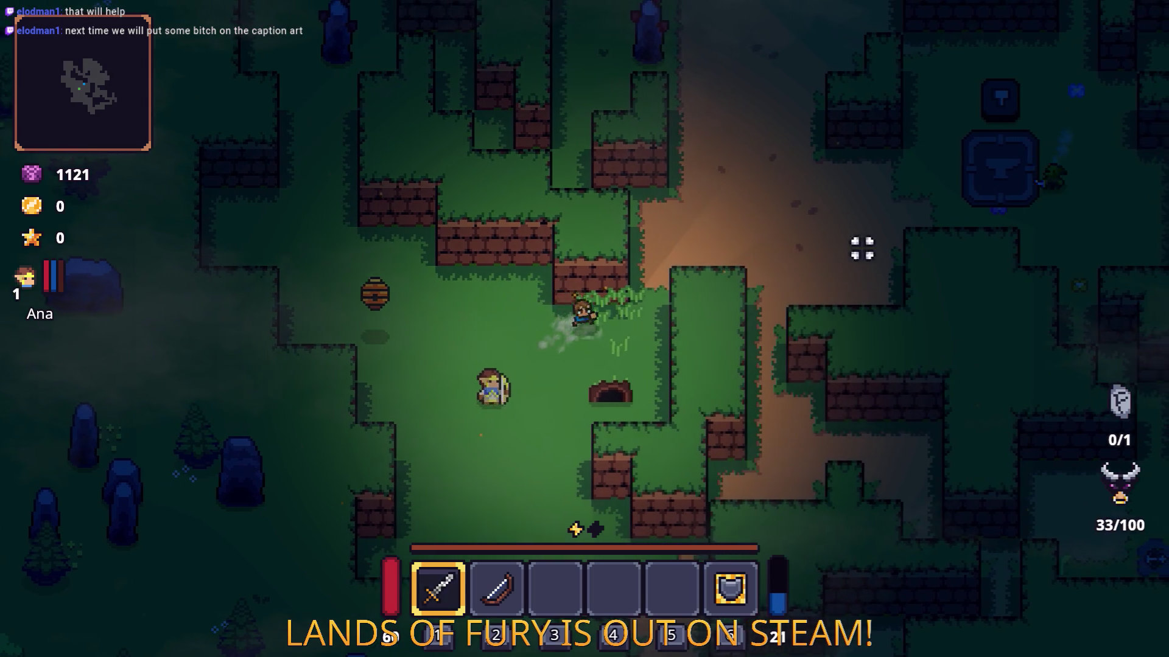
key(w)
- Strike the stone statue and roam past the campfire and pedestal toward the wooden crates
key(w)
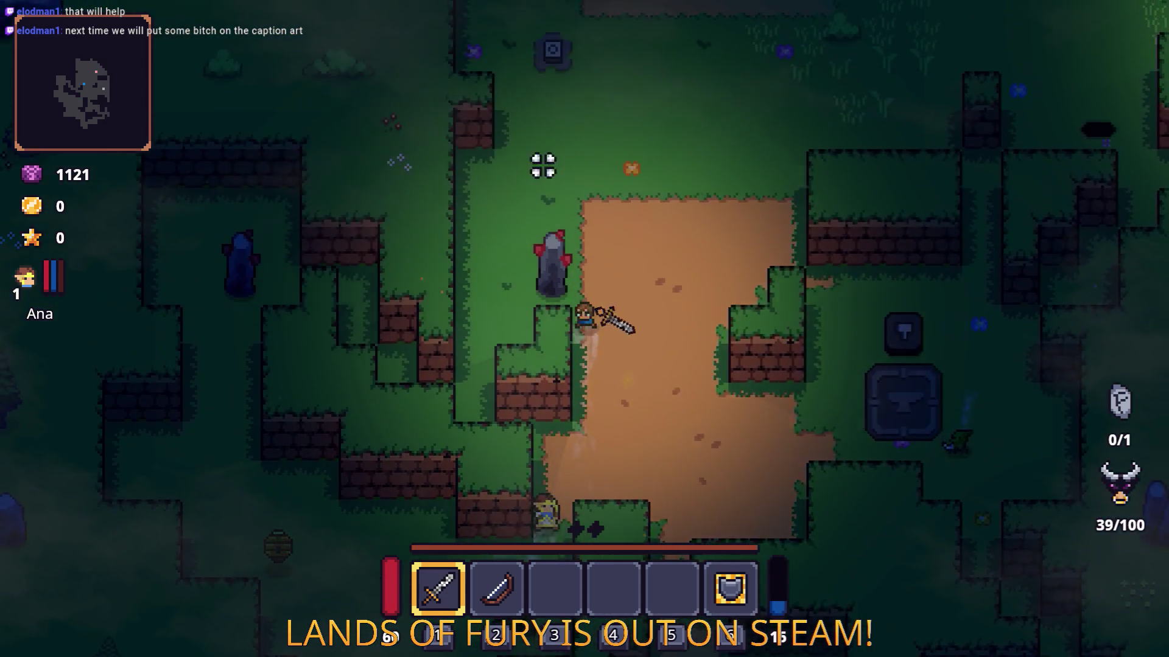
click(543, 165)
key(w)
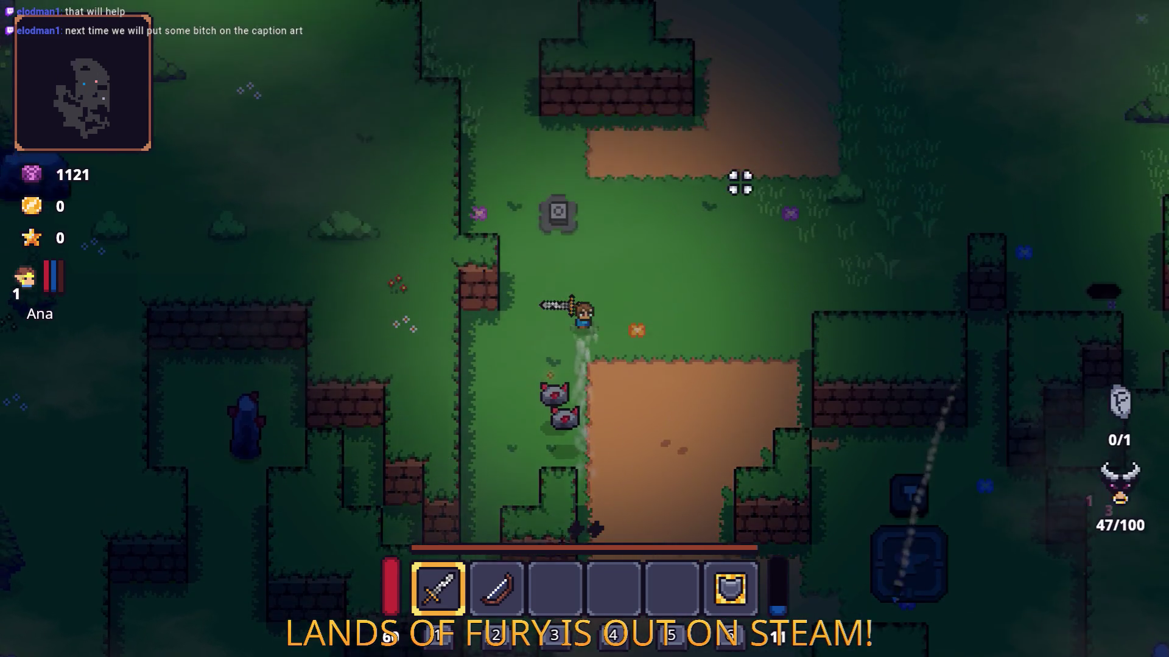
click(441, 214)
key(w)
key(a)
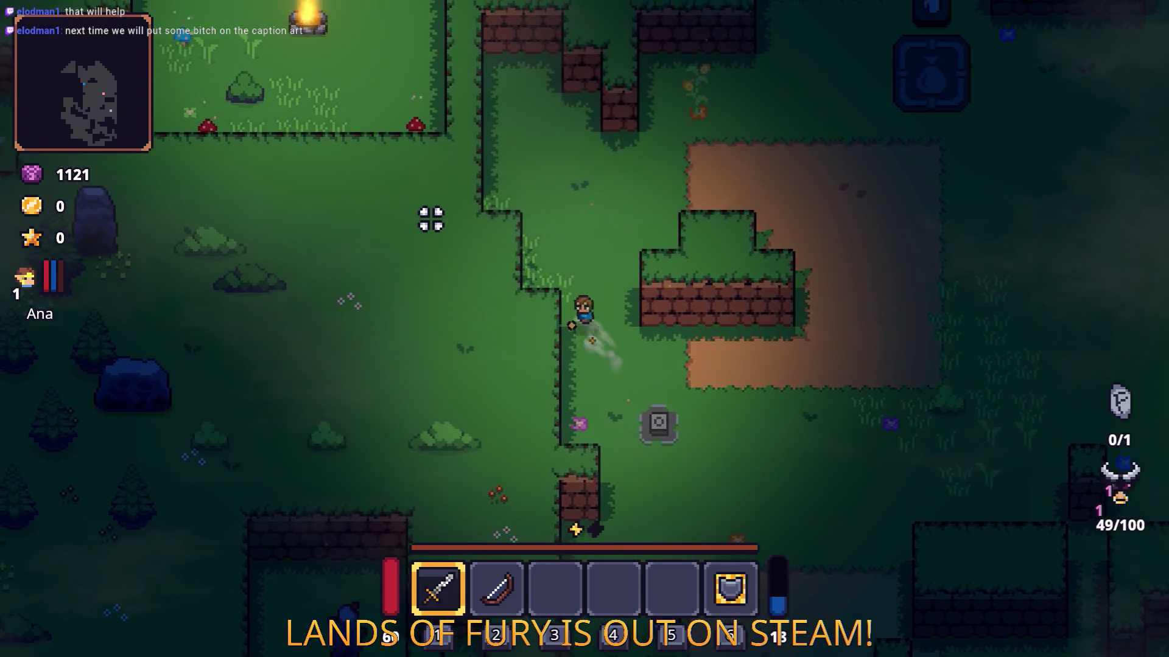
key(d)
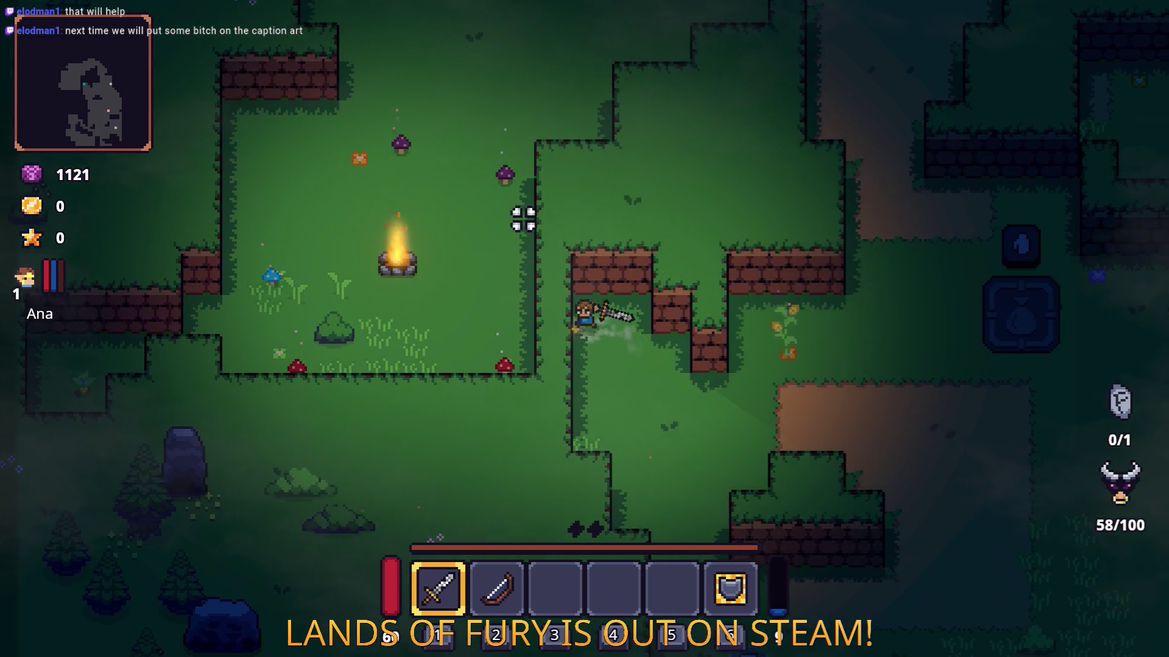
click(633, 172)
key(d)
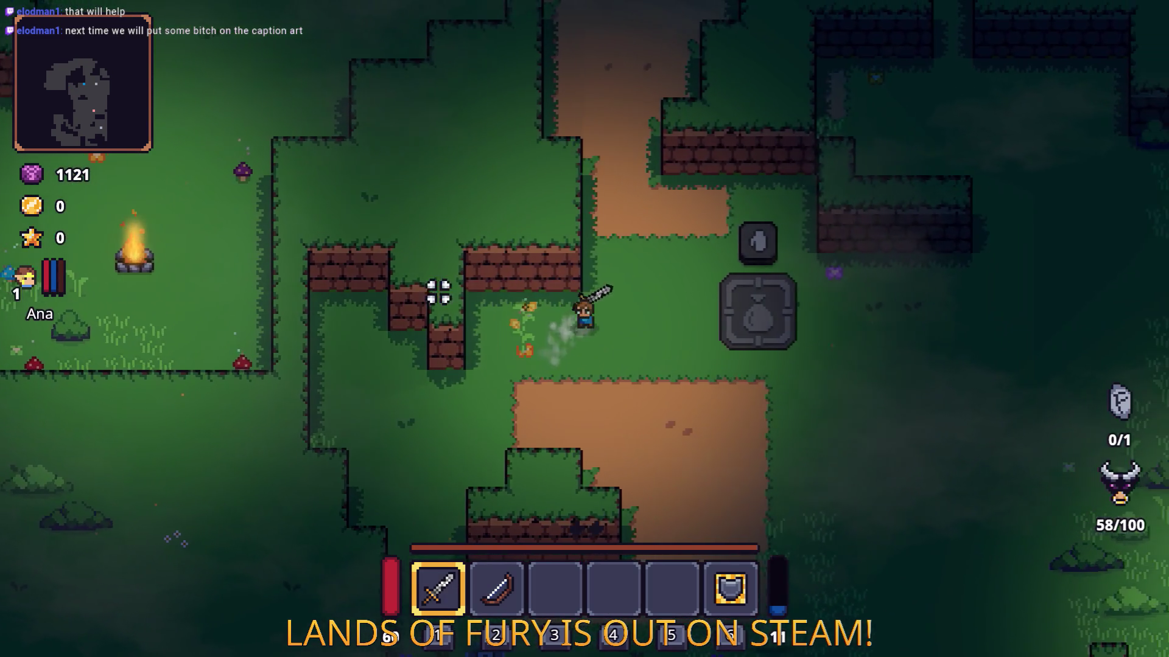
key(d)
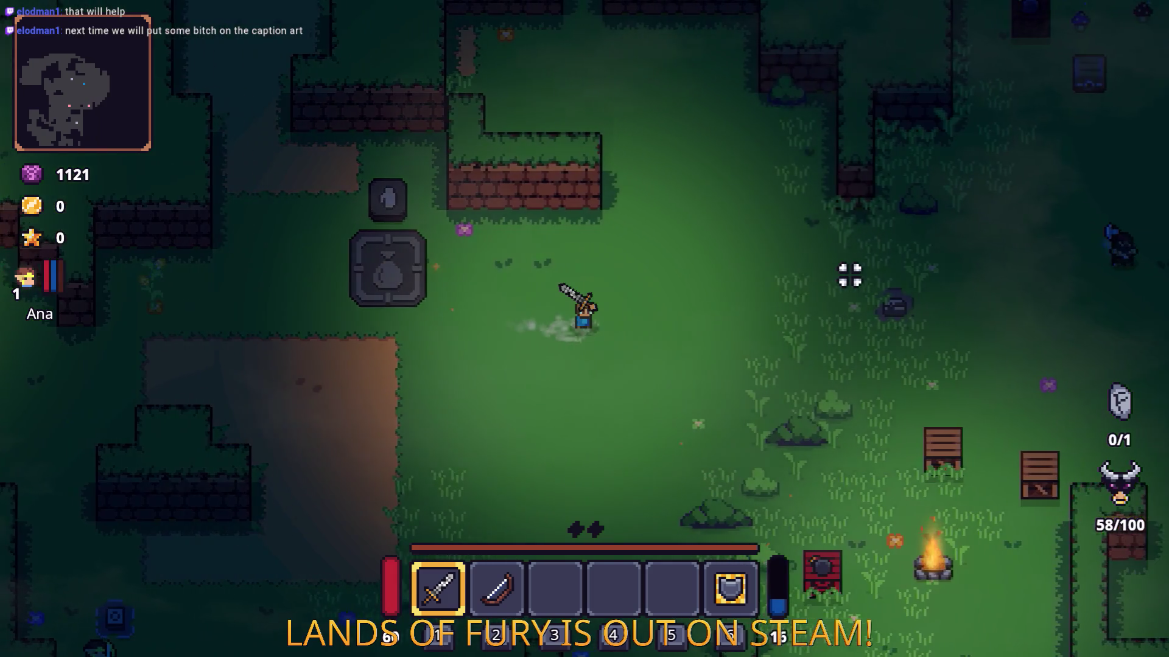
key(s)
key(d)
key(s)
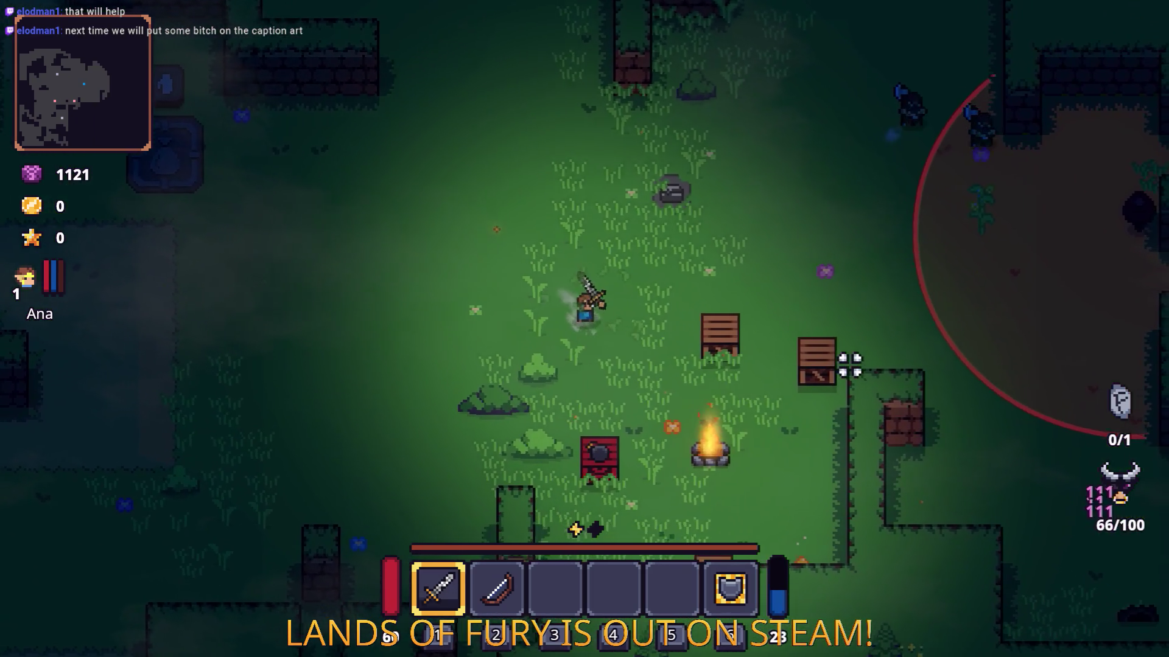
- Smash the crate, pick up the dropped Nails, and open the inventory
click(805, 340)
key(e)
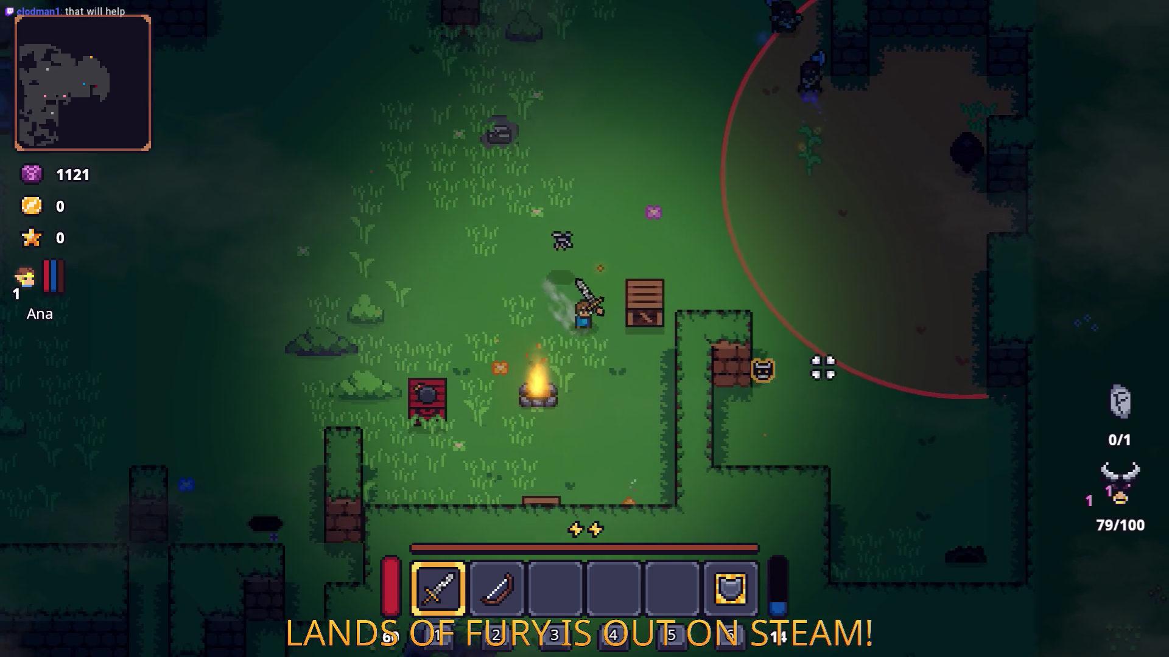
key(s)
key(a)
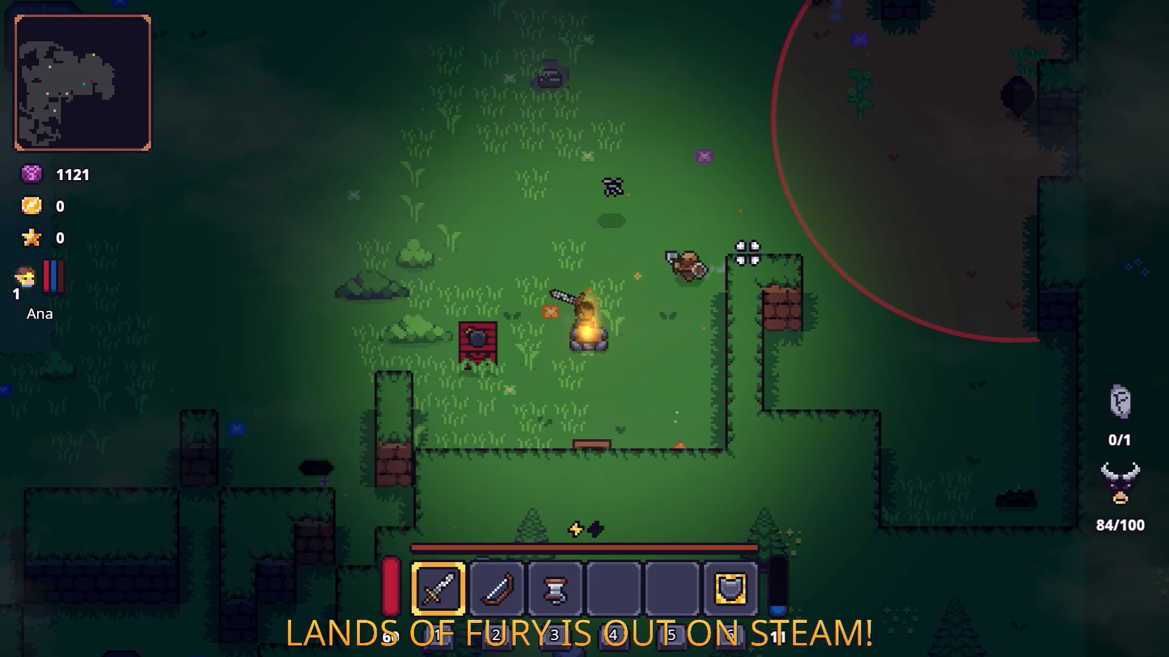
key(Tab)
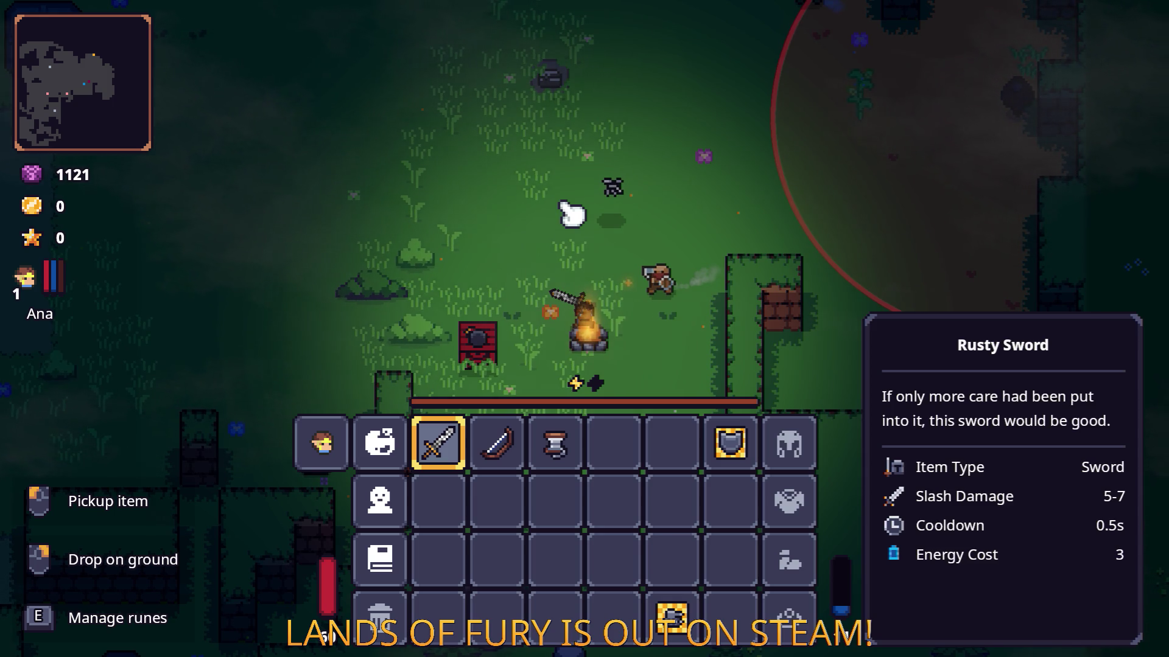
- Leave the game for the Steam client, then go to the Brave store page's search box
key(alt+Tab)
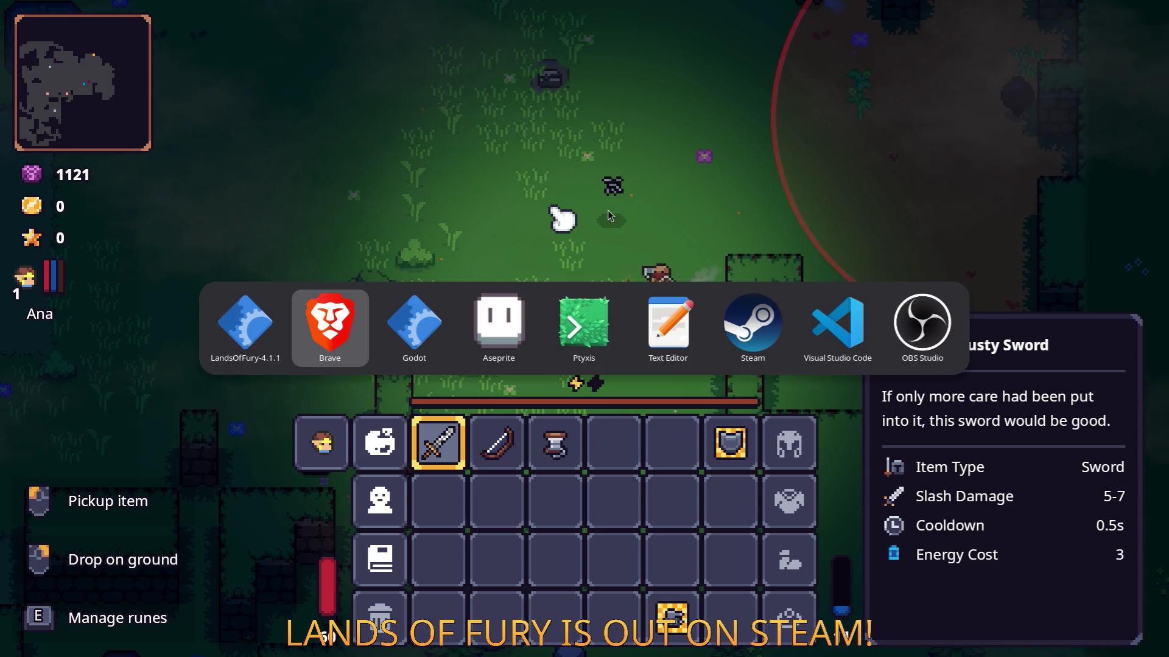
click(760, 317)
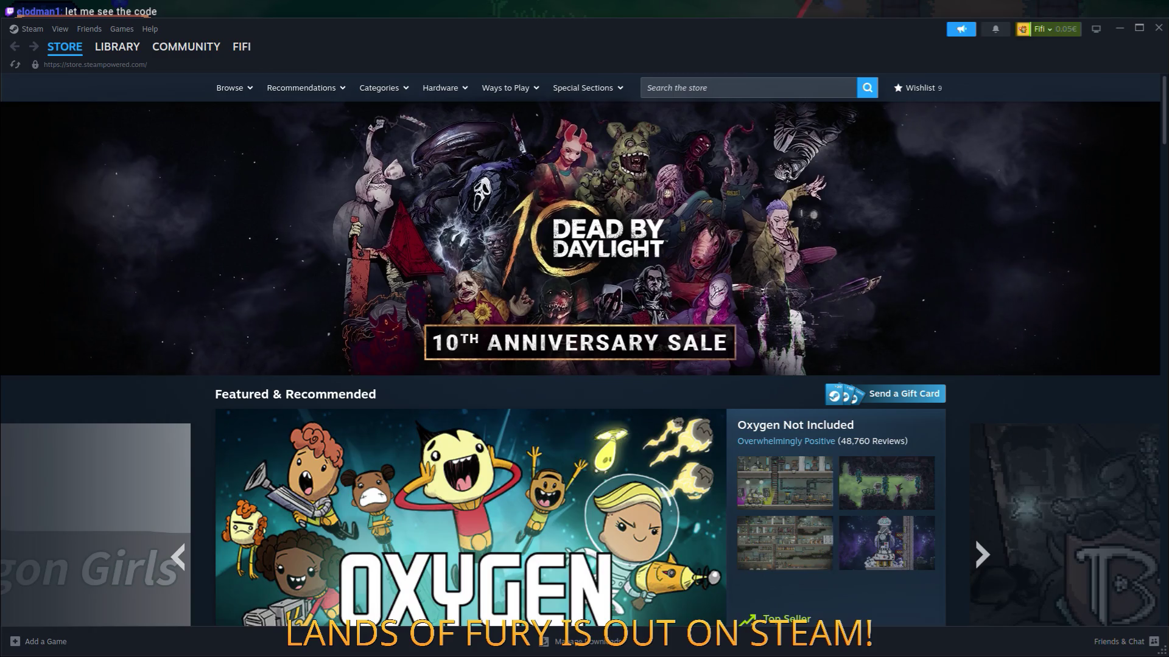
key(alt+Tab)
click(818, 149)
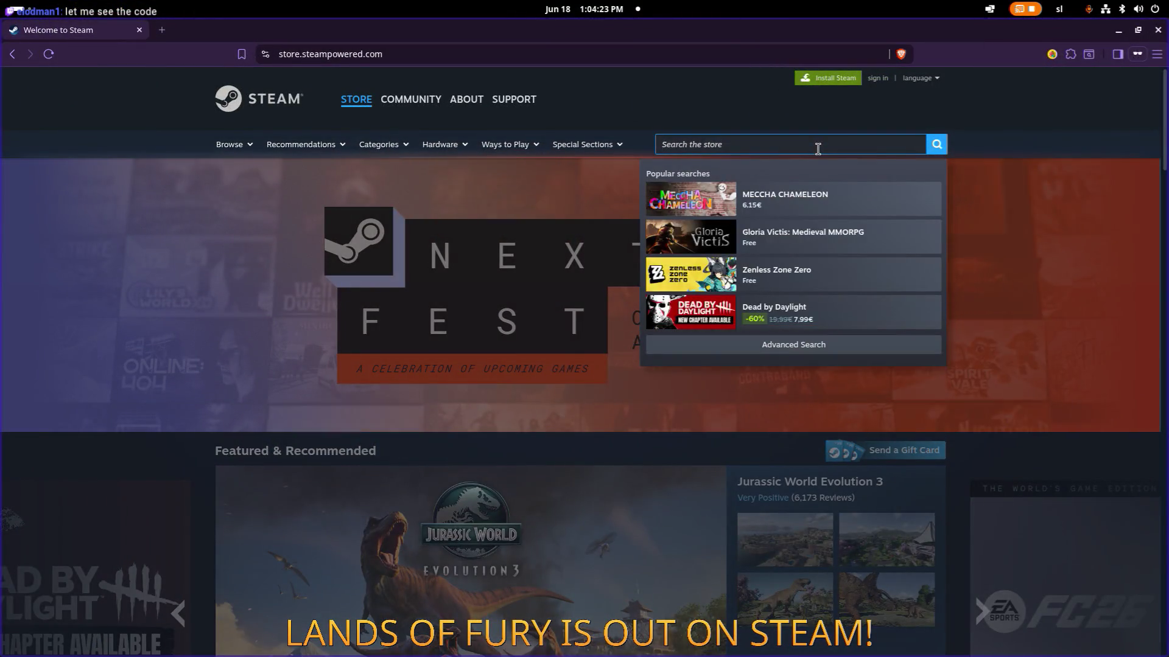
- Search the Steam store for 'fury' and scroll through the results
text(fury)
key(Return)
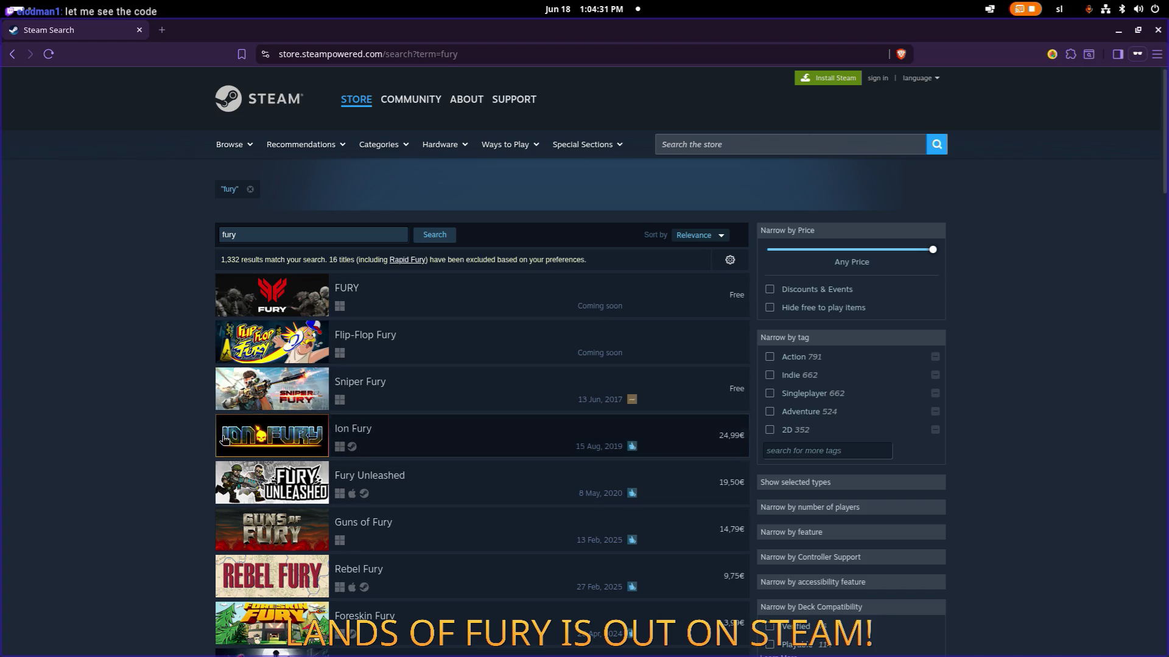
scroll(263, 445, down, 6)
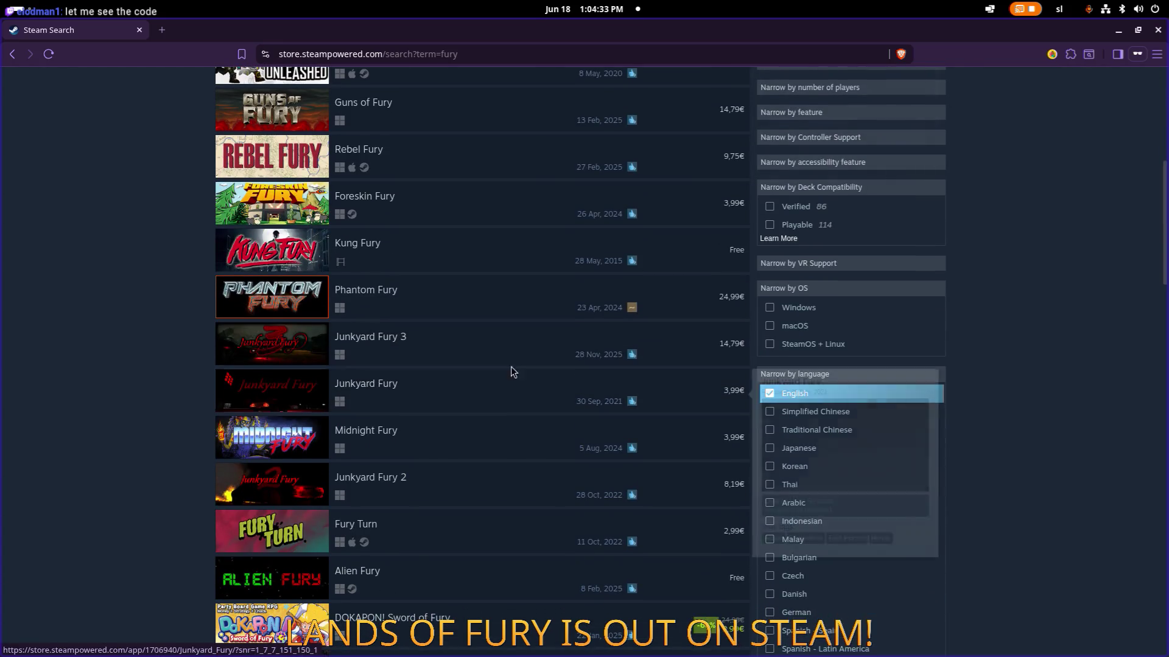
scroll(495, 339, down, 12)
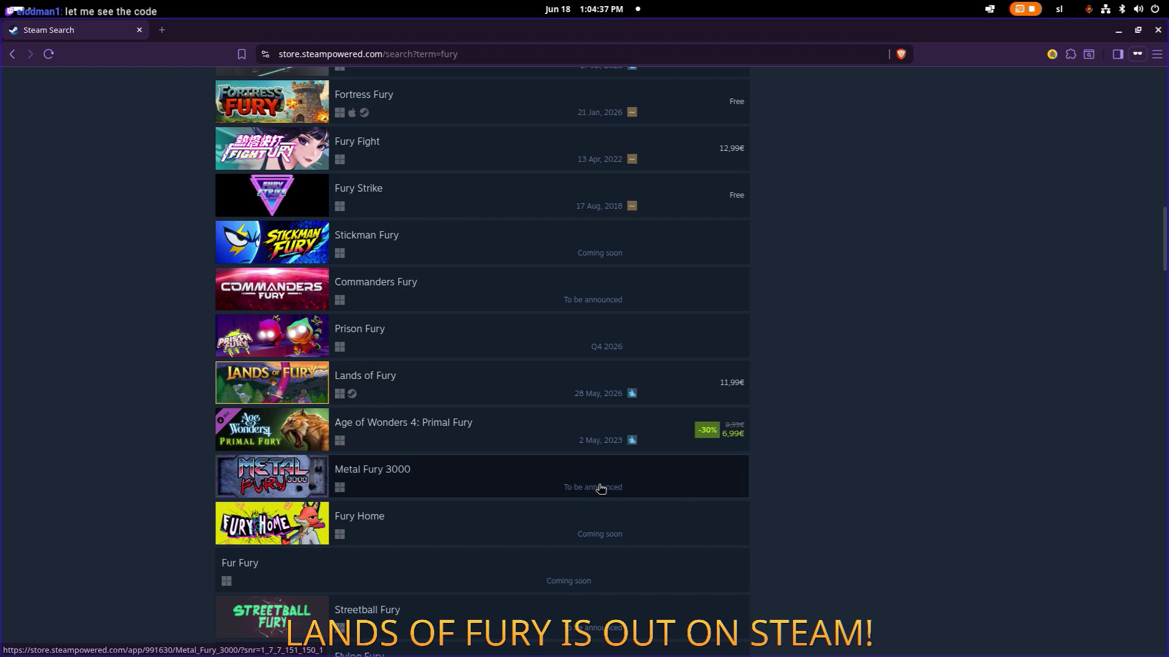
mouse_move(675, 500)
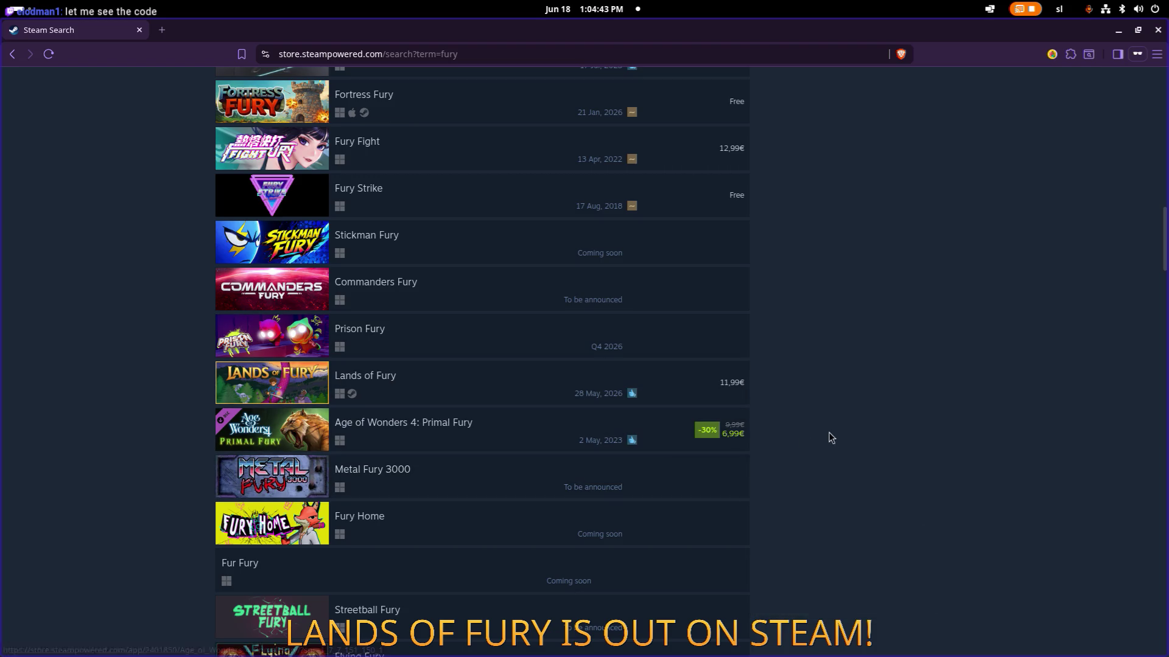
mouse_move(718, 396)
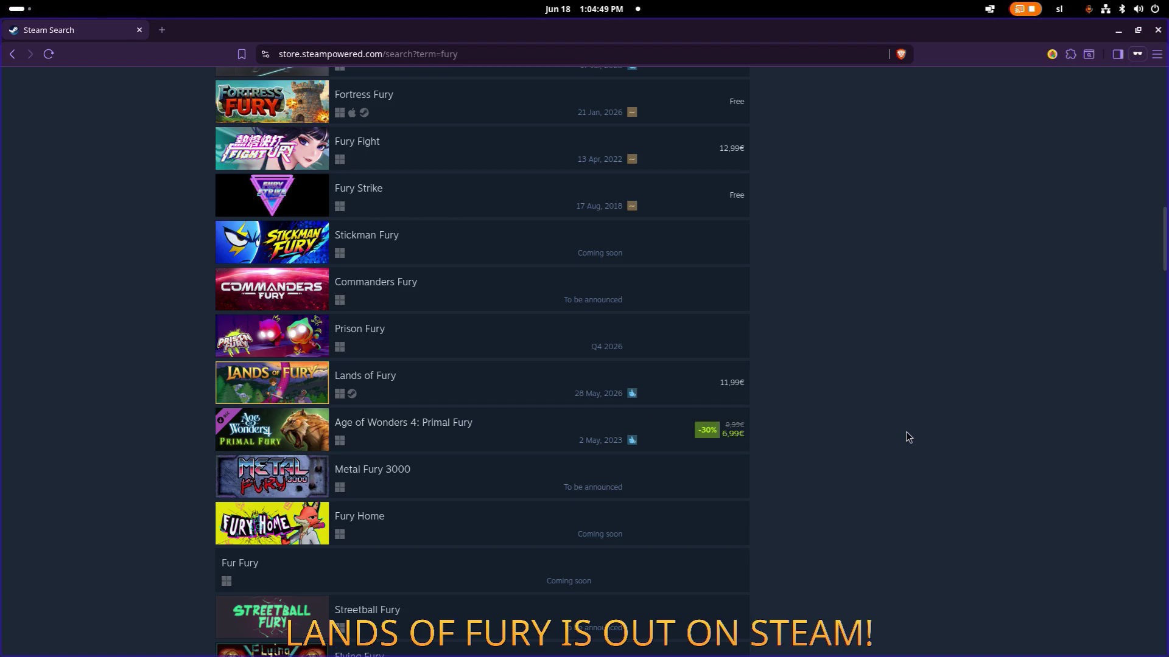
scroll(888, 430, up, 10)
scroll(887, 430, up, 6)
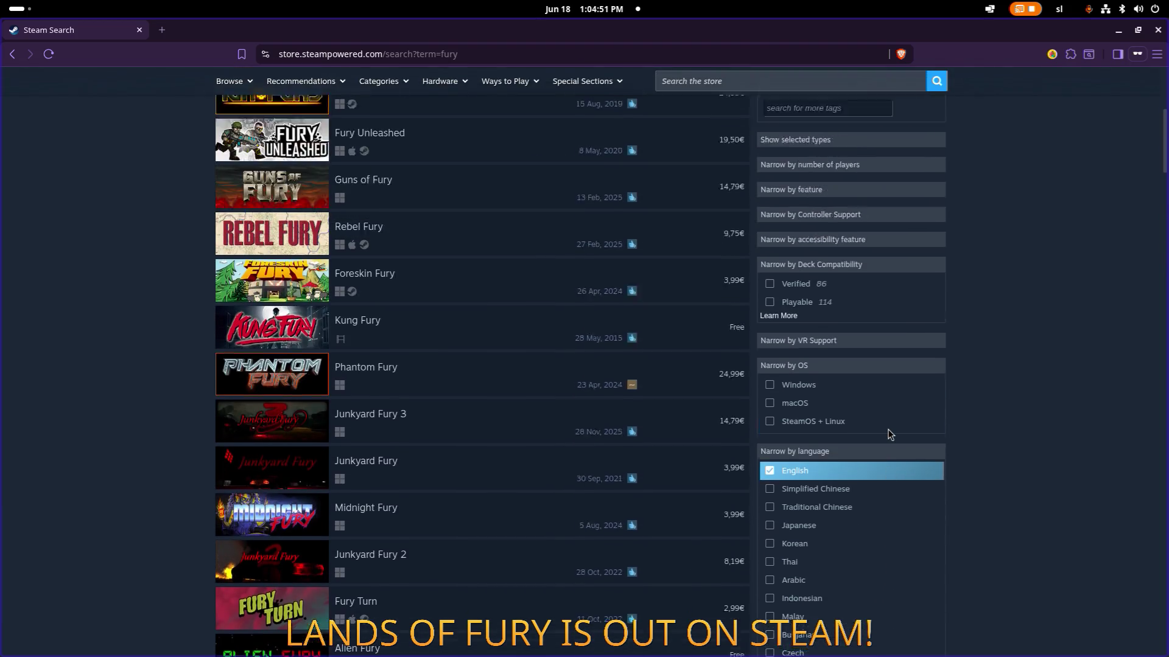
scroll(888, 429, down, 3)
scroll(888, 433, down, 12)
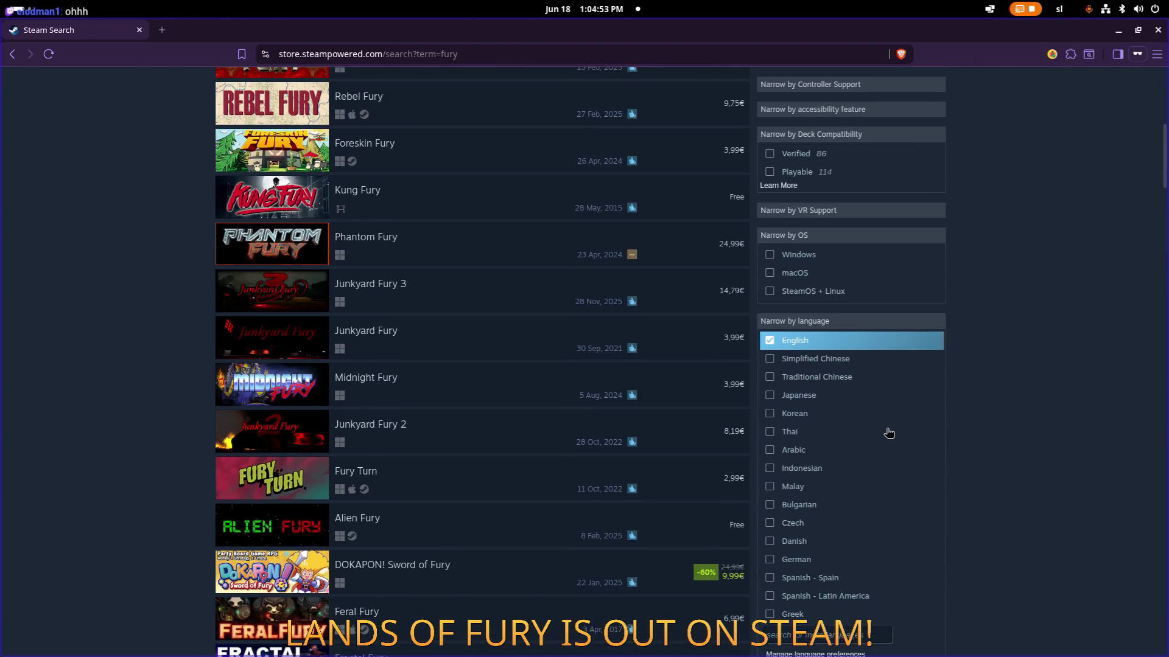
scroll(882, 430, down, 3)
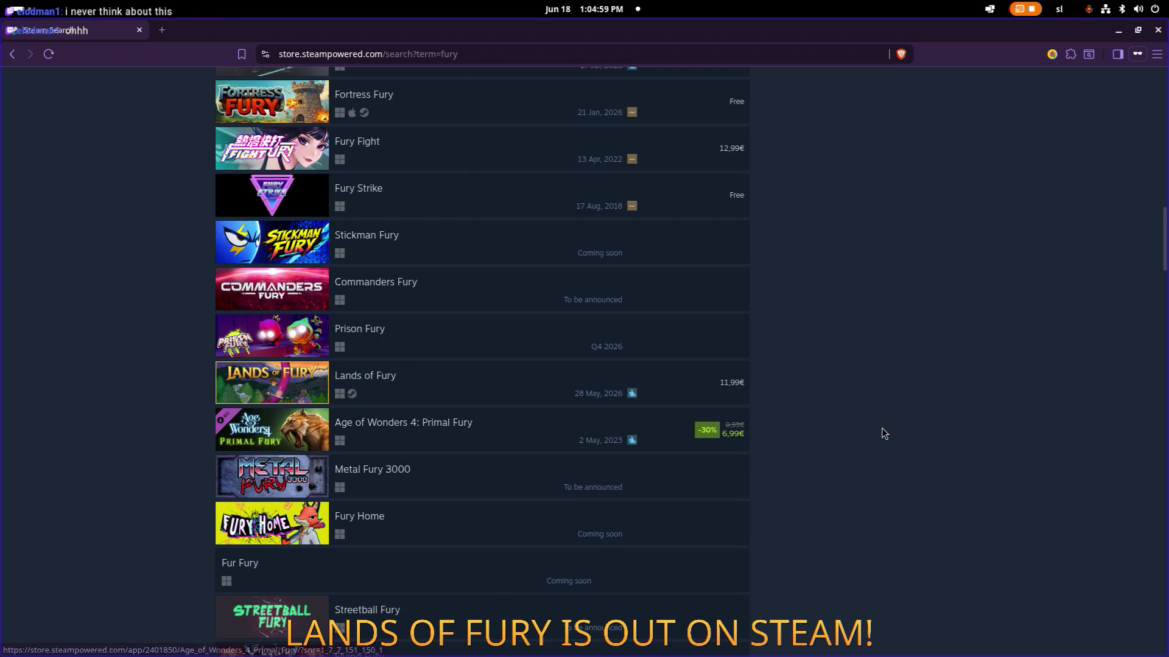
scroll(851, 429, up, 4)
- Scroll far down the 'fury' results and open the Lands of Fury store page
scroll(851, 428, up, 20)
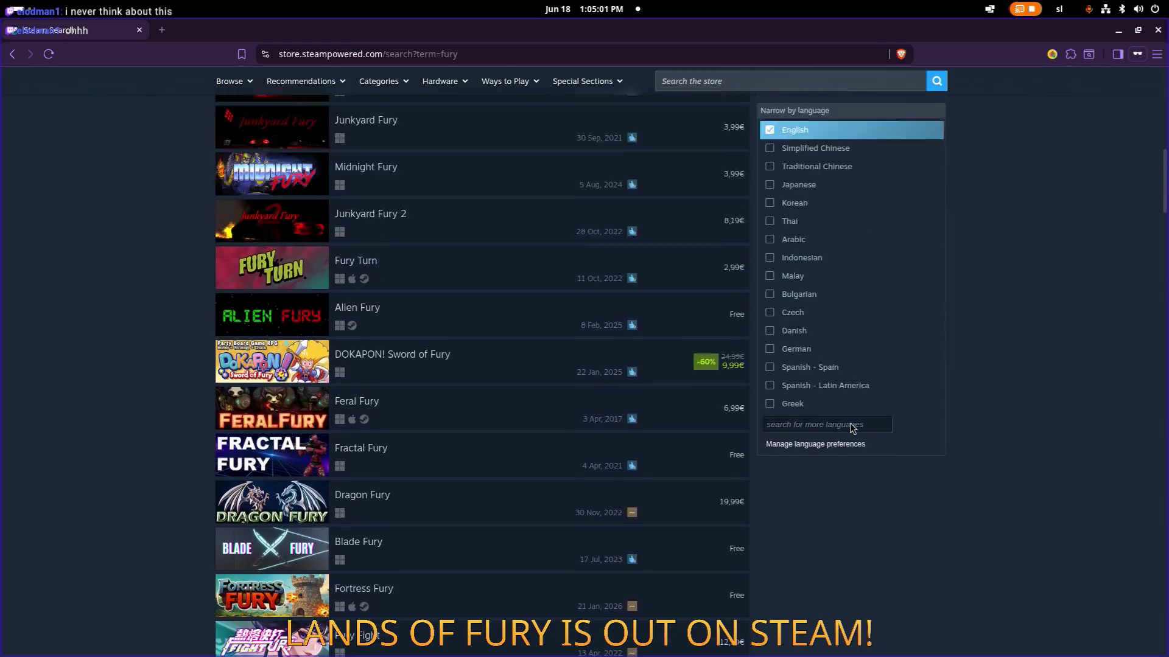
scroll(859, 418, down, 5)
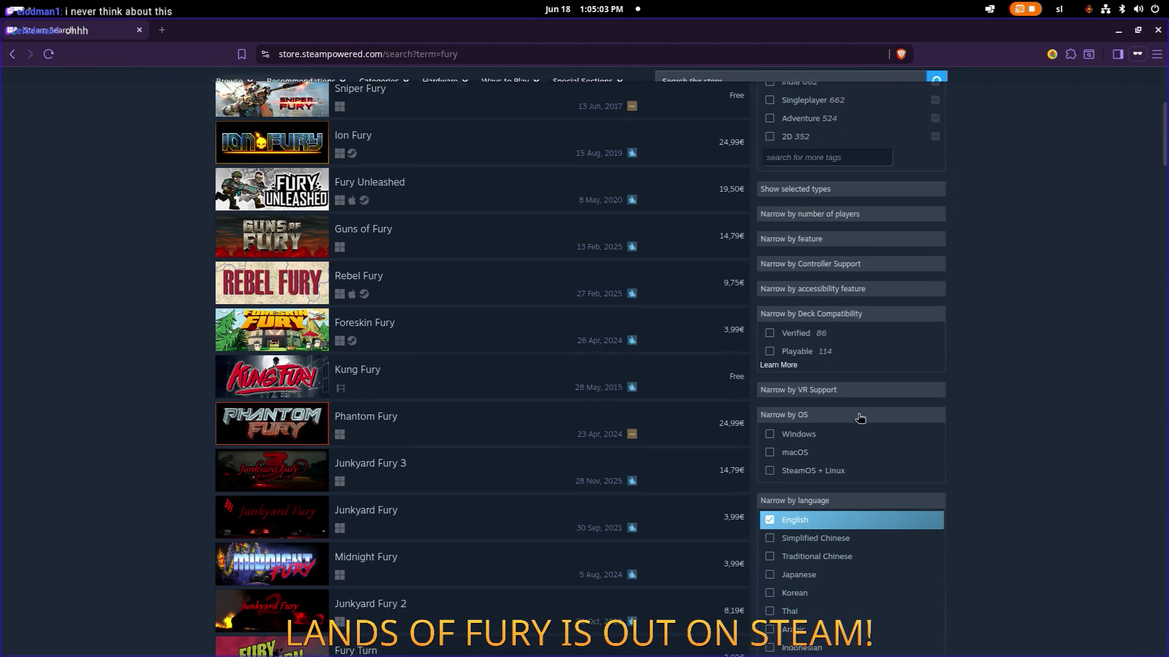
scroll(859, 419, down, 12)
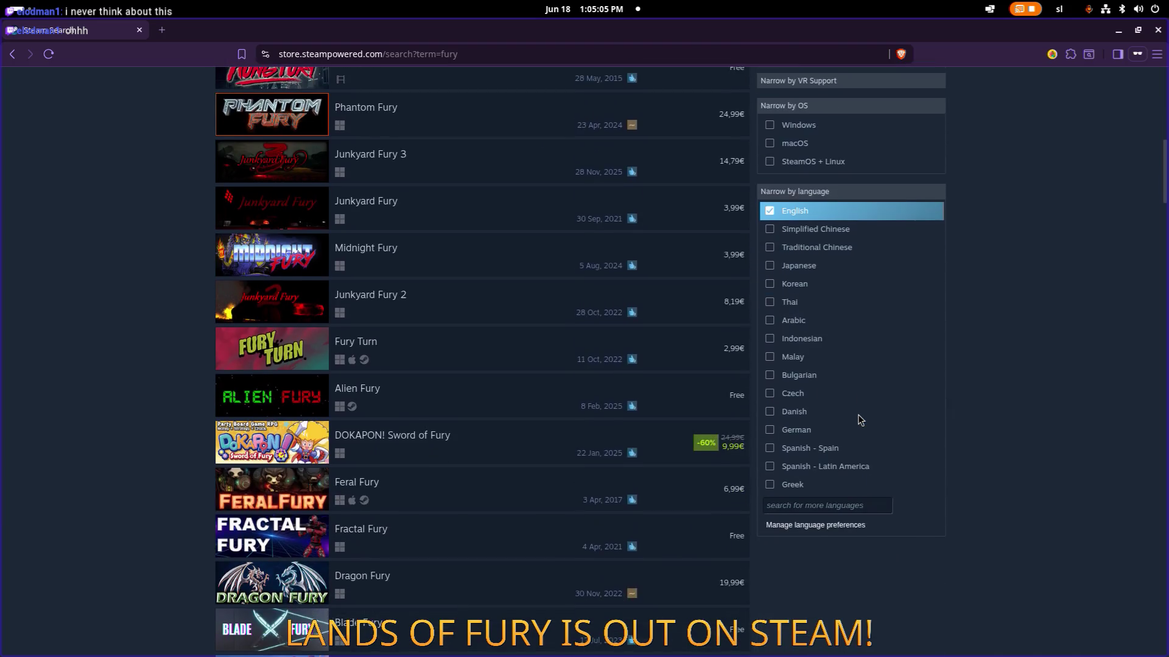
scroll(858, 420, down, 10)
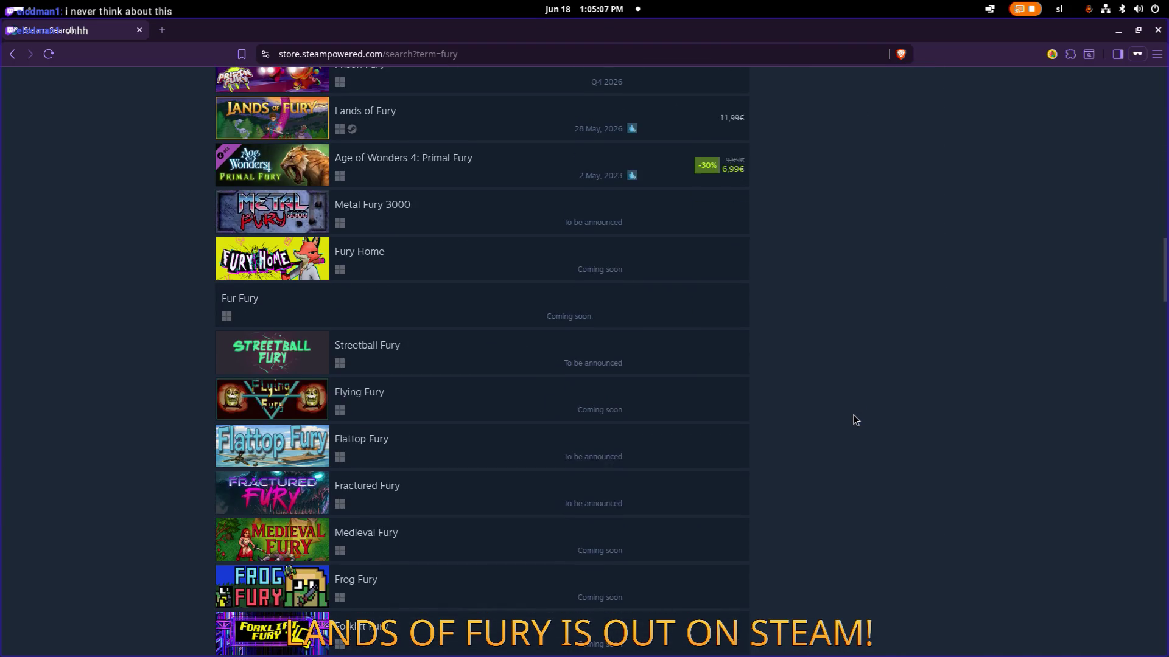
scroll(856, 420, down, 12)
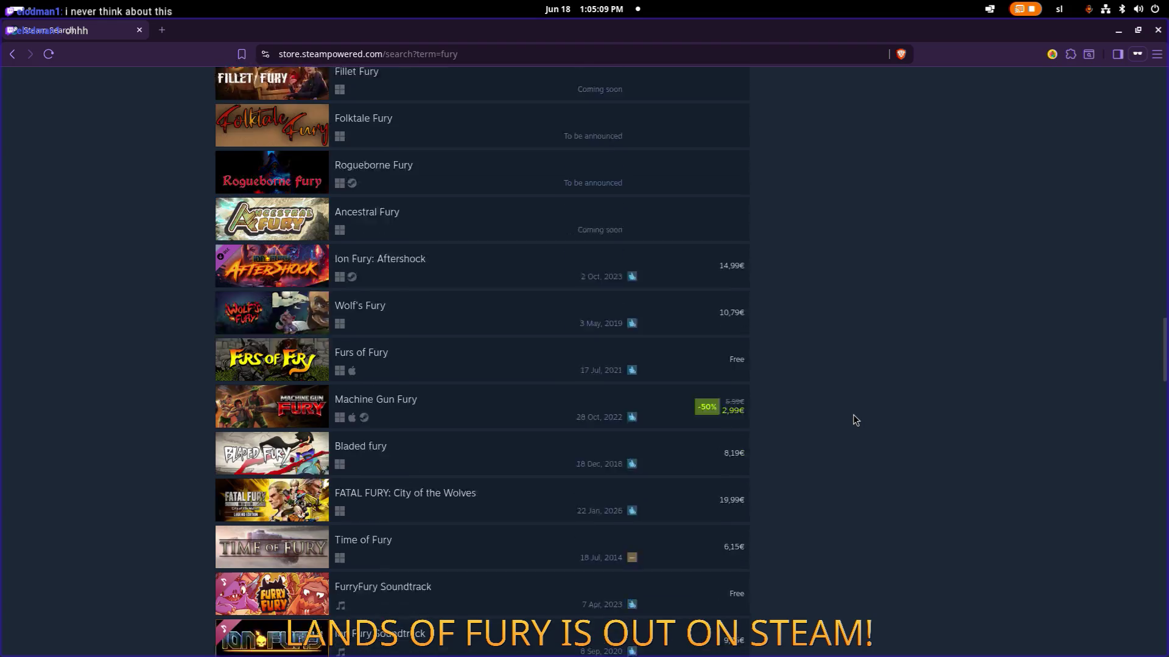
scroll(595, 438, down, 13)
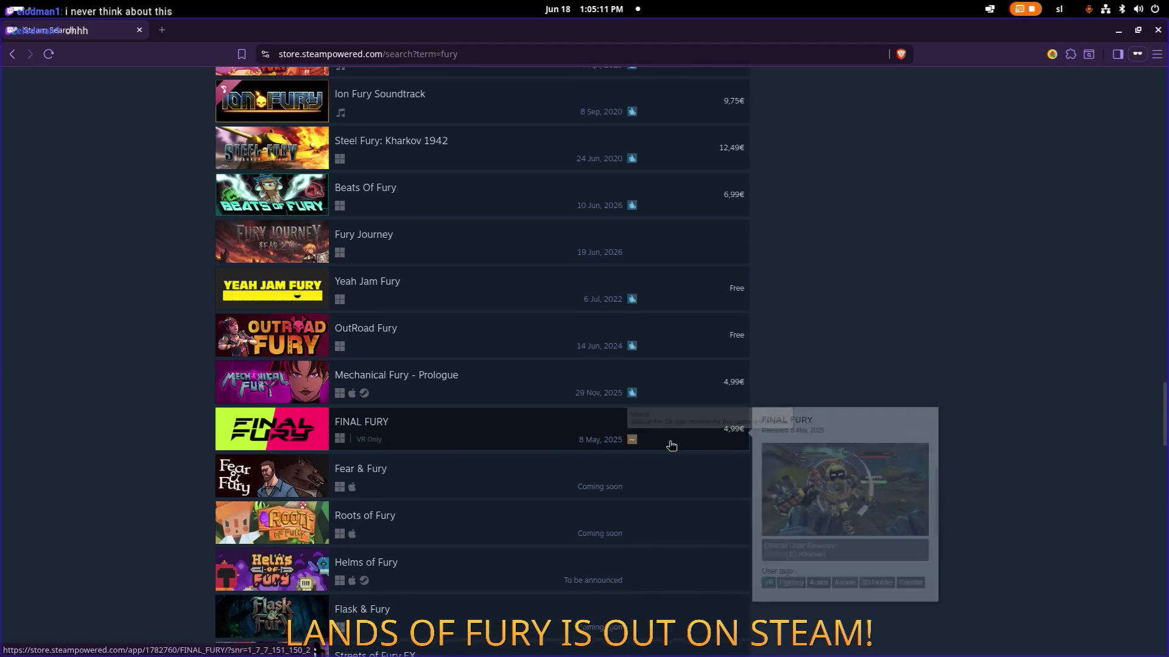
scroll(798, 465, down, 13)
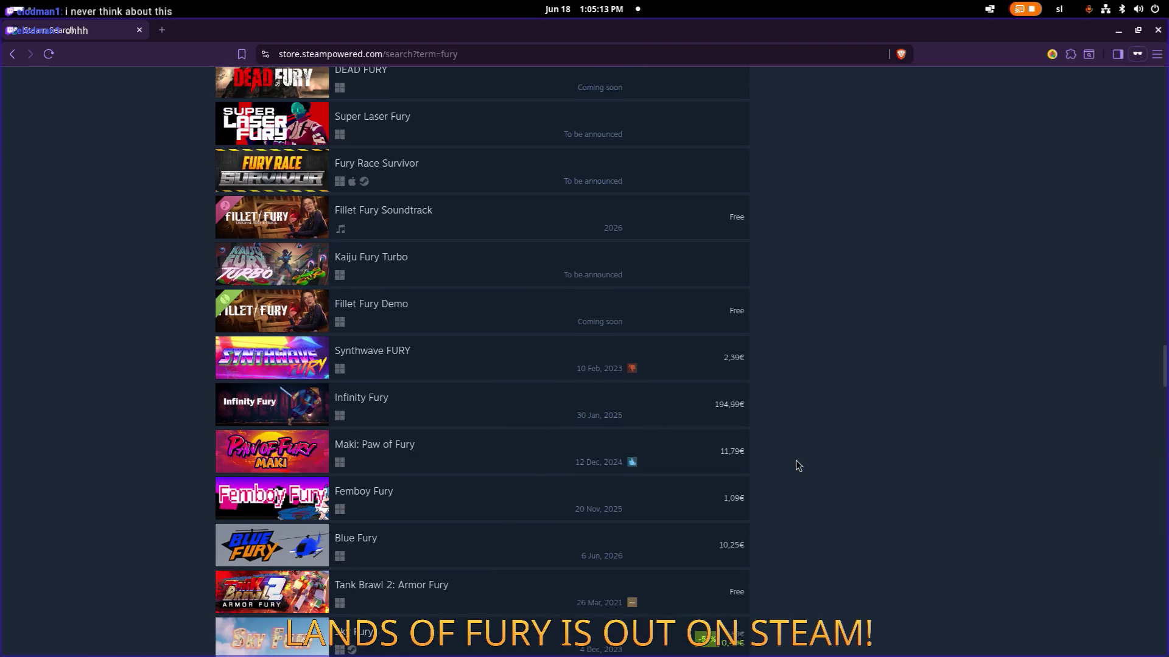
scroll(797, 466, down, 10)
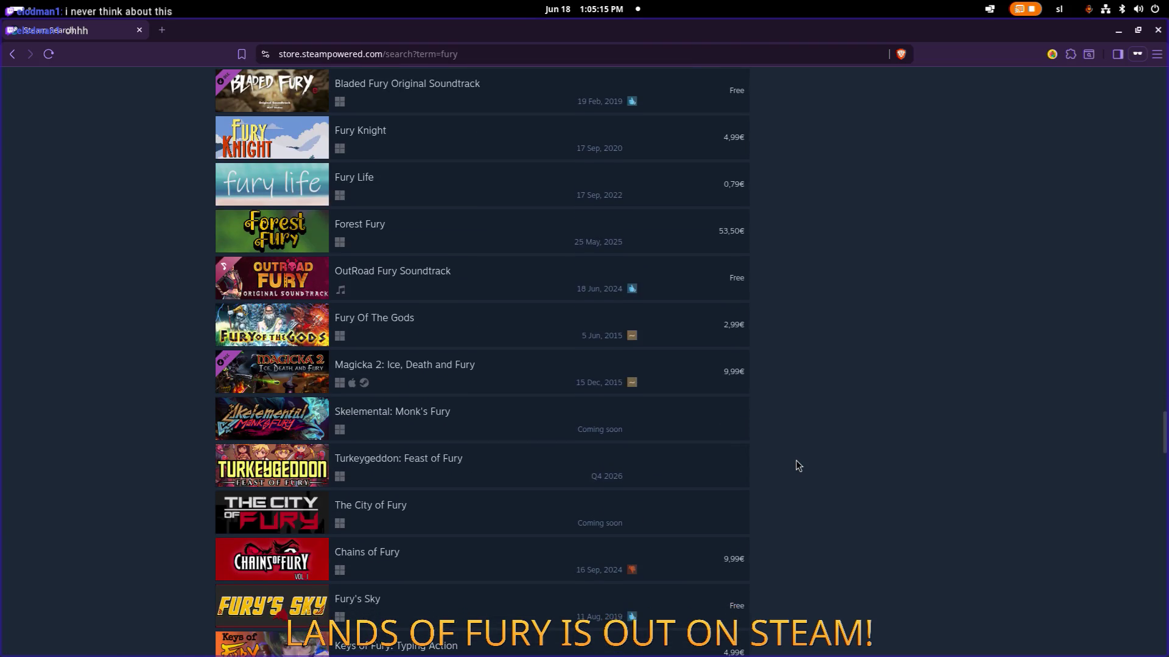
scroll(798, 466, down, 16)
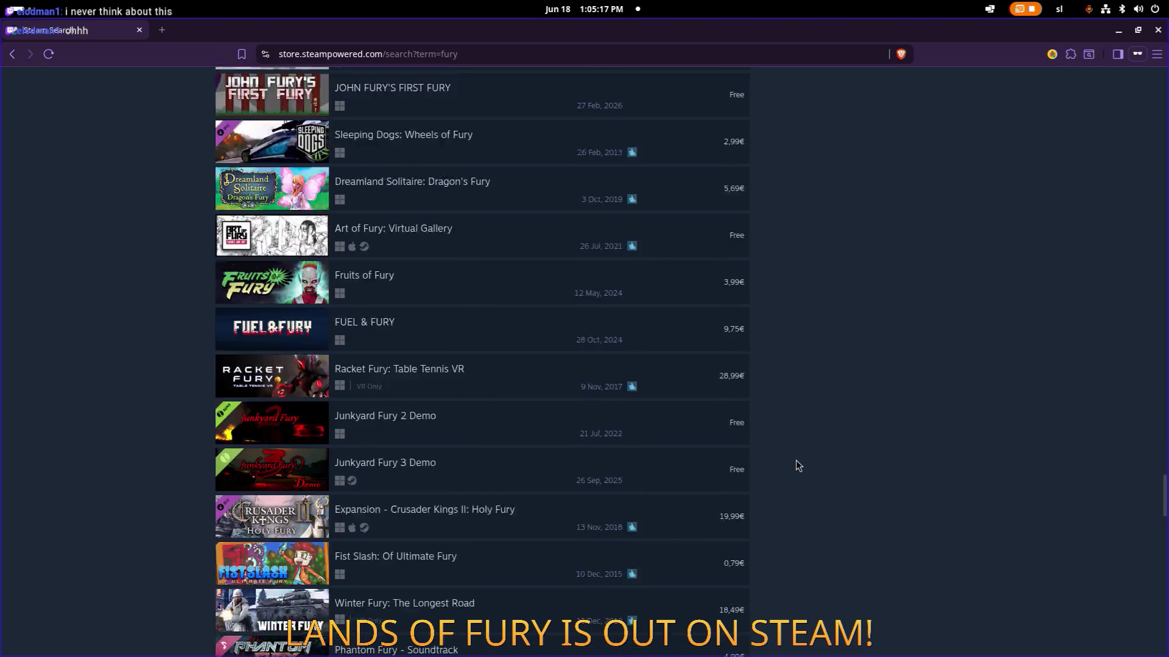
scroll(795, 460, down, 6)
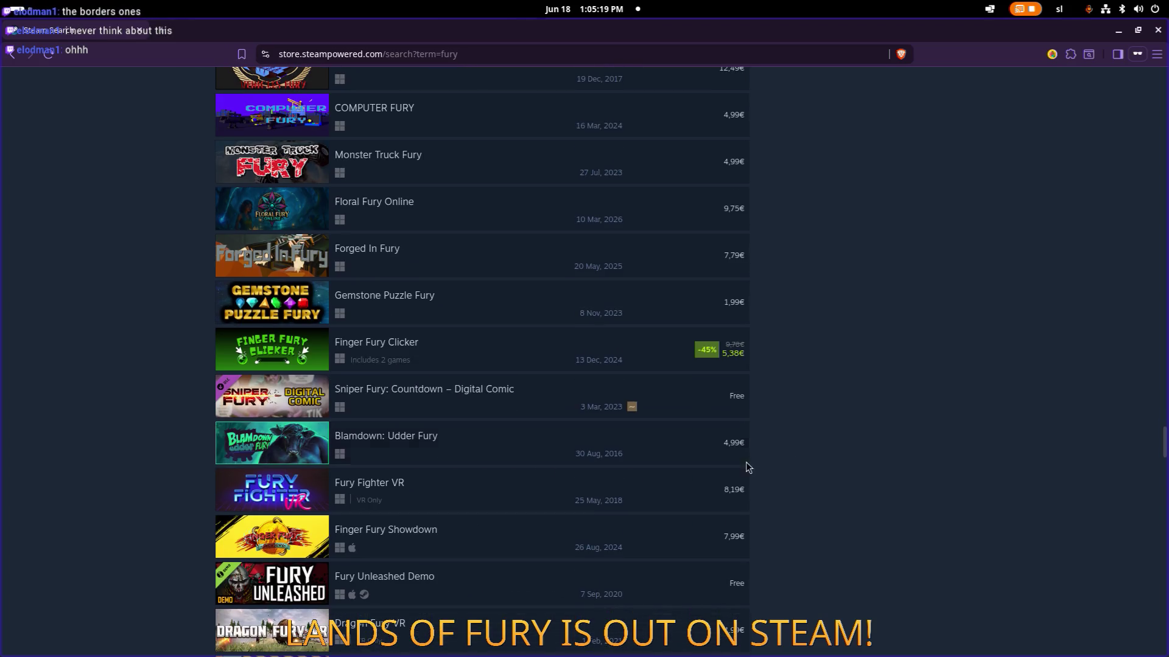
mouse_move(746, 462)
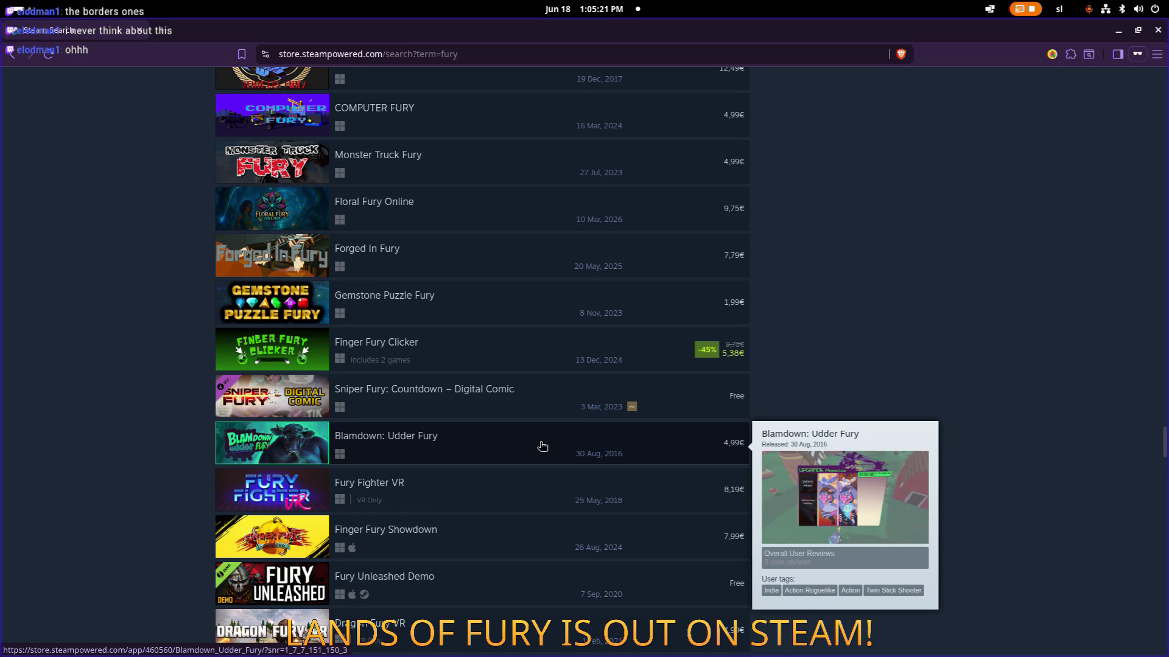
scroll(877, 420, down, 13)
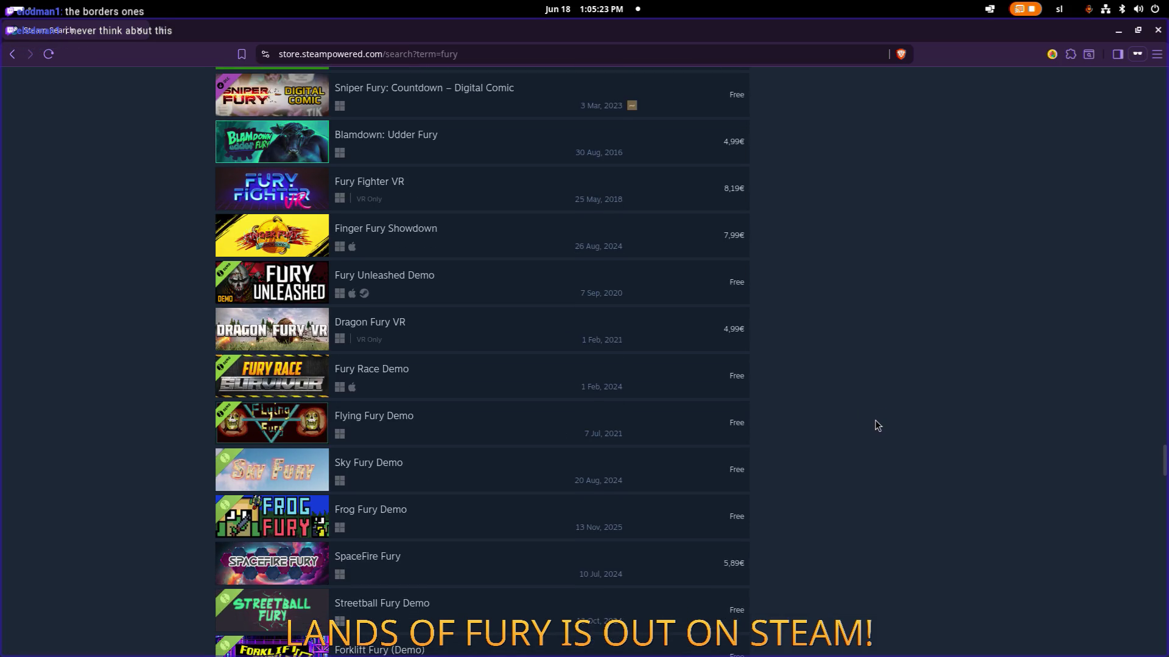
scroll(875, 420, down, 12)
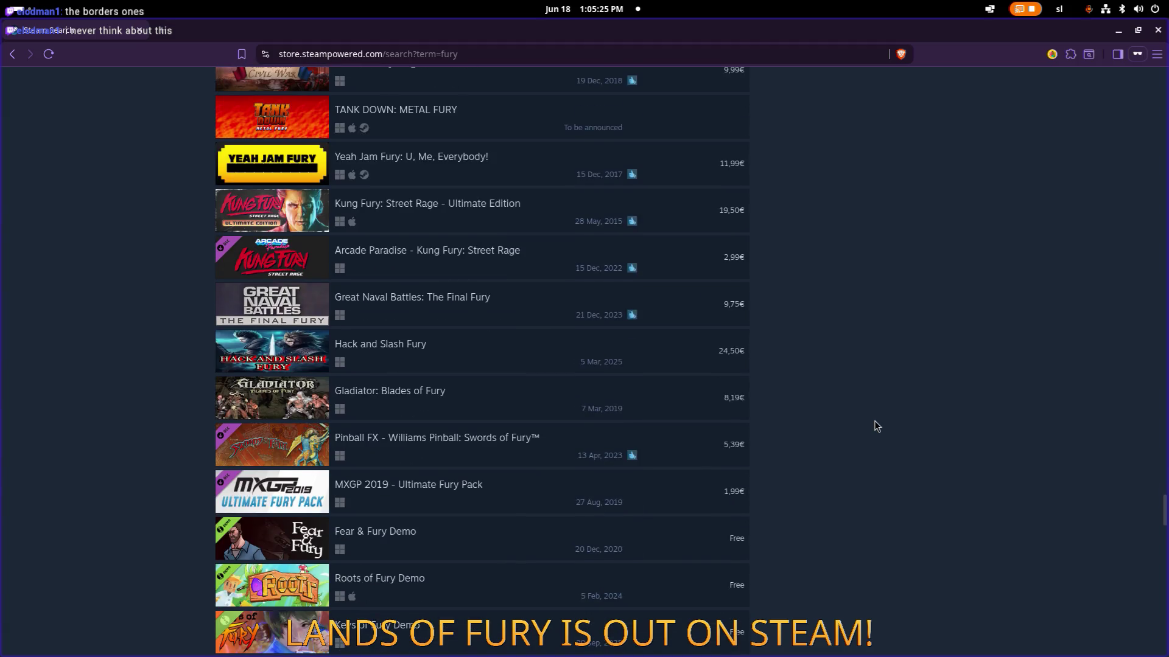
scroll(874, 421, down, 3)
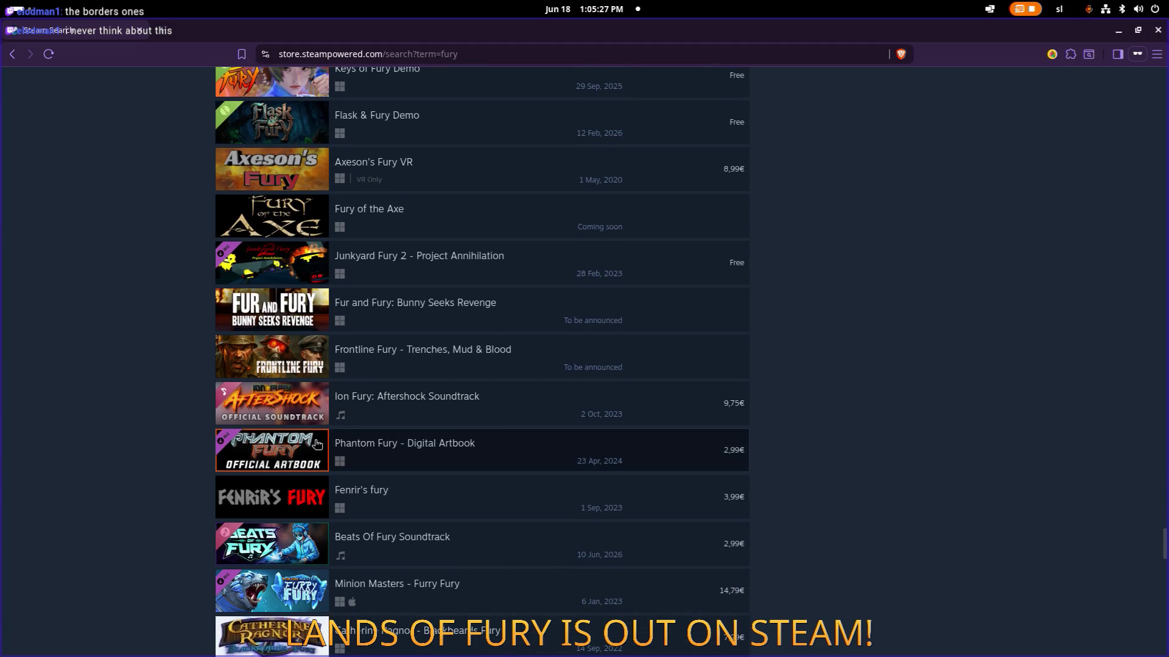
scroll(885, 412, down, 16)
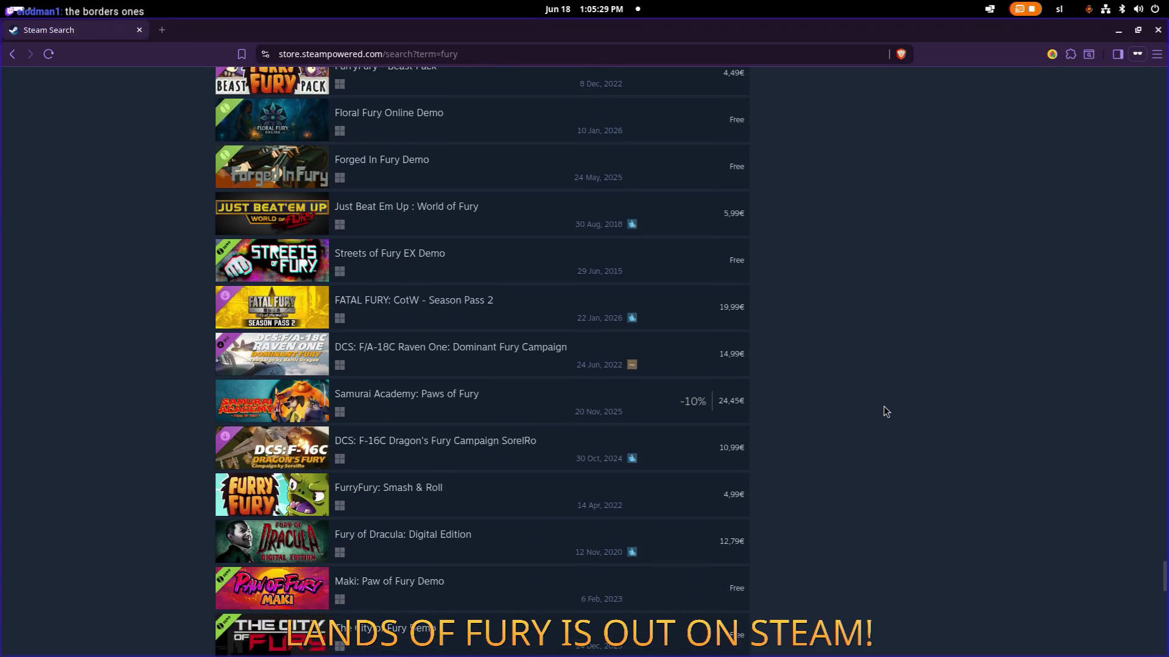
scroll(883, 407, down, 4)
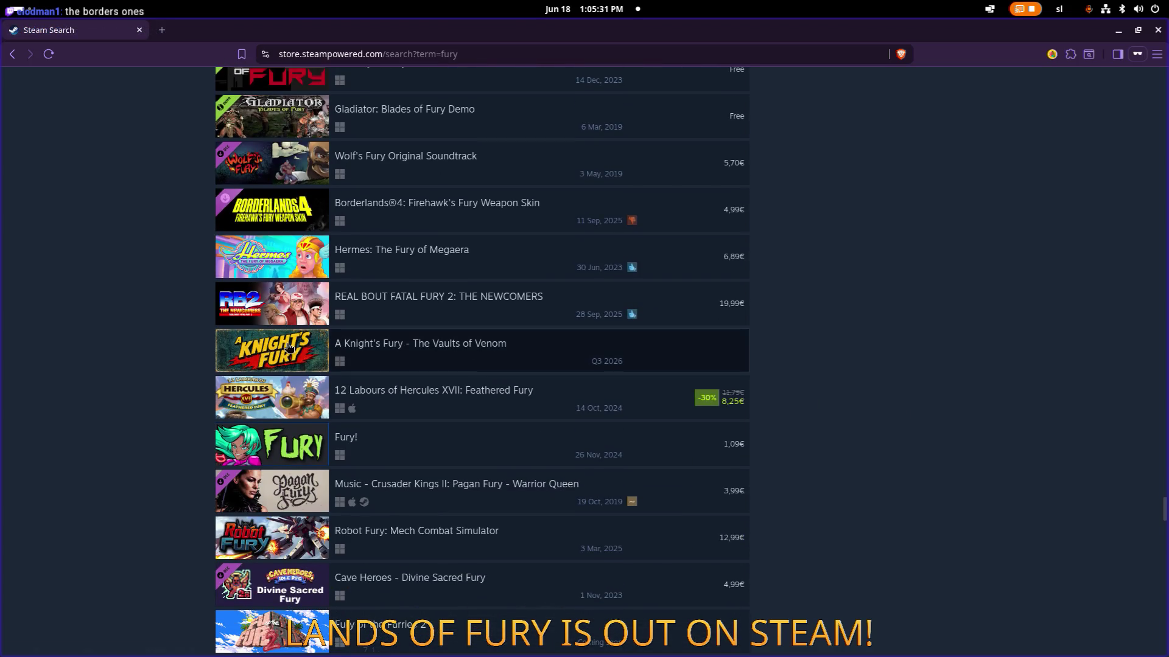
scroll(778, 365, down, 20)
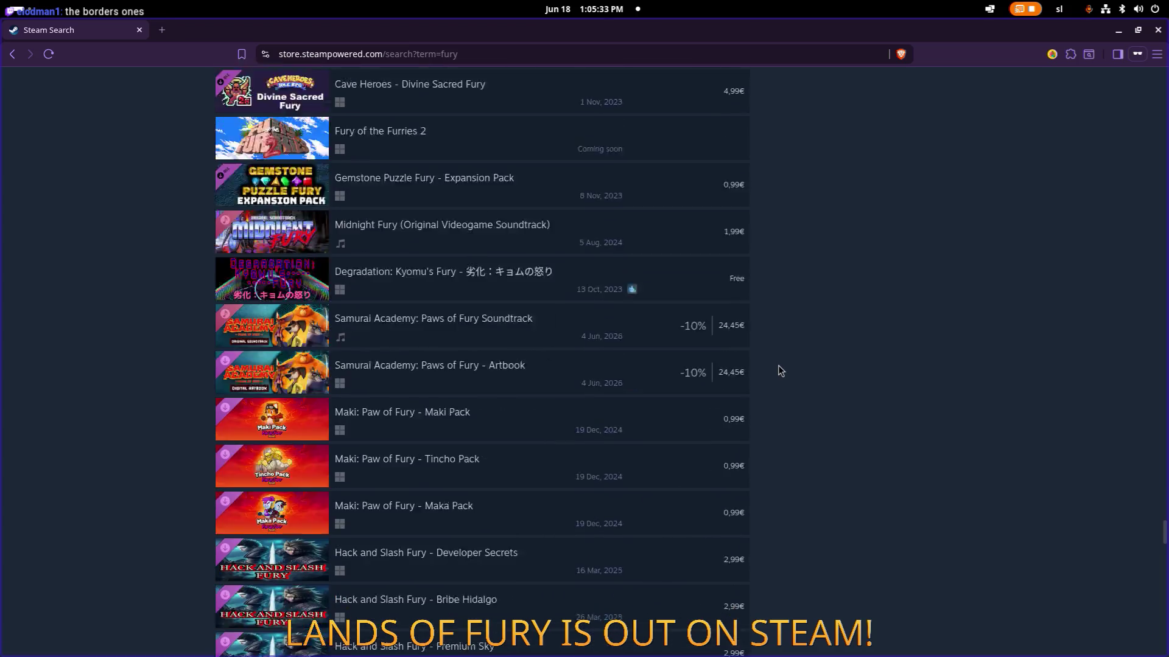
scroll(778, 365, down, 8)
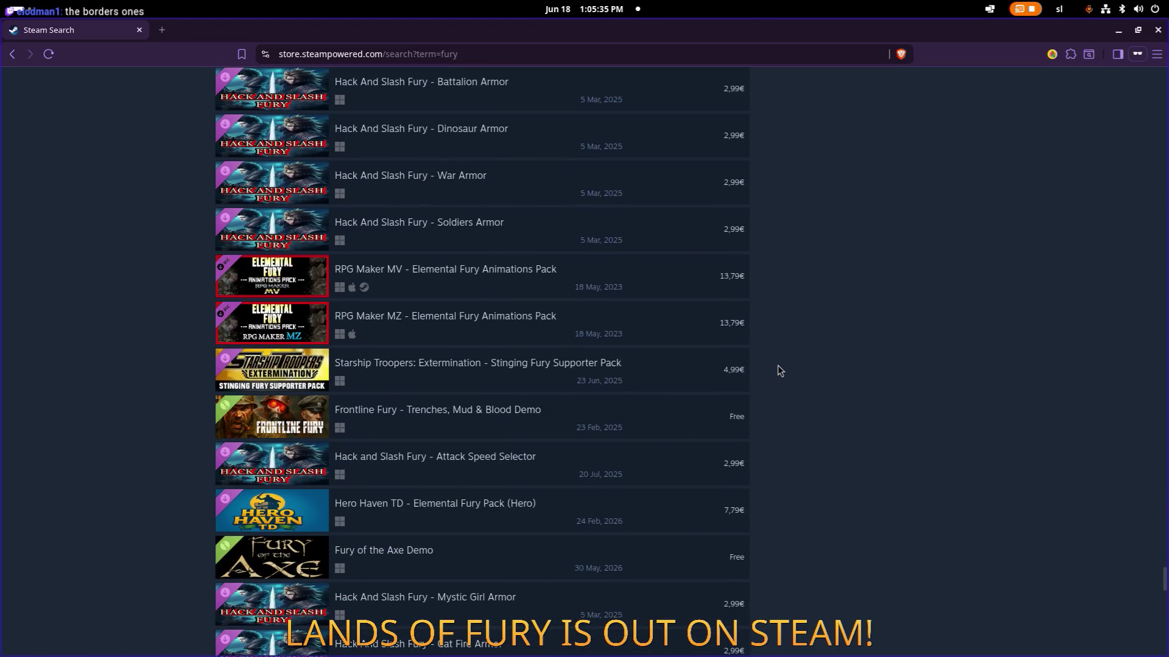
scroll(391, 368, down, 15)
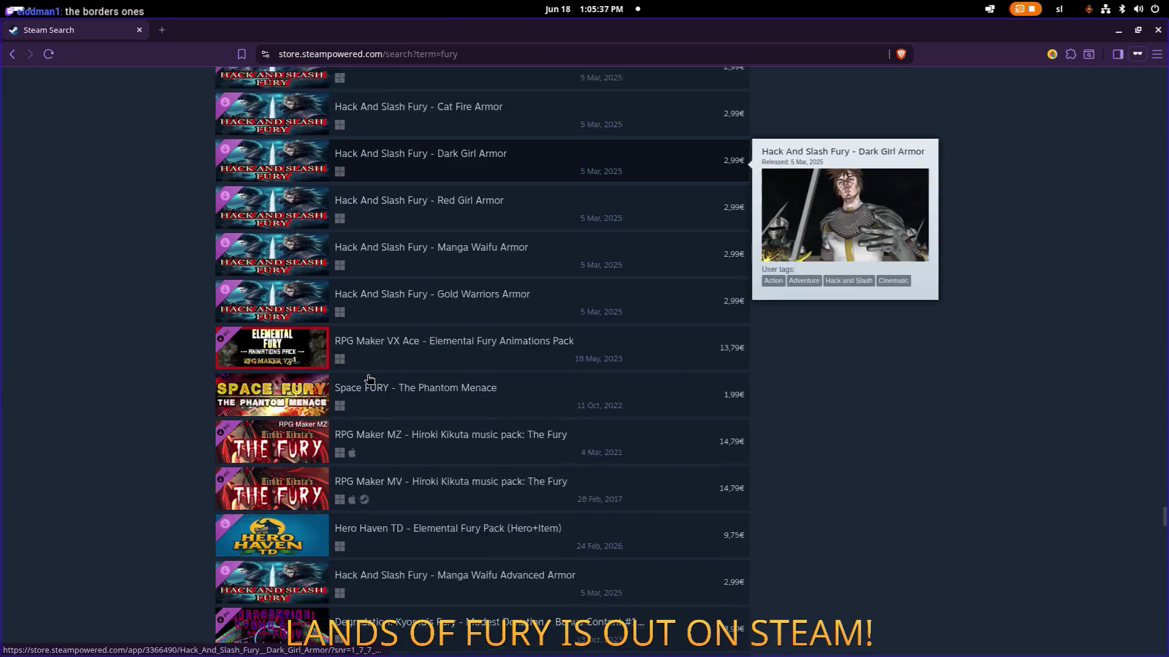
scroll(329, 349, down, 11)
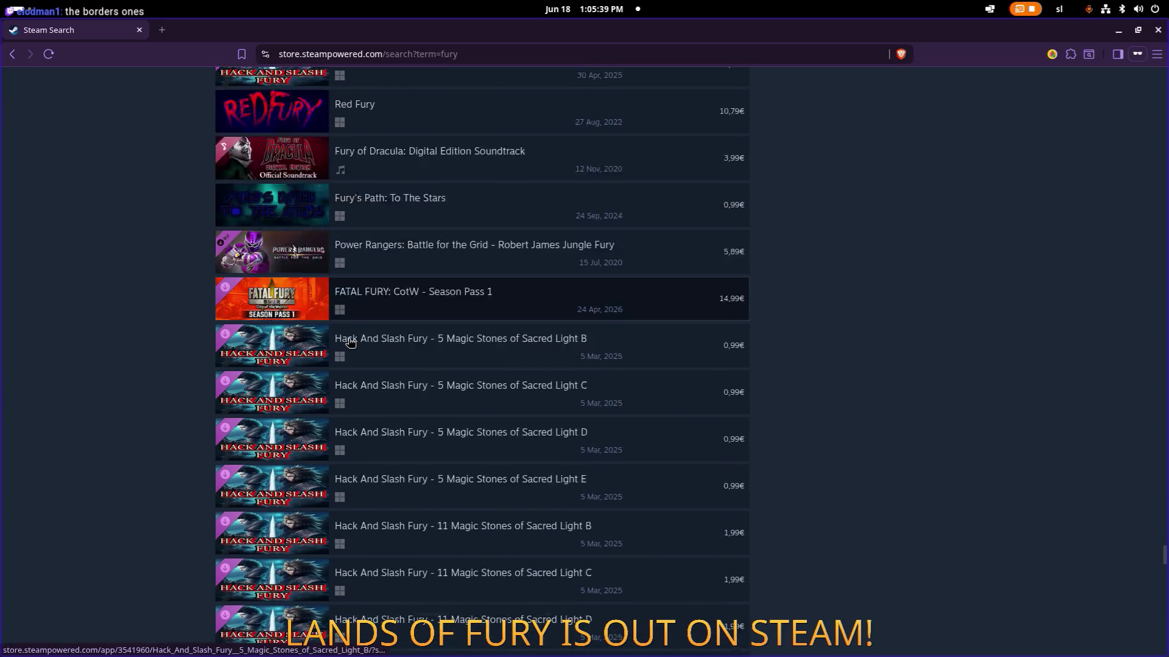
scroll(338, 363, down, 20)
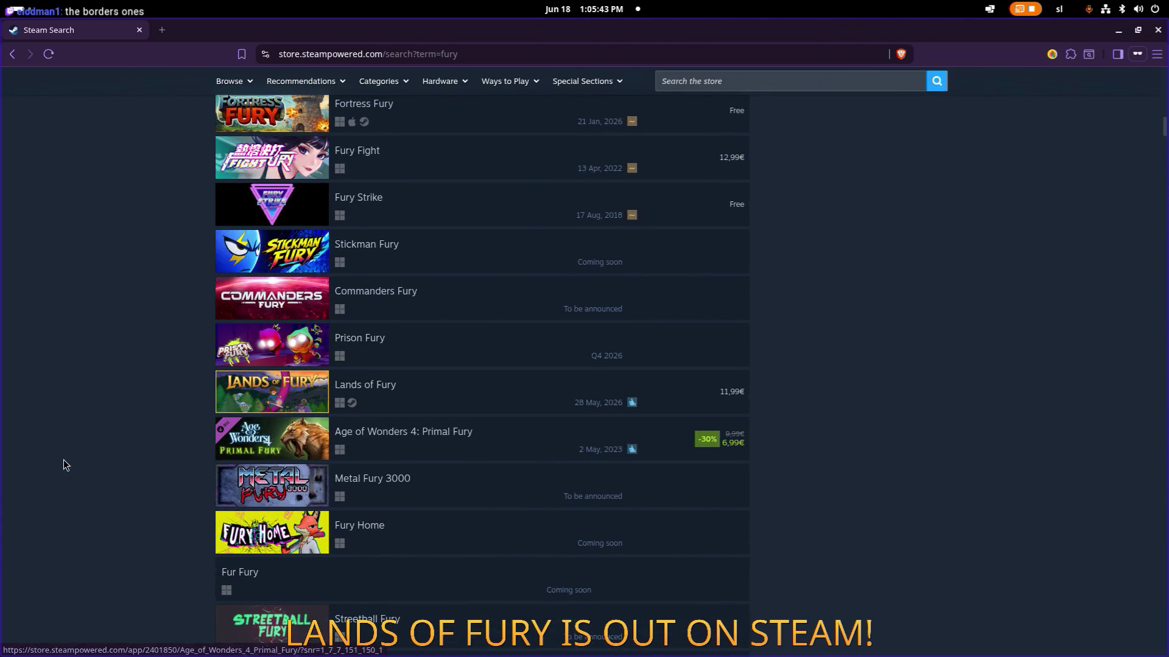
scroll(67, 459, up, 8)
scroll(70, 459, down, 7)
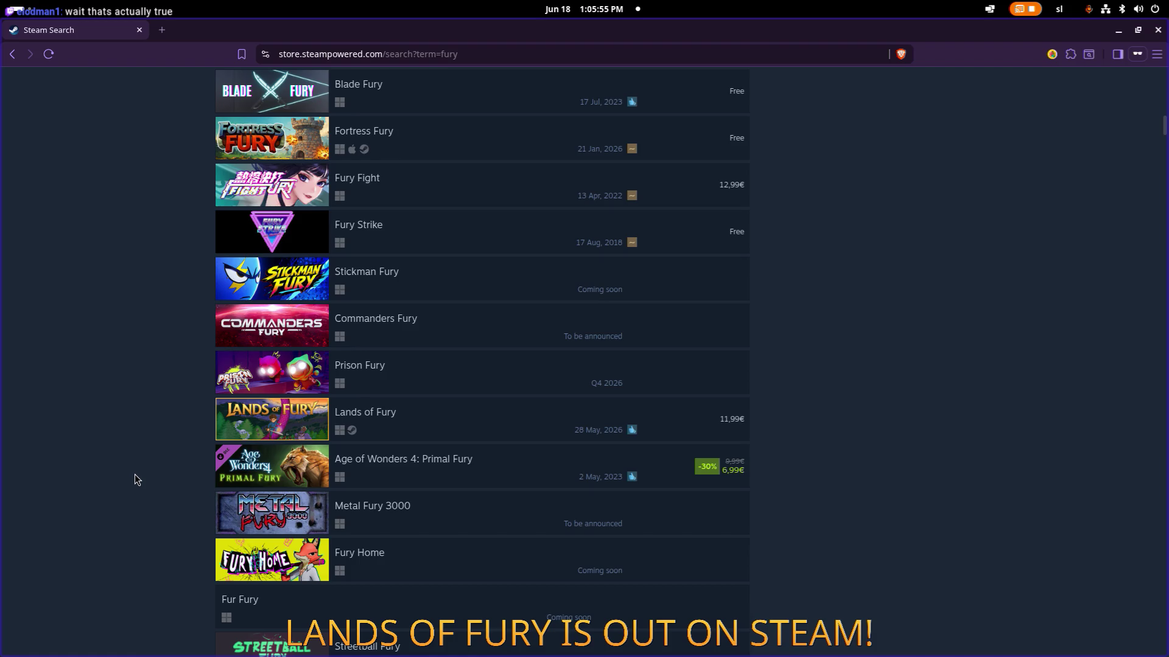
scroll(134, 474, up, 15)
scroll(134, 474, down, 2)
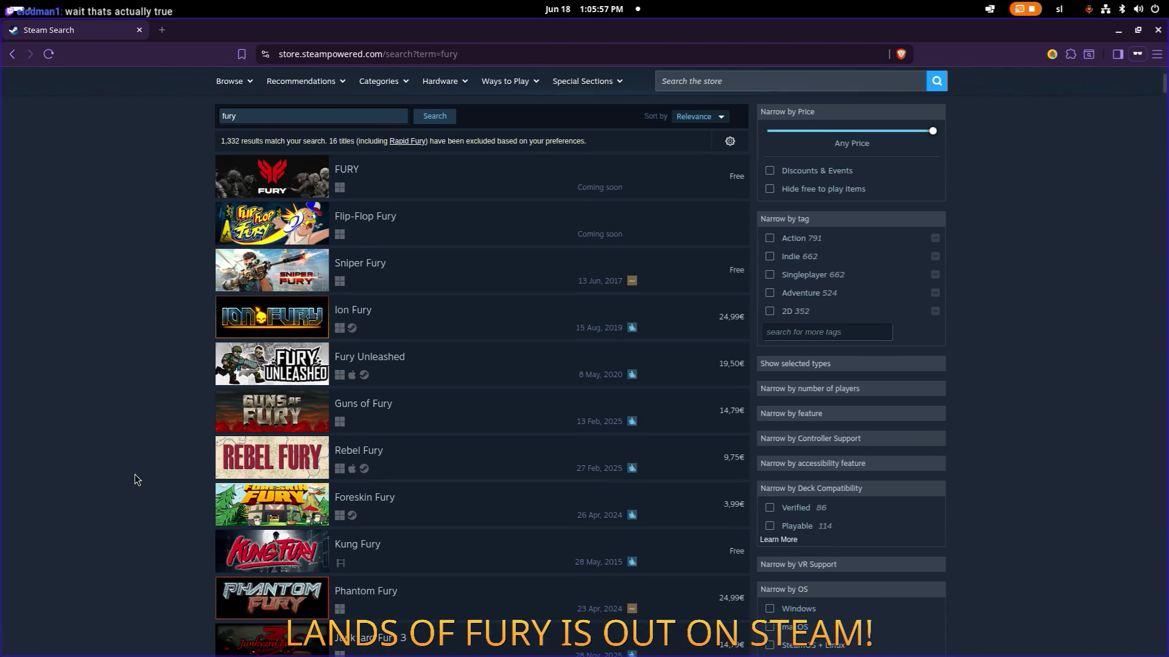
scroll(135, 480, down, 15)
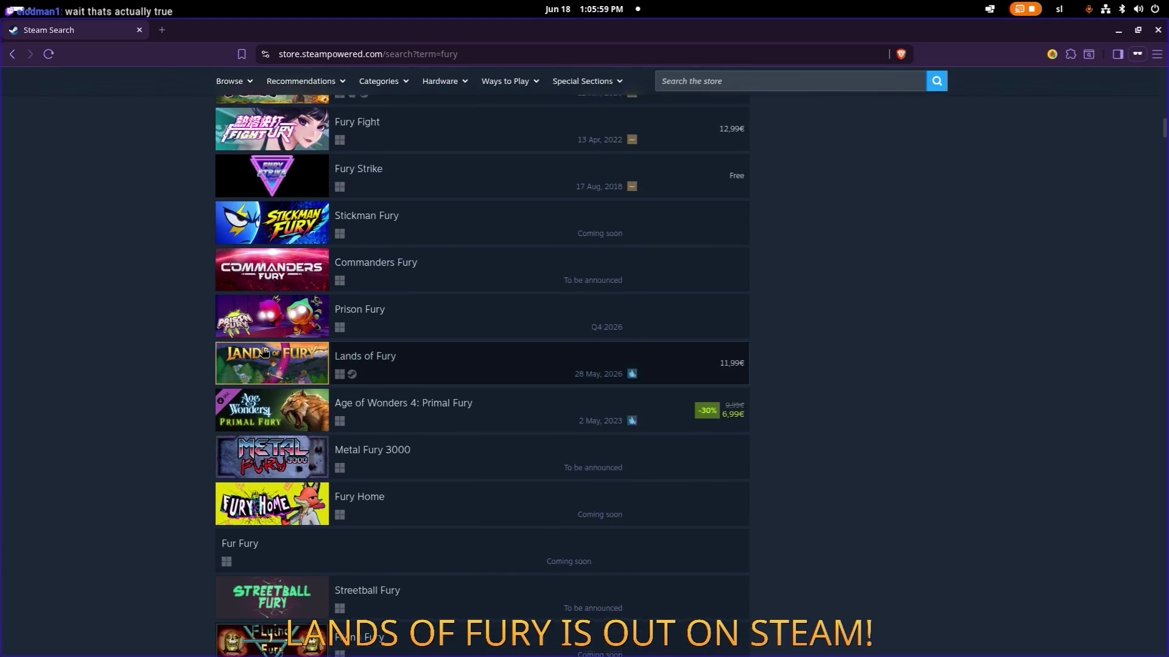
click(264, 351)
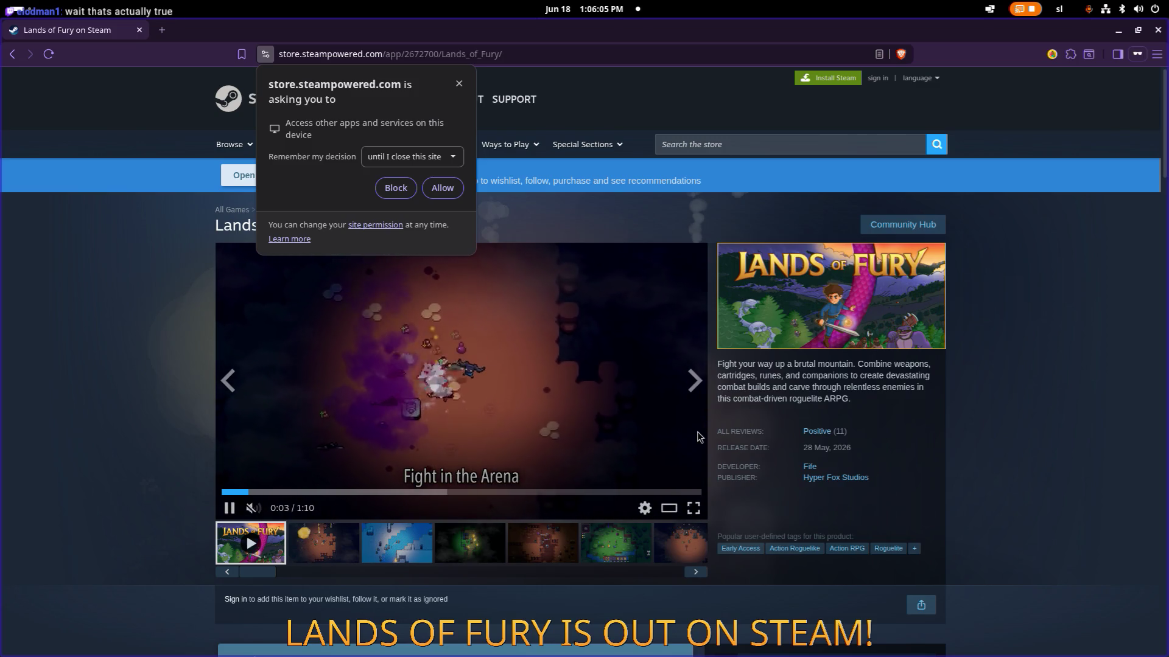
- Block the site's permission request, close Brave, and return to Visual Studio Code
click(381, 186)
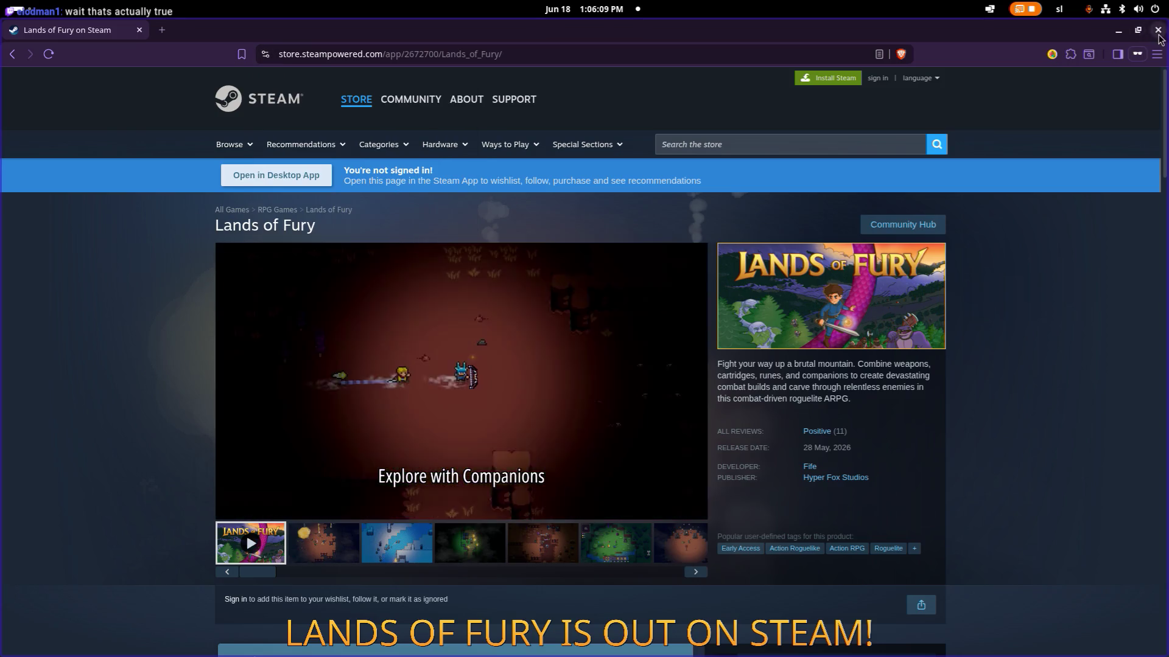
click(1158, 32)
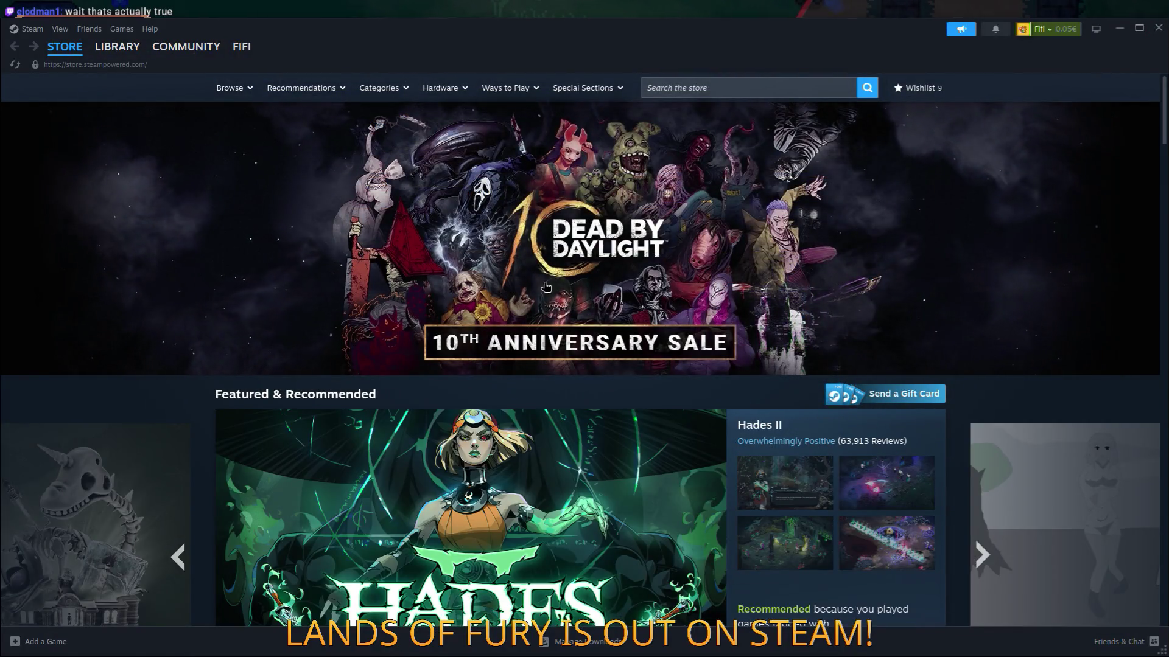
key(alt+Tab)
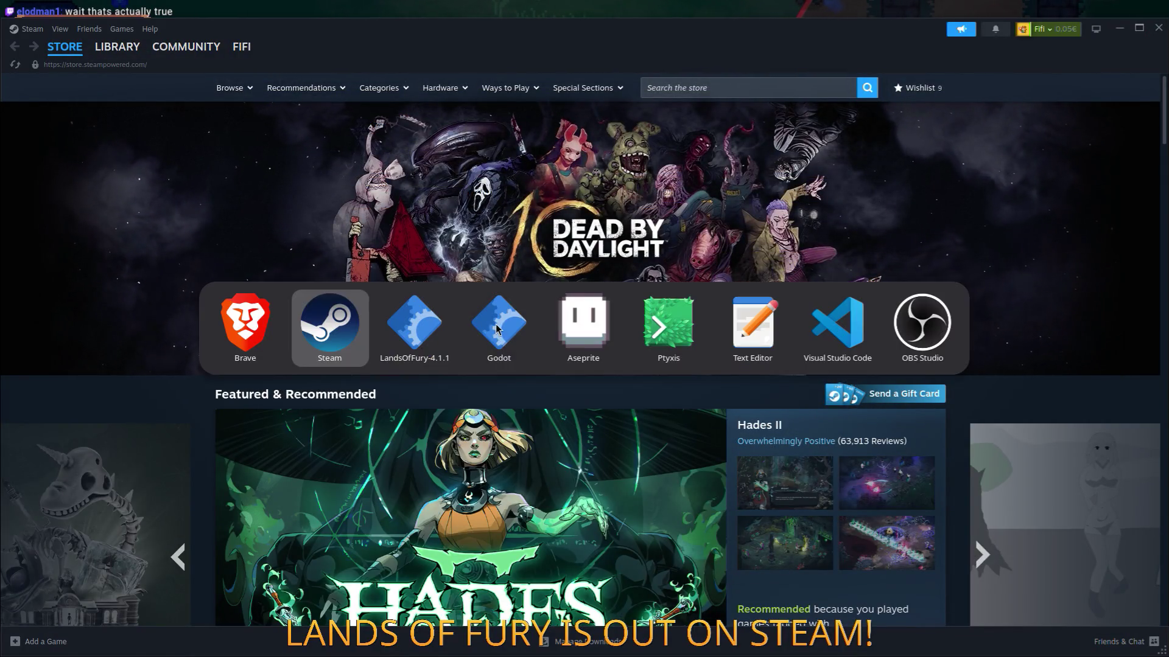
click(830, 320)
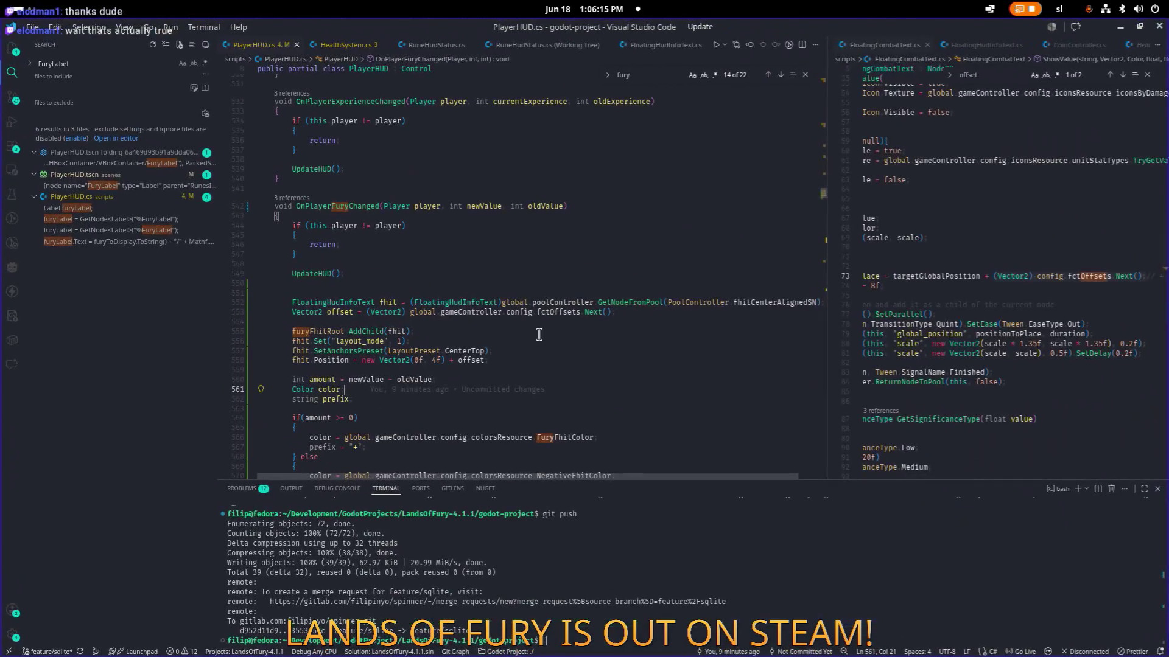
- Comment out the fhit.Position line in OnPlayerFuryChanged, then switch to Godot
click(534, 340)
click(485, 373)
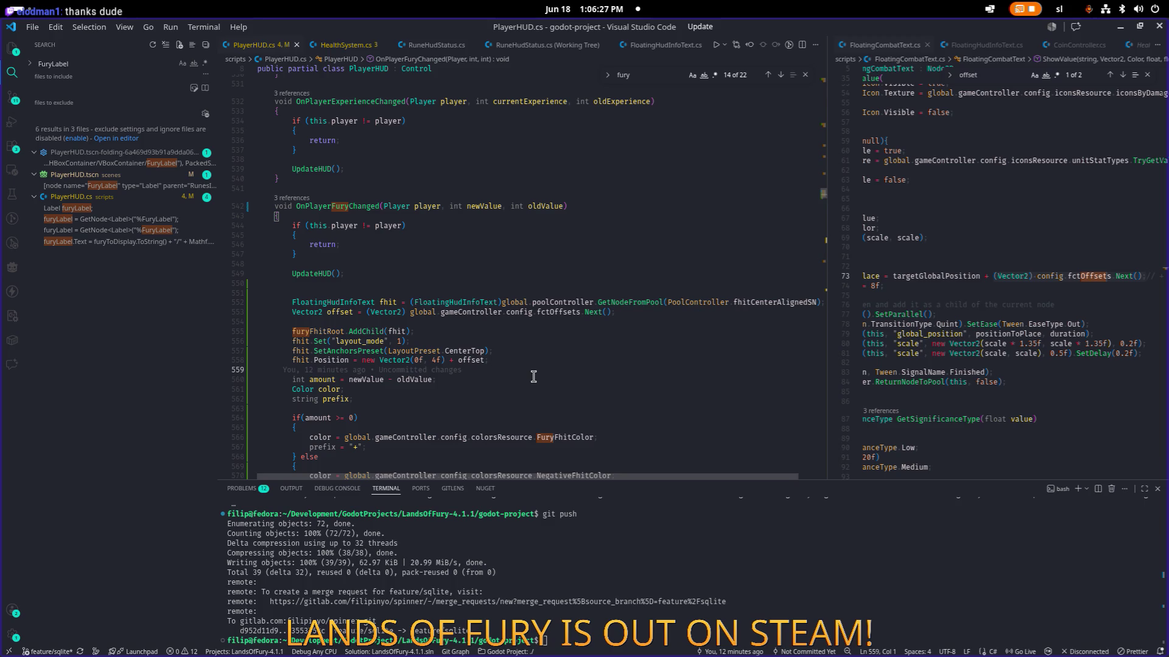
click(294, 359)
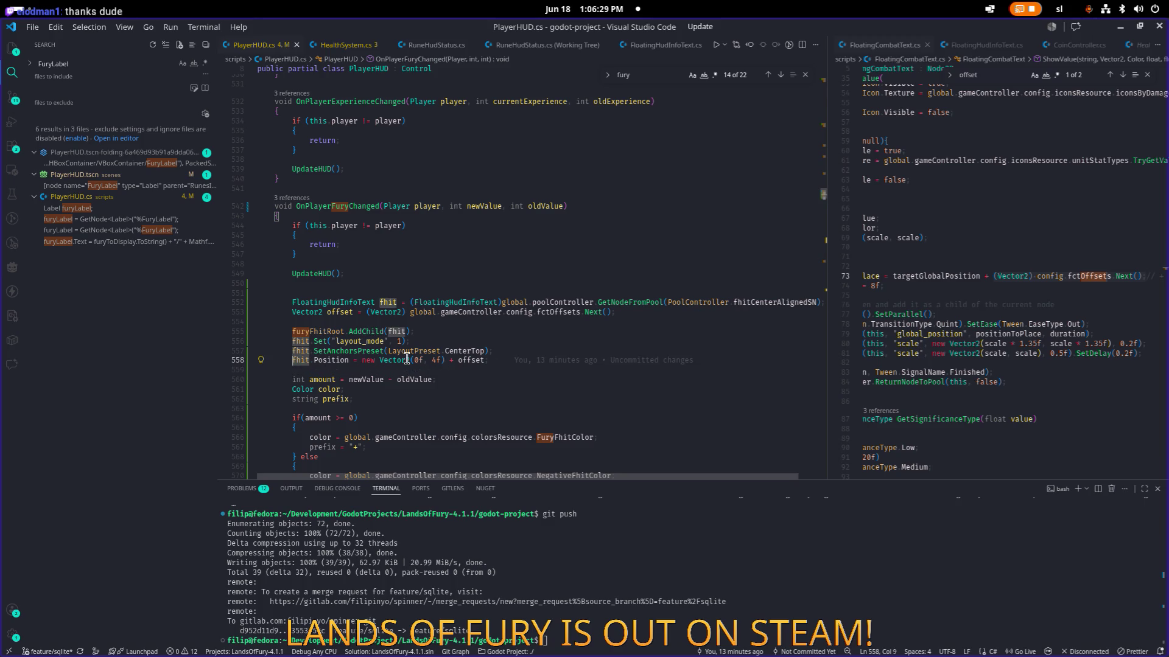
key(ctrl+slash)
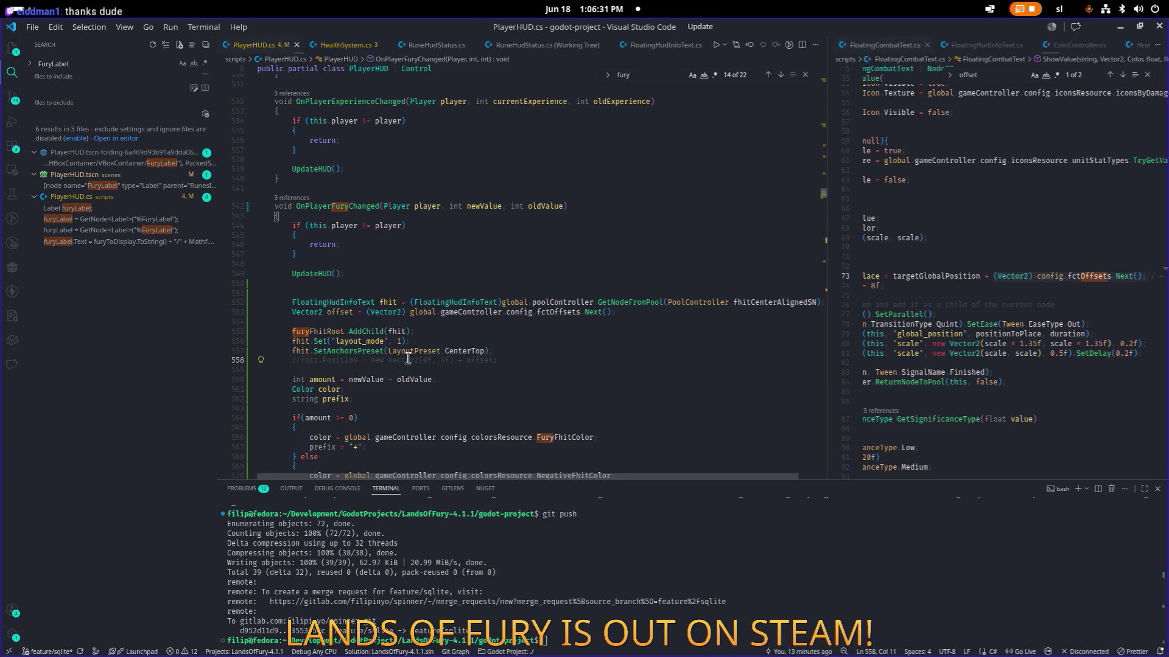
click(558, 348)
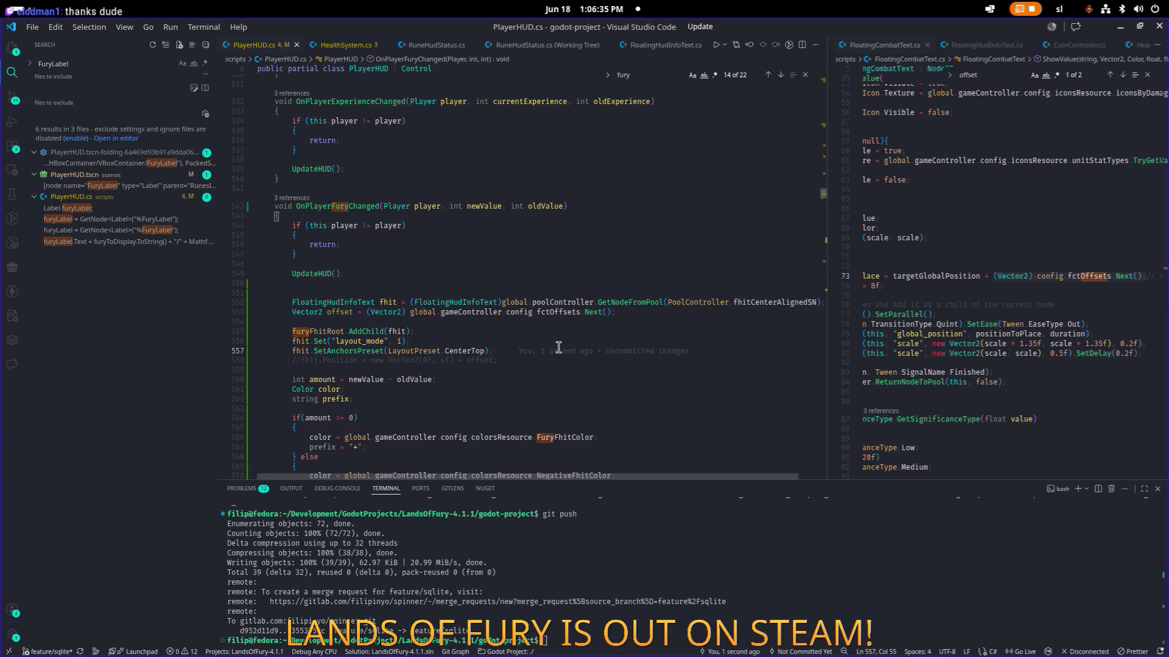
key(alt+Tab)
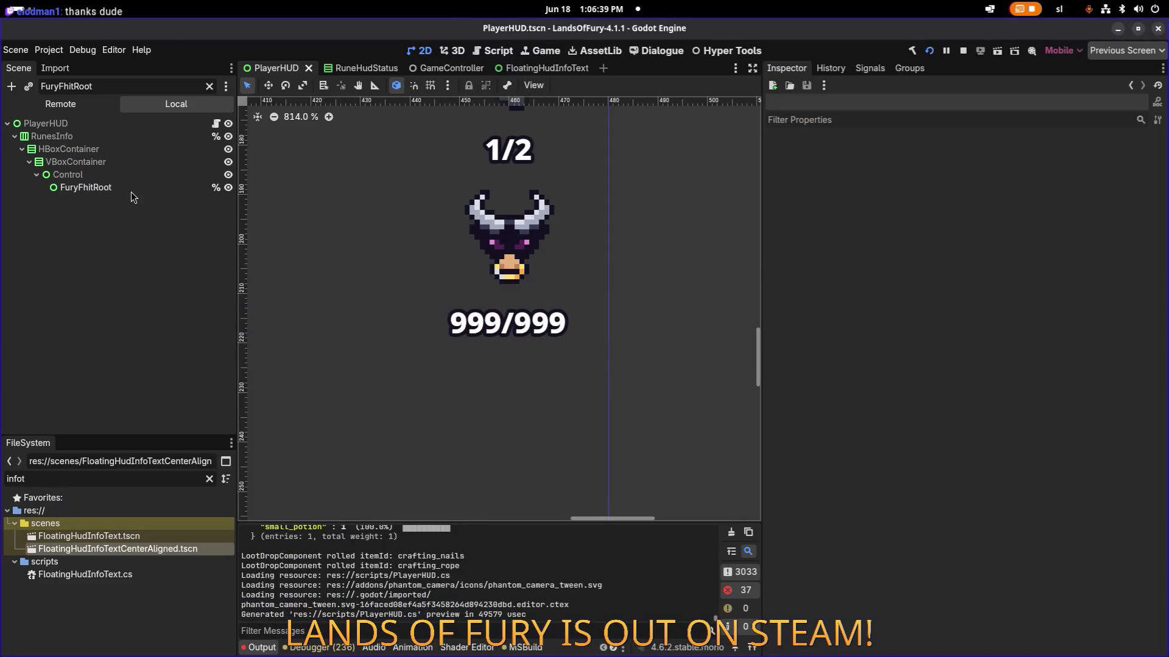
- Clear the tree filter and drop a FloatingHudInfoTextCenterAligned instance under FuryFhitRoot
click(132, 189)
click(193, 87)
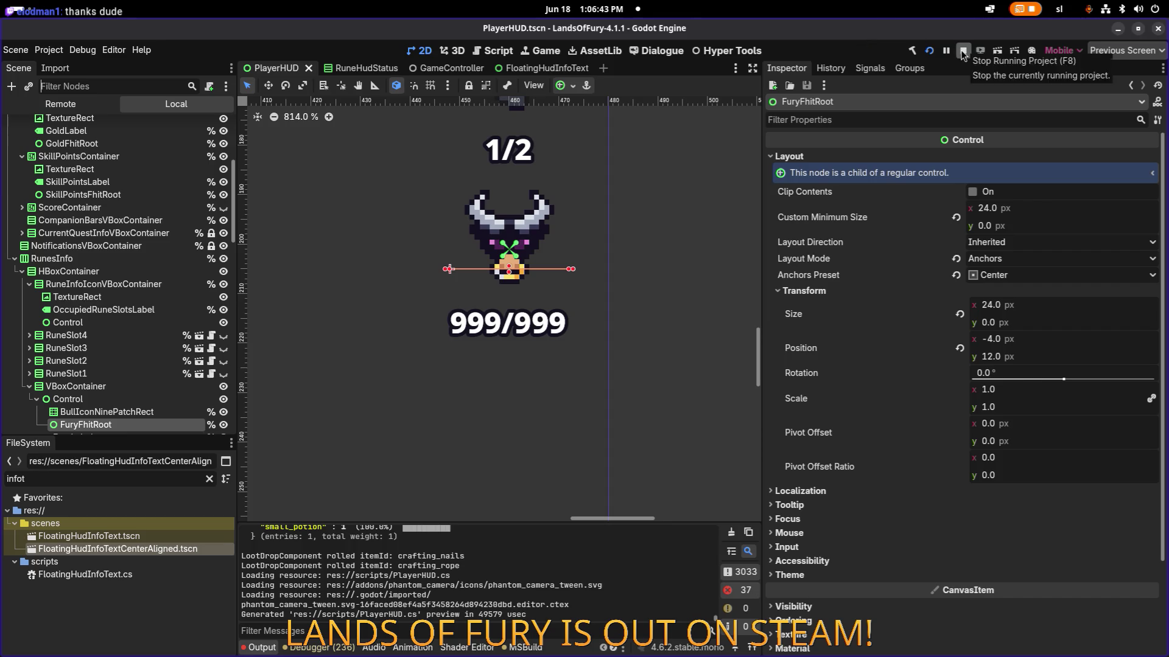
mouse_move(131, 549)
mouse_down()
mouse_move(180, 451)
mouse_move(185, 345)
mouse_up()
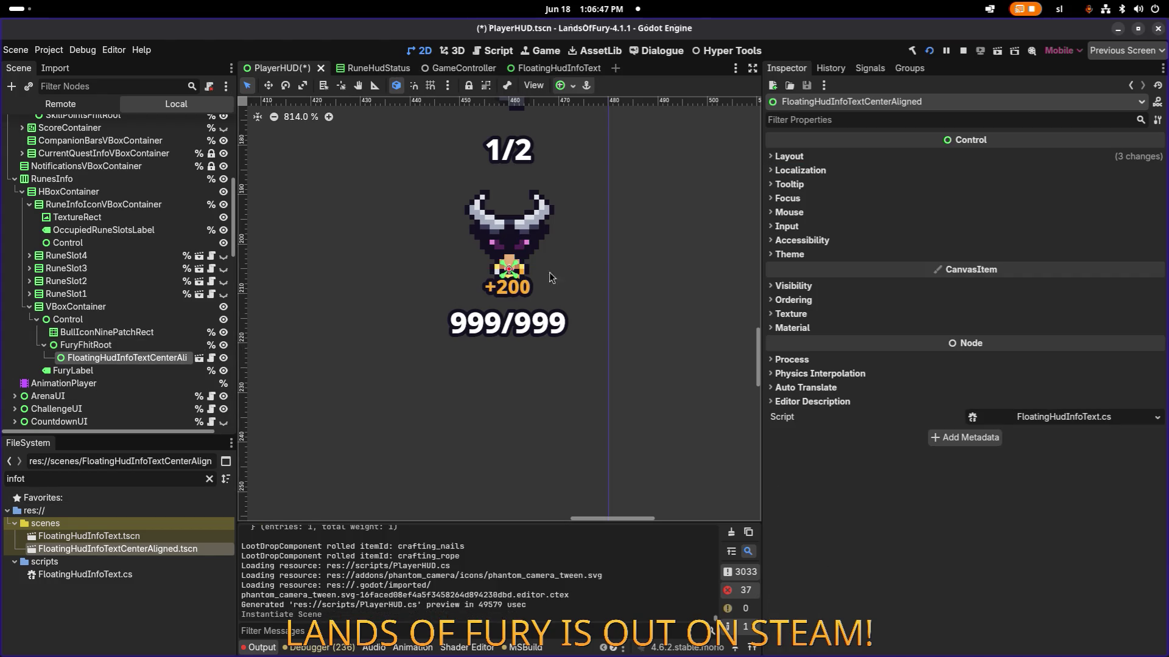
click(120, 344)
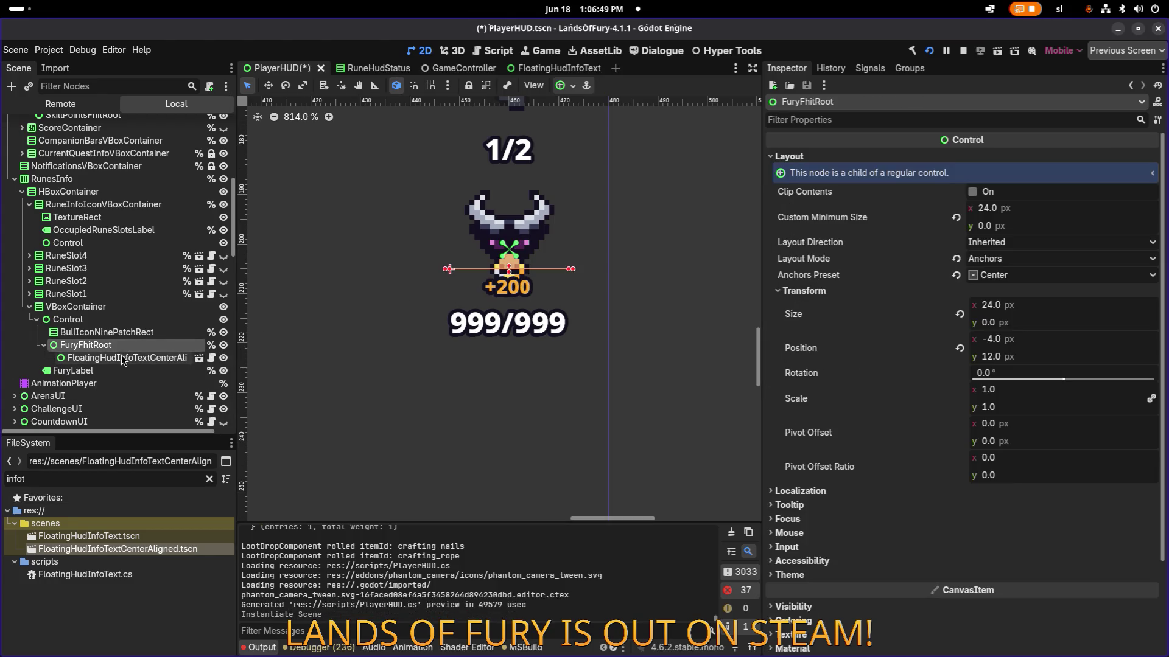
click(122, 356)
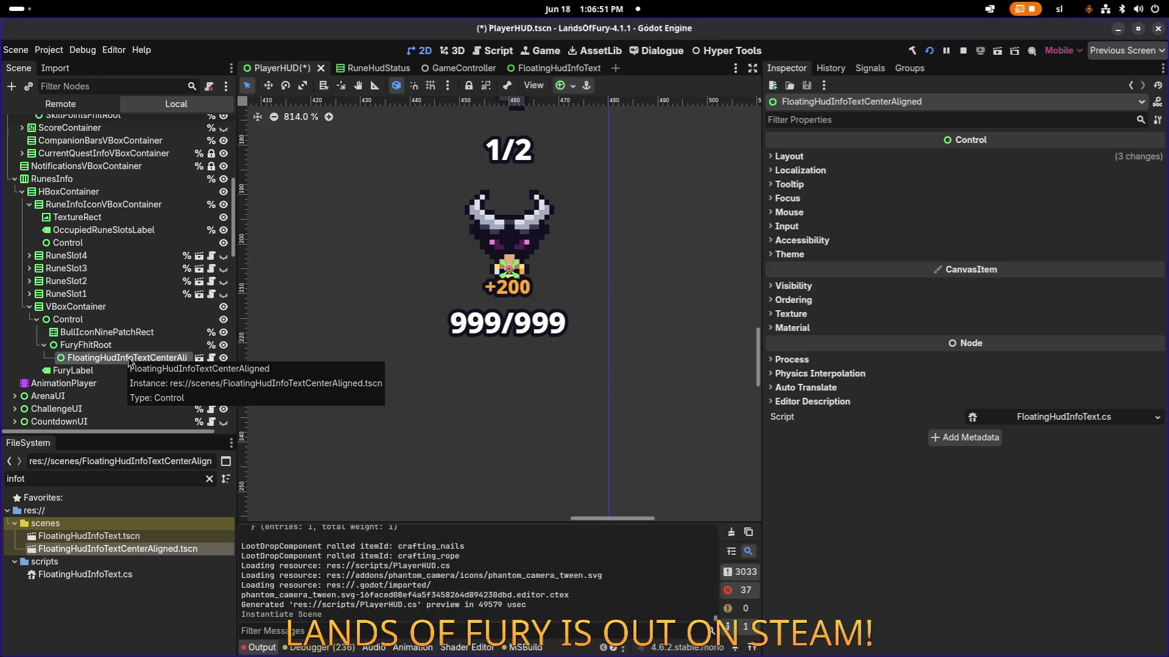
- Stop the running game and review the PlayerHUD.cs code before returning to Godot
click(960, 50)
key(alt+Tab)
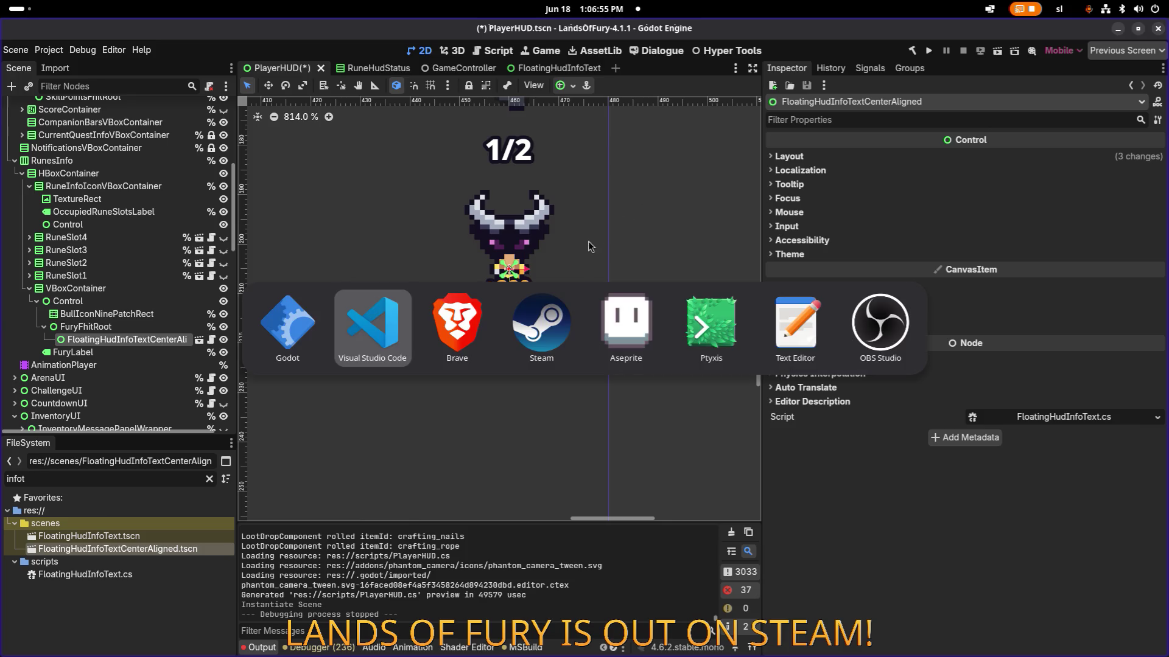
click(373, 326)
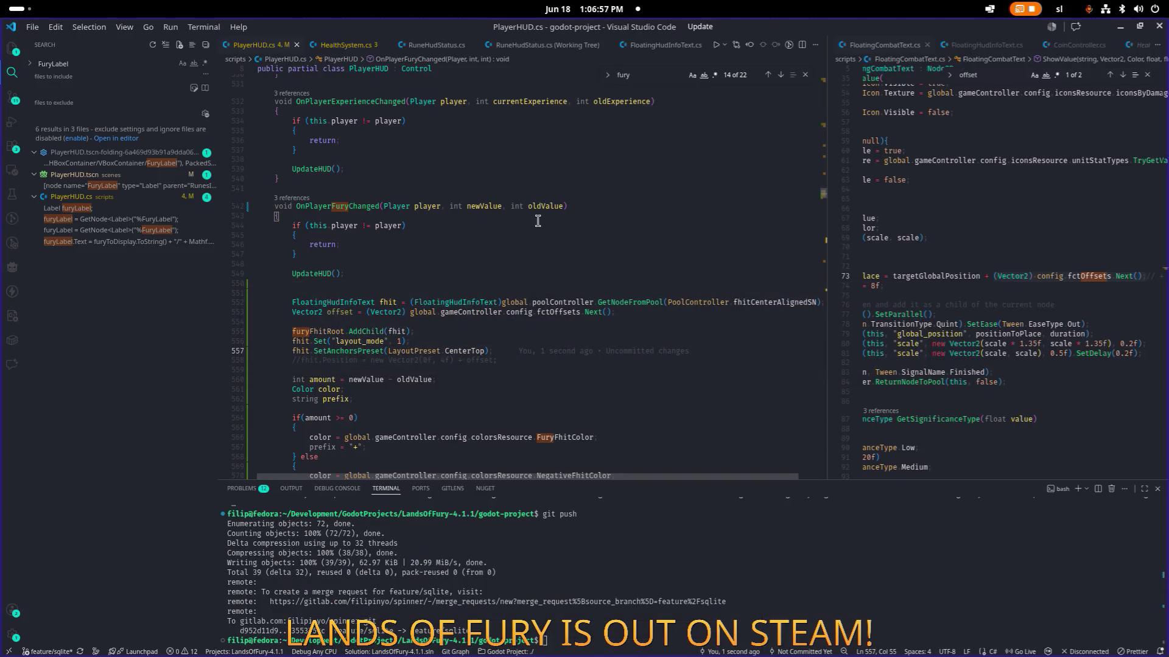
scroll(534, 221, down, 5)
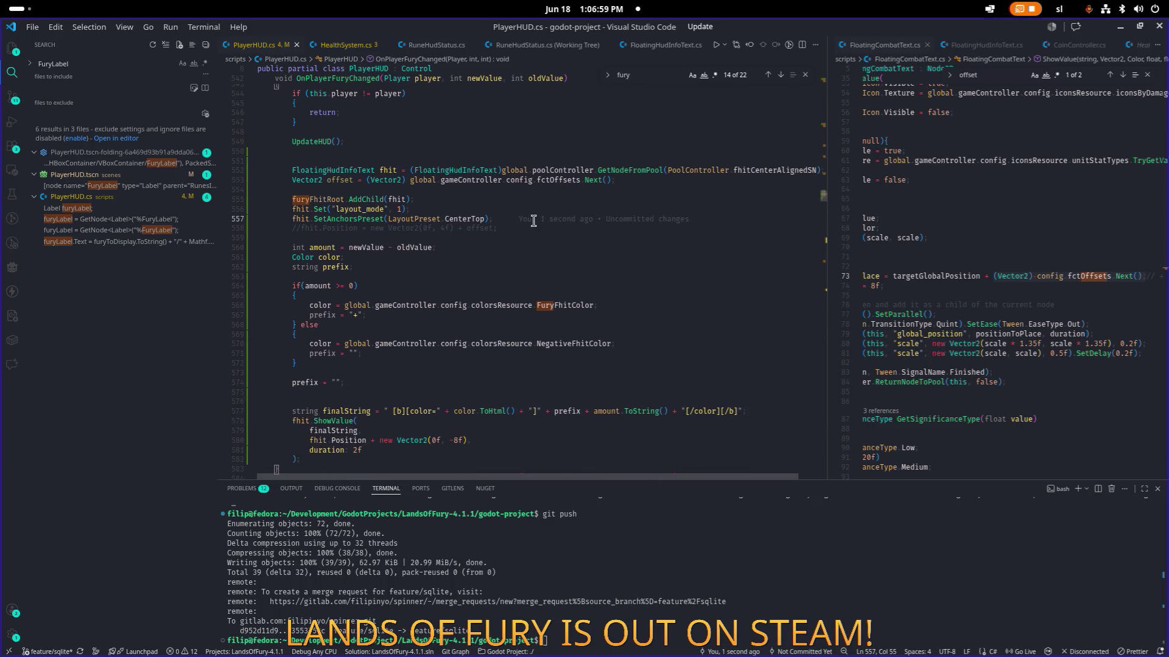
scroll(534, 221, down, 1)
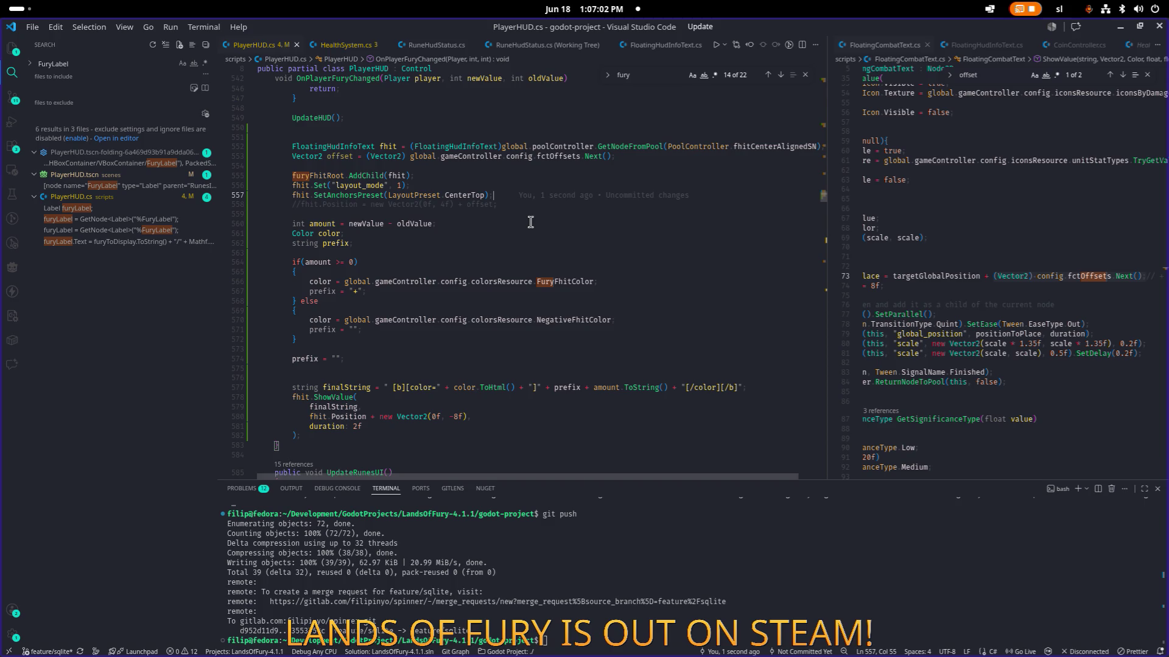
scroll(527, 231, down, 1)
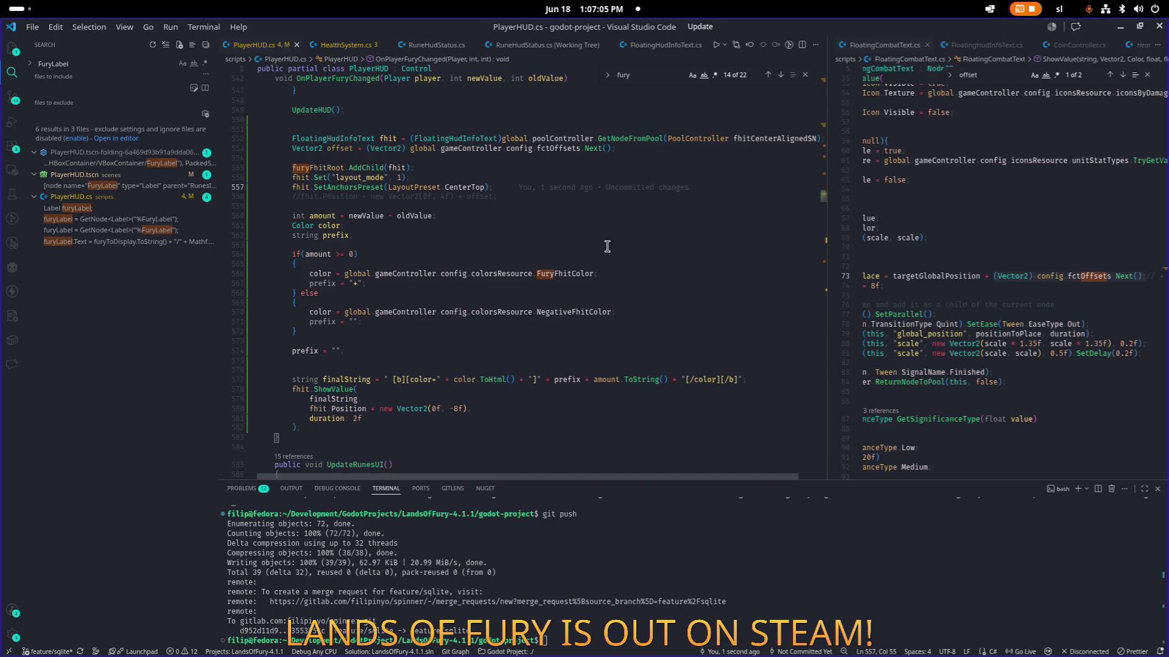
key(alt+Tab)
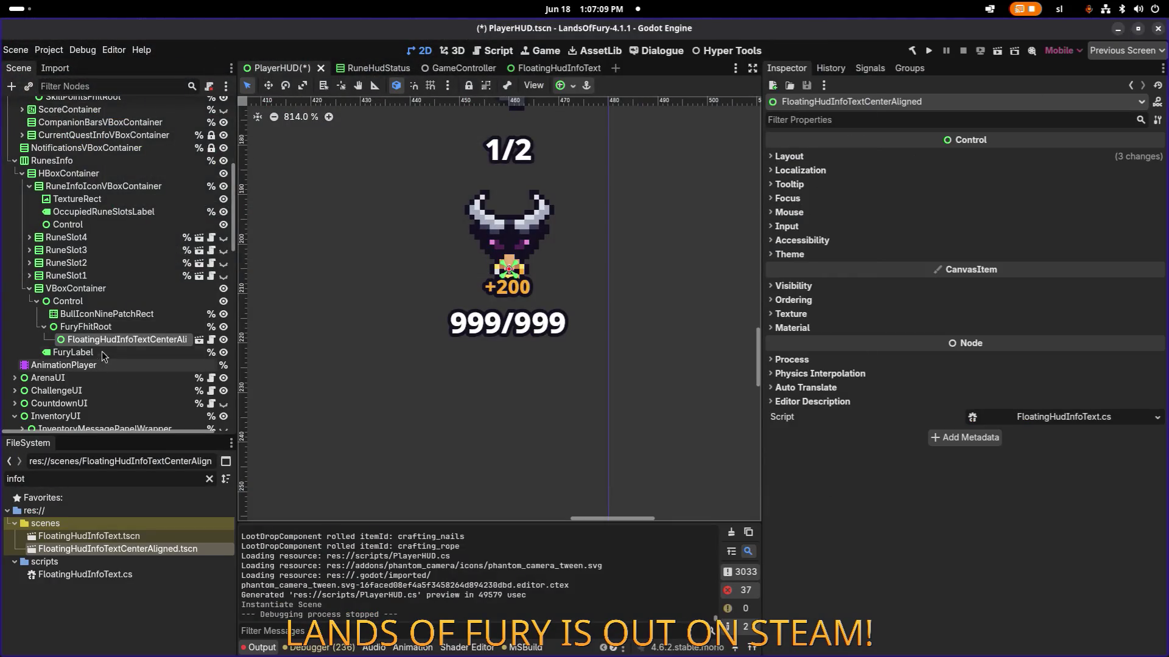
- Delete the FloatingHudInfoTextCenterAligned instance from FuryFhitRoot and save PlayerHUD.tscn
click(121, 327)
click(166, 339)
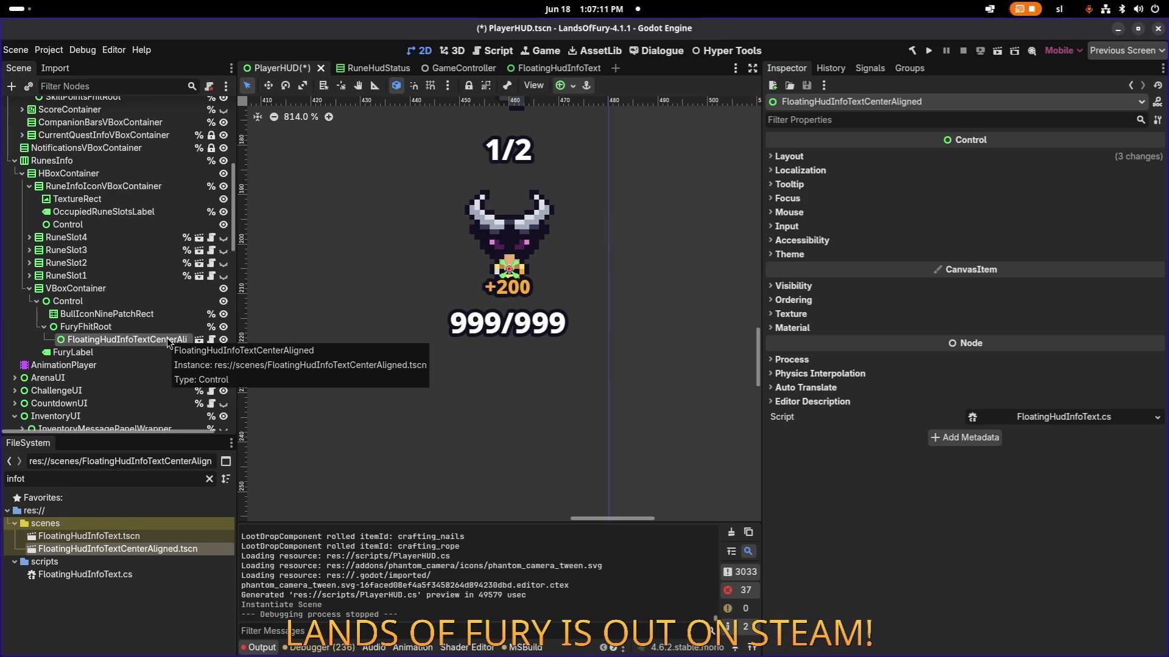
key(Delete)
key(Return)
key(ctrl+s)
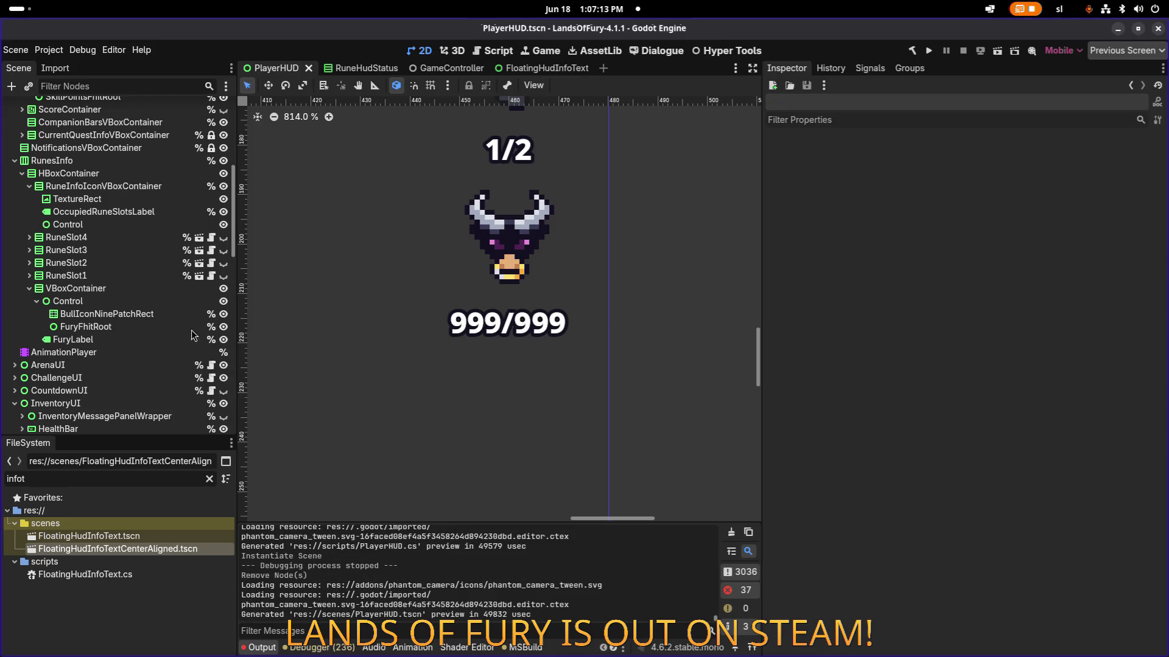
- Run the game, load the first profile and travel through the portal to Elderglade Forest
click(929, 51)
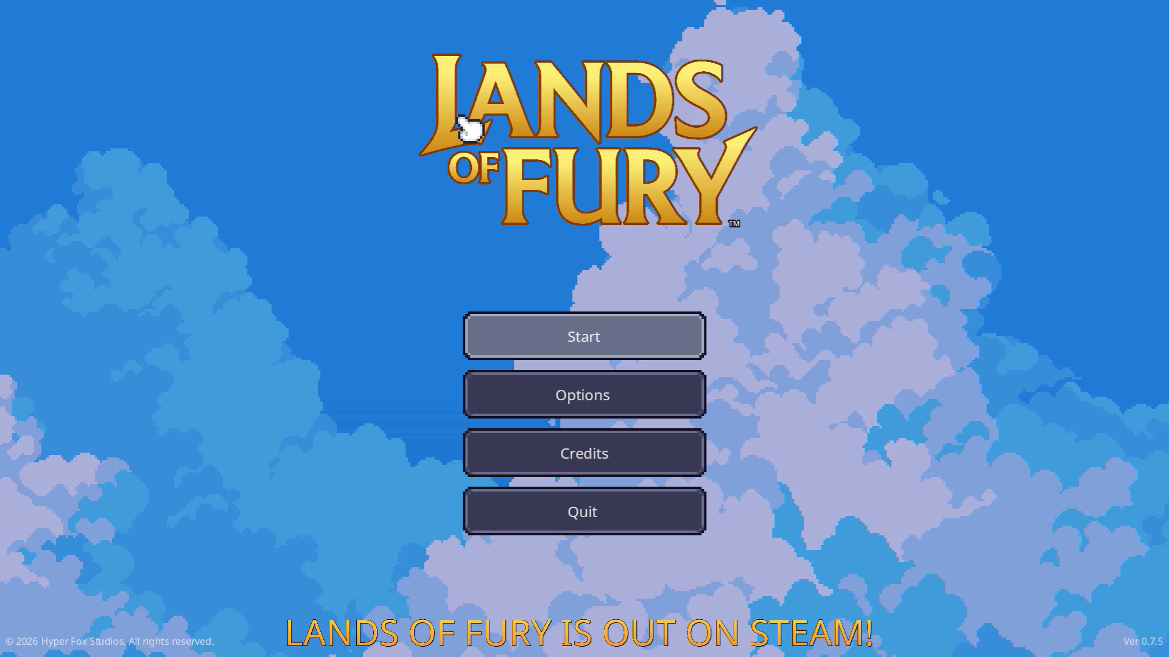
click(549, 336)
click(544, 336)
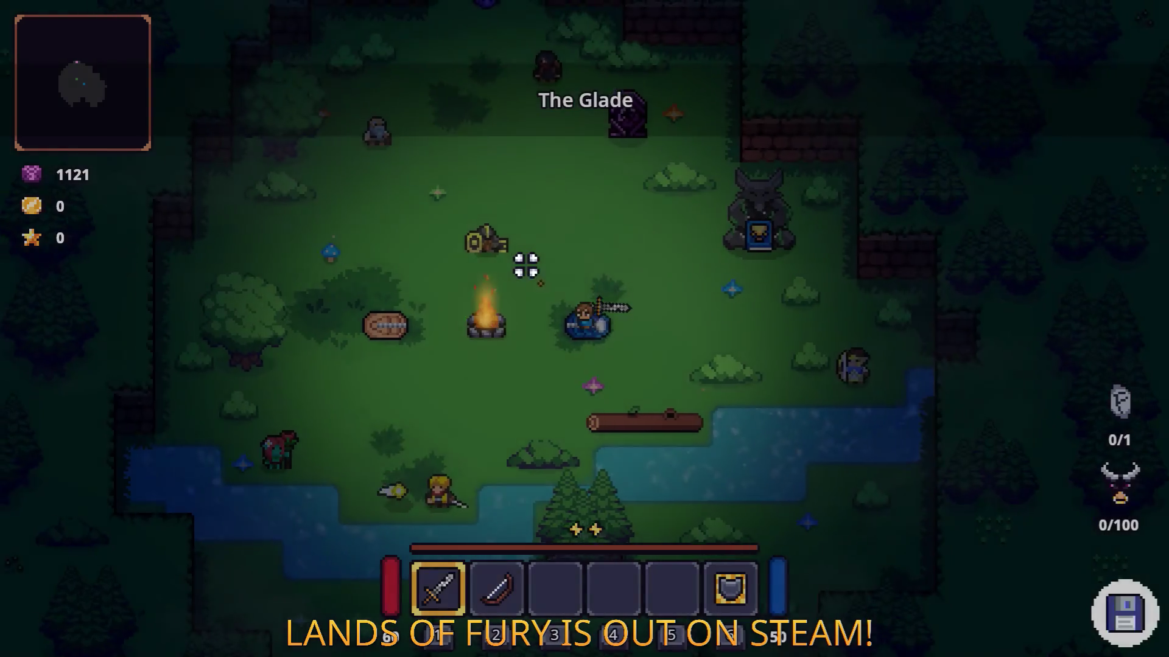
key(w)
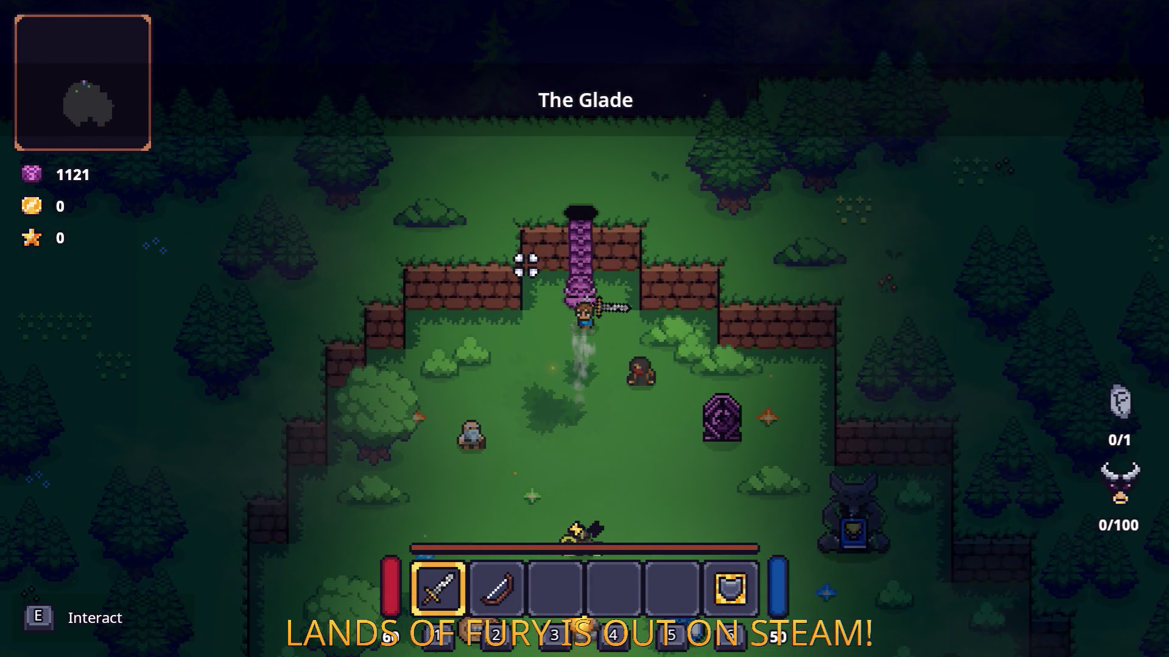
key(e)
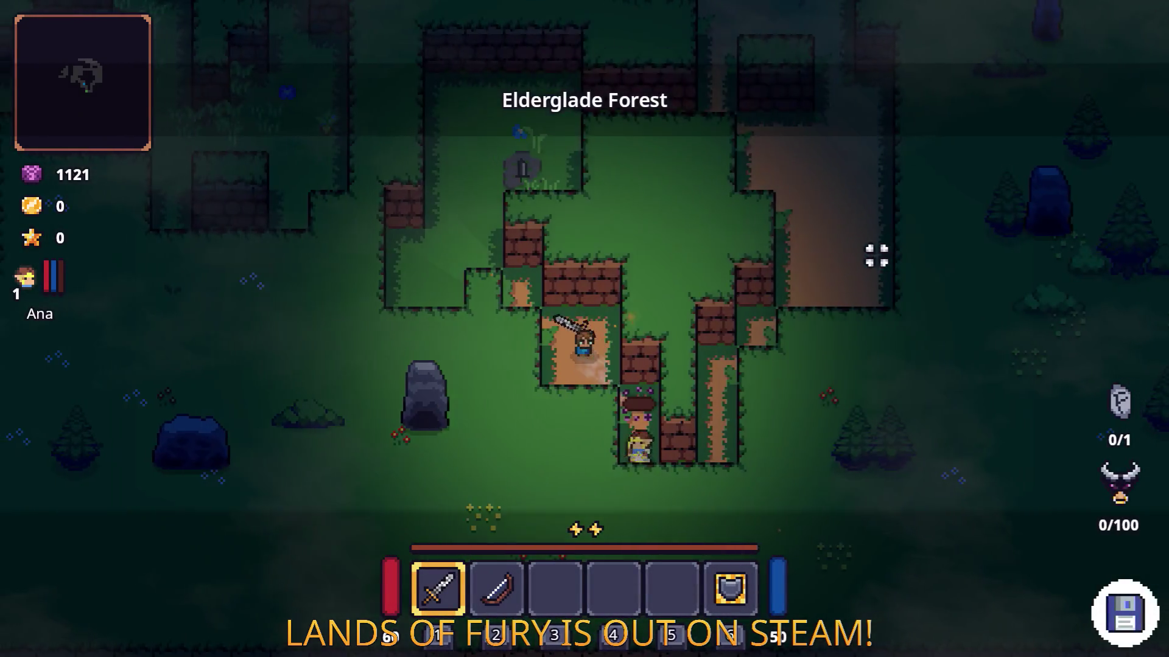
- Walk the character through the forest and up the dirt path, briefly checking pause and inventory
key(w)
key(a)
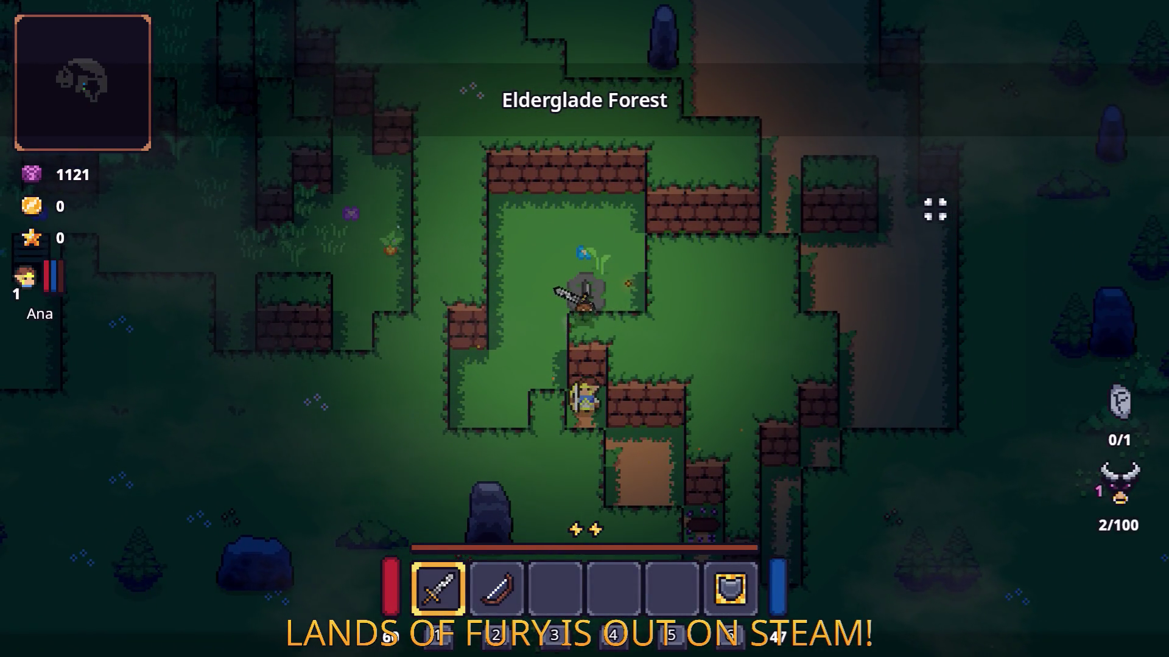
key(w)
key(d)
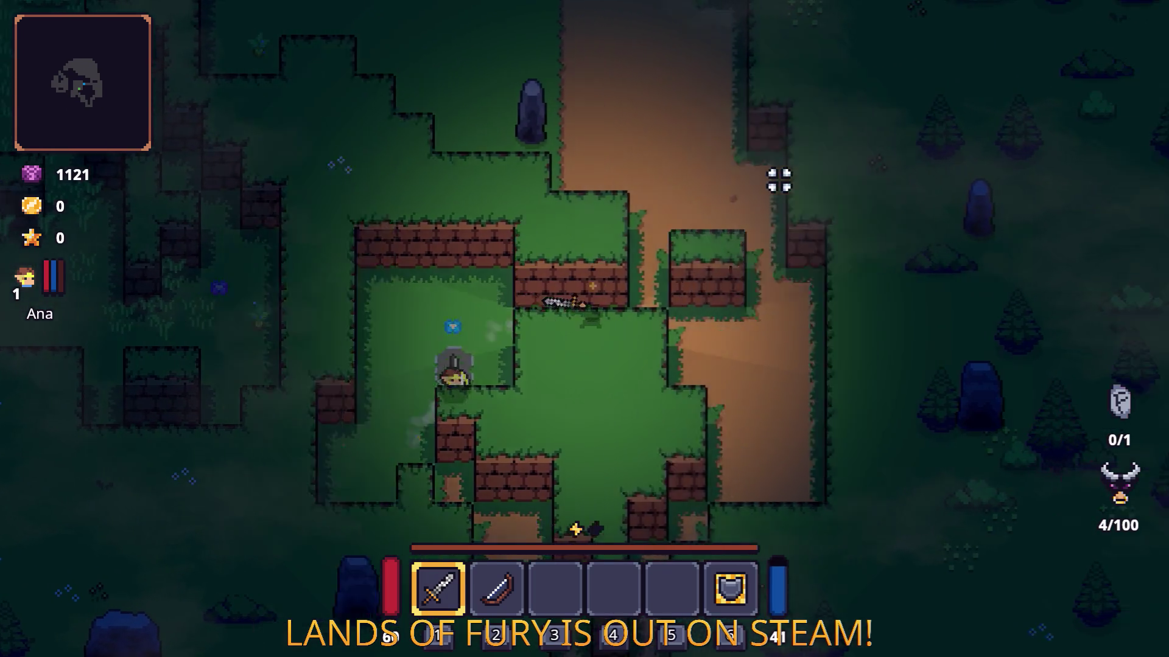
key(w)
key(d)
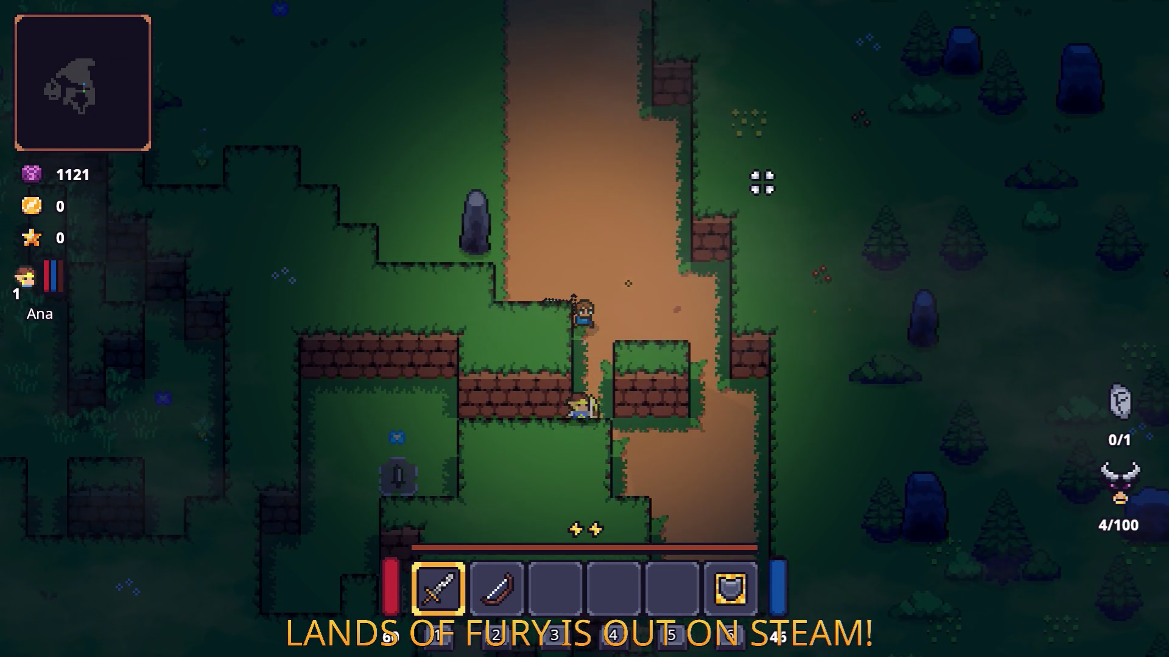
key(w)
key(w)
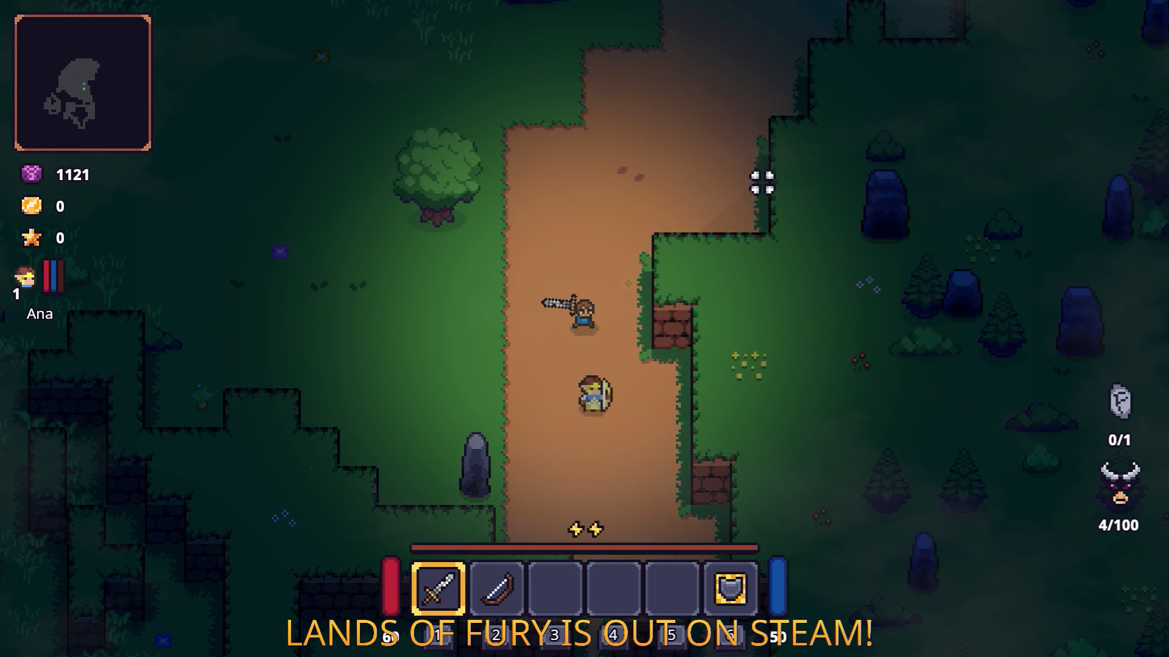
key(Escape)
key(Escape)
key(Tab)
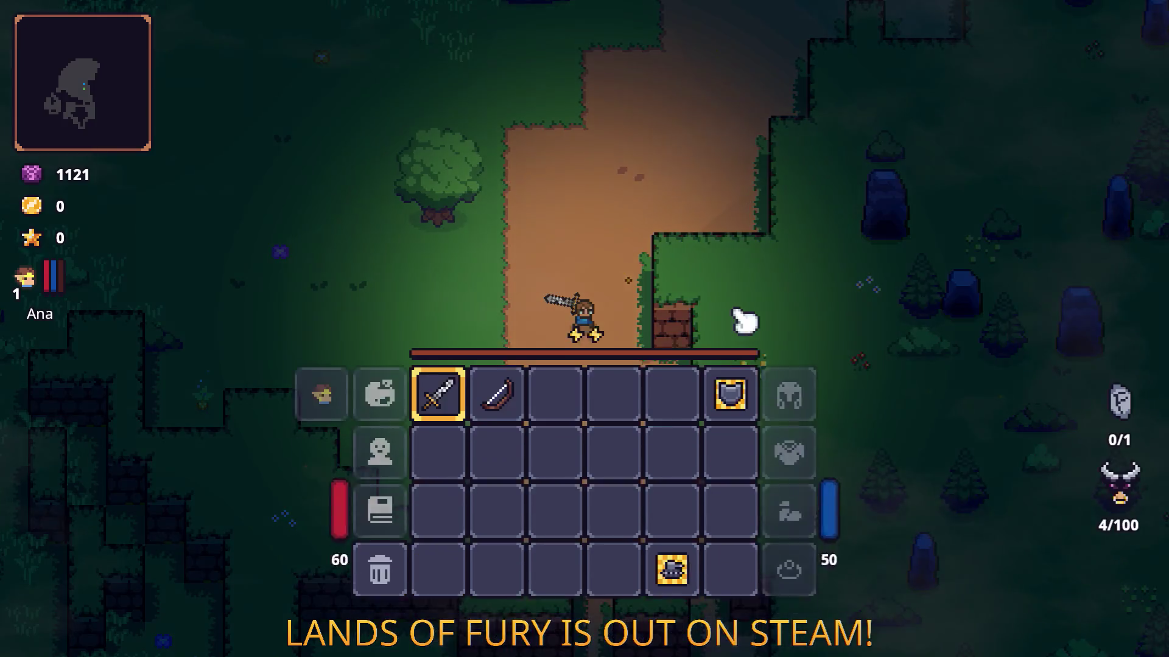
key(Tab)
key(w)
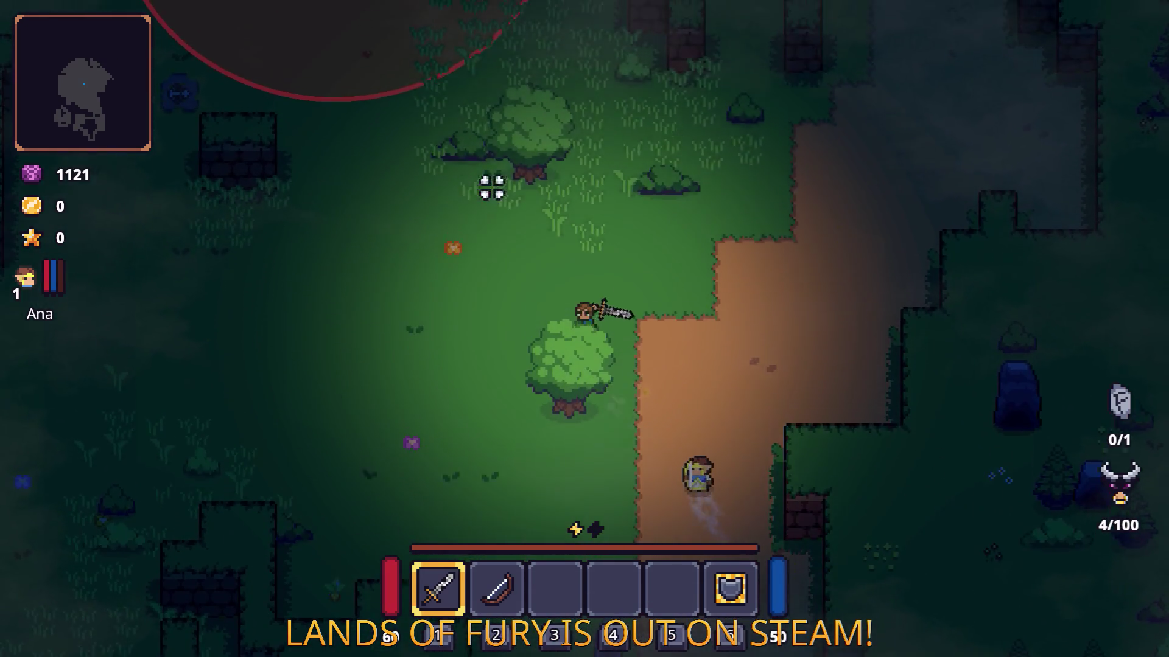
- Fight nearby enemies with the sword until the fury counter reaches 26/100
key(w)
click(525, 156)
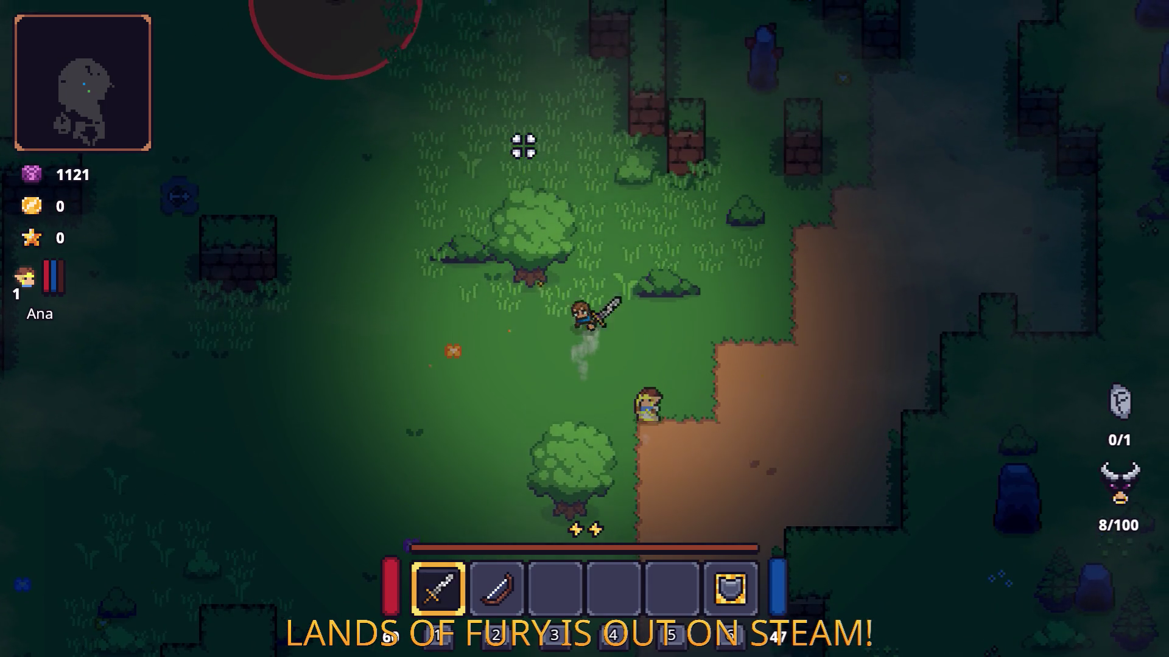
key(w)
click(522, 146)
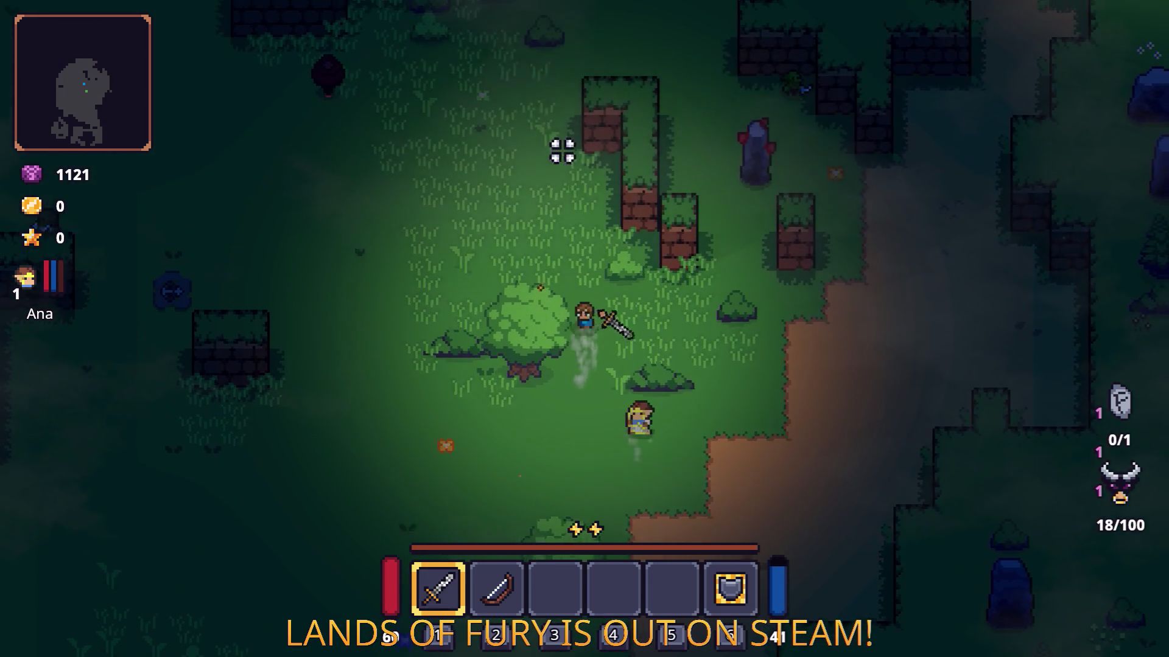
key(d)
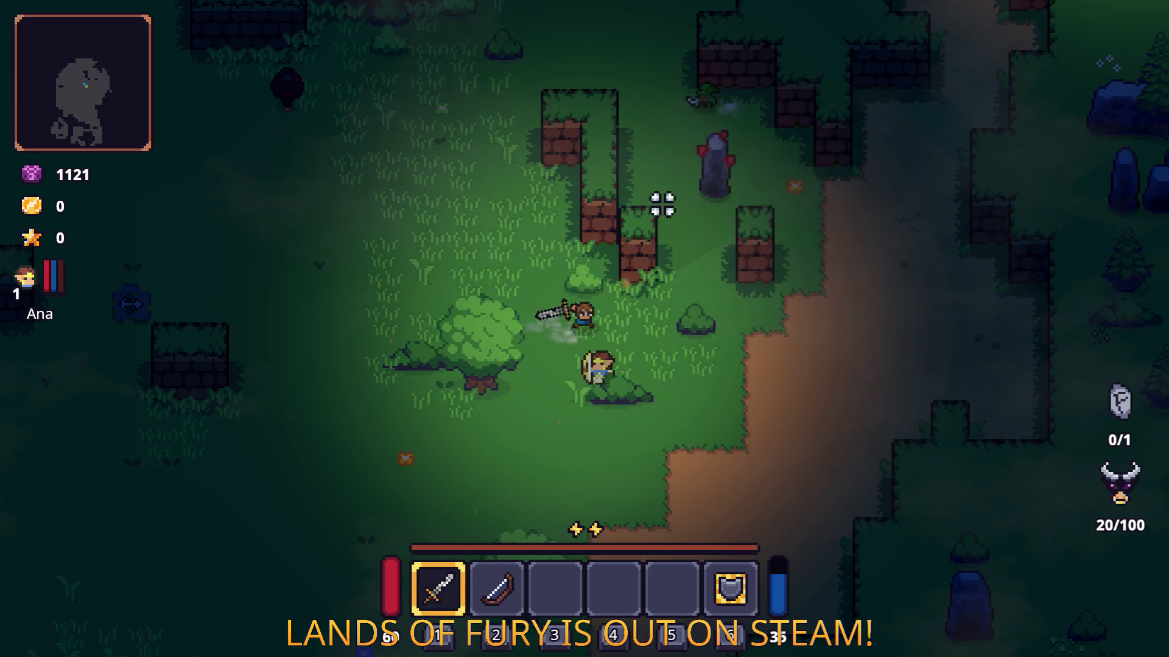
click(682, 256)
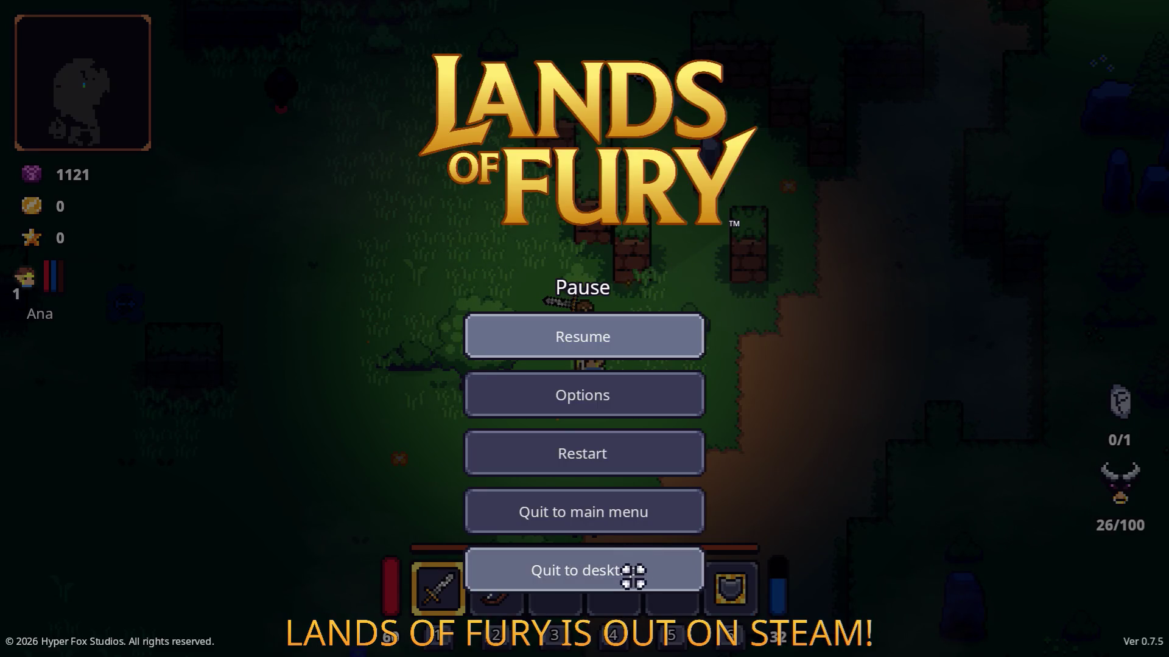
- Quit the game and return to the FloatingHudInfoText pool lookup on line 552 of PlayerHUD.cs
click(632, 573)
key(alt+Tab)
key(alt+Tab)
key(alt+Tab)
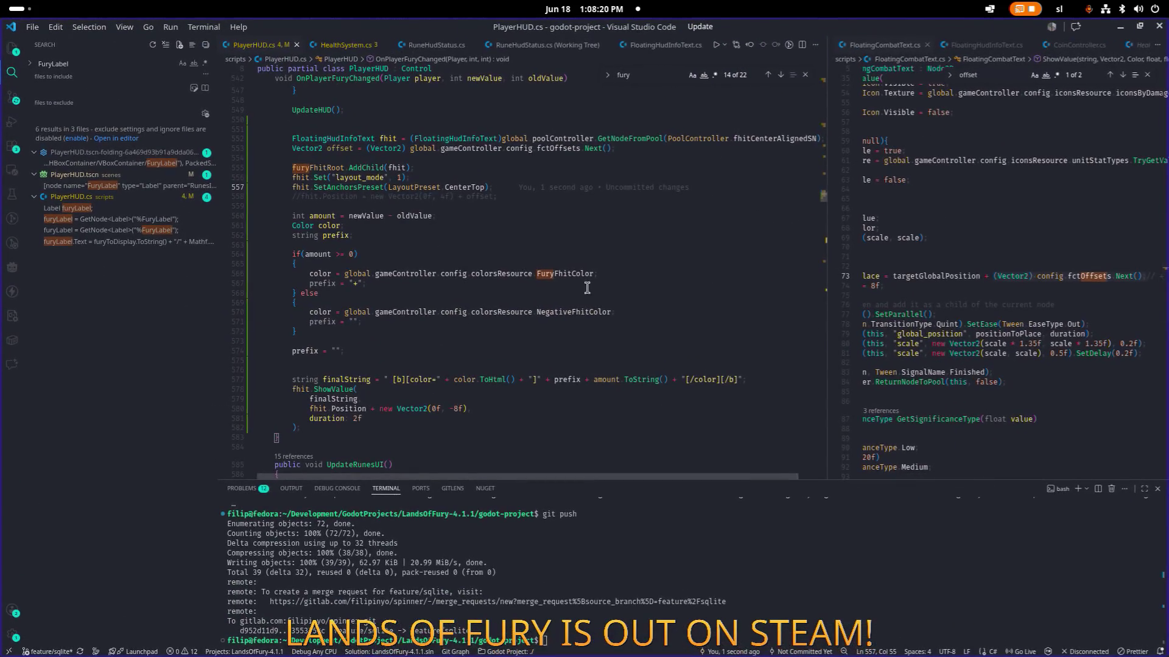
click(587, 284)
scroll(588, 286, up, 3)
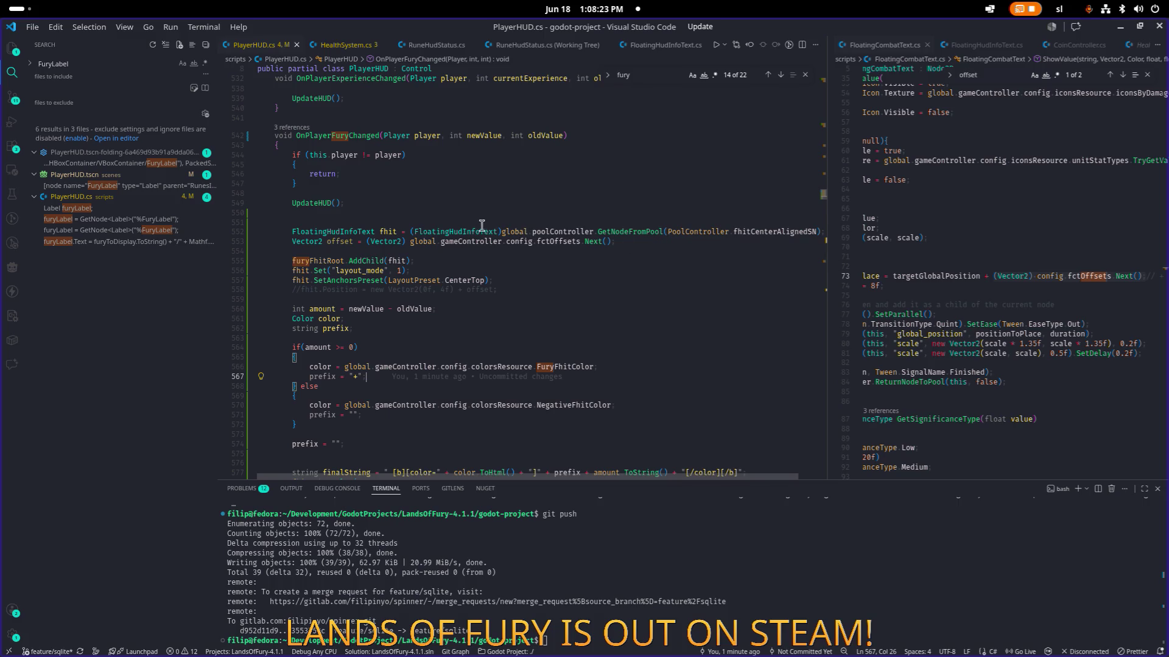
click(462, 232)
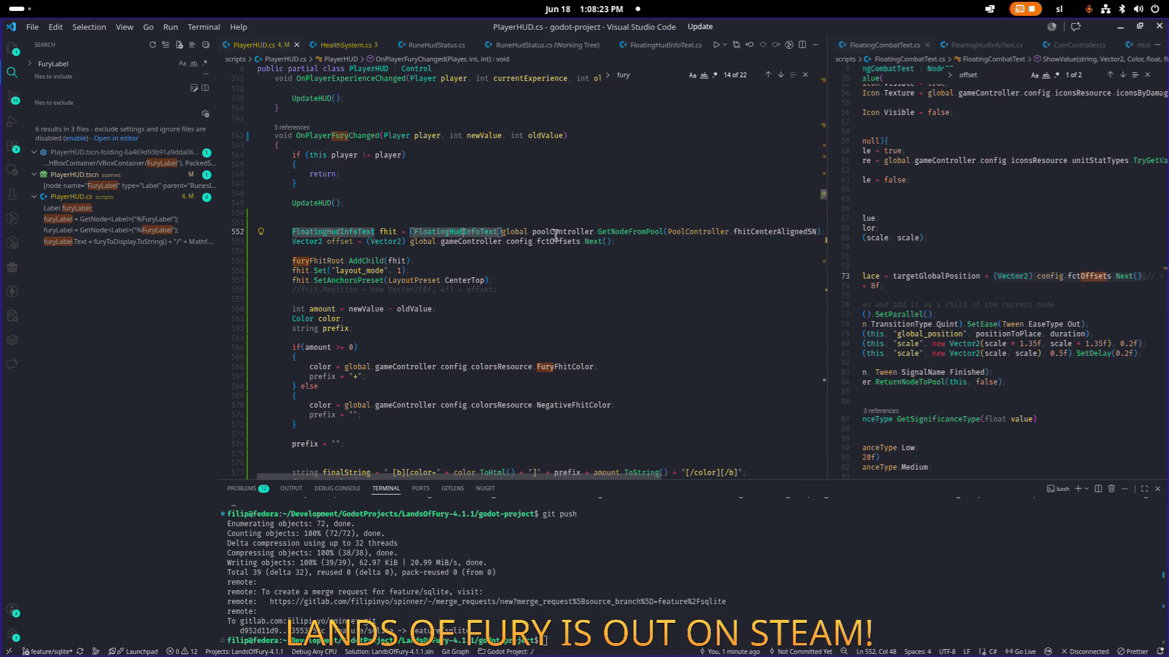
- Search the project for fhitCenterAlignedSN, view its StringName definition in PoolController.cs, then look up 'level' files
double_click(770, 232)
key(ctrl+c)
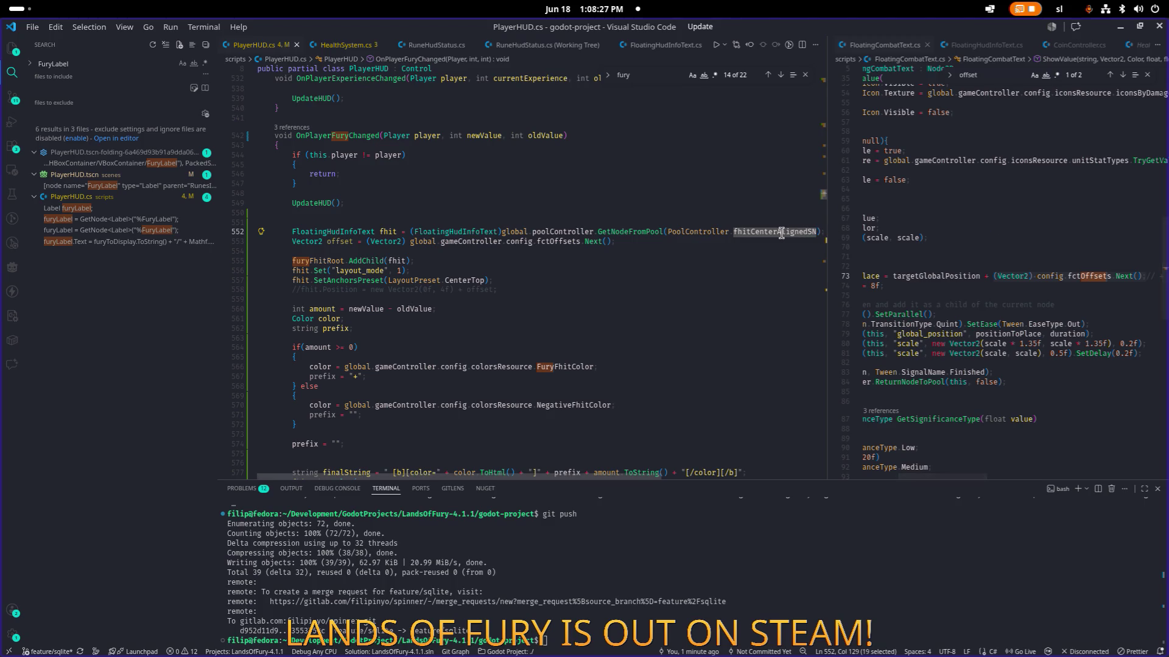
key(ctrl+shift+f)
click(1083, 220)
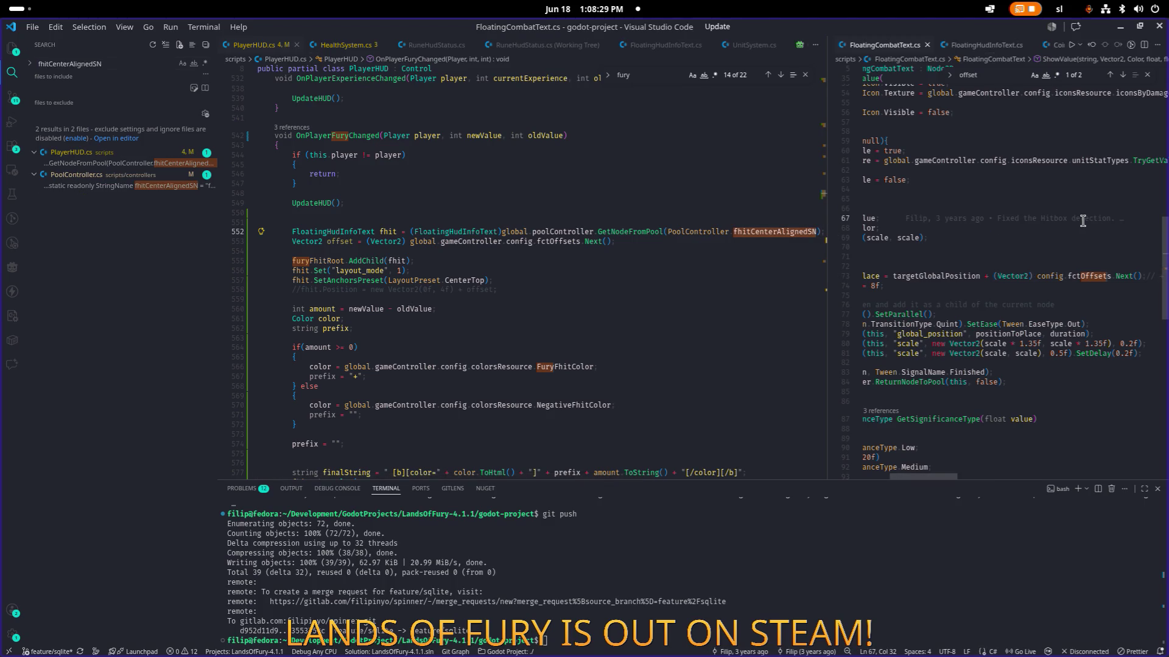
click(116, 186)
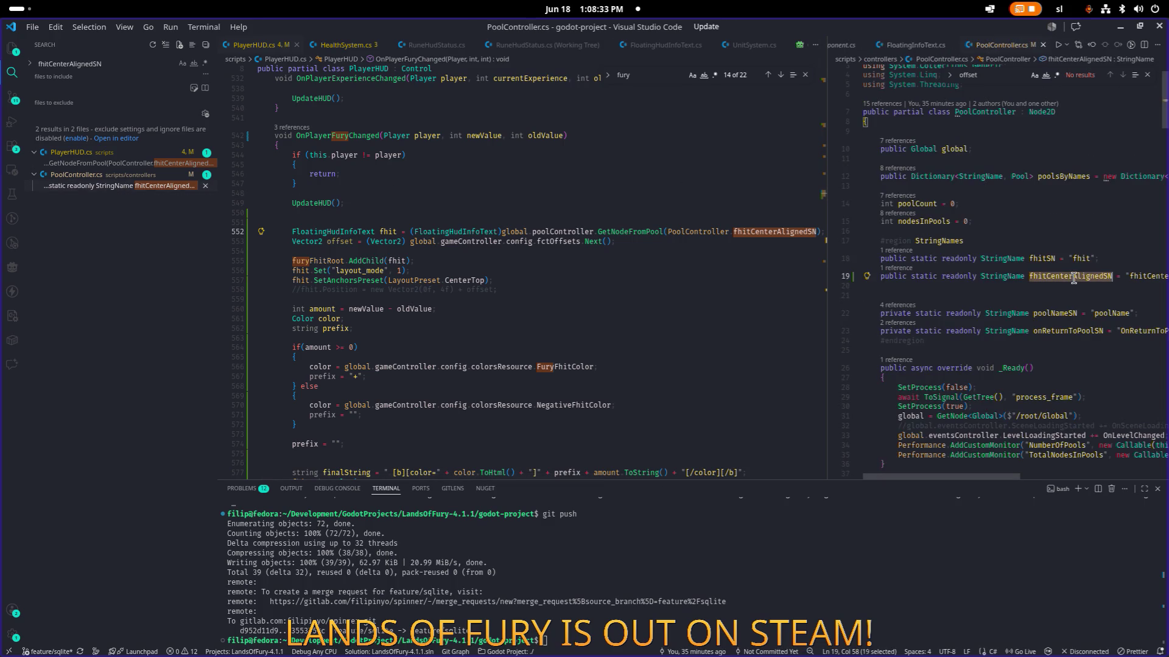
click(1046, 246)
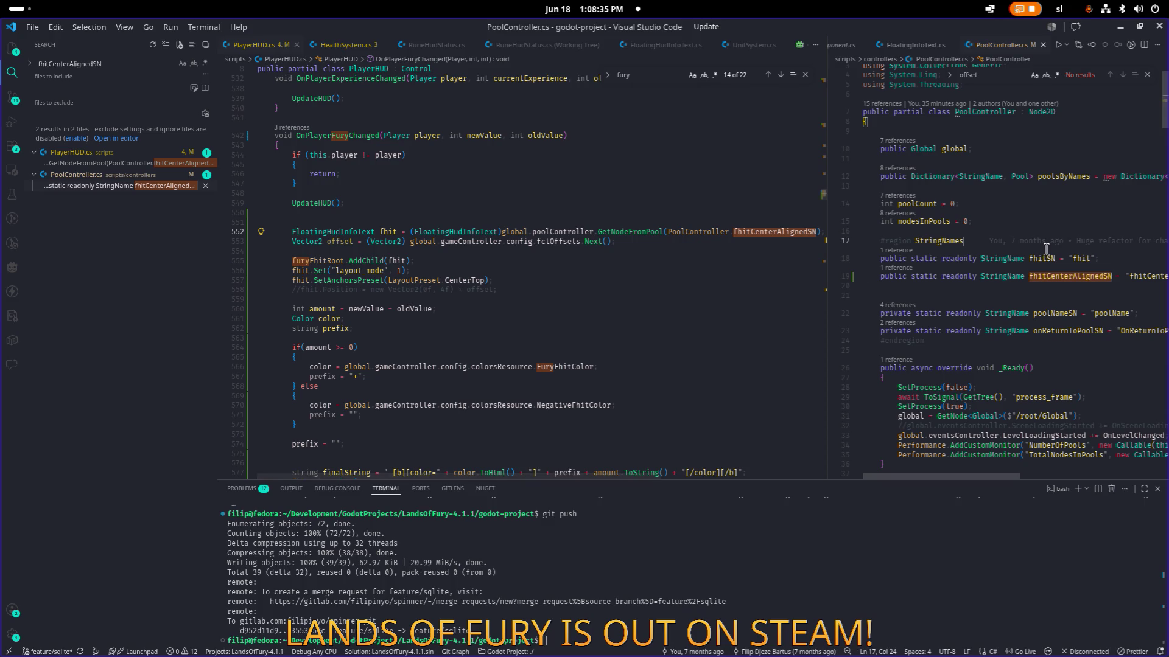
key(ctrl+p)
text(level)
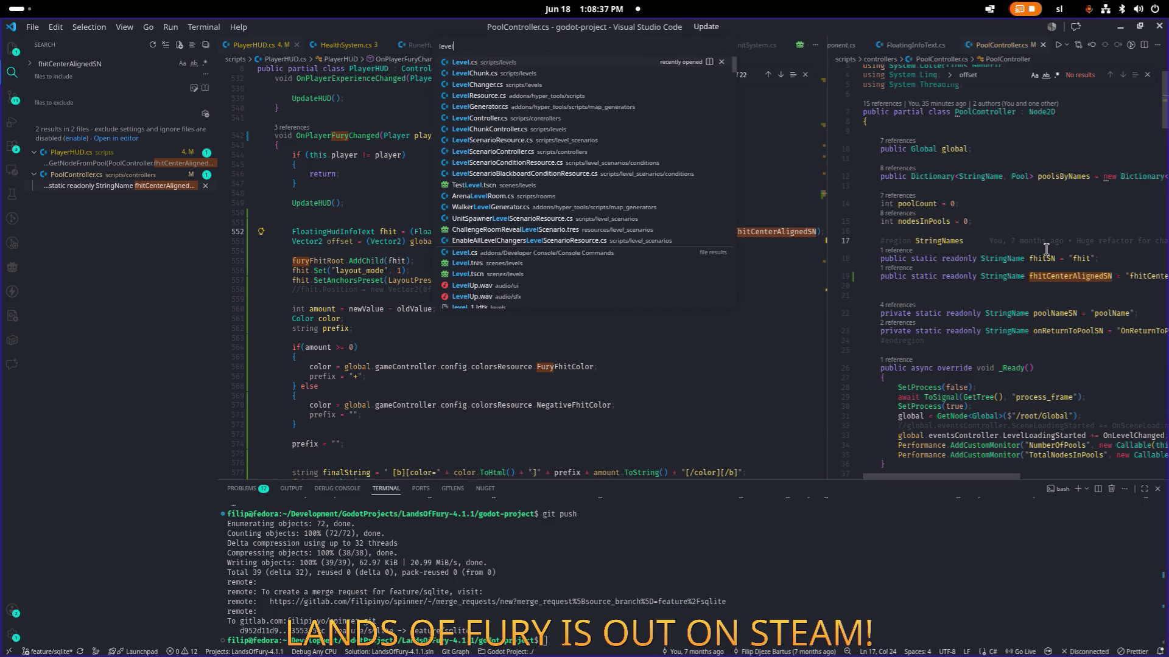
- Open Level.cs and find the CreatePools method by searching for 'pools'
key(Return)
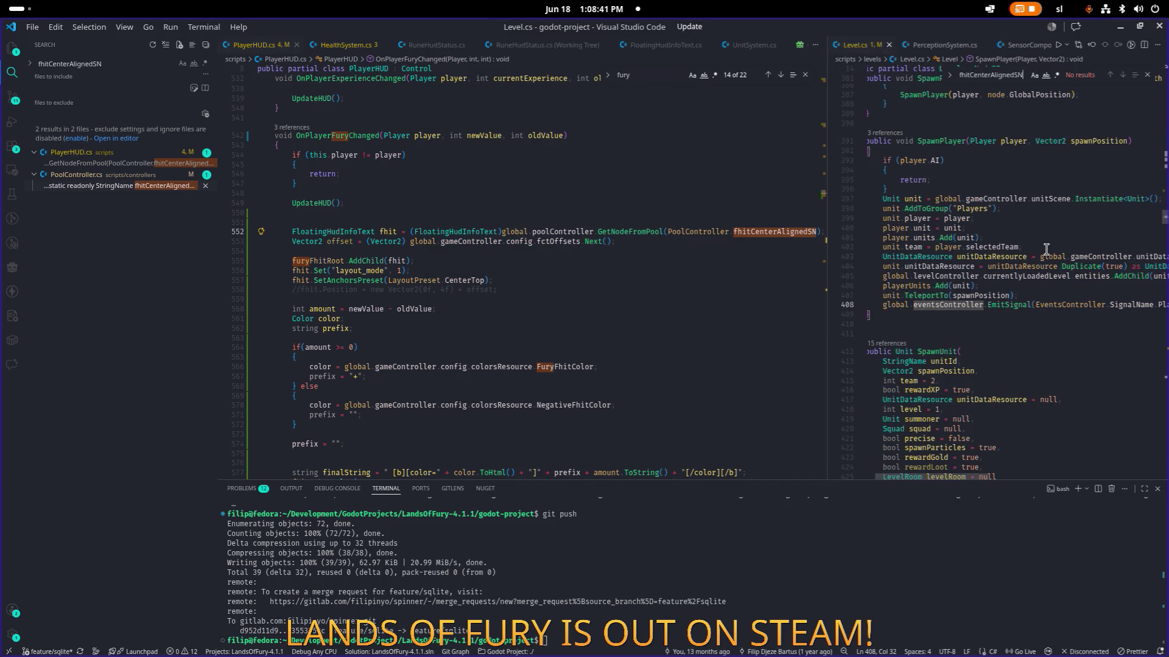
key(ctrl+f)
text(pools)
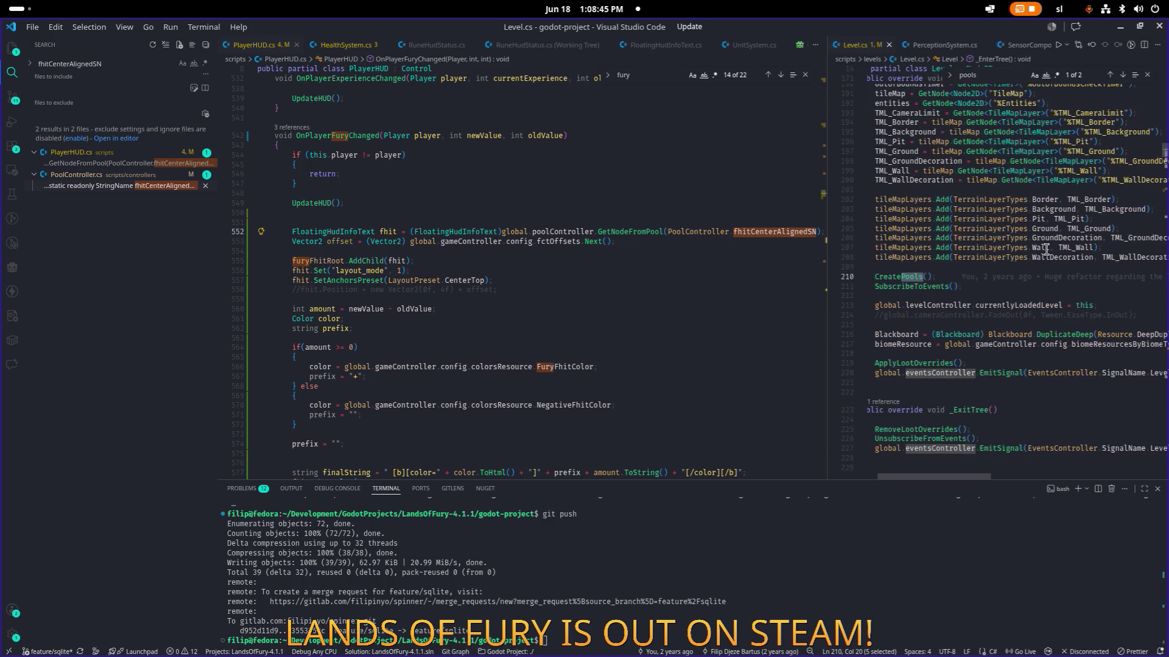
key(Return)
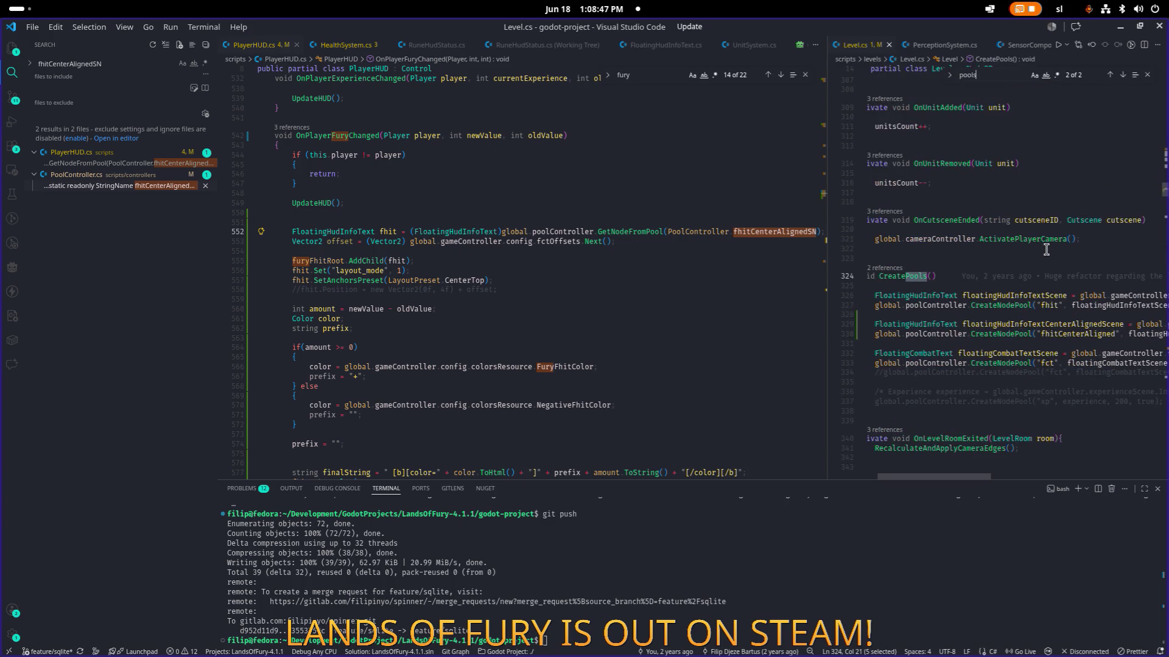
- On line 330, replace the quoted "fhitCenterAligned" pool name with a bare fhitCenterAlignedSN
click(1066, 334)
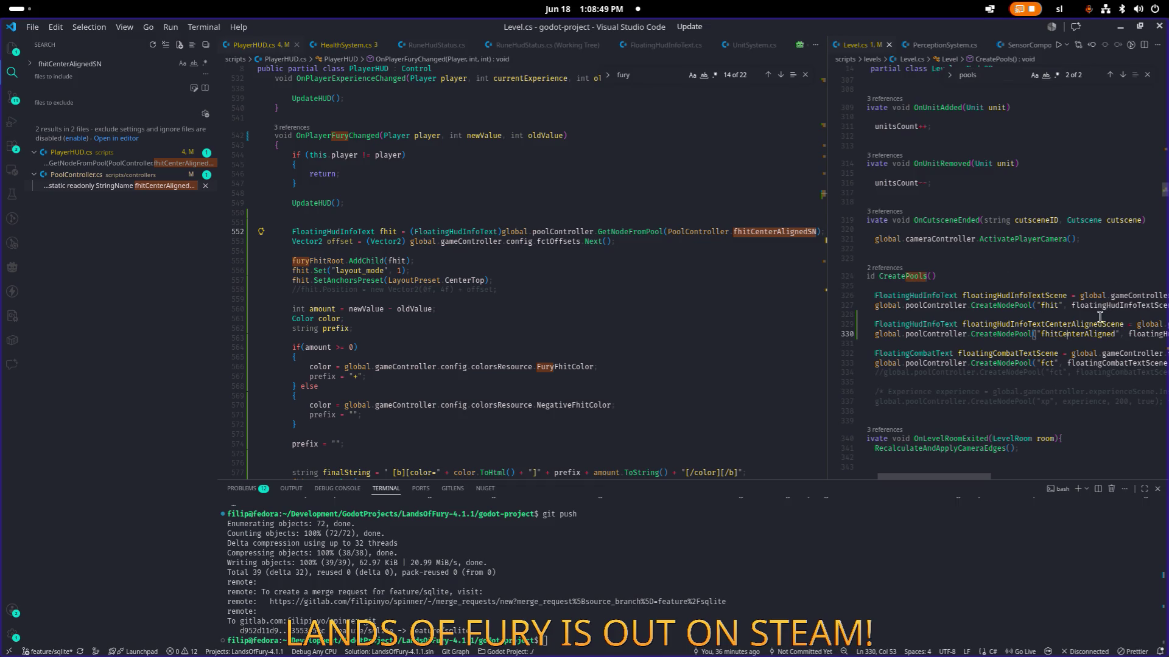
double_click(1067, 334)
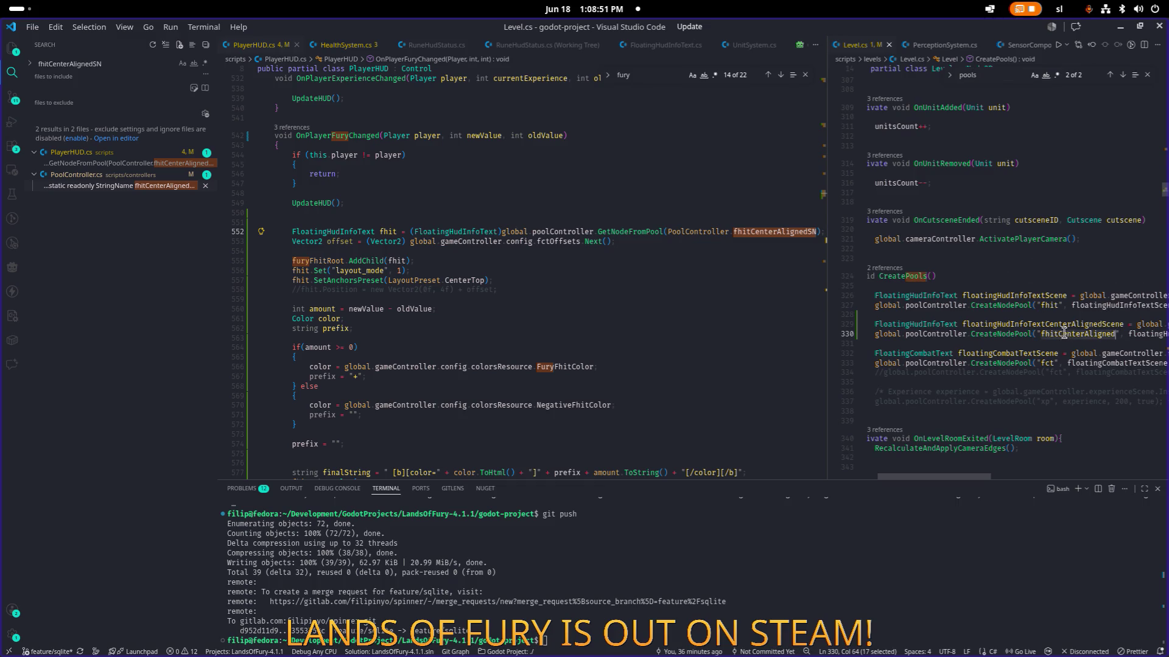
key(Up)
key(Home)
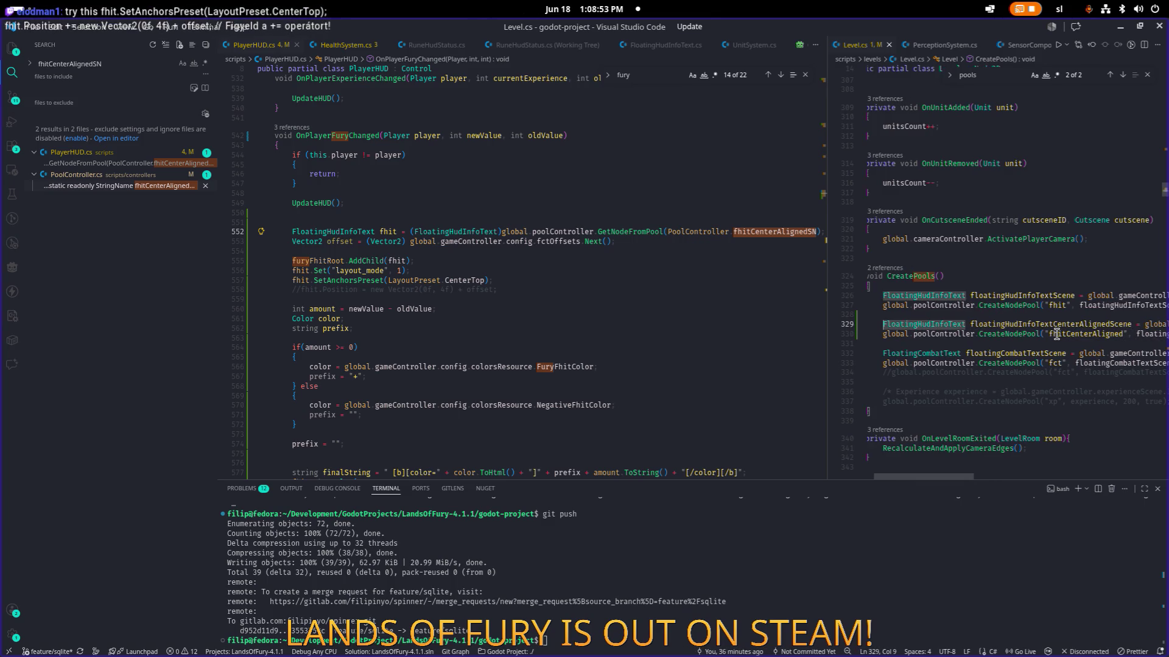
key(Down)
key(ctrl+Right)
key(ctrl+Right)
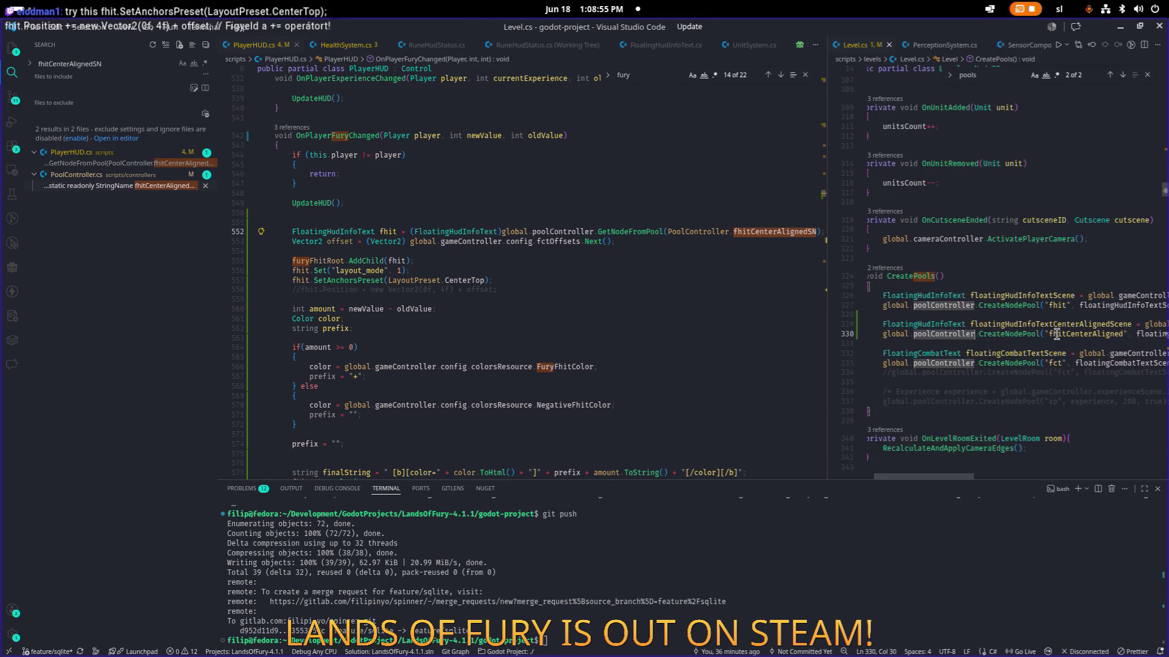
key(ctrl+Right)
key(ctrl+Right)
key(Right)
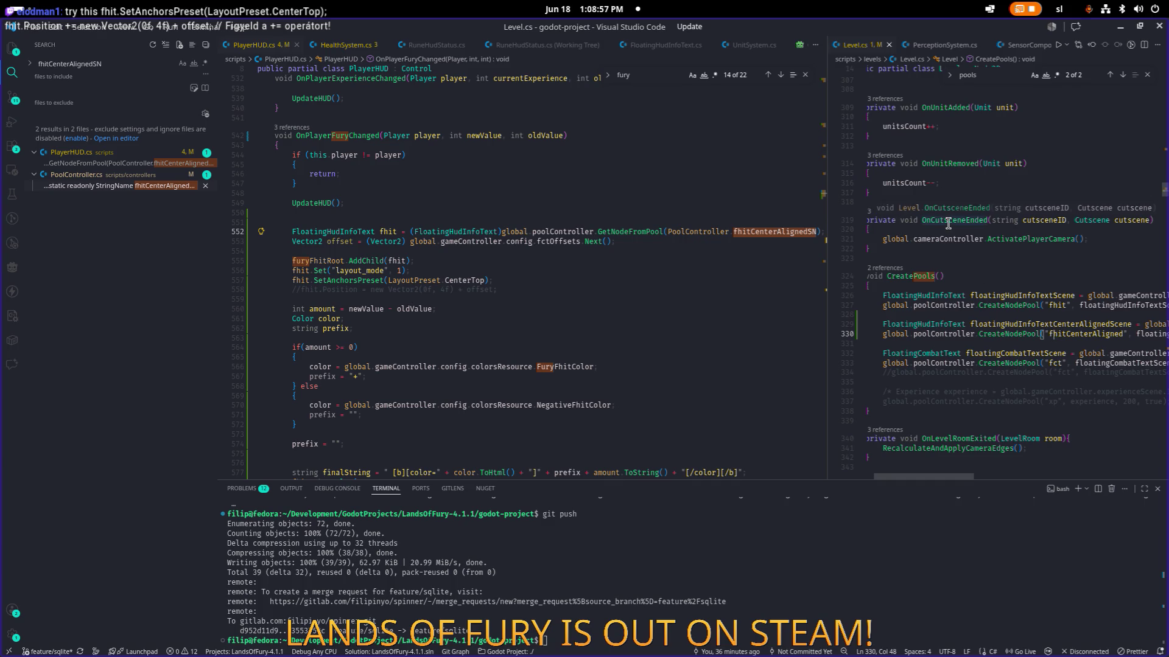
key(ctrl+shift+Right)
key(ctrl+v)
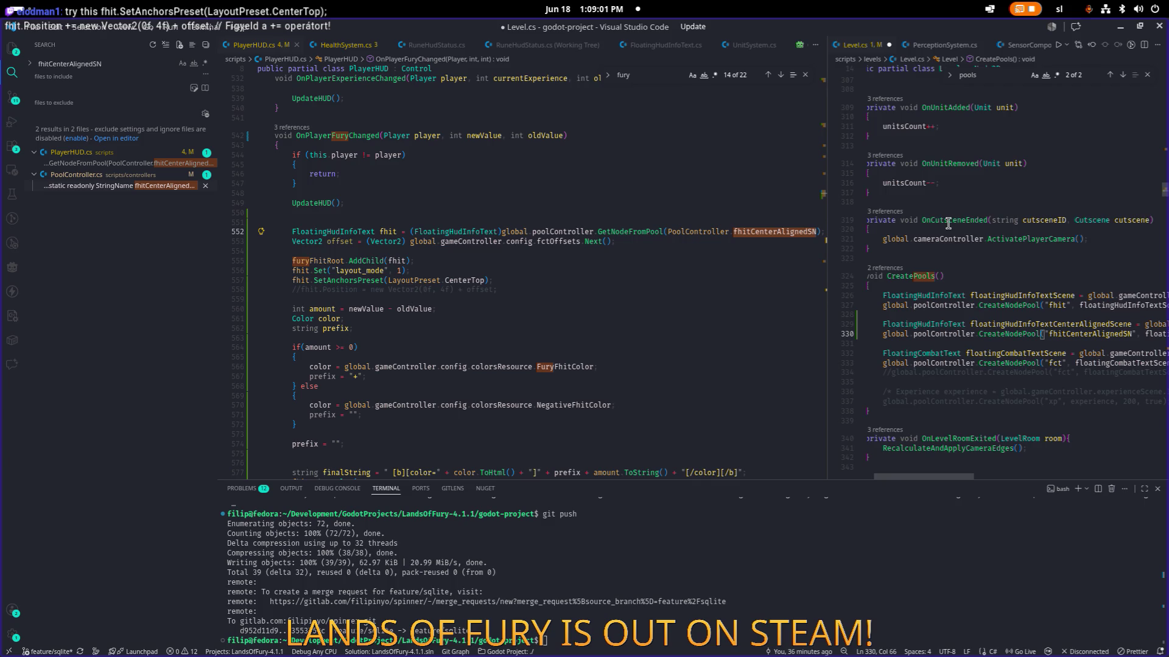
key(ctrl+shift+Left)
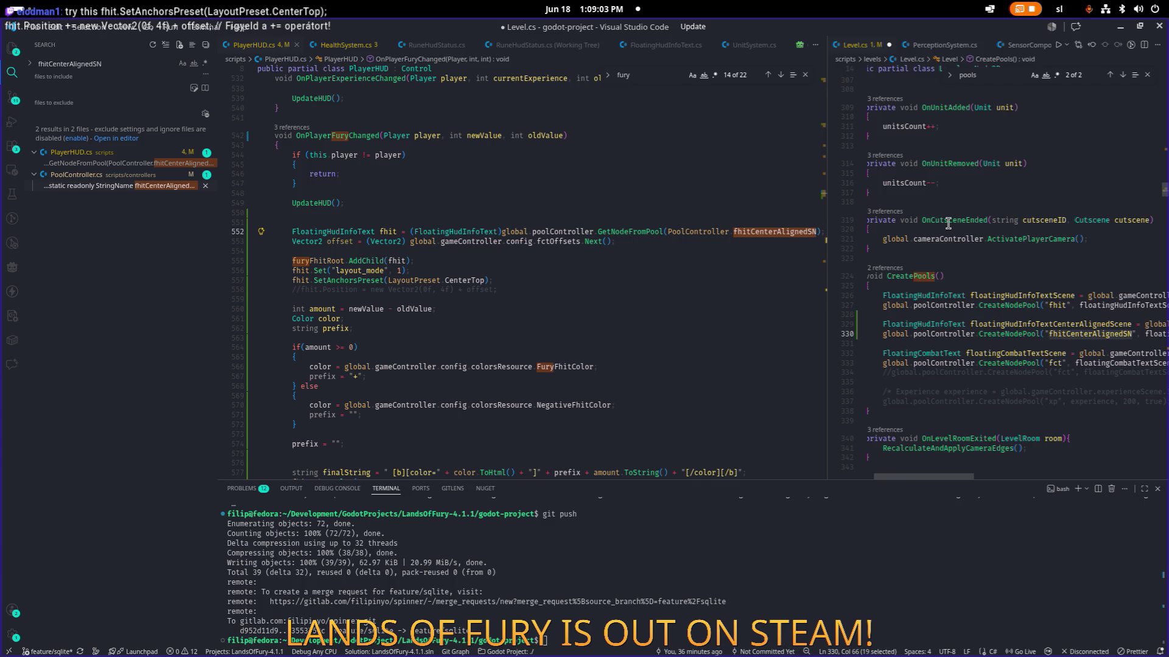
key(BackSpace)
key(Delete)
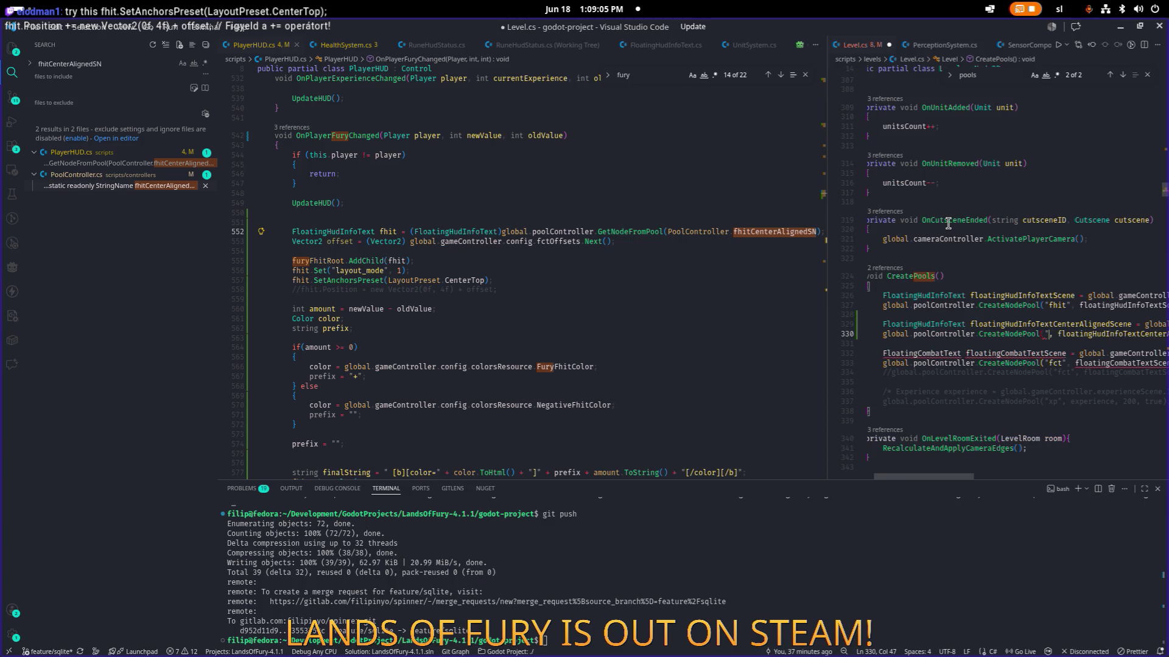
key(BackSpace)
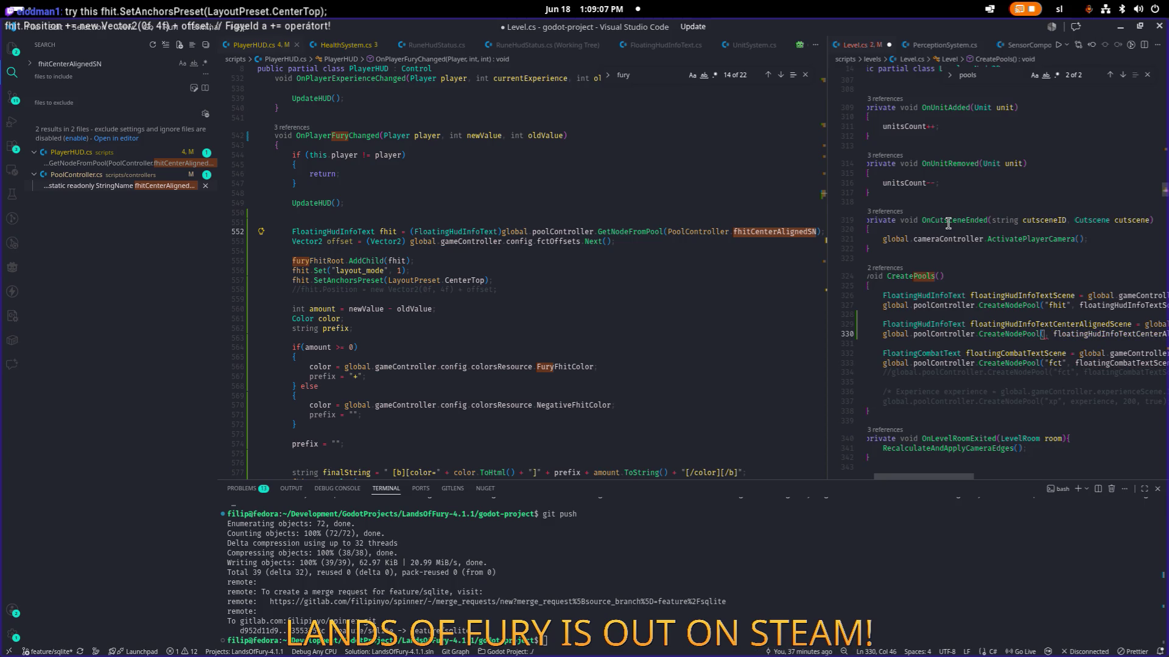
text(fhitCenterAlignedSN)
- Prefix it as PoolController.fhitCenterAlignedSN using autocomplete and save Level.cs
key(ctrl+Left)
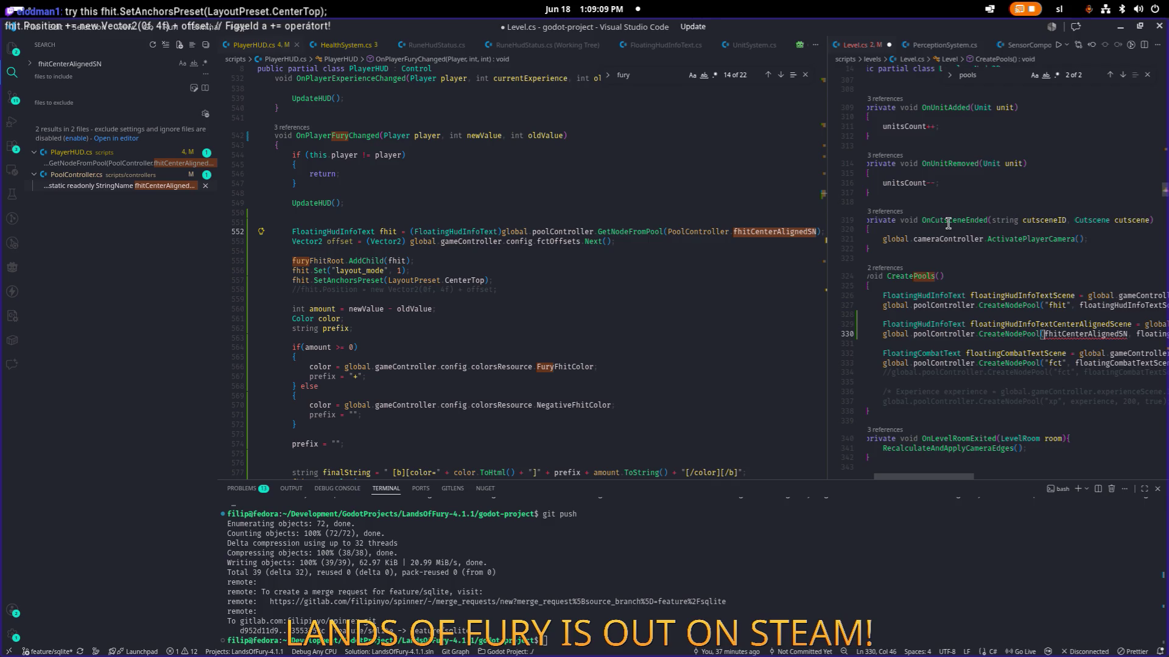
text(Poolco)
key(Tab)
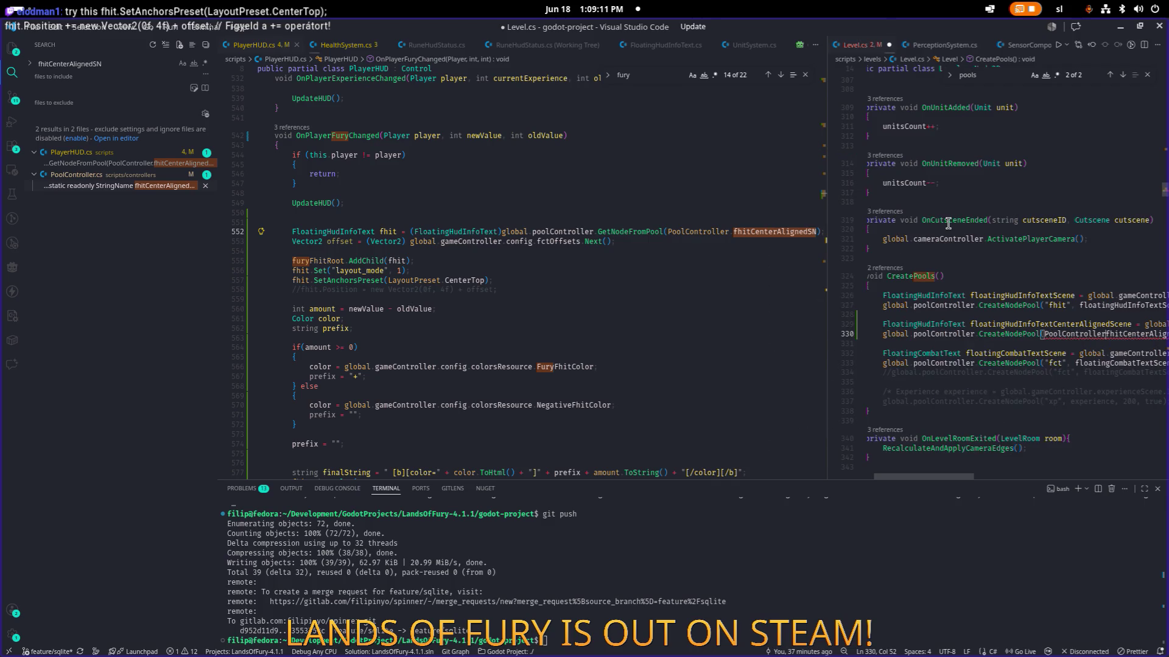
text(.)
key(Escape)
key(End)
key(ctrl+s)
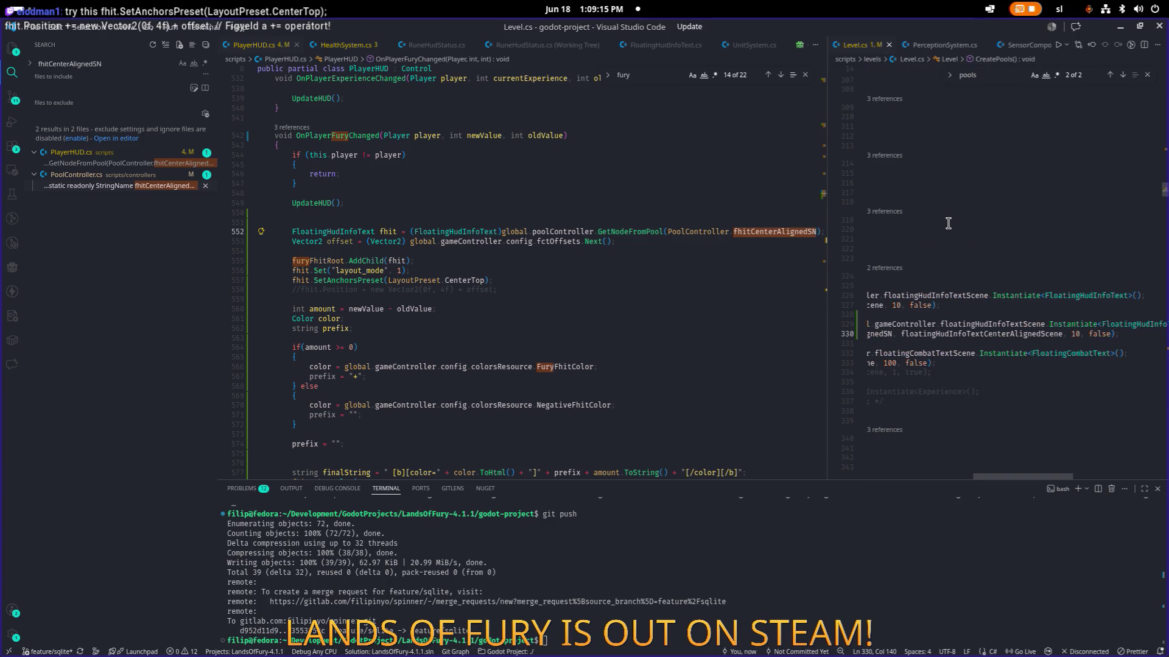
- Copy floatingHudInfoTextCenterAlignedScene from line 330, paste it over floatingHudInfoTextScene on line 329, and save
double_click(977, 334)
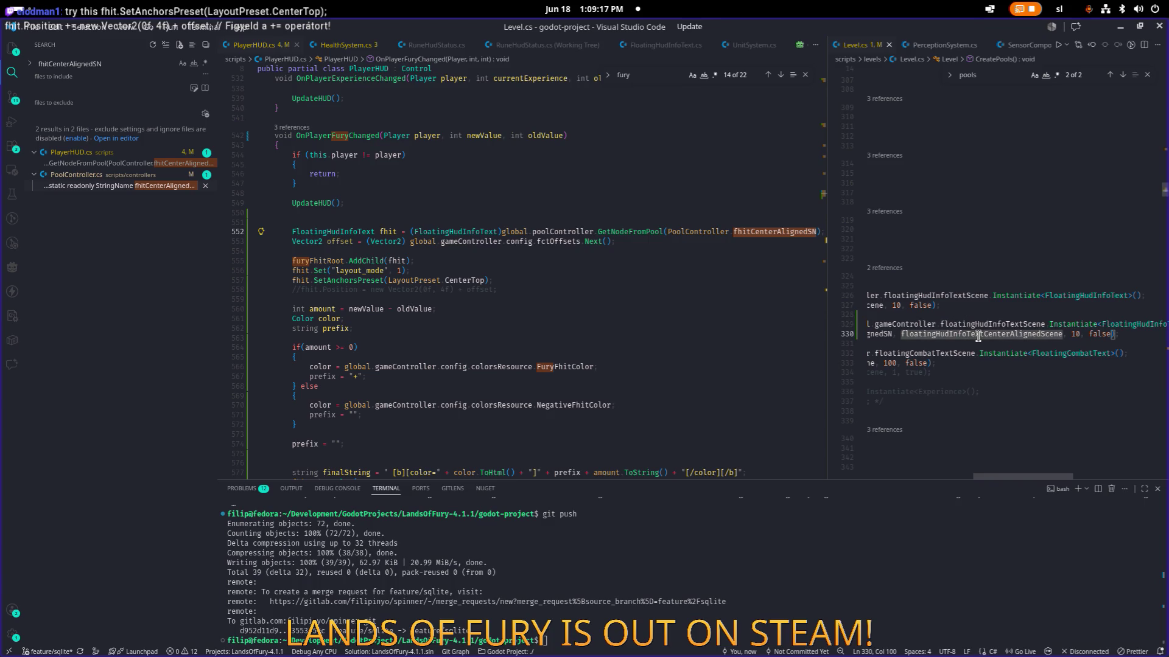
key(ctrl+f)
key(End)
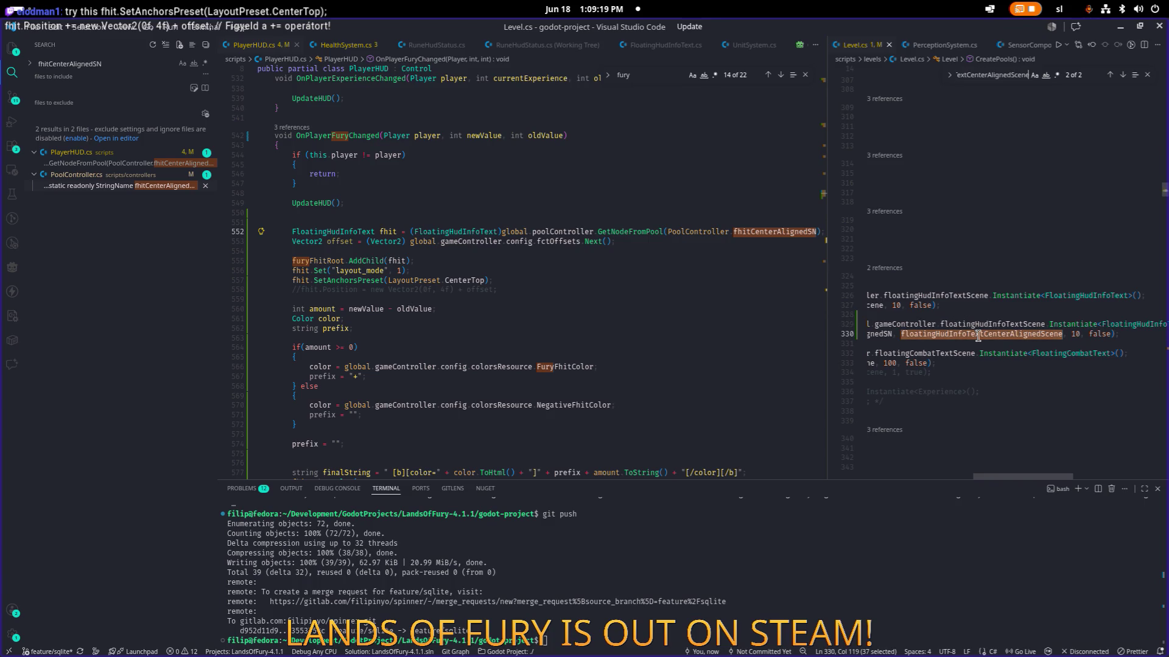
click(976, 334)
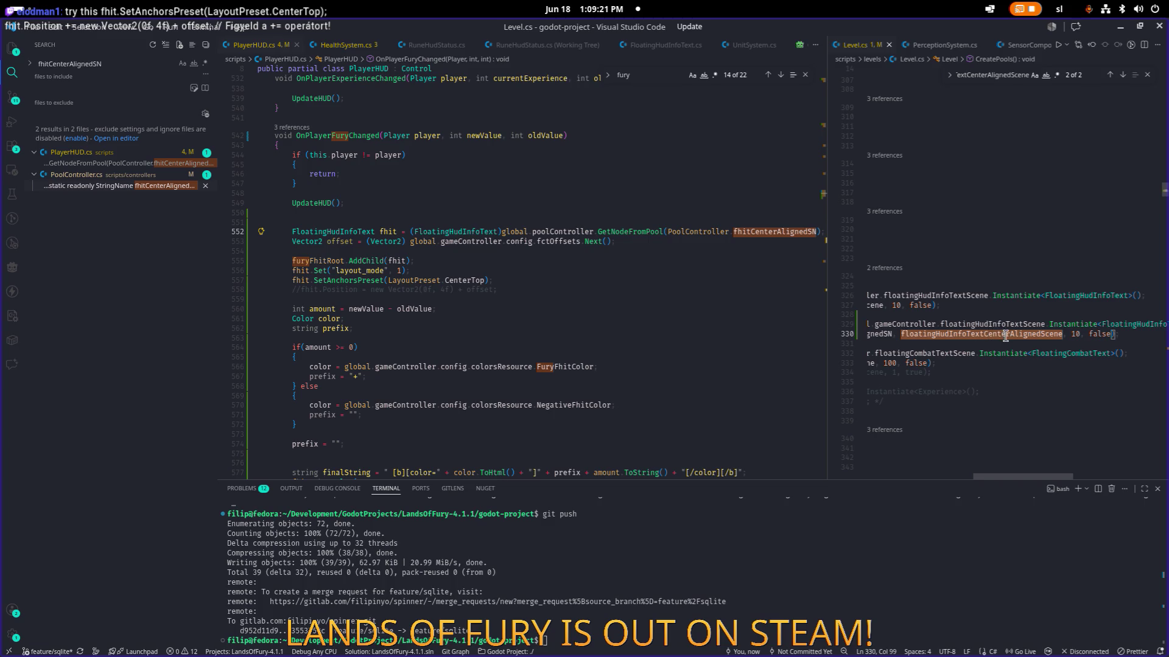
double_click(1005, 334)
key(ctrl+c)
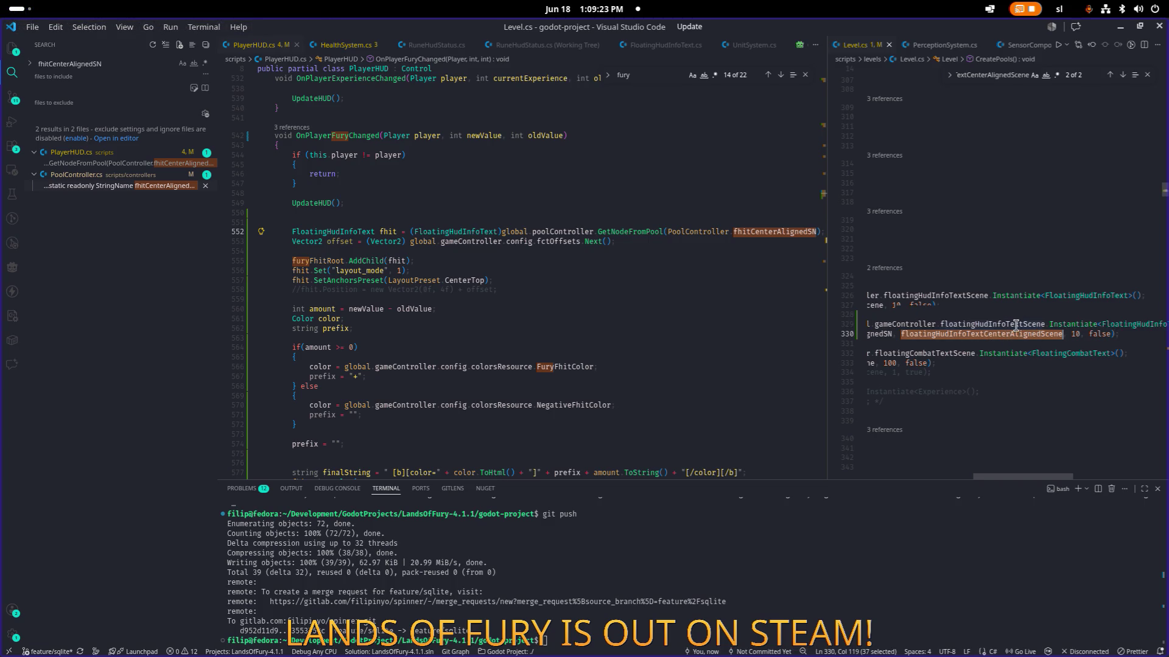
double_click(1019, 324)
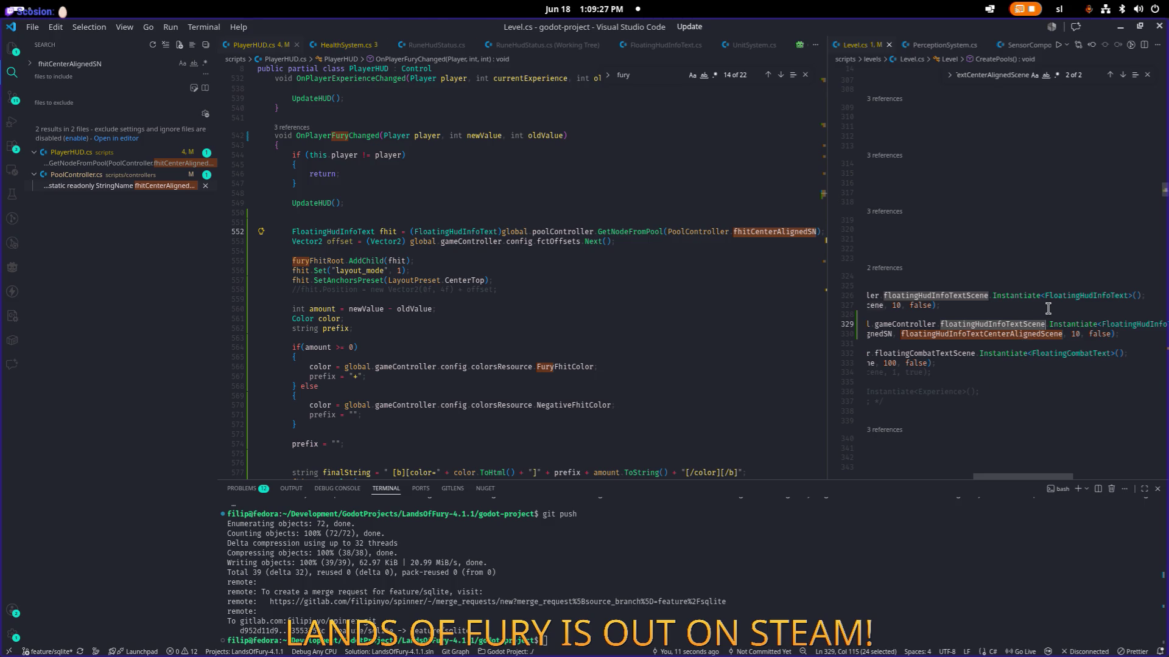
key(ctrl+v)
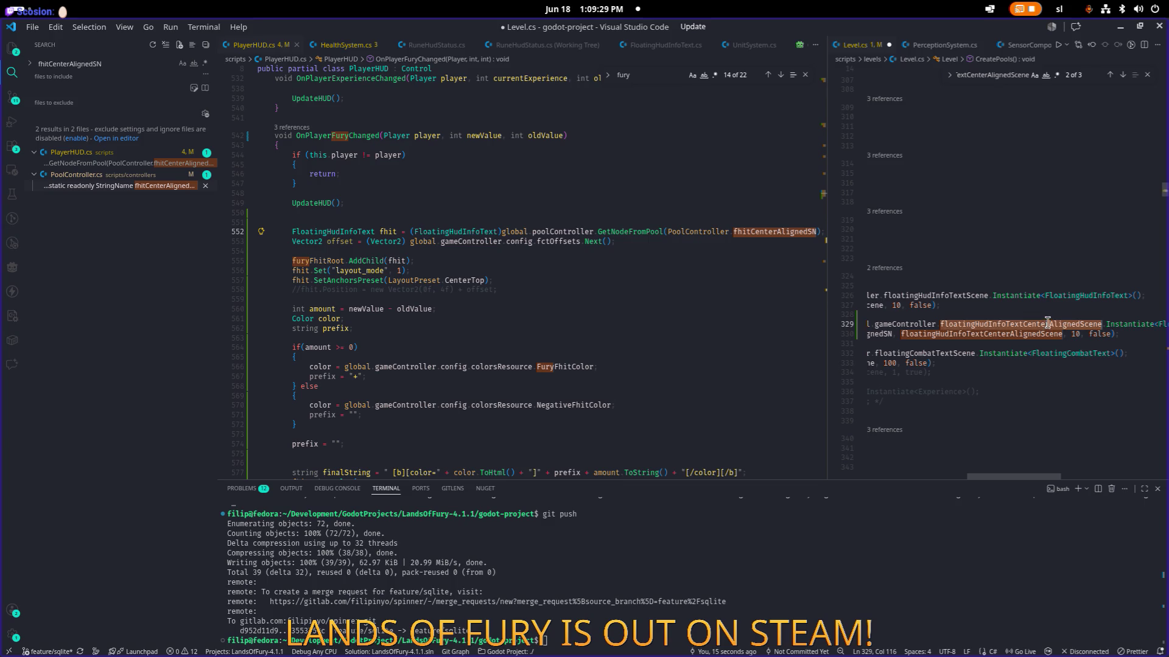
click(1035, 307)
key(ctrl+s)
key(Home)
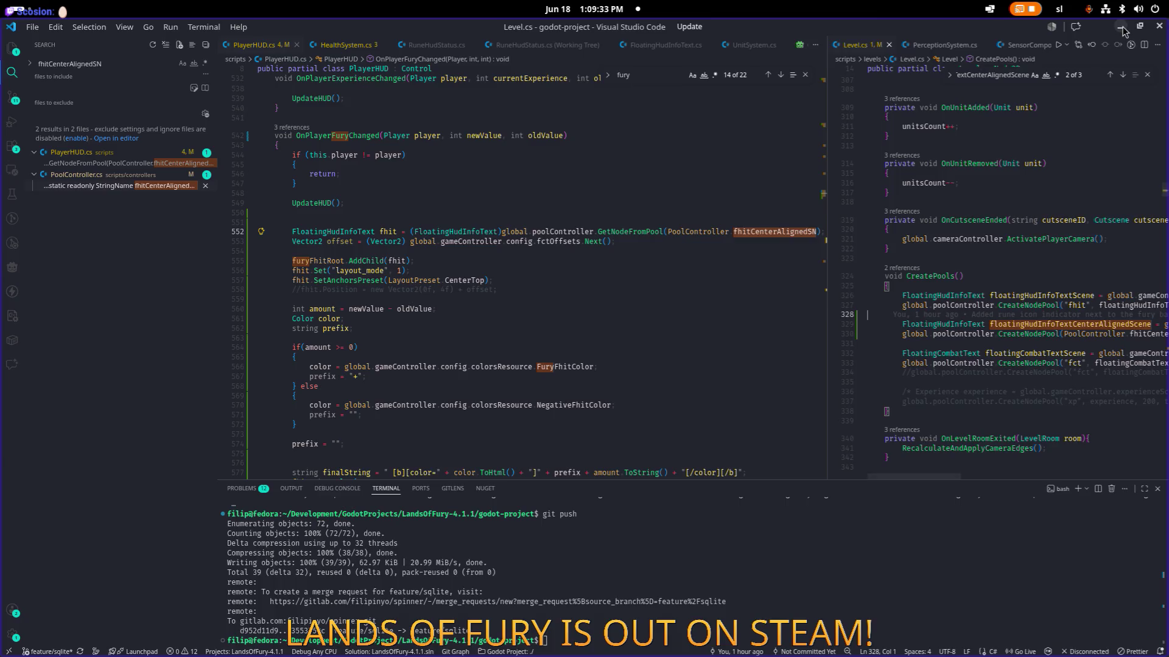
- Minimize the Steam store window and bring the Ptyxis terminal to the front
key(alt+Tab)
click(1158, 28)
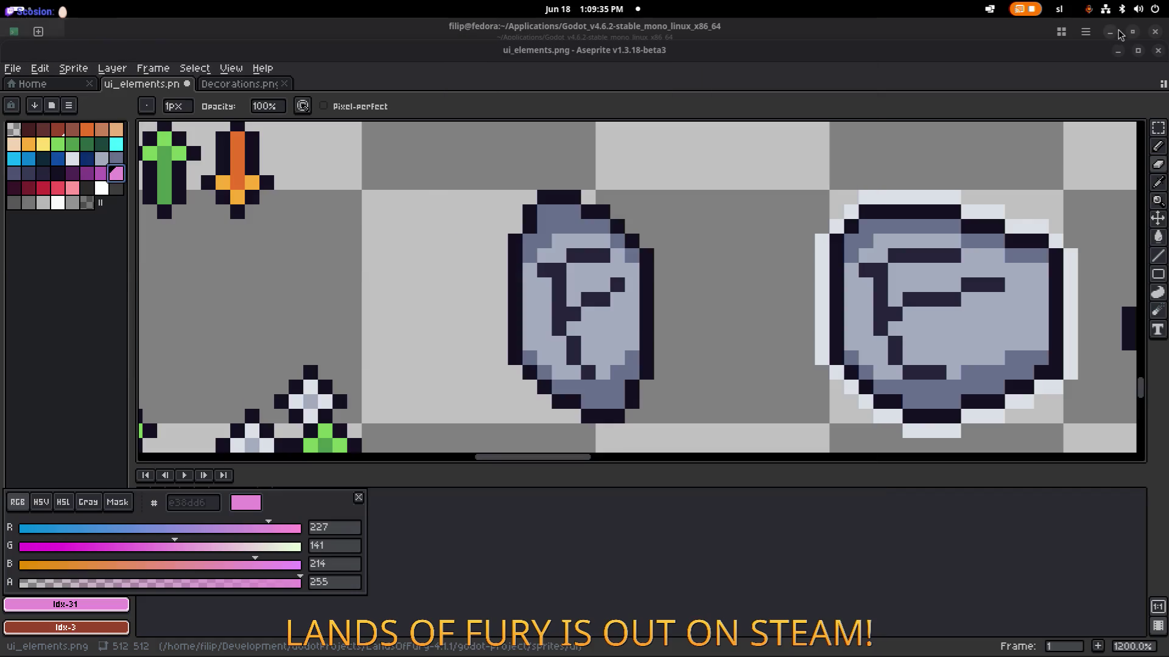
key(alt+Tab)
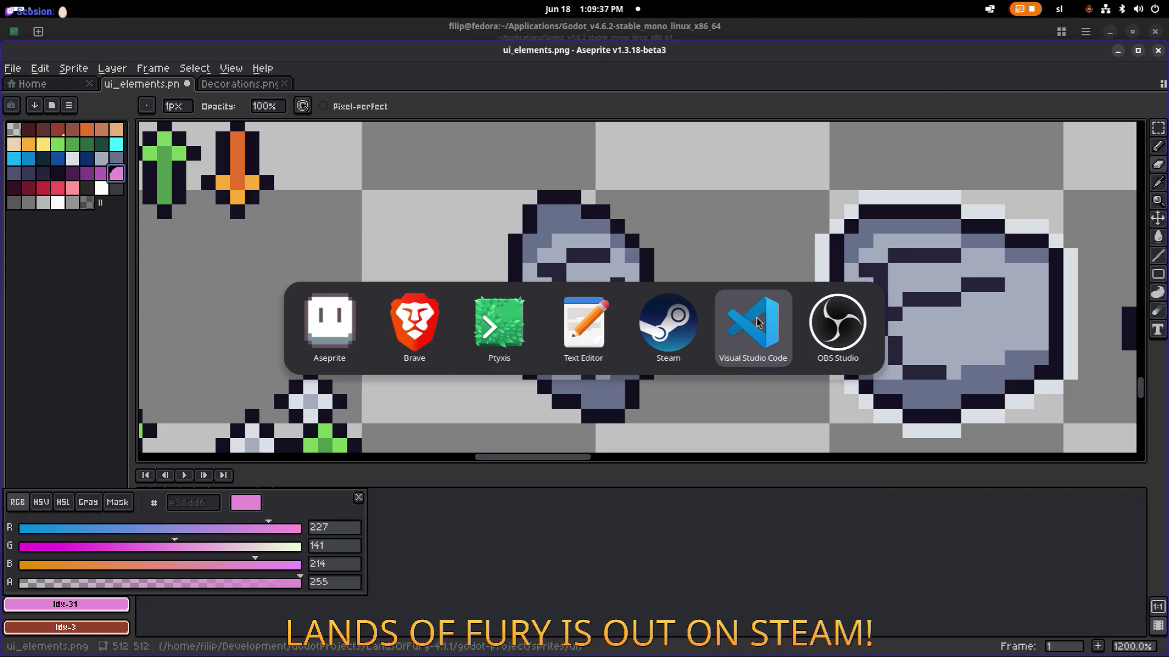
click(499, 323)
- Stop Godot, relaunch ./Godot_v4.6.2-stable_mono_linux.x86_64 and open the LandsOfFury project
key(ctrl+c)
key(Up)
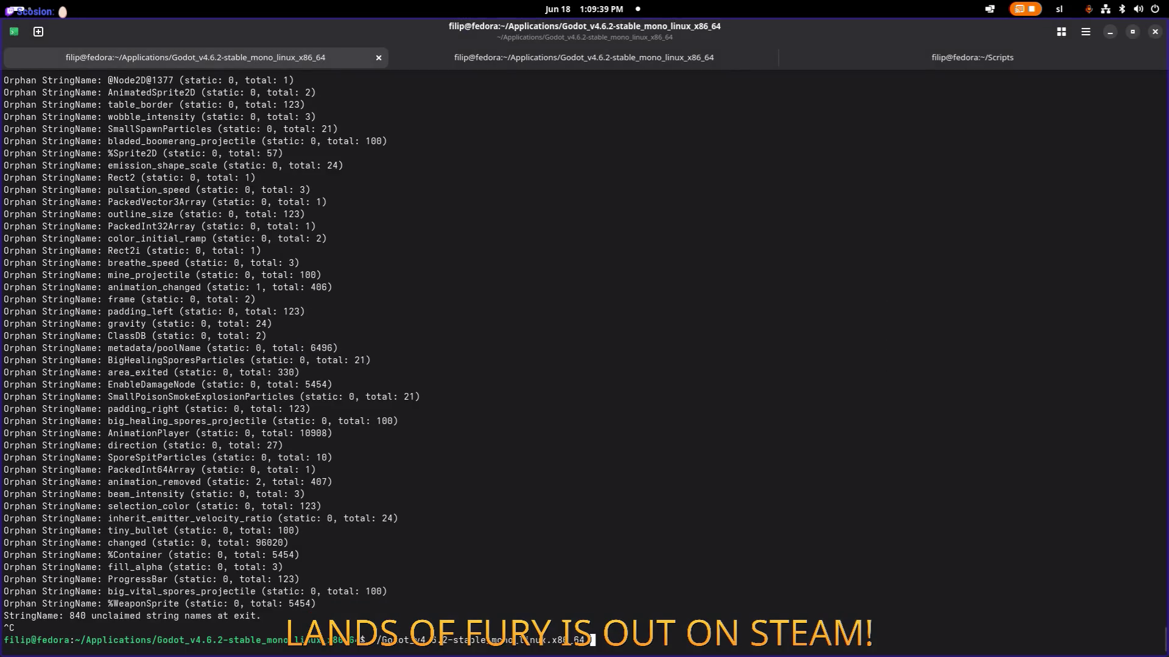
key(Return)
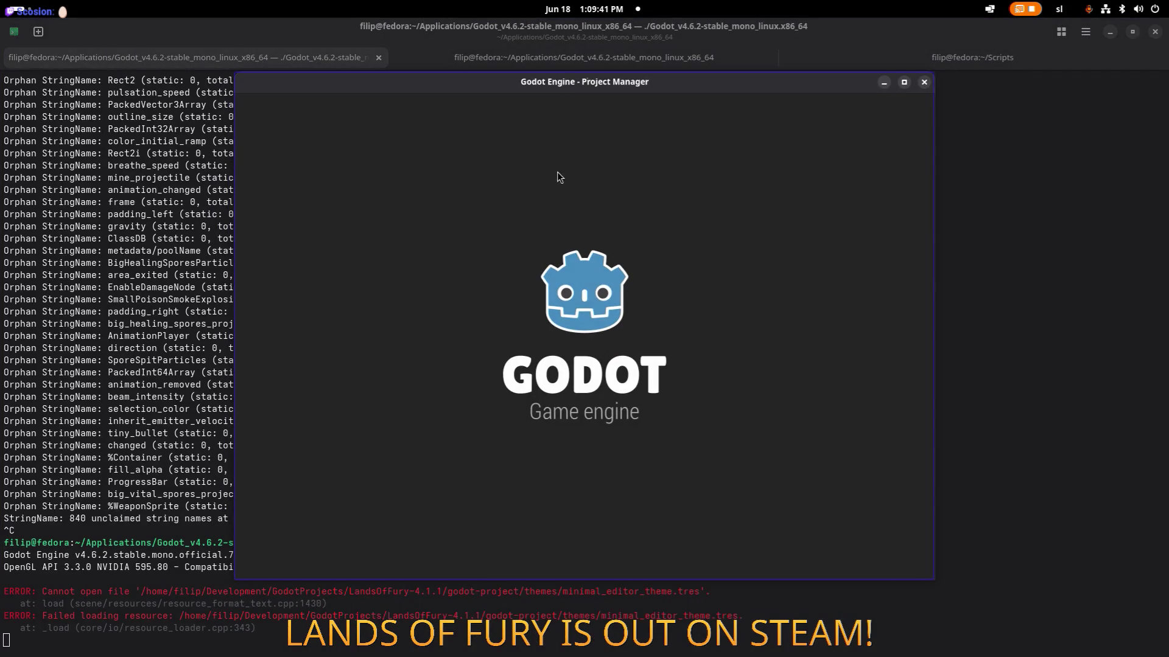
double_click(481, 153)
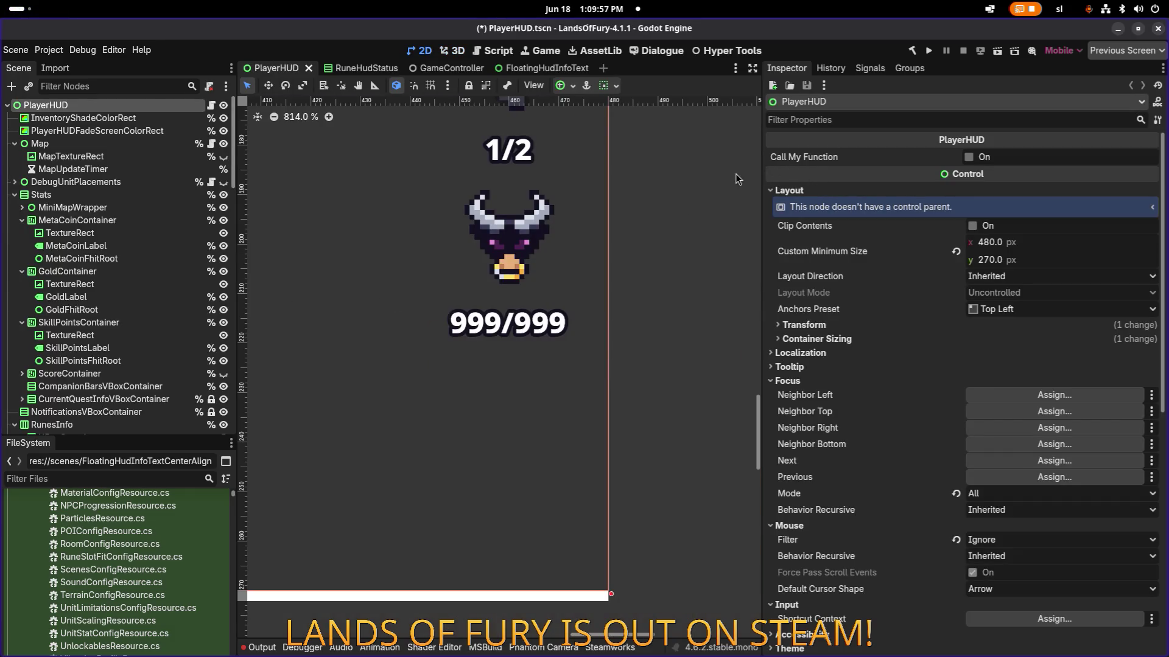
- Run the game, uncomment the fhit.Position offset on PlayerHUD.cs line 558, then rebuild and restart
click(928, 50)
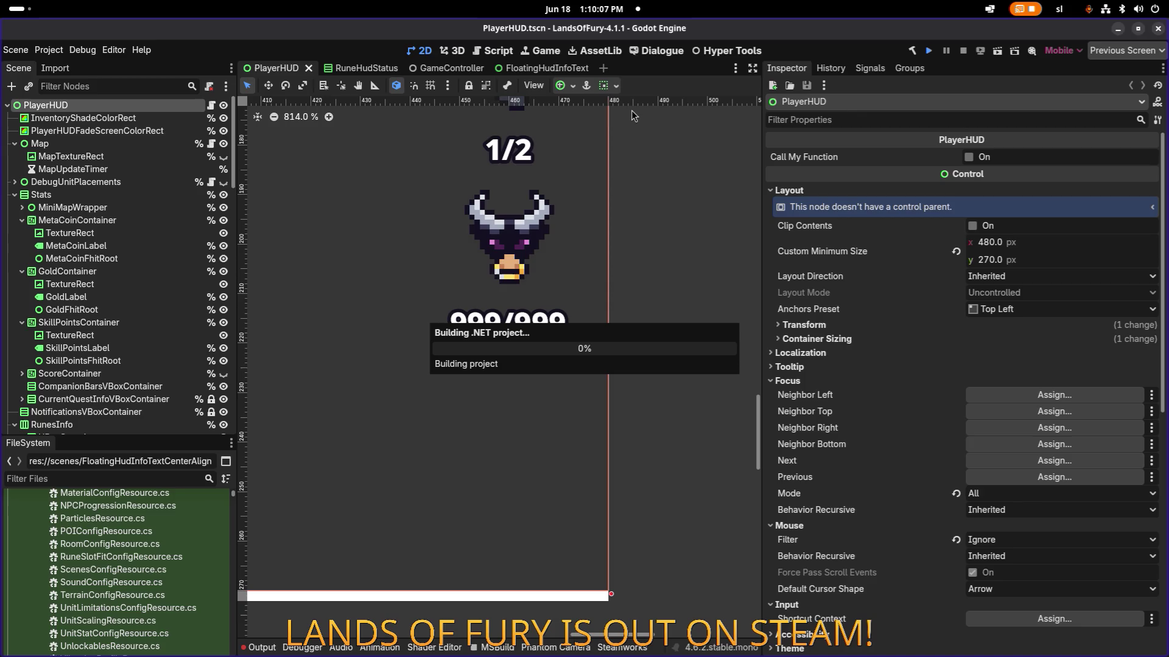
key(alt+Tab)
key(alt+Tab)
key(alt+Tab)
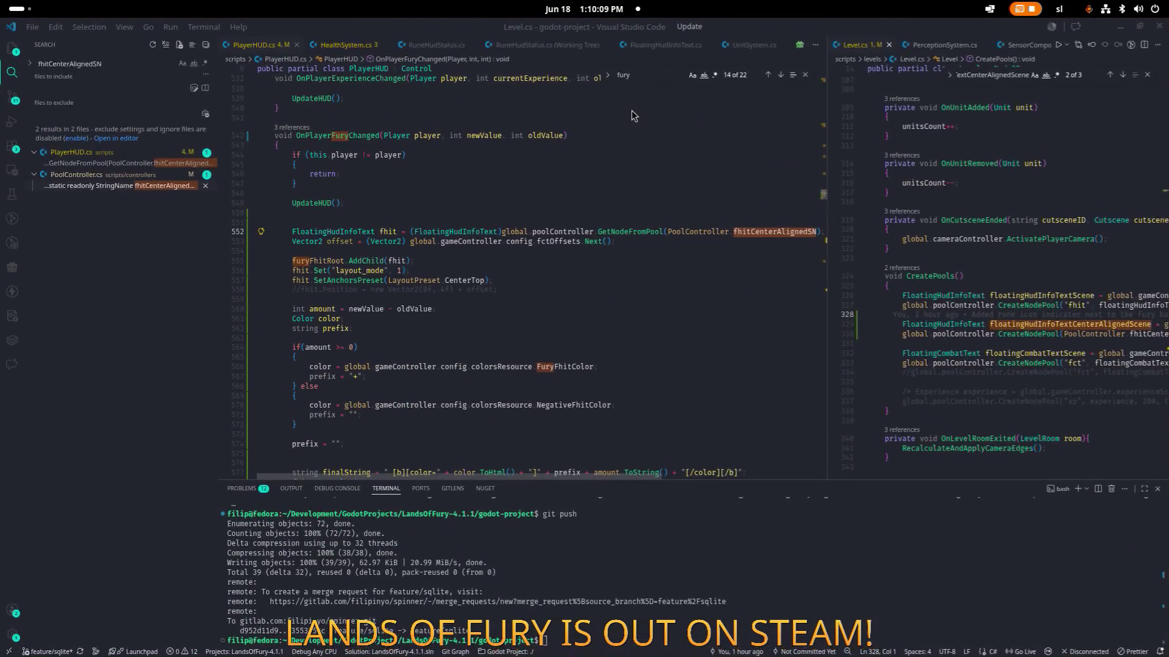
click(604, 289)
key(Home)
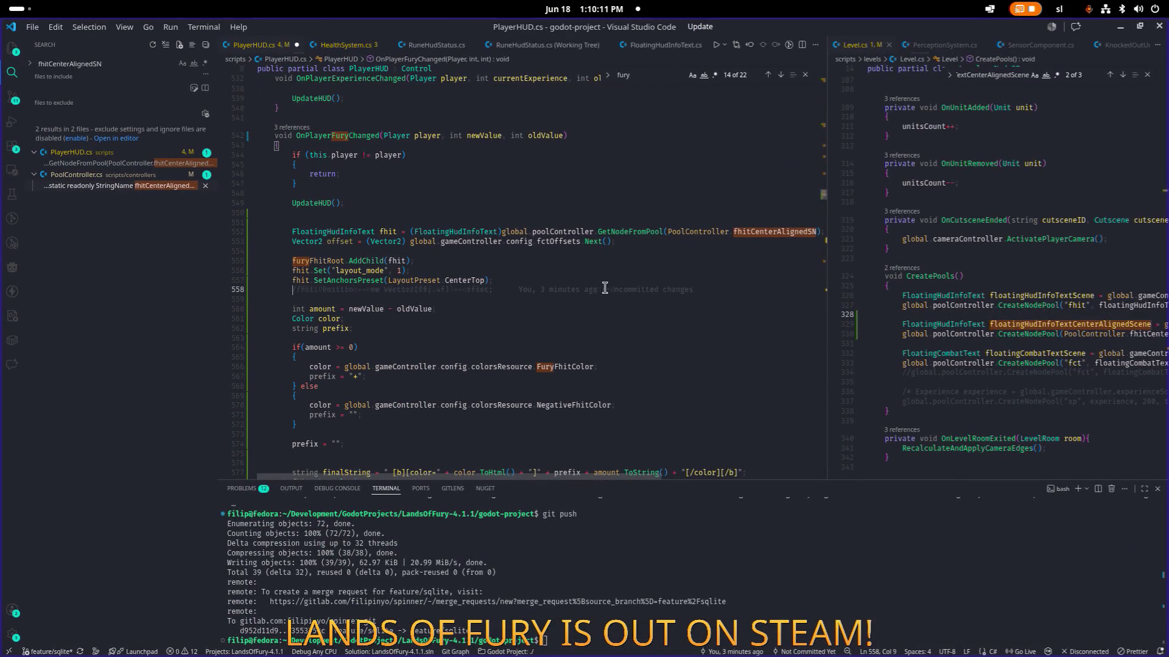
key(ctrl+slash)
click(1119, 27)
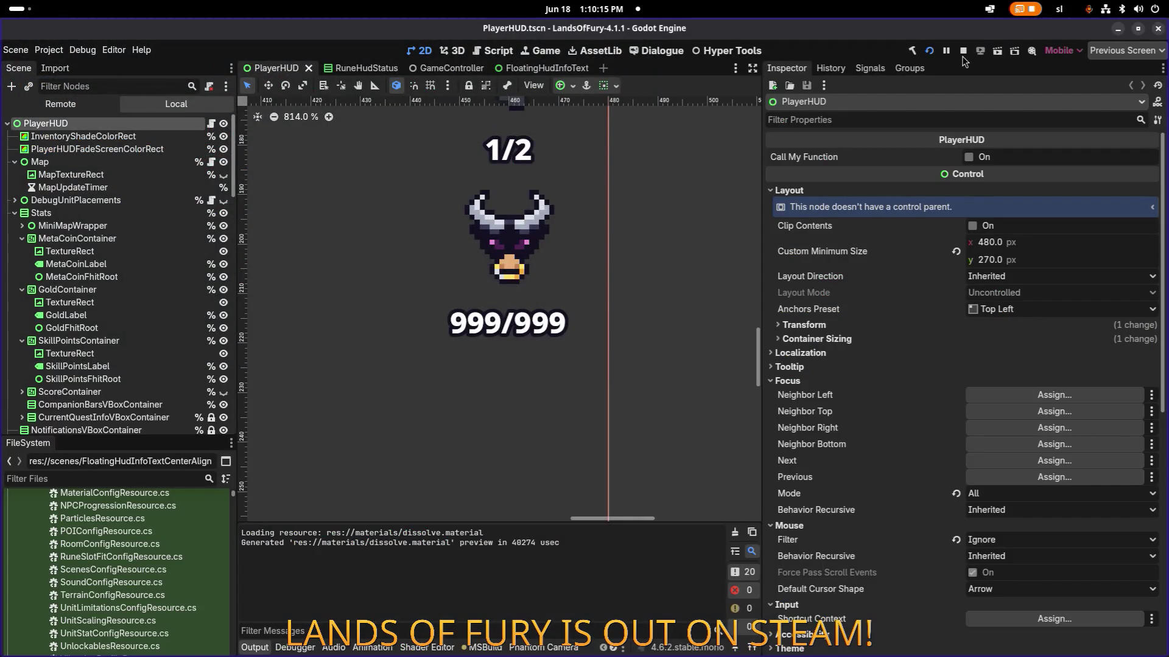
click(929, 51)
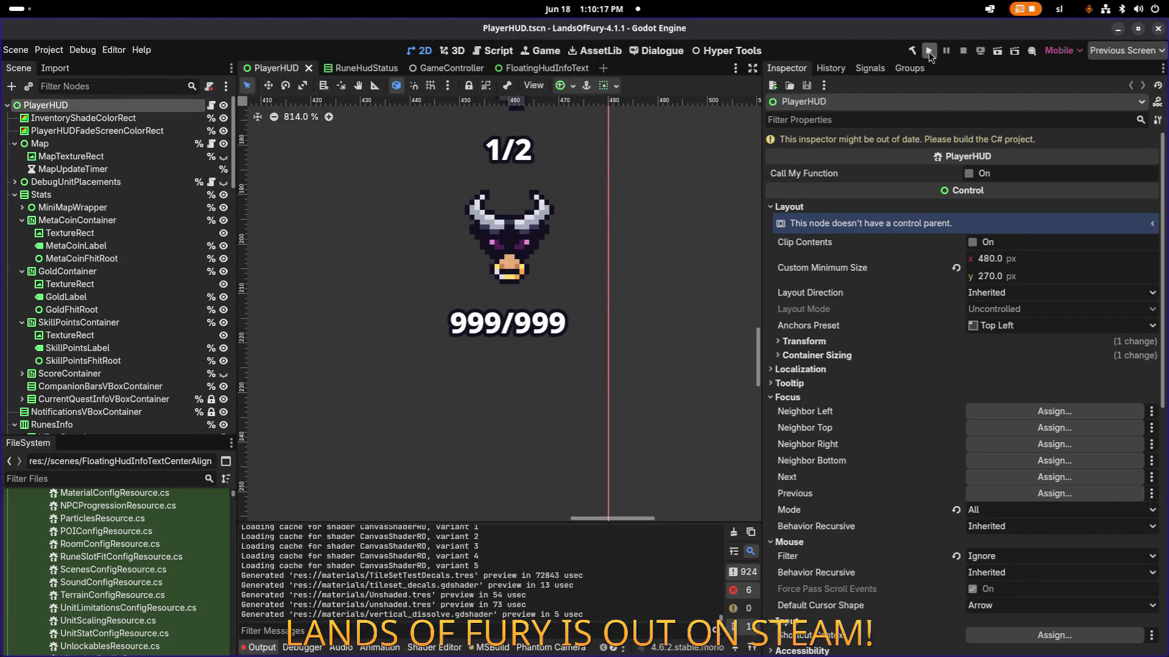
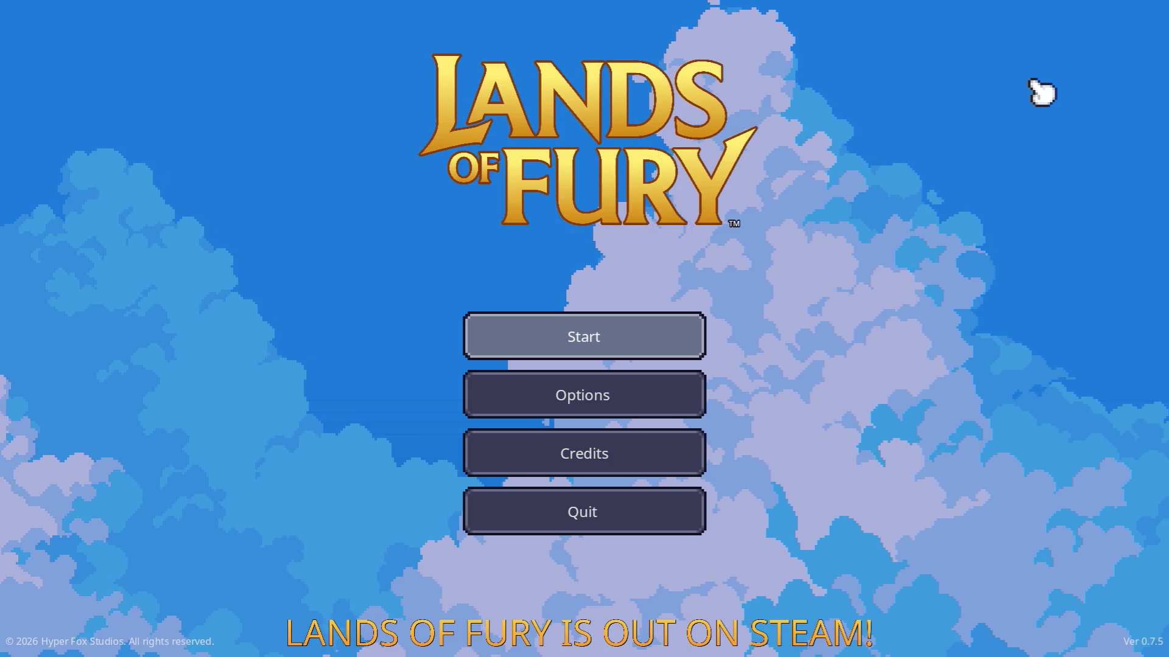
- Start a new run and take the portal into Elderglade Forest
key(Return)
key(Return)
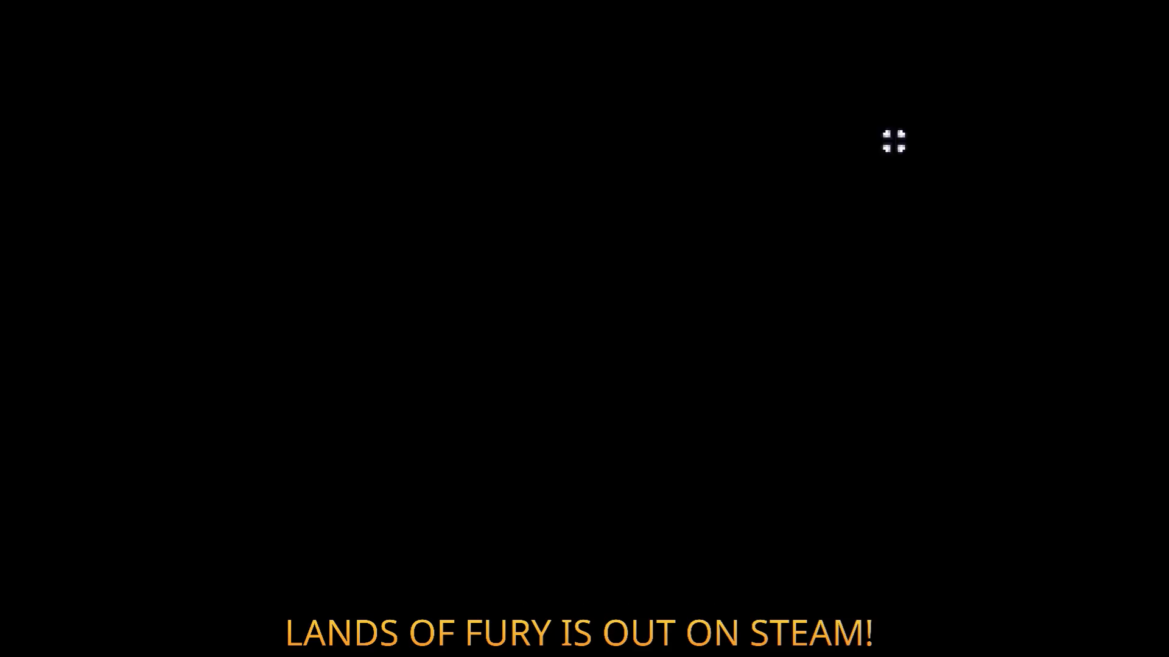
key(w)
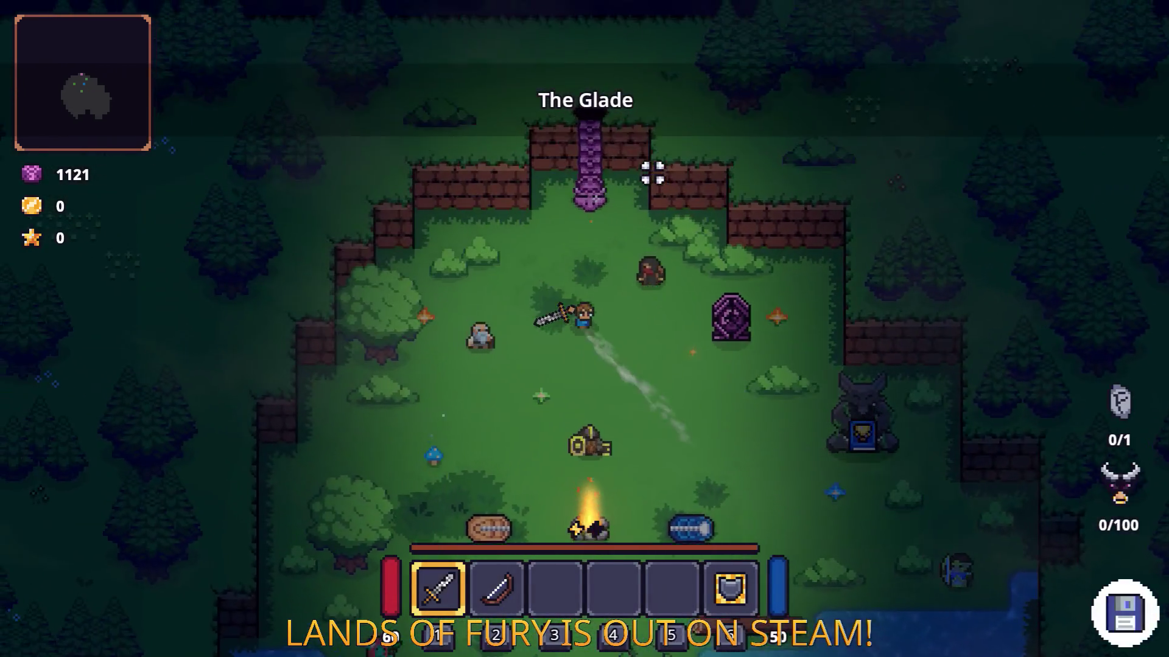
key(e)
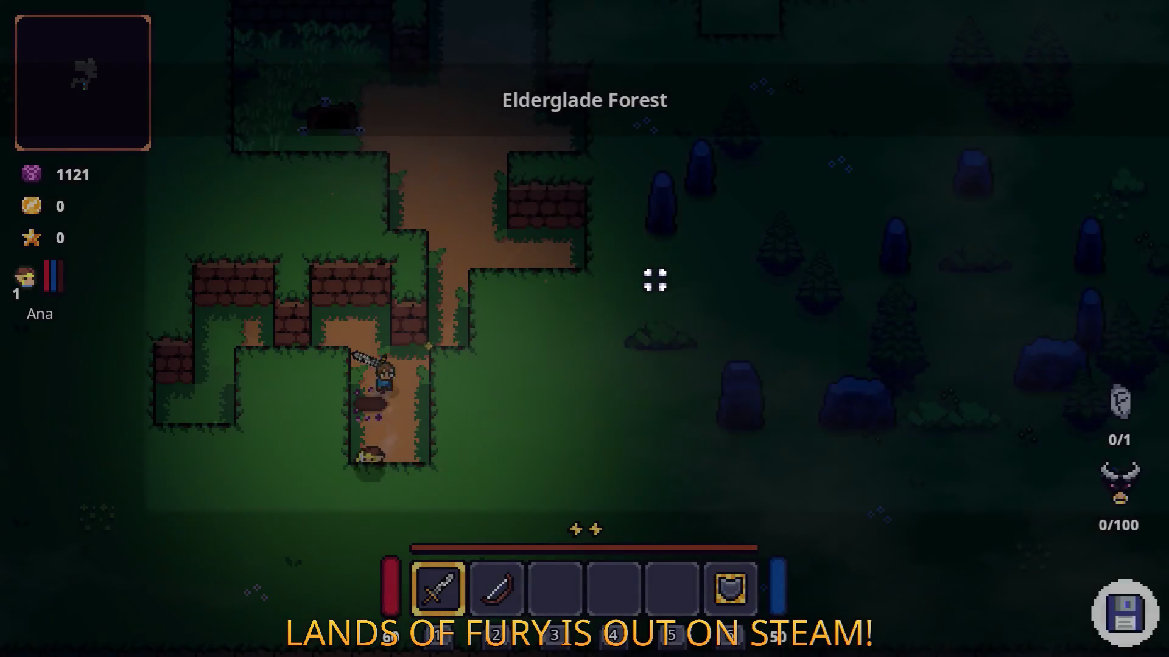
- Head to the cave and slash the enemies there and near the dirt path
key(w)
key(a)
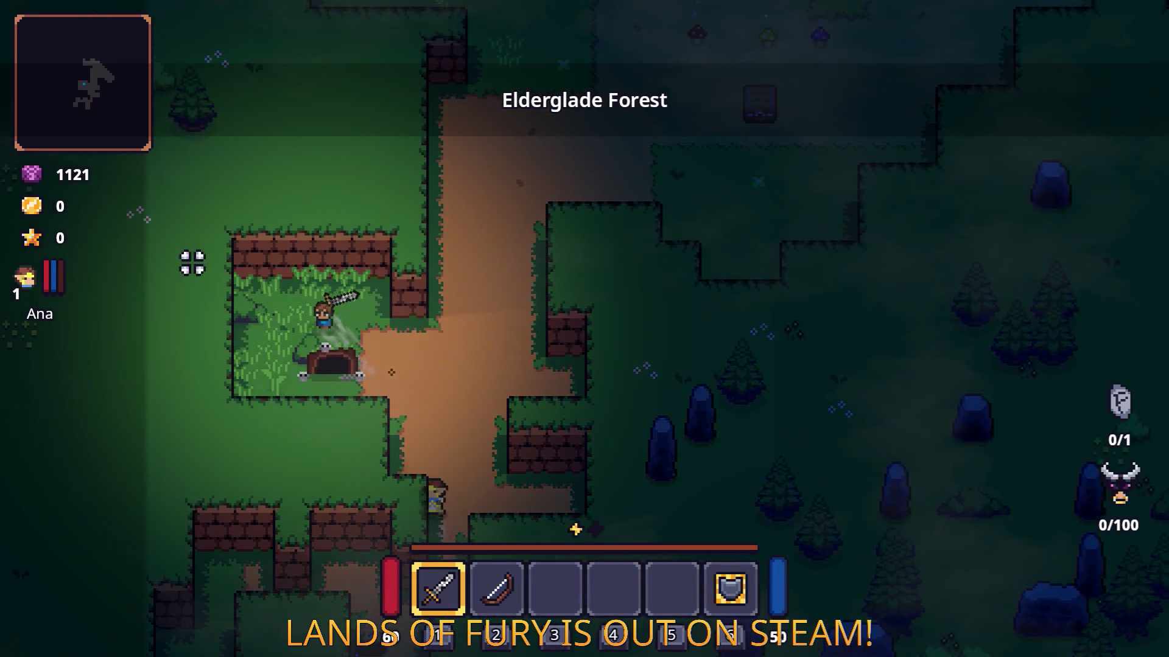
key(w)
key(a)
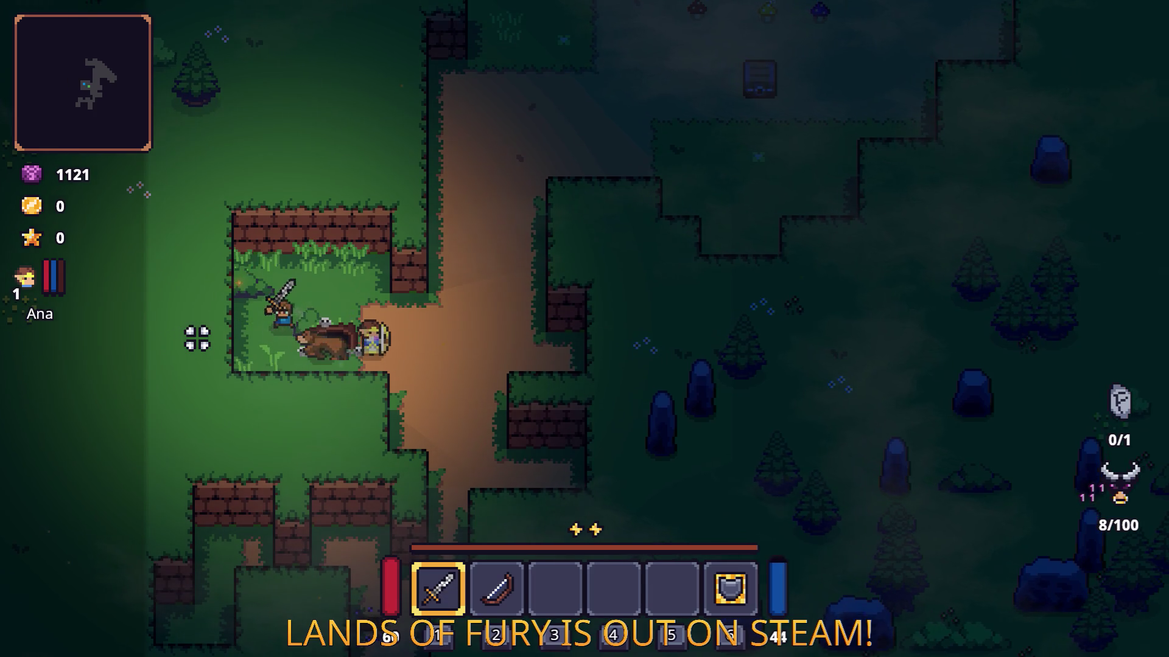
click(195, 335)
click(462, 329)
key(d)
key(w)
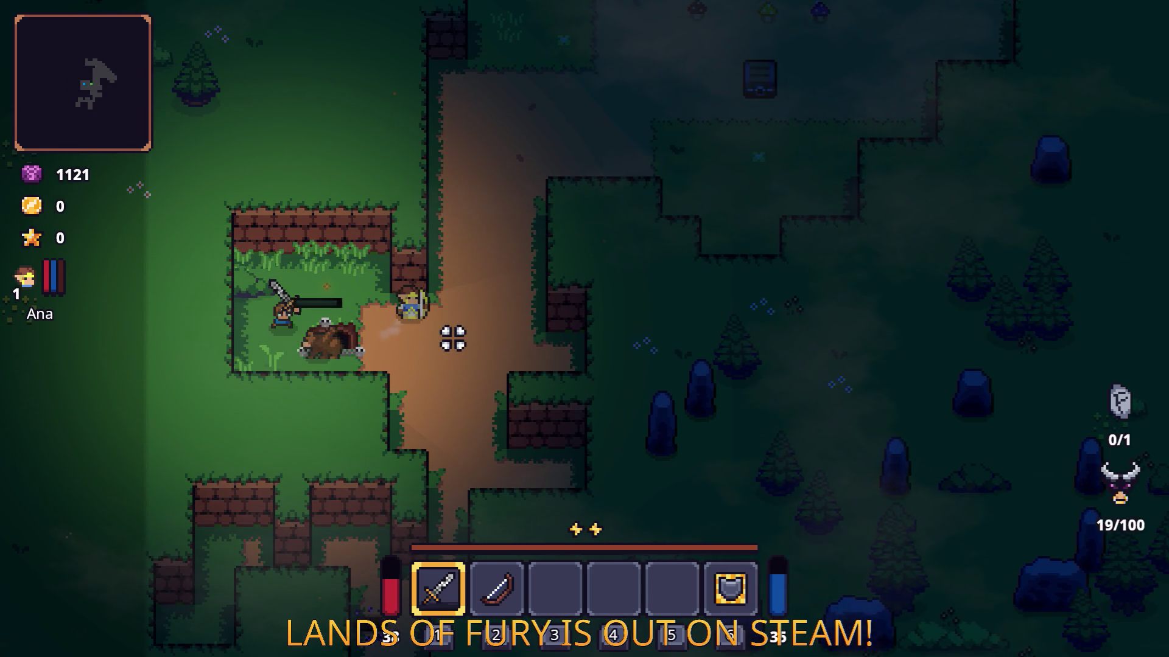
- Fight the two enemies on the path until Game over, then go to the main menu
key(d)
key(w)
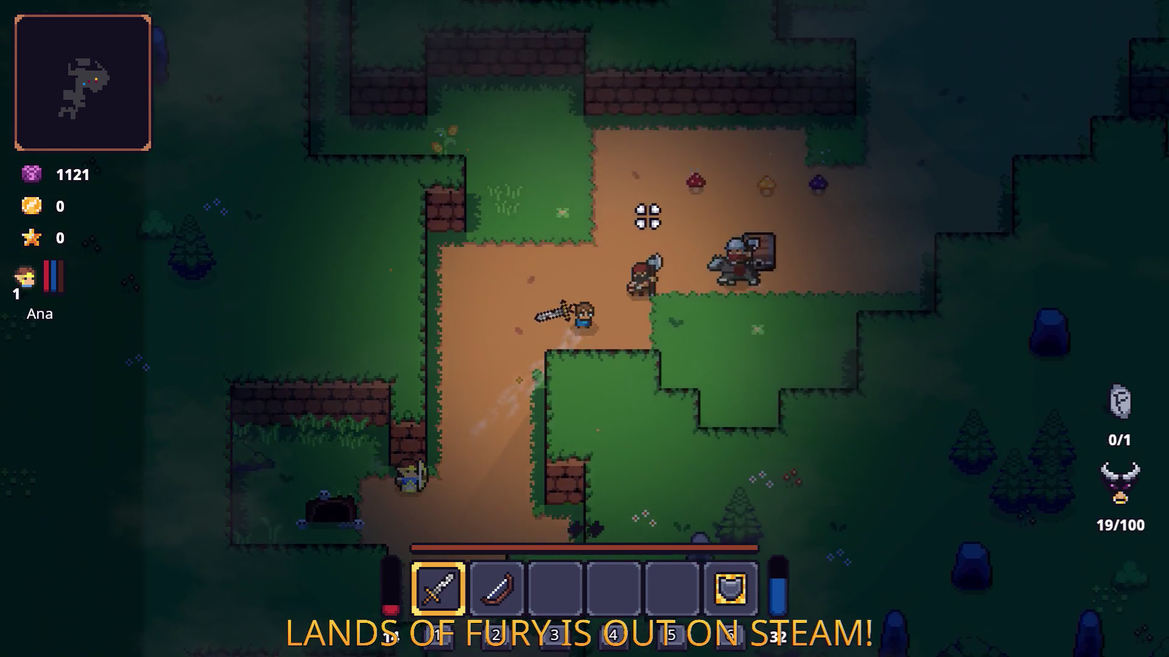
key(w)
key(d)
click(709, 248)
click(733, 272)
click(735, 287)
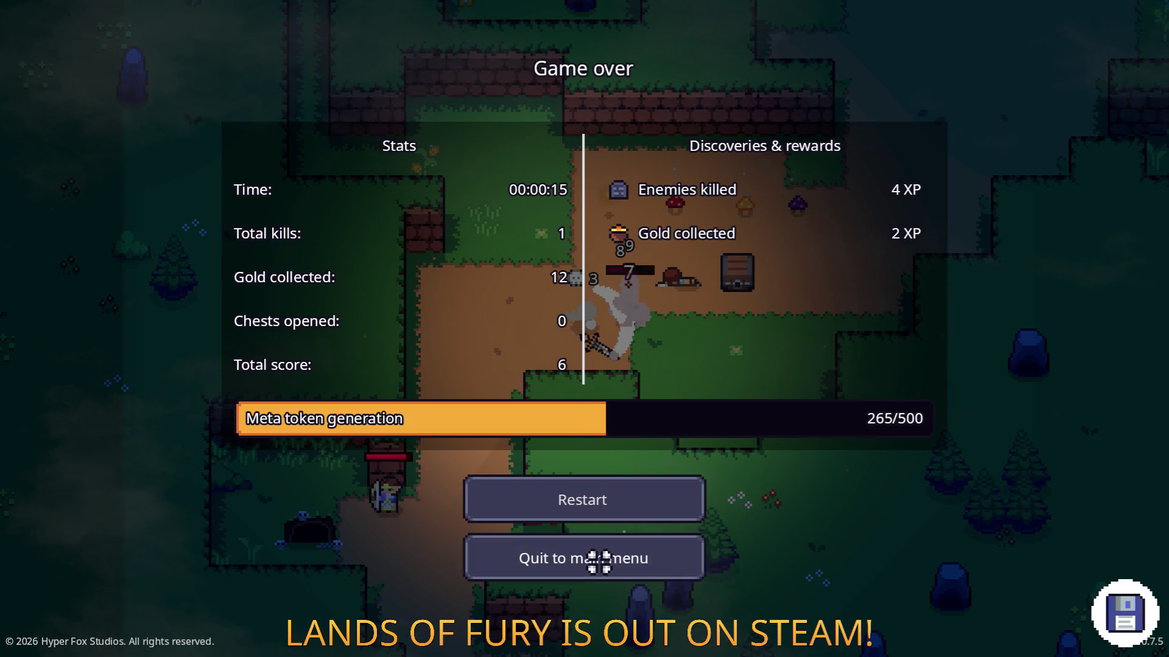
click(628, 543)
- Quit the game and return to PlayerHUD.cs in Visual Studio Code
click(642, 507)
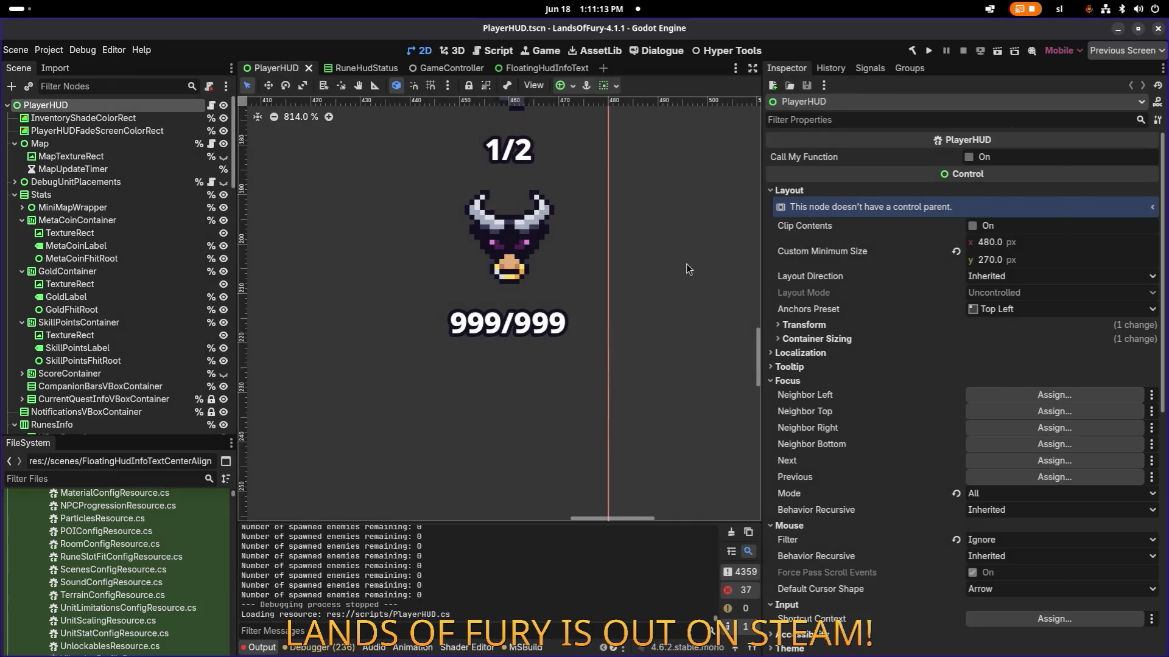
key(alt+Tab)
key(alt+Tab)
key(alt+Tab)
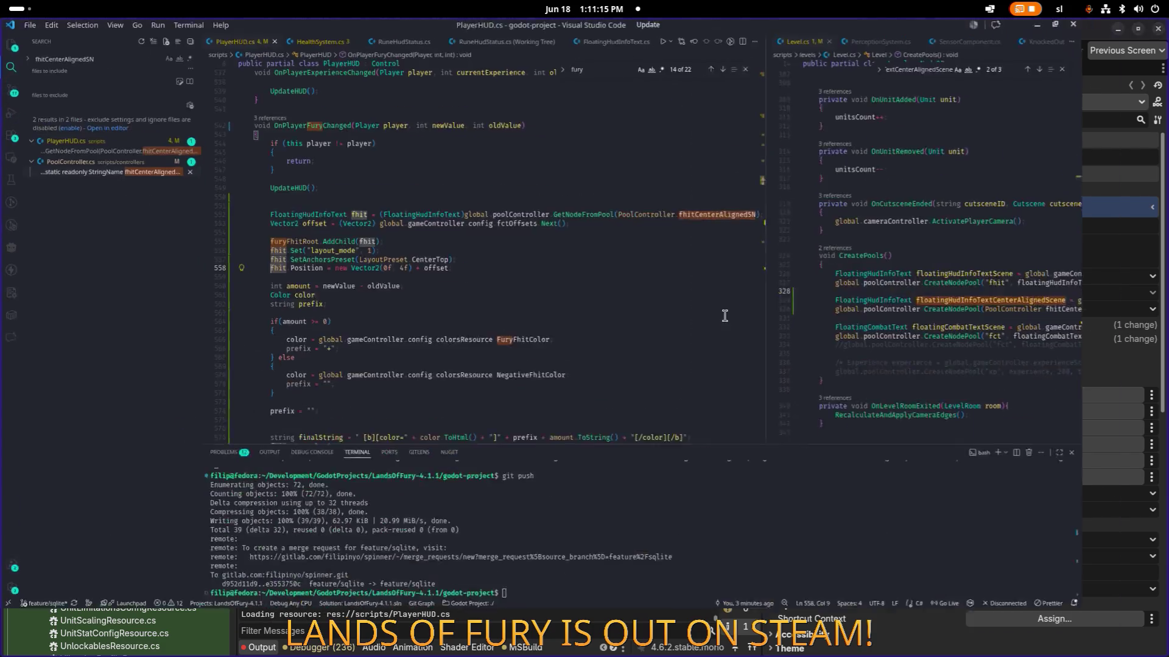
click(606, 272)
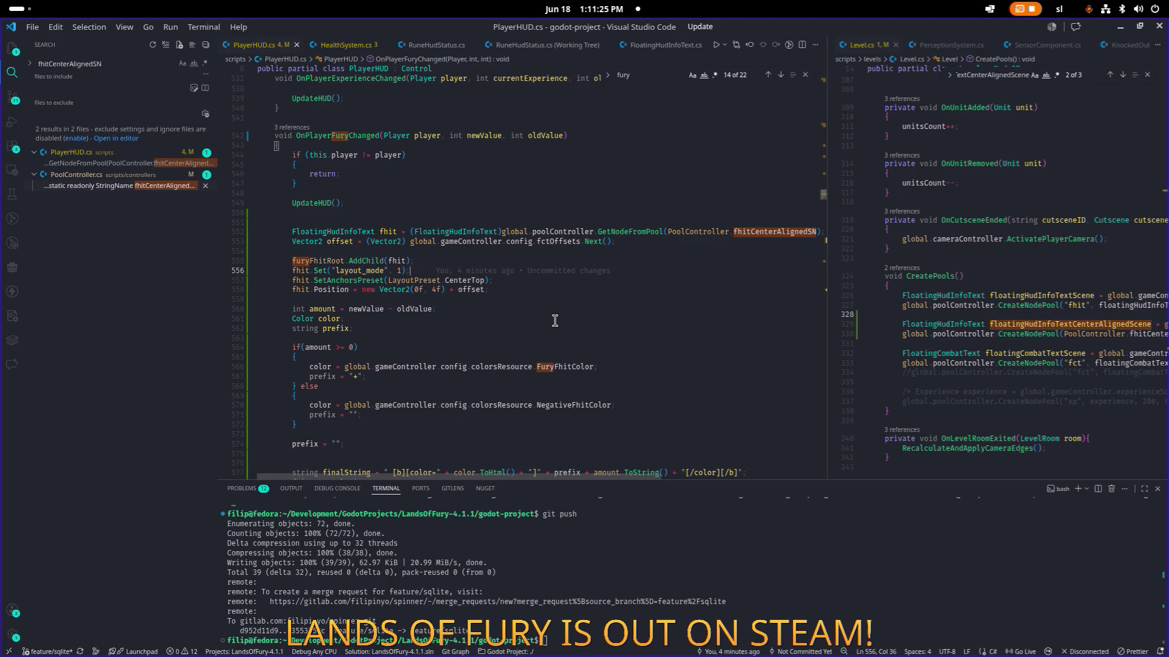
- On line 558, replace 0f in new Vector2(0f, 4f) with fhit.Position.X
key(Down)
key(Down)
key(ctrl+Left)
key(ctrl+Left)
key(ctrl+Left)
key(Right)
key(Right)
key(Right)
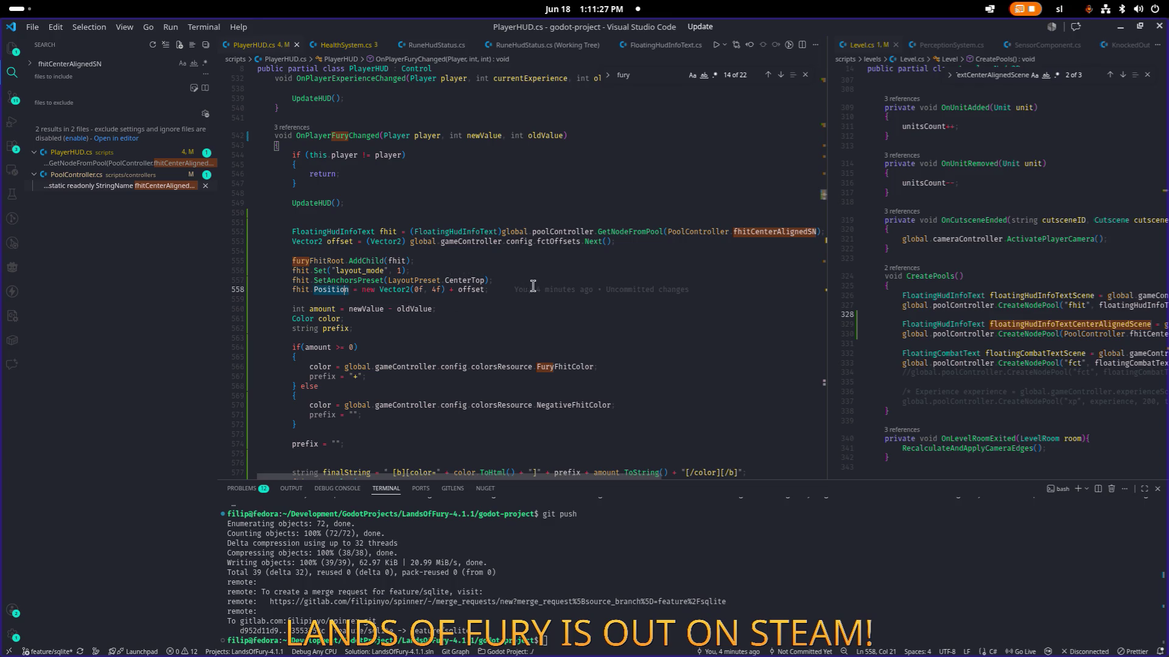
mouse_move(532, 286)
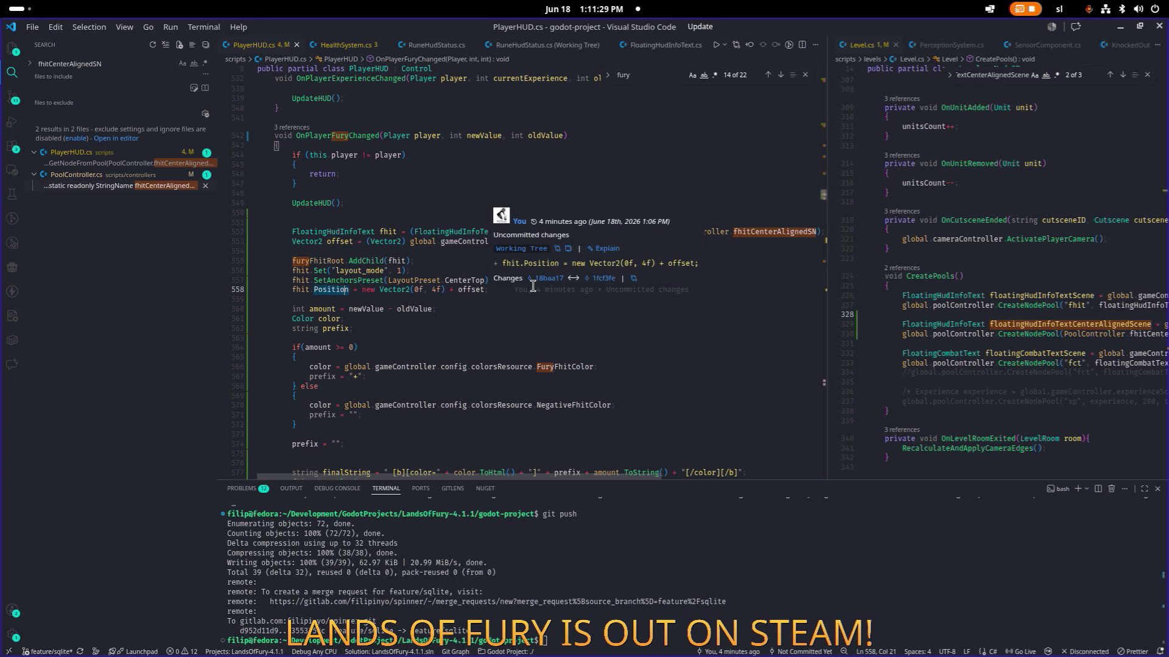
key(ctrl+Right)
key(shift+Home)
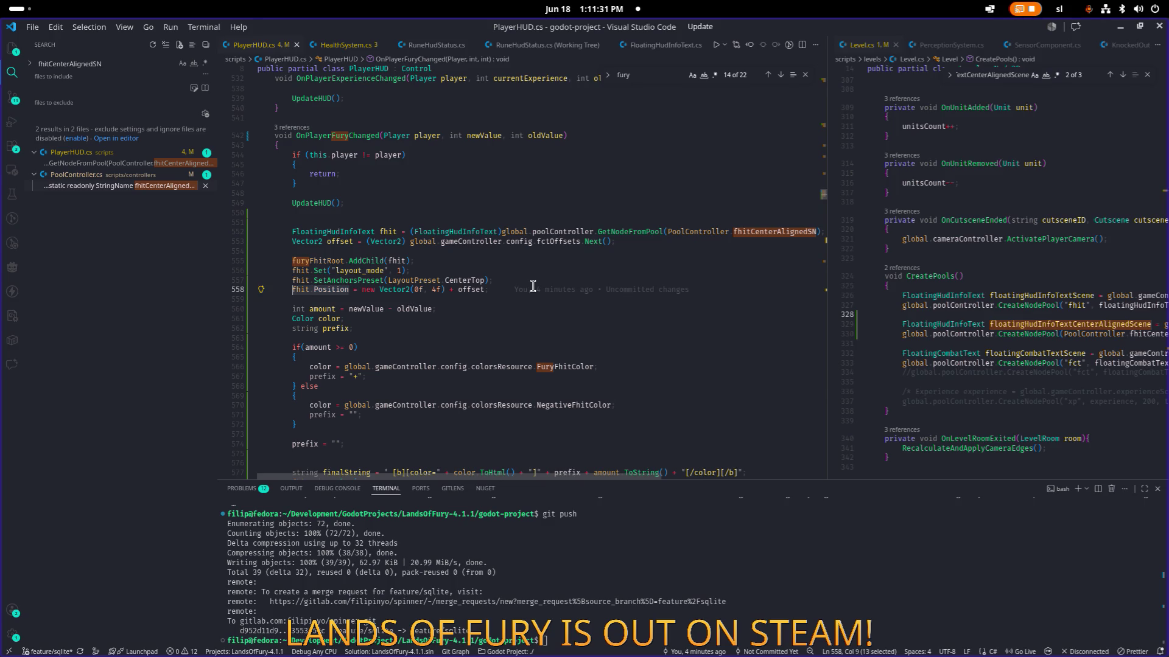
key(Right)
key(Right)
key(Right)
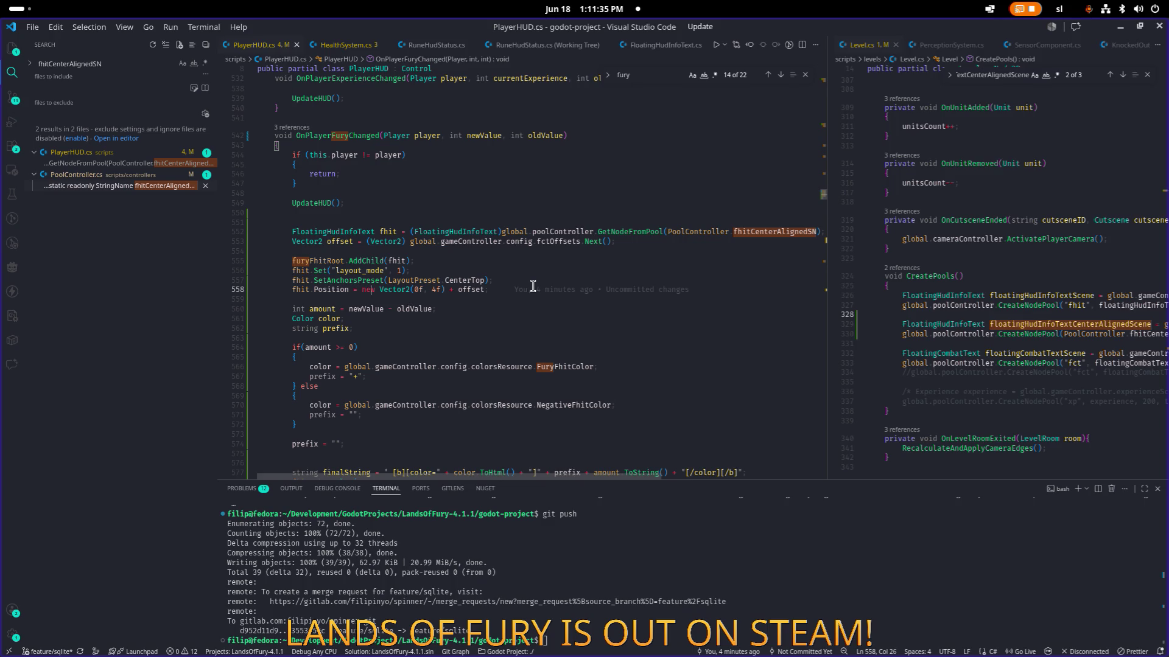
key(Right)
key(Right)
key(Right)
key(Delete)
key(Delete)
text(fhit.Position.X)
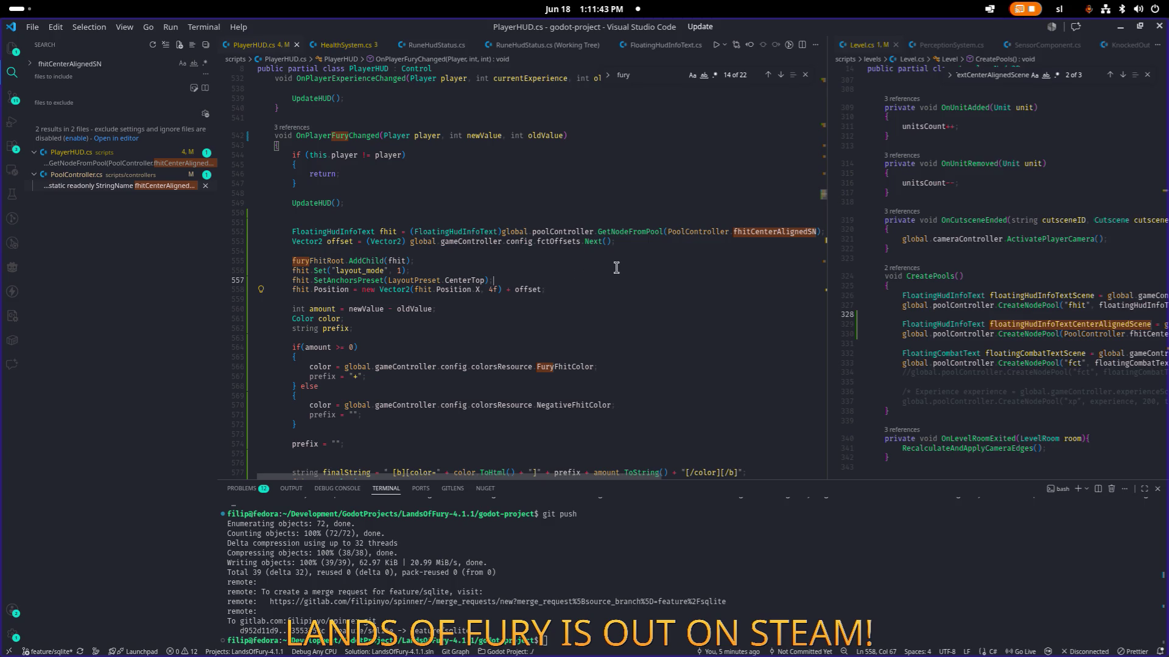
click(625, 290)
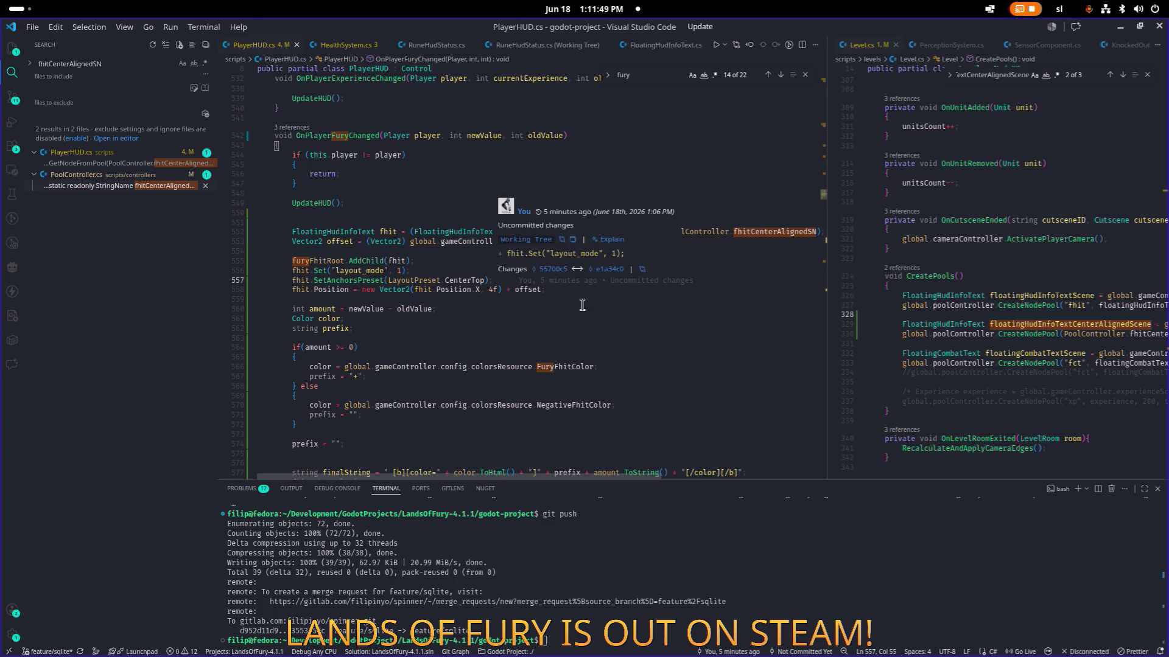
key(alt+Tab)
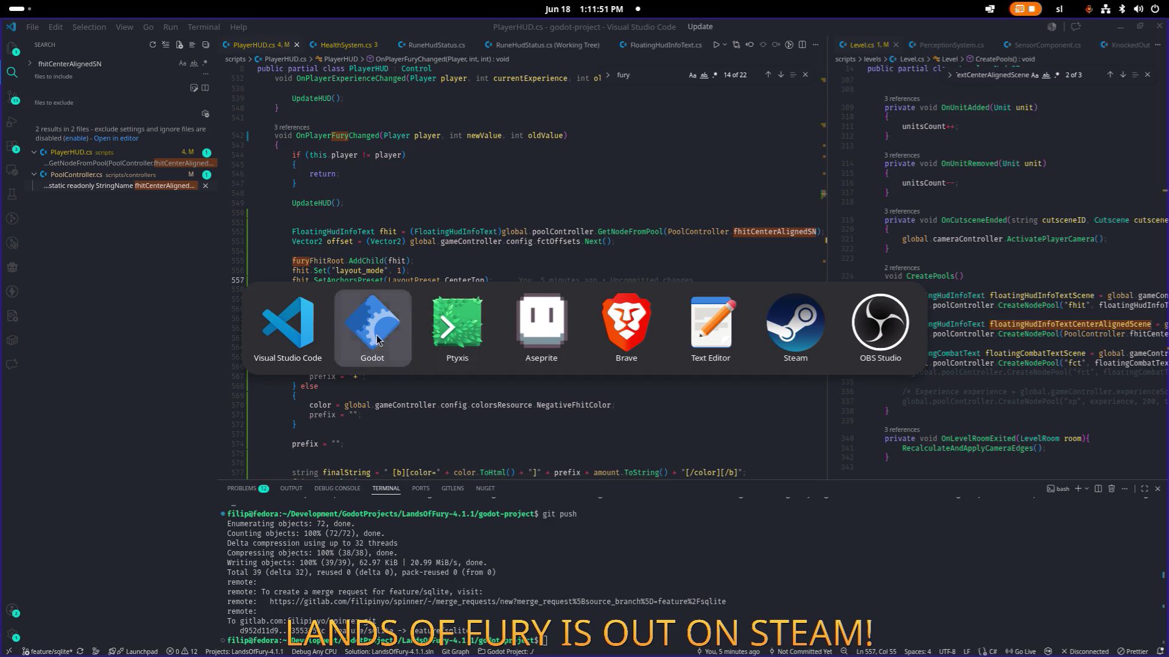
- Locate and open the FloatingHudInfoTextCenterAligned scene from the project files
click(338, 339)
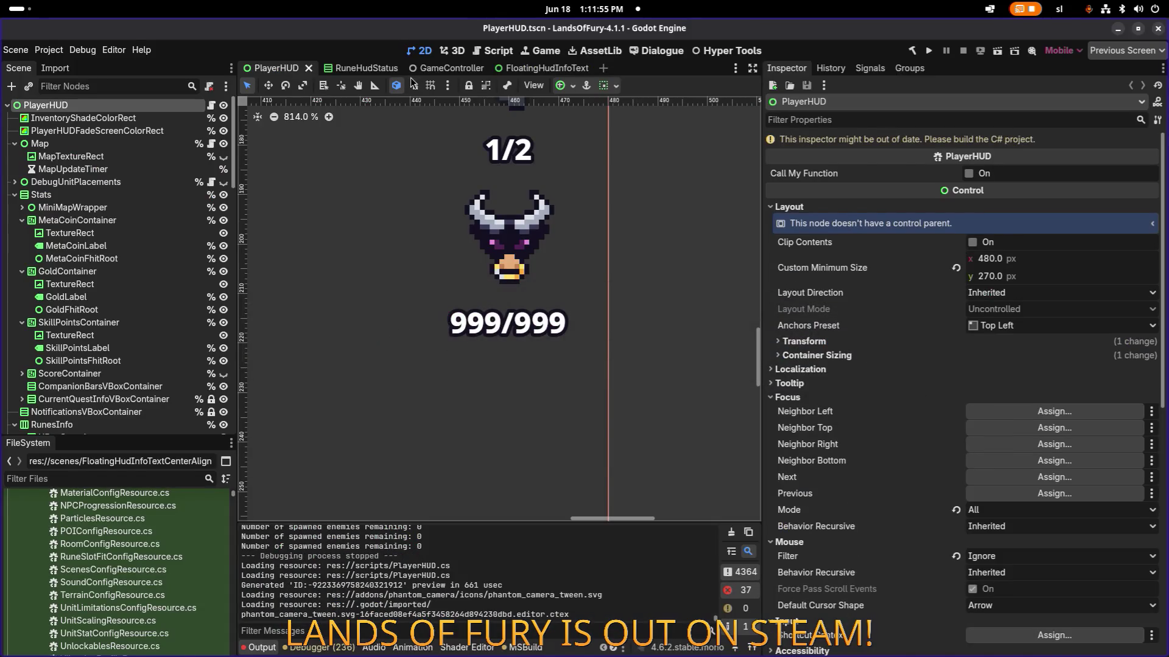
click(555, 68)
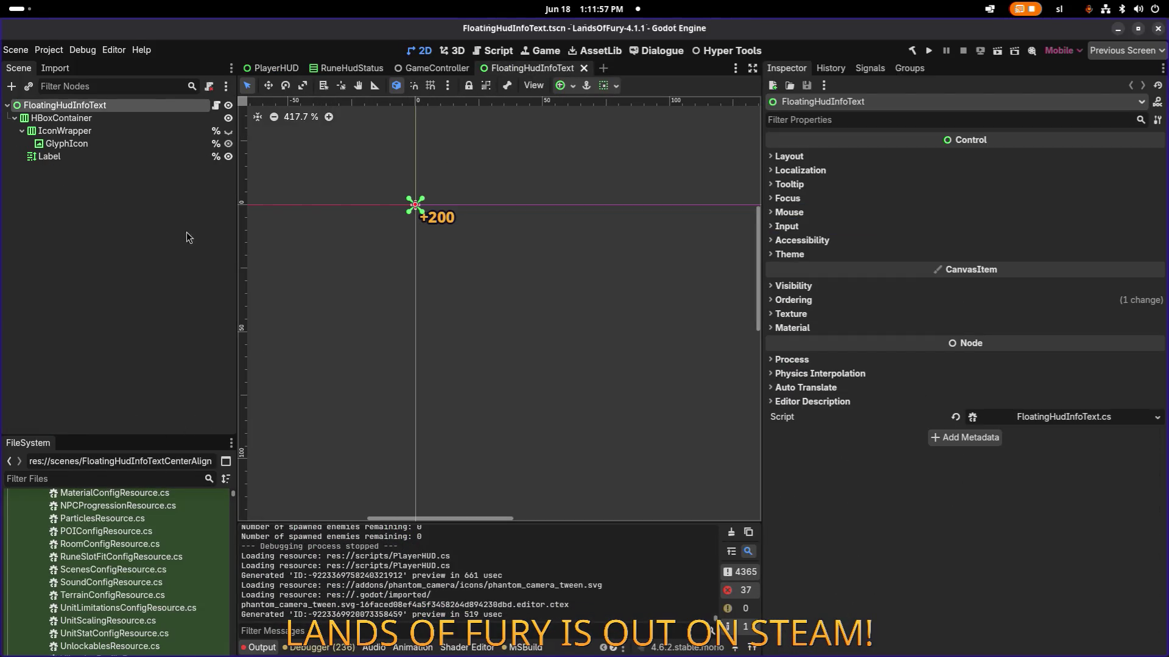
right_click(144, 109)
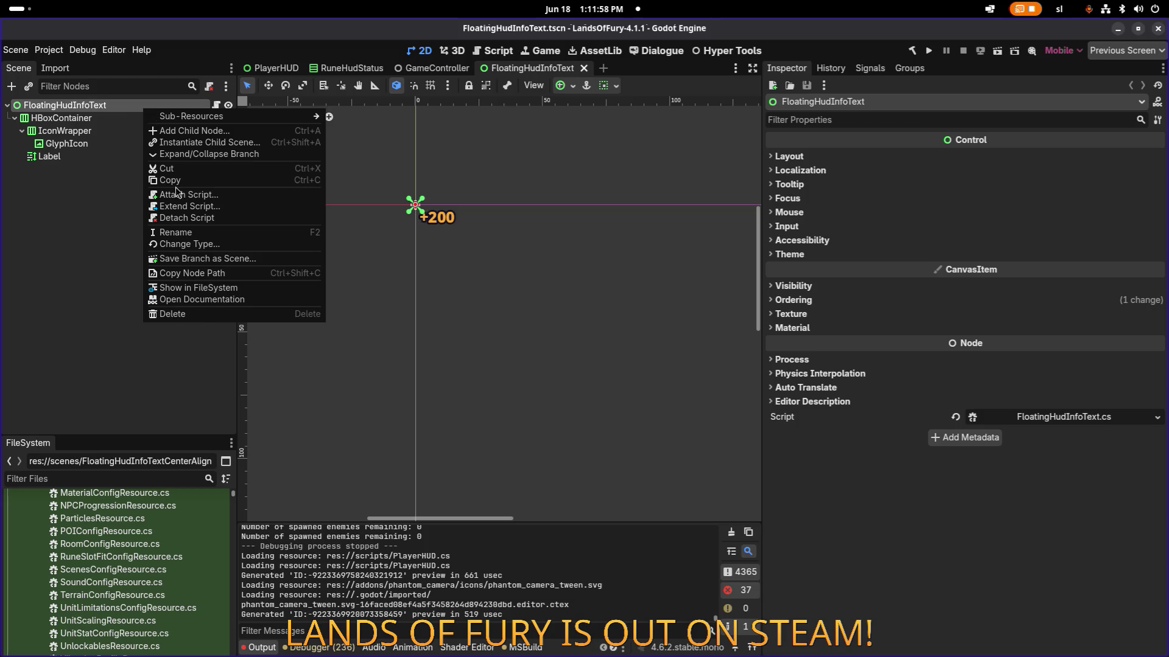
click(216, 289)
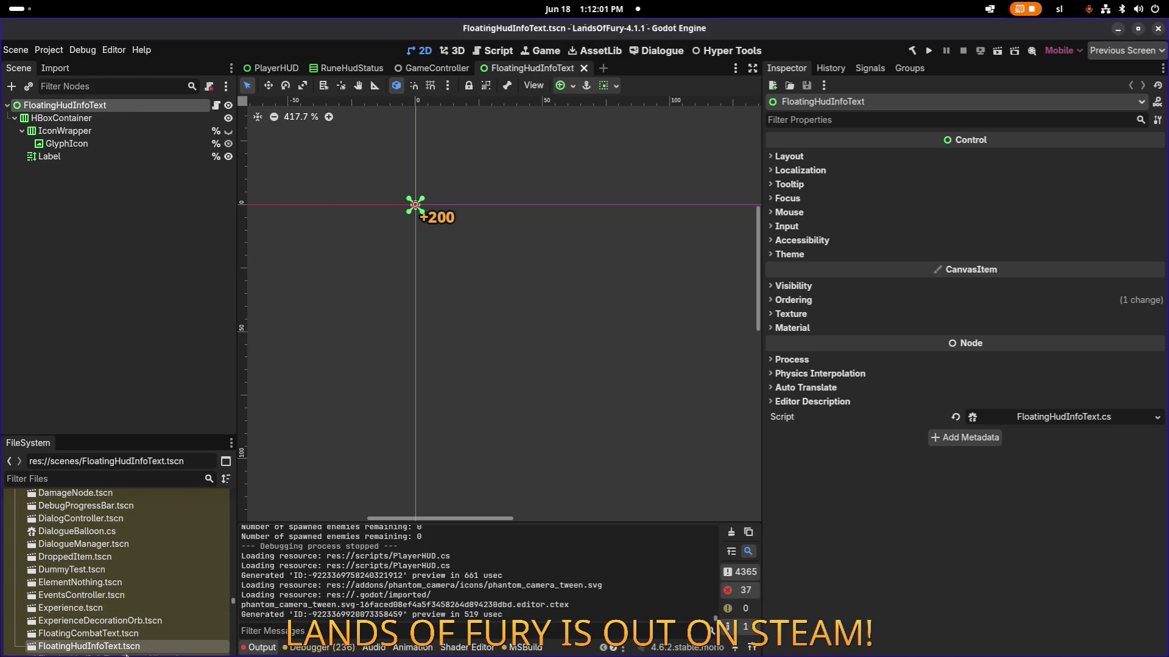
scroll(145, 639, down, 1)
double_click(144, 639)
- Revert the Label's 4 px normal and bold font size overrides to 6 px and save
click(115, 116)
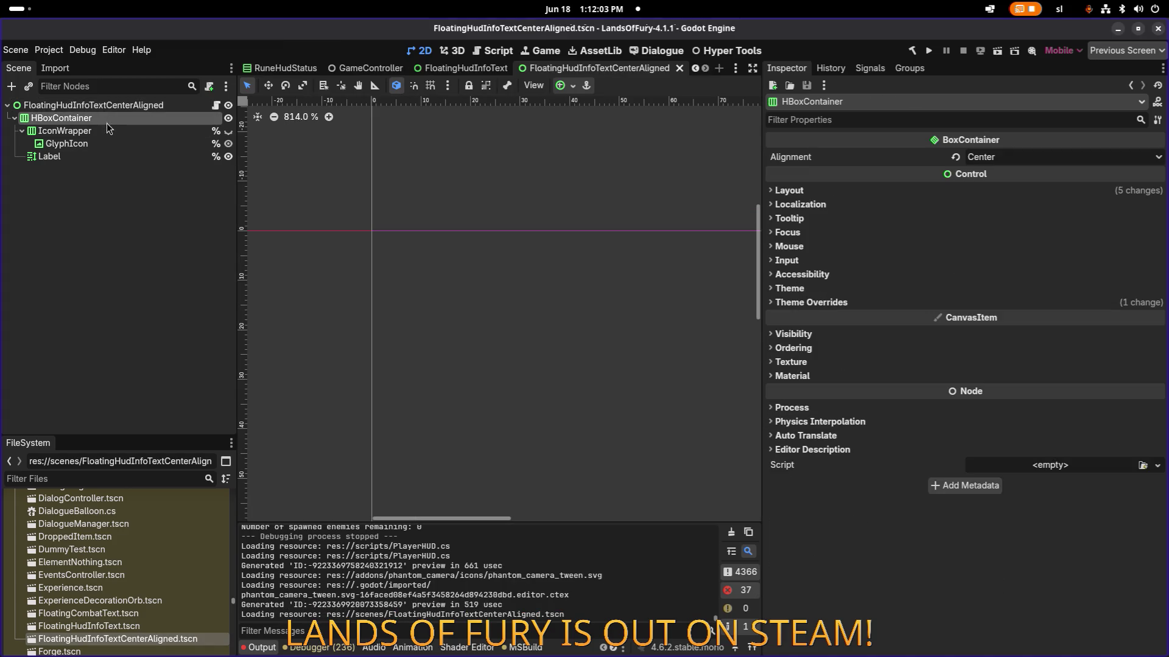
click(115, 105)
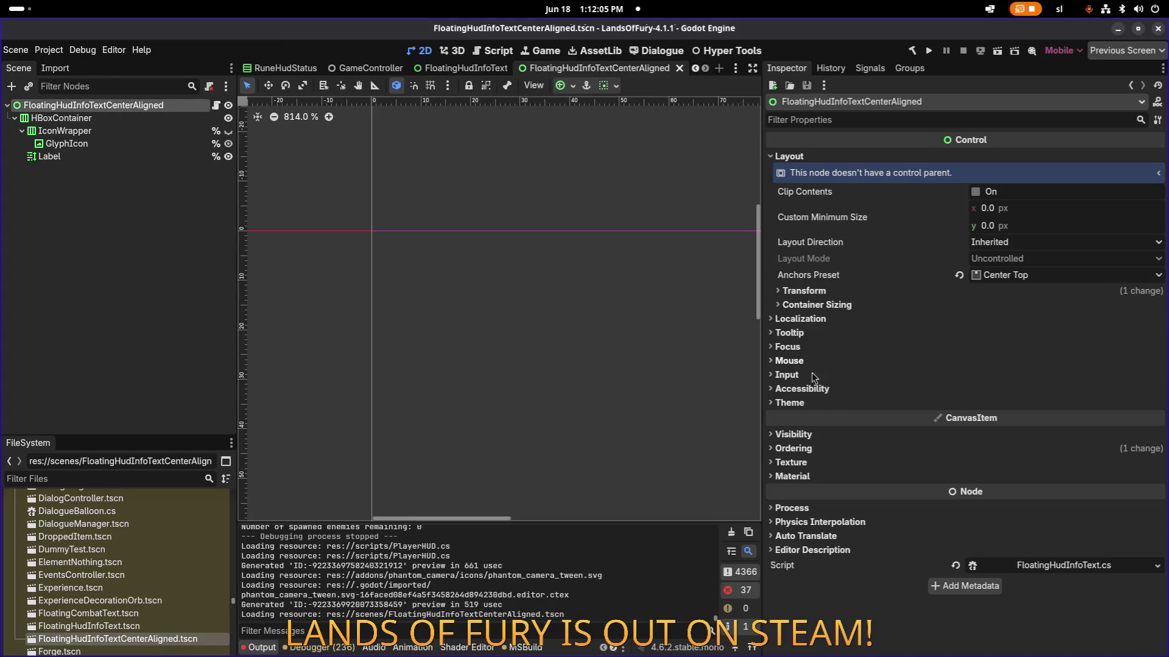
click(125, 133)
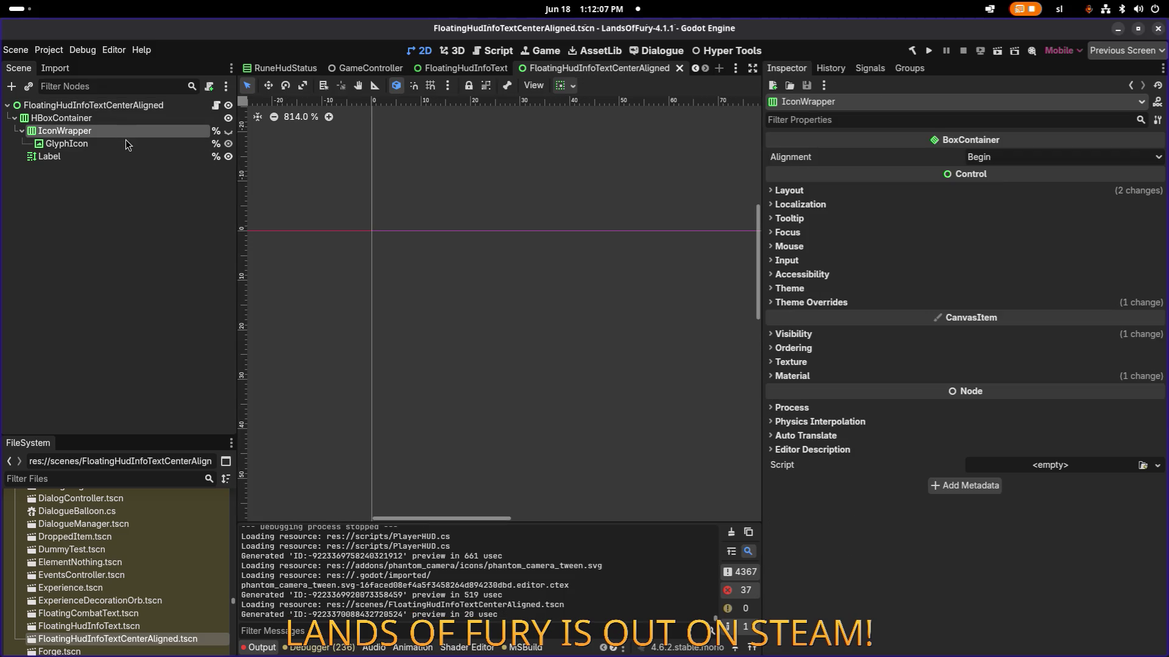
click(123, 143)
click(116, 156)
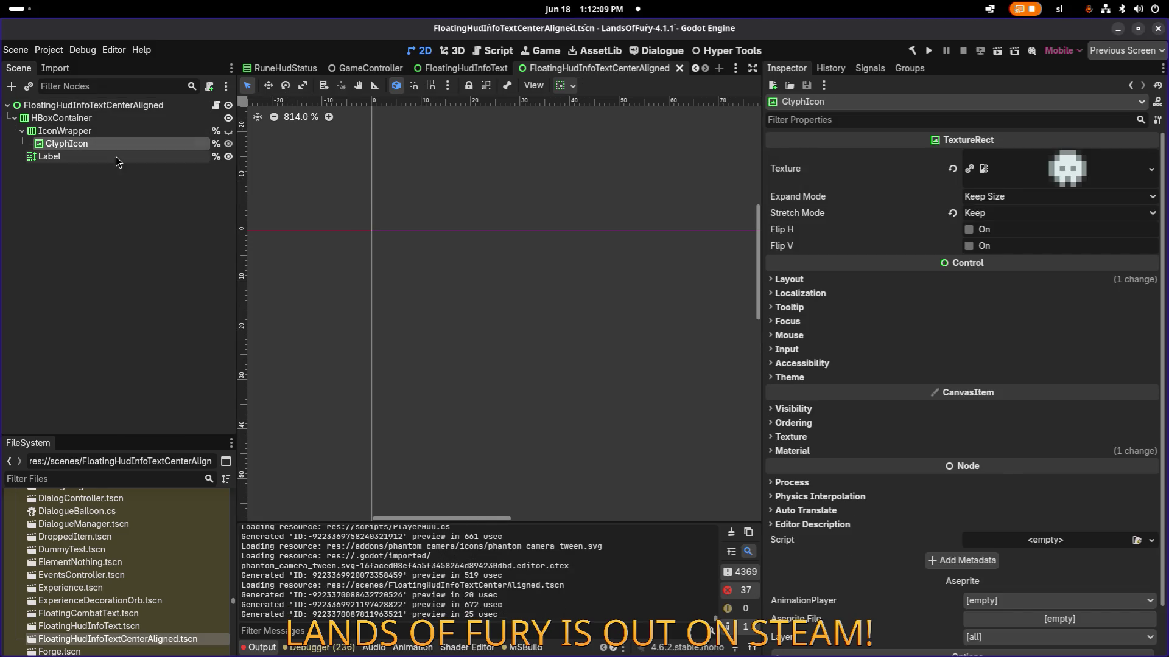
scroll(1014, 391, down, 10)
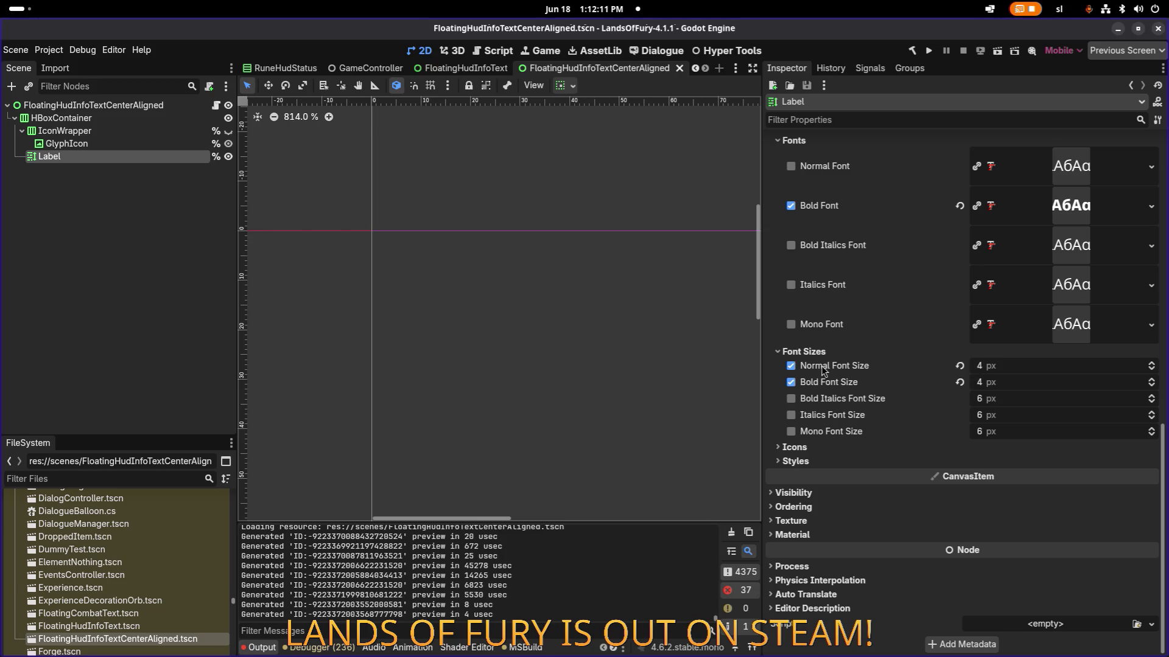
click(959, 366)
click(959, 383)
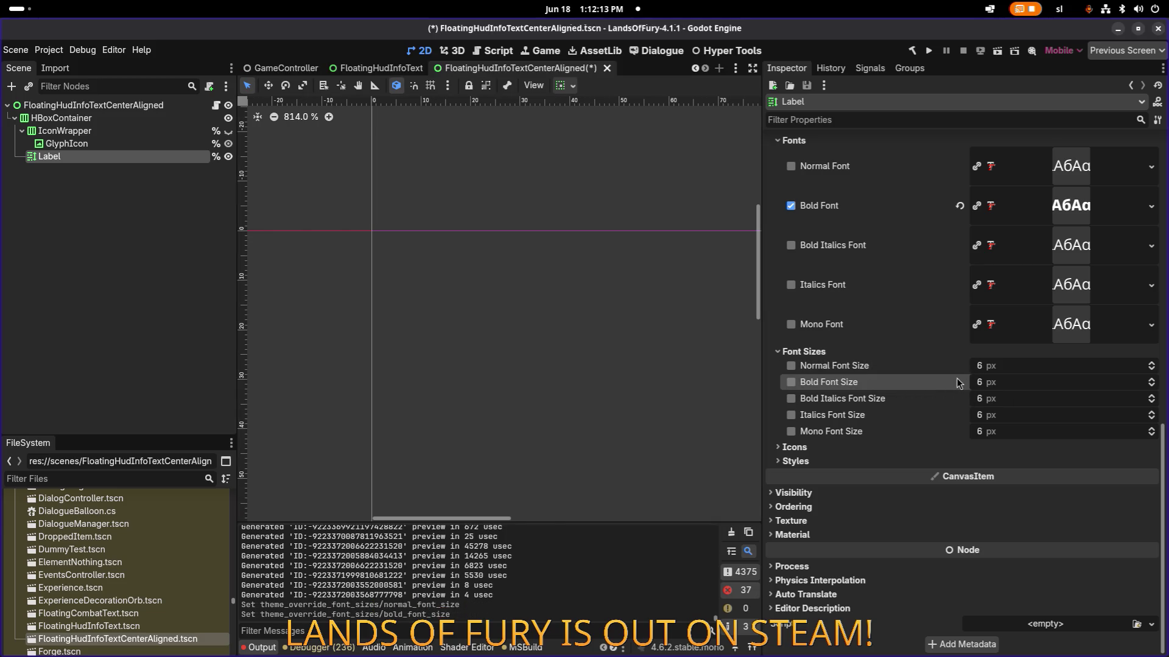
key(ctrl+s)
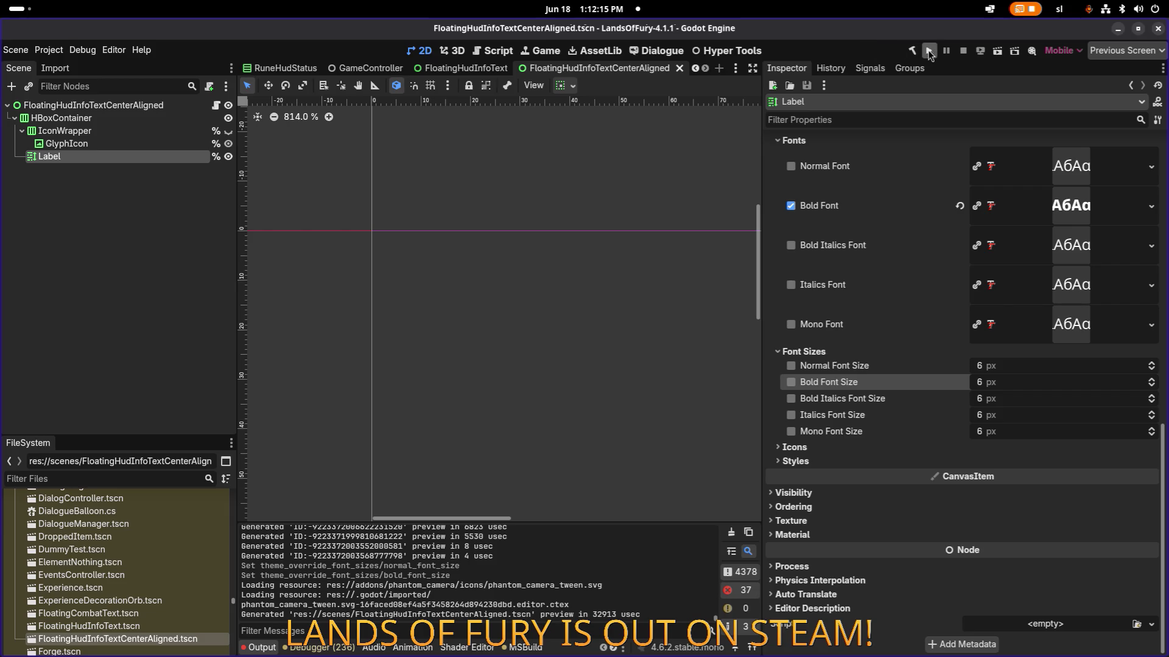
- Rebuild and run Lands of Fury until the Hyper Fox Studios splash appears
click(929, 52)
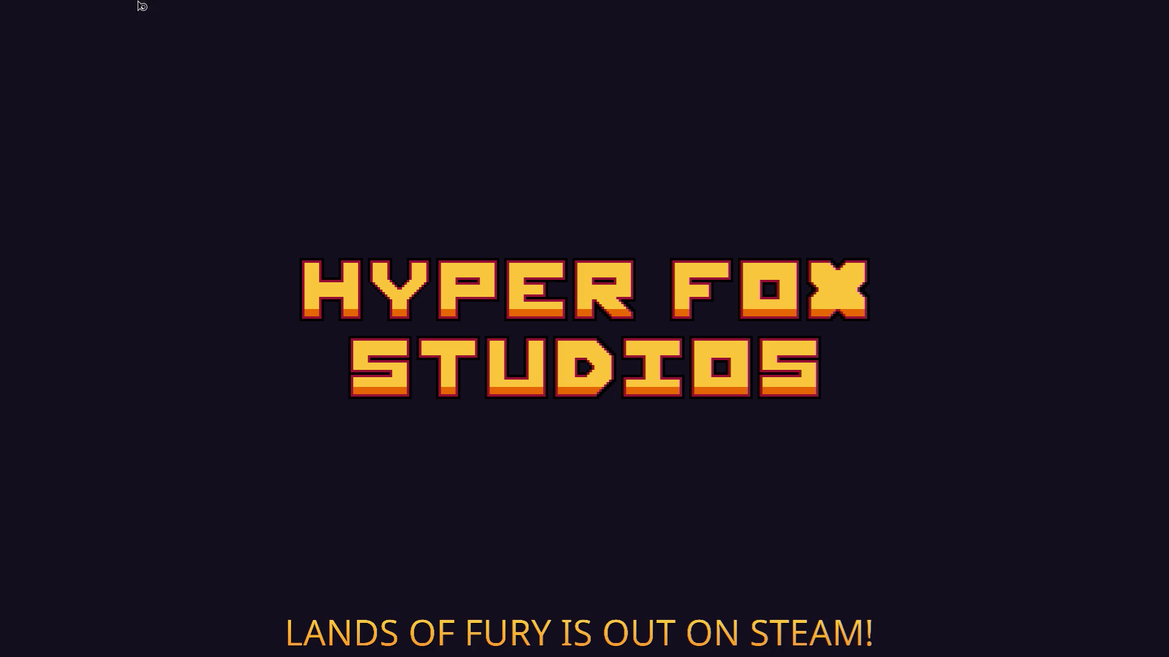
- Check PlayerHUD.cs's fury text fetch and offset lines, then pick the first saved profile in-game
key(alt+Tab)
click(418, 324)
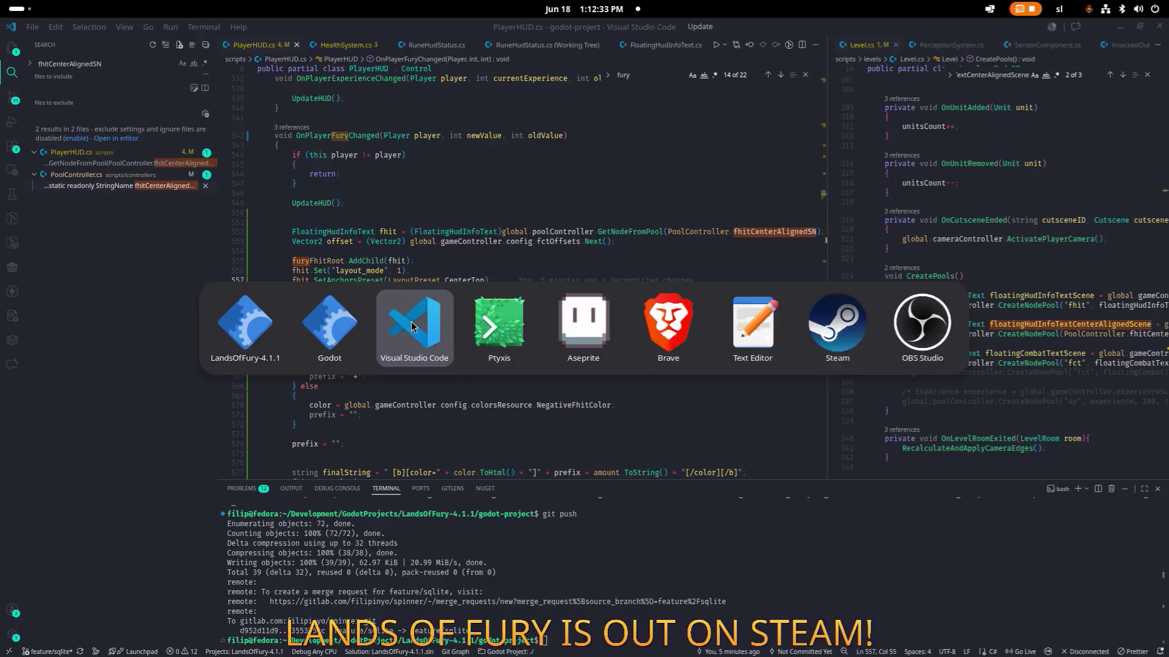
click(506, 234)
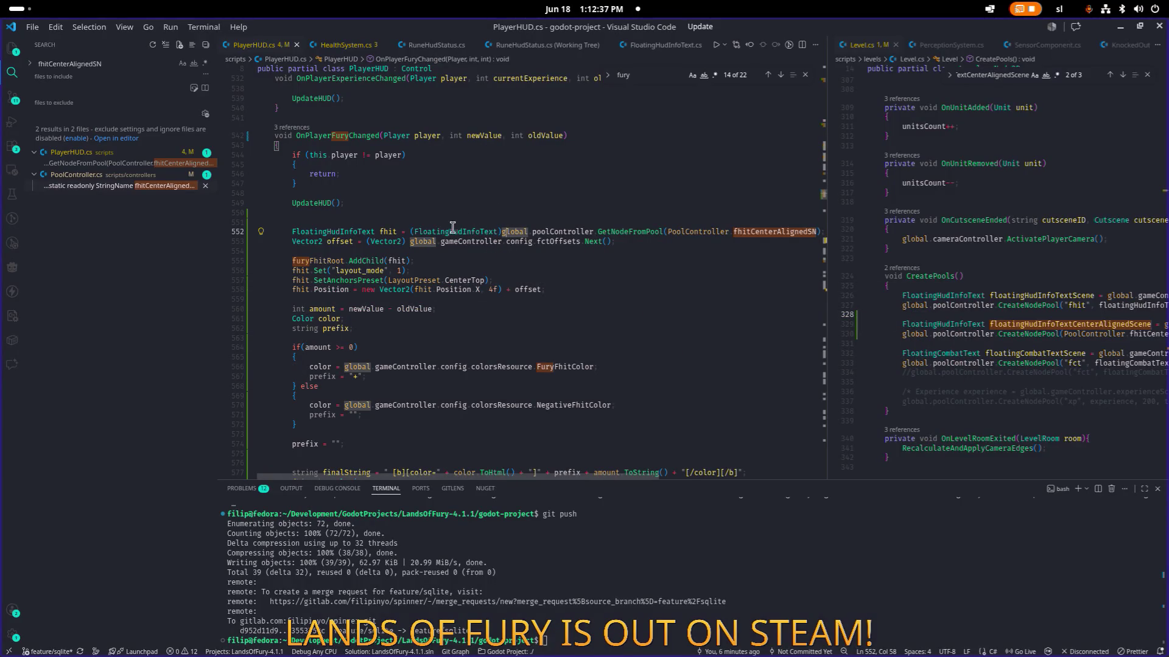
key(alt+Tab)
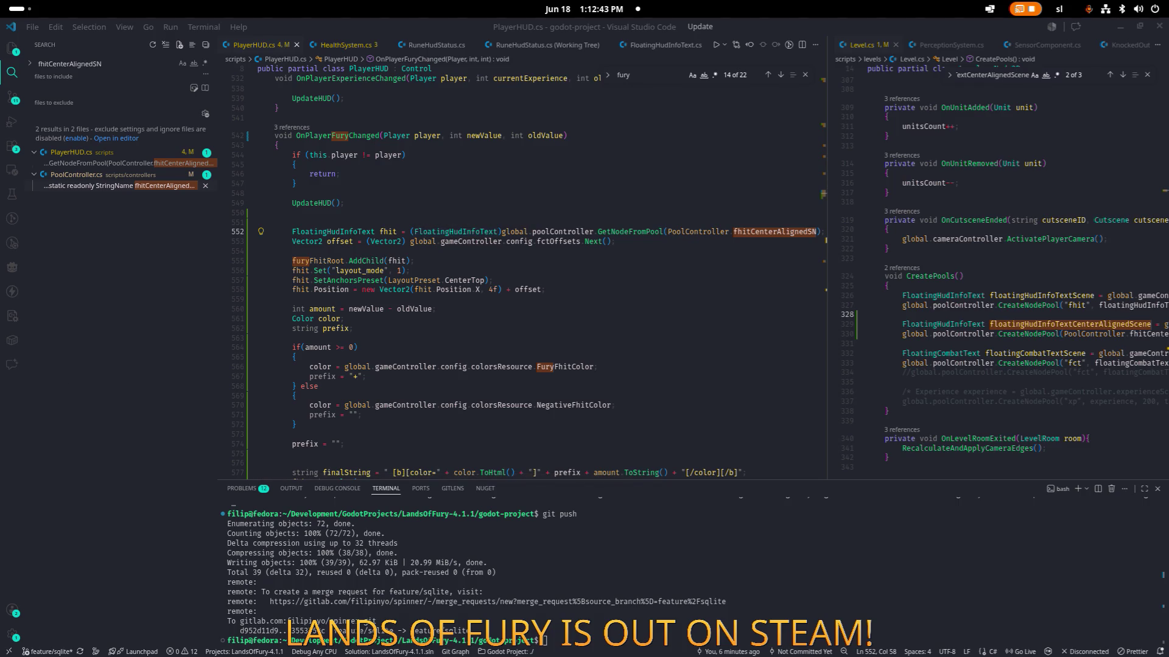
click(609, 289)
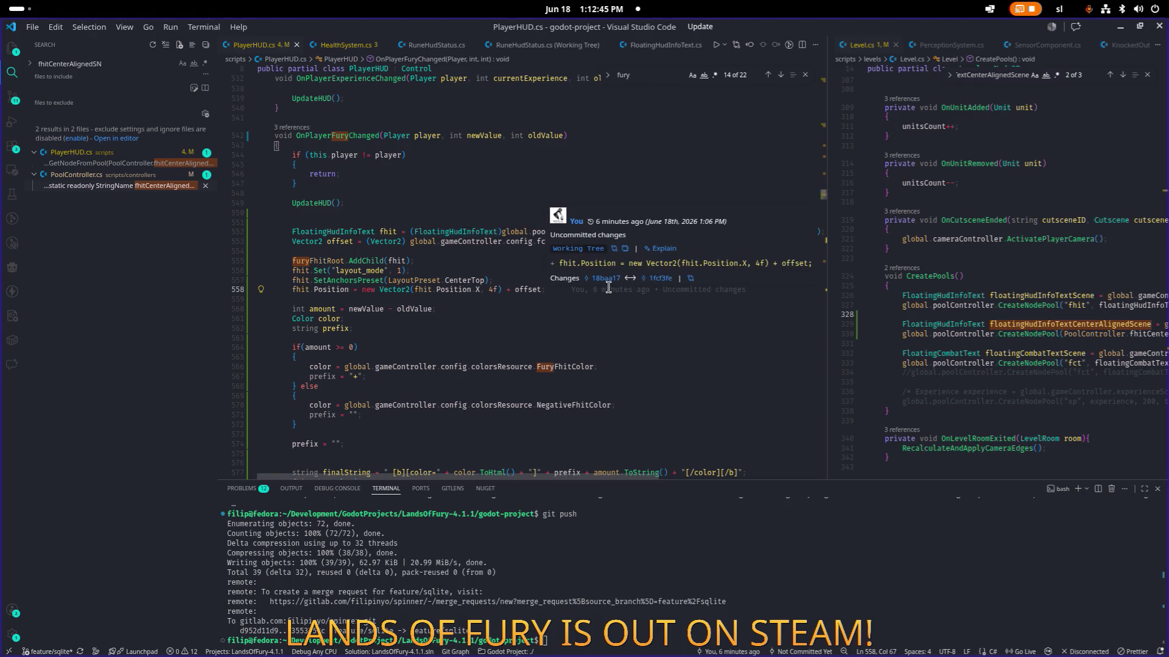
key(alt+Tab)
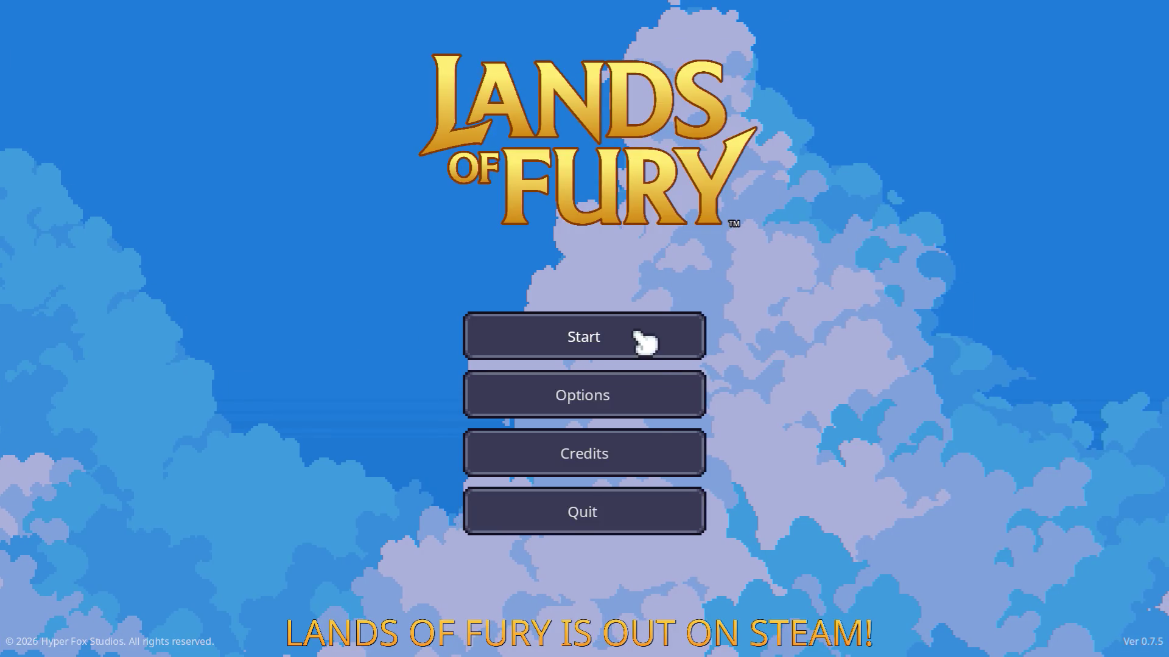
click(634, 334)
- Load the first saved profile, take the portal to the forest, and head up the path
click(521, 333)
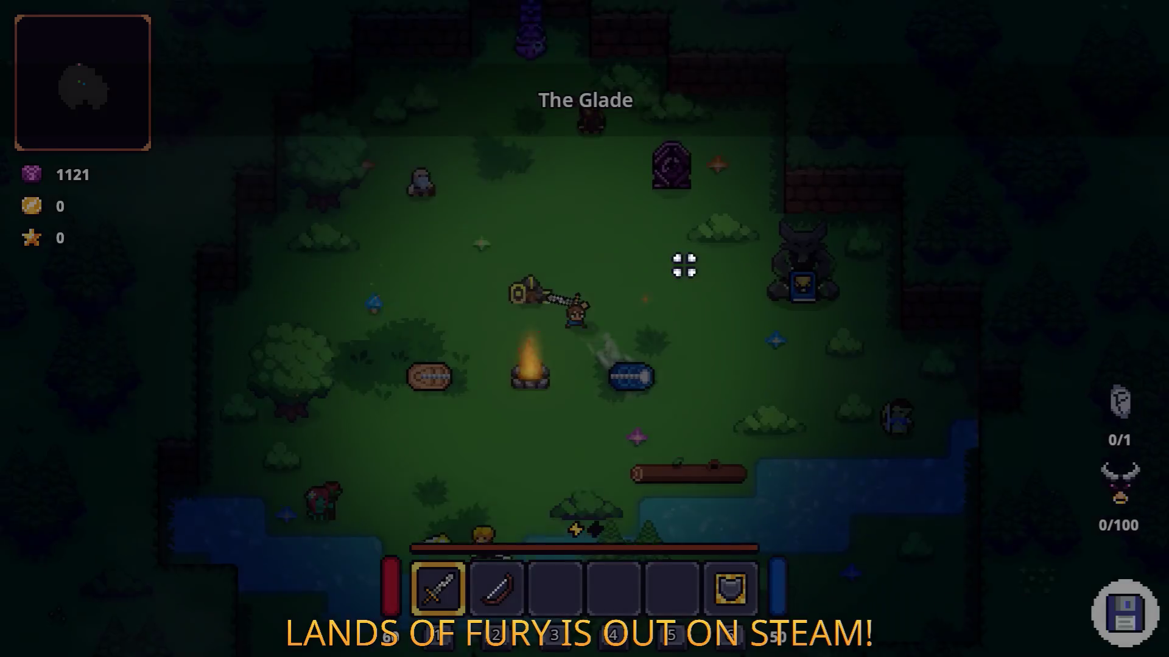
key(w)
key(e)
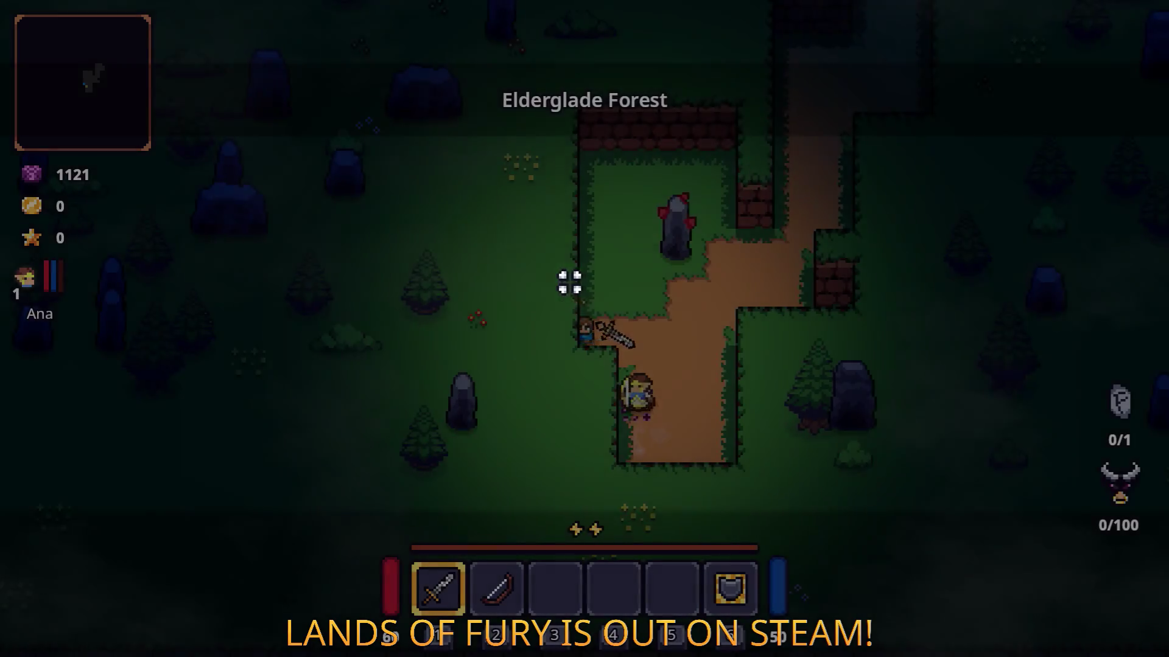
key(w)
key(d)
key(w)
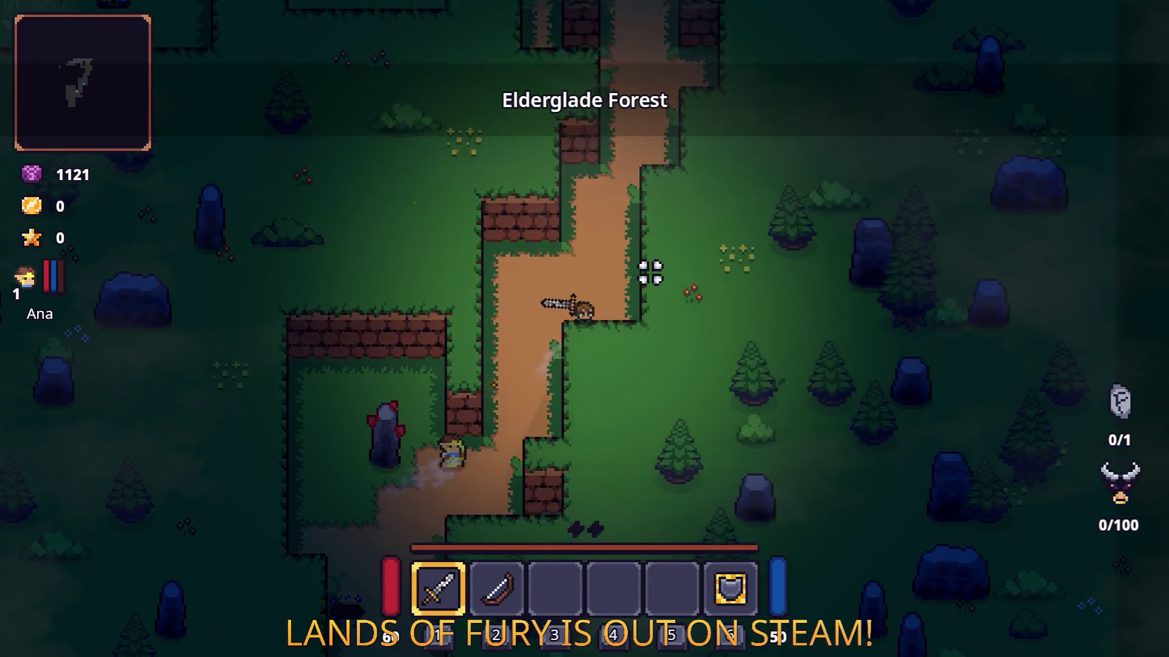
key(w)
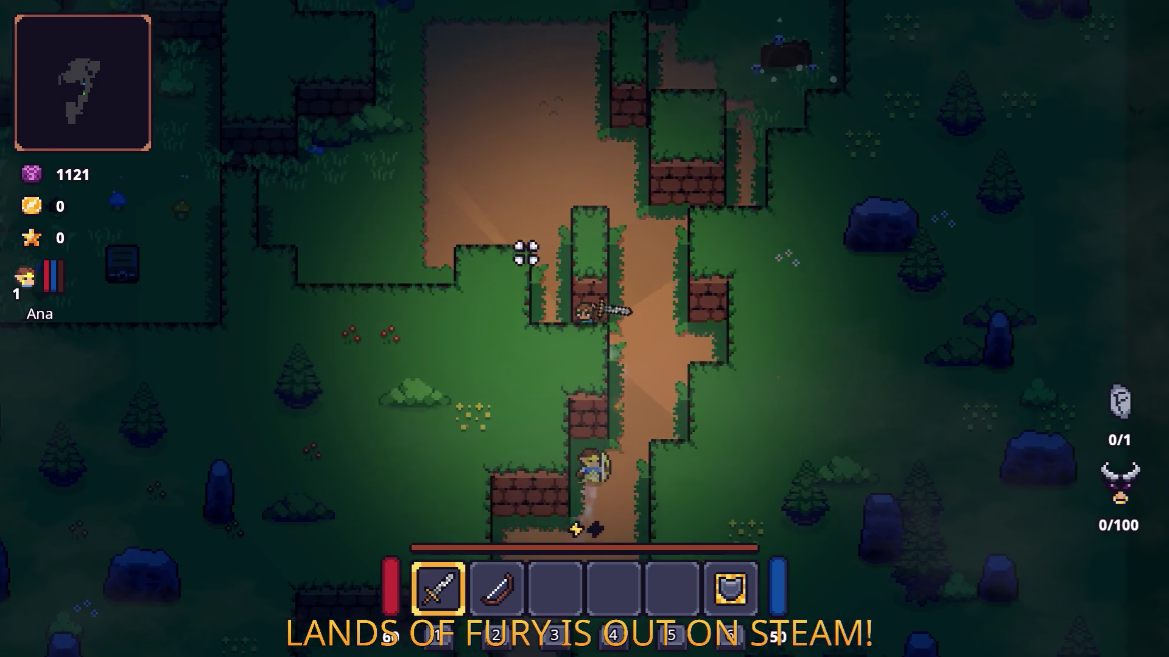
key(w)
key(a)
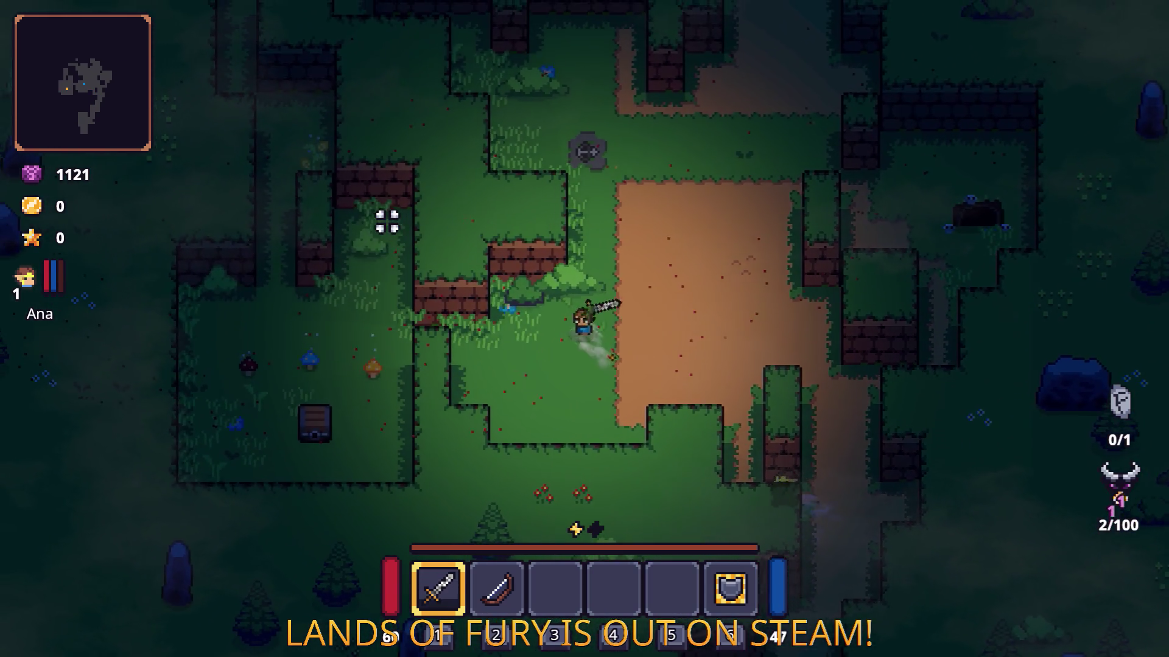
- Attack enemies in the clearing and near the stone pillar to build fury
click(387, 223)
key(w)
key(d)
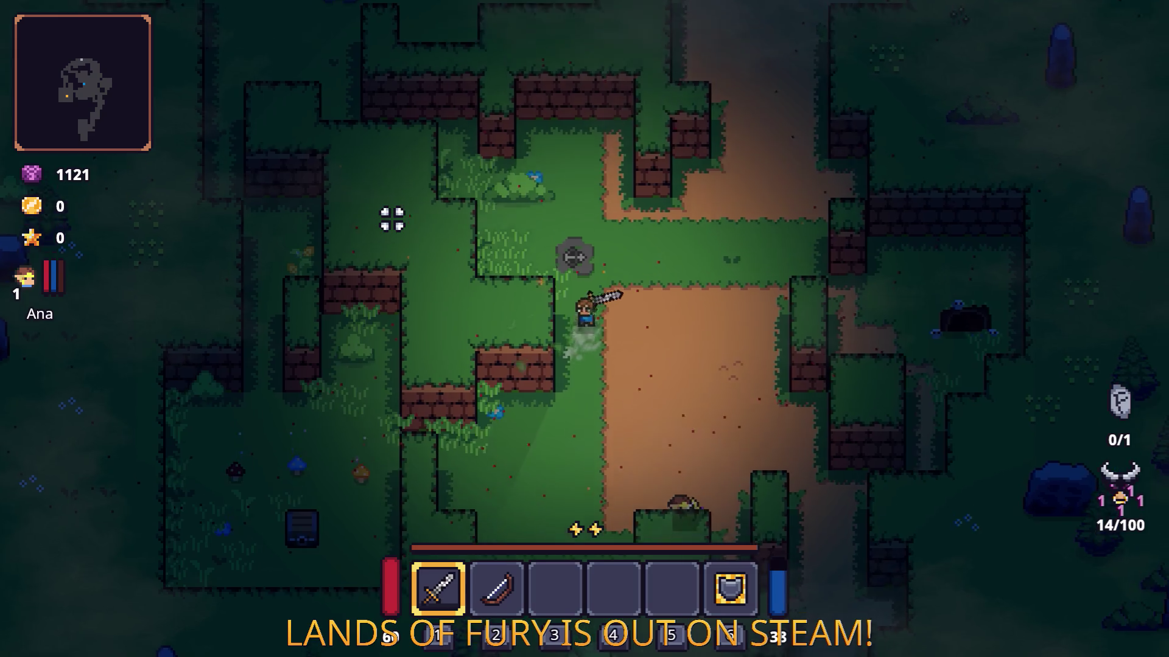
key(w)
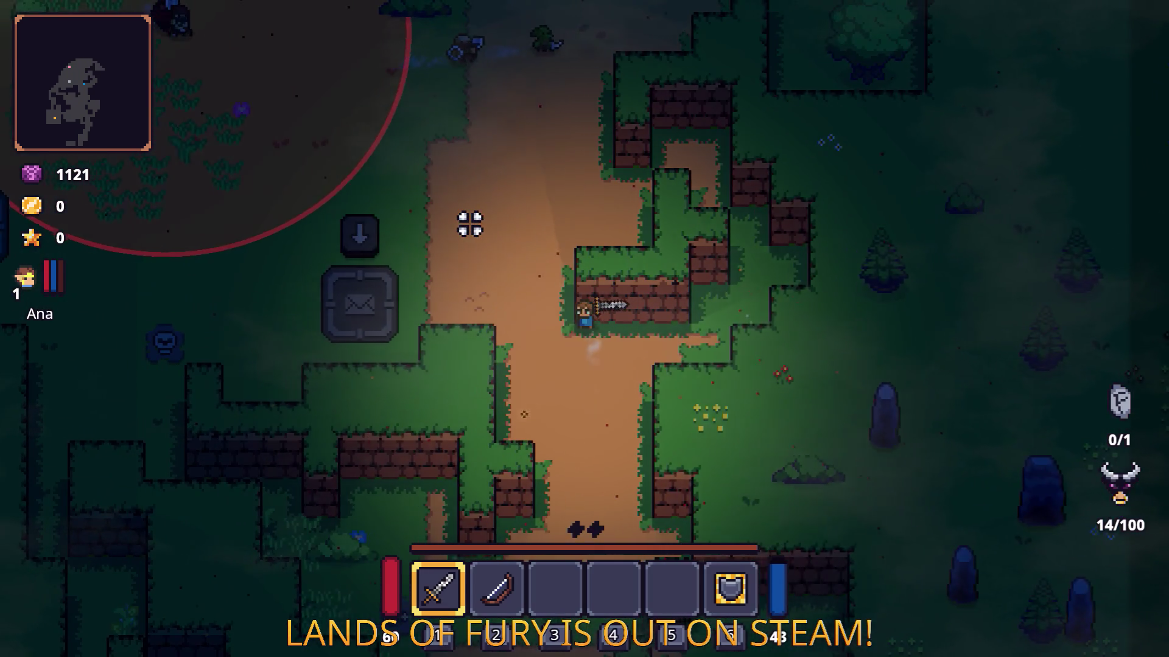
key(w)
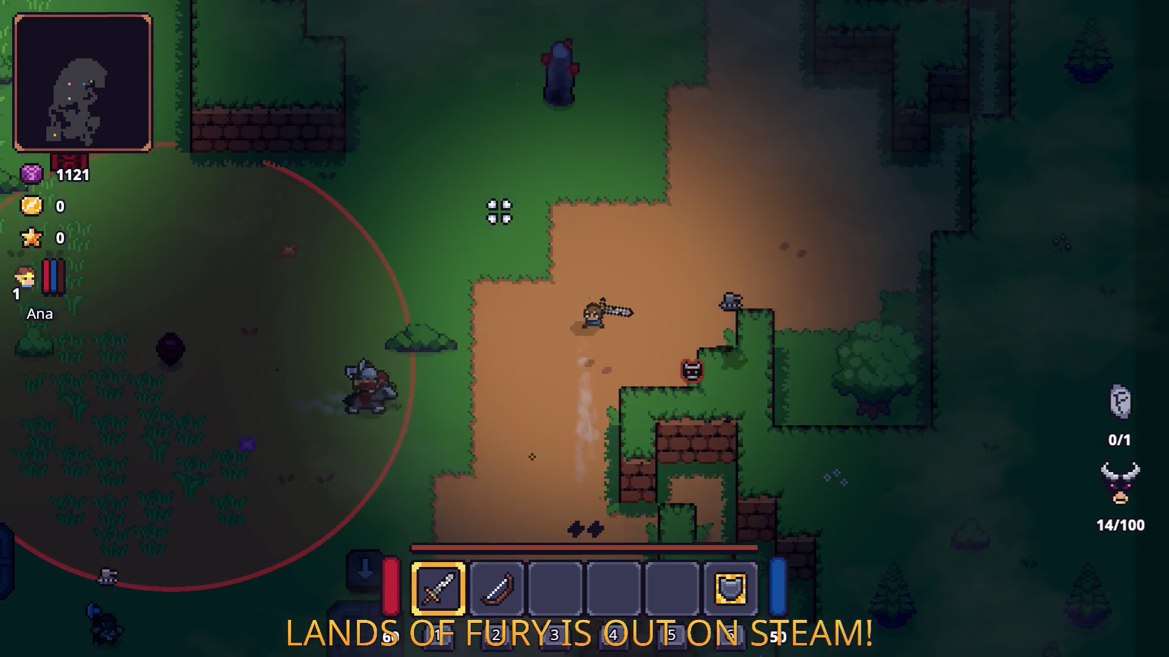
key(w)
key(a)
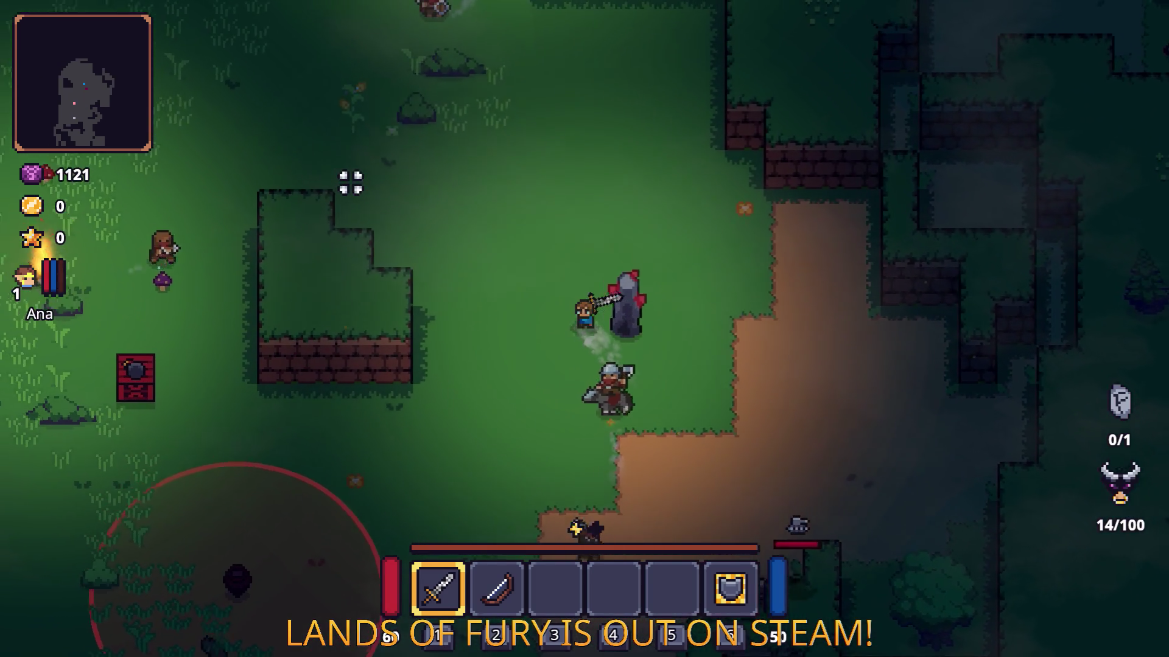
key(a)
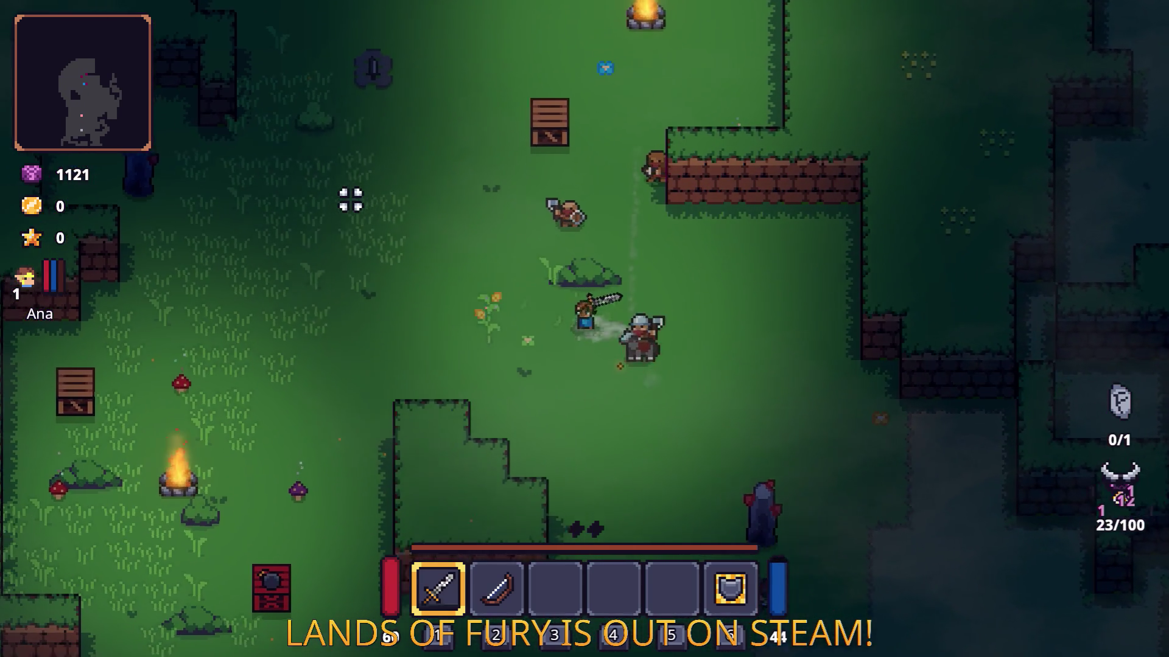
key(w)
click(350, 200)
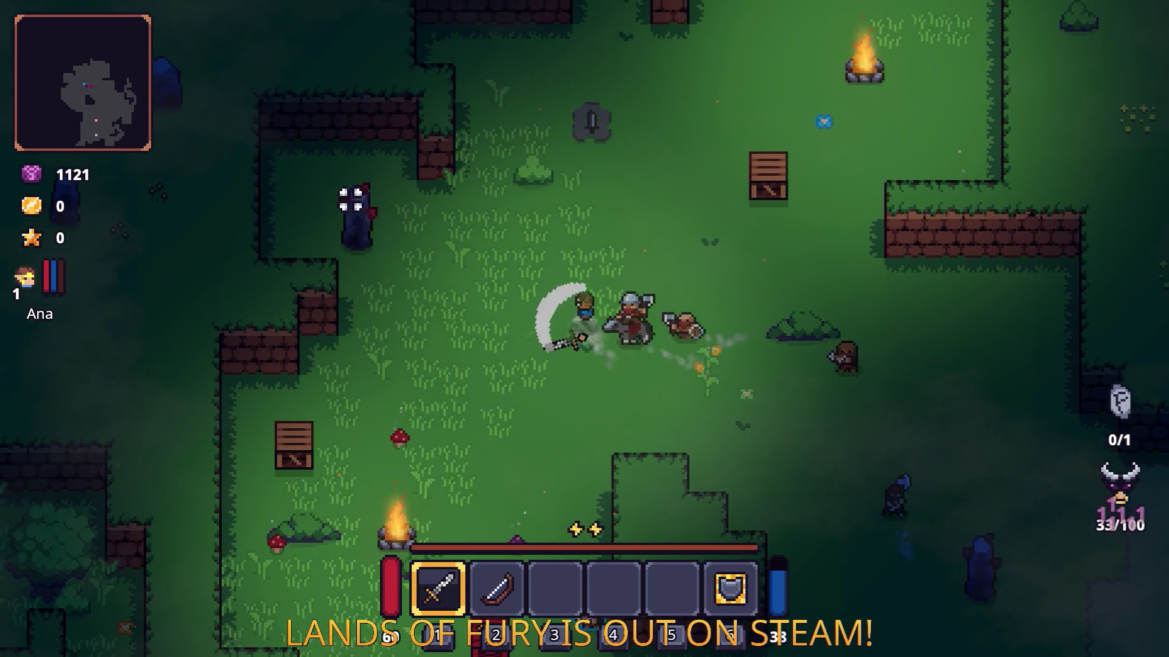
- Keep fighting the enemy group until fury fills to 100/100
key(a)
click(354, 222)
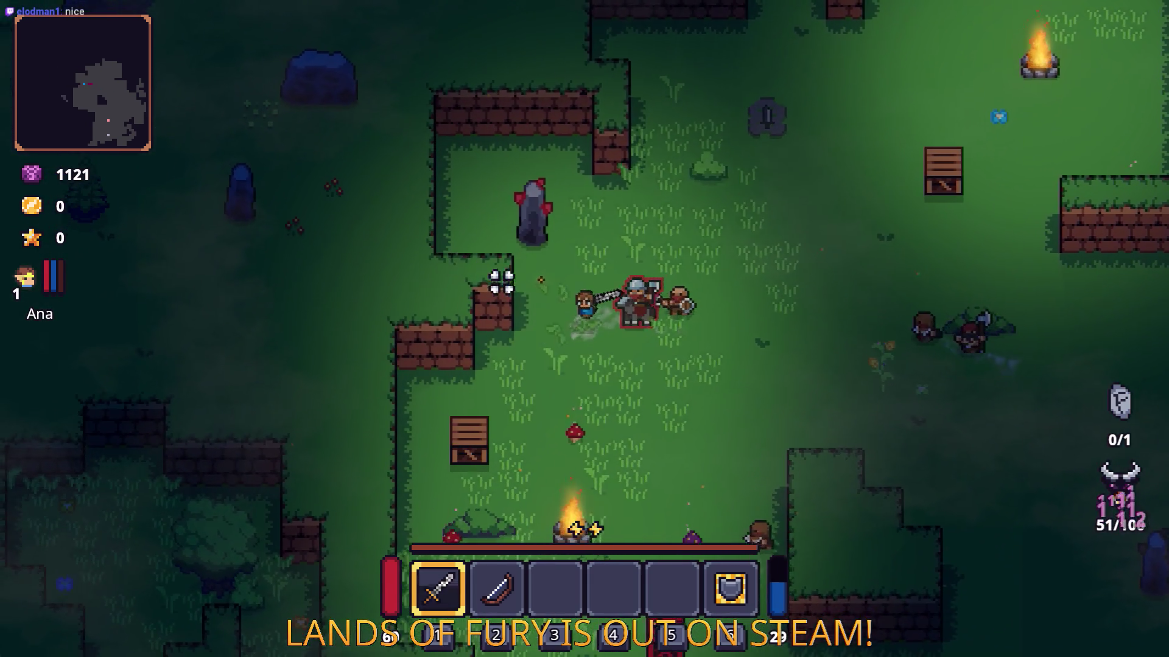
key(s)
key(a)
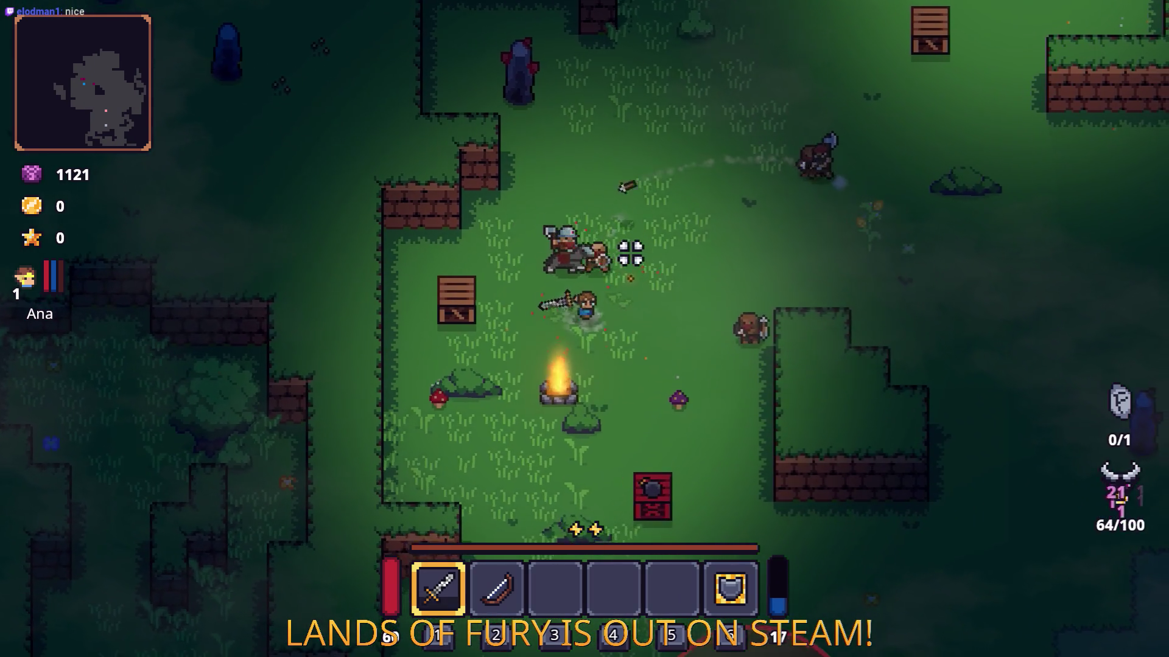
key(w)
click(538, 275)
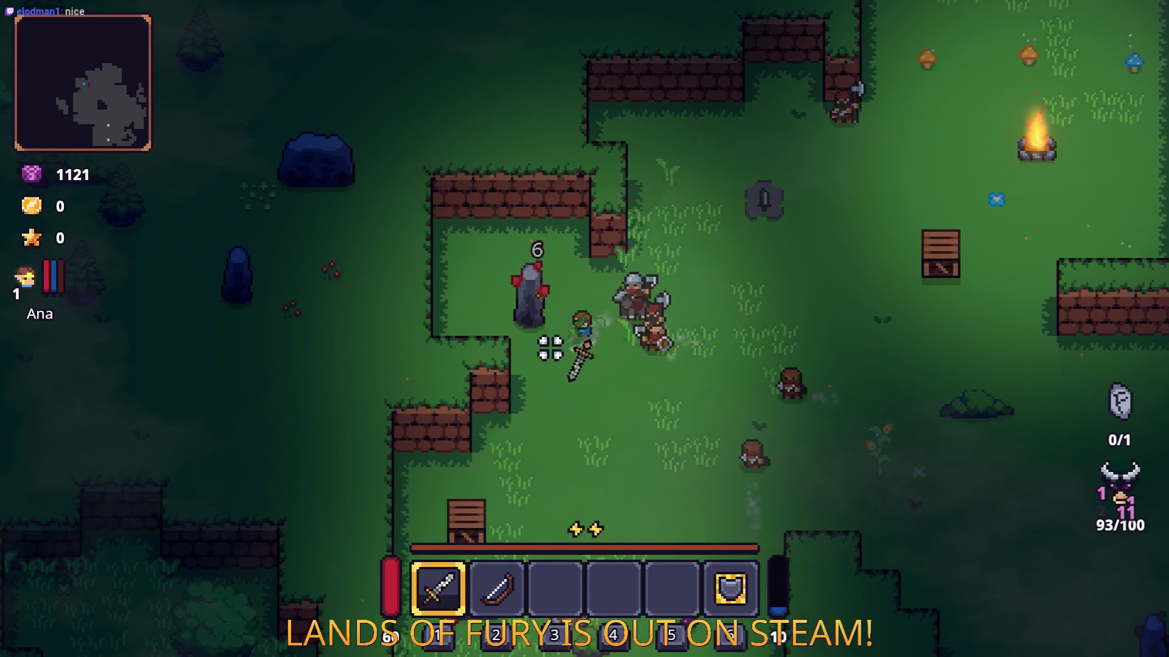
key(s)
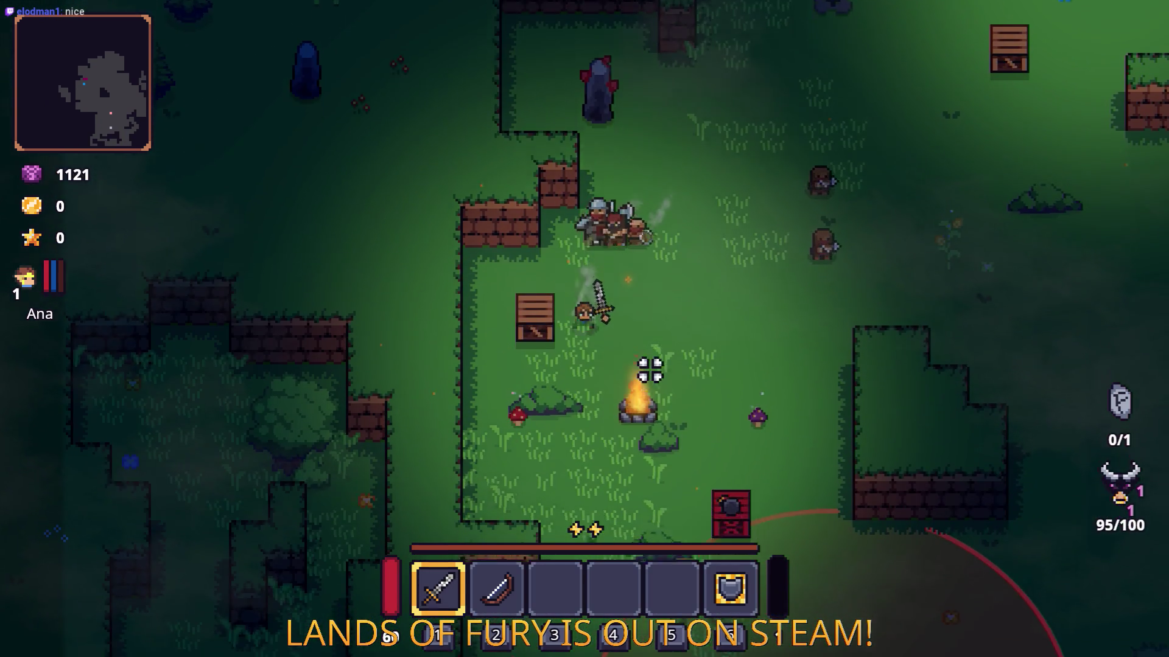
key(s)
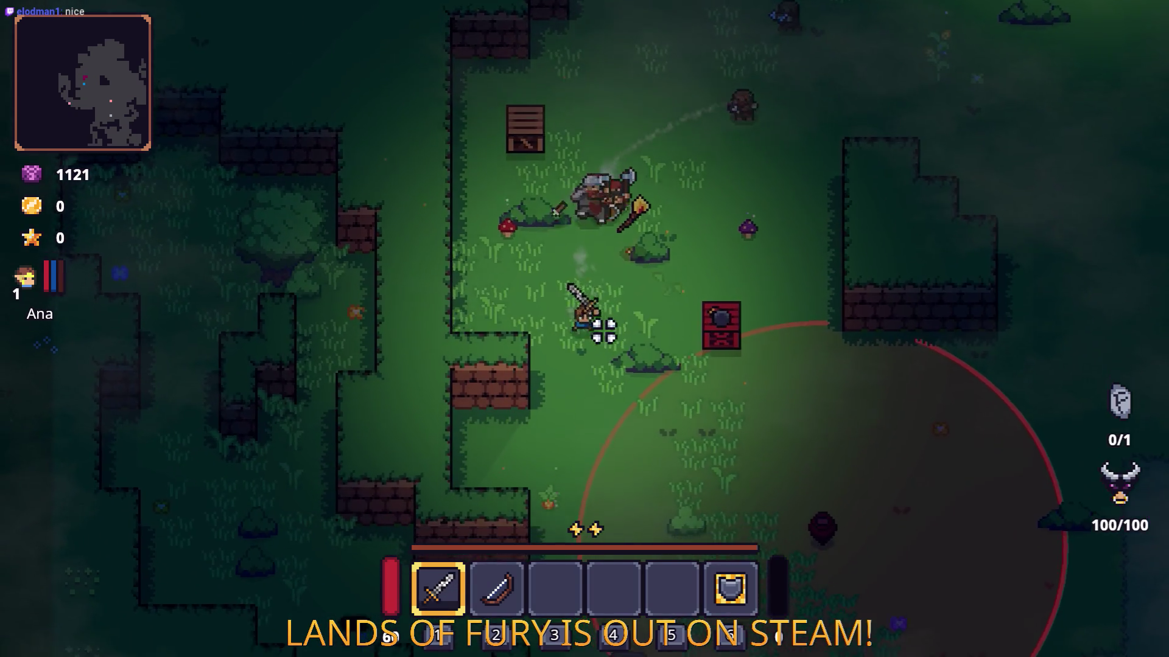
- Walk away from the fight, south past the cave into new terrain
key(w+d)
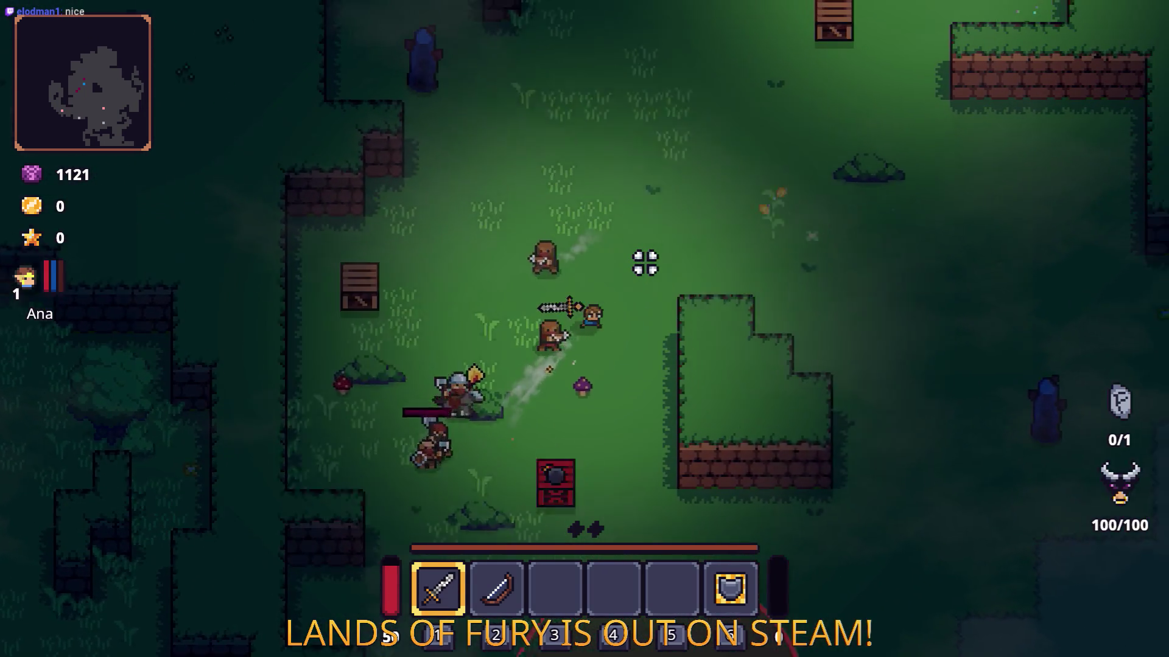
key(d+s)
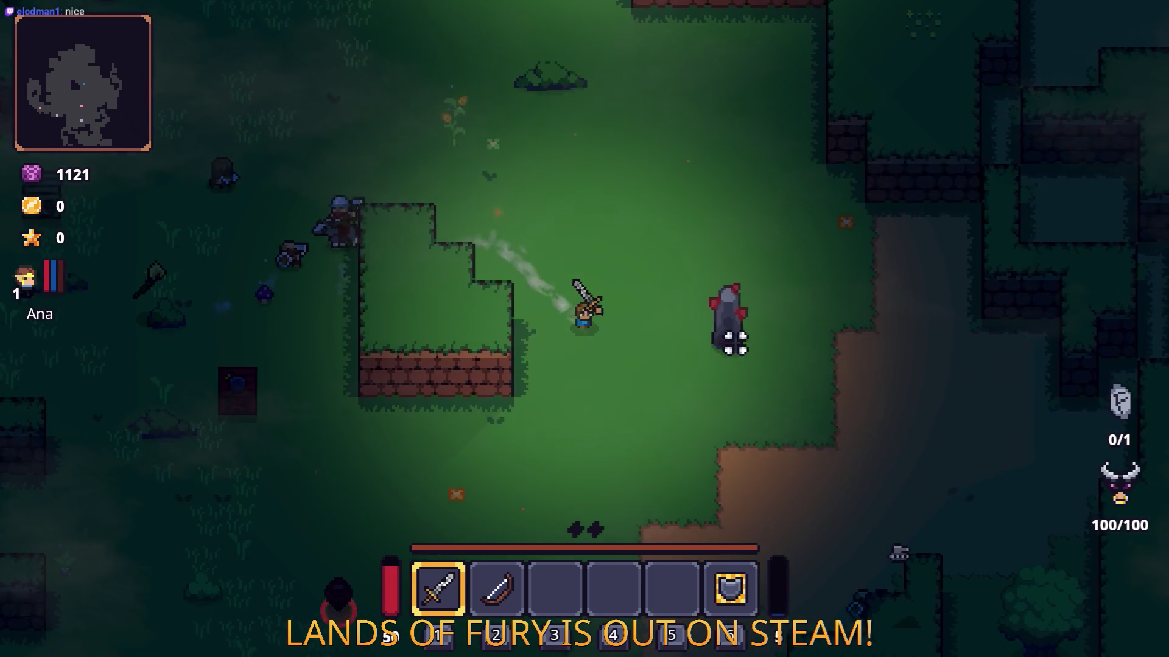
key(s+d)
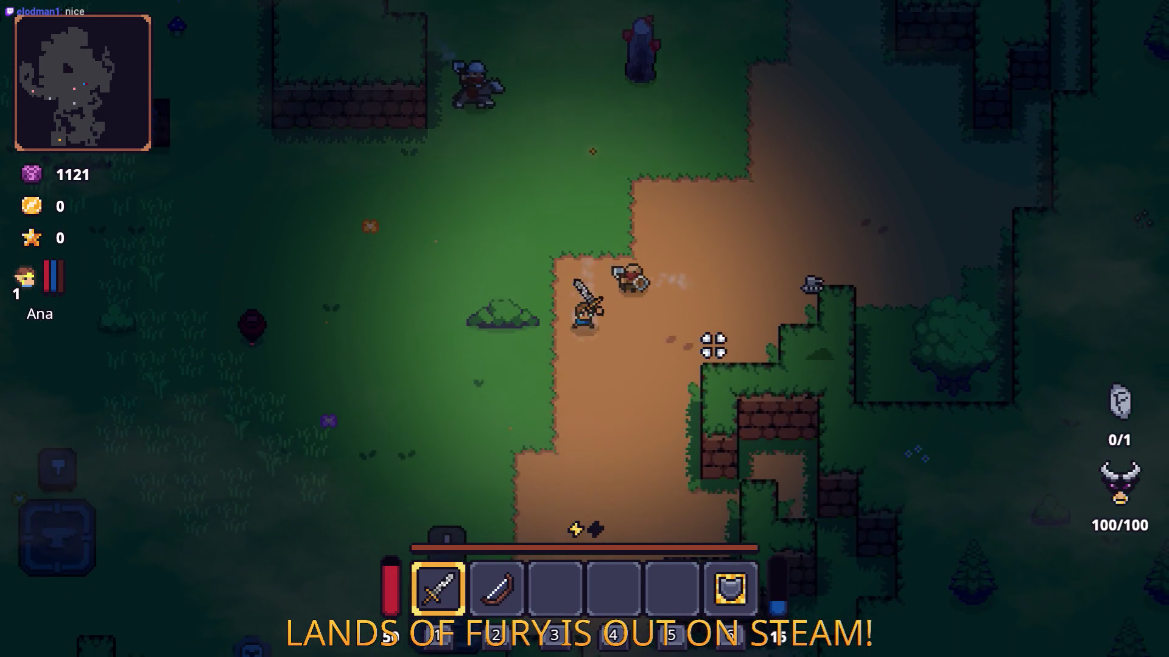
key(s)
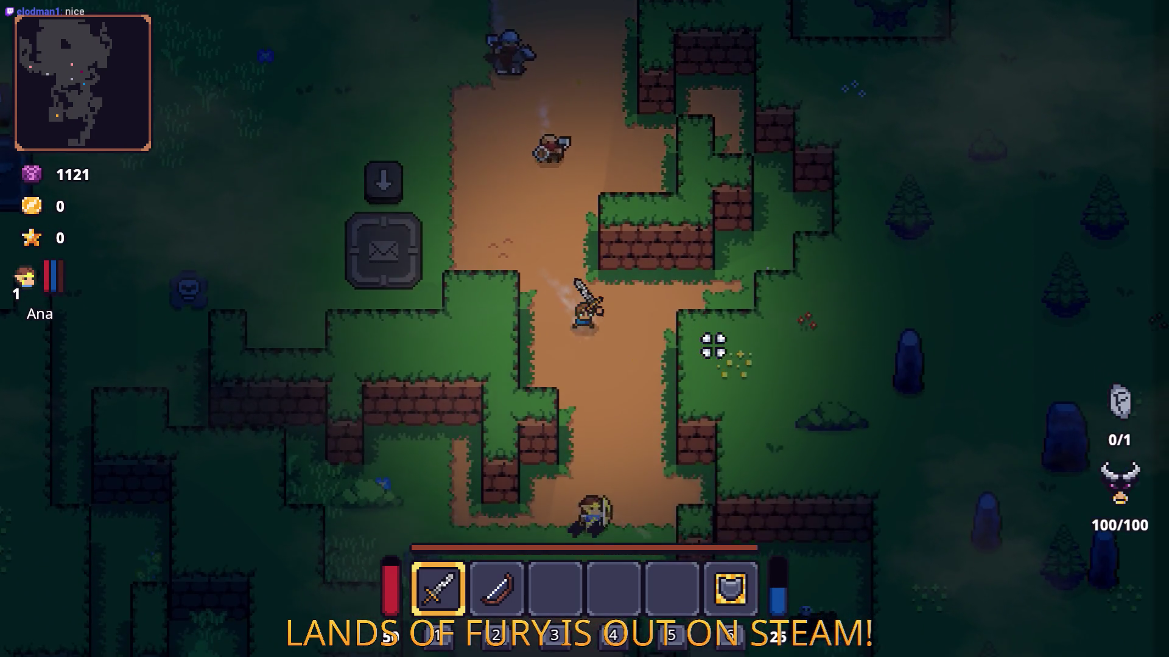
key(s+d)
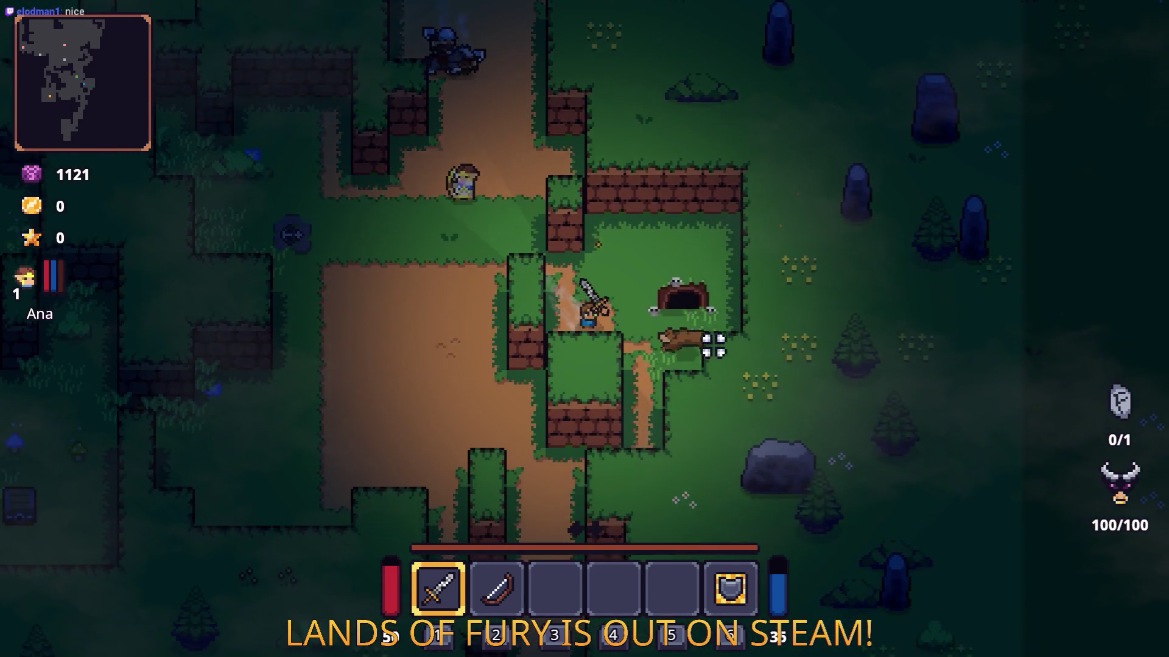
key(s)
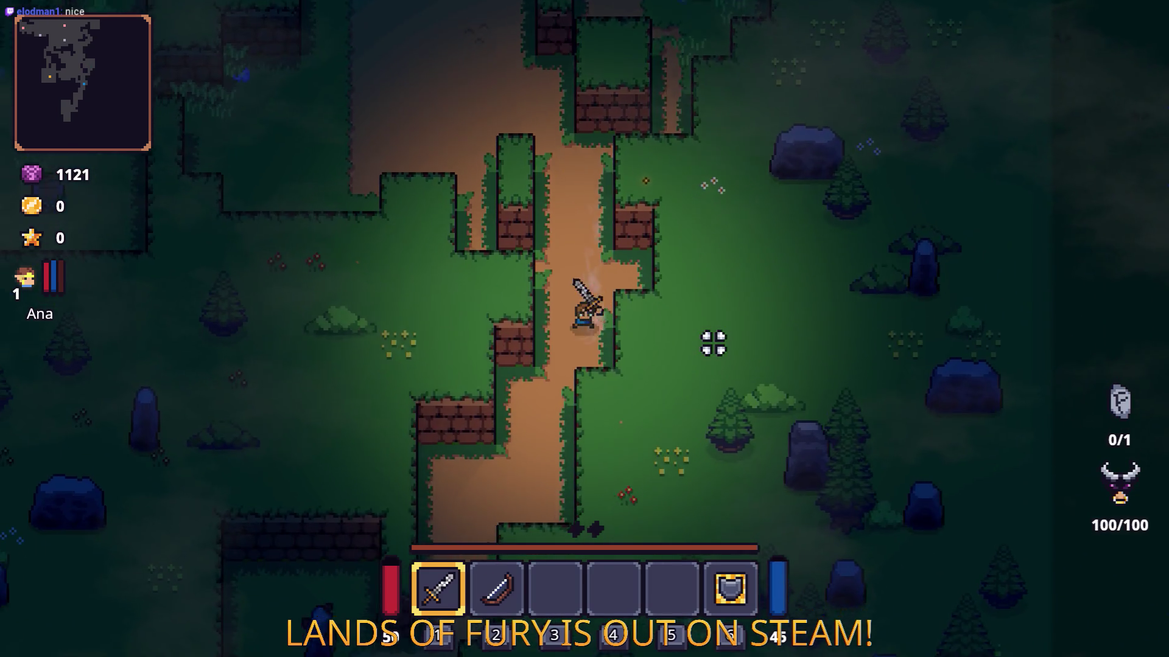
key(s+a)
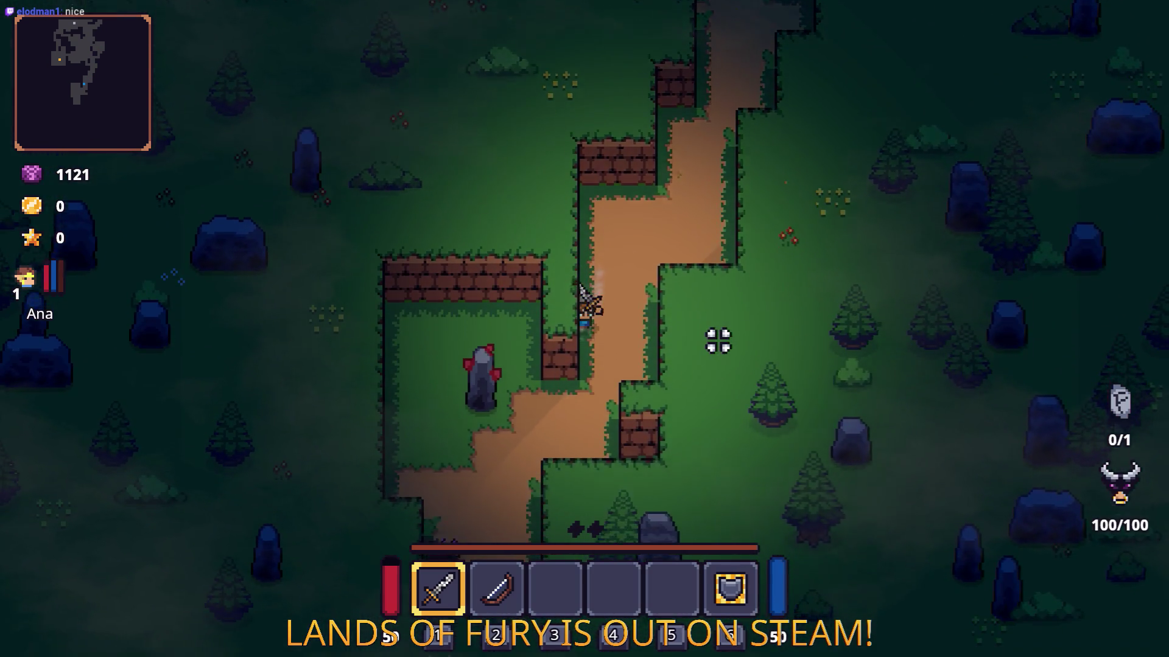
- Add a Fireball Rune with the console command Player.AddItem(fireball_rune)
key(a)
key(grave)
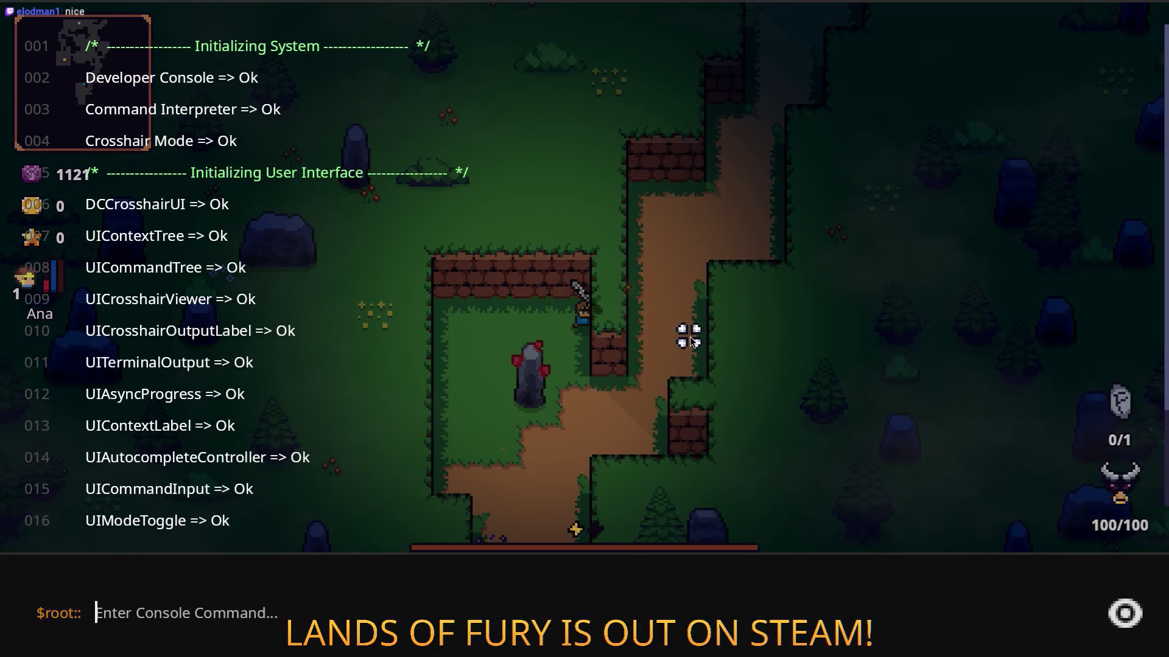
text(Player.AddItem()
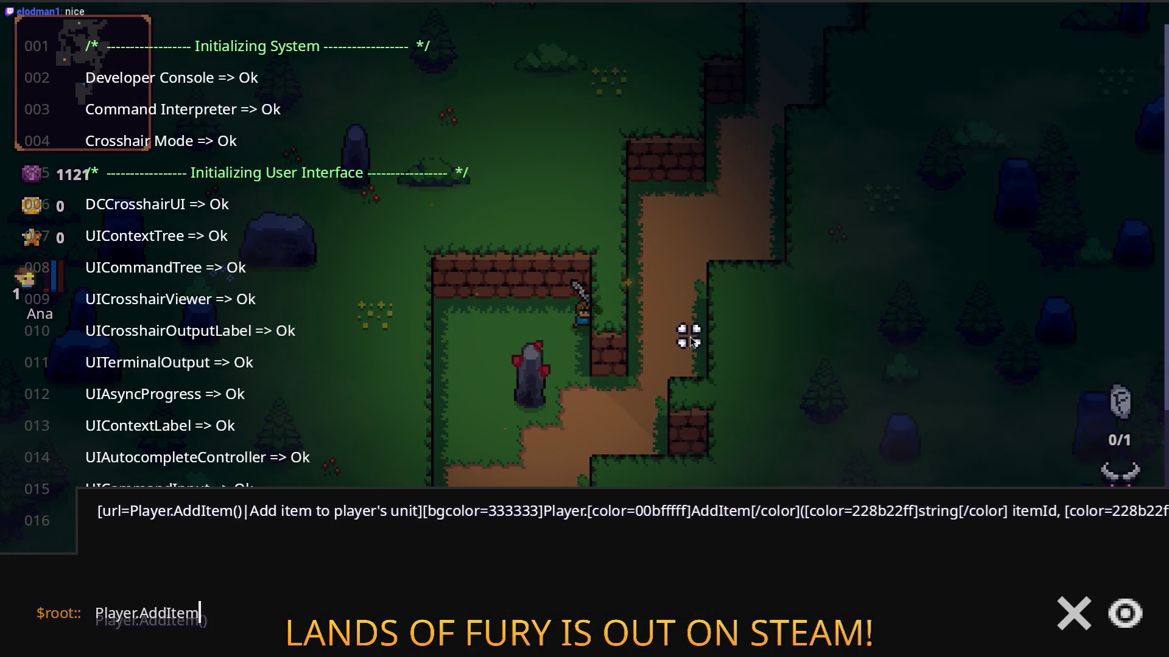
text(fireball_run)
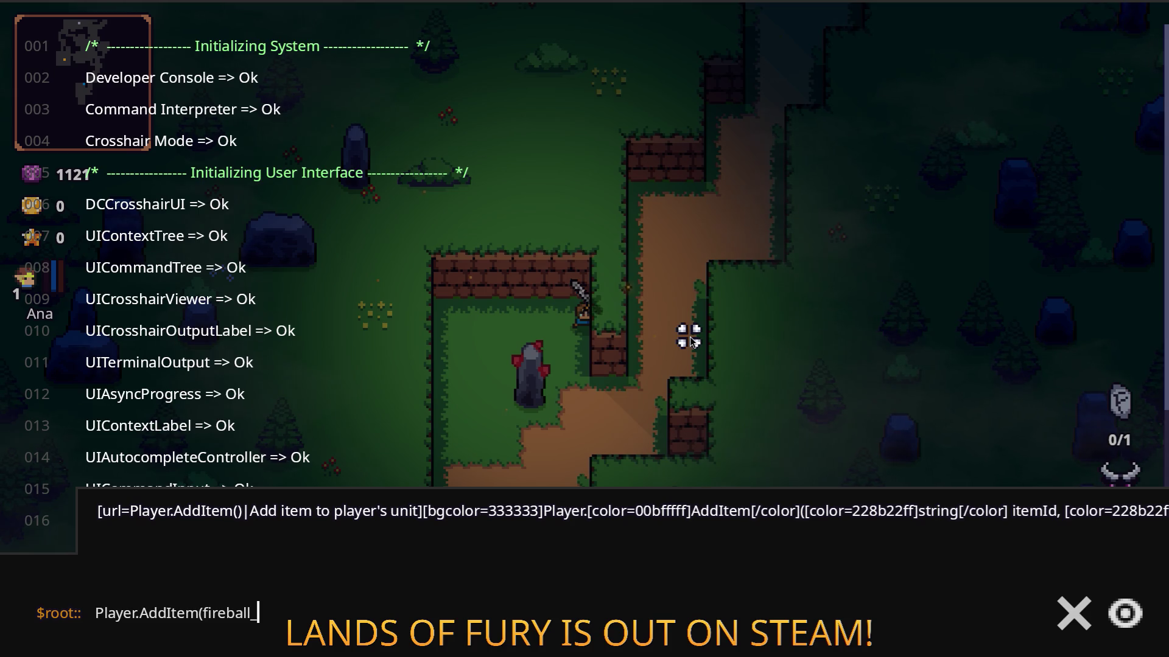
key(grave)
- Socket the Fireball Rune into the sword's empty slot and confirm
key(i)
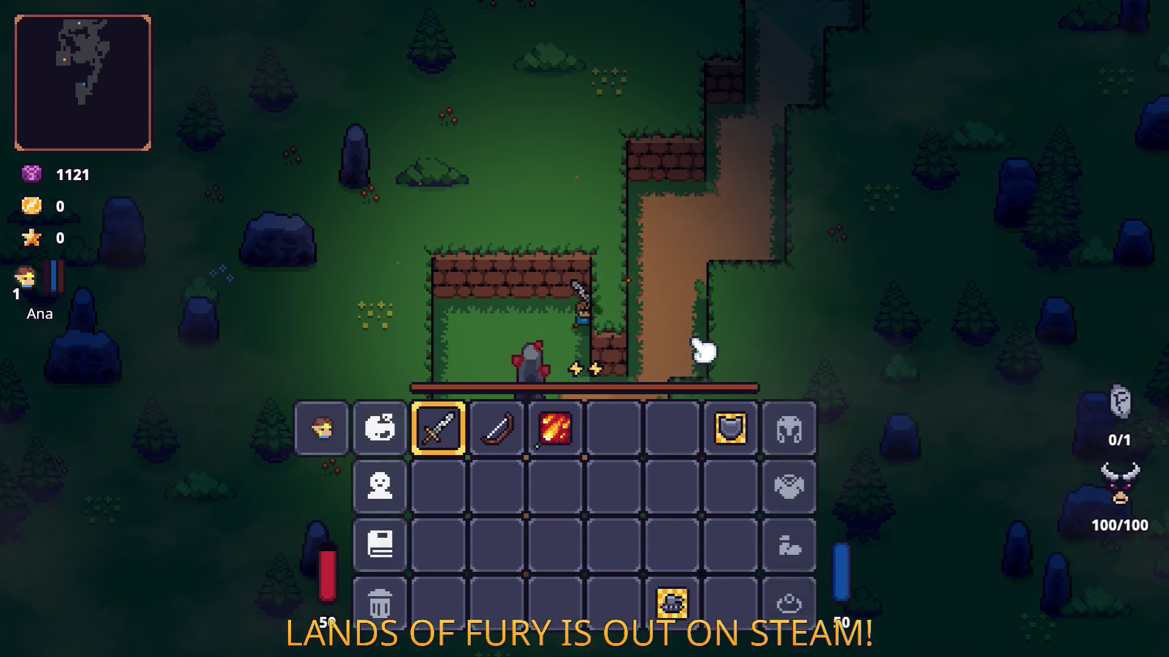
right_click(503, 448)
click(481, 364)
click(497, 261)
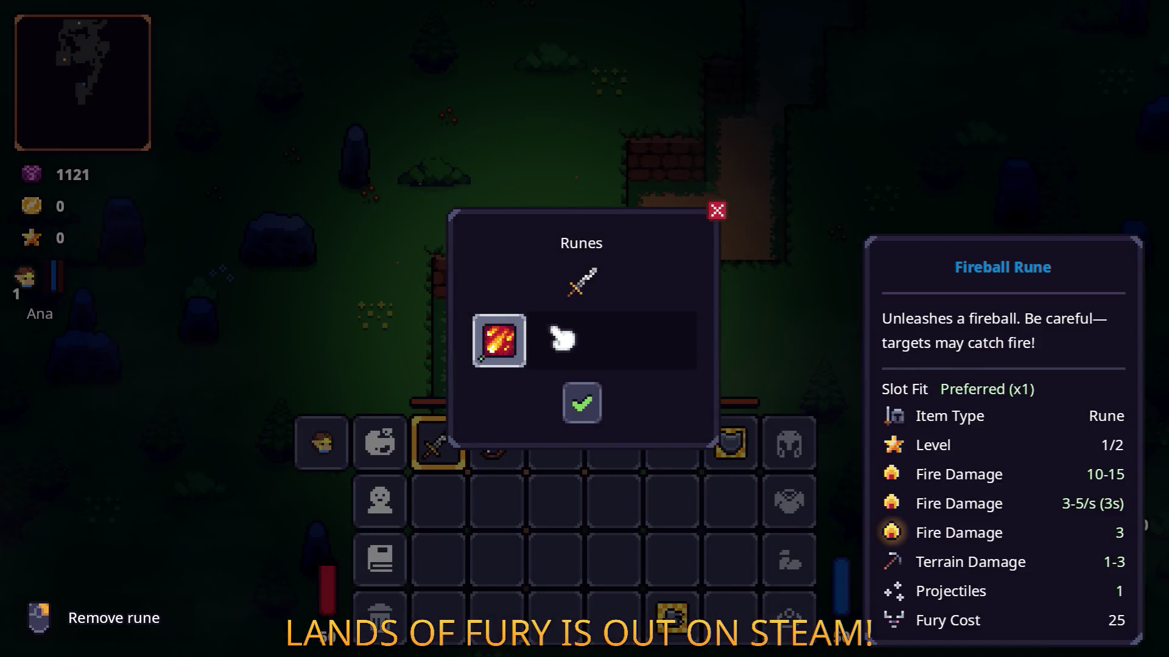
click(581, 403)
- Close the inventory, walk up the path, and hit the nearby enemy with fireballs and sword swings
key(i)
key(s)
key(d)
key(w)
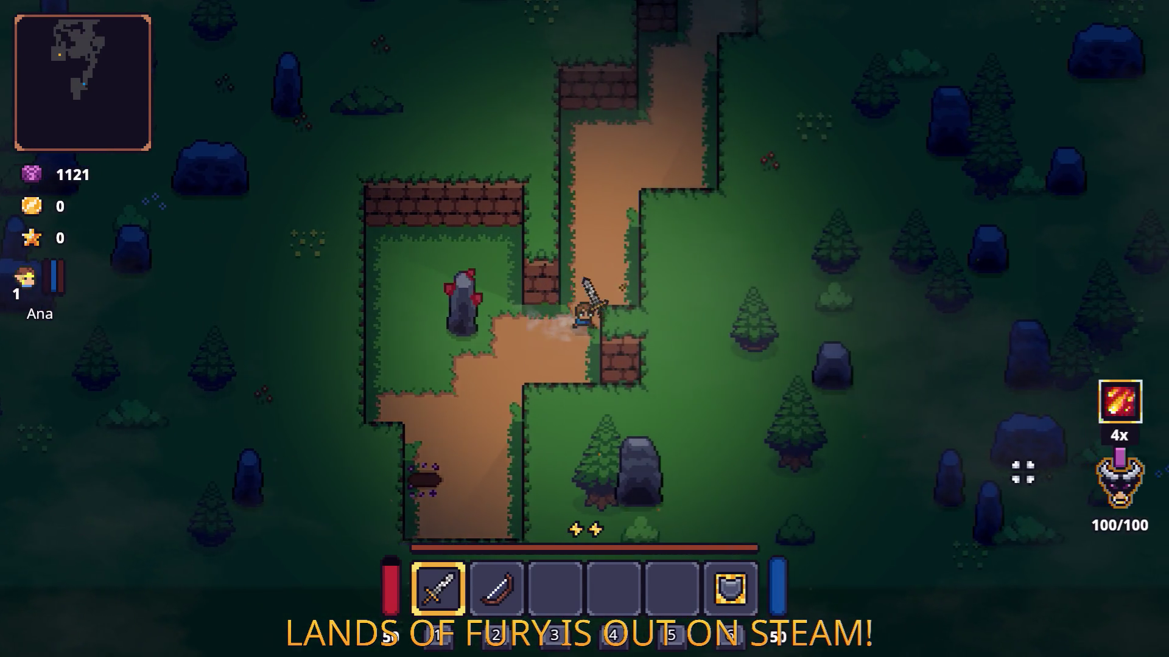
key(w)
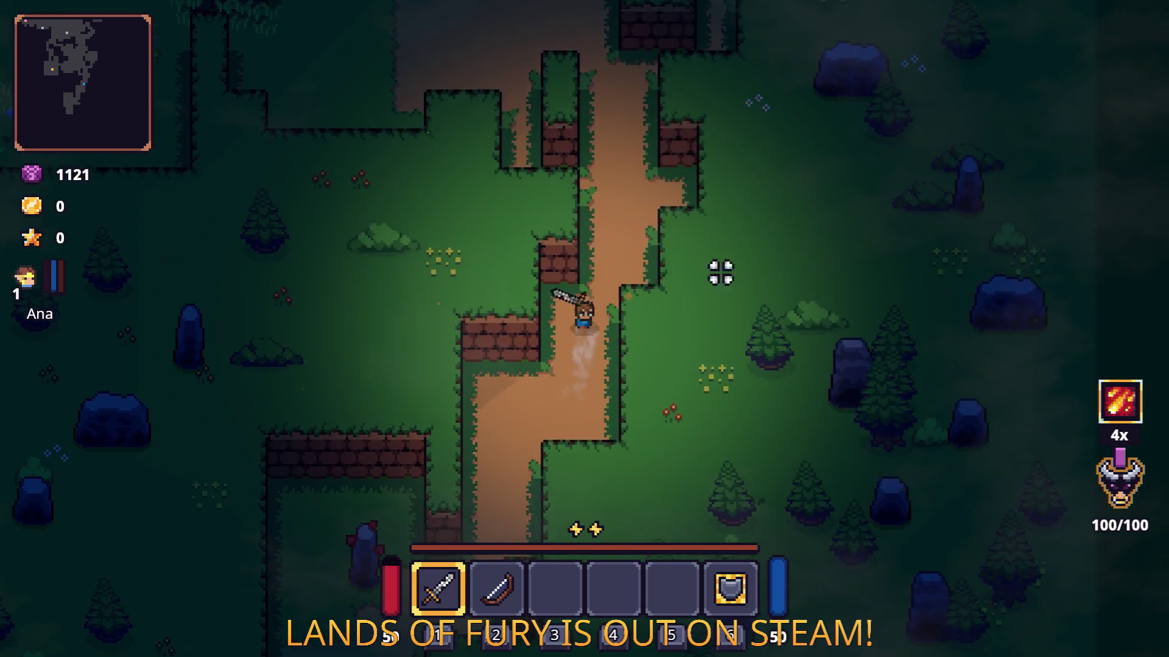
key(w)
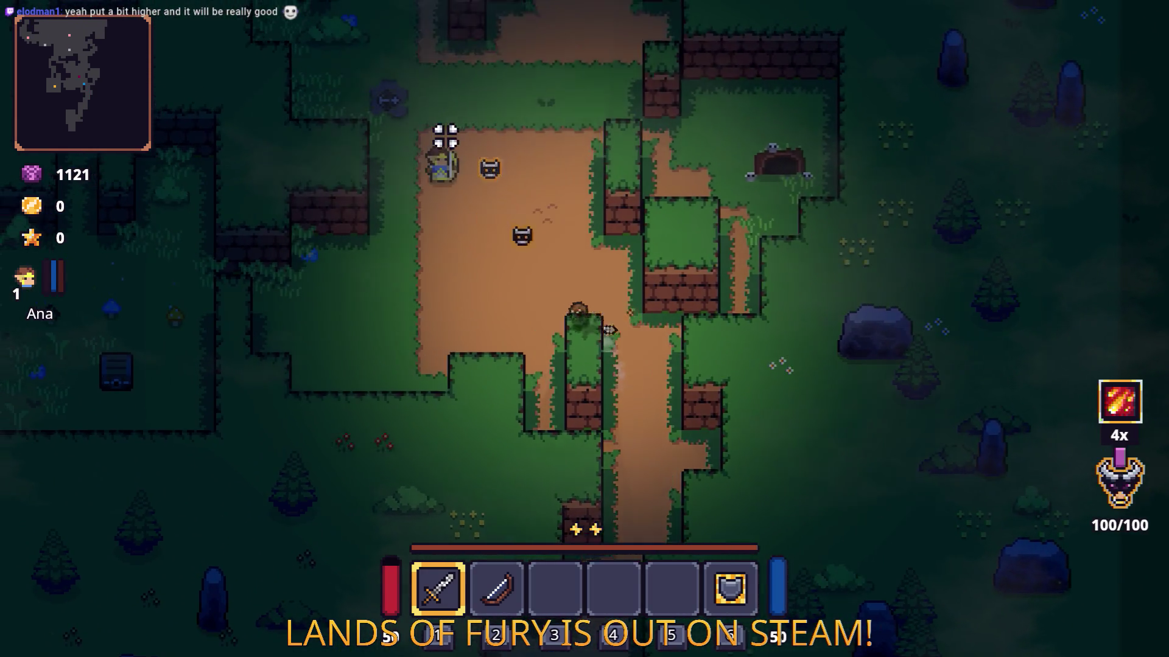
click(448, 128)
click(462, 127)
key(s)
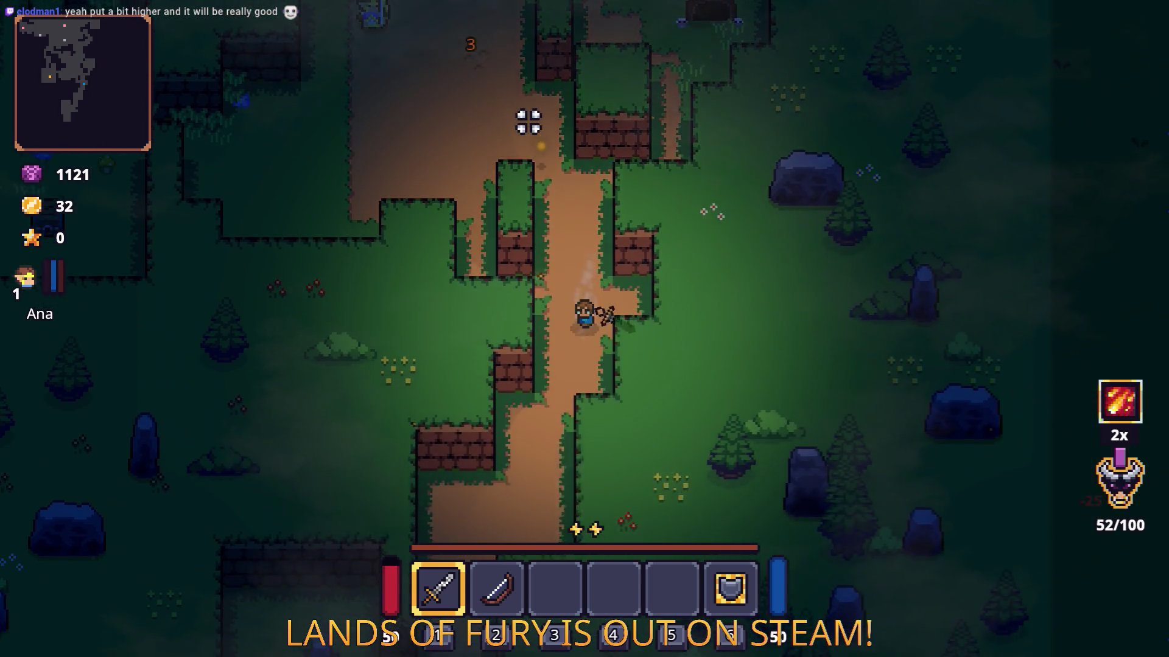
key(w)
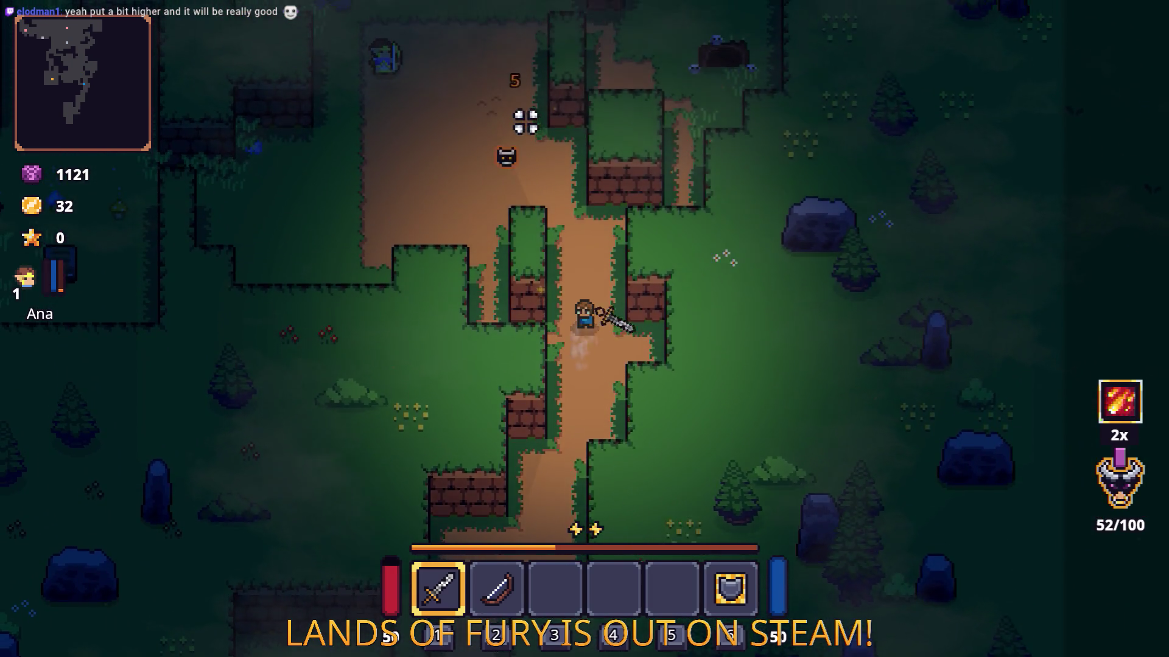
click(440, 170)
right_click(450, 166)
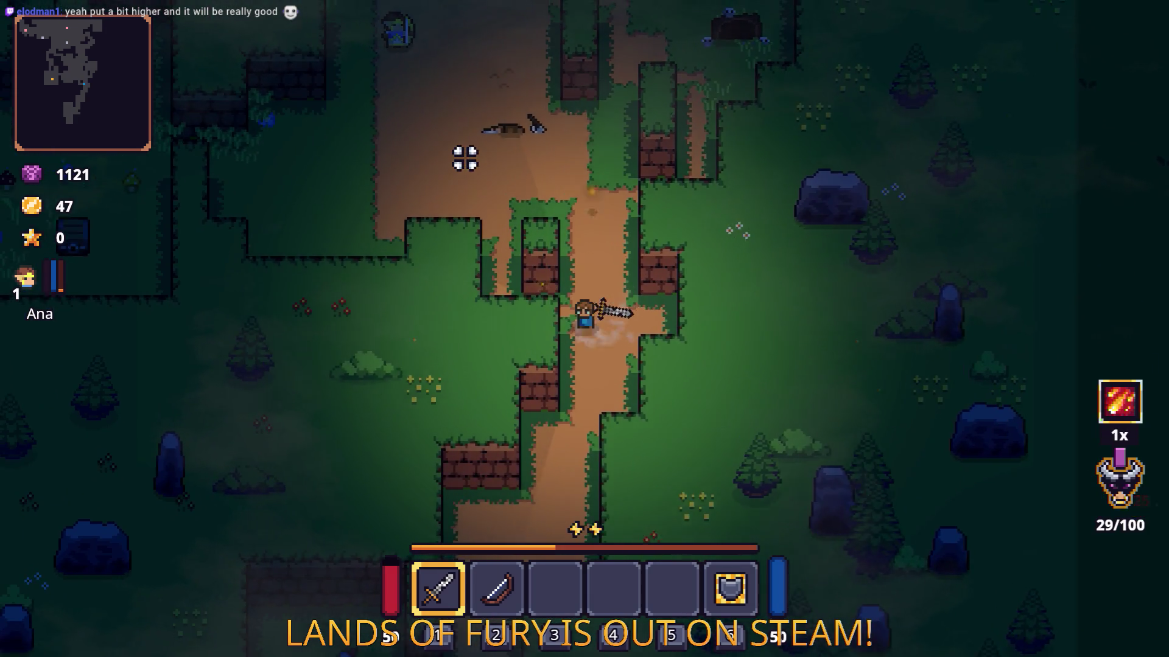
key(w)
key(a)
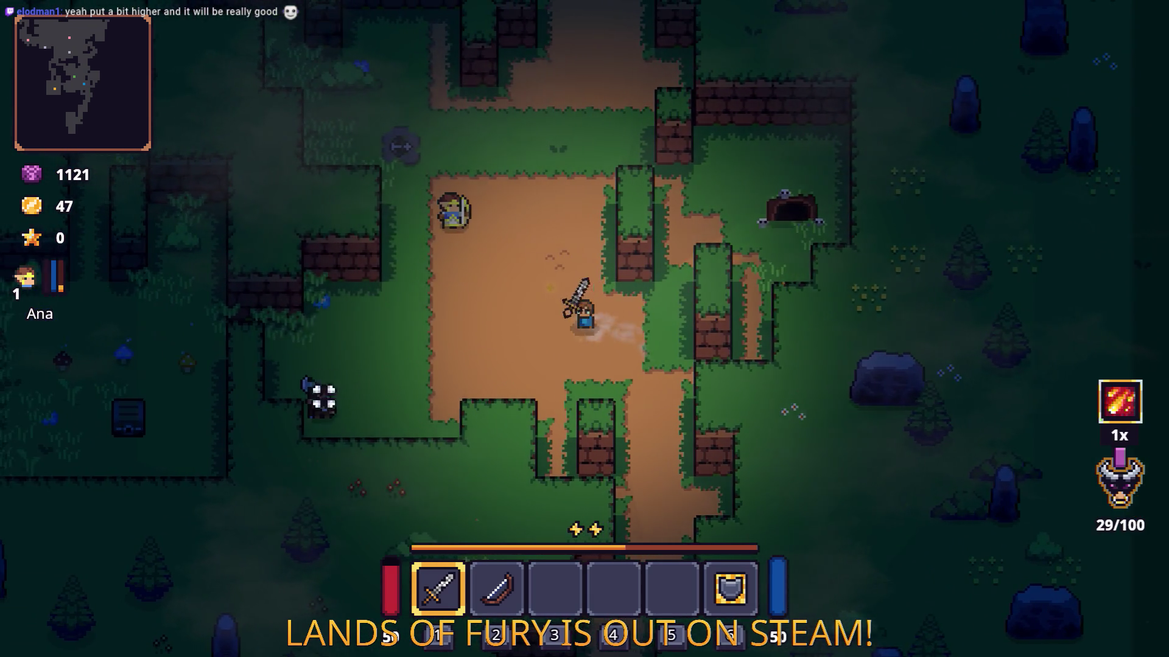
- Fight the lower-left enemy and the approaching bandits, picking up the club on the way
click(322, 435)
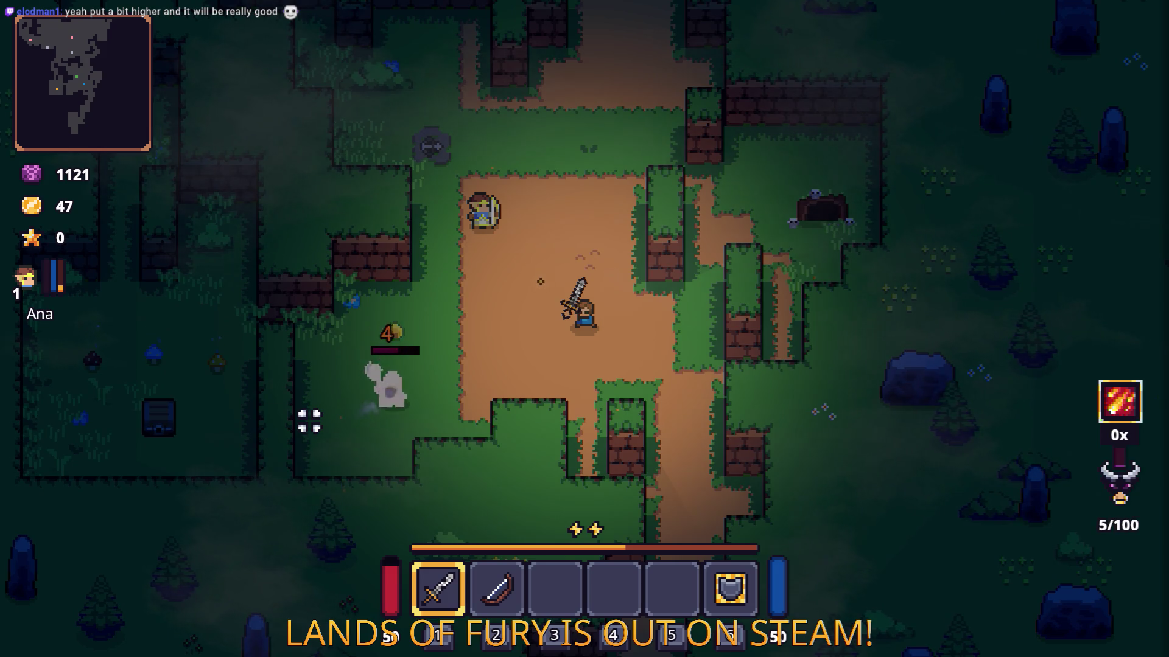
key(a)
click(523, 312)
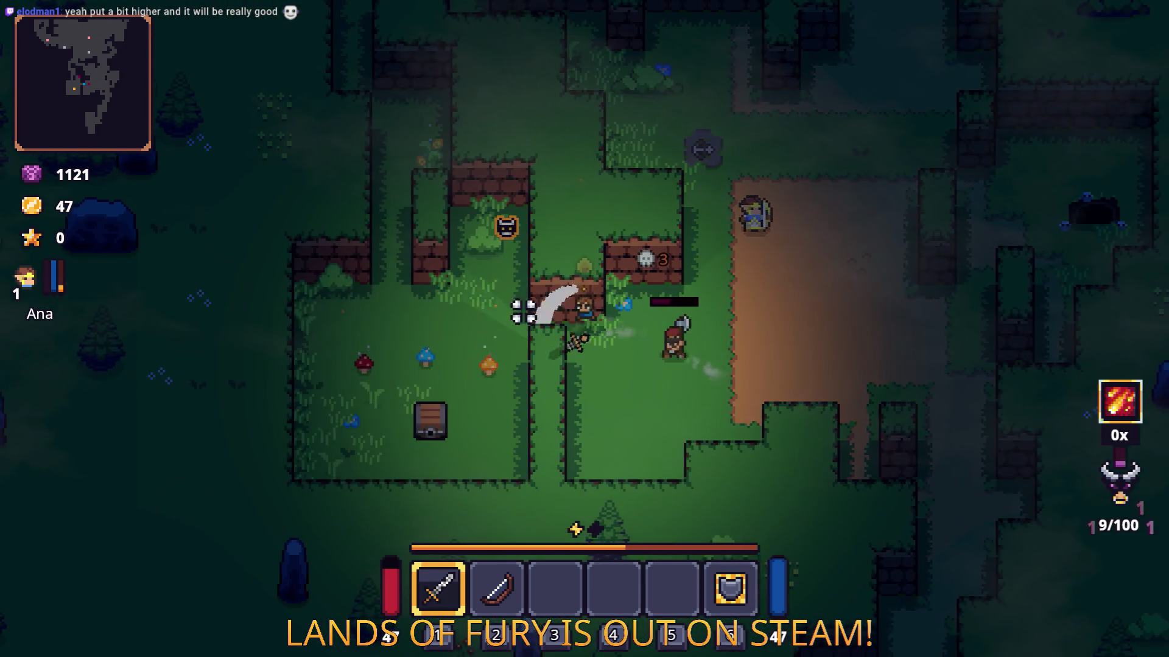
key(a)
key(s)
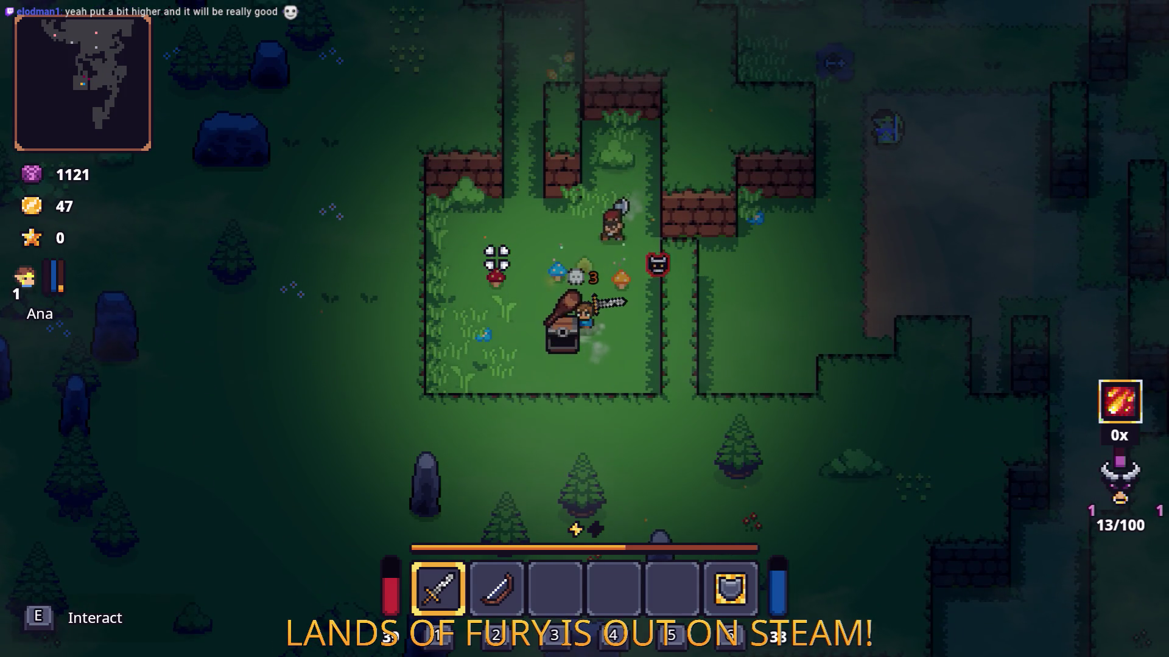
key(e)
key(a)
click(597, 269)
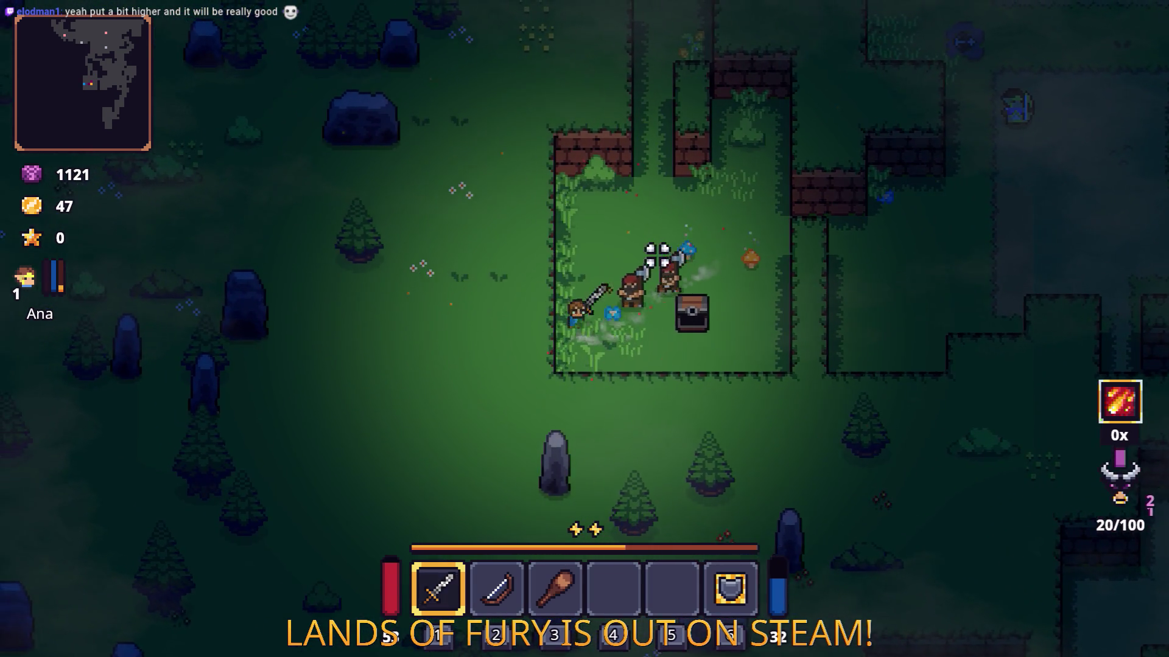
click(656, 255)
key(w)
key(d)
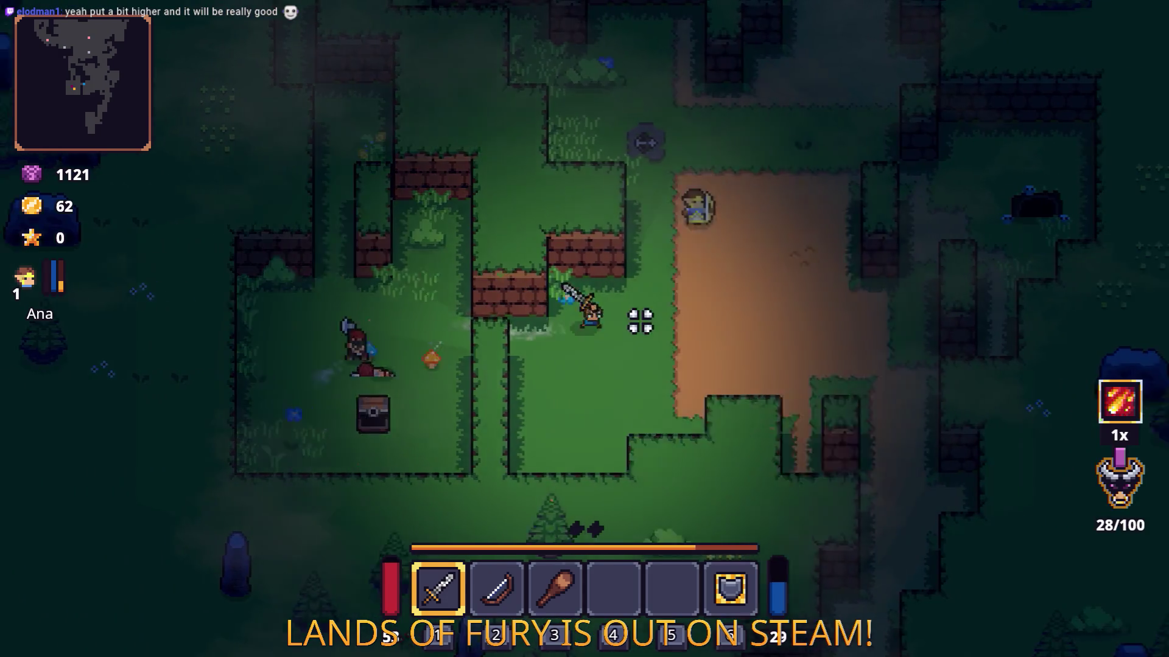
key(d)
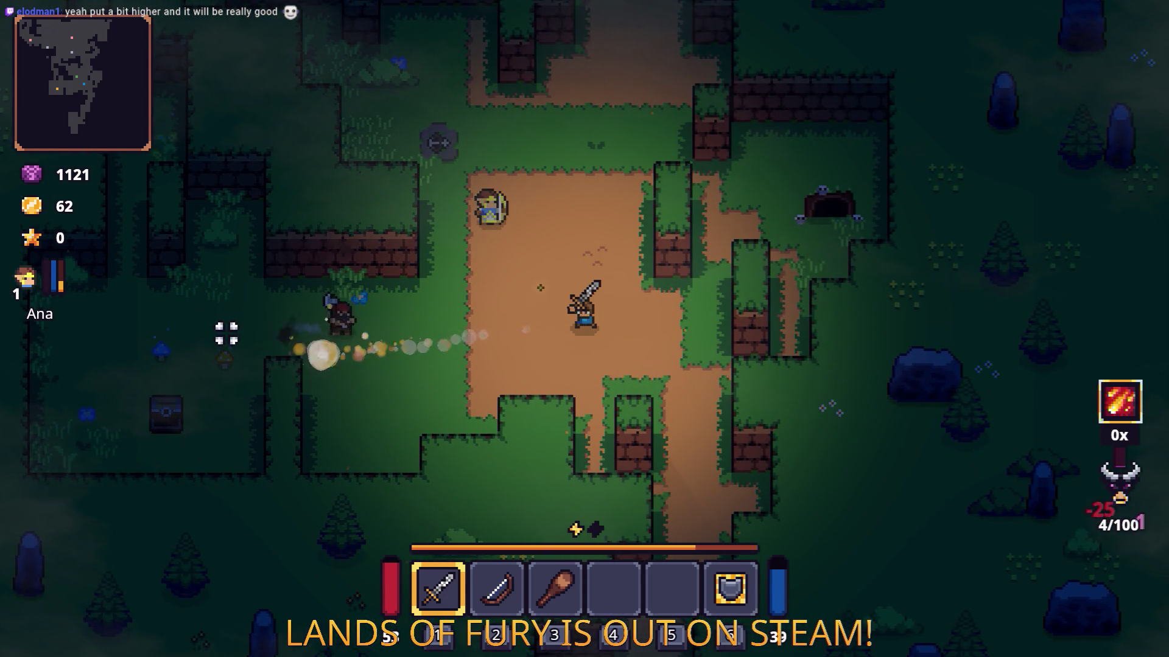
- Walk up the dirt path and fight the enemies waiting there
key(a)
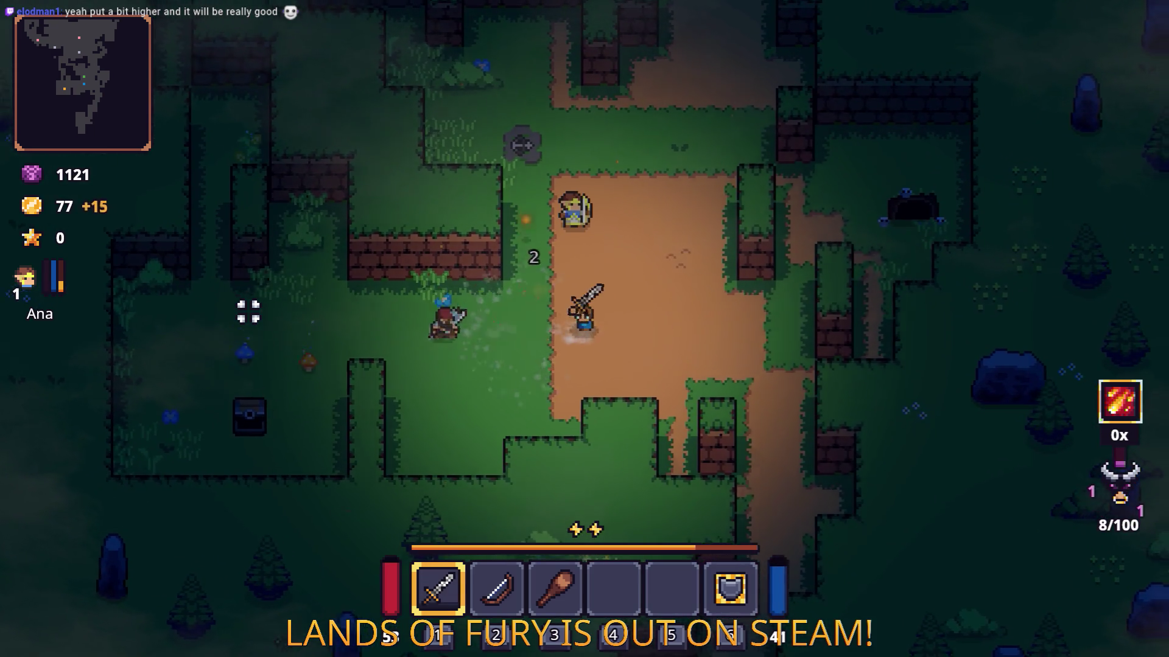
key(d)
key(w)
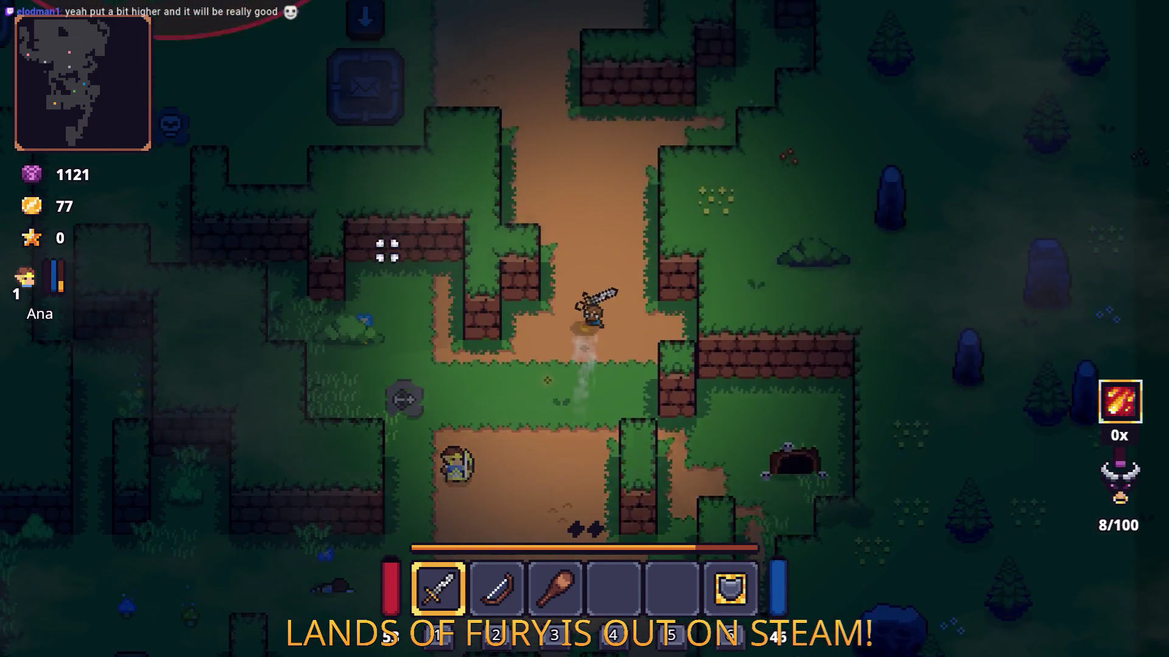
key(a)
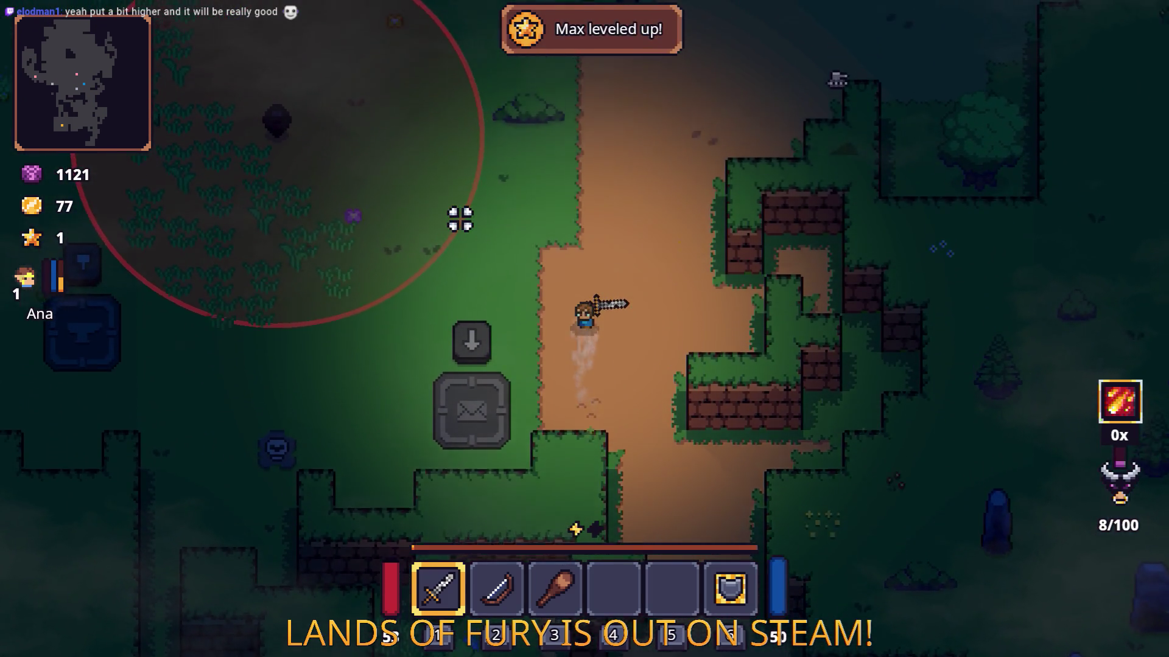
key(w)
key(d)
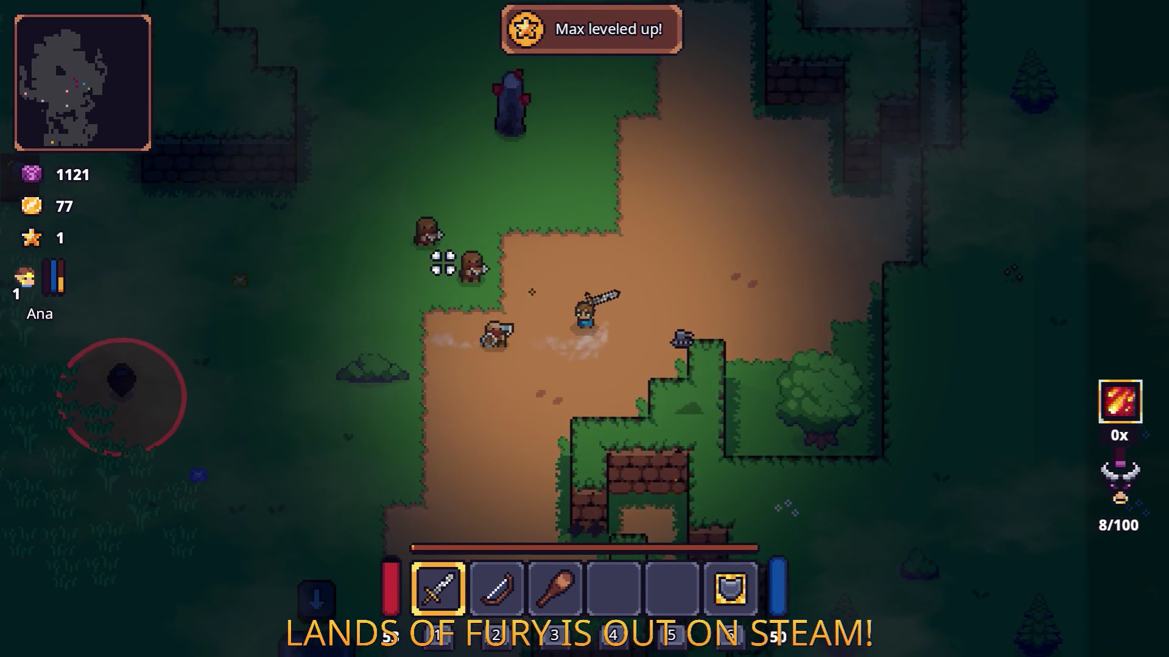
key(a)
click(636, 333)
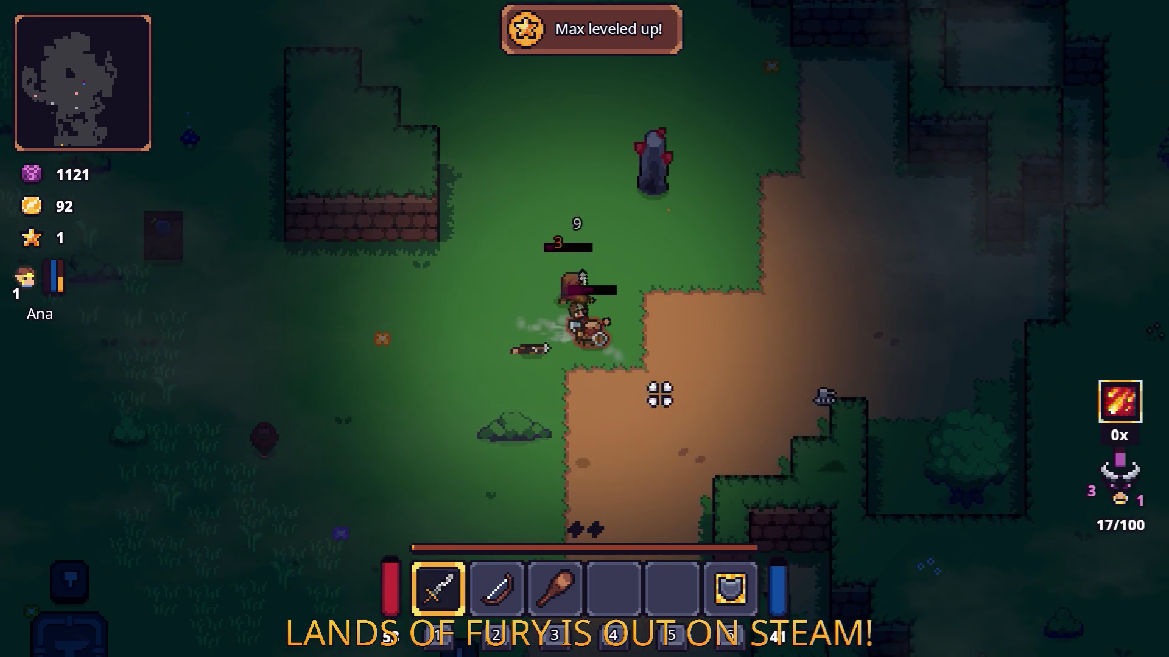
click(430, 357)
- Move around the clearing to the burning stick and strike the nearby enemy
key(a)
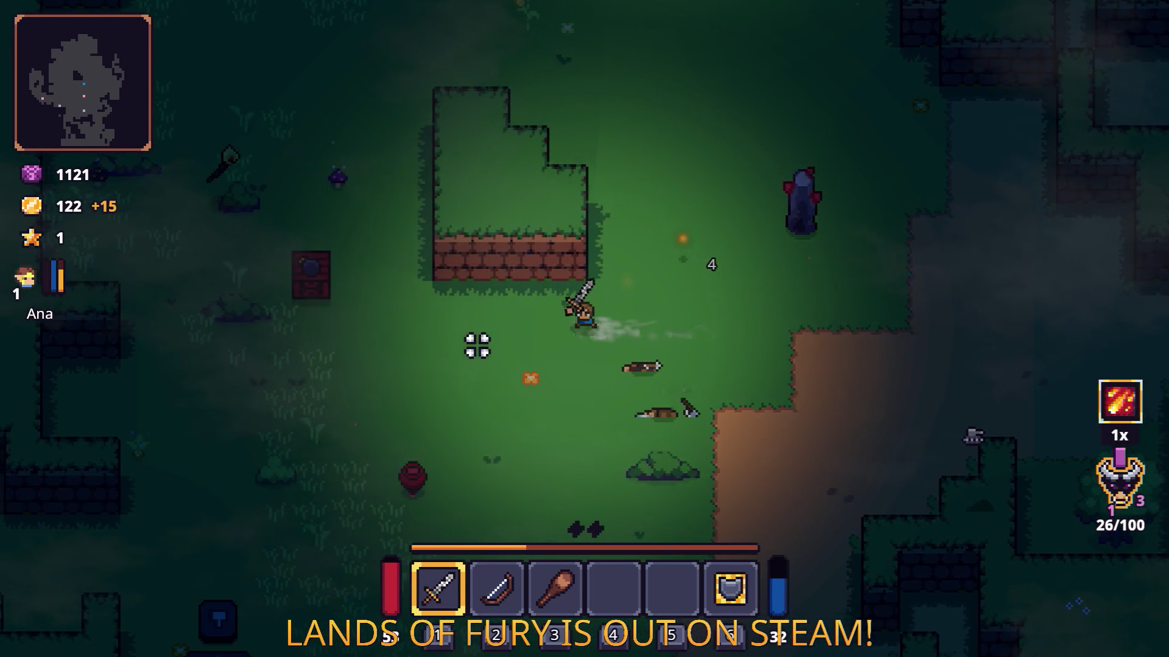
key(s)
key(a)
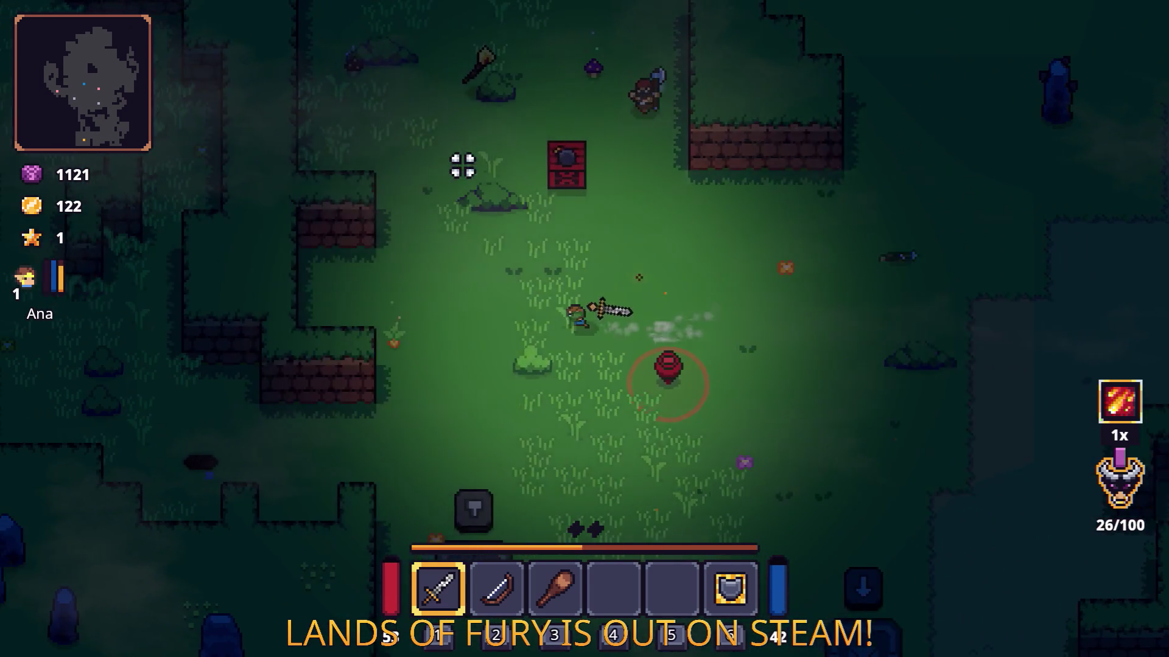
key(w)
key(d)
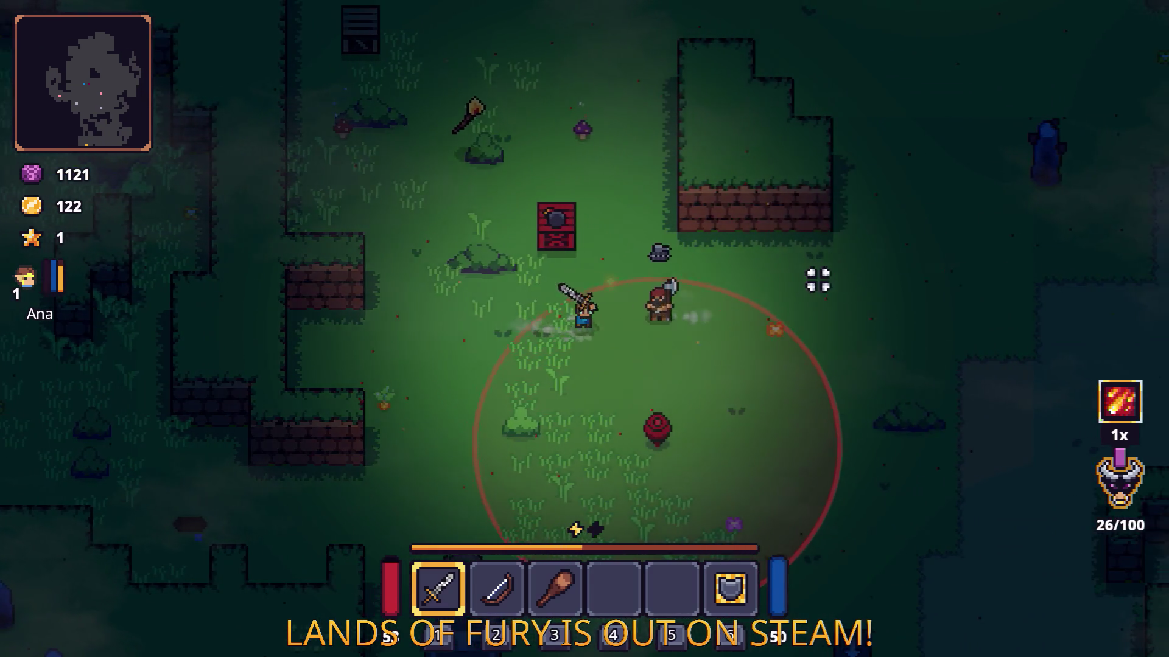
key(w)
key(a)
key(d)
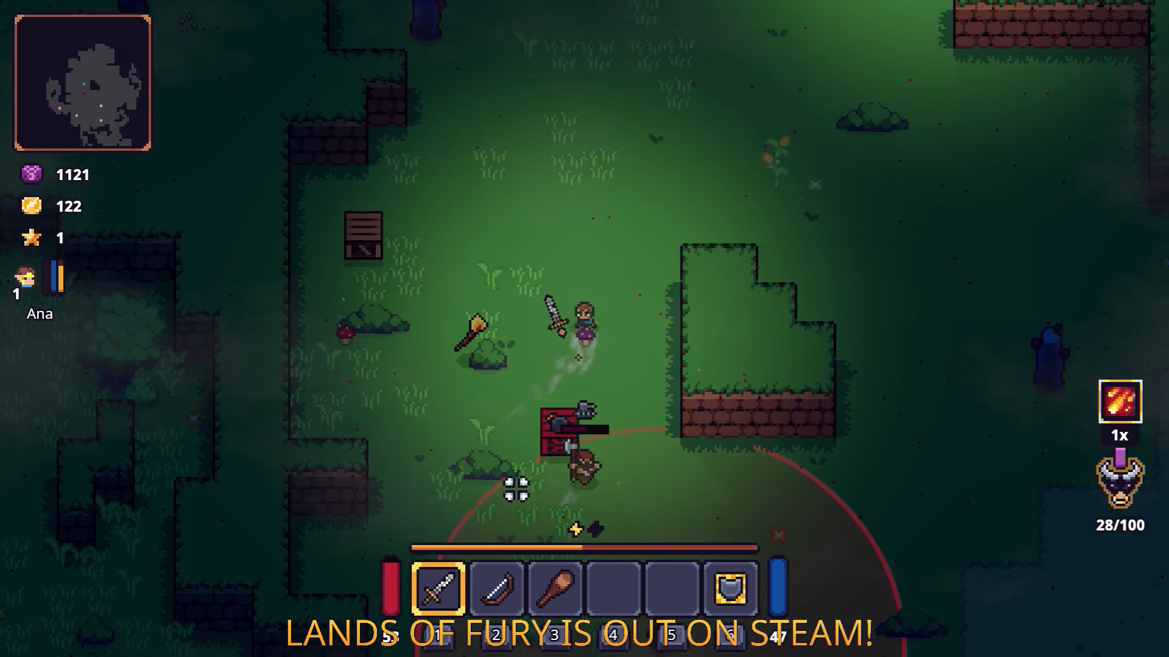
key(a)
key(s)
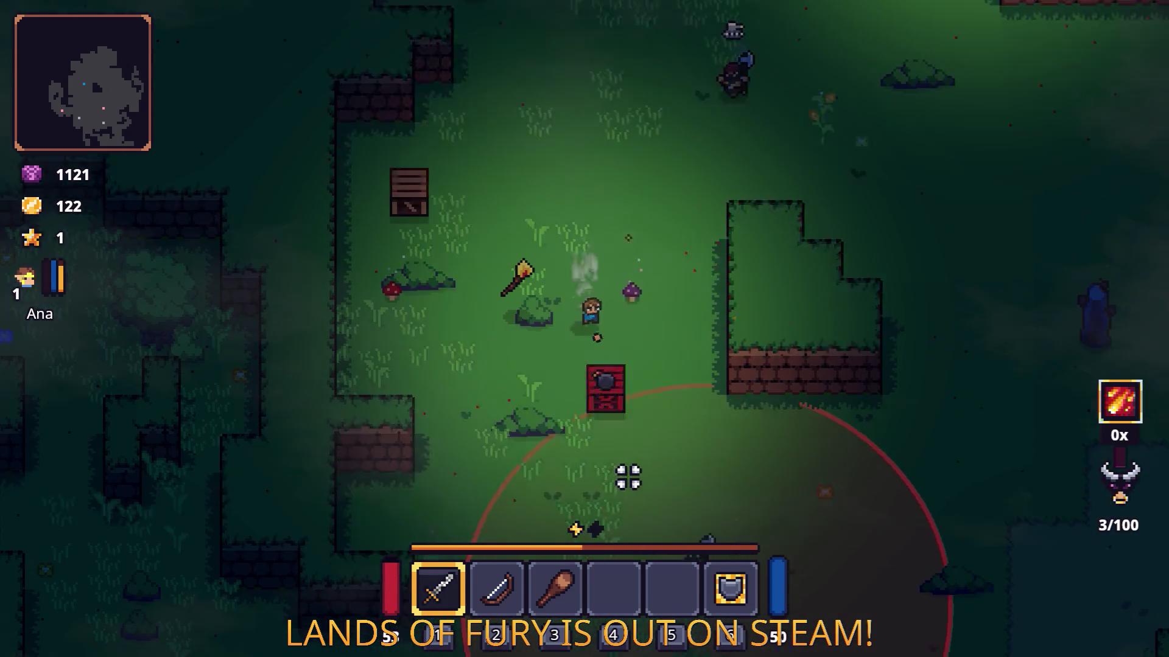
key(a)
key(w)
key(d)
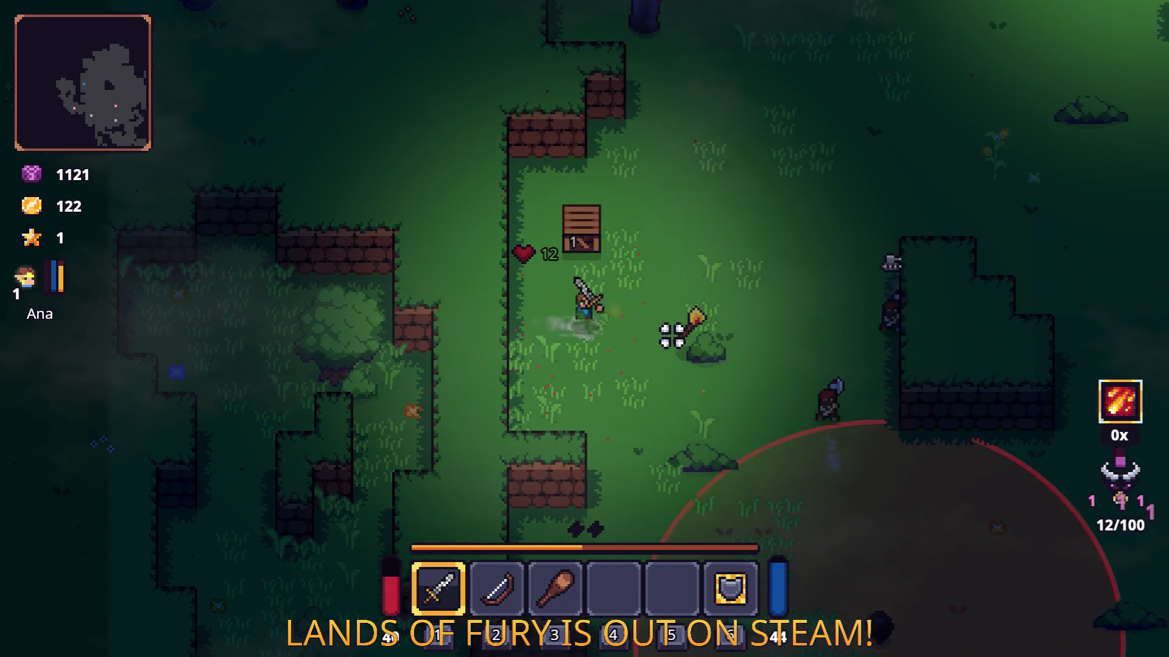
click(676, 299)
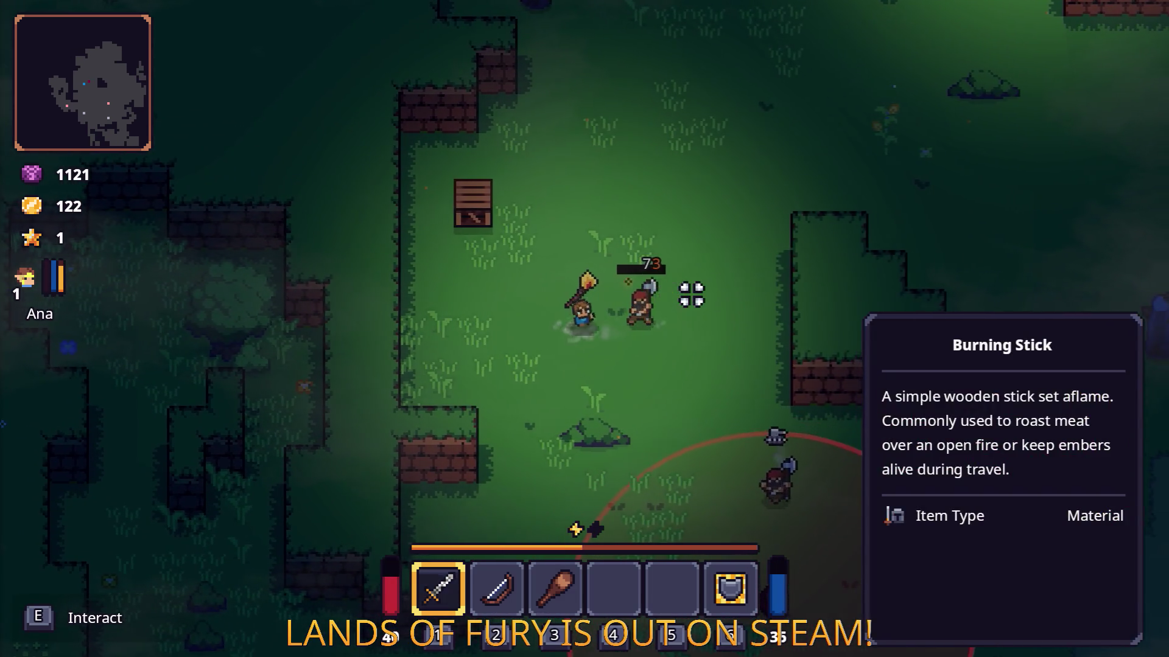
- Collect coins while closing in on the axe enemy, then kill it
key(s)
key(d)
key(s)
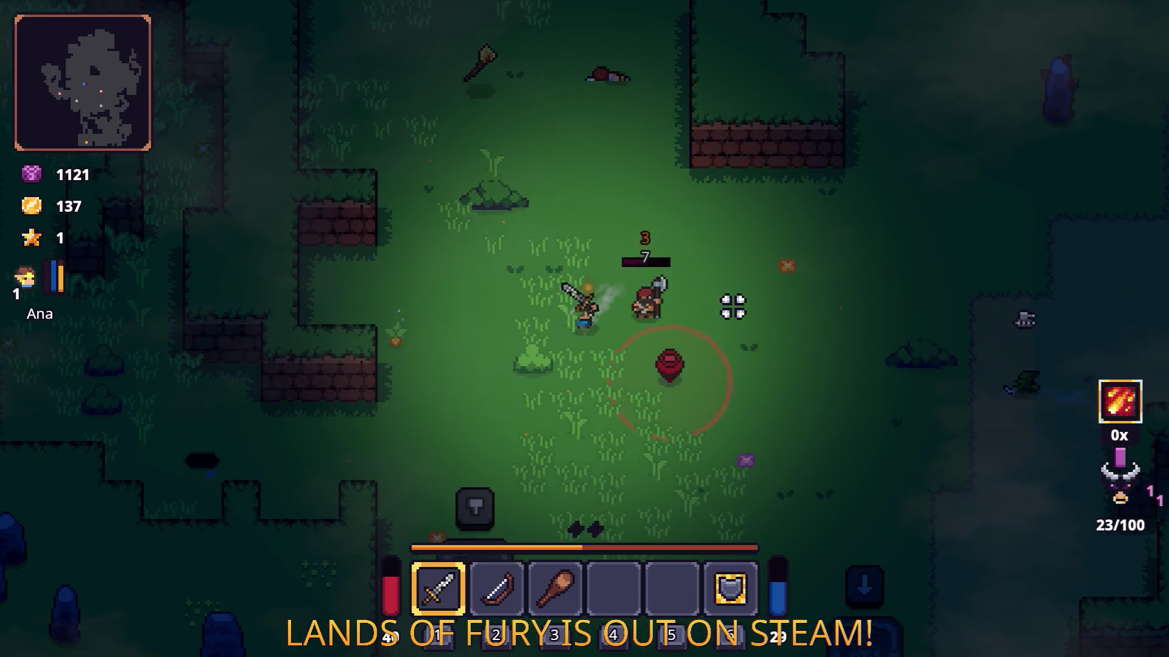
click(772, 341)
key(d)
key(d)
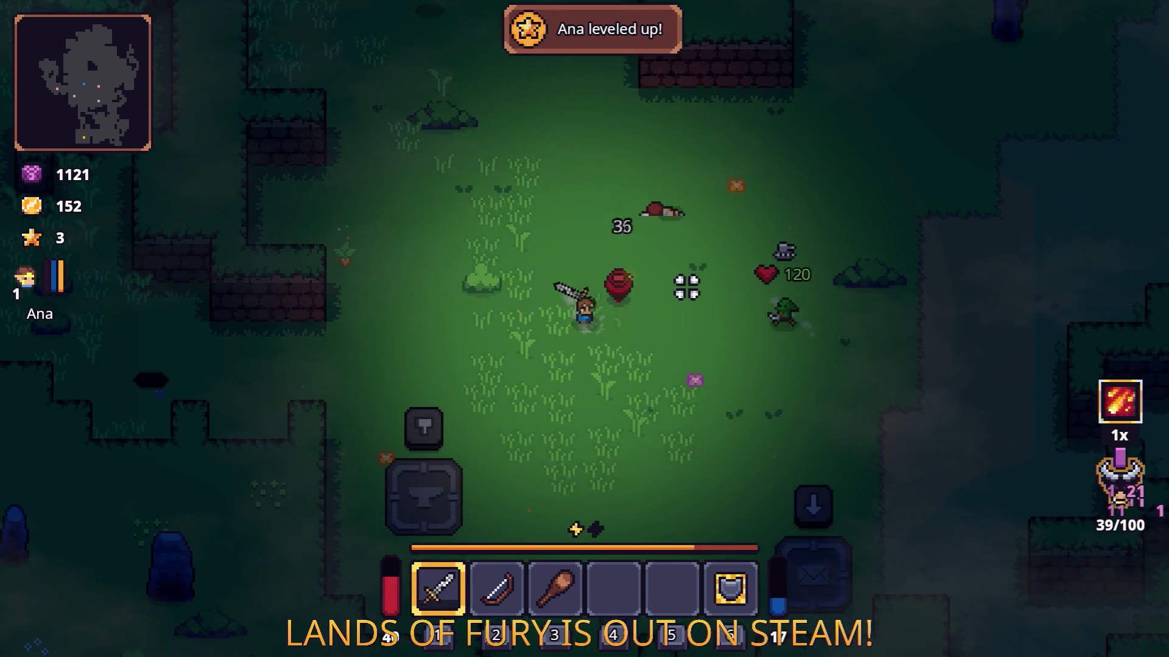
key(a)
- Walk left through the grass to the tree and destroy it with the sword
key(s)
key(a)
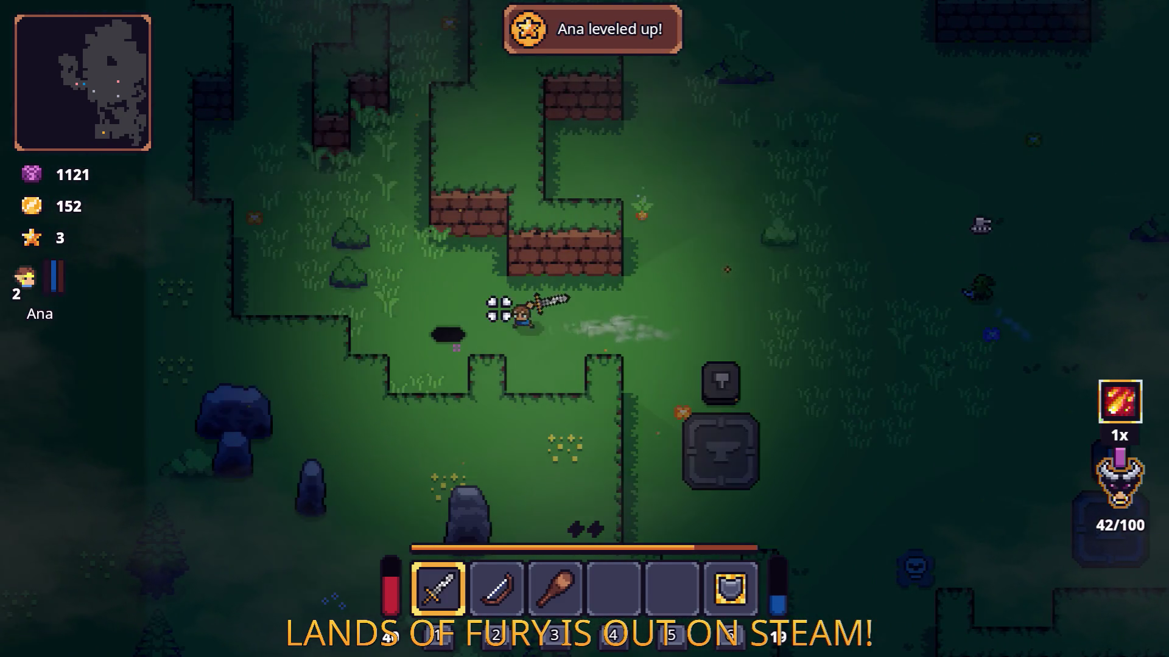
key(w)
key(w)
key(a)
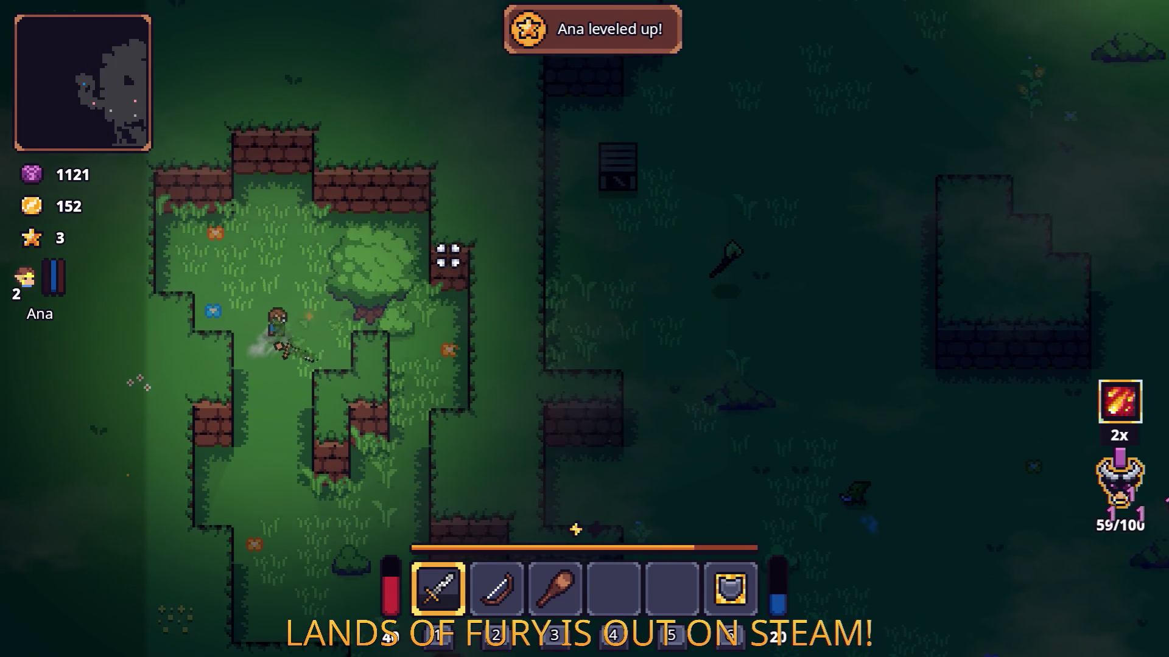
key(d)
click(513, 260)
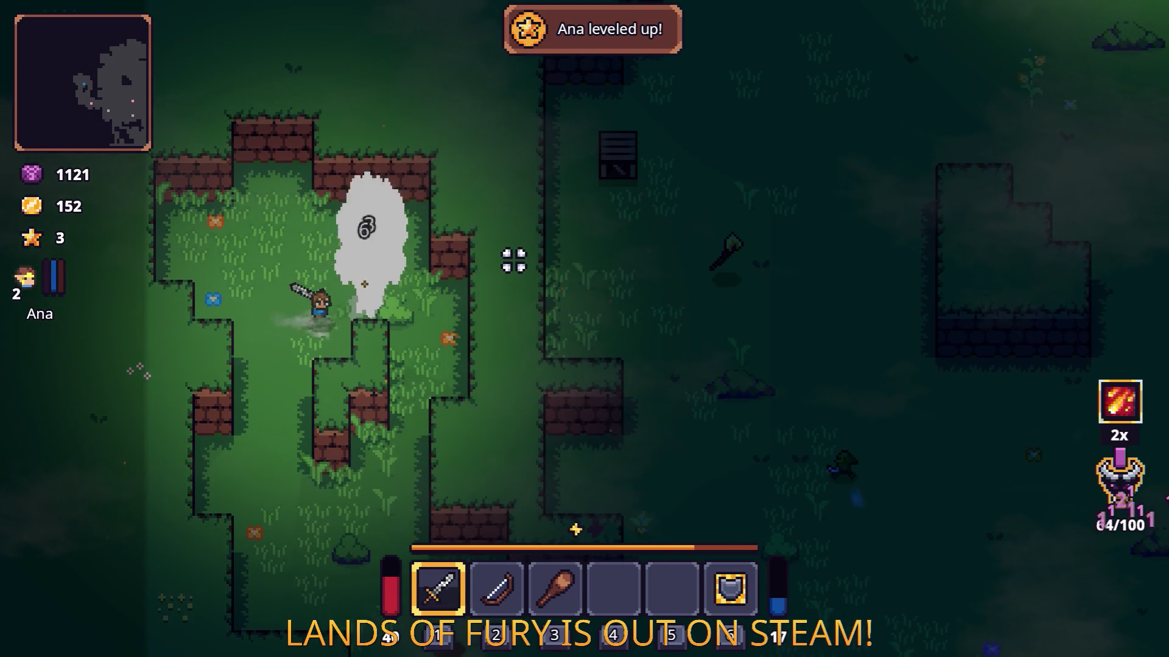
key(d)
click(509, 263)
- Keep swinging while heading up-right until fury reaches 100/100 with a 4x multiplier
key(s)
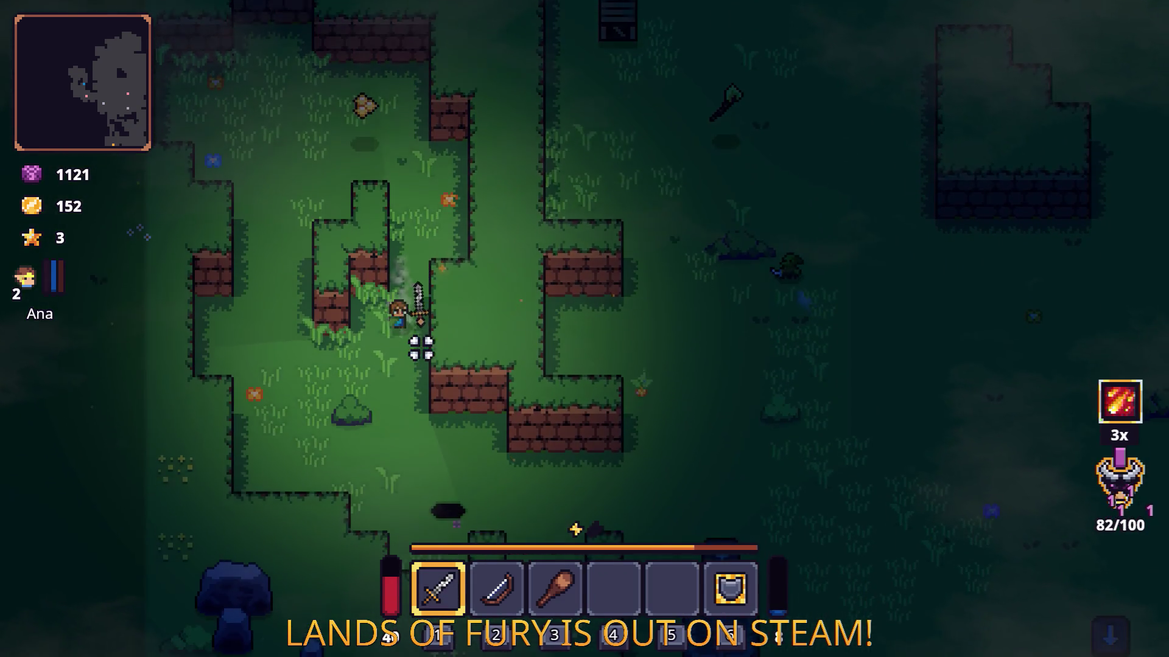
key(d)
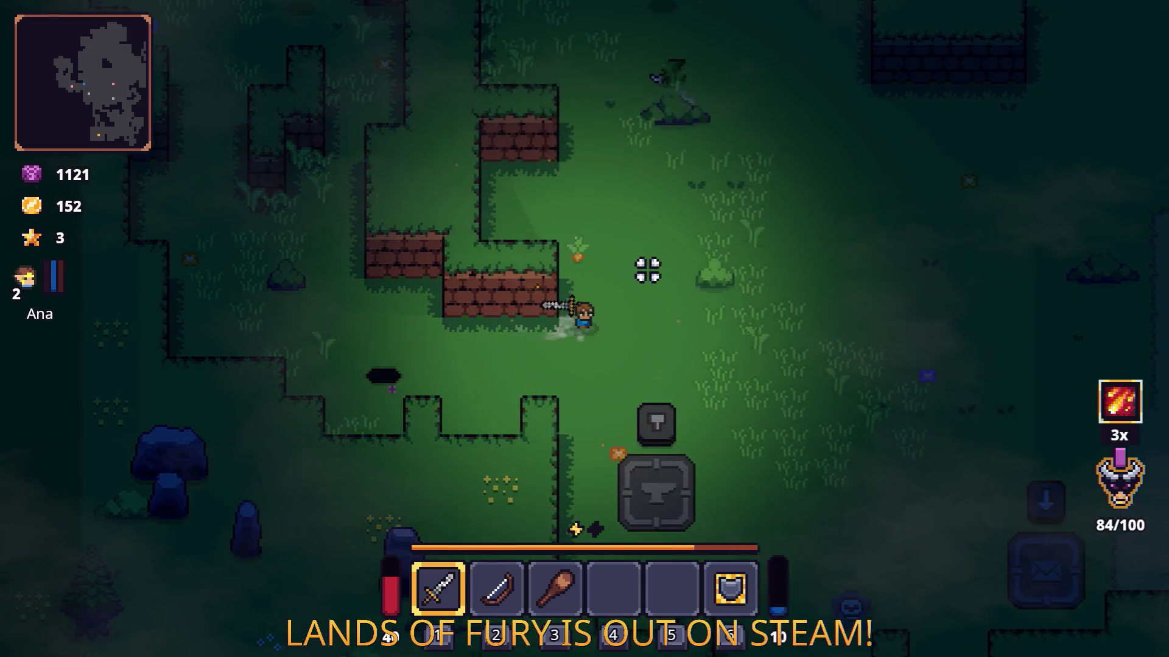
key(w)
key(w)
key(d)
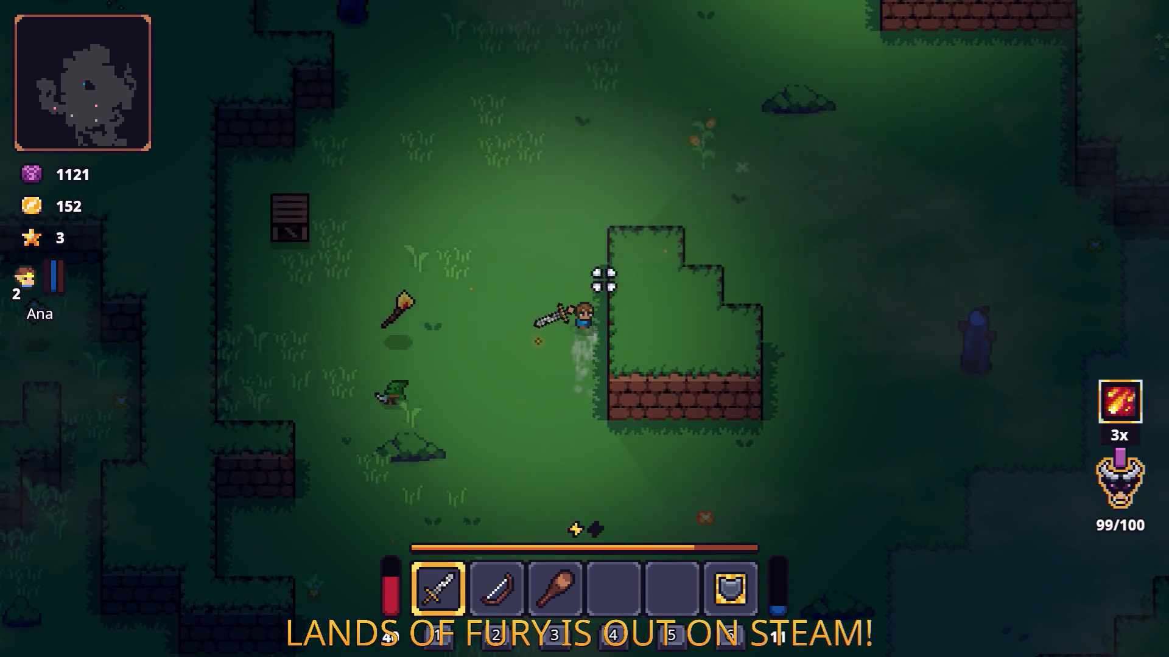
key(w)
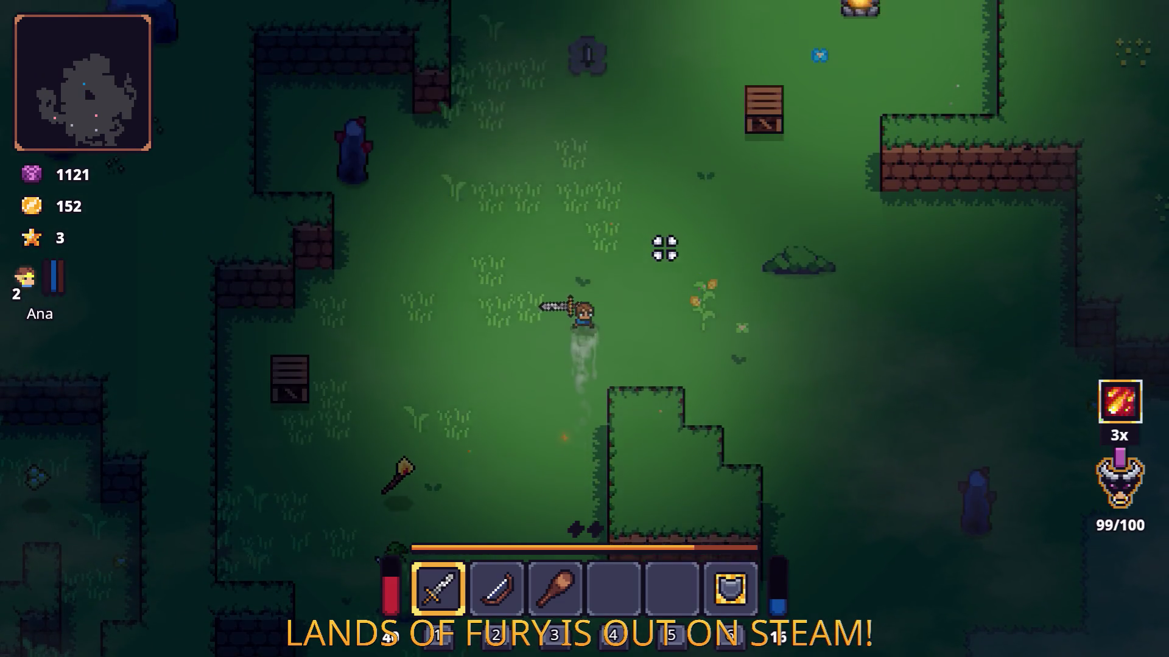
click(464, 335)
click(686, 240)
click(580, 248)
- Enter the walled clearing and cast four fireballs, emptying the fury charges to 0x
key(w)
key(d)
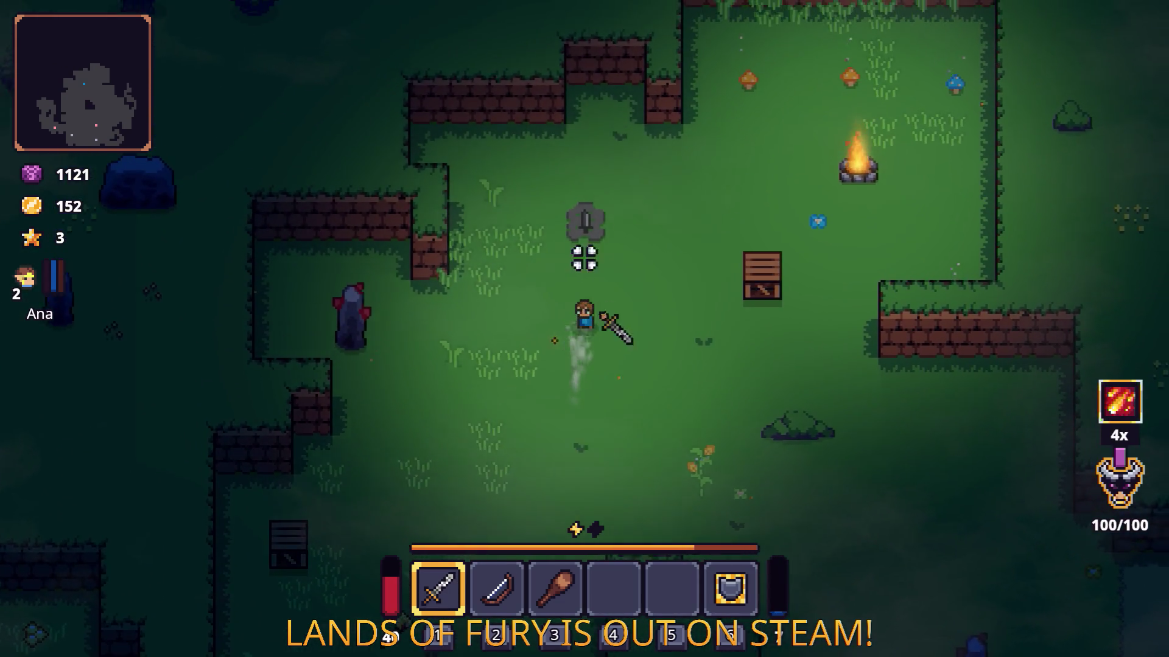
click(867, 279)
key(w)
key(d)
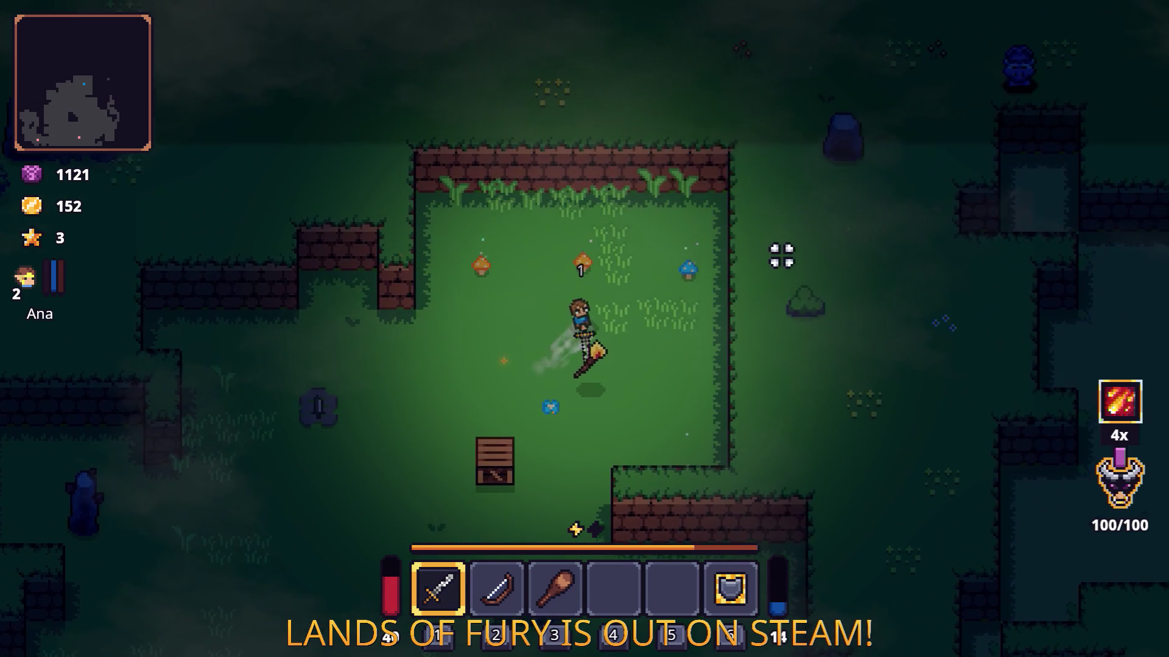
key(a)
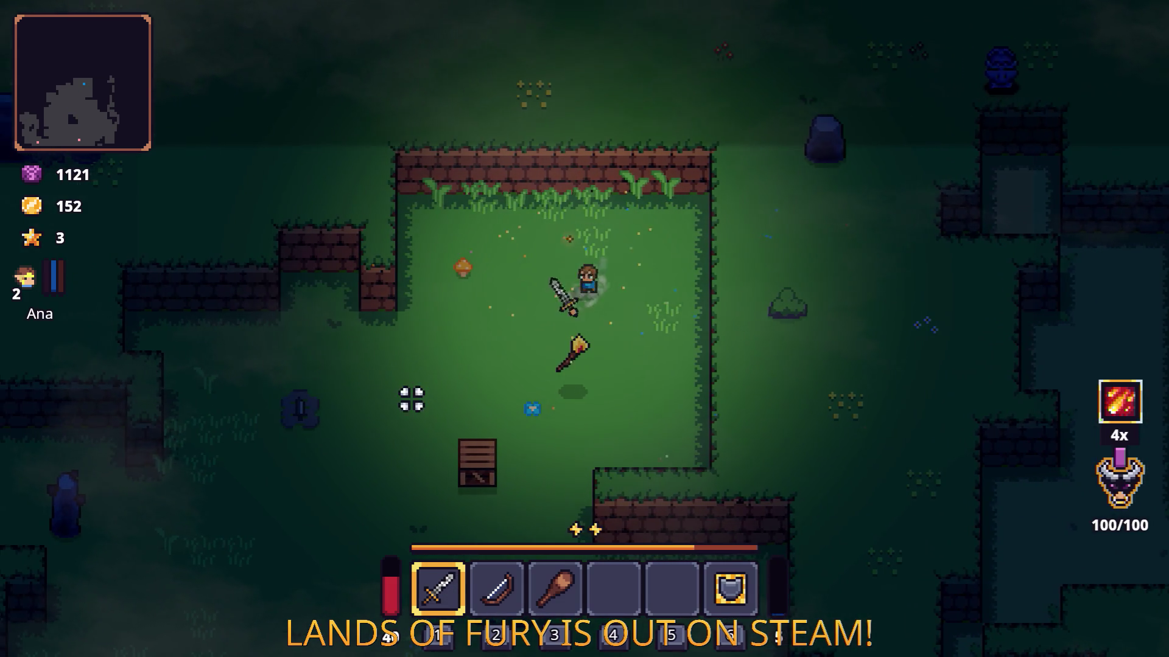
right_click(426, 402)
right_click(548, 450)
right_click(801, 443)
right_click(802, 440)
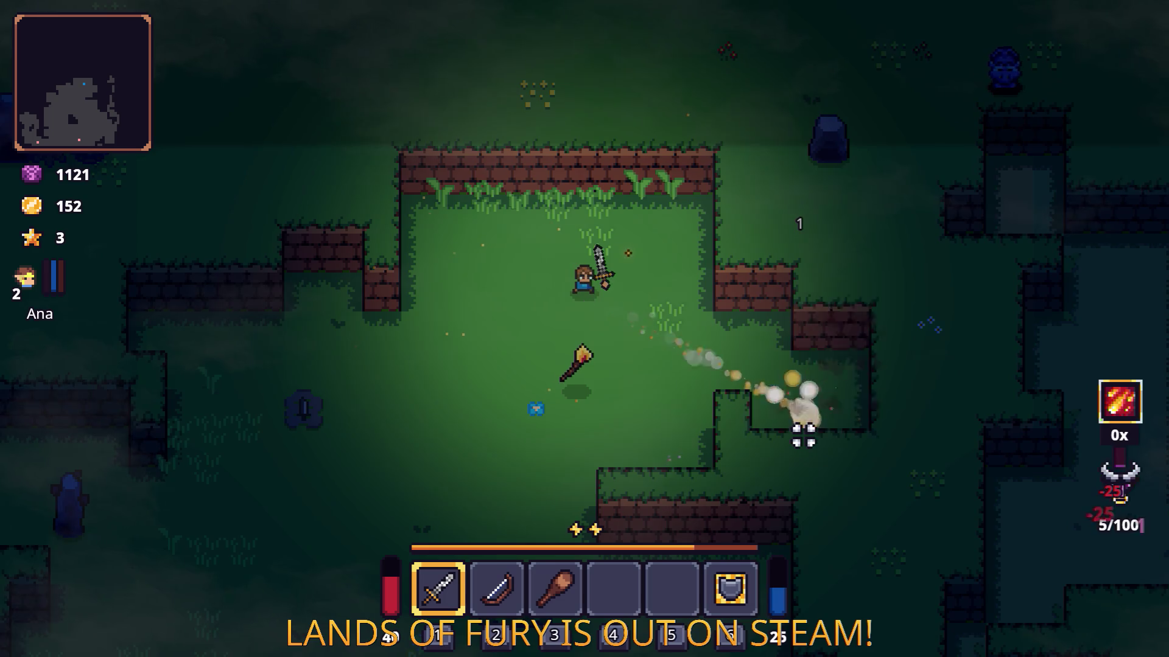
- Fight the red-horned enemy with sword swings to rebuild fury
key(a)
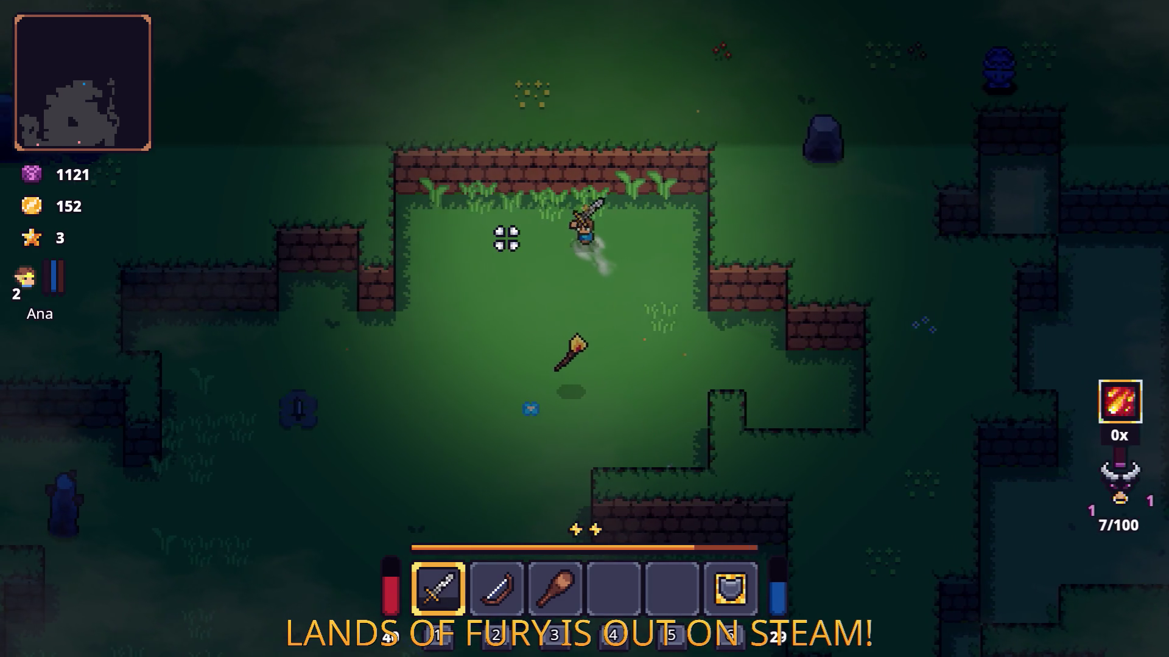
click(504, 243)
key(a)
key(s)
click(404, 339)
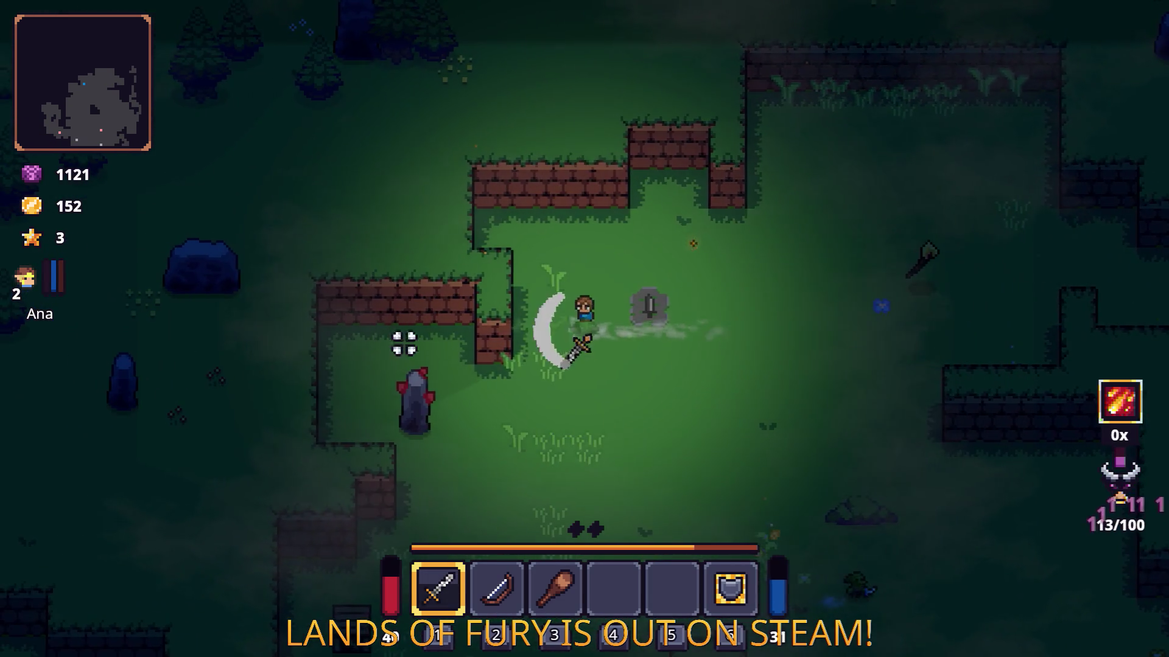
key(s)
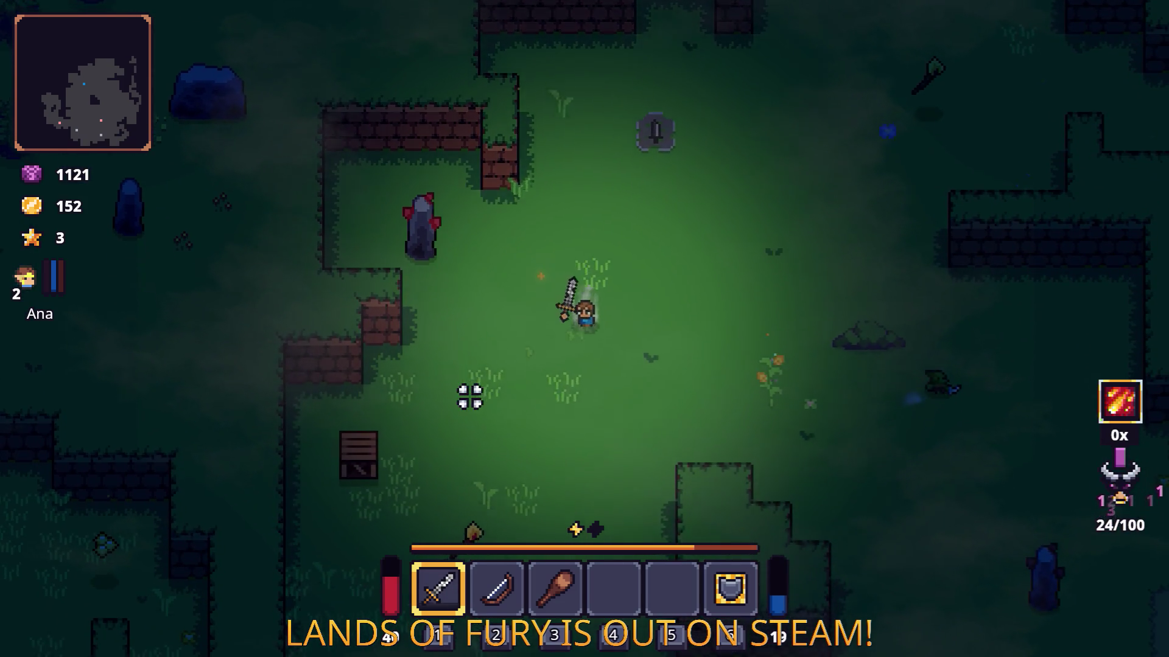
click(667, 356)
- Walk through the gap and along the dirt path up and back
key(s)
key(d)
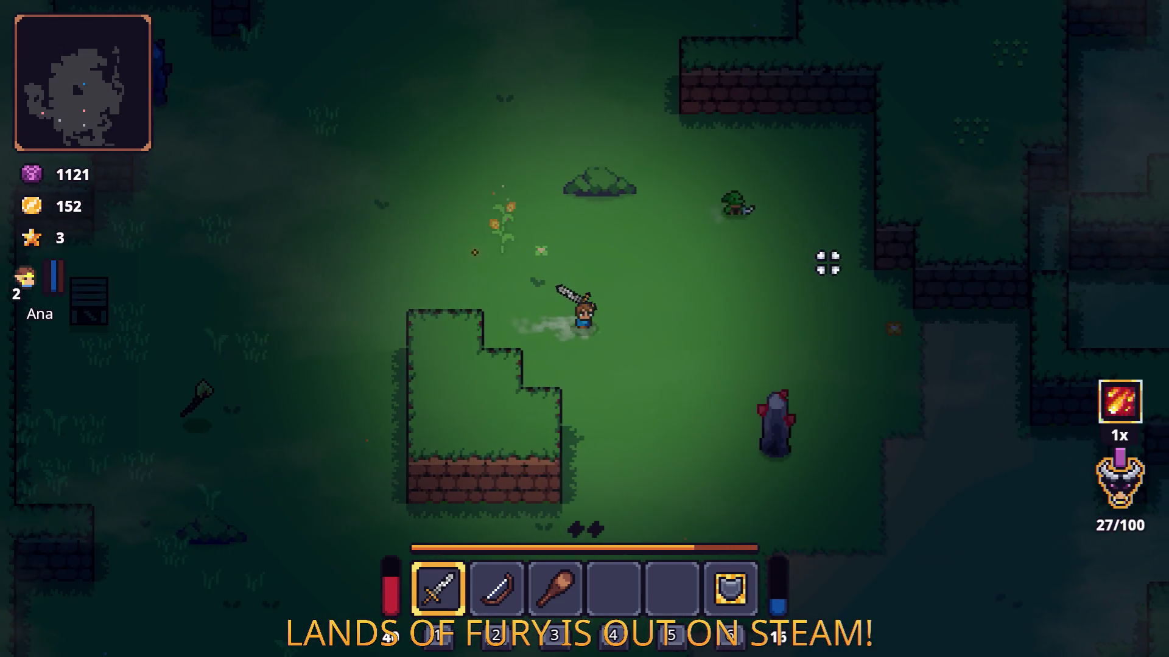
key(s)
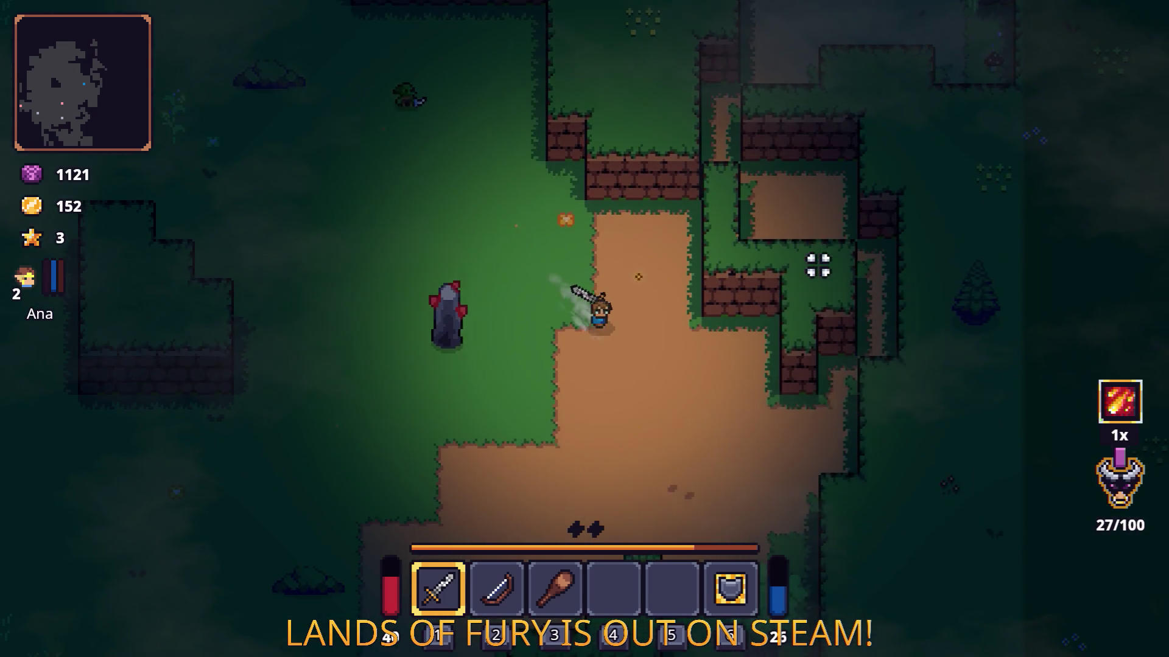
key(d)
key(w)
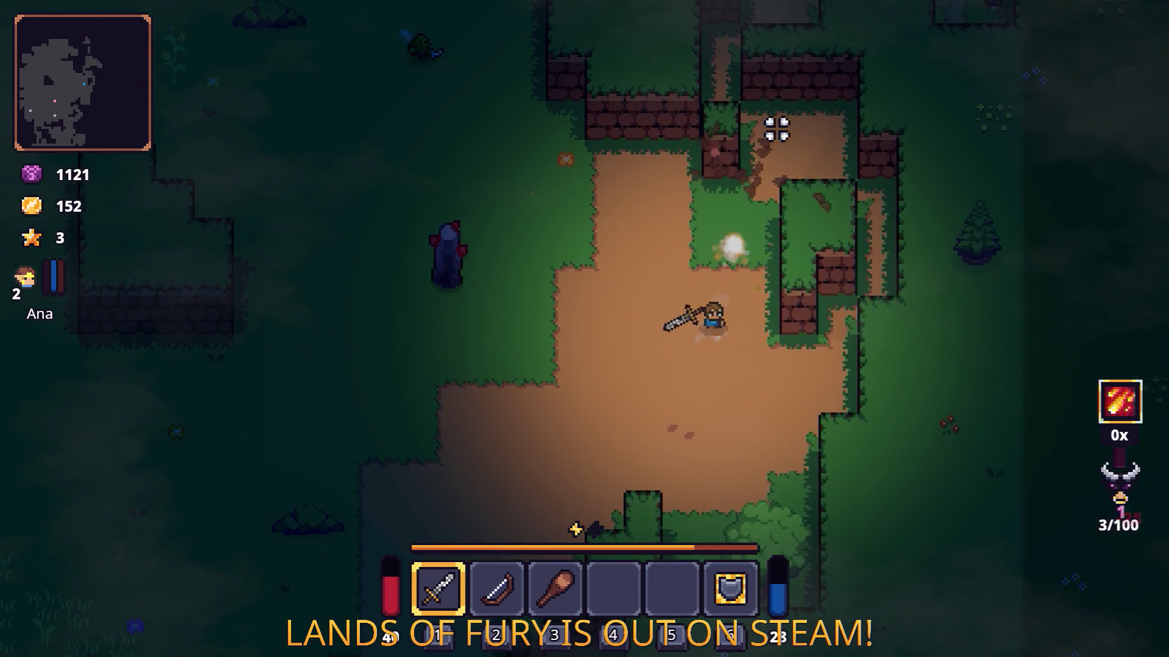
key(w)
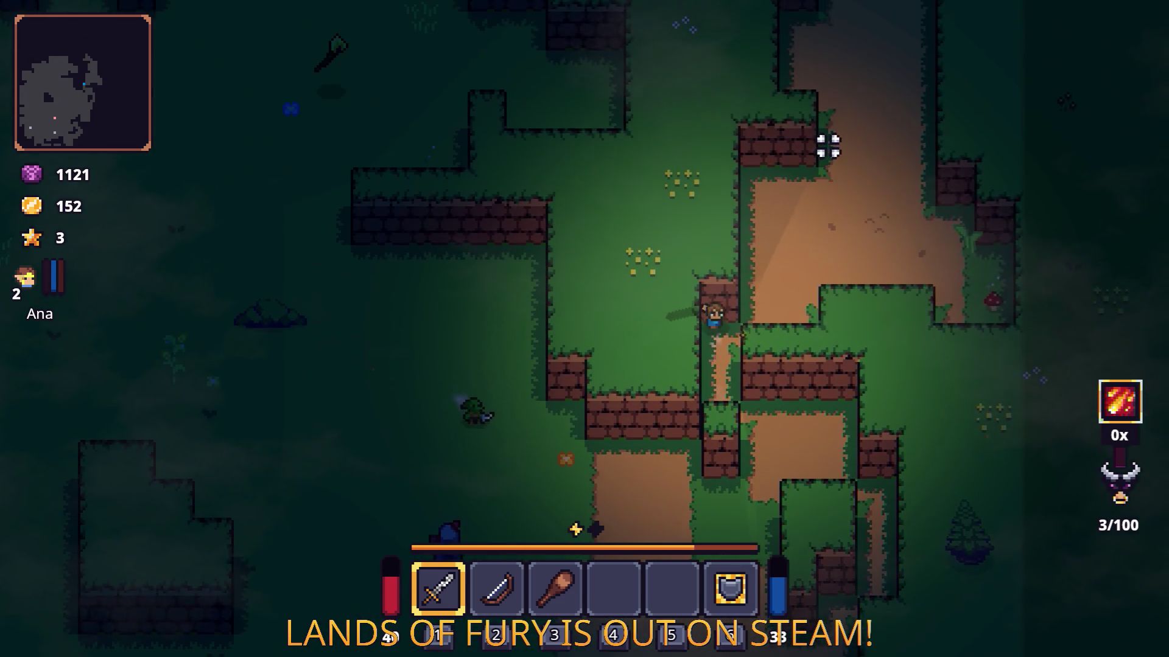
key(w)
key(d)
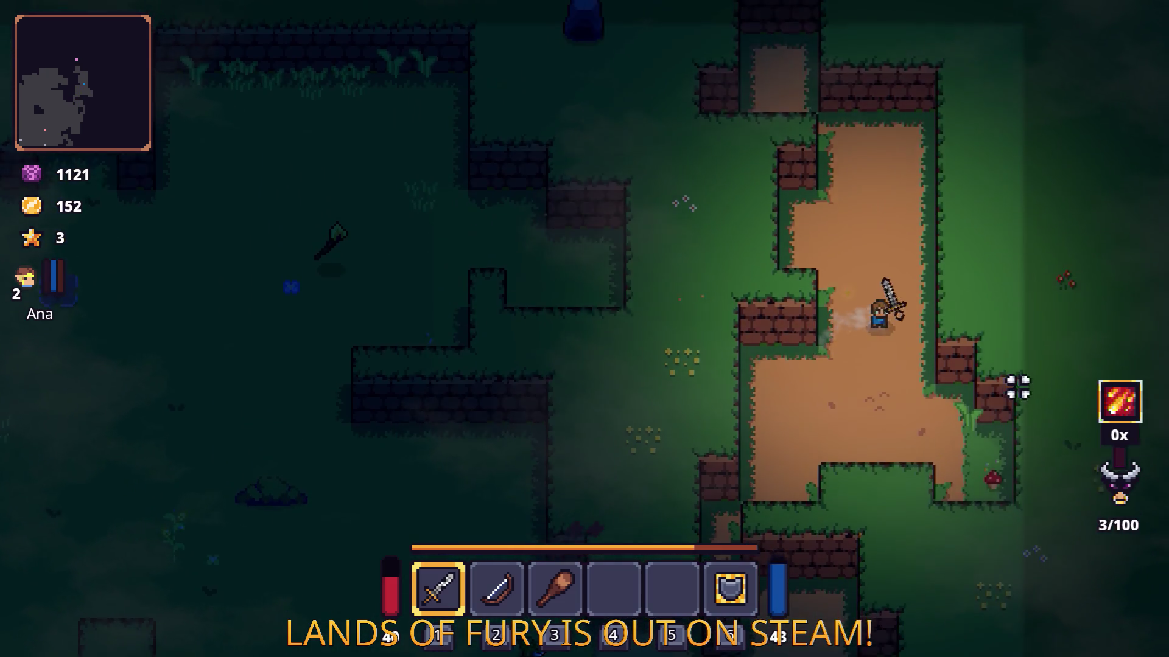
key(s)
key(d)
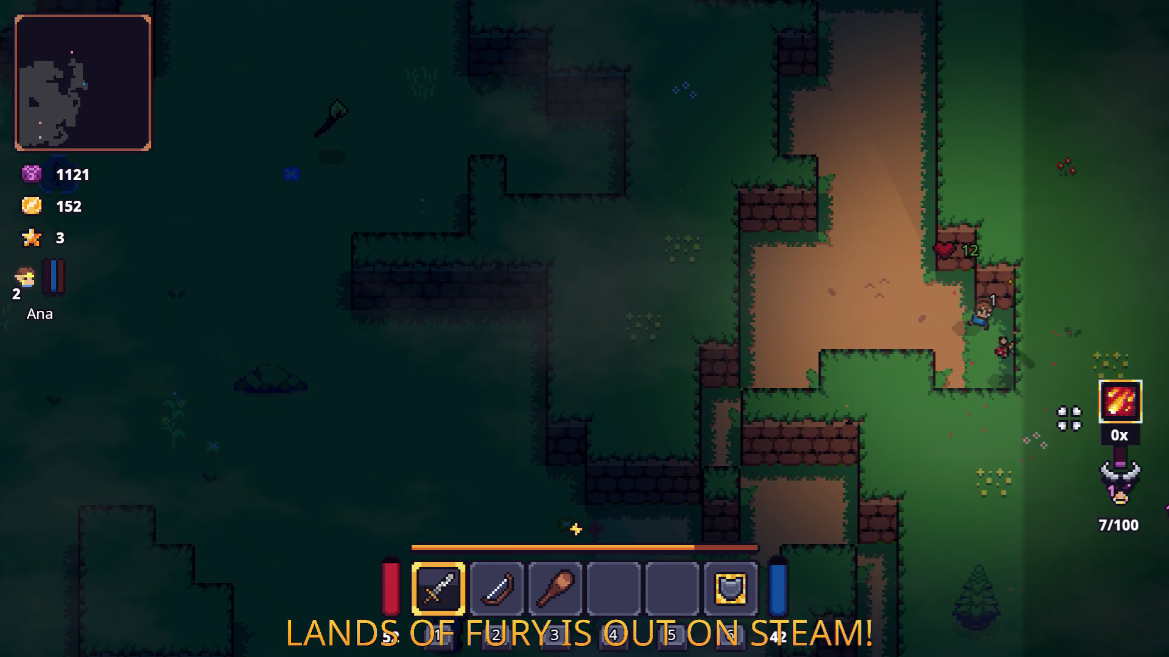
key(a)
key(w)
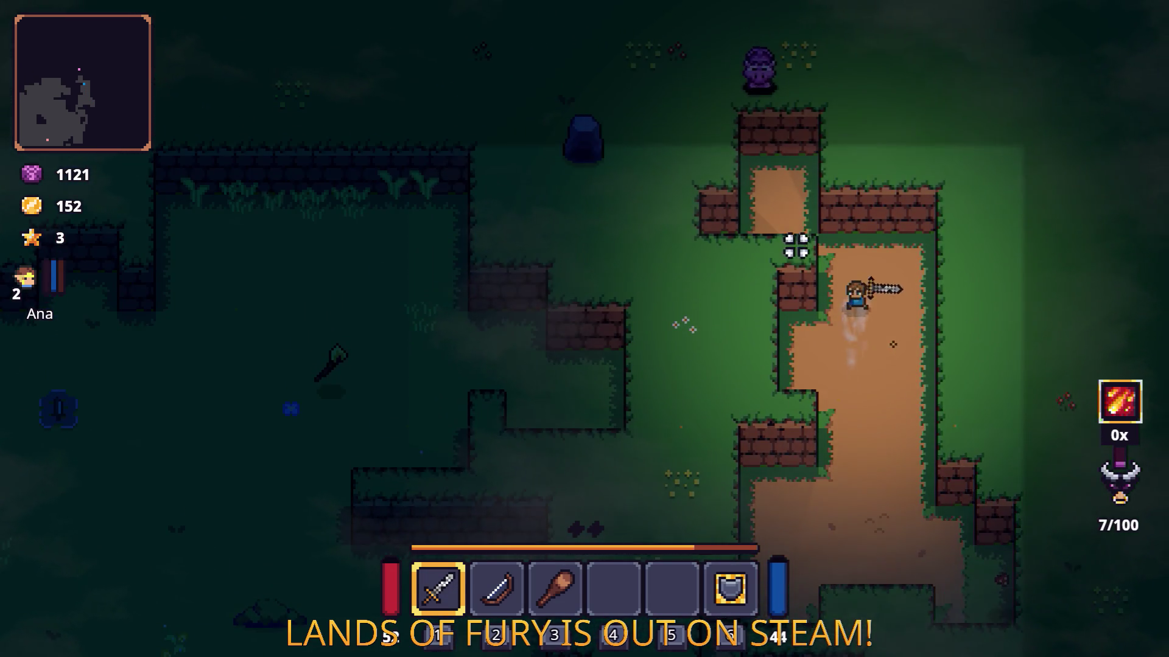
- Go through the narrow passage, break the stone totem, then pause the game
key(s)
key(a)
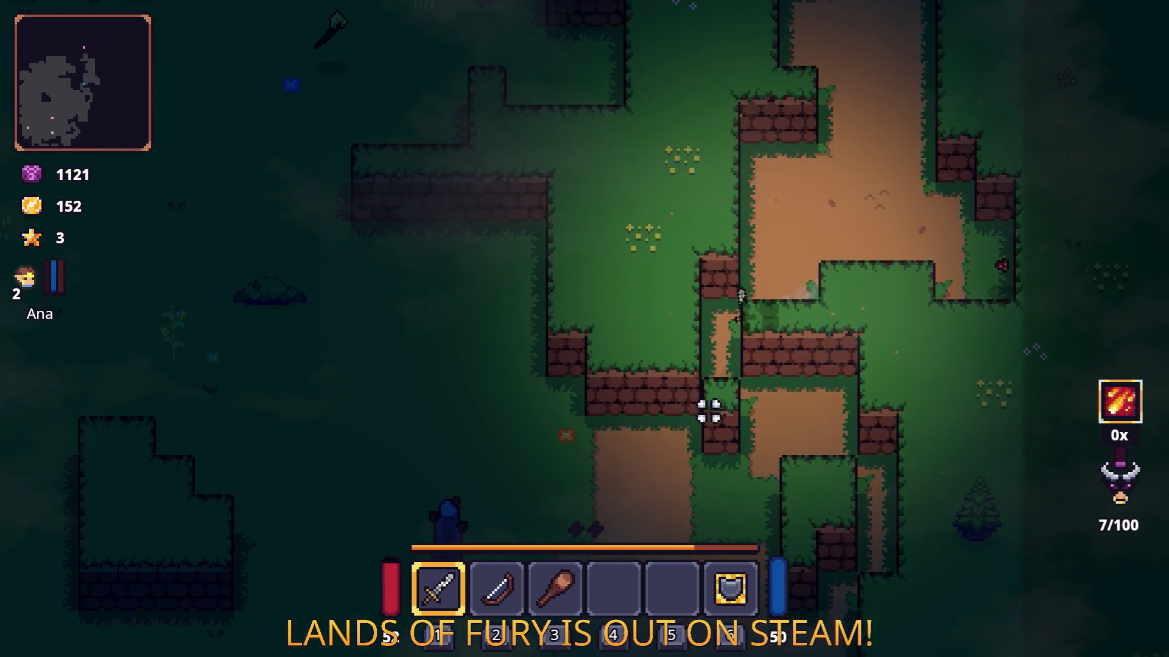
key(s)
key(a)
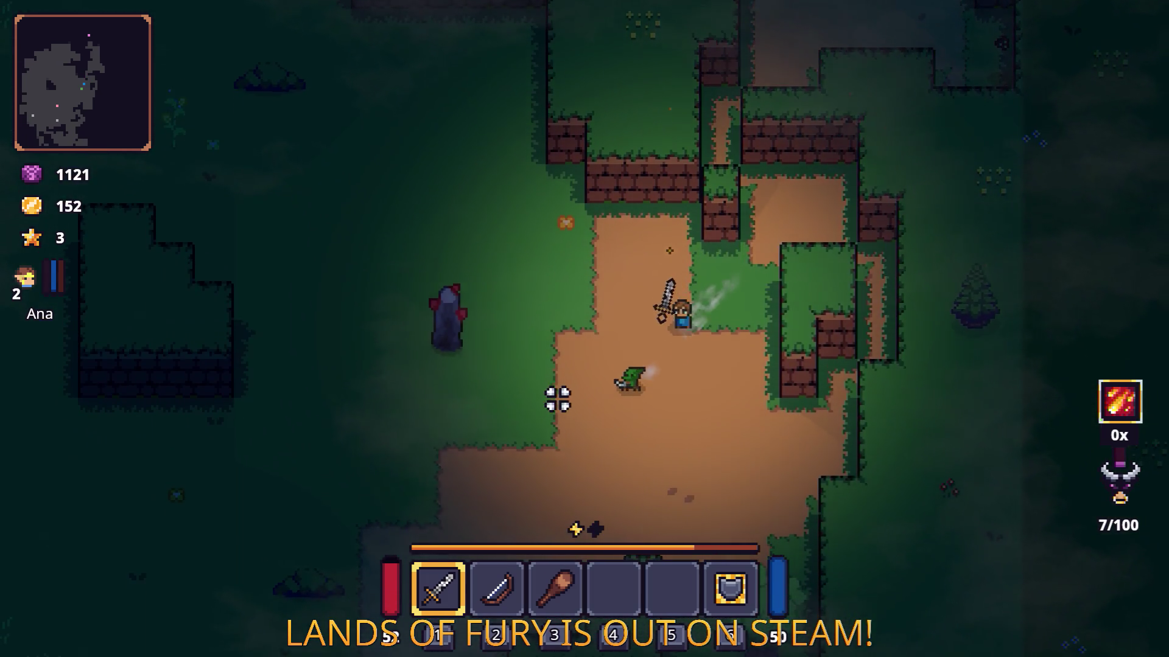
key(a)
click(449, 386)
click(503, 410)
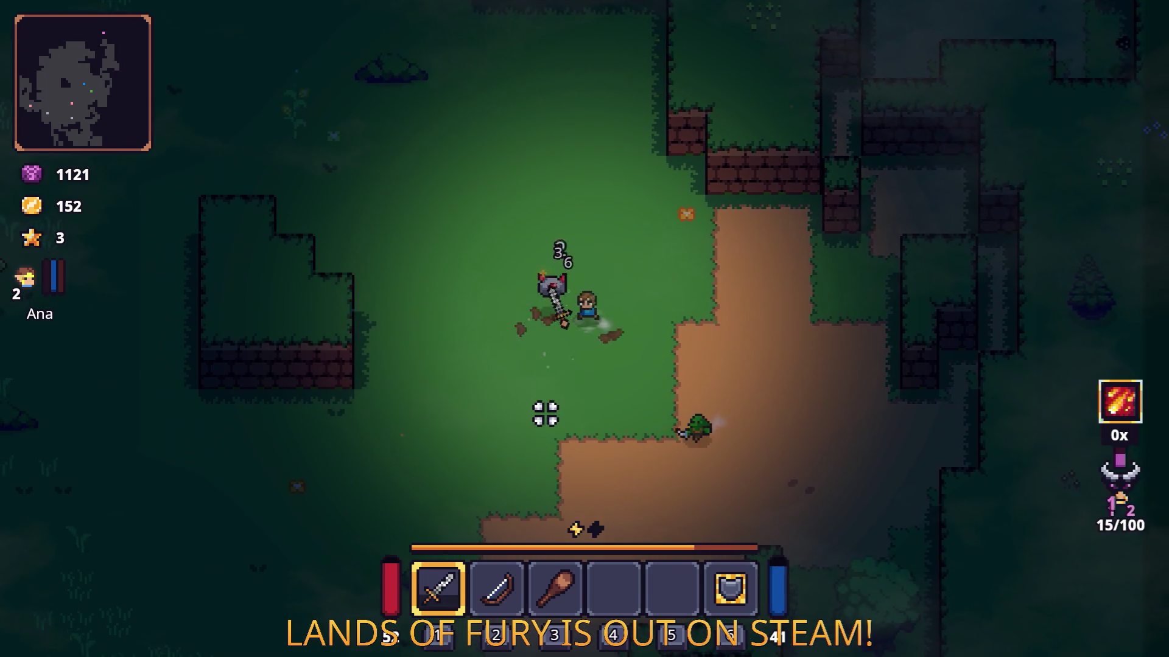
key(Escape)
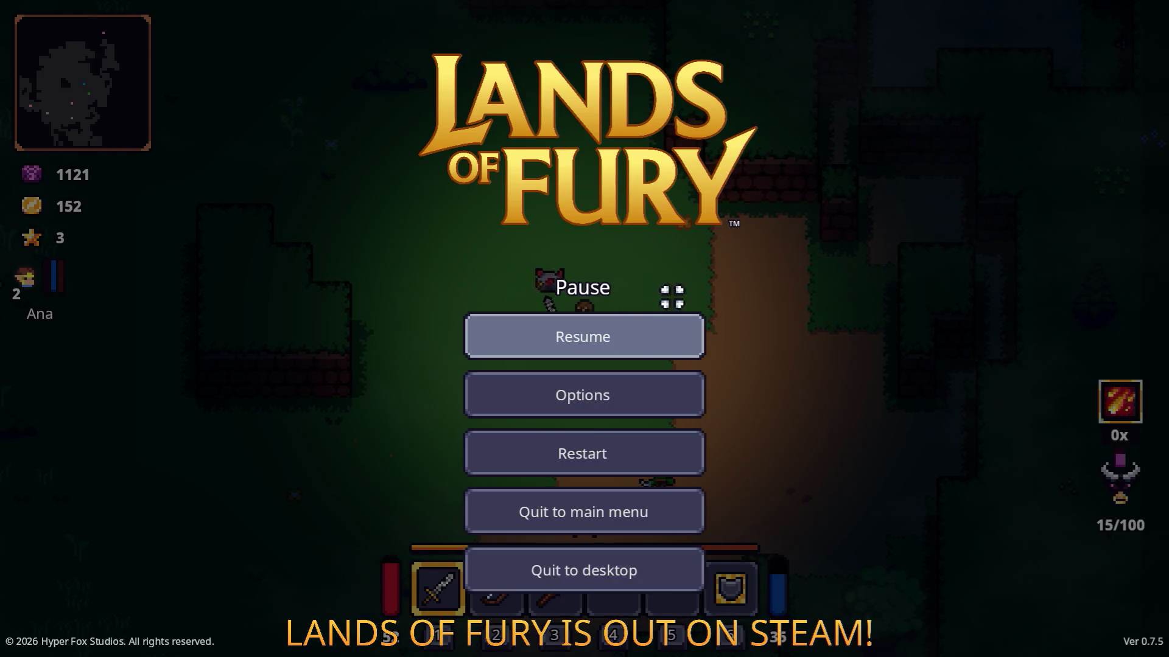
- Close the pause menu, return to the Godot editor, and view the FloatingHudInfoText scene
key(Escape)
key(alt+Tab)
key(alt+Tab)
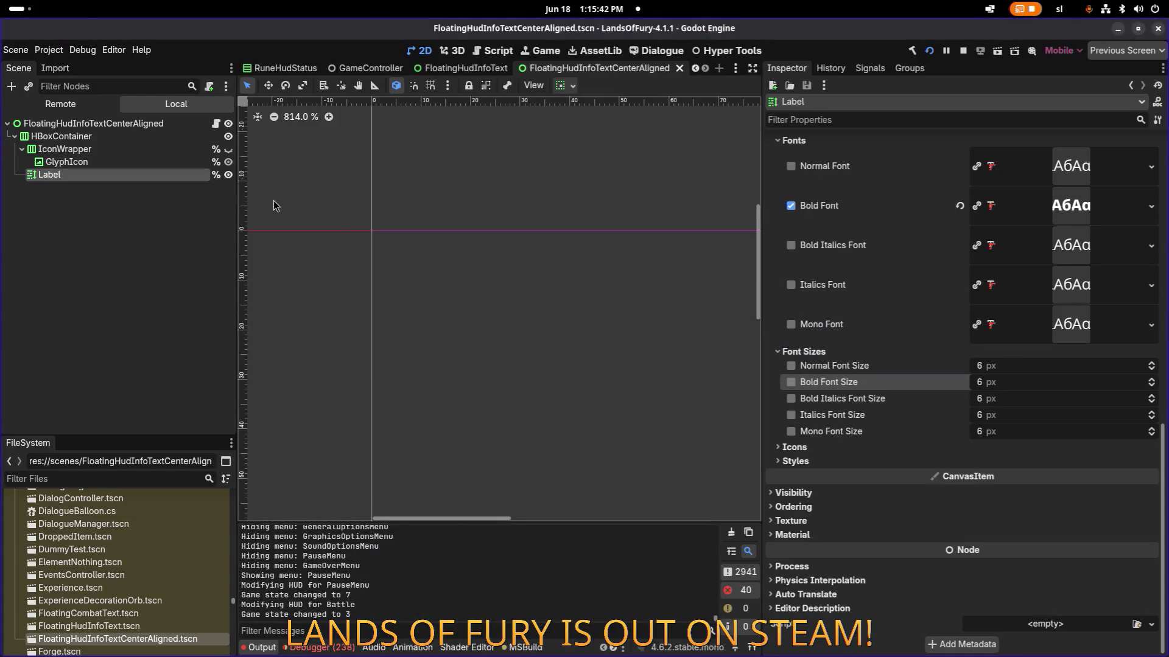
scroll(274, 206, down, 1)
click(67, 162)
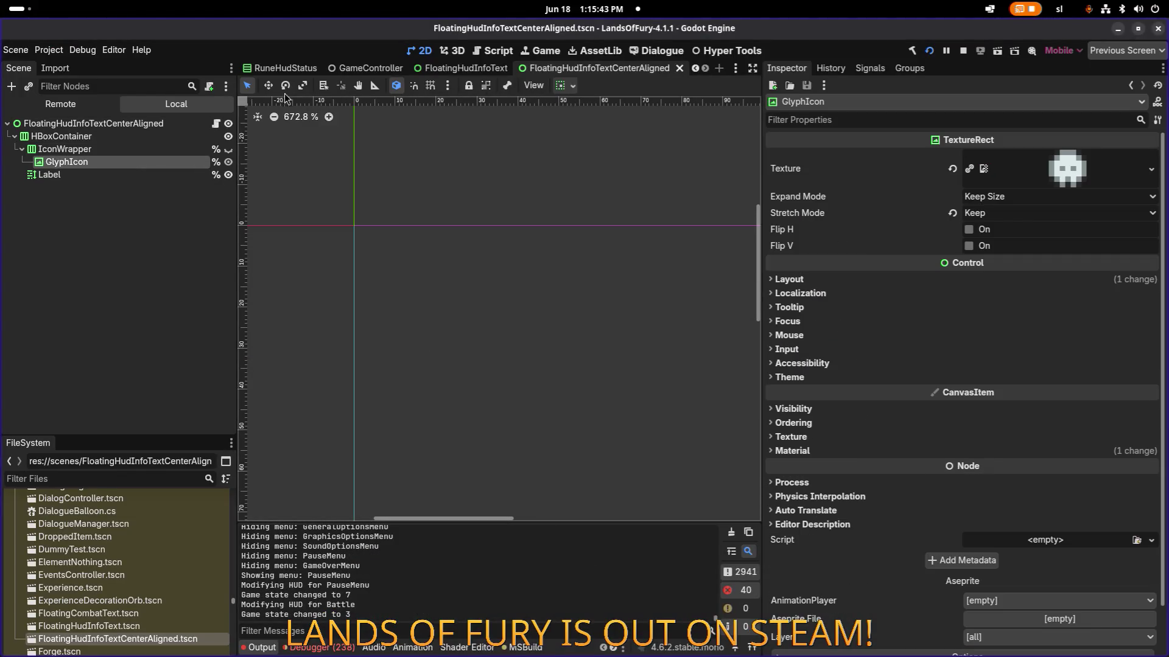
click(465, 69)
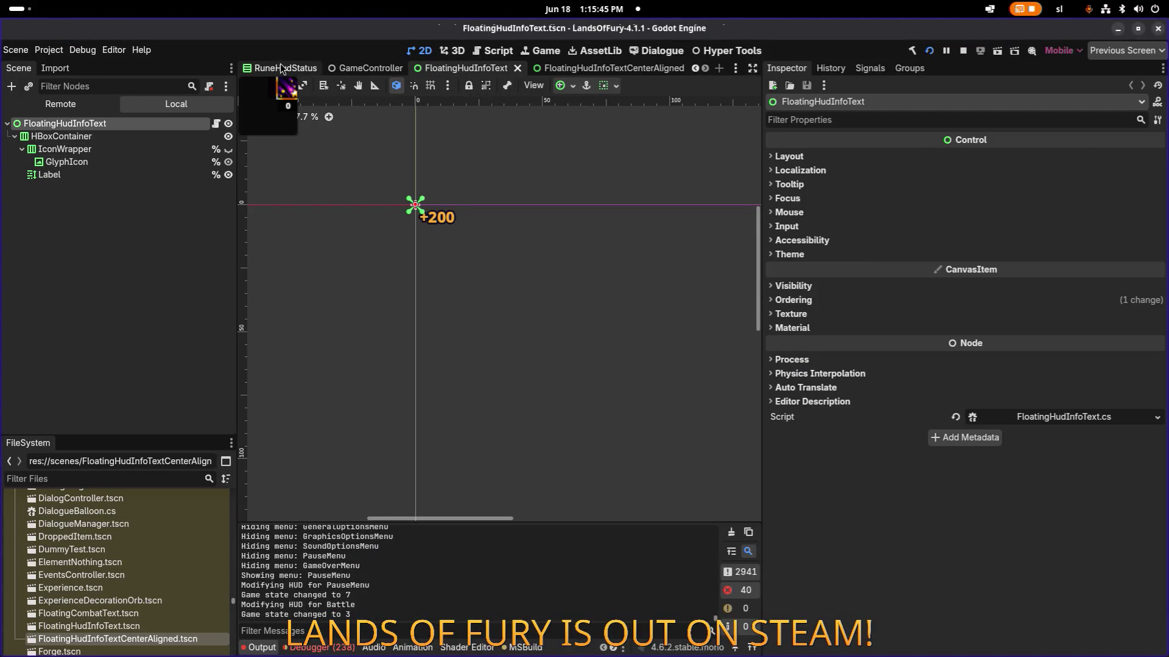
- Open PlayerHUD.tscn through the quick scene search with 'playhu'
key(ctrl+shift+o)
text(playhu)
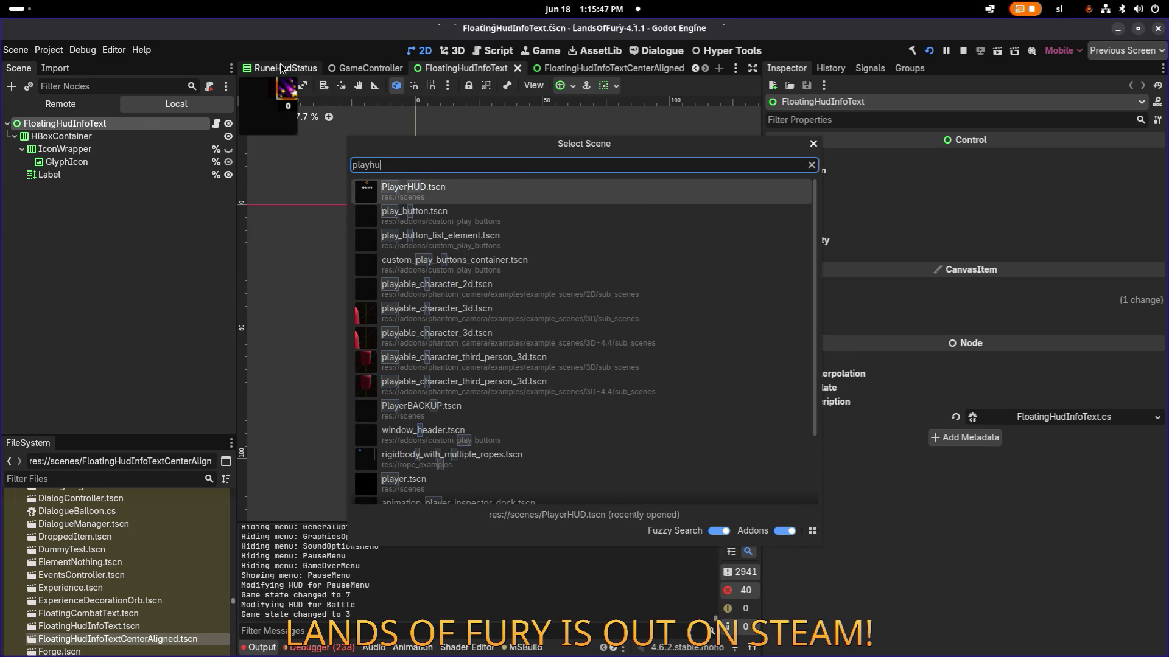
key(Return)
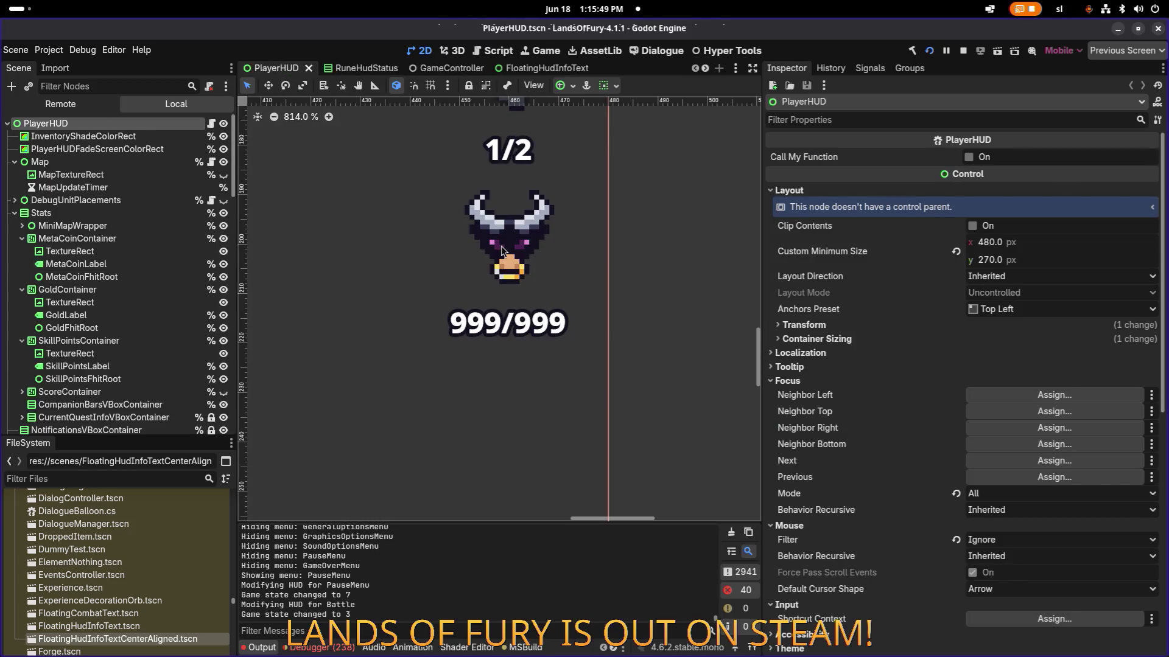
- Move FuryFhitRoot from y 12 up to position (-4, 7) and save PlayerHUD
click(509, 240)
scroll(122, 346, down, 2)
scroll(122, 346, down, 1)
click(122, 359)
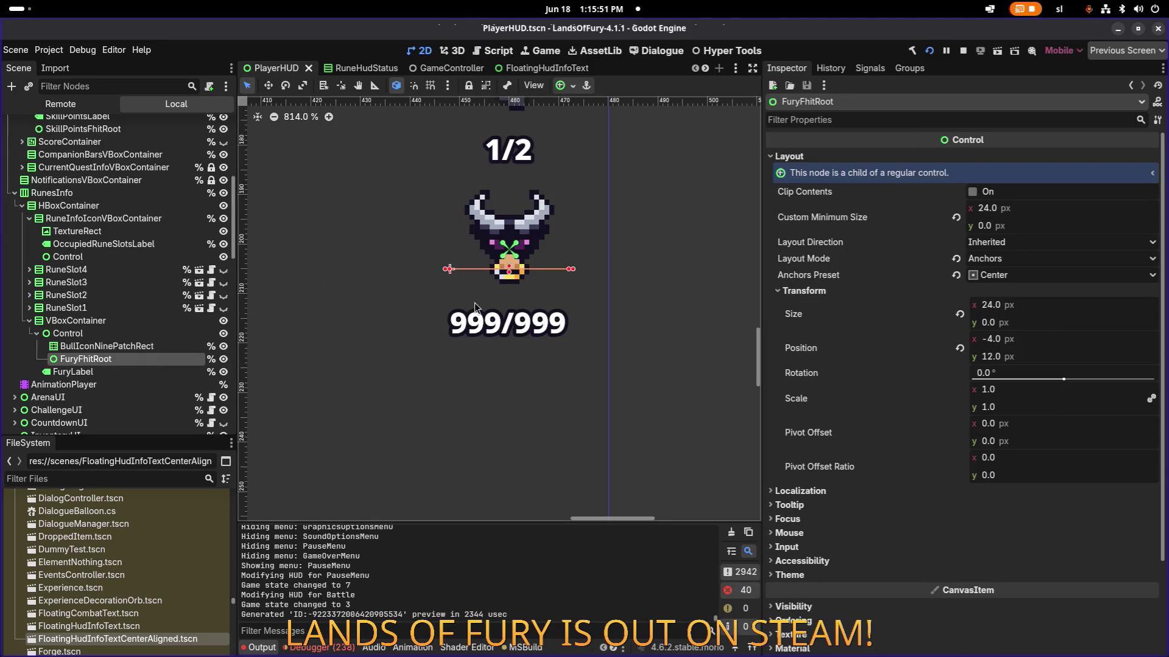
key(w)
scroll(521, 266, up, 2)
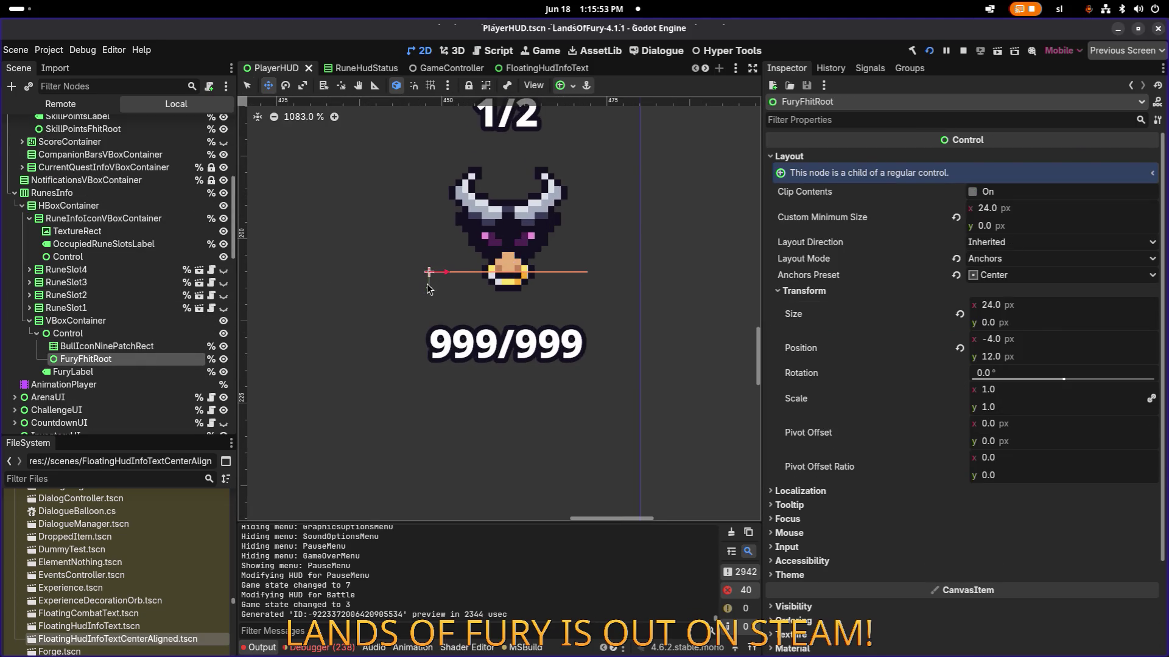
drag(429, 285, 429, 254)
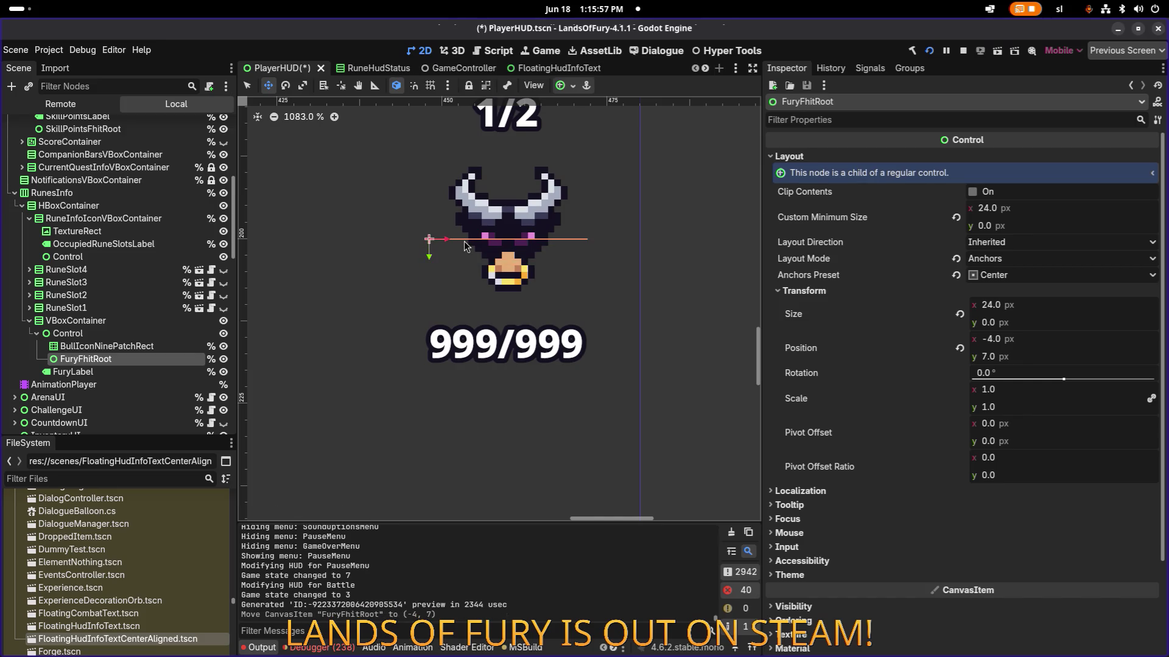
key(ctrl+s)
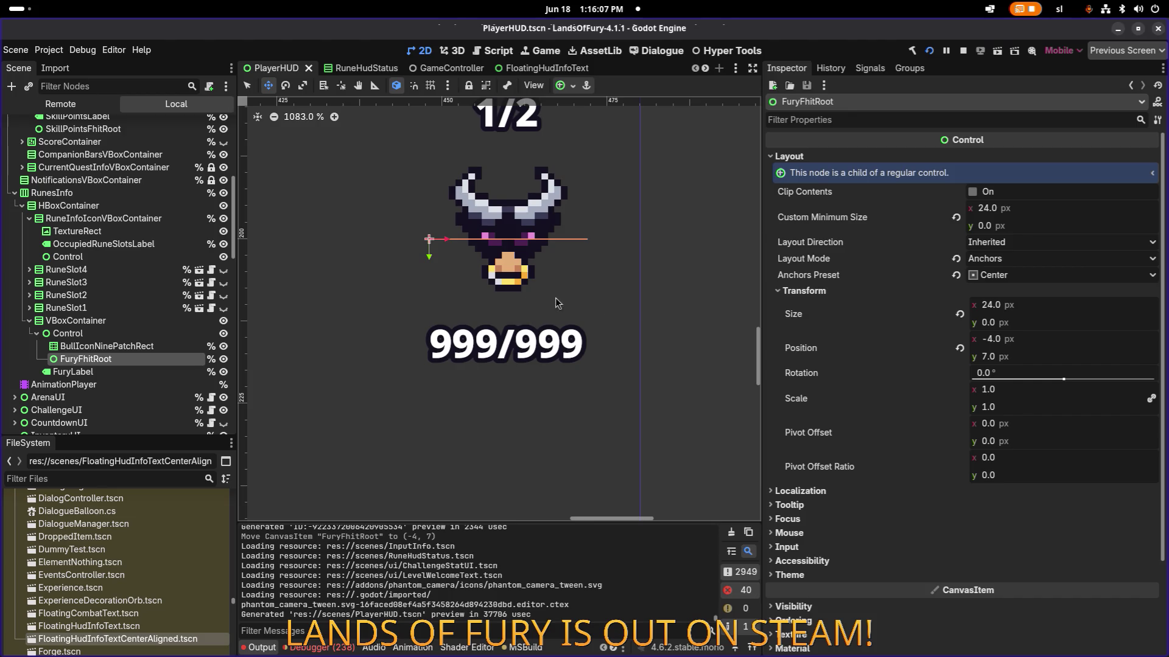
key(alt+Tab)
key(alt+Tab)
key(alt+Tab)
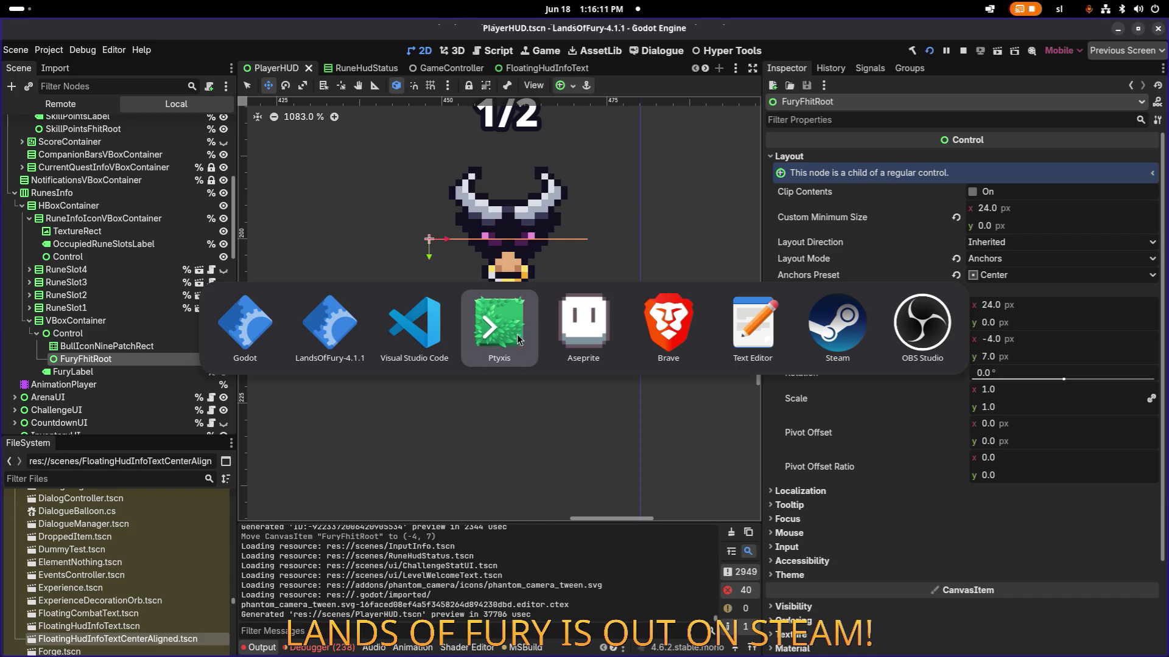
- Change line 558 to fhit.Position += new Vector2(0, 4f) + offset and save PlayerHUD.cs
click(412, 342)
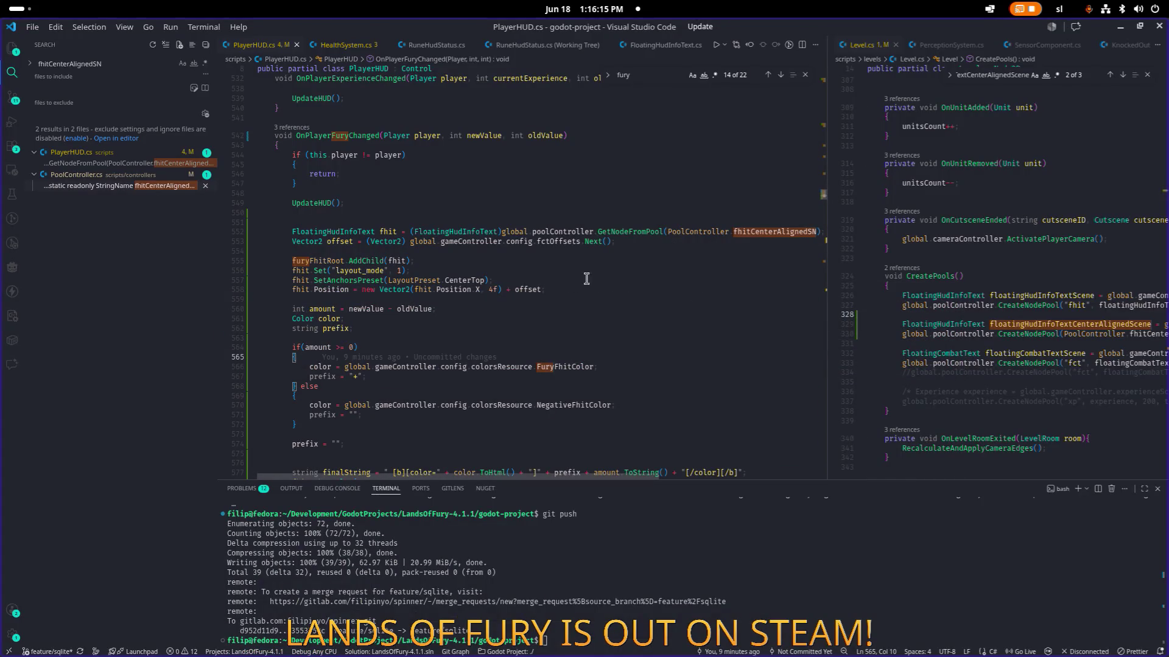
click(663, 323)
click(506, 244)
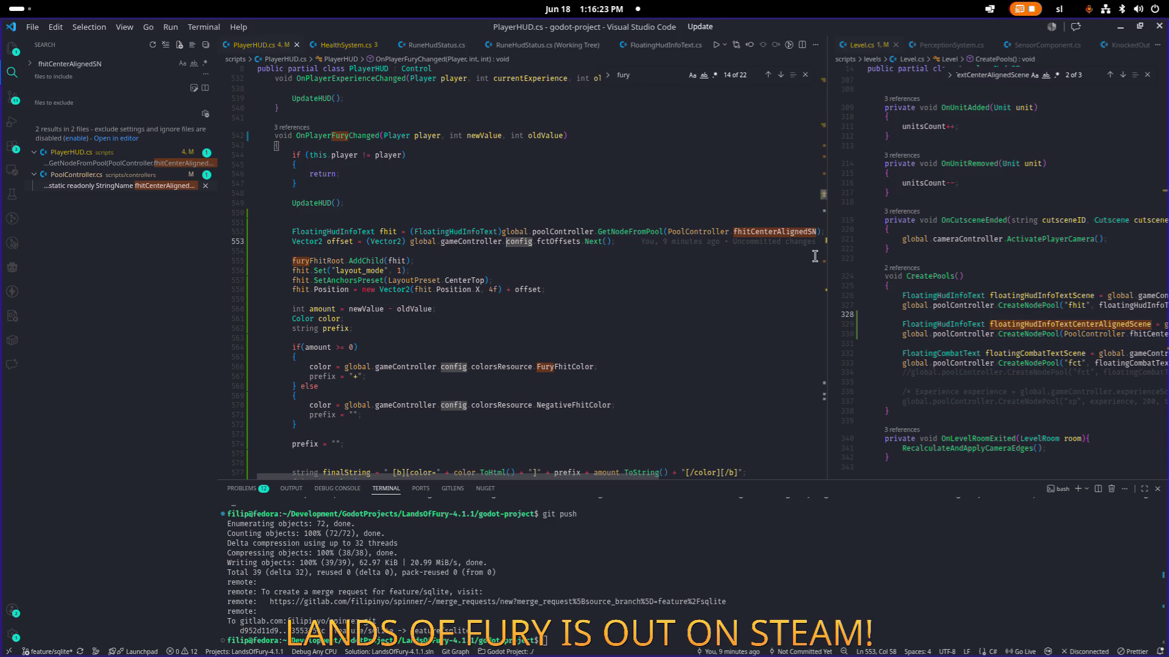
click(519, 318)
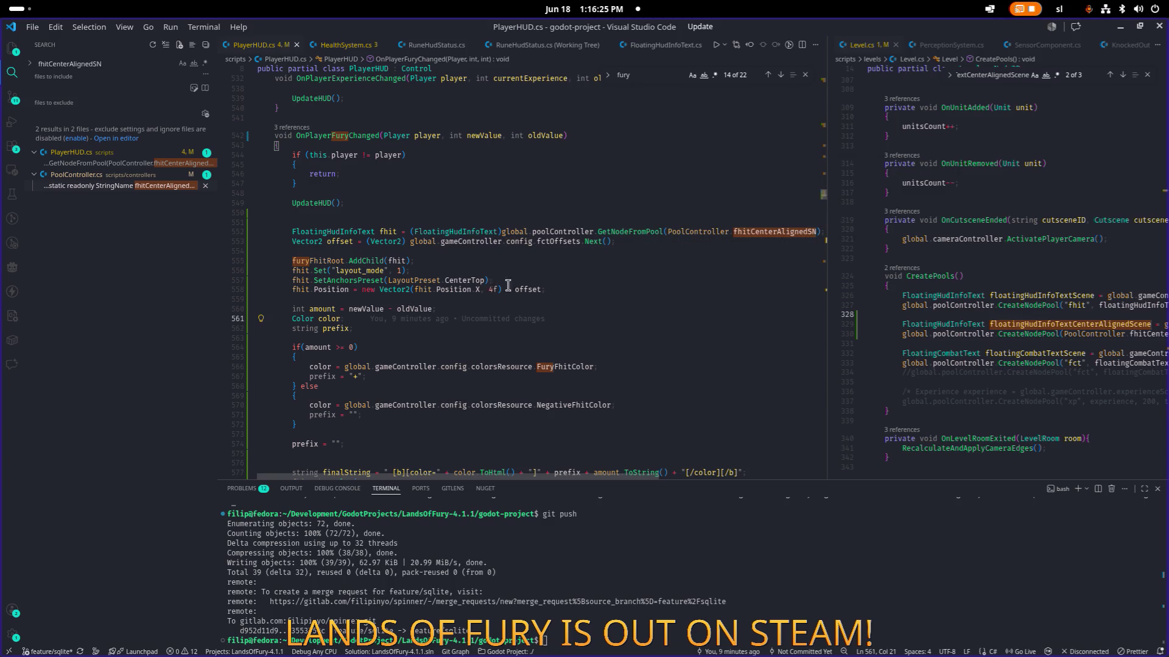
click(357, 289)
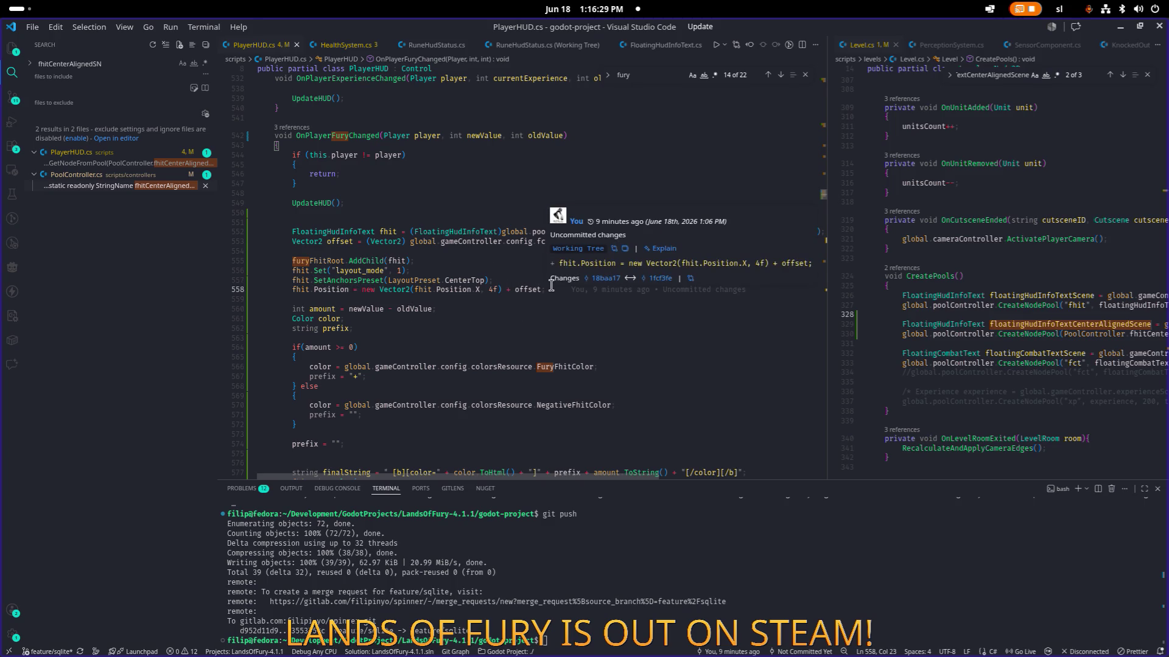
text(+)
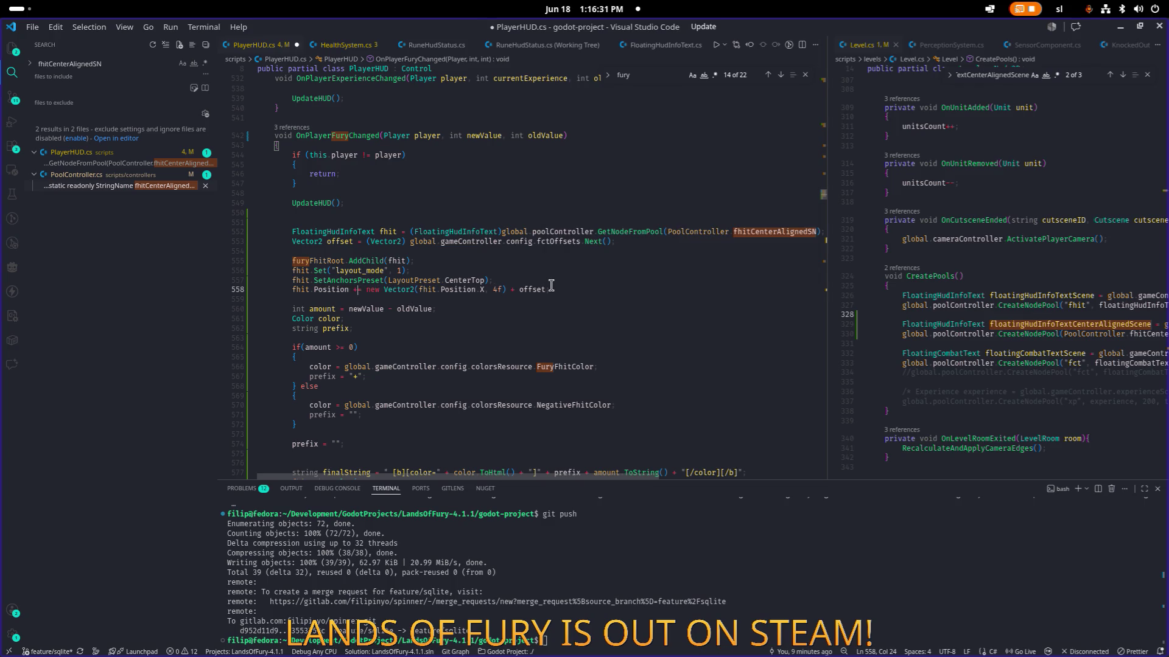
key(ctrl+Right)
key(ctrl+Right)
key(ctrl+Right)
key(ctrl+Right)
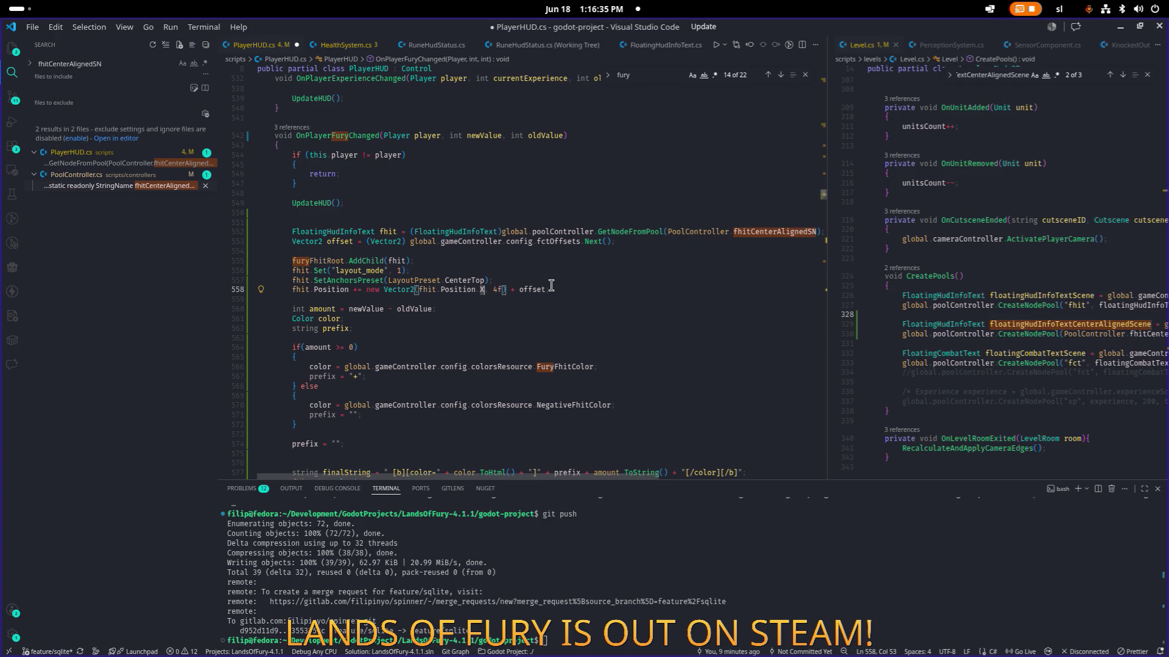
key(ctrl+shift+Left)
key(ctrl+shift+Left)
key(ctrl+shift+Left)
text(0)
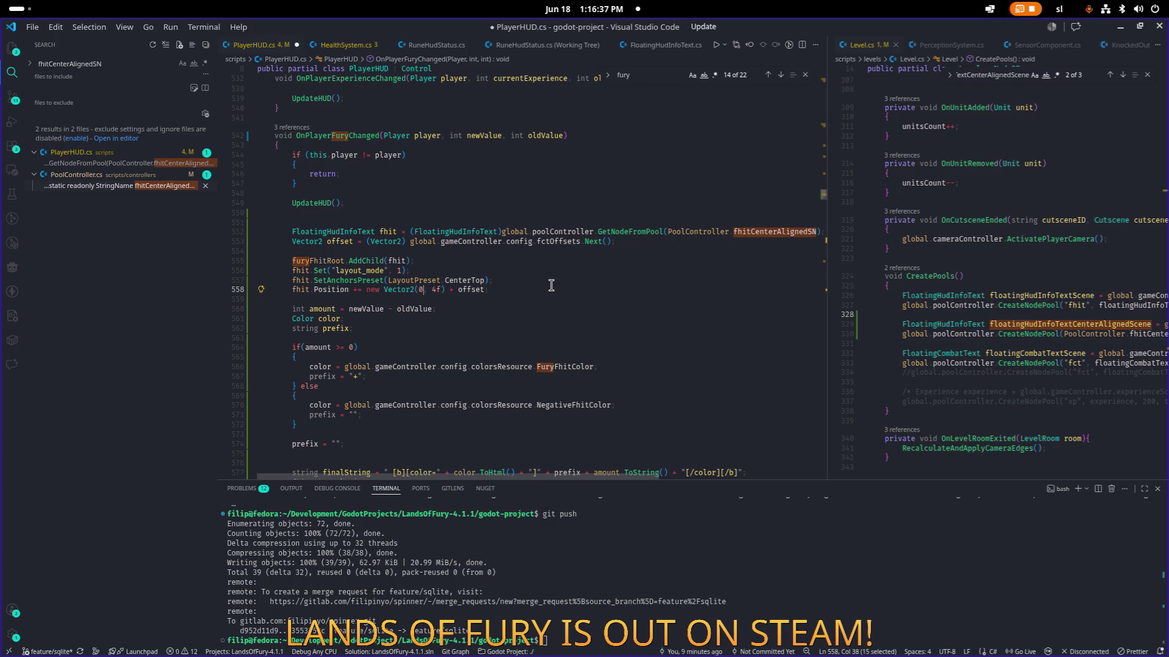
key(ctrl+s)
- Widen the Level.cs pane and jump to the fctOffsets definition in ConfigResource.cs
key(End)
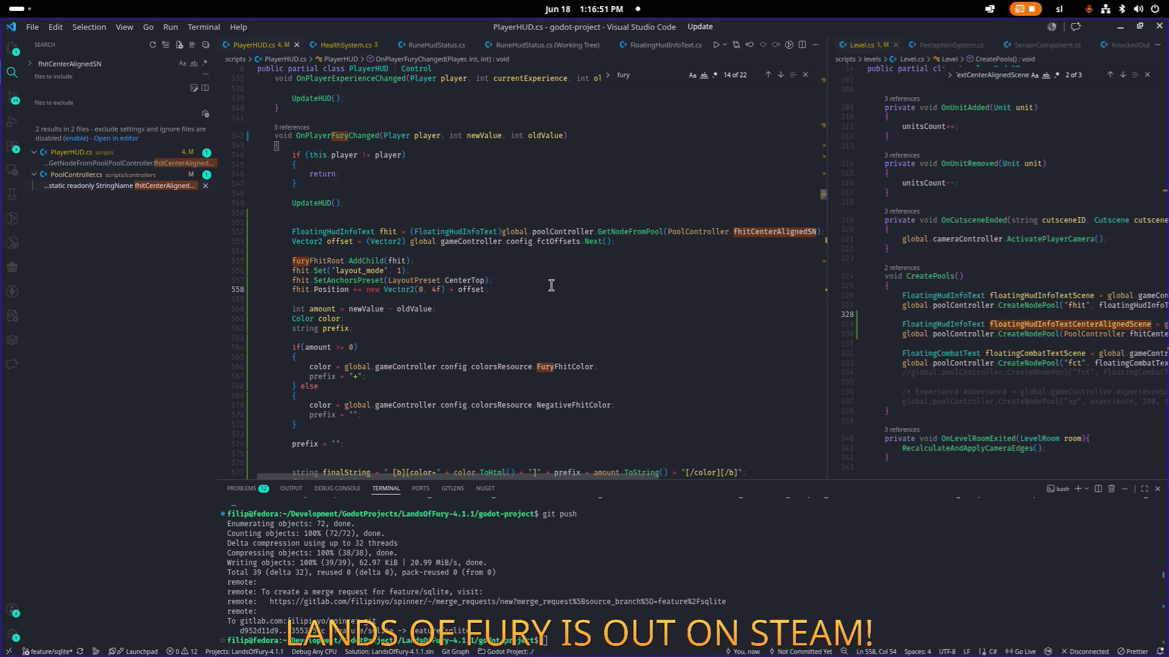
key(Left)
key(Left)
key(Left)
drag(827, 302, 696, 301)
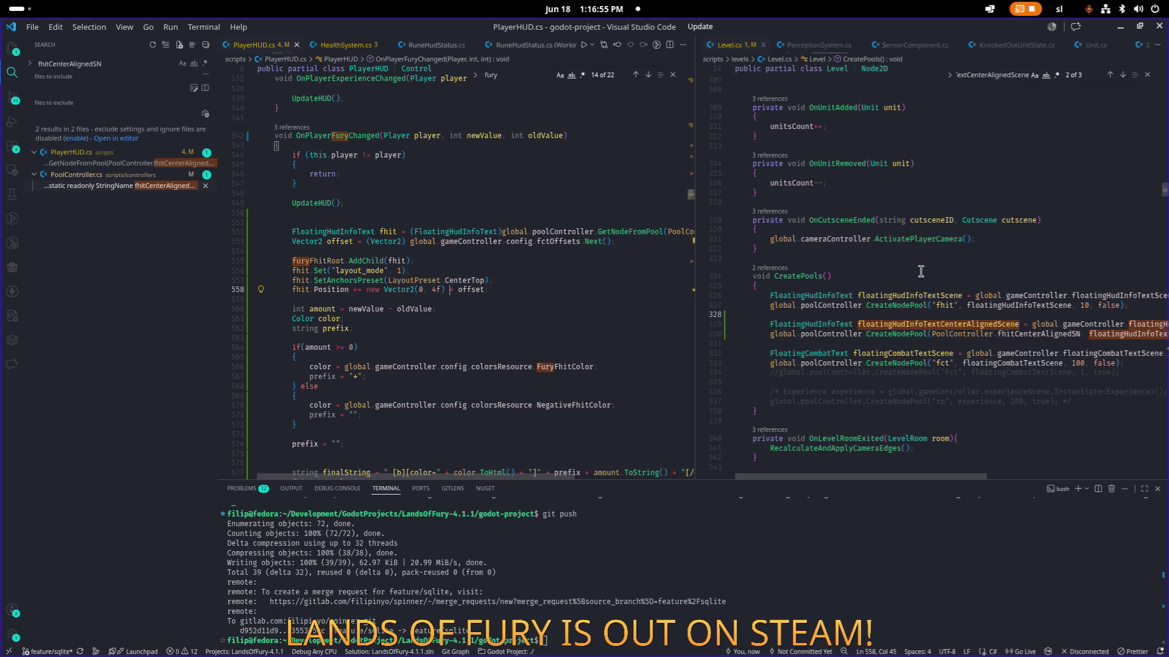
click(633, 232)
key(End)
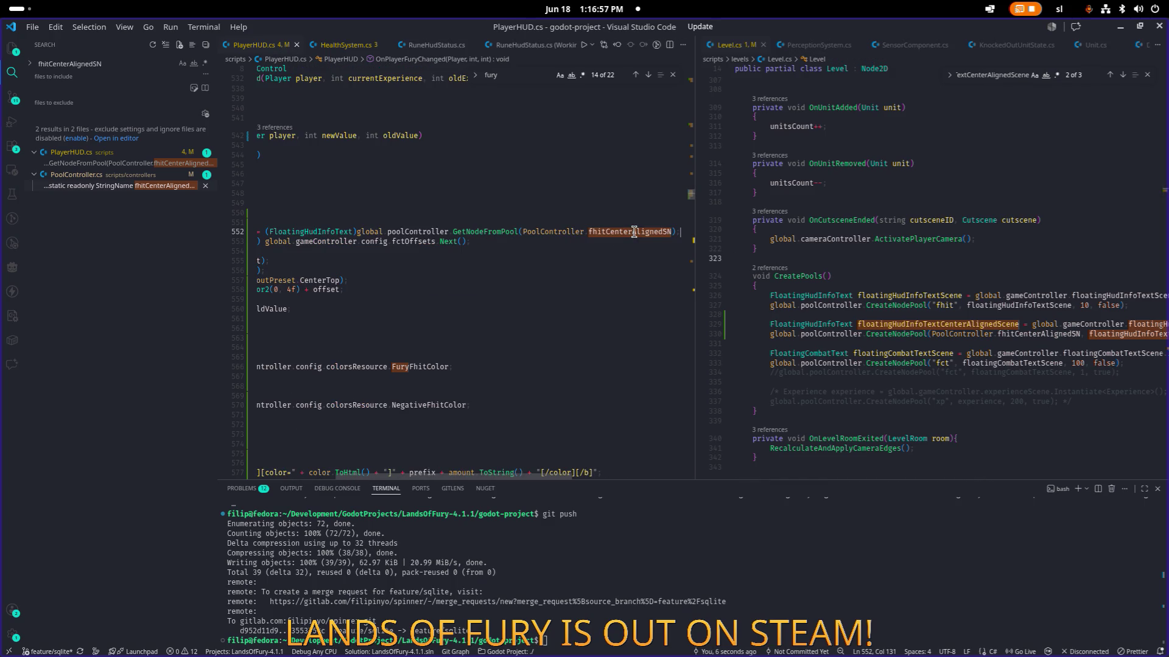
key(Down)
key(ctrl+Left)
key(ctrl+Left)
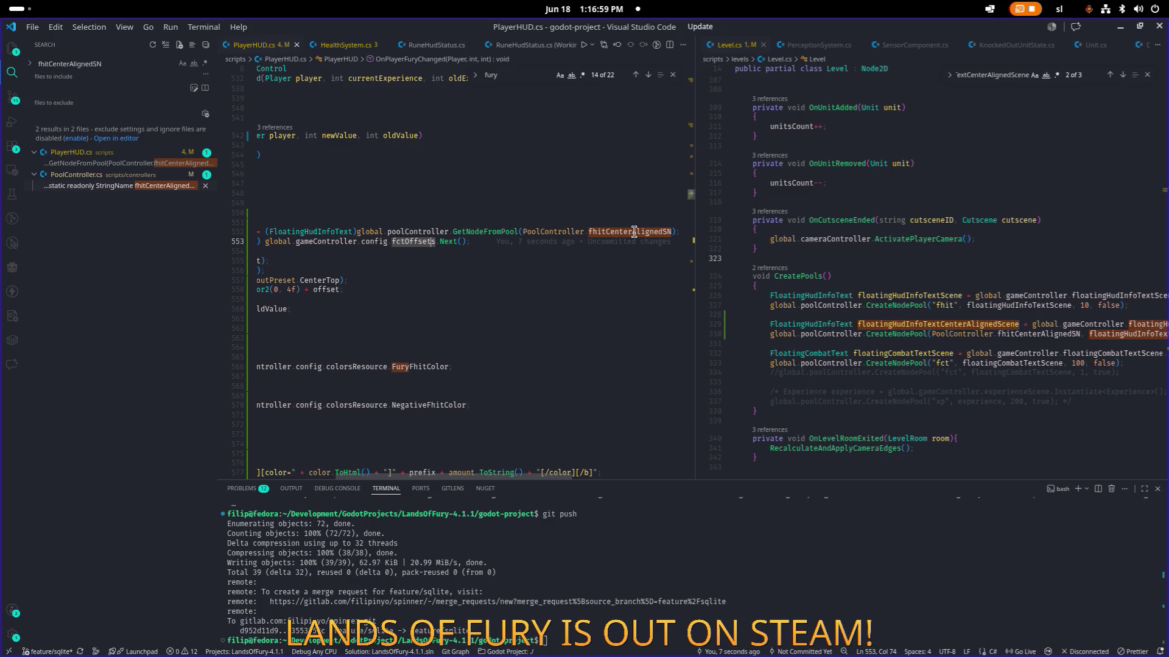
key(F12)
- Add a duplicate export field named furyFctOffsets in ConfigResource.cs and save it
click(465, 241)
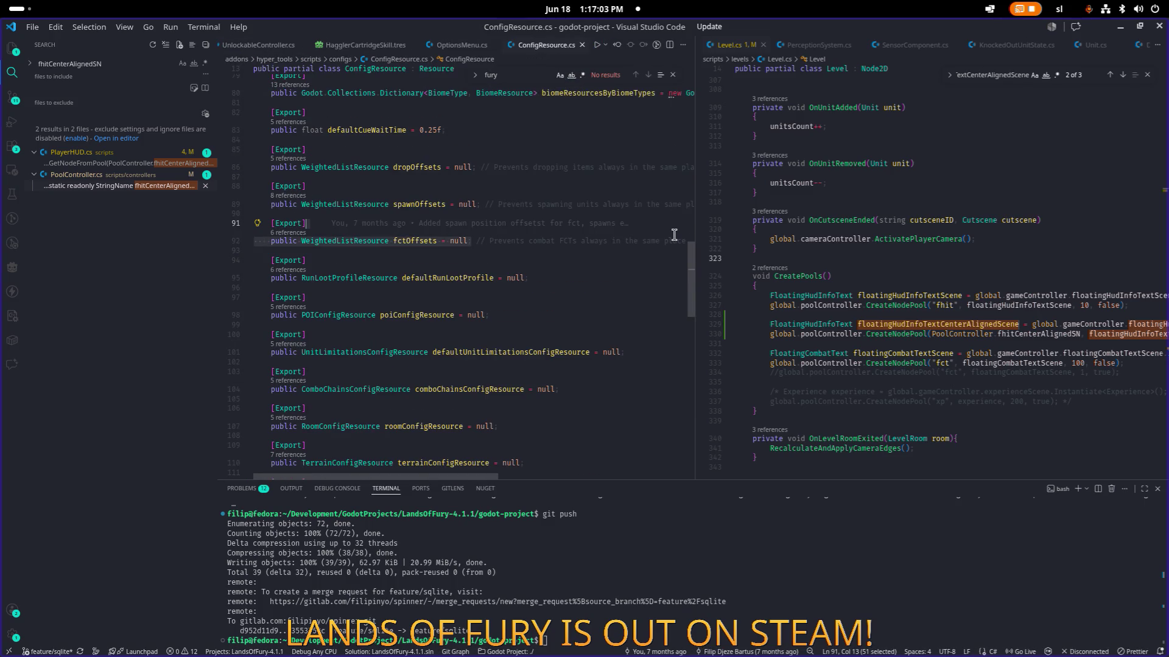
key(Down)
key(ctrl+v)
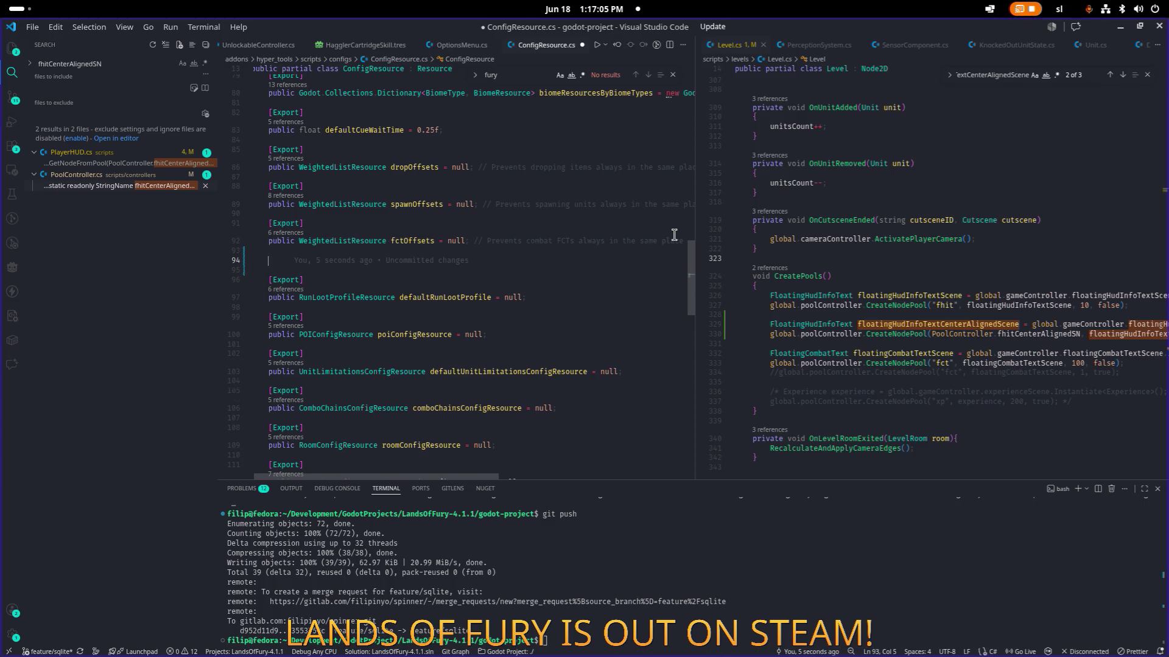
key(Left)
key(Left)
key(Left)
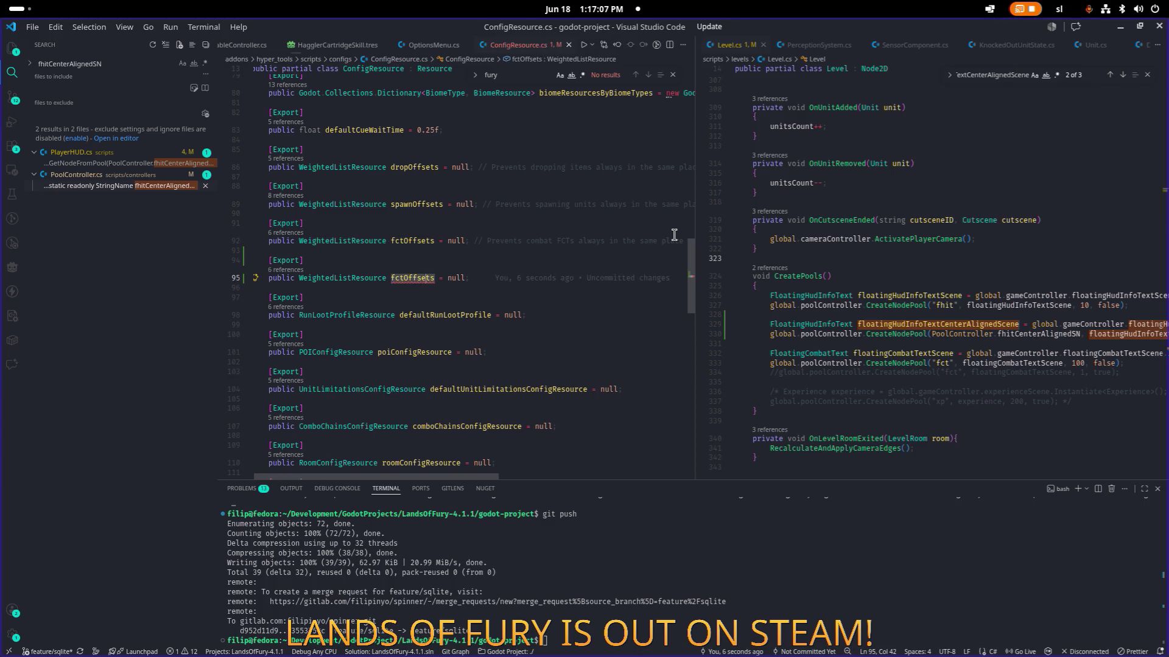
text(fury)
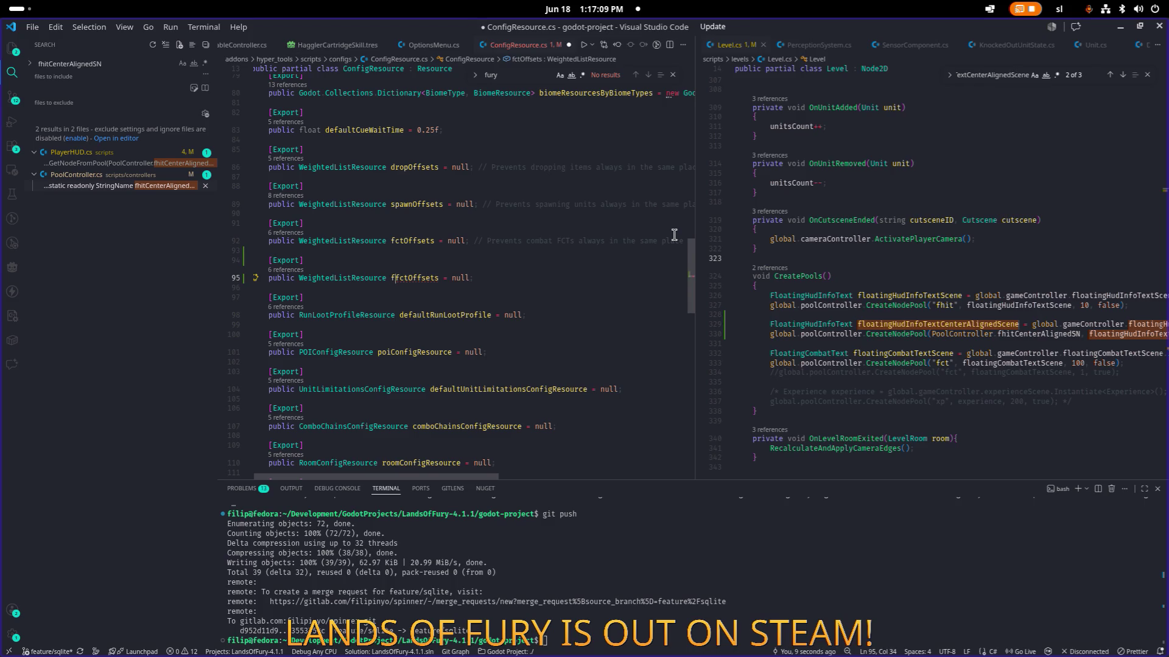
key(Delete)
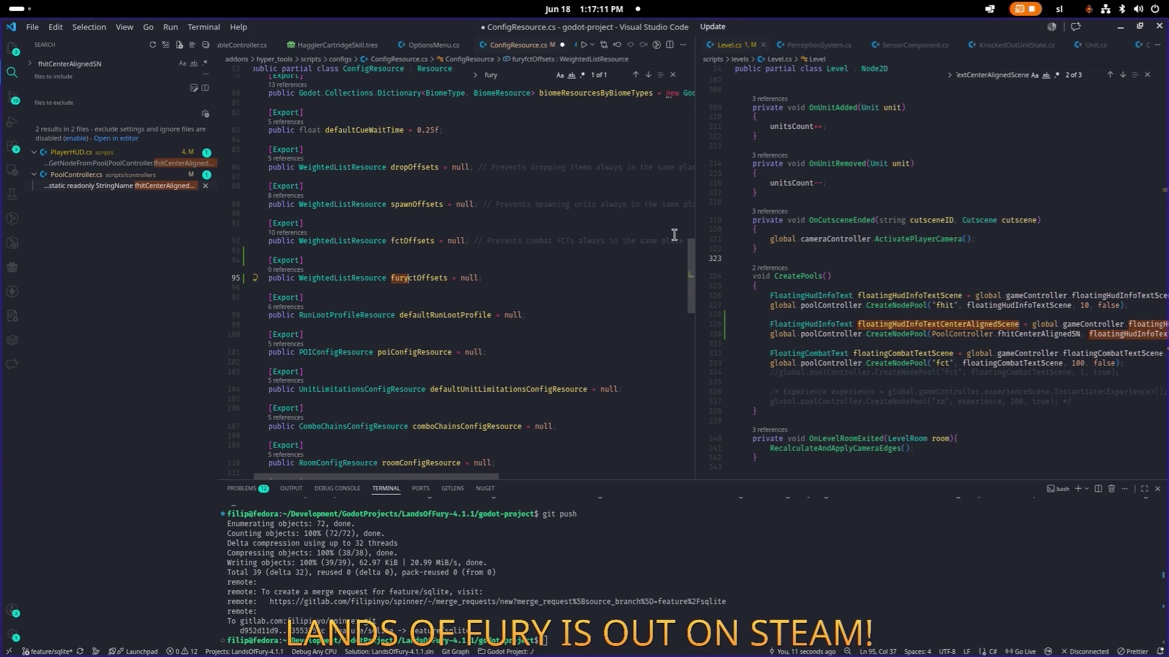
text(F)
key(ctrl+s)
- In PlayerHUD.cs, replace fctOffsets on line 553 with furyFctOffsets and save
key(ctrl+d)
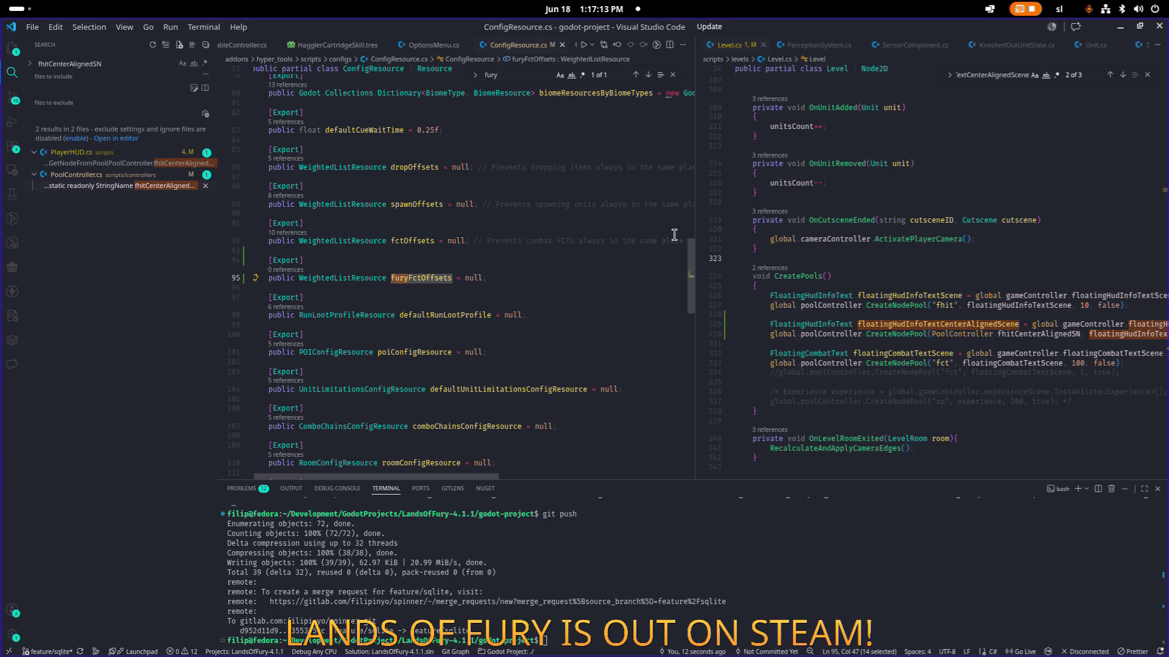
key(ctrl+p)
text(playerhud)
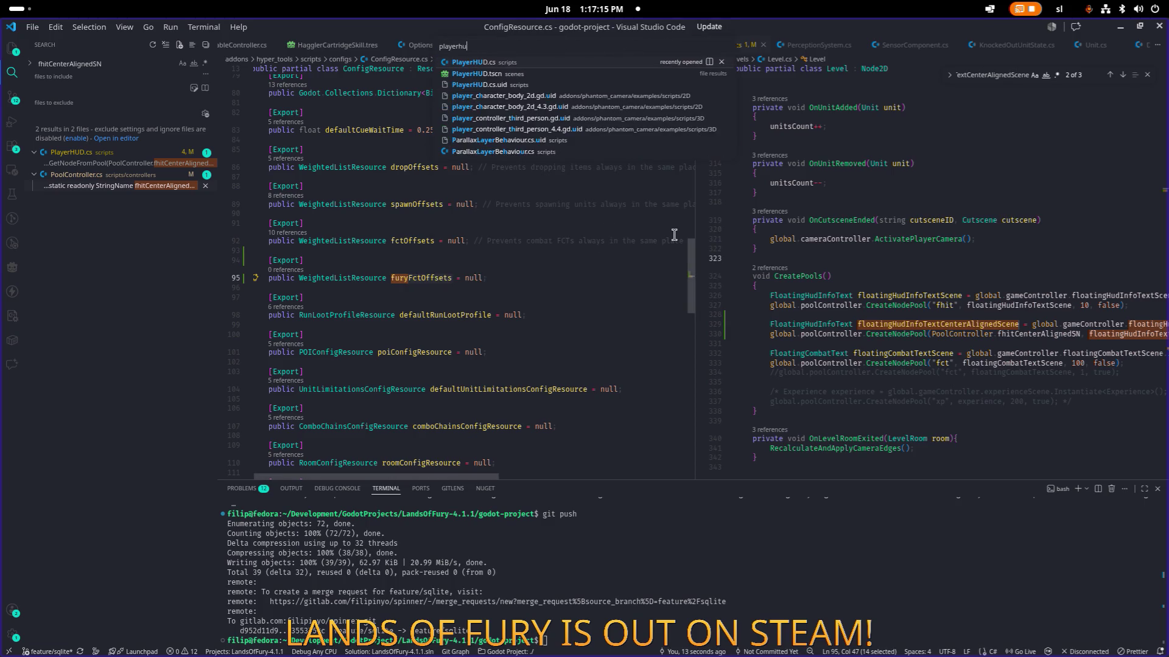
key(Return)
scroll(675, 235, down, 2)
scroll(469, 352, up, 5)
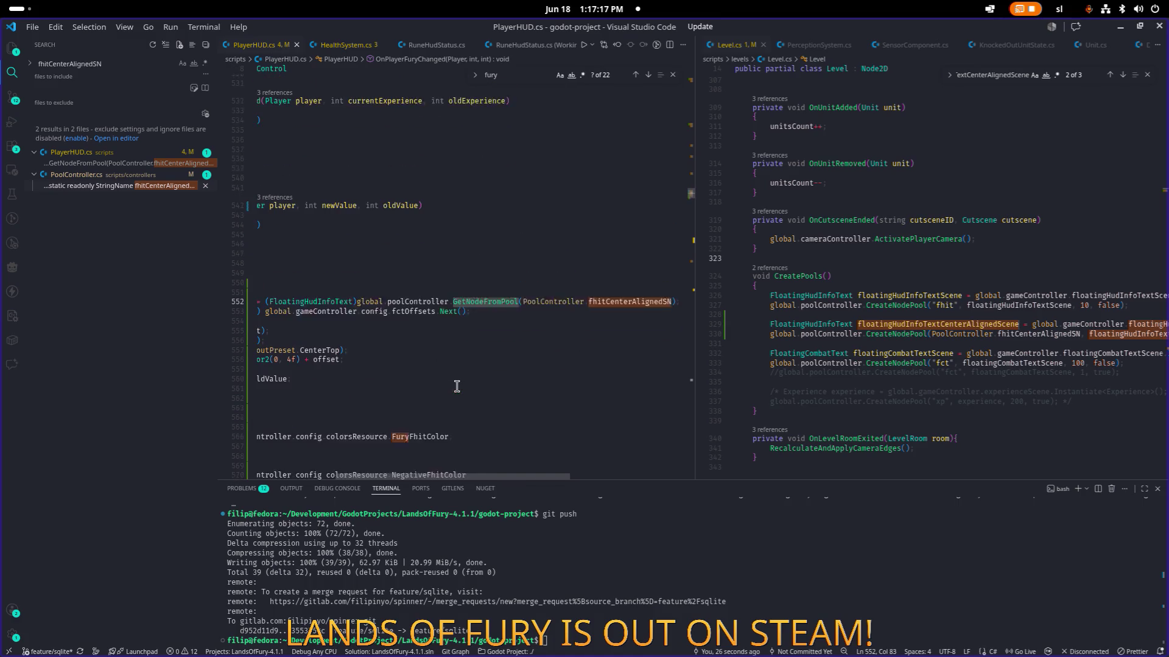
scroll(473, 329, down, 2)
click(470, 313)
double_click(428, 322)
text(furyFctOffsets)
key(ctrl+s)
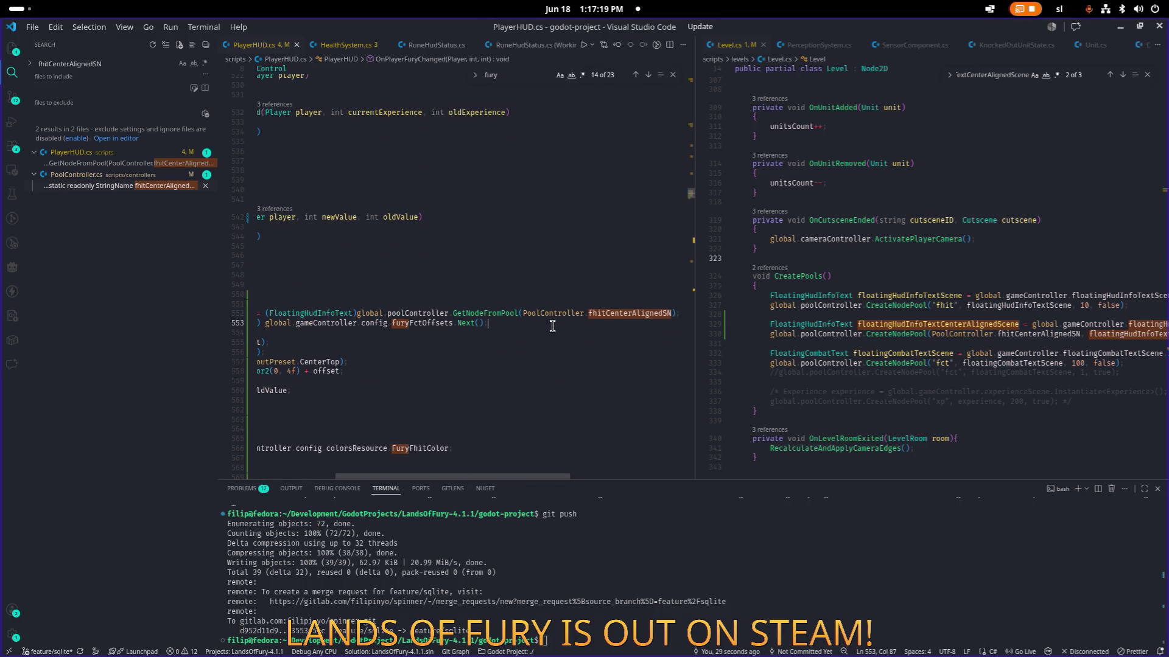
key(Home)
key(Home)
key(alt+Tab)
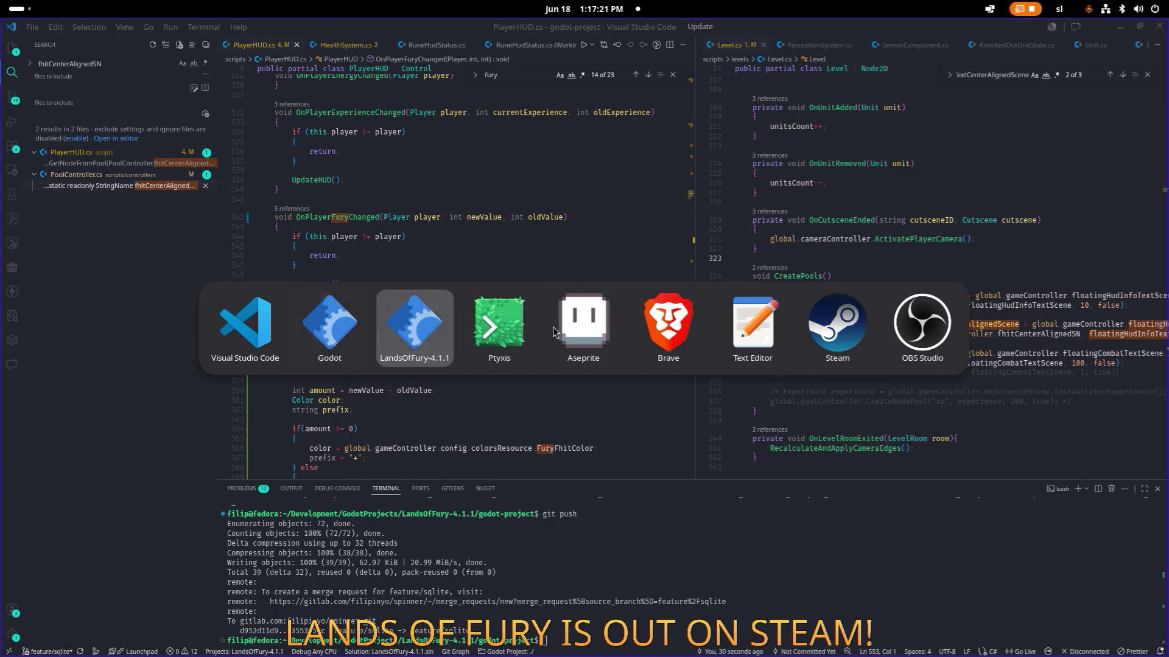
- Quit the running game to desktop and start a .NET build in the Godot editor
key(alt+Tab)
key(Tab)
key(Escape)
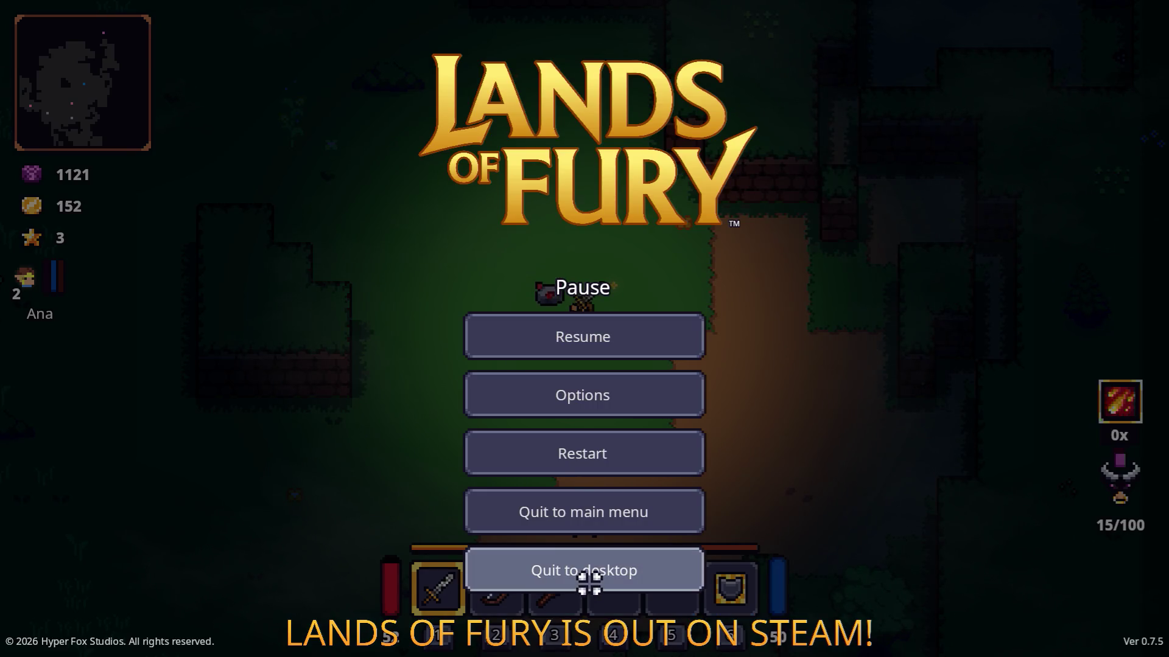
click(588, 583)
key(alt+Tab)
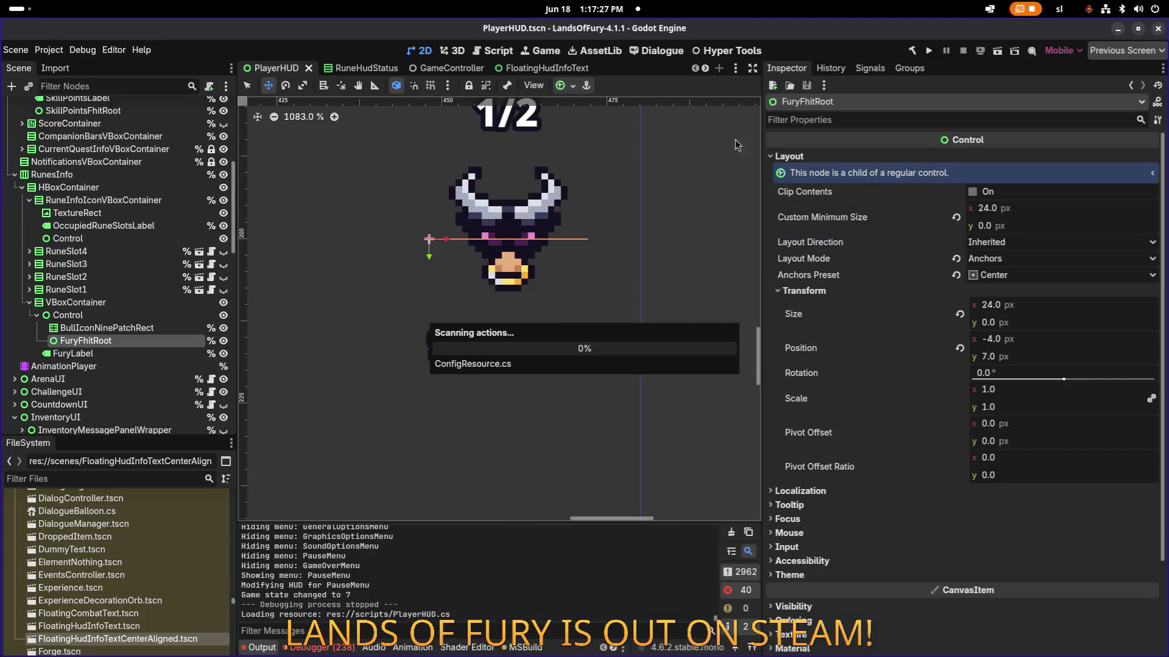
click(911, 50)
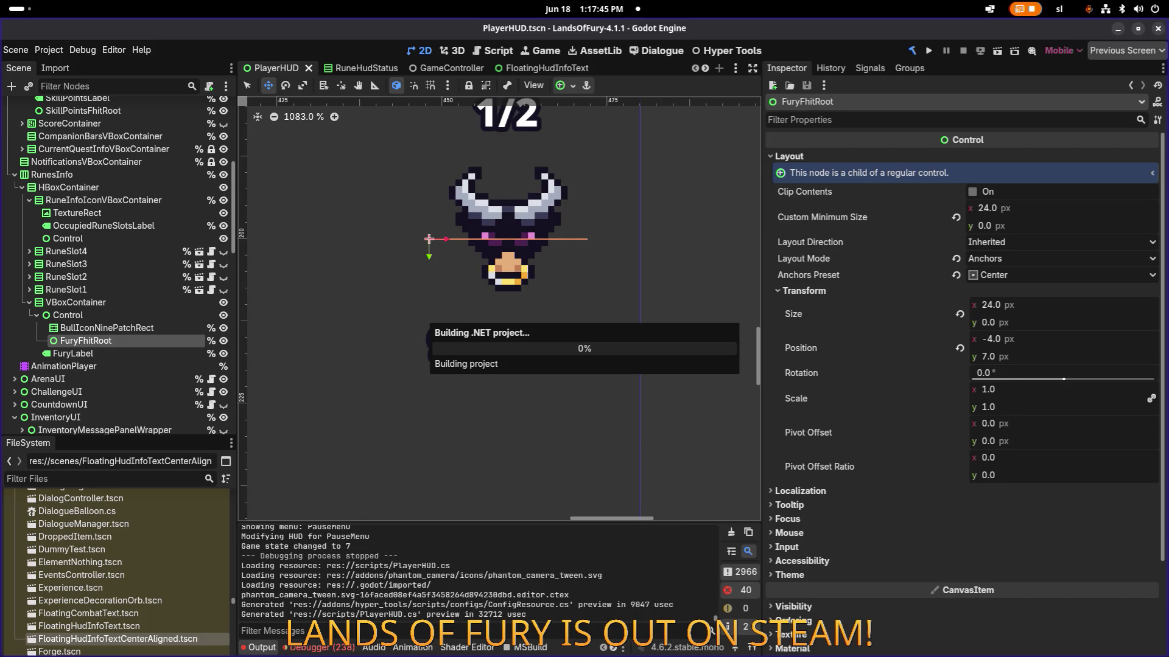
key(alt+Tab)
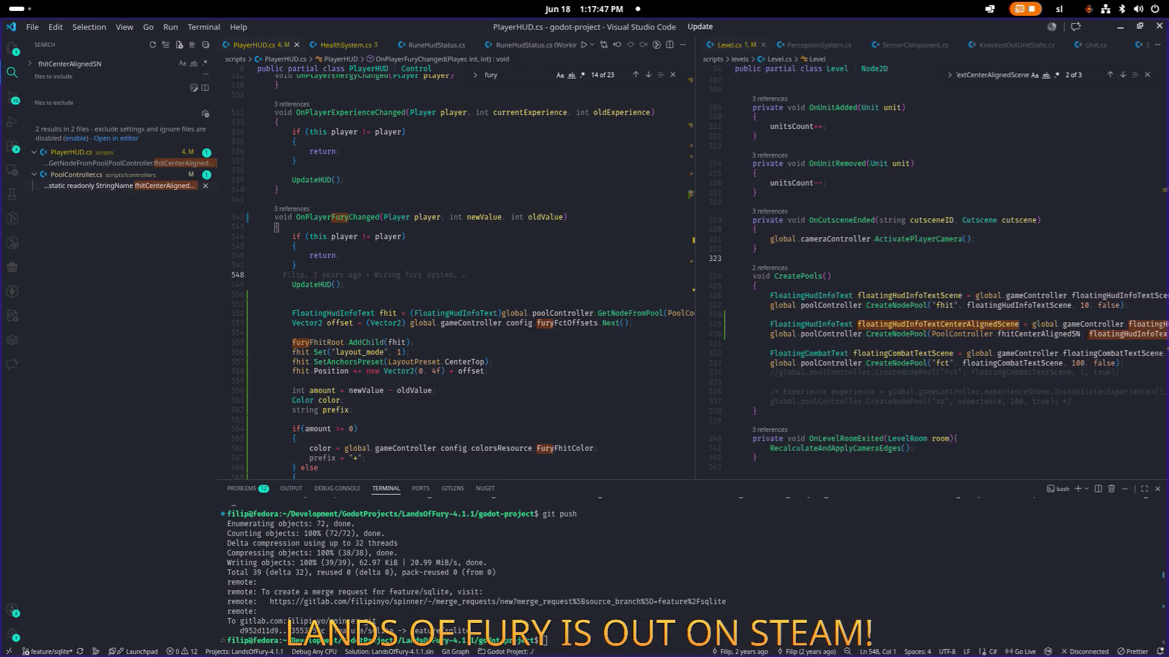
- Kill the hung Godot process in the terminal, relaunch it, and reopen LandsOfFury
key(alt+Tab)
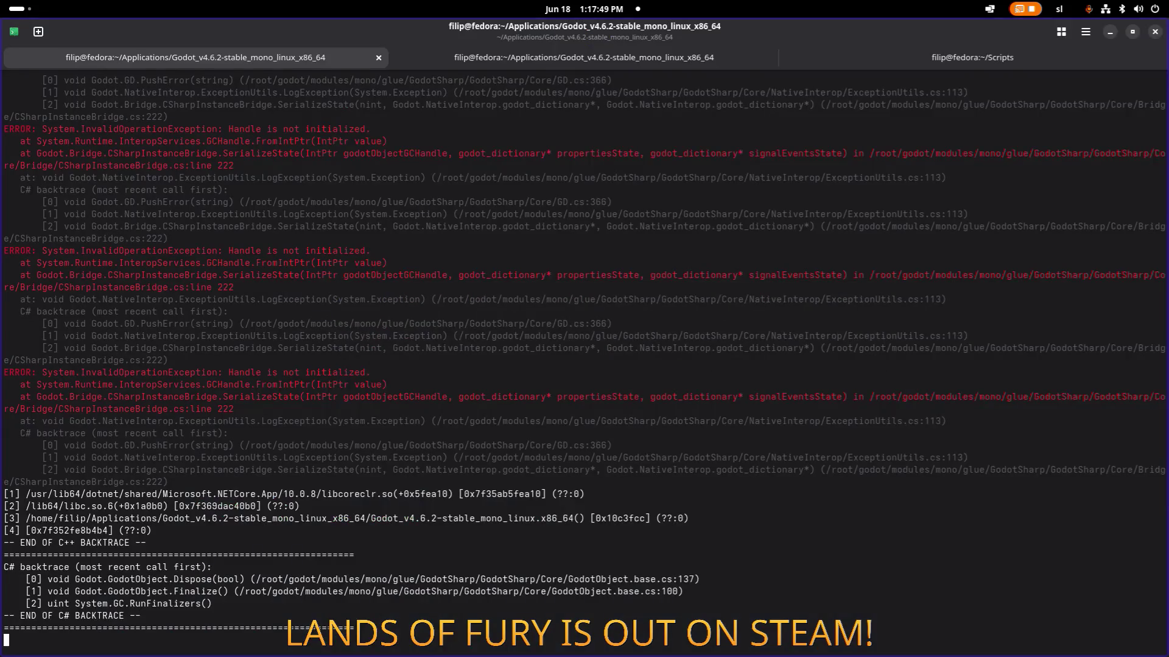
key(ctrl+c)
key(Up)
key(Return)
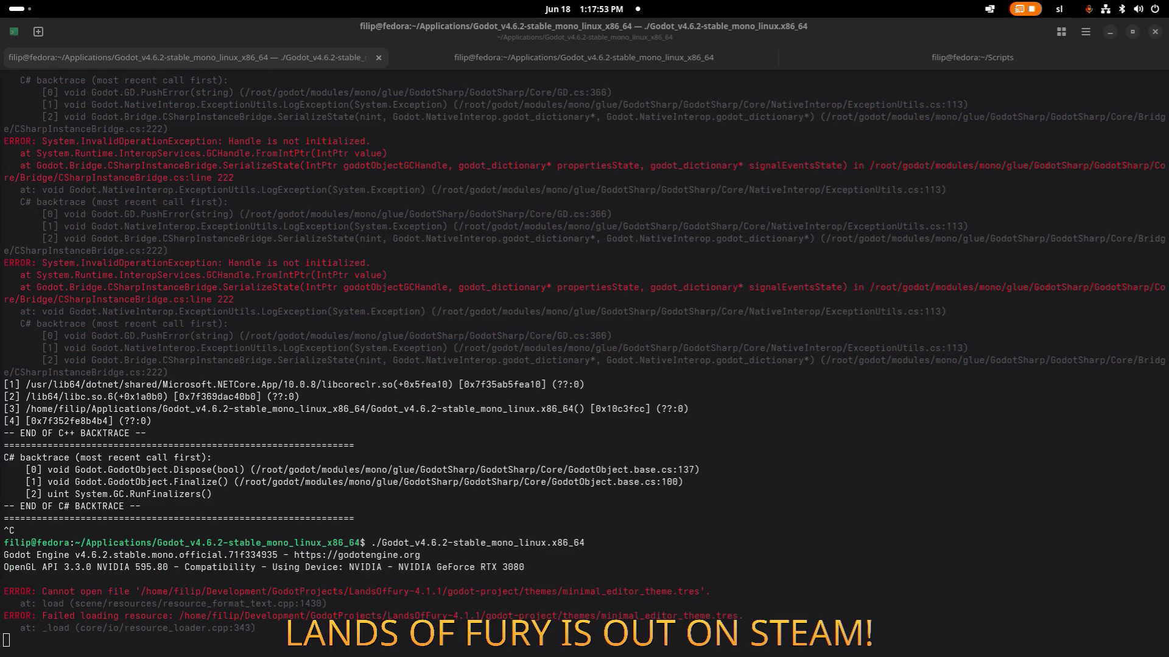
double_click(714, 166)
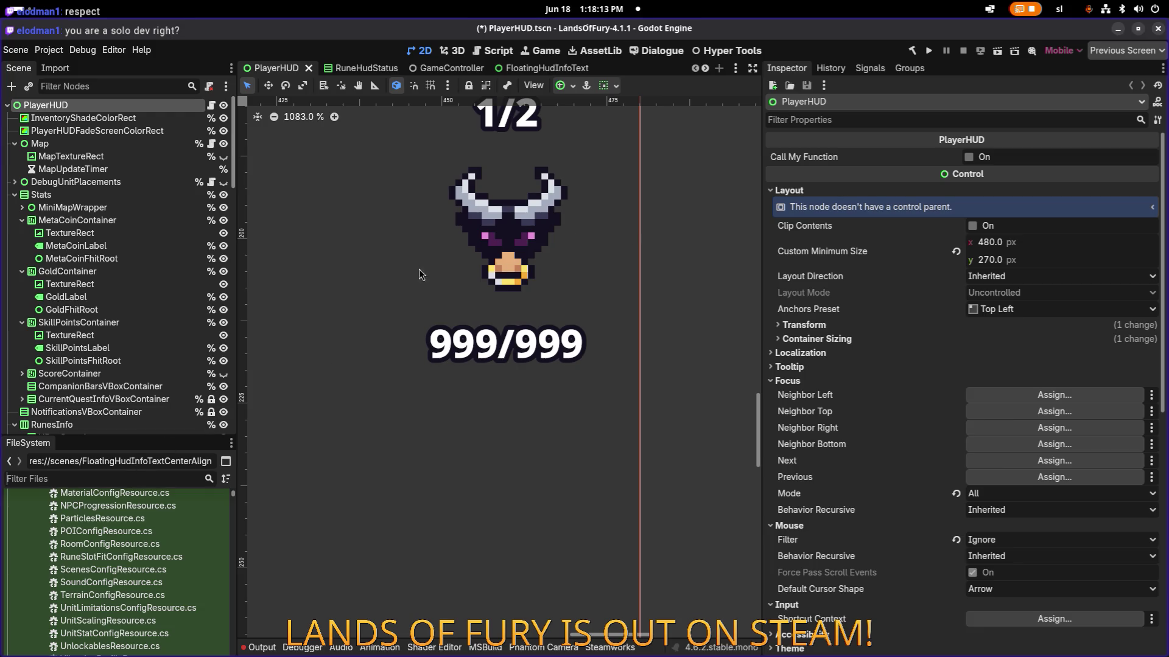
- Open Config.tres and filter the Inspector properties by 'offset'
scroll(418, 274, down, 4)
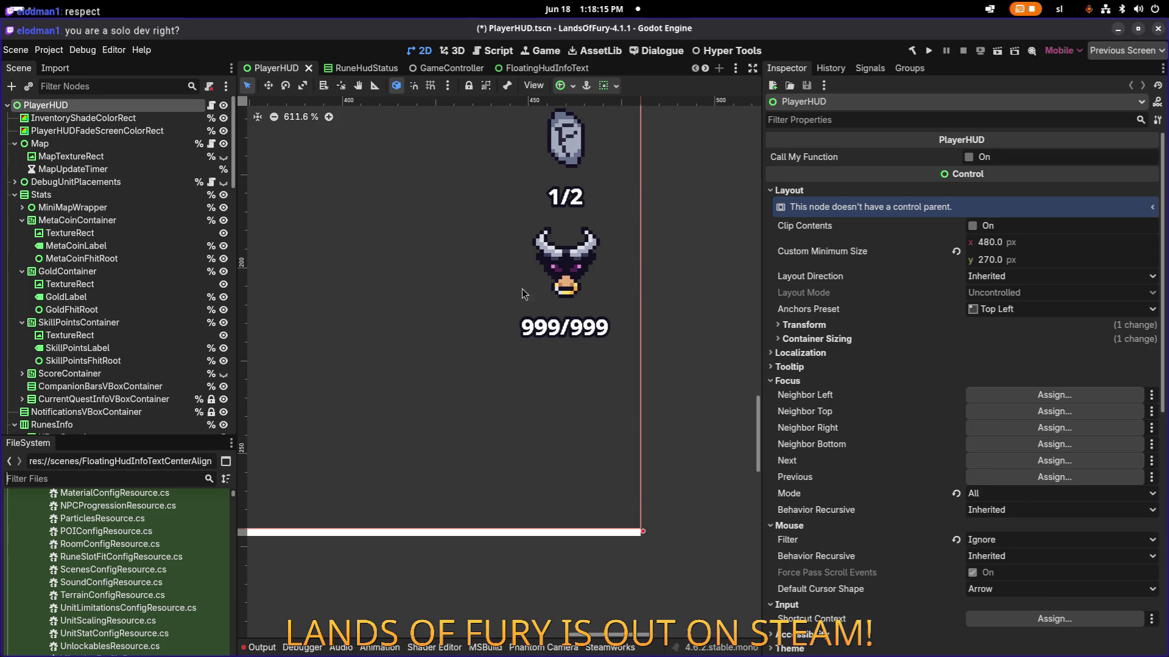
drag(522, 294, 598, 294)
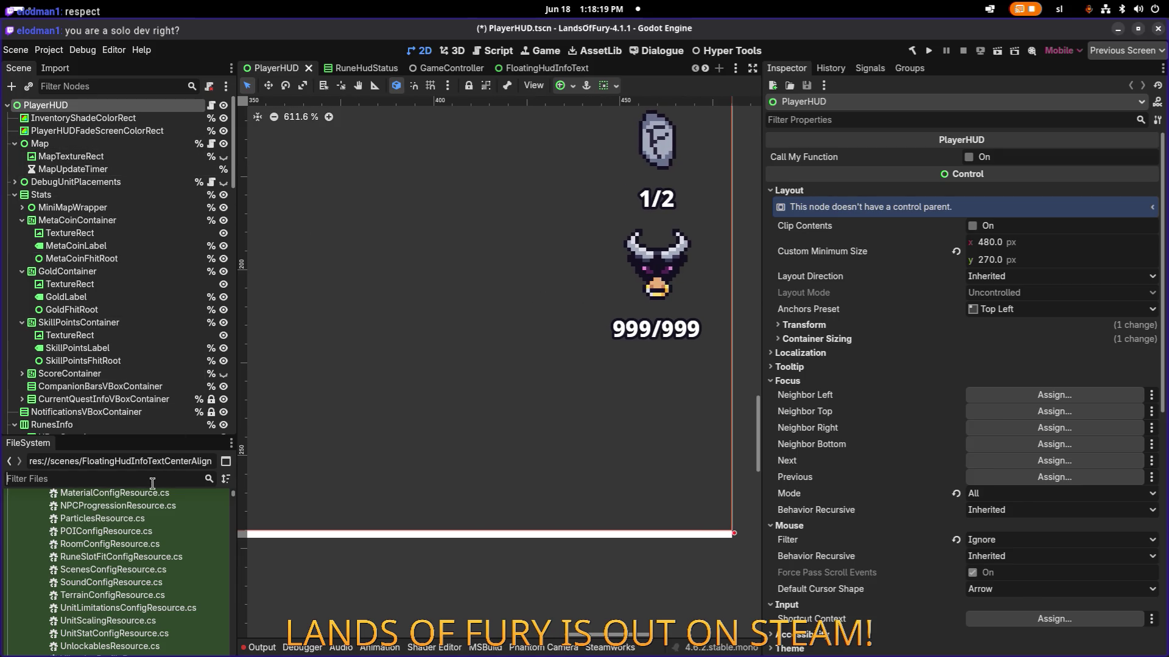
text(config)
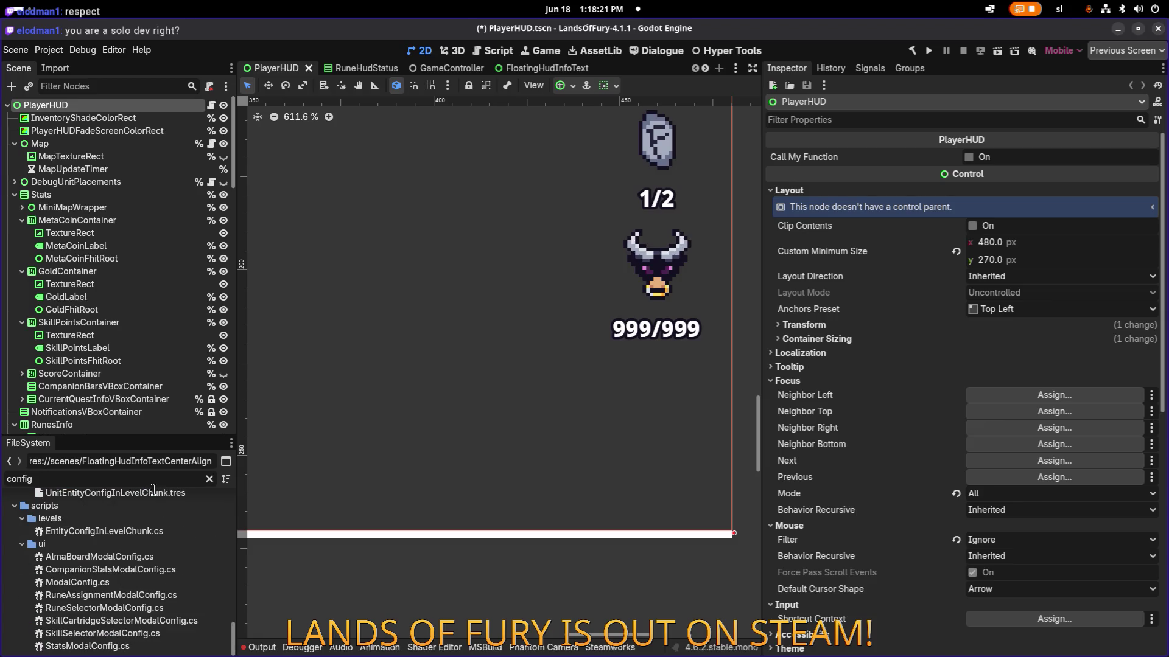
scroll(157, 517, up, 5)
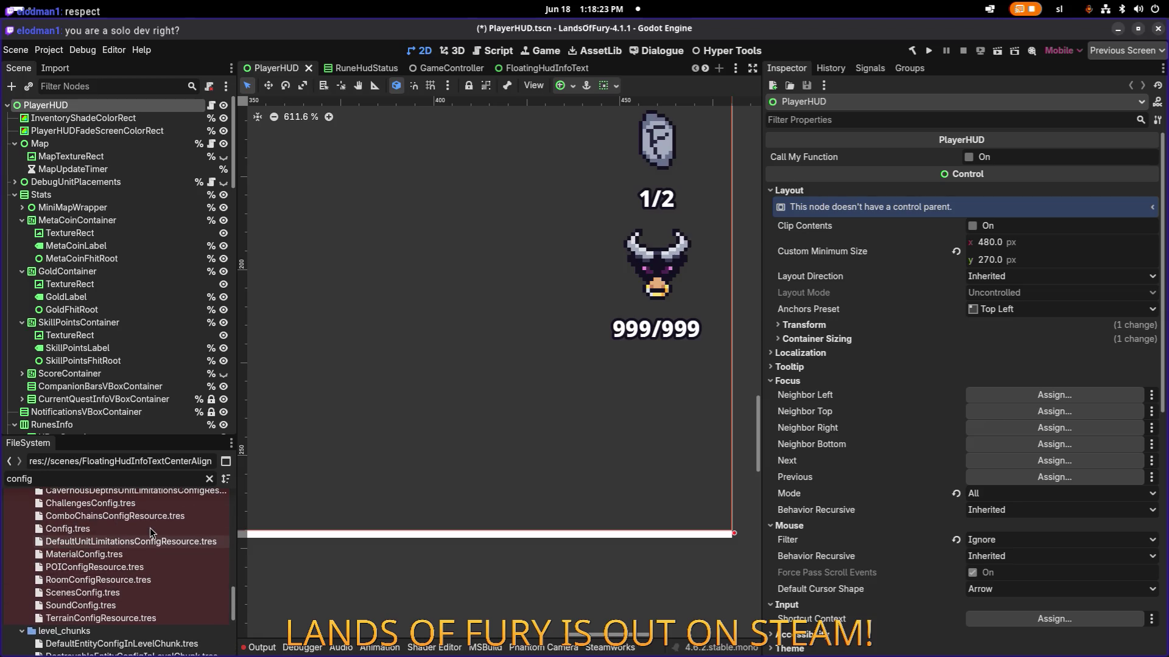
double_click(137, 513)
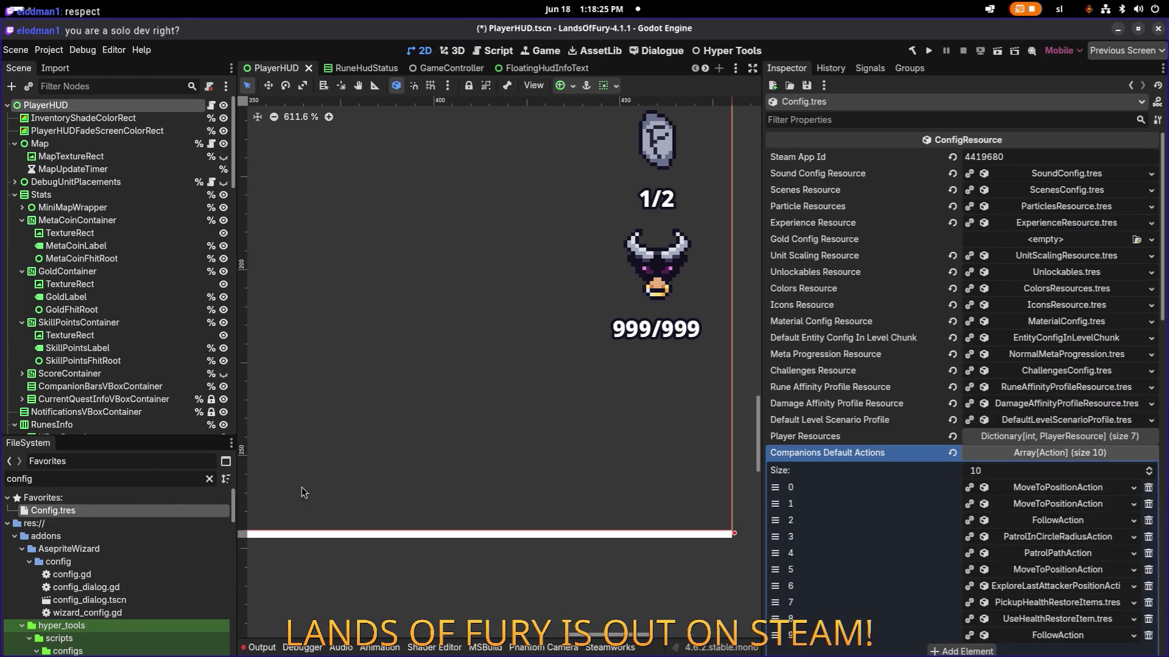
click(903, 120)
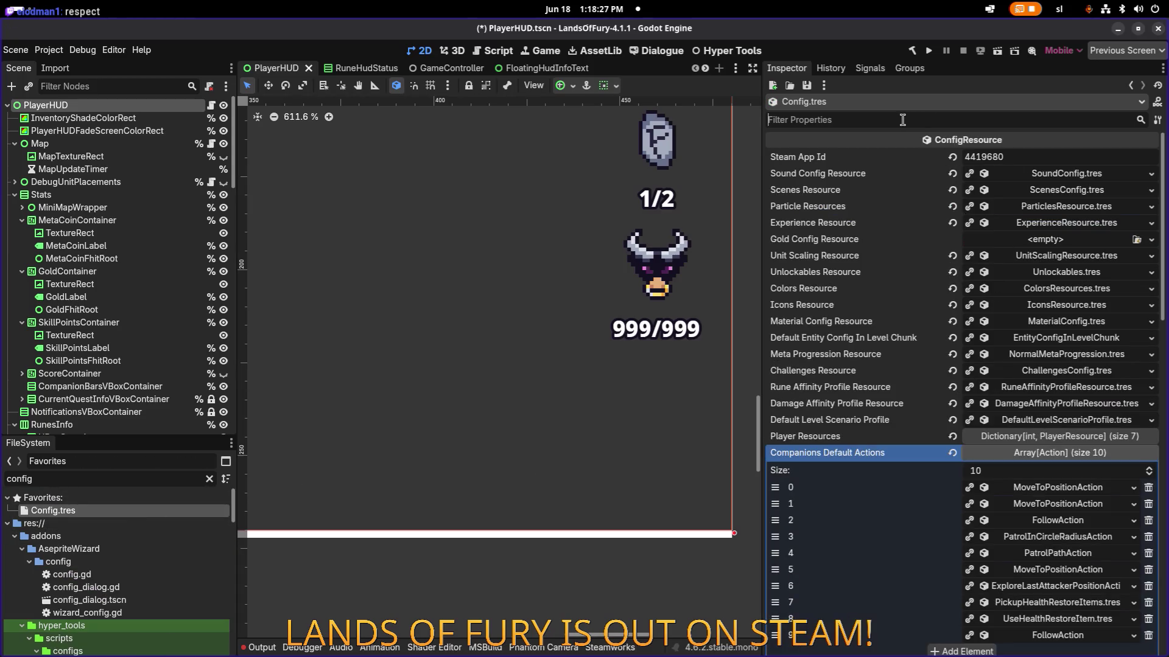
text(offset)
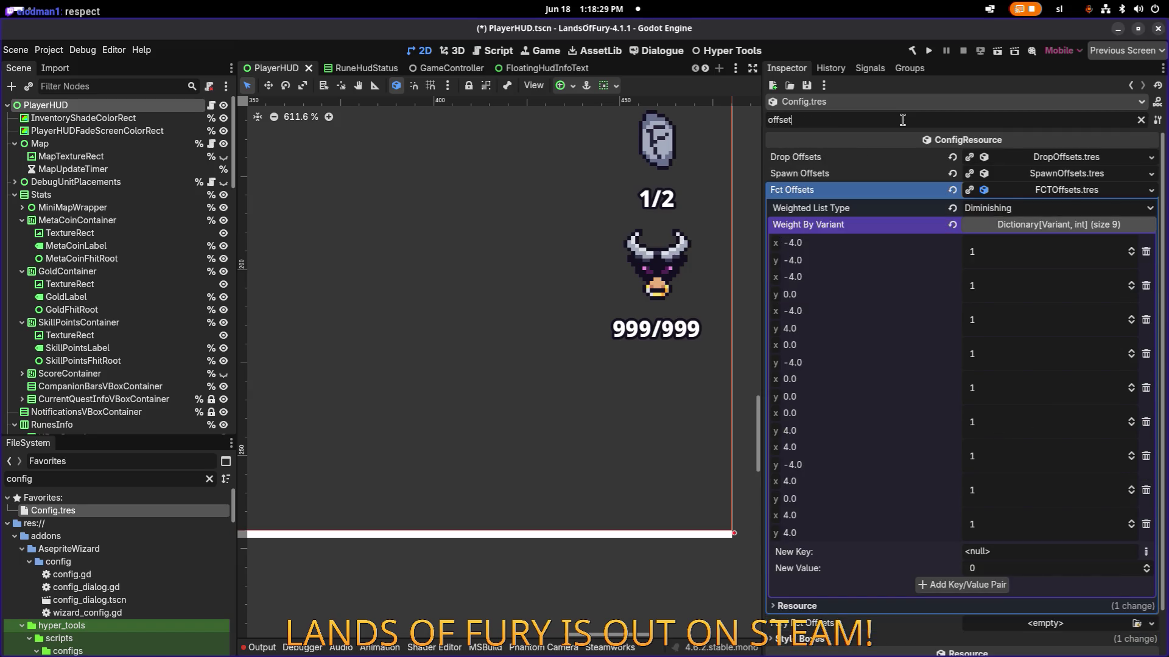
- Copy Fct Offsets, paste it as unique into Fury Fct Offsets, and save
right_click(1049, 195)
click(1085, 327)
click(1053, 193)
right_click(1042, 208)
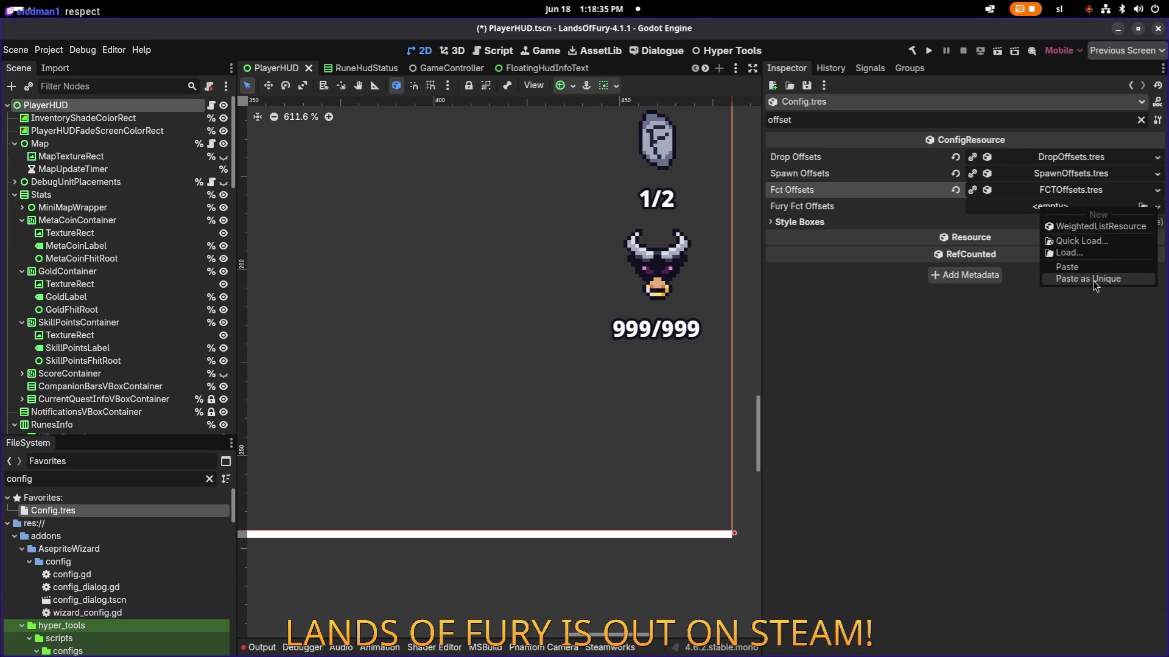
click(1096, 226)
click(1056, 208)
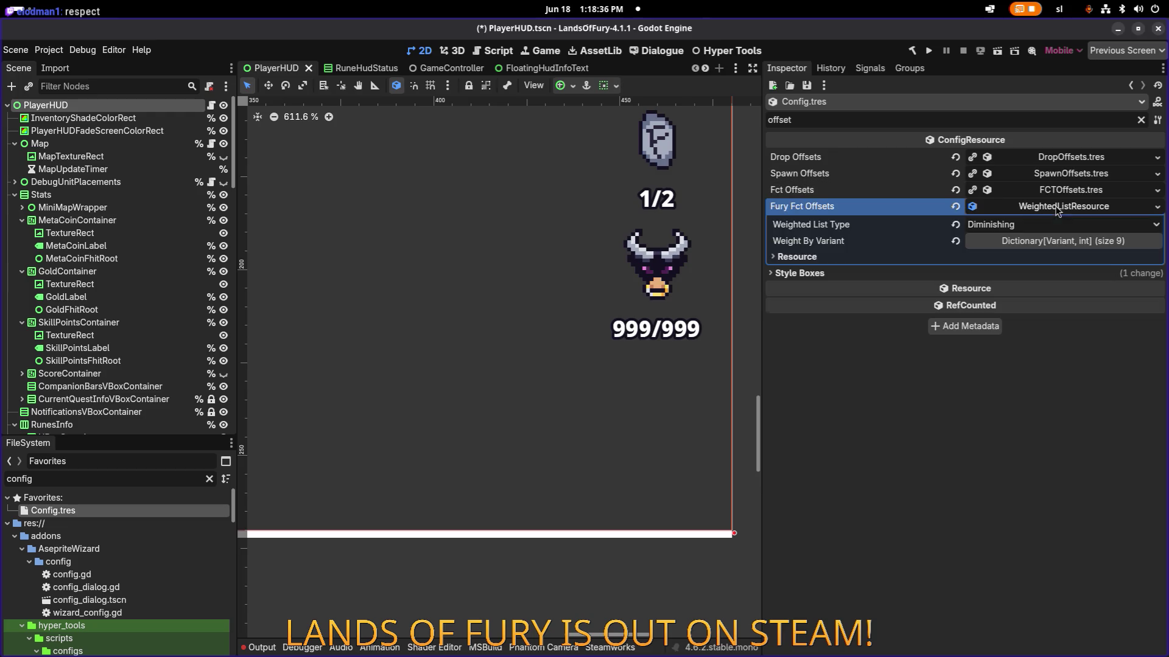
click(1047, 241)
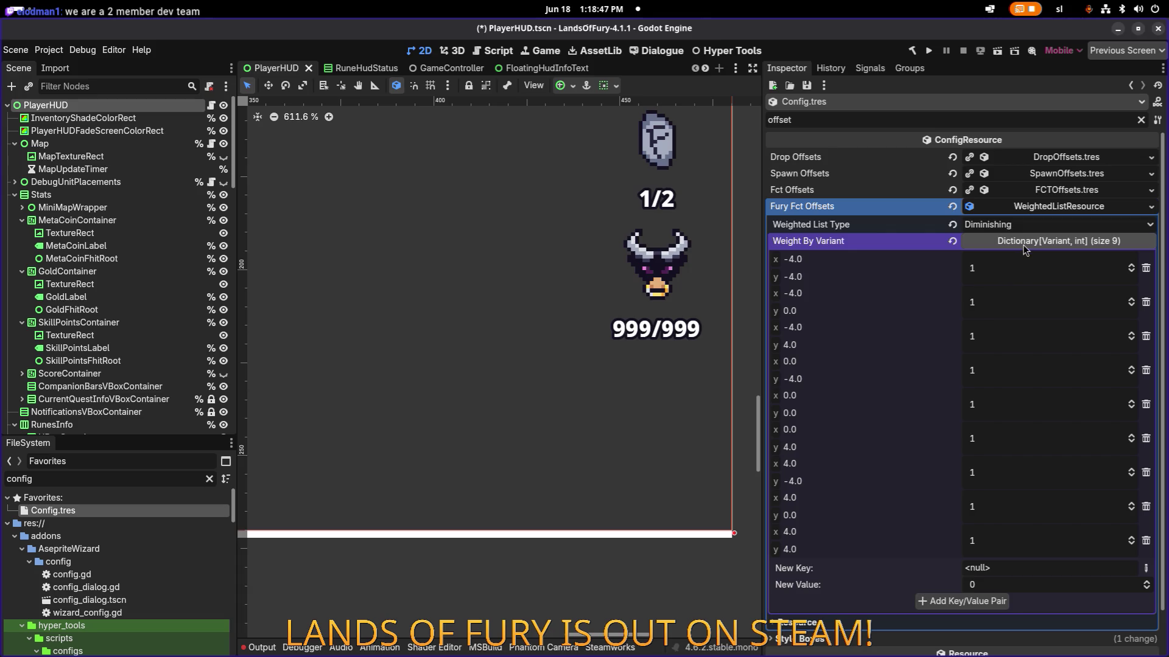
key(ctrl+s)
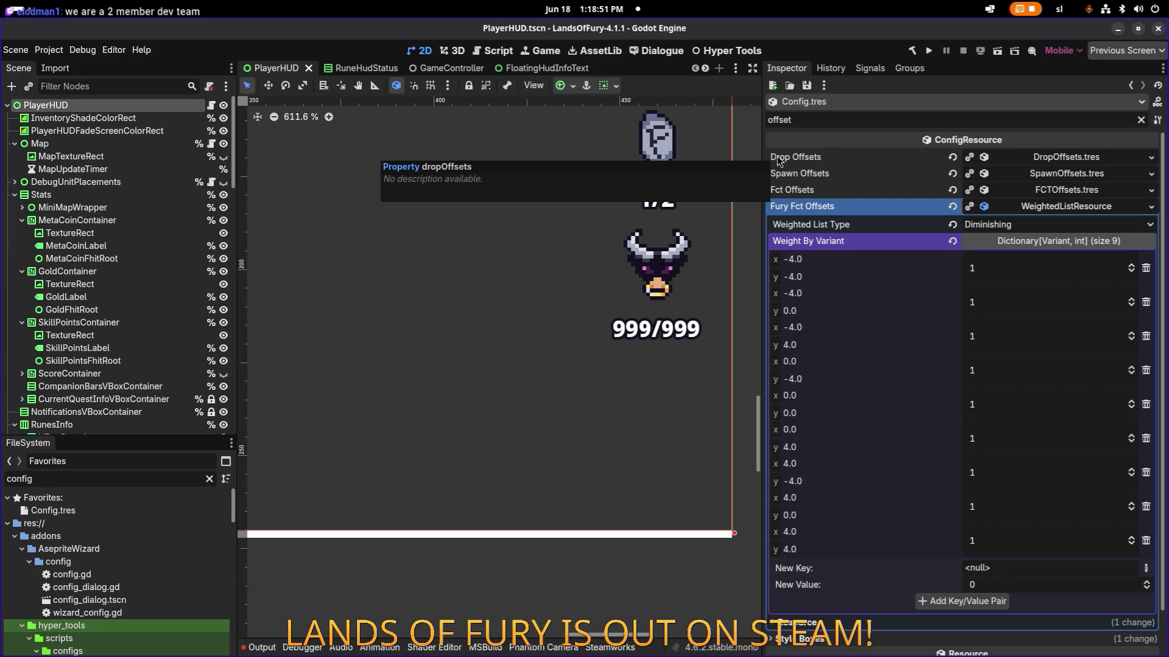
- Run the project, start a new run, and enter the level through the purple pillar
click(929, 51)
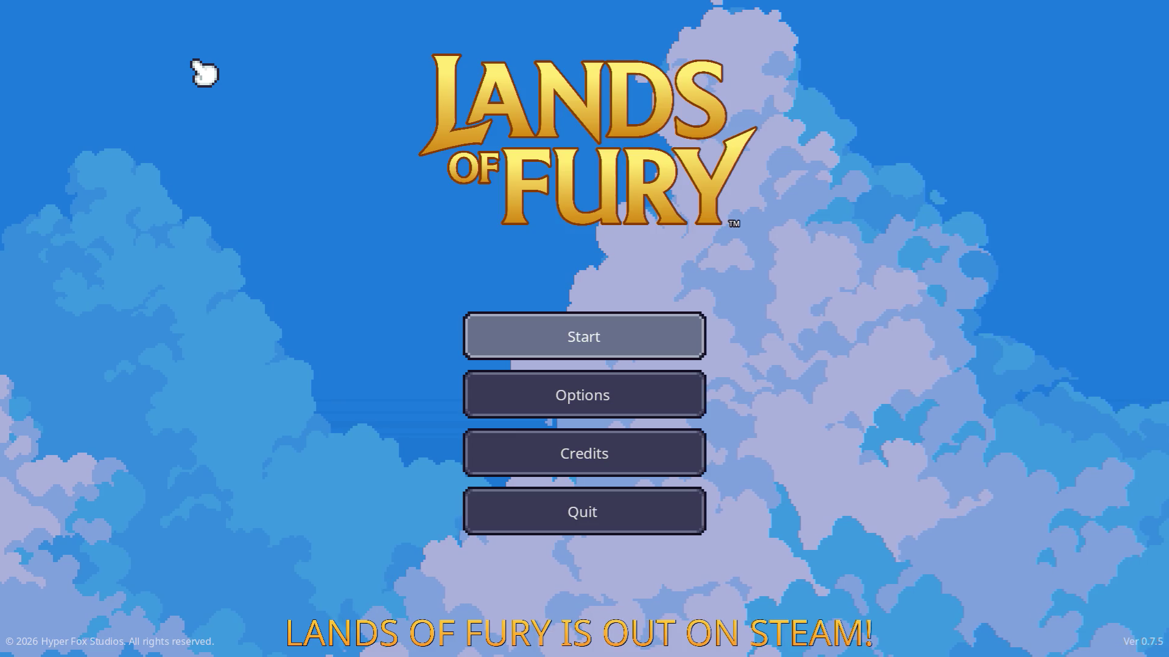
key(Return)
key(Return)
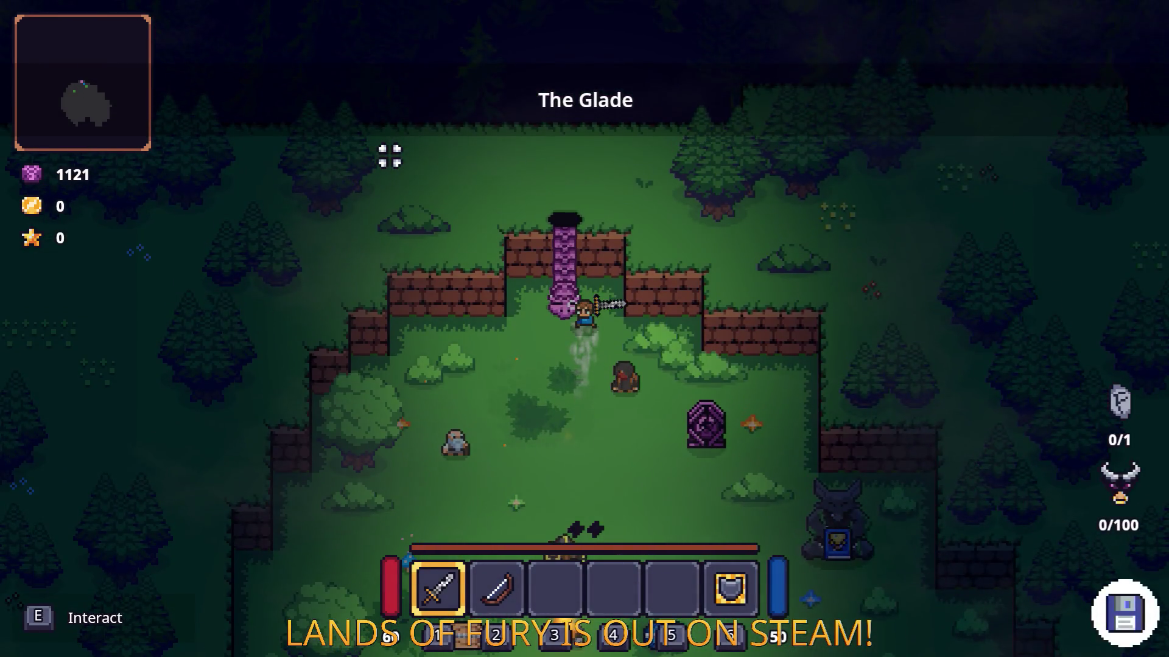
key(e)
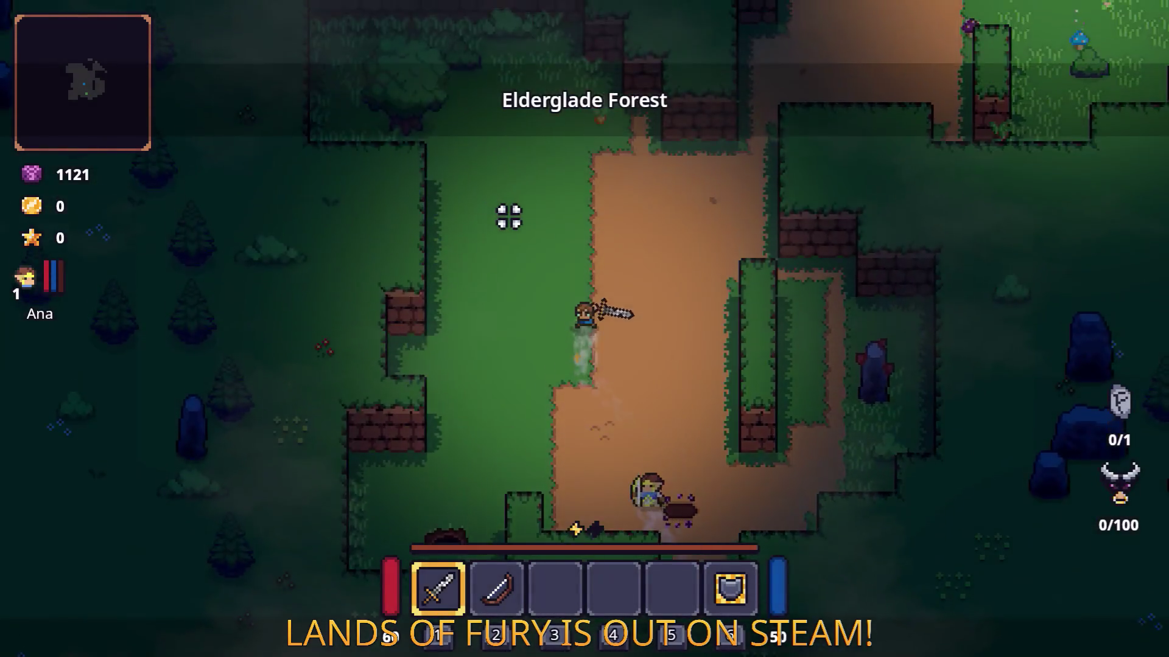
key(w)
- Fight enemies with WASD movement and sword attacks, picking up honey, until kills reach 100/100
click(433, 232)
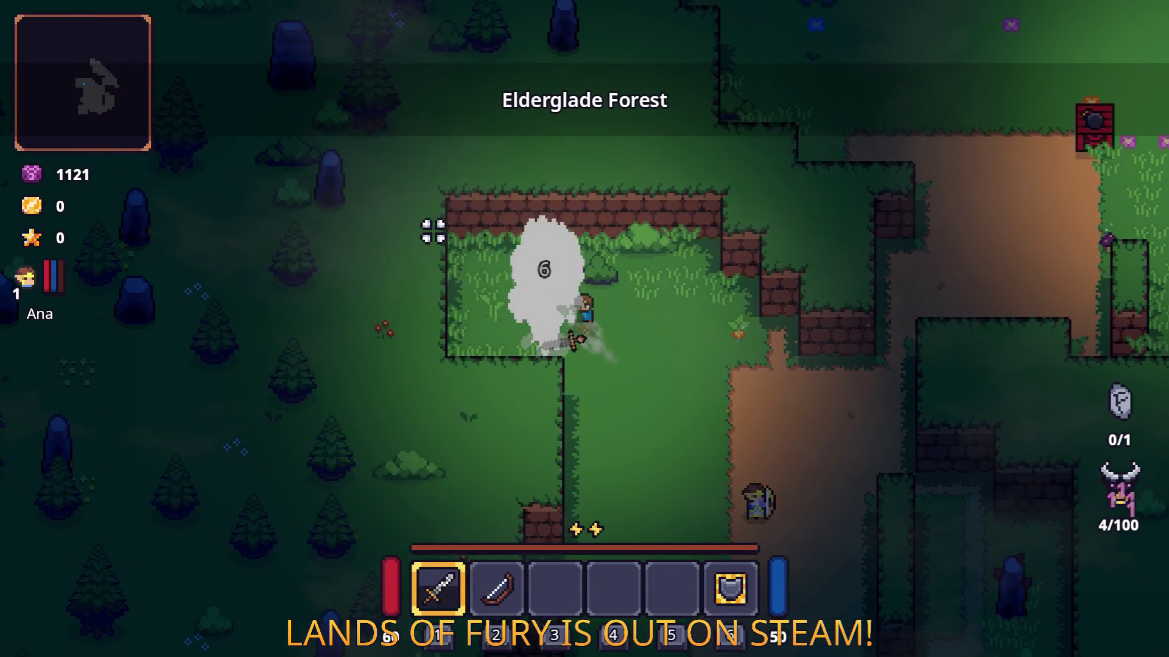
key(a)
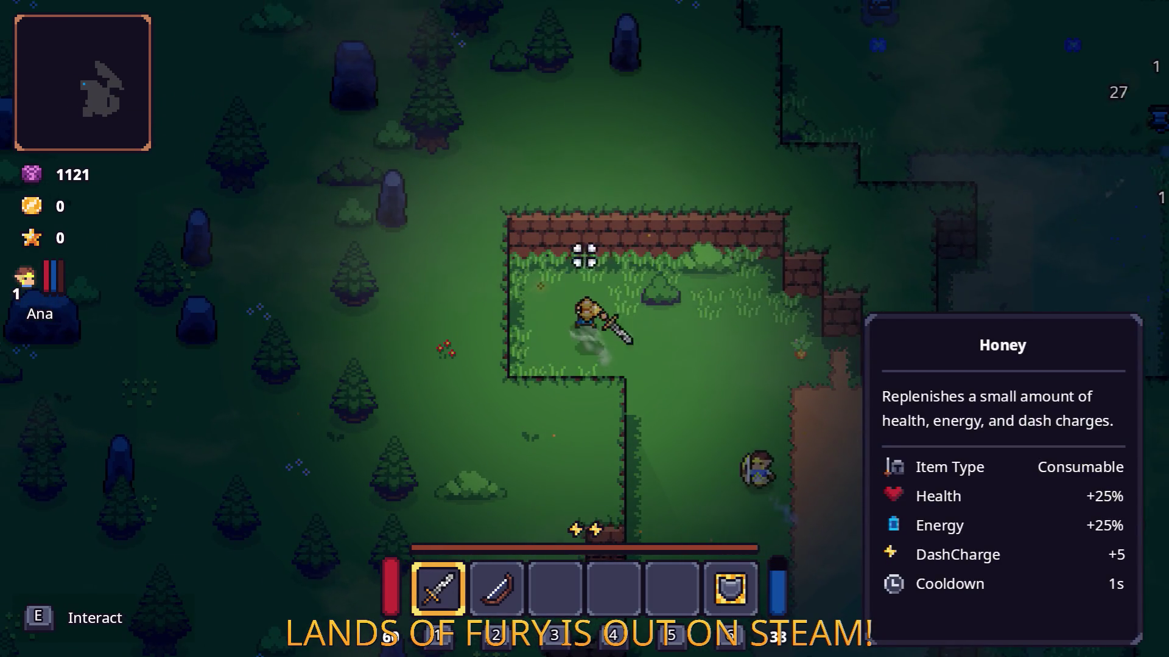
key(e)
key(d)
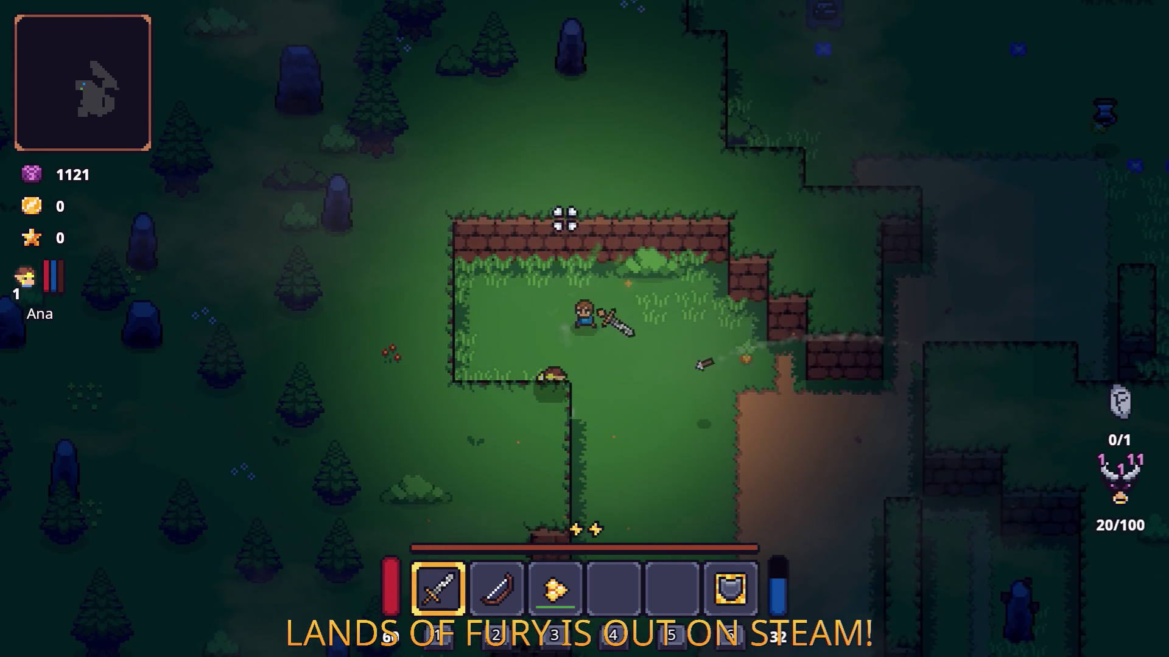
key(a)
key(s)
click(570, 341)
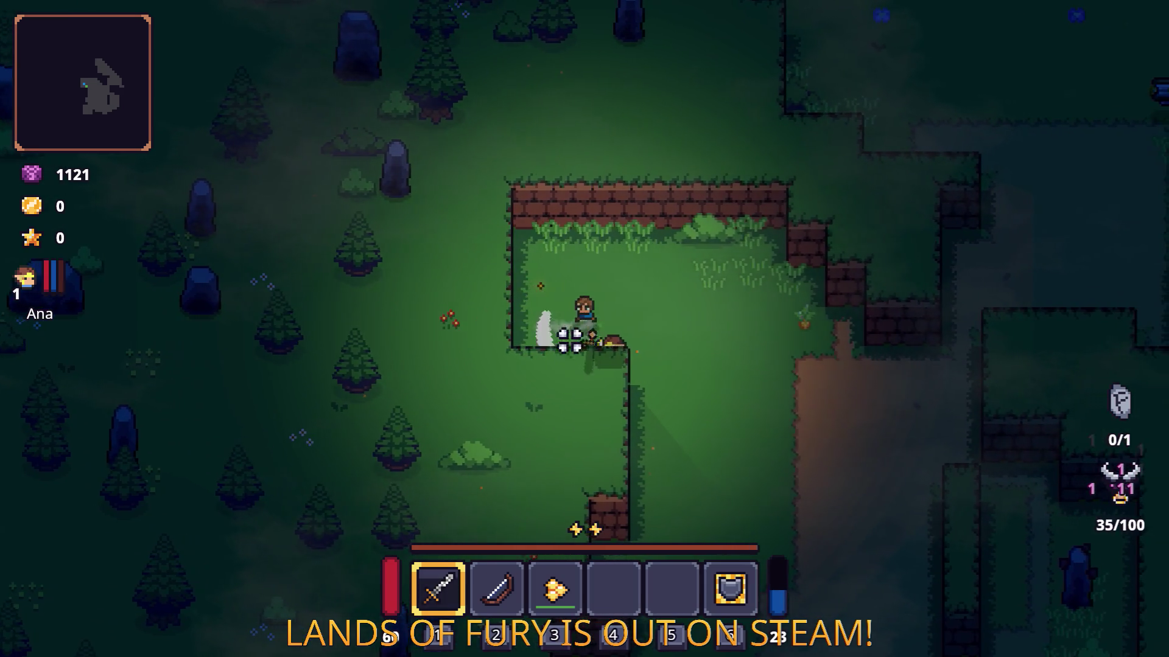
key(w)
key(d)
click(605, 254)
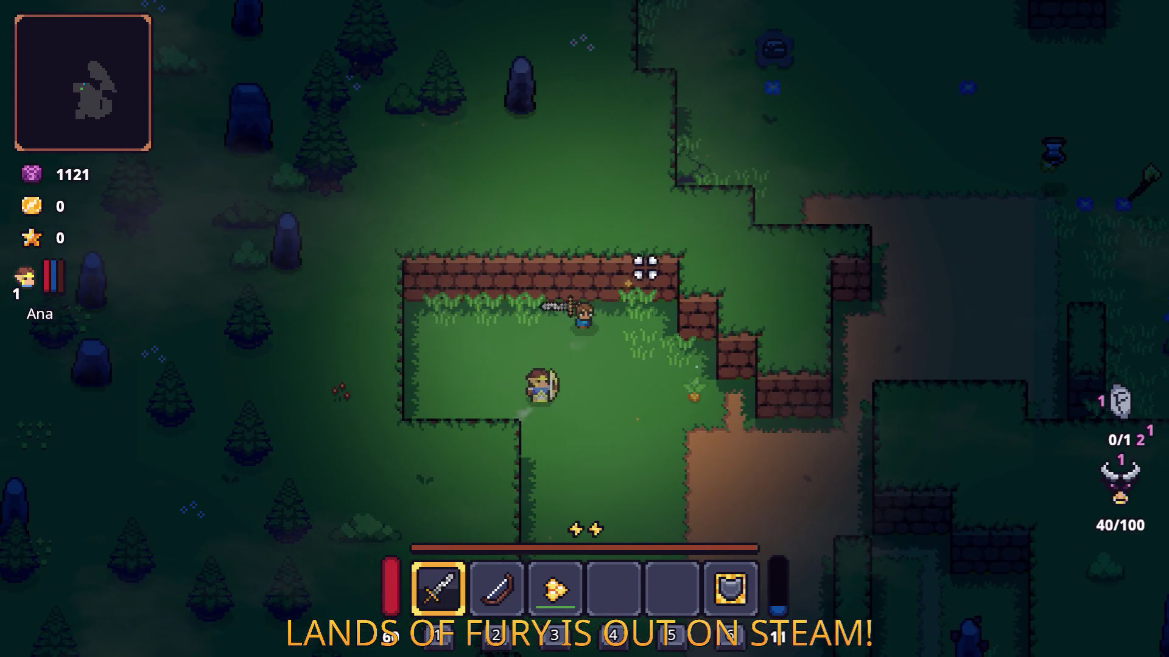
key(d)
click(665, 271)
key(s)
click(701, 306)
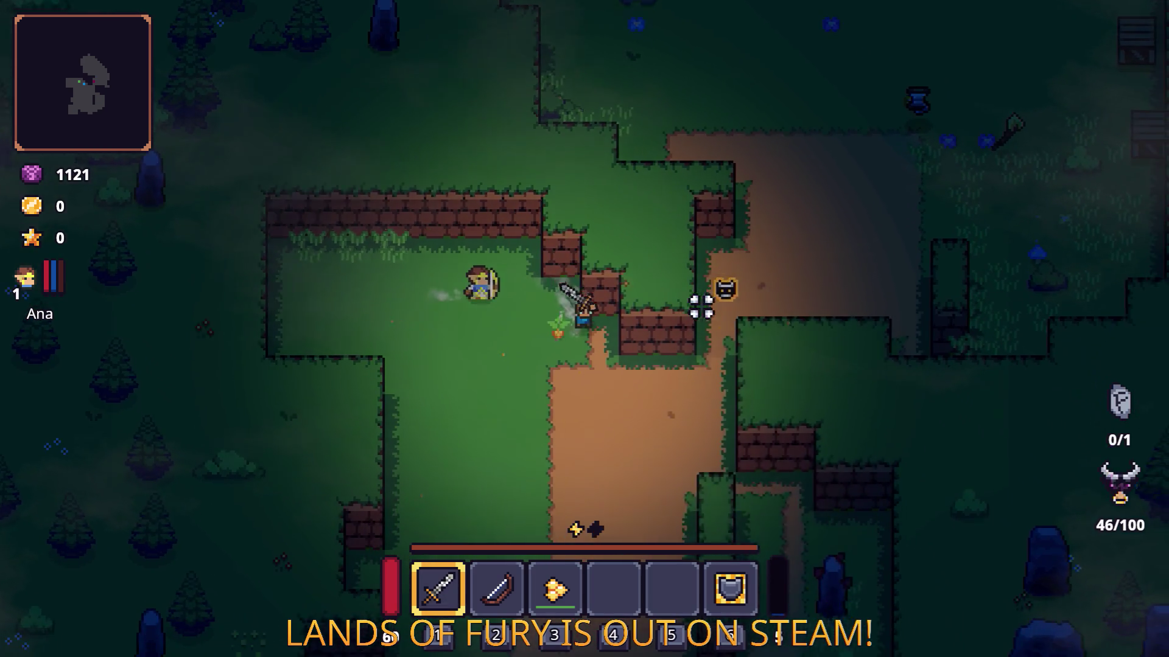
key(d)
click(723, 285)
click(647, 248)
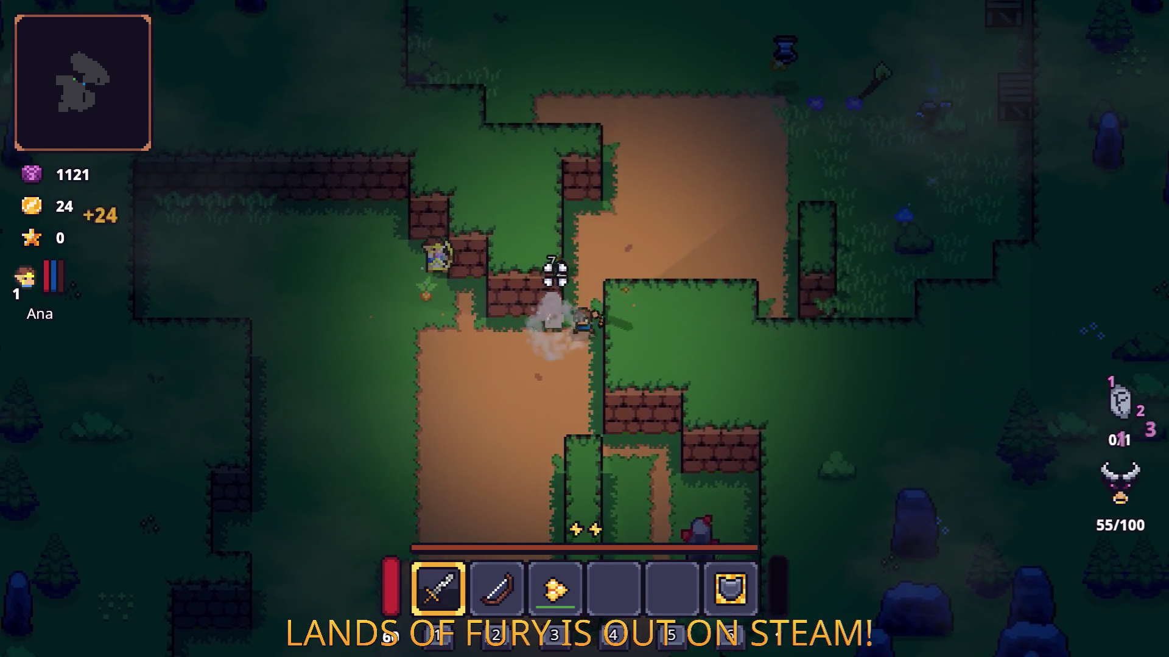
key(w)
key(d)
click(783, 240)
click(680, 302)
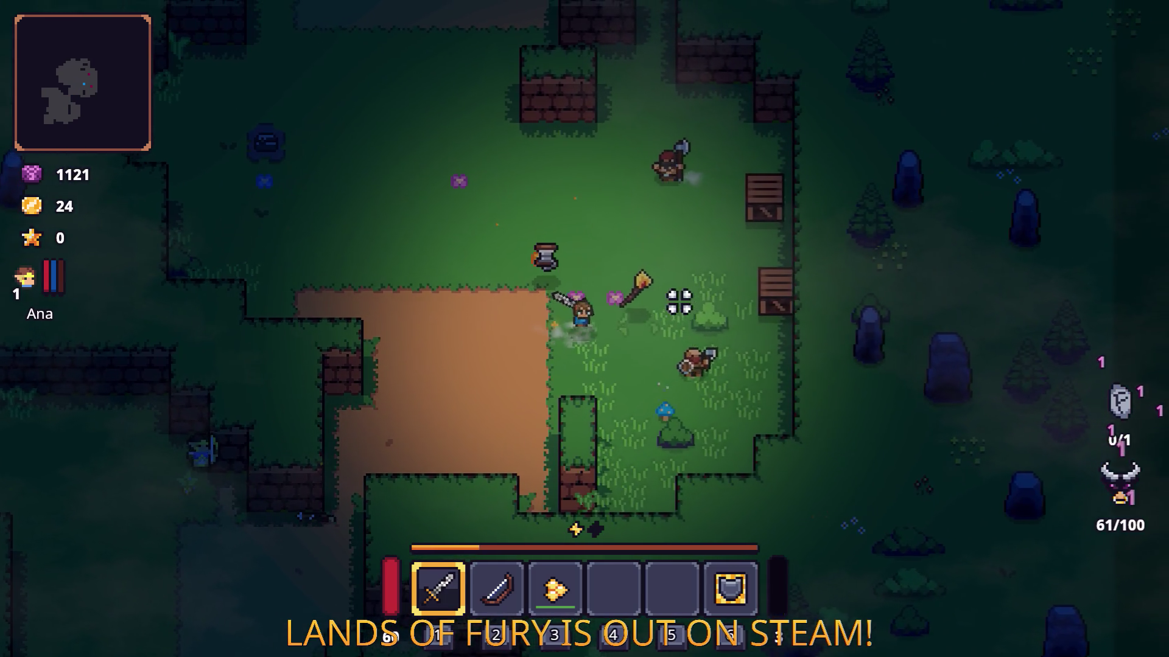
key(d)
key(s)
click(678, 305)
click(761, 286)
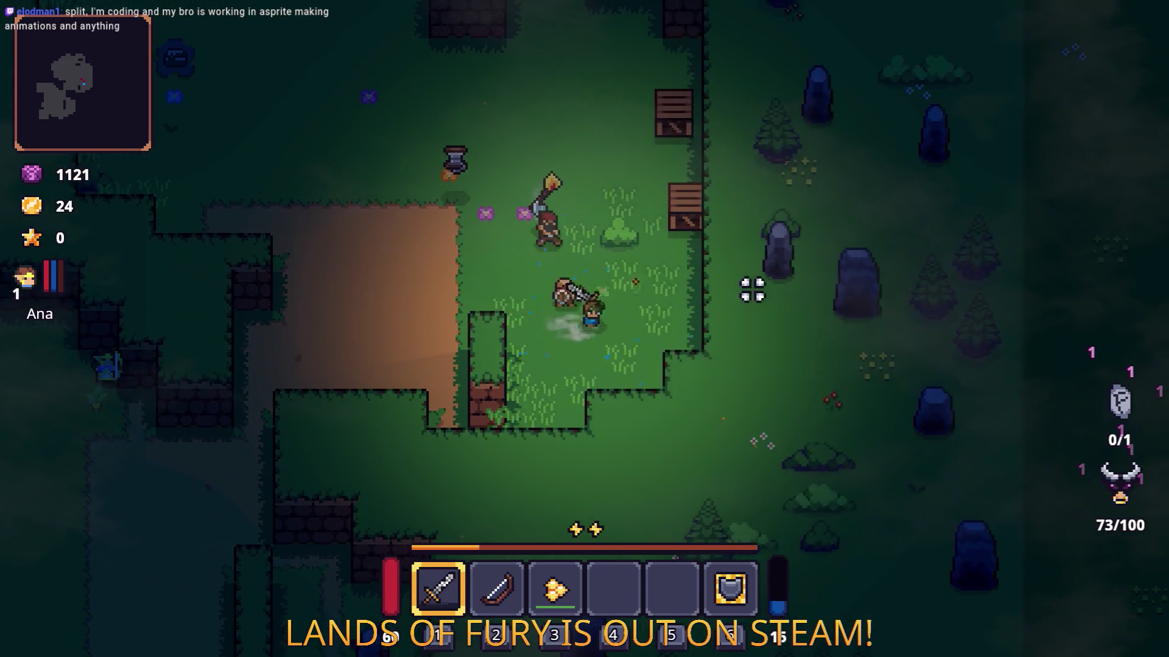
key(w)
click(728, 276)
key(d)
click(545, 272)
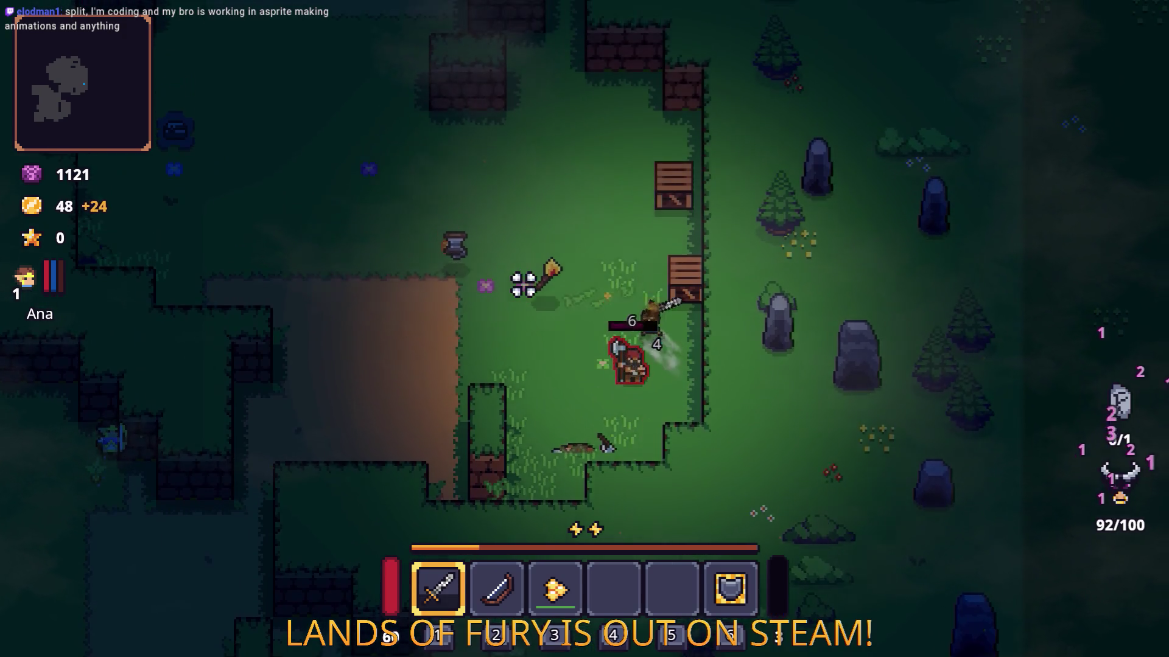
key(w)
key(a)
click(619, 254)
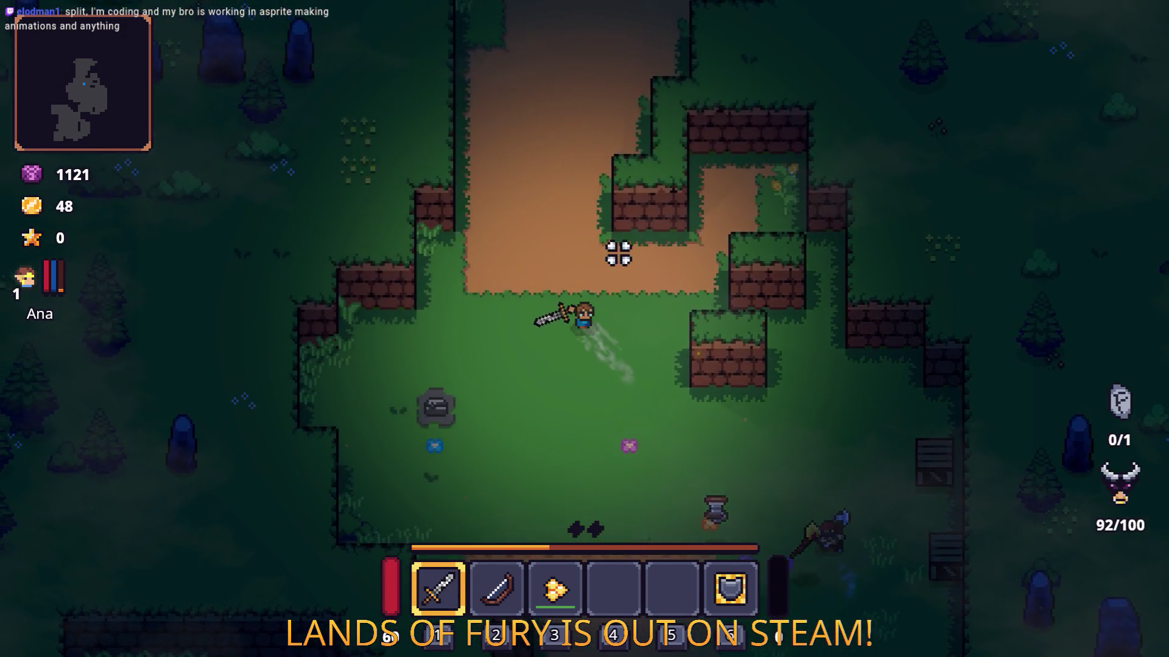
key(w)
key(a)
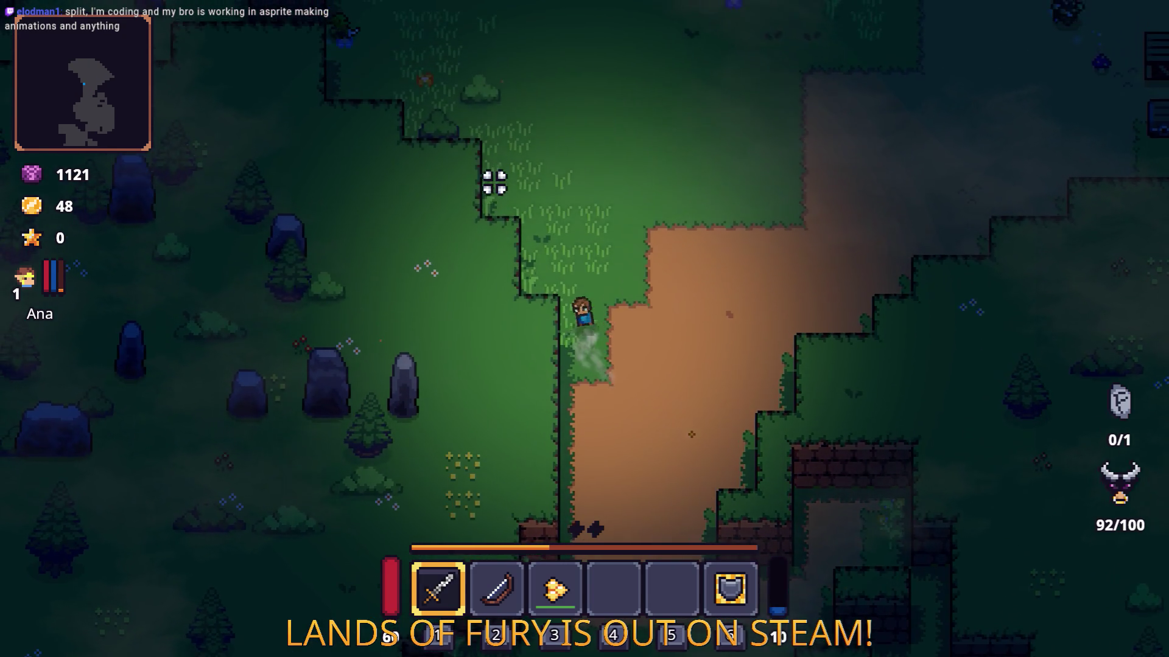
key(w)
key(a)
click(468, 162)
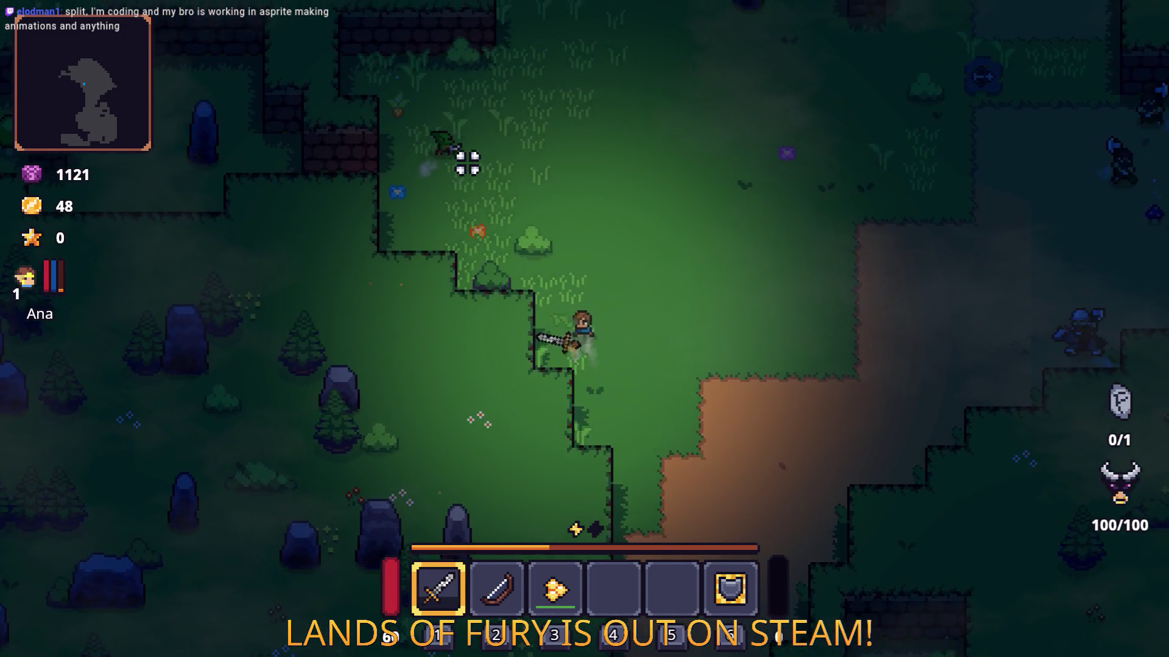
key(w)
key(a)
click(438, 172)
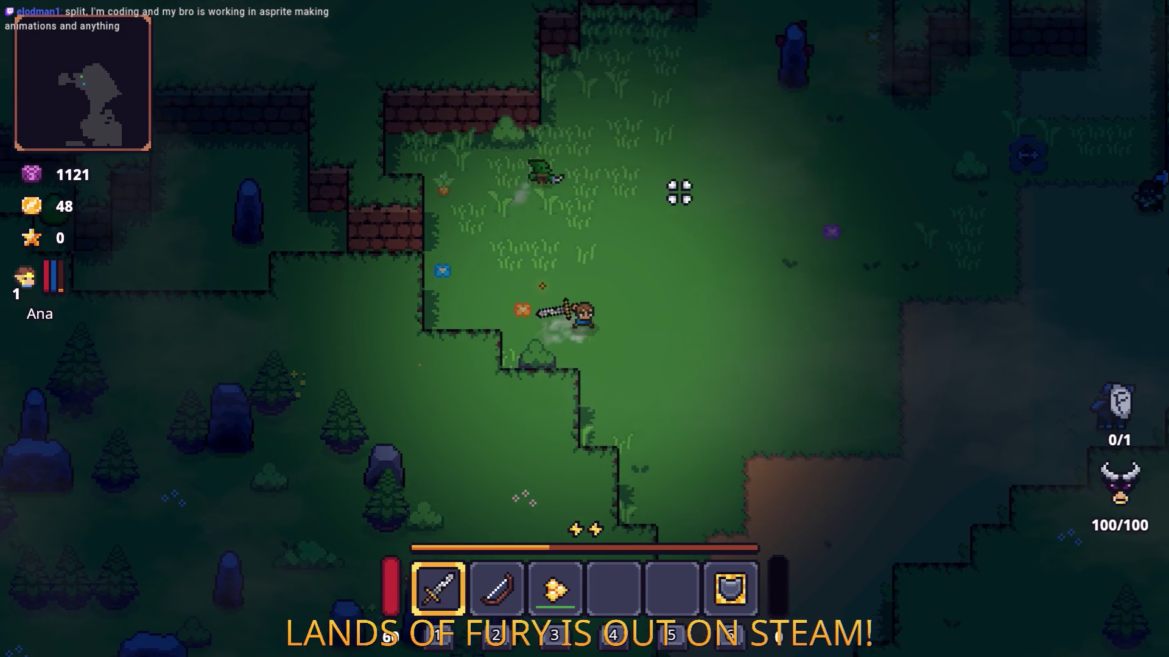
key(d)
- Pause the game and quit to the desktop
key(Escape)
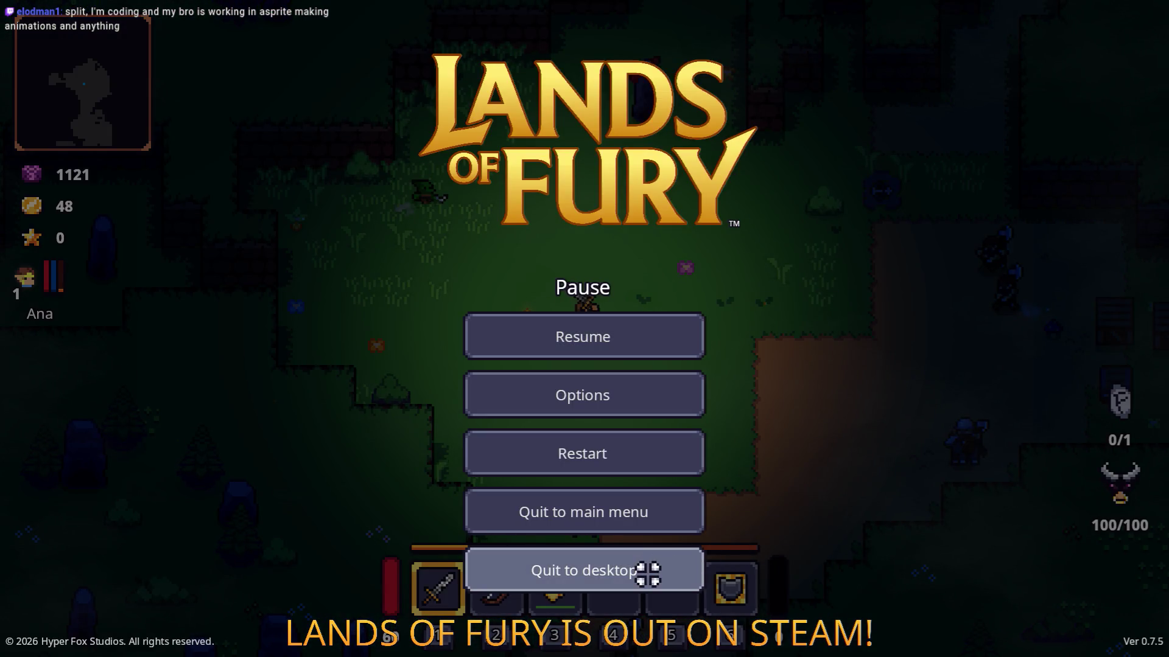
click(648, 574)
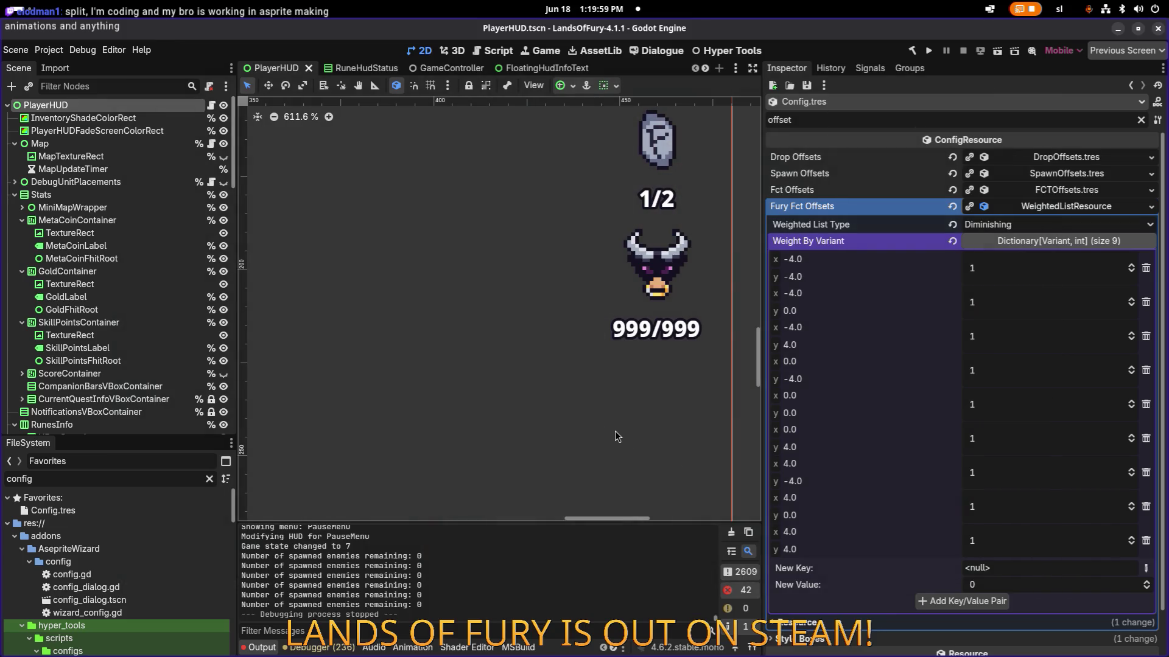
key(alt+Tab)
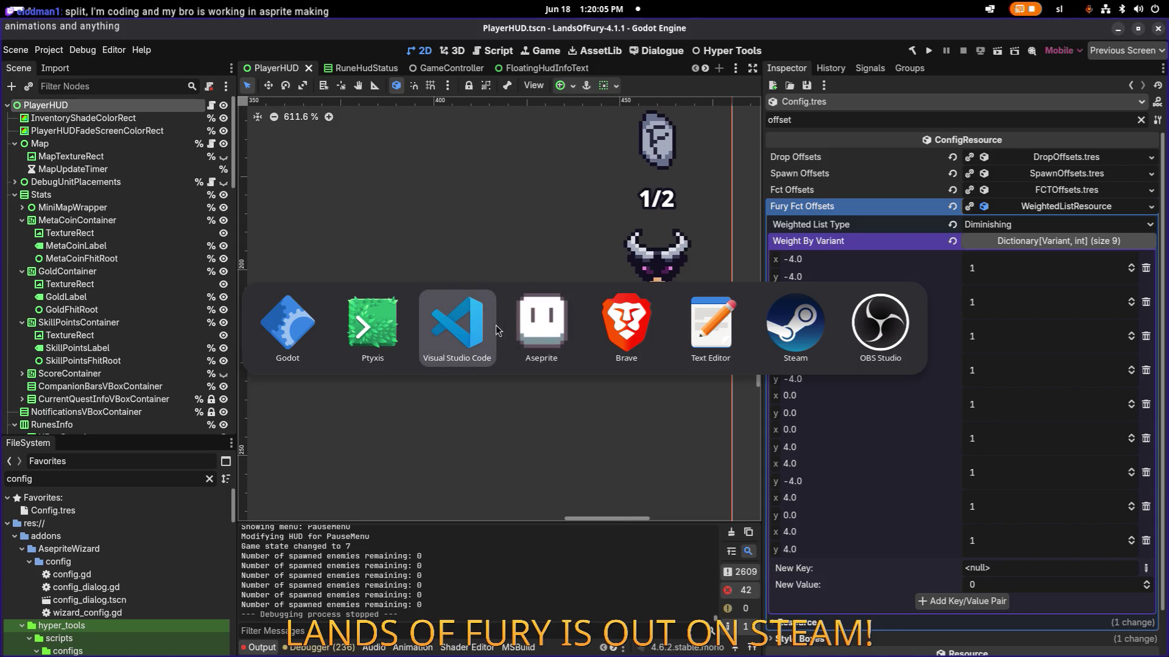
- Insert 'fhit.Position = Vector2.Zero;' above furyFhitRoot.AddChild(fhit) and save PlayerHUD.cs
click(457, 332)
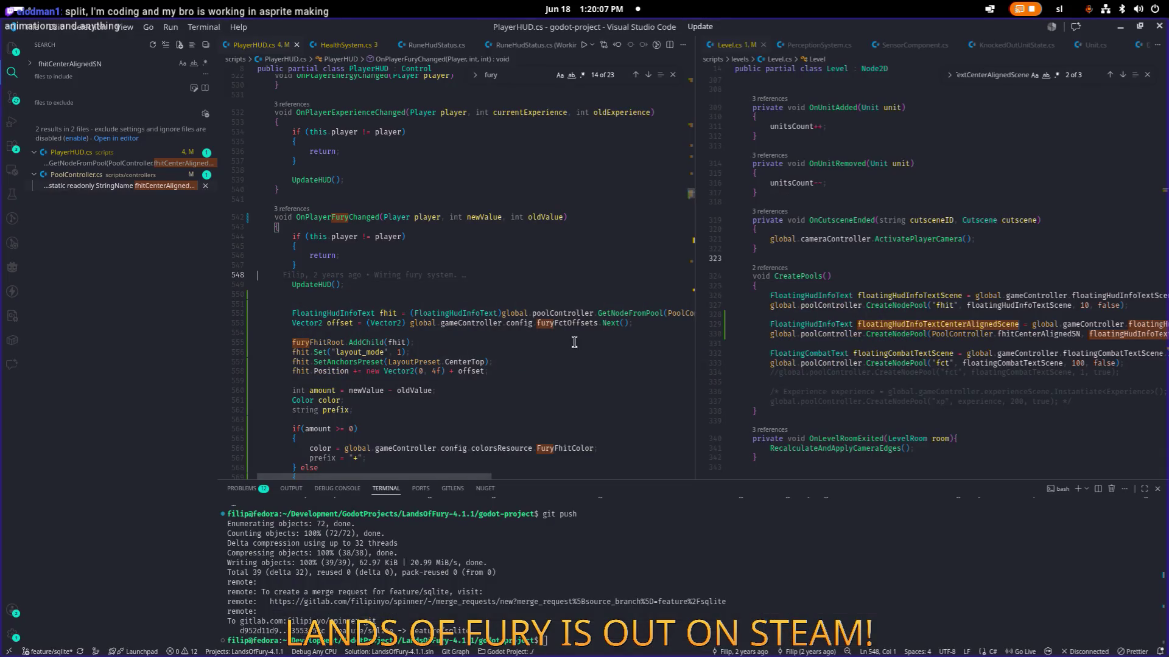
click(504, 400)
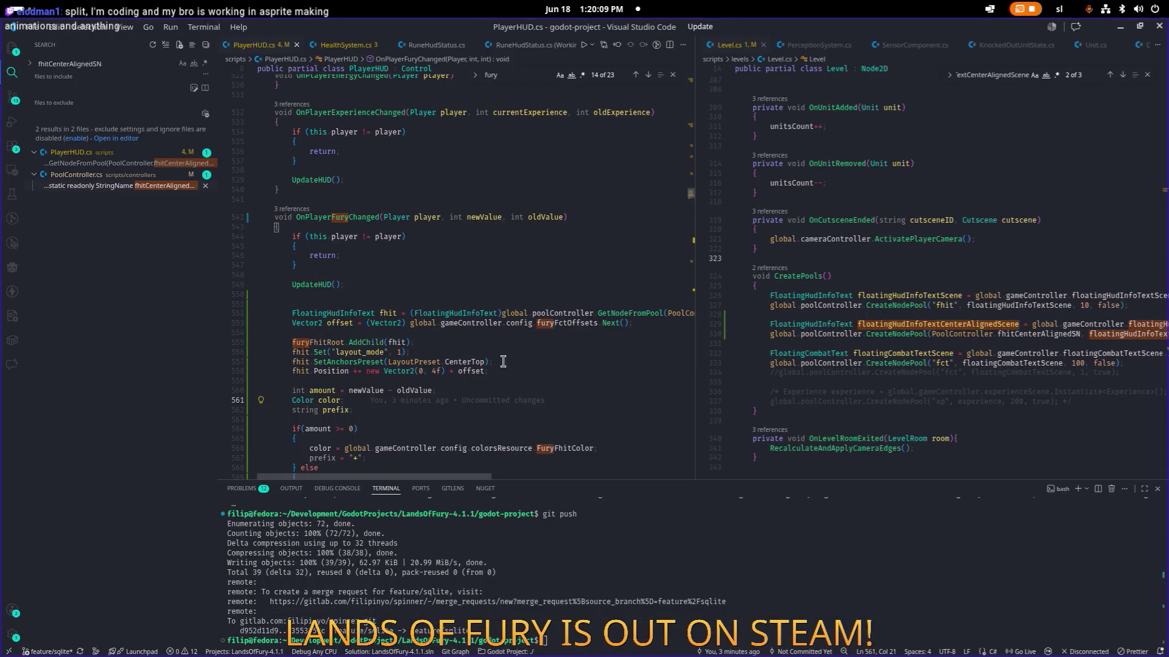
click(588, 327)
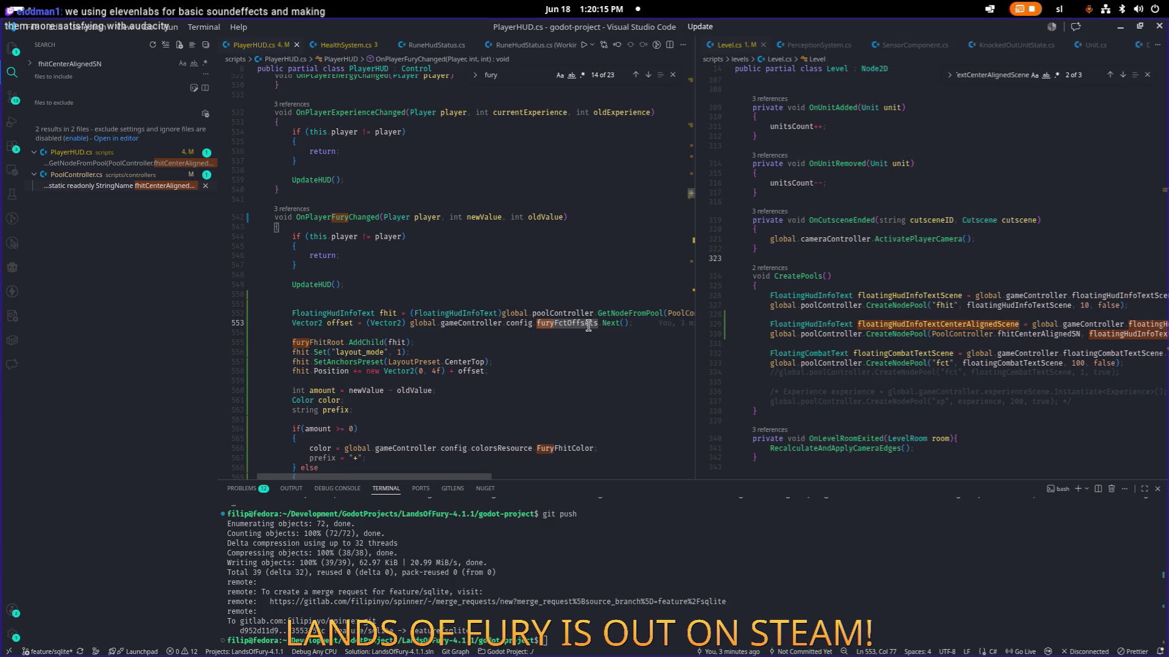
key(Down)
key(Down)
key(Down)
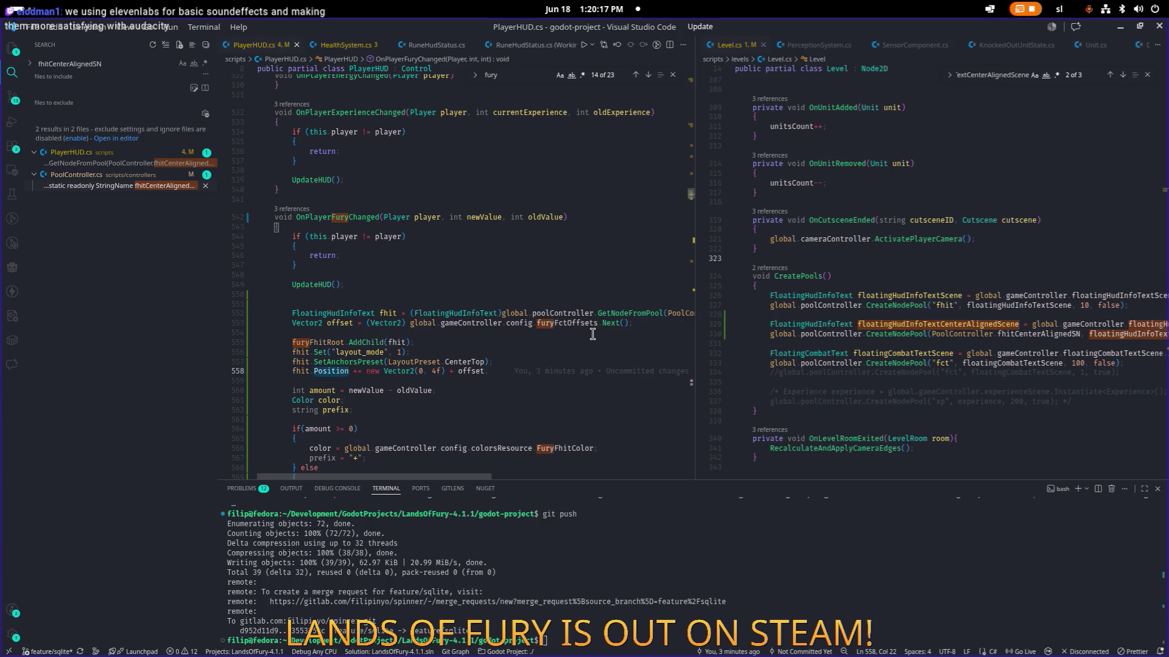
key(Up)
key(Up)
key(Up)
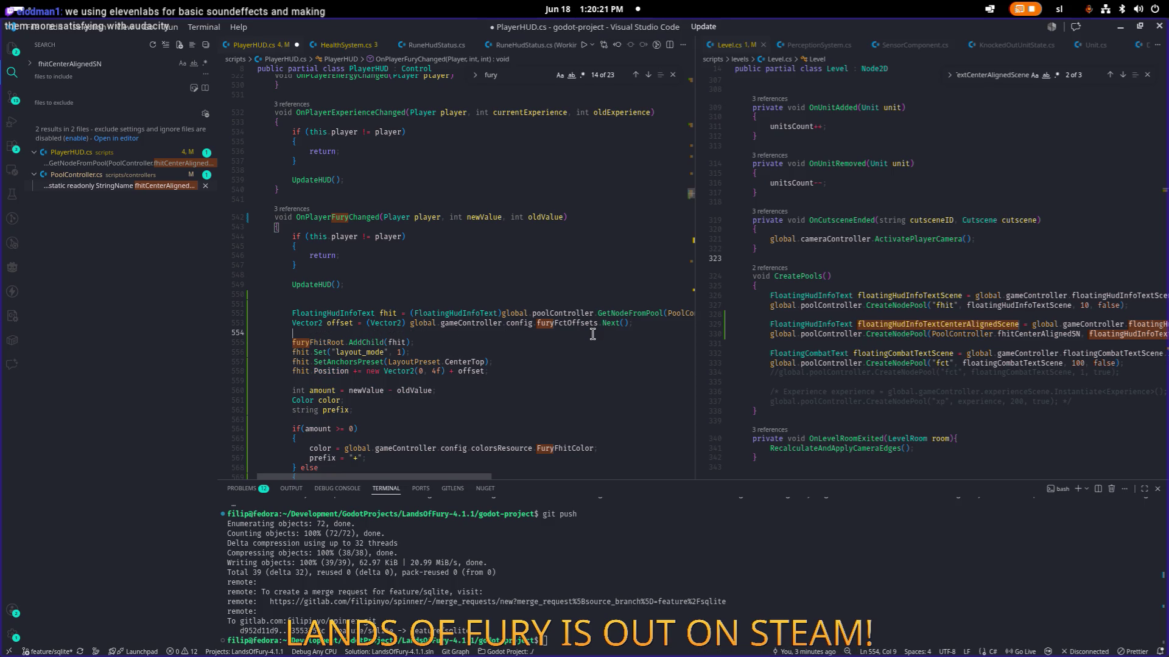
key(Return)
text(fhit.Position)
text(= n)
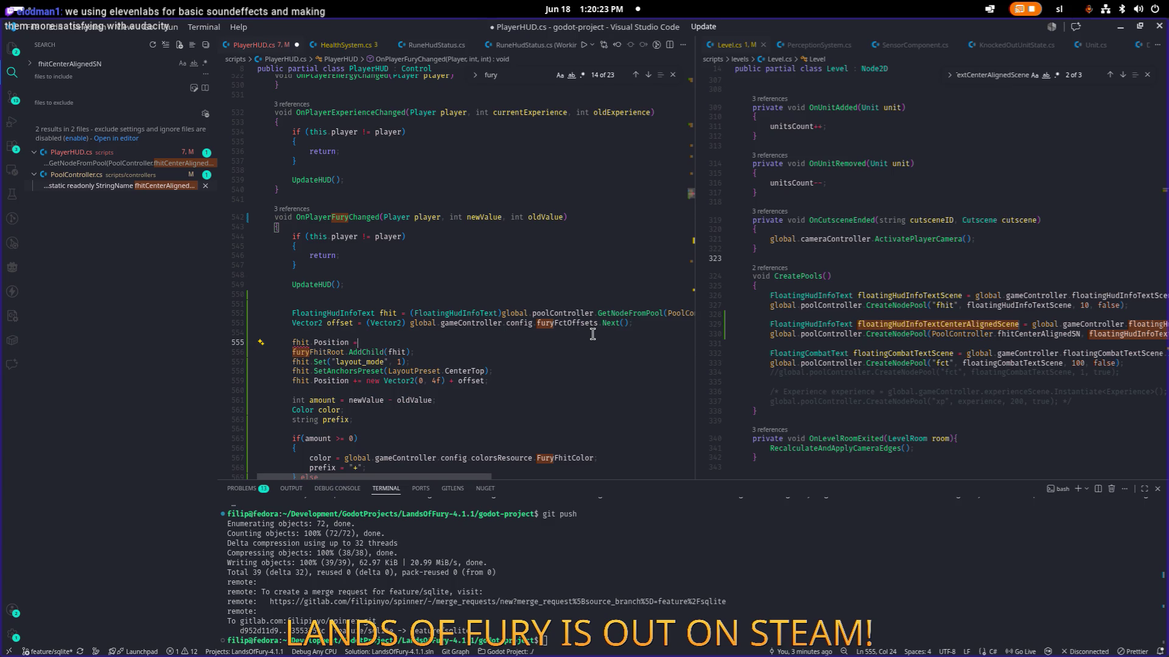
key(BackSpace)
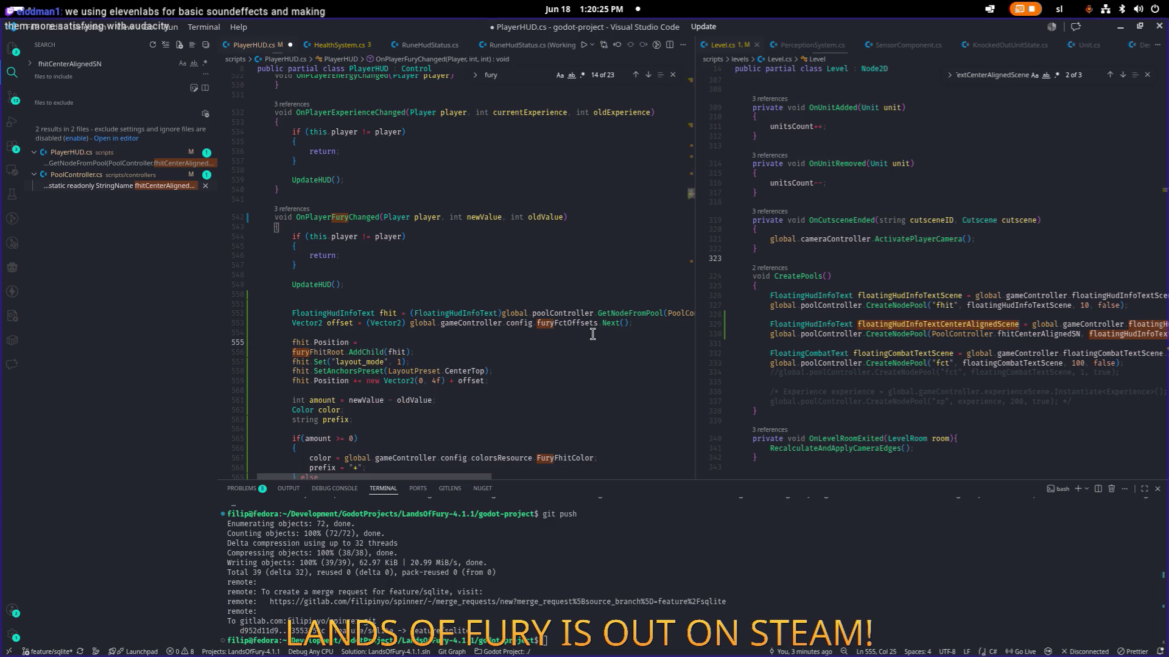
text(Vector2.Zero;)
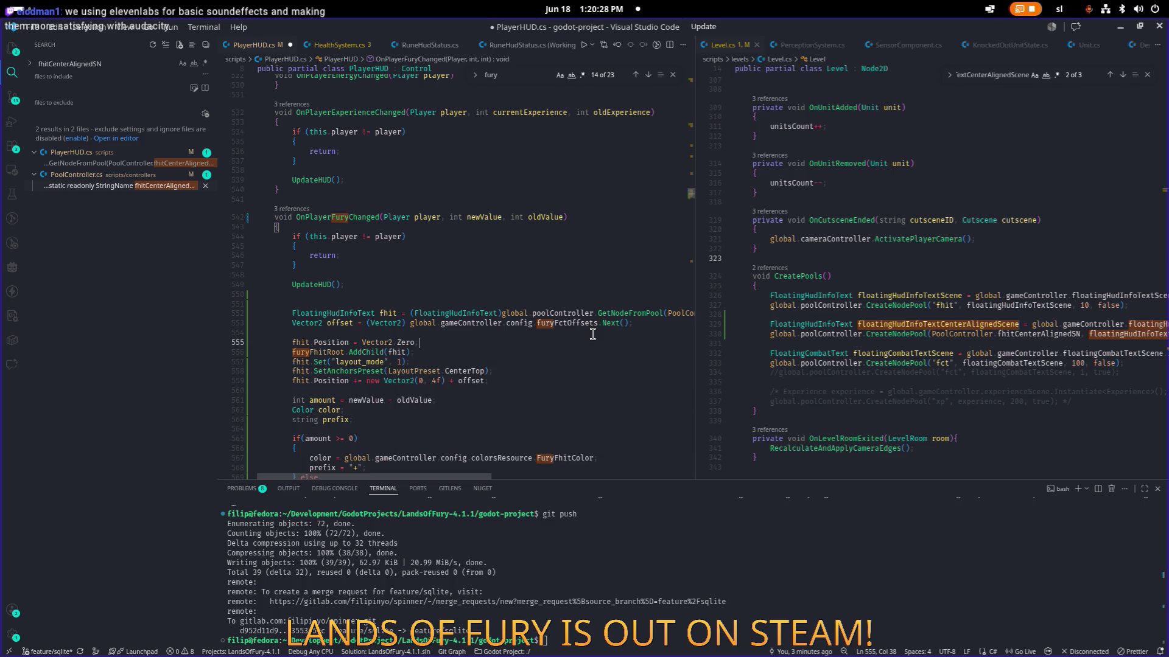
key(ctrl+s)
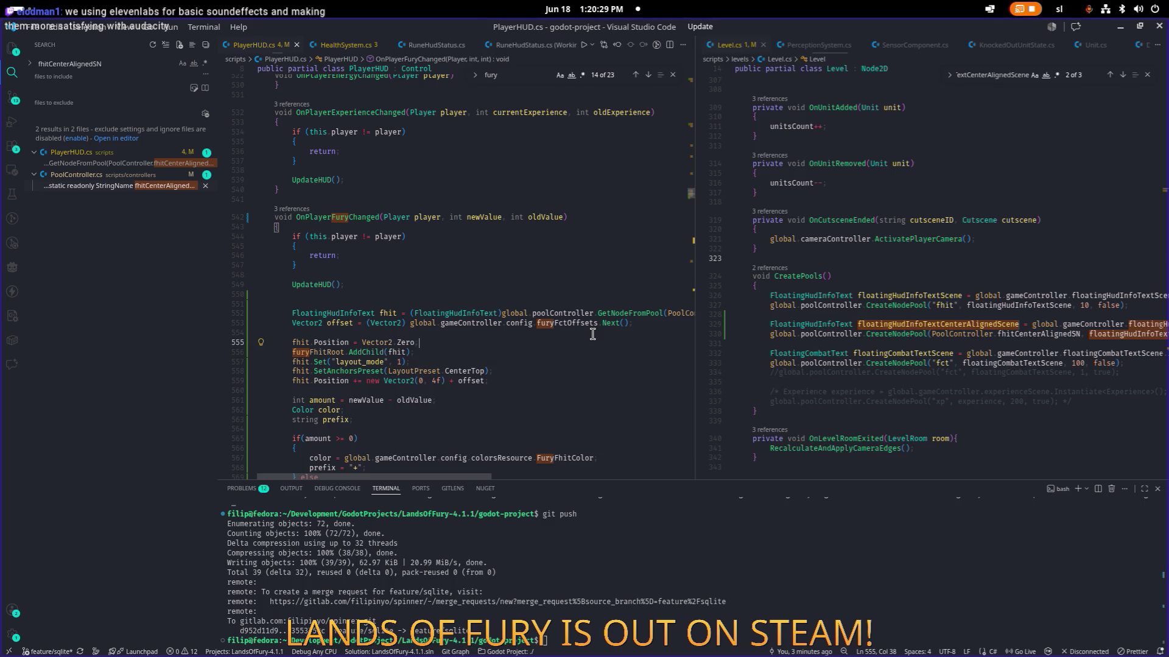
click(548, 390)
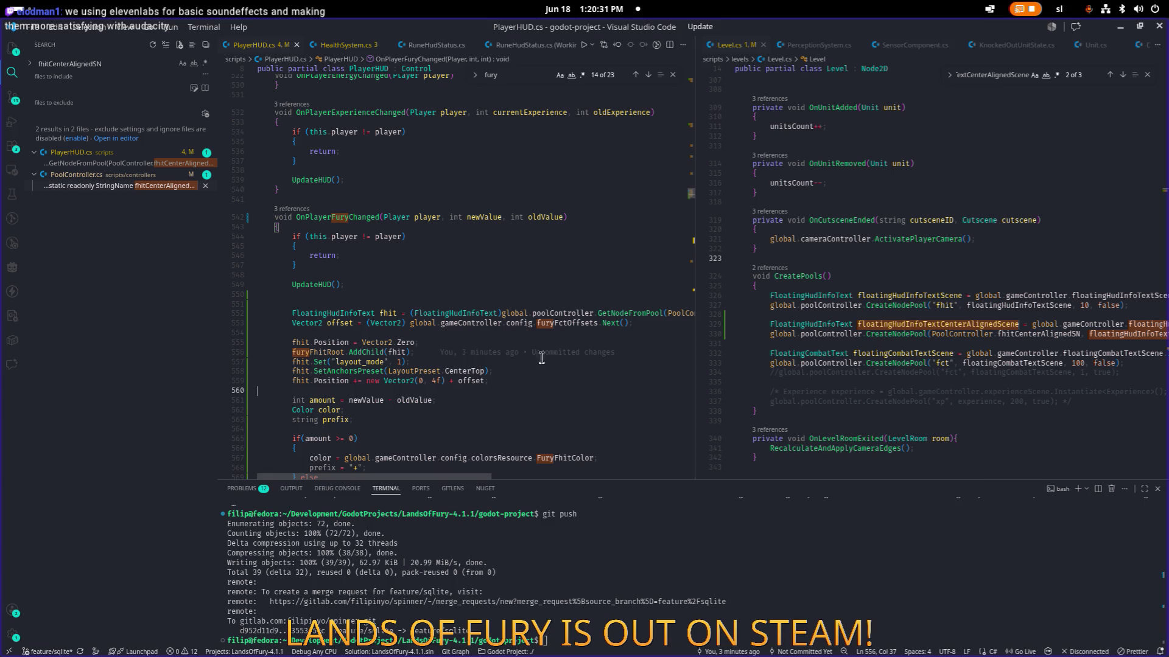
key(alt+Tab)
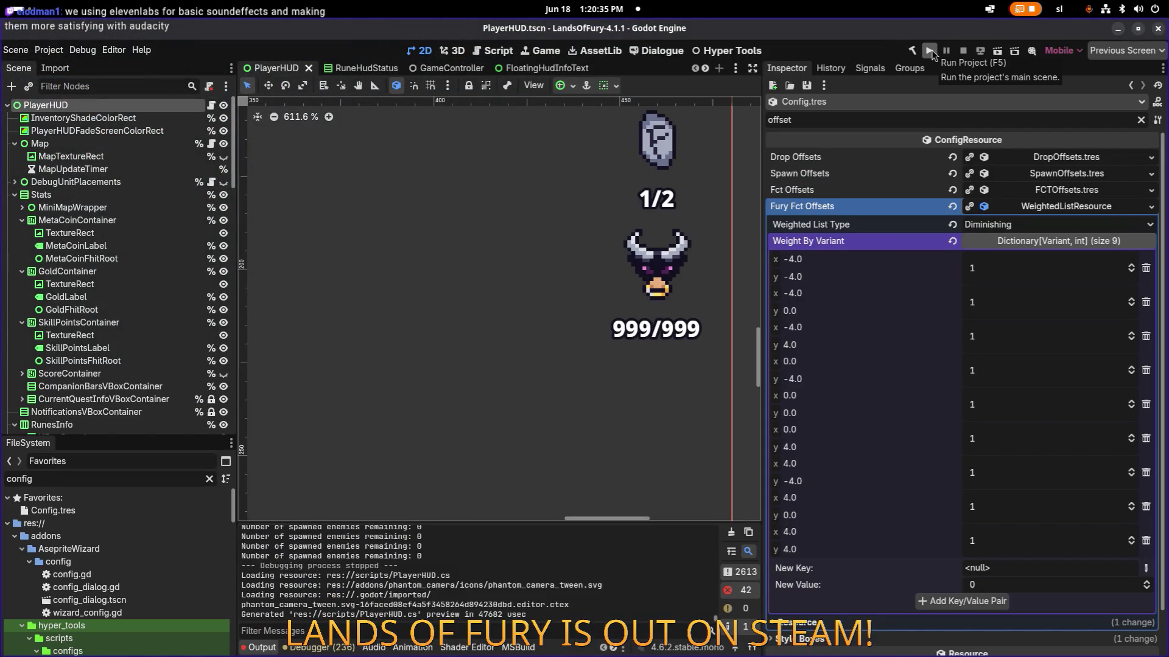
- Run the rebuilt project and choose Start on the main menu
click(930, 51)
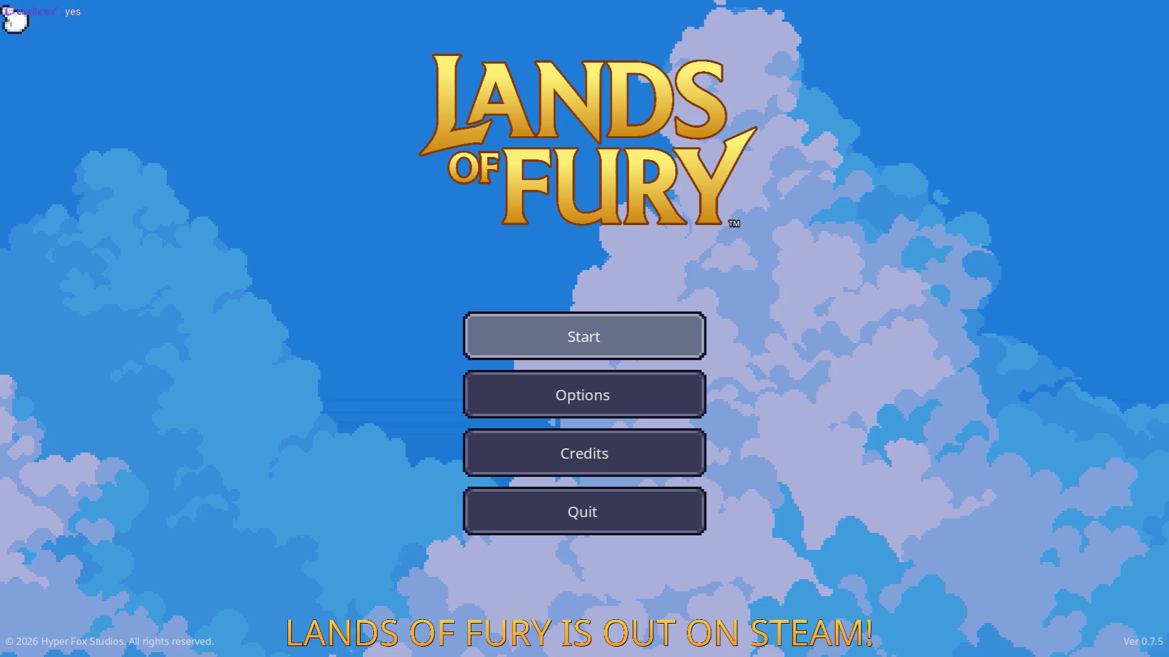
click(669, 335)
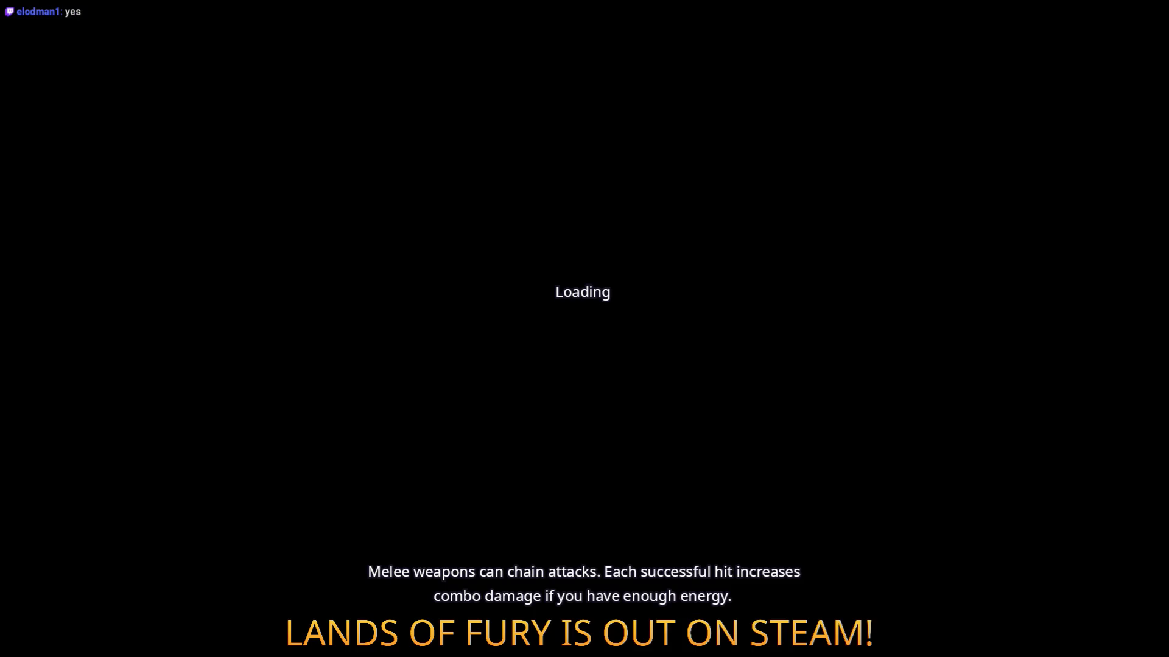